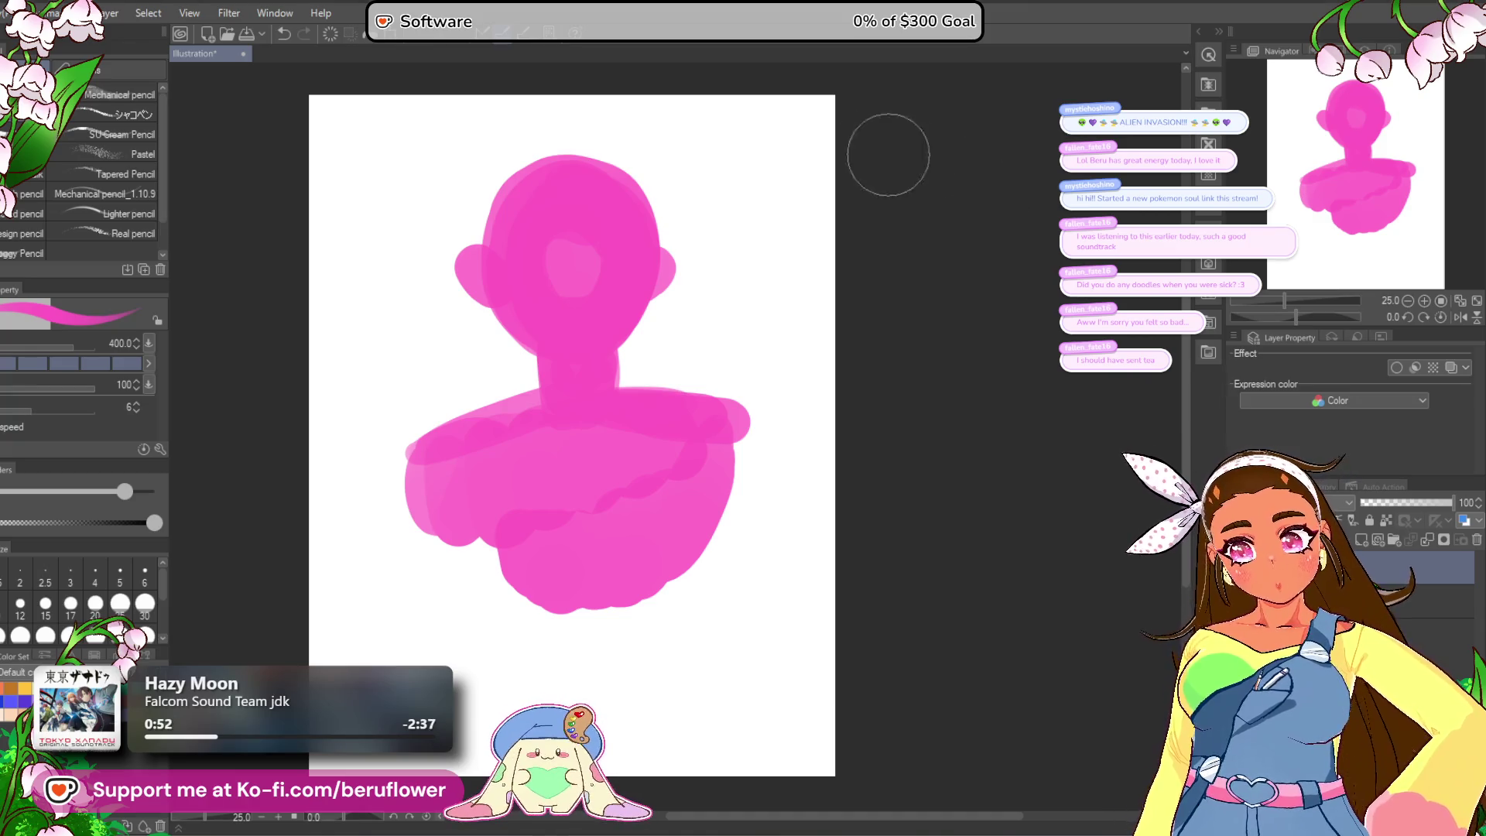
Step: Fill in the pink lower body, legs and torso, and deepen the head, neck and lower-right edge
{"action": "left_click_drag", "start_coordinate": [548, 417], "coordinate": [538, 365]}
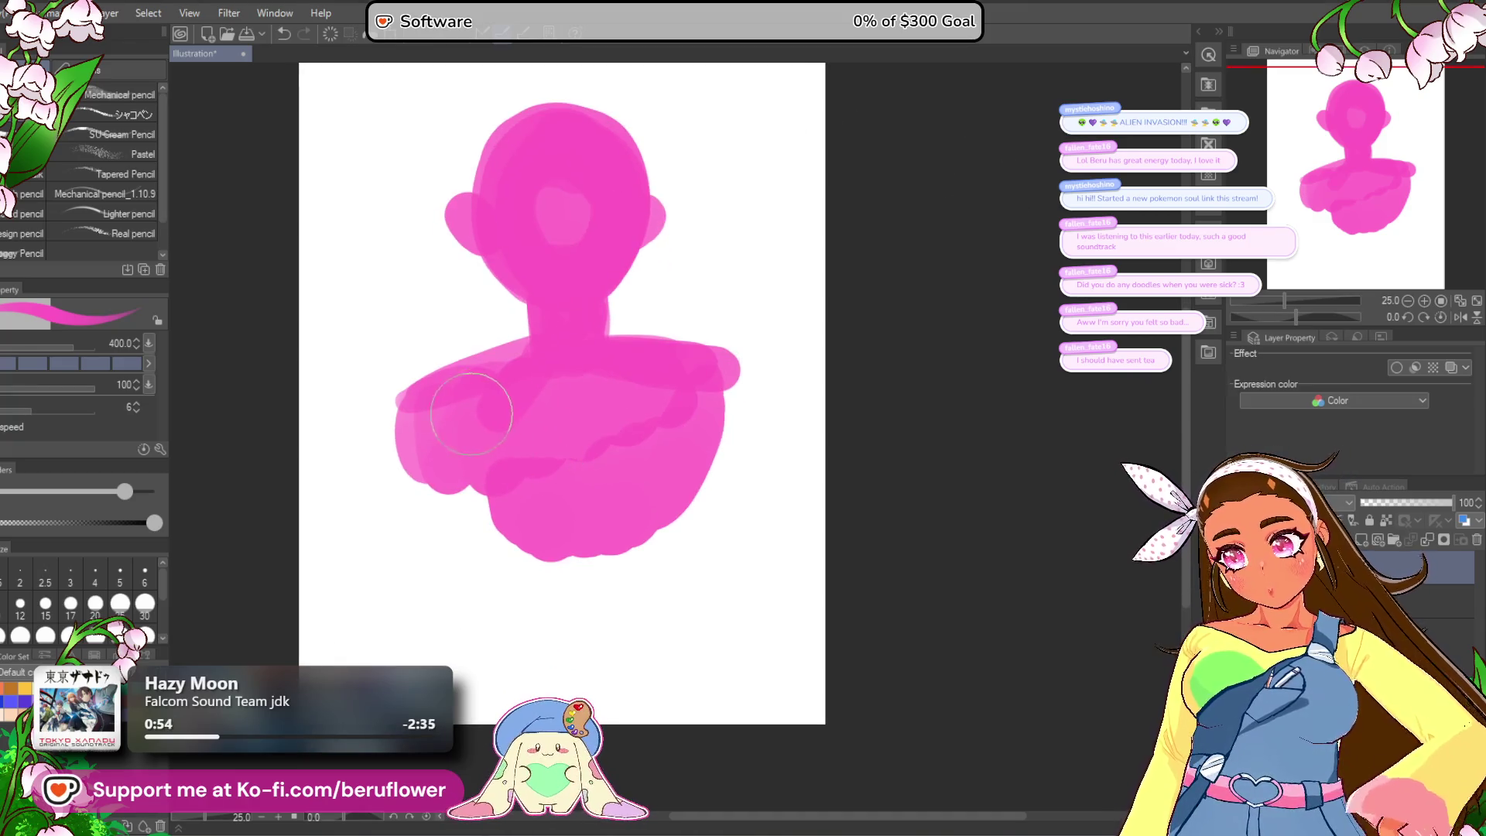
{"action": "mouse_move", "coordinate": [414, 415]}
{"action": "left_mouse_down"}
{"action": "mouse_move", "coordinate": [473, 482]}
{"action": "mouse_move", "coordinate": [499, 600]}
{"action": "left_mouse_up"}
{"action": "left_click_drag", "start_coordinate": [511, 542], "coordinate": [547, 465]}
{"action": "left_click_drag", "start_coordinate": [603, 403], "coordinate": [642, 584]}
{"action": "left_click_drag", "start_coordinate": [644, 442], "coordinate": [632, 491]}
{"action": "left_click_drag", "start_coordinate": [545, 151], "coordinate": [564, 363]}
{"action": "mouse_move", "coordinate": [634, 371]}
{"action": "left_mouse_down"}
{"action": "mouse_move", "coordinate": [630, 345]}
{"action": "mouse_move", "coordinate": [643, 364]}
{"action": "left_mouse_up"}
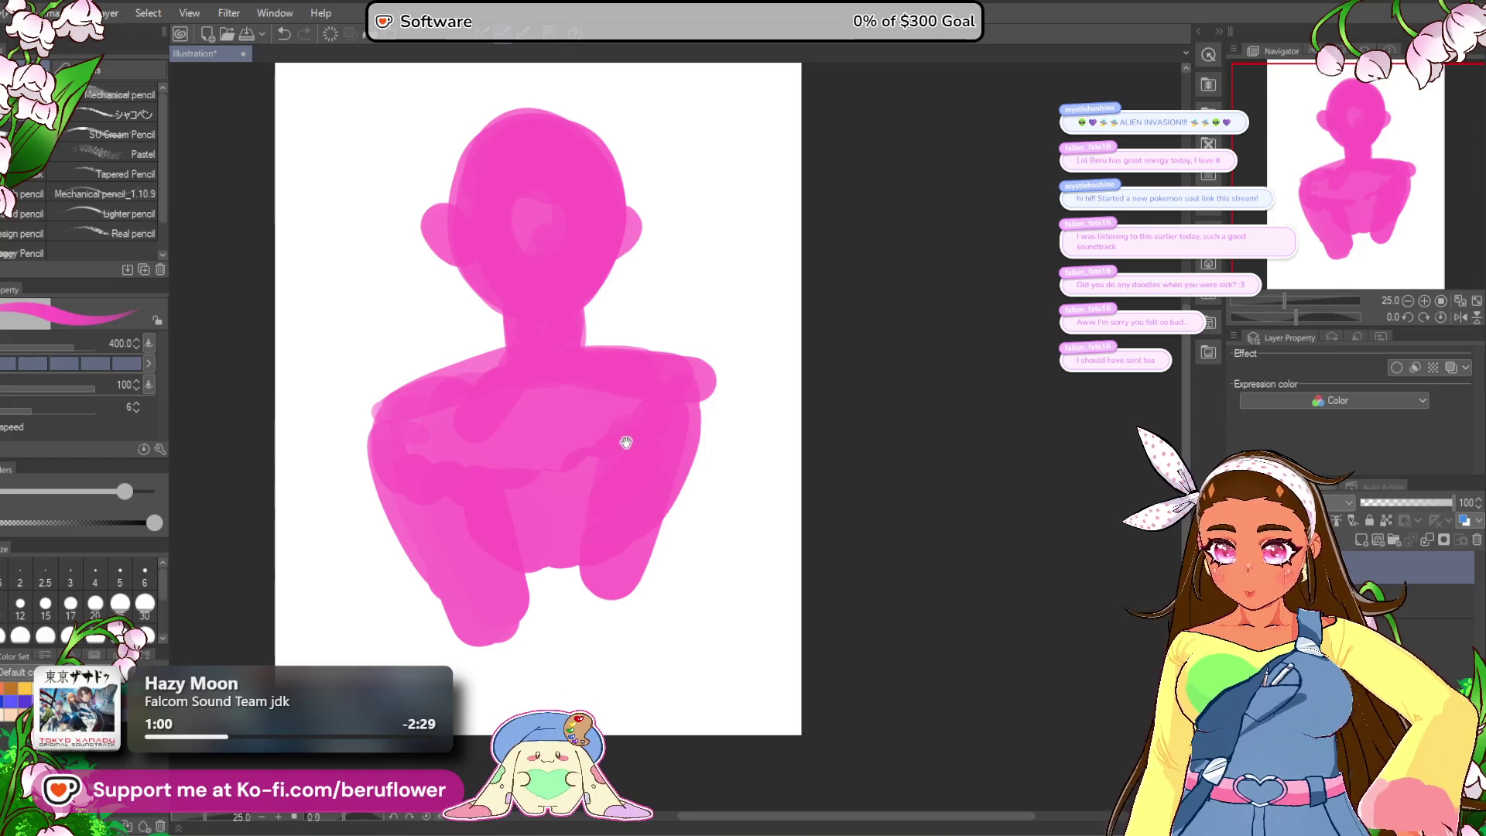
{"action": "left_click_drag", "start_coordinate": [626, 435], "coordinate": [633, 406]}
{"action": "mouse_move", "coordinate": [662, 348]}
{"action": "left_mouse_down"}
{"action": "mouse_move", "coordinate": [675, 451]}
{"action": "mouse_move", "coordinate": [613, 490]}
{"action": "mouse_move", "coordinate": [623, 514]}
{"action": "left_mouse_up"}
Step: Shrink the whole figure slightly and move it down on the page
{"action": "key", "text": "ctrl+t"}
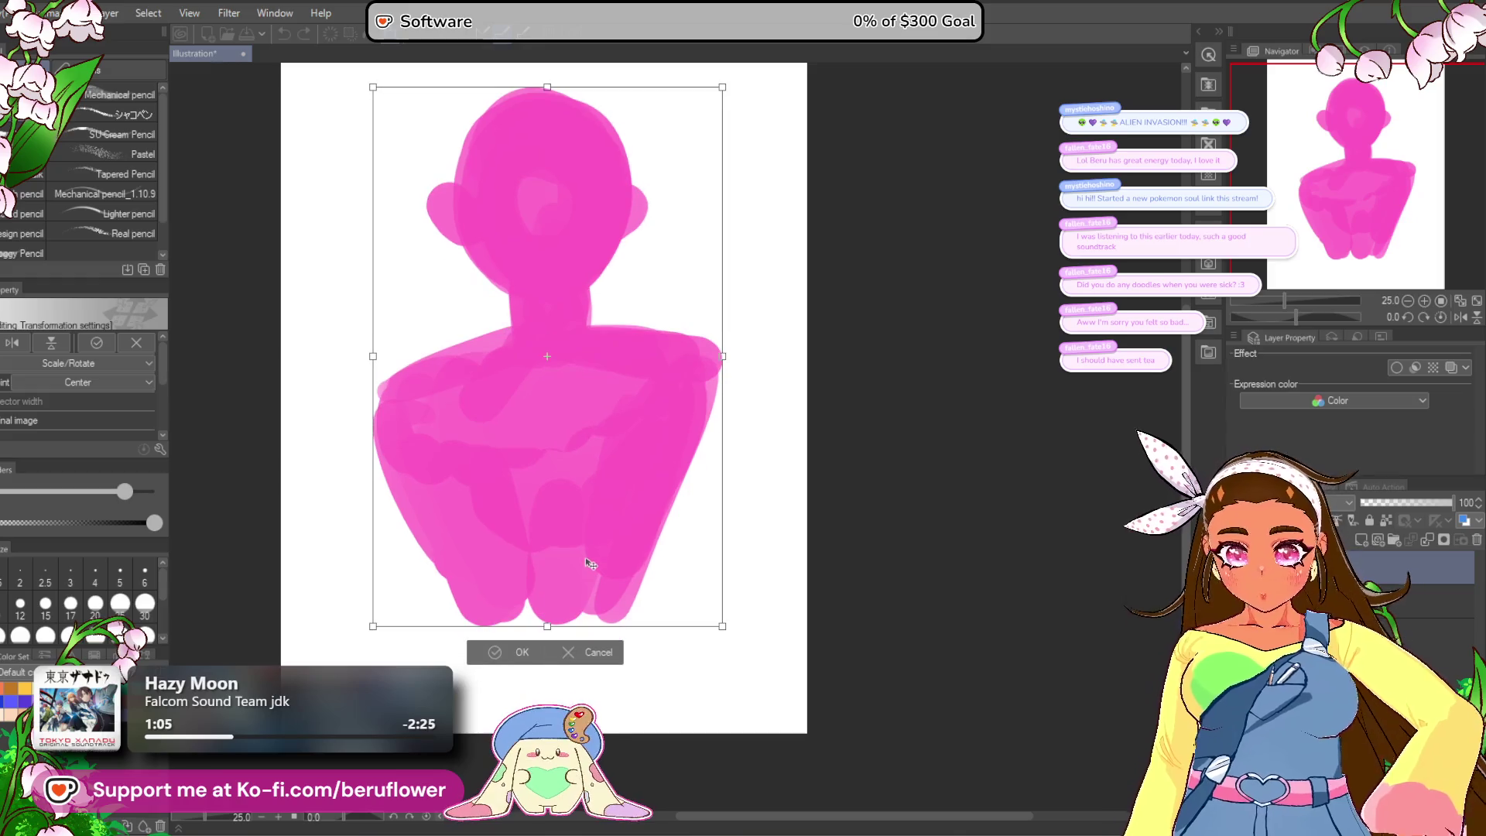
{"action": "left_click_drag", "start_coordinate": [548, 621], "coordinate": [547, 564]}
{"action": "left_click_drag", "start_coordinate": [578, 512], "coordinate": [577, 541]}
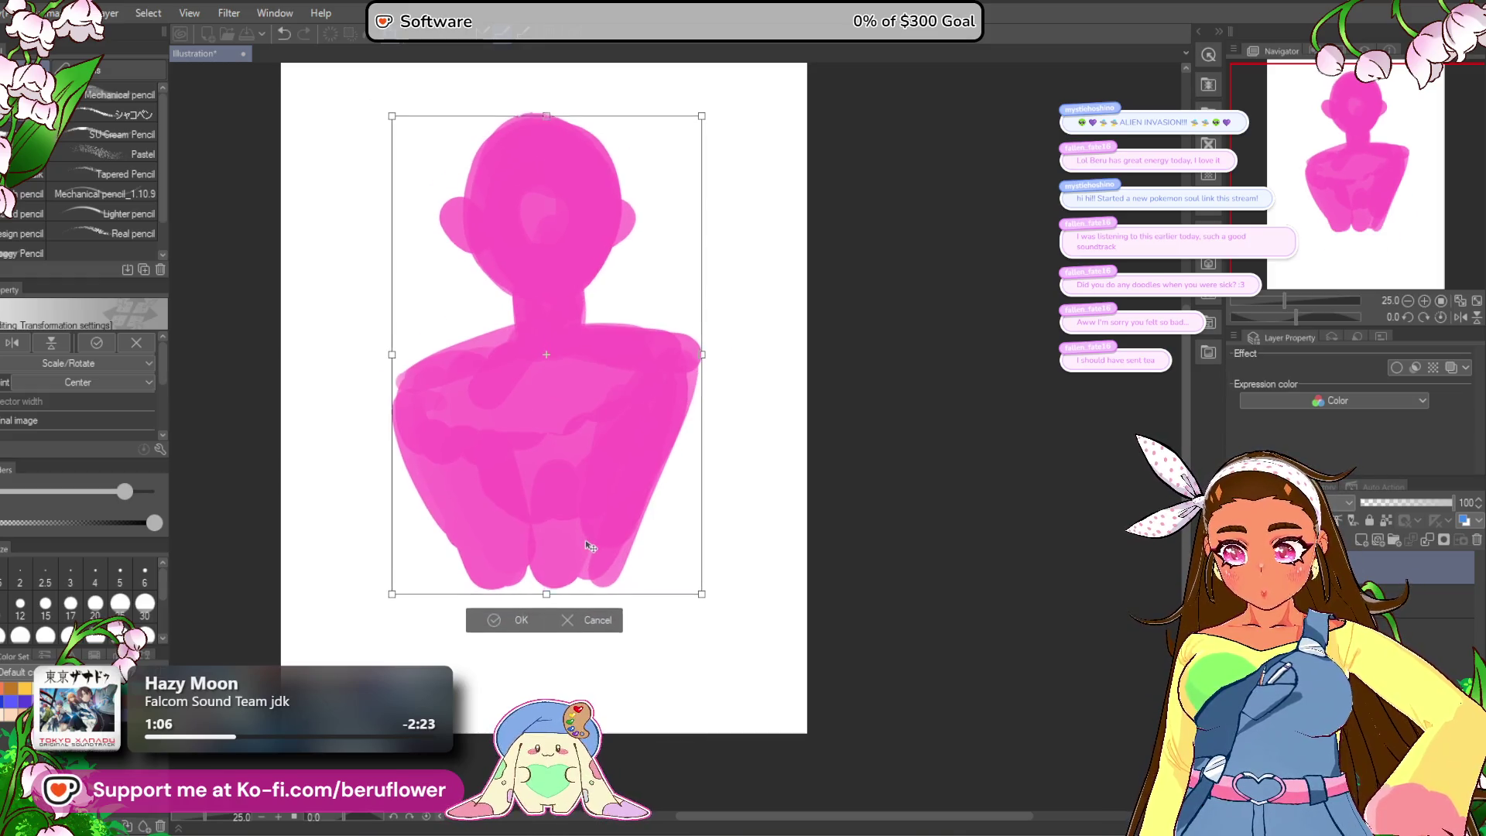
{"action": "key", "text": "Return"}
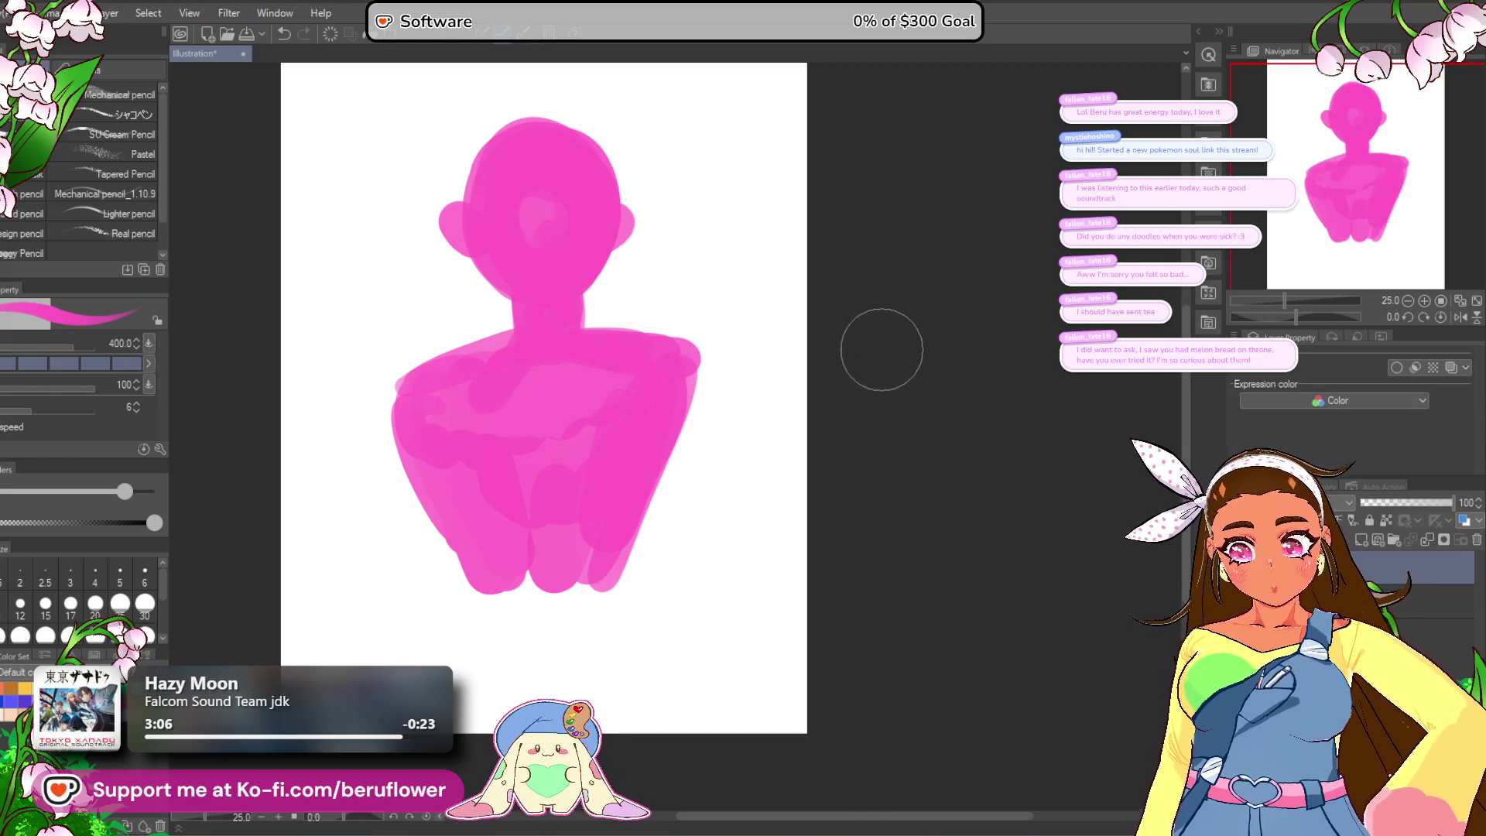
{"action": "key", "text": "Delete"}
Step: Paint a large round pink head shape with filled-out edges
{"action": "left_click_drag", "start_coordinate": [545, 348], "coordinate": [556, 377]}
{"action": "mouse_move", "coordinate": [503, 272]}
{"action": "left_mouse_down"}
{"action": "mouse_move", "coordinate": [531, 189]}
{"action": "mouse_move", "coordinate": [531, 265]}
{"action": "mouse_move", "coordinate": [612, 247]}
{"action": "mouse_move", "coordinate": [680, 325]}
{"action": "mouse_move", "coordinate": [397, 318]}
{"action": "mouse_move", "coordinate": [503, 198]}
{"action": "left_mouse_up"}
{"action": "left_click_drag", "start_coordinate": [663, 383], "coordinate": [630, 331]}
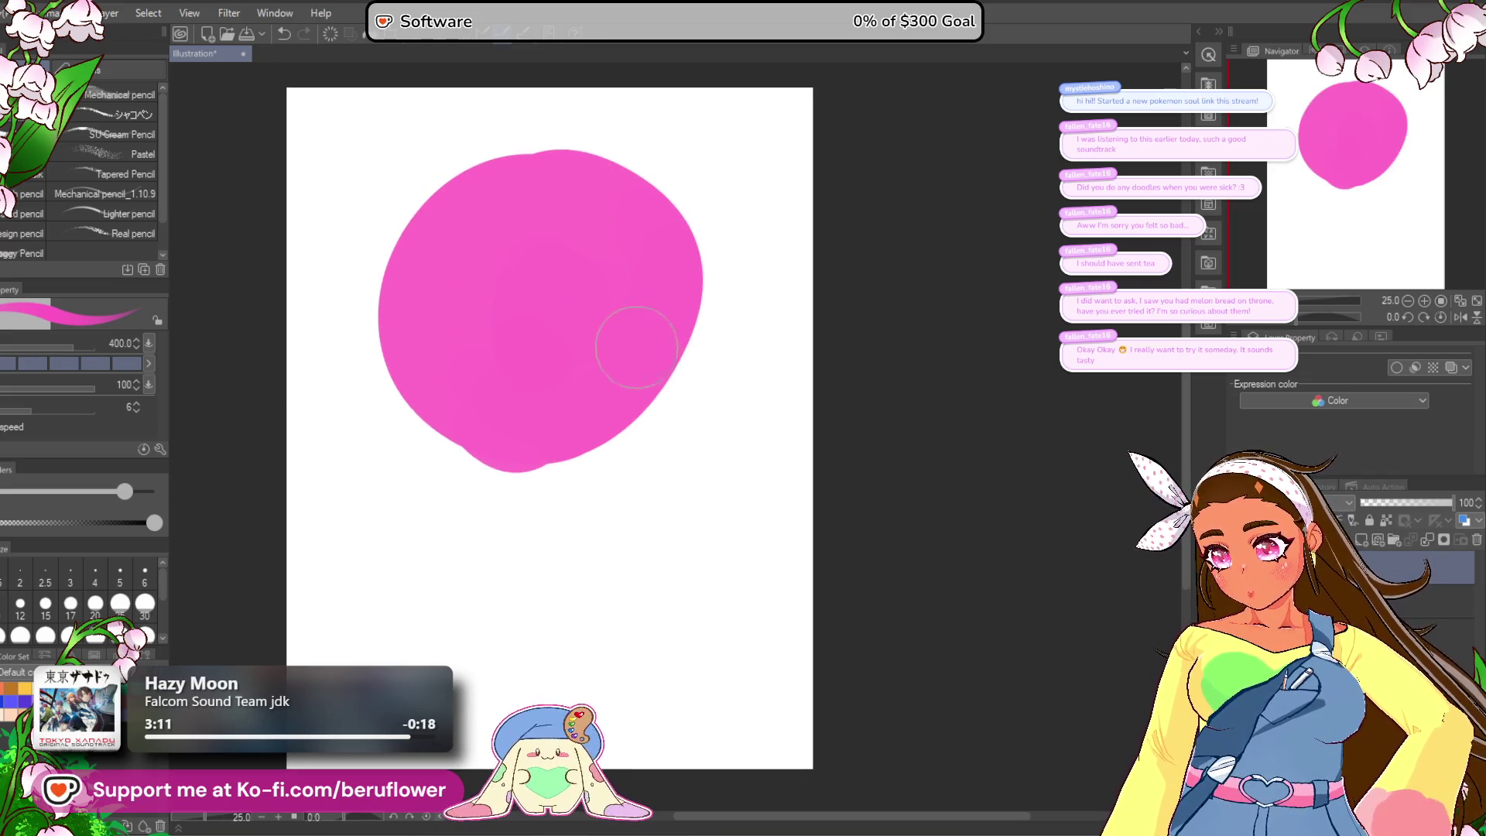
{"action": "mouse_move", "coordinate": [493, 430]}
{"action": "left_mouse_down"}
{"action": "mouse_move", "coordinate": [520, 222]}
{"action": "mouse_move", "coordinate": [554, 216]}
{"action": "mouse_move", "coordinate": [673, 351]}
{"action": "mouse_move", "coordinate": [629, 336]}
{"action": "left_mouse_up"}
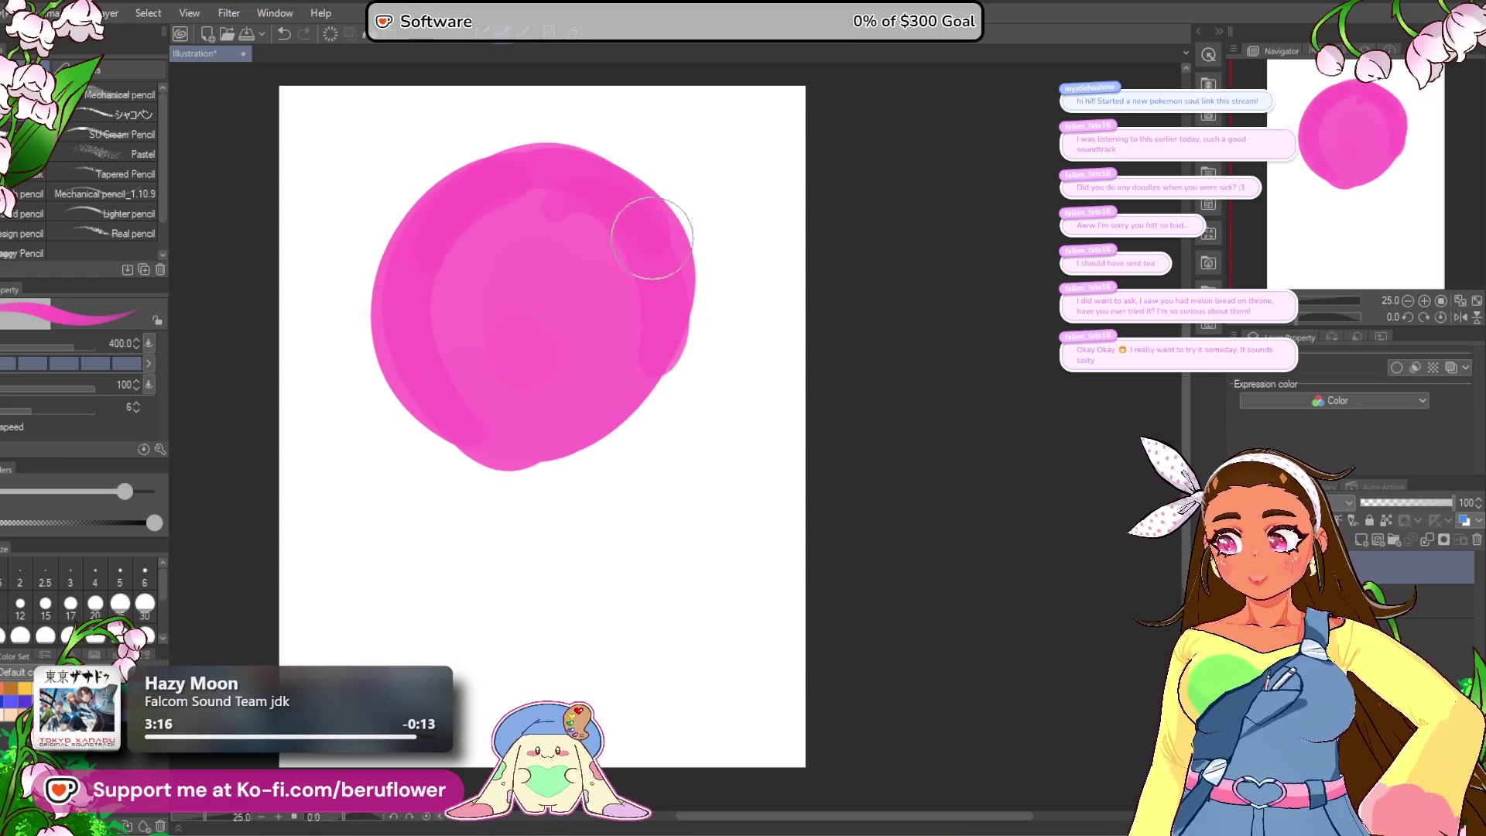
{"action": "mouse_move", "coordinate": [643, 225]}
{"action": "left_mouse_down"}
{"action": "mouse_move", "coordinate": [630, 348]}
{"action": "mouse_move", "coordinate": [457, 341]}
{"action": "mouse_move", "coordinate": [507, 421]}
{"action": "left_mouse_up"}
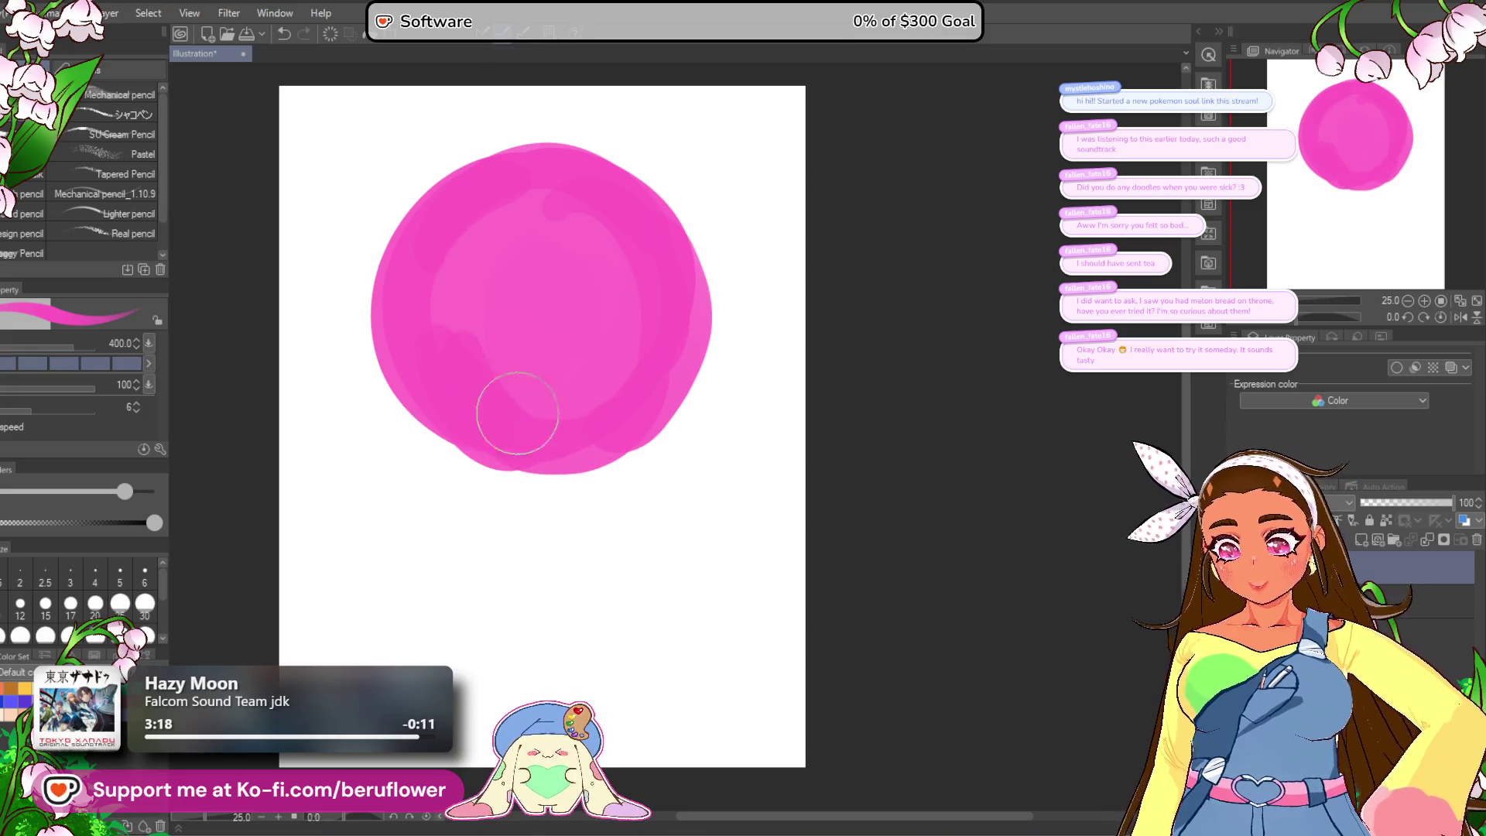
{"action": "left_click_drag", "start_coordinate": [491, 191], "coordinate": [586, 183]}
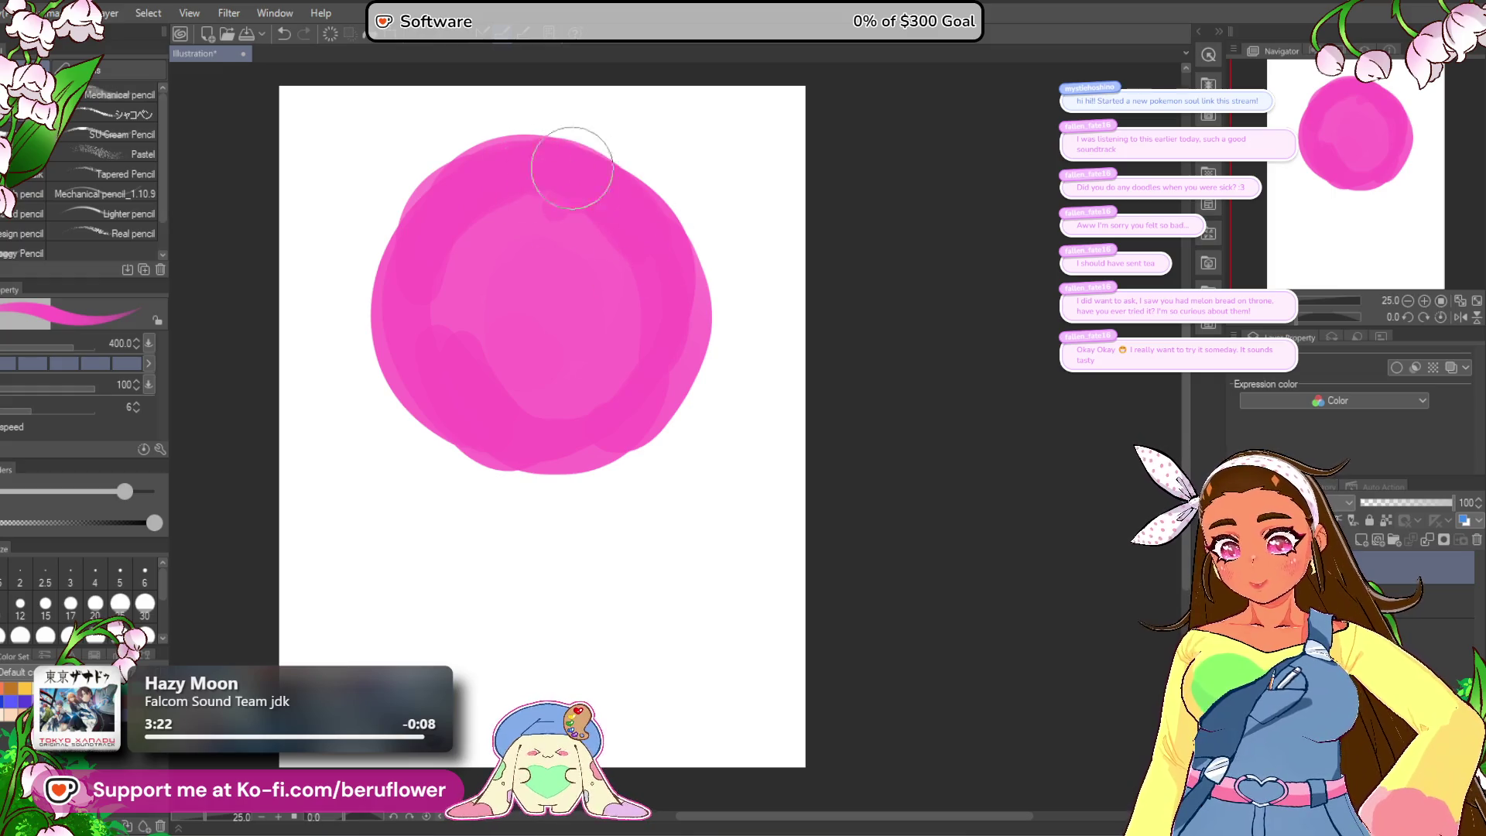
{"action": "left_click_drag", "start_coordinate": [570, 322], "coordinate": [586, 318]}
Step: Add pink ears on both sides, a wide body below the head, and smooth the head's top-right
{"action": "mouse_move", "coordinate": [433, 345]}
{"action": "left_mouse_down"}
{"action": "mouse_move", "coordinate": [397, 351]}
{"action": "mouse_move", "coordinate": [415, 387]}
{"action": "left_mouse_up"}
{"action": "mouse_move", "coordinate": [723, 387]}
{"action": "left_mouse_down"}
{"action": "mouse_move", "coordinate": [713, 332]}
{"action": "mouse_move", "coordinate": [739, 310]}
{"action": "left_mouse_up"}
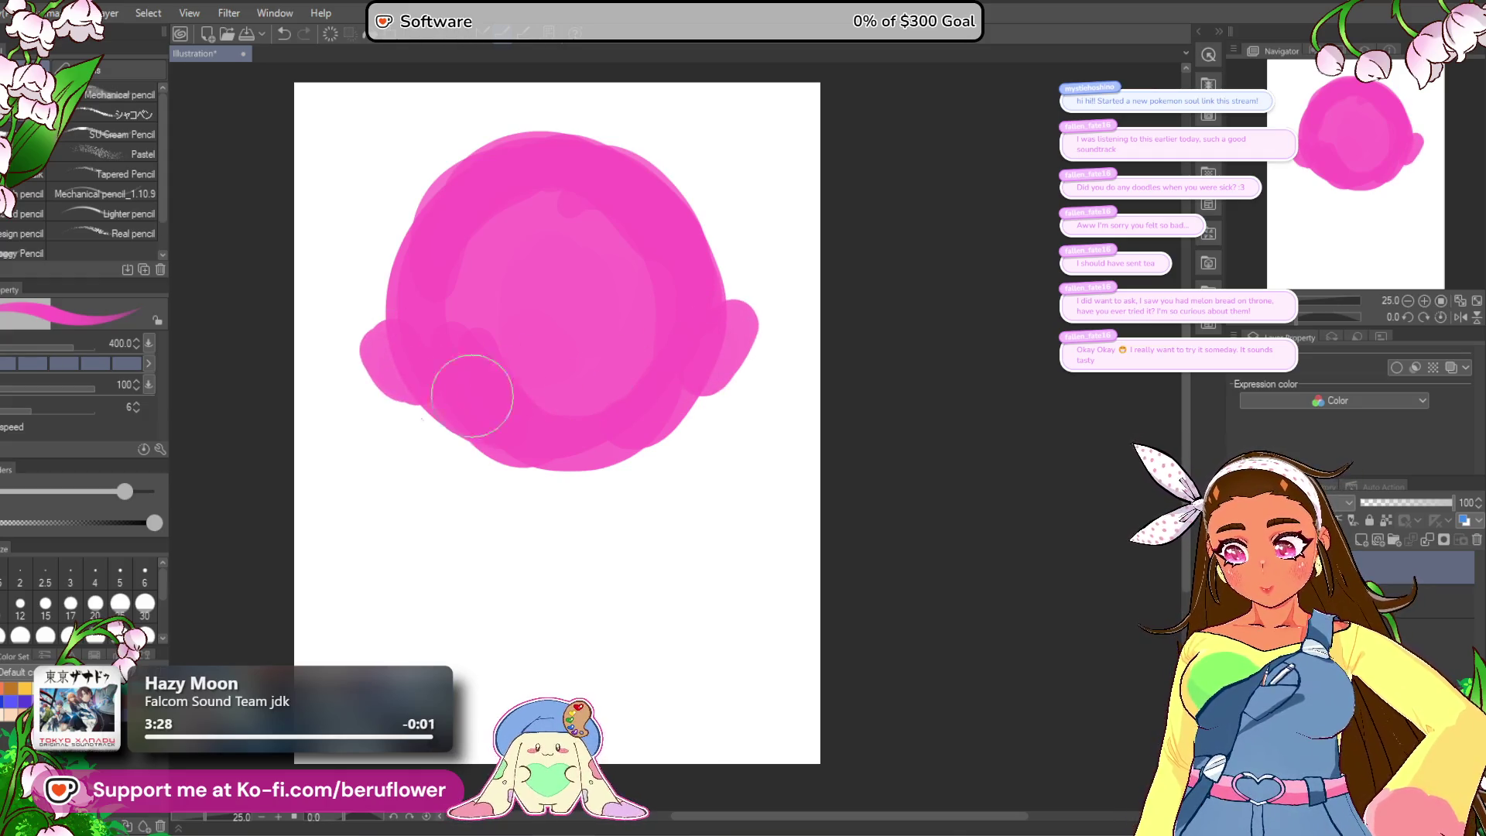
{"action": "mouse_move", "coordinate": [413, 383]}
{"action": "left_mouse_down"}
{"action": "mouse_move", "coordinate": [557, 530]}
{"action": "mouse_move", "coordinate": [607, 531]}
{"action": "mouse_move", "coordinate": [615, 503]}
{"action": "left_mouse_up"}
{"action": "mouse_move", "coordinate": [507, 464]}
{"action": "left_mouse_down"}
{"action": "mouse_move", "coordinate": [514, 577]}
{"action": "mouse_move", "coordinate": [630, 541]}
{"action": "mouse_move", "coordinate": [547, 498]}
{"action": "mouse_move", "coordinate": [590, 457]}
{"action": "mouse_move", "coordinate": [624, 508]}
{"action": "mouse_move", "coordinate": [588, 433]}
{"action": "left_mouse_up"}
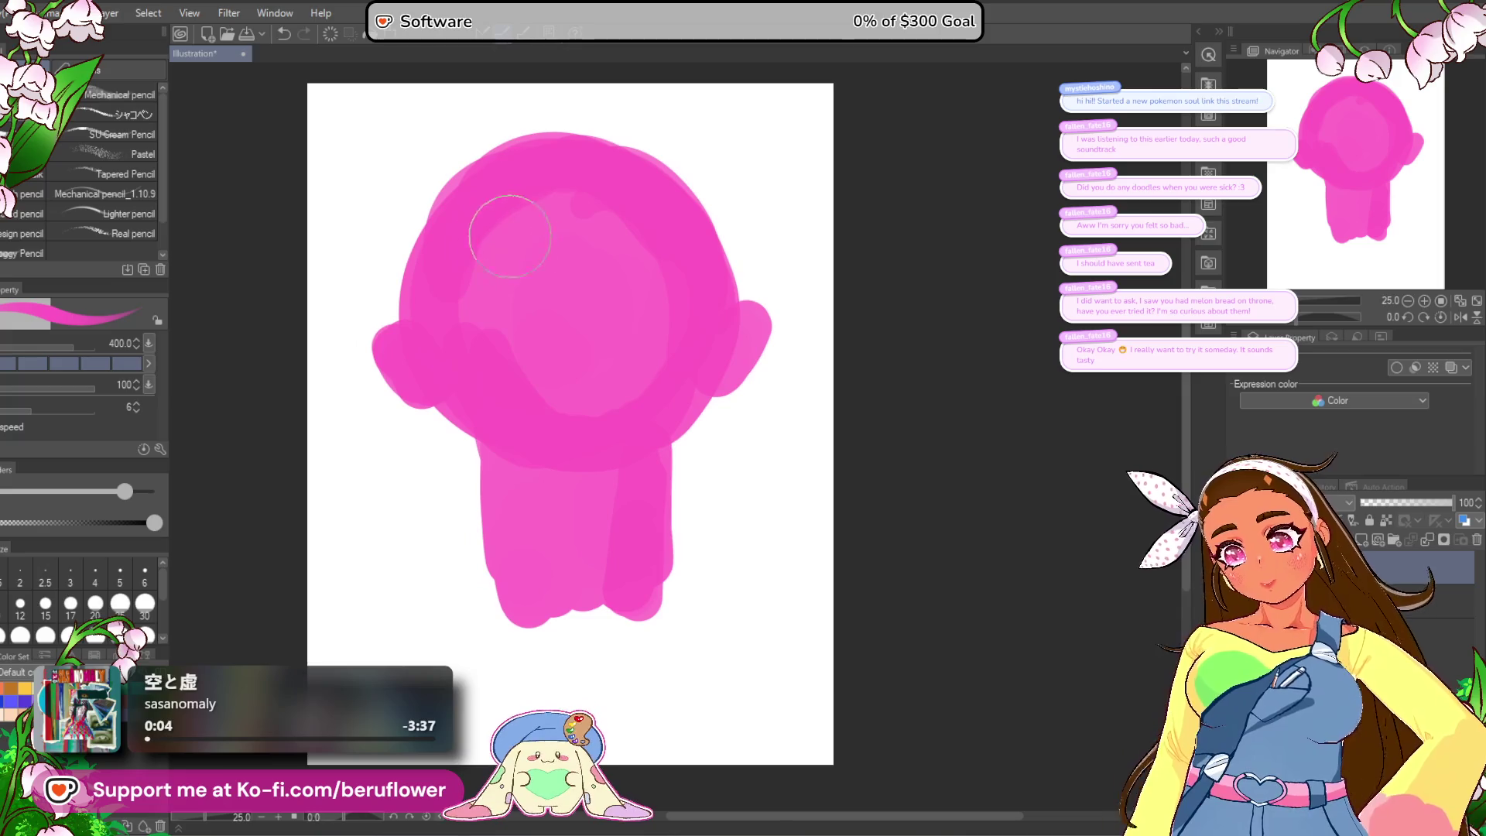
{"action": "mouse_move", "coordinate": [495, 201]}
{"action": "left_mouse_down"}
{"action": "mouse_move", "coordinate": [664, 189]}
{"action": "mouse_move", "coordinate": [696, 387]}
{"action": "left_mouse_up"}
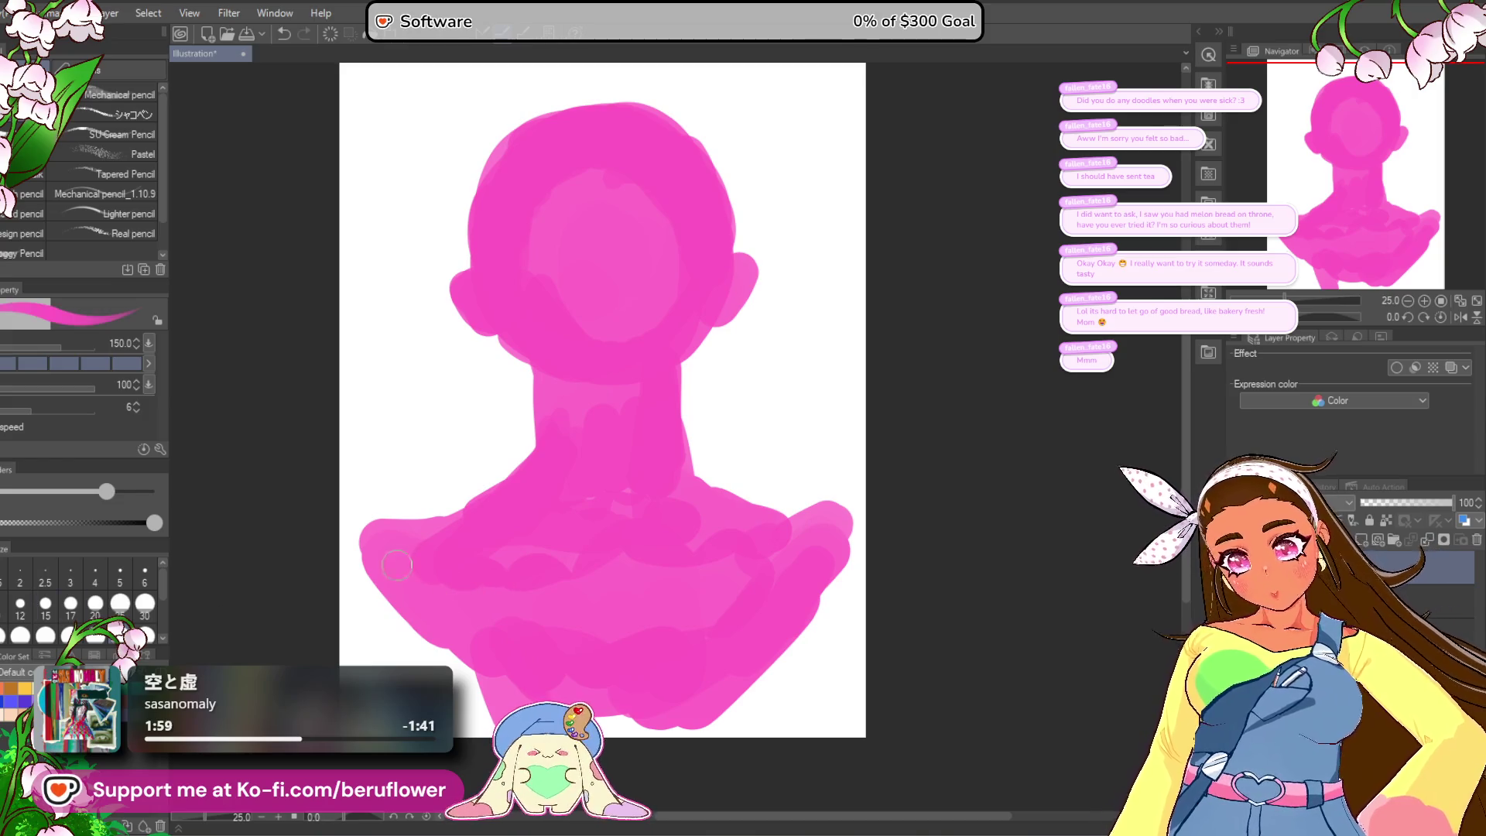
Step: Draw a thin pink line from the neck to the right shoulder, redoing misplaced strokes
{"action": "left_click", "coordinate": [369, 588]}
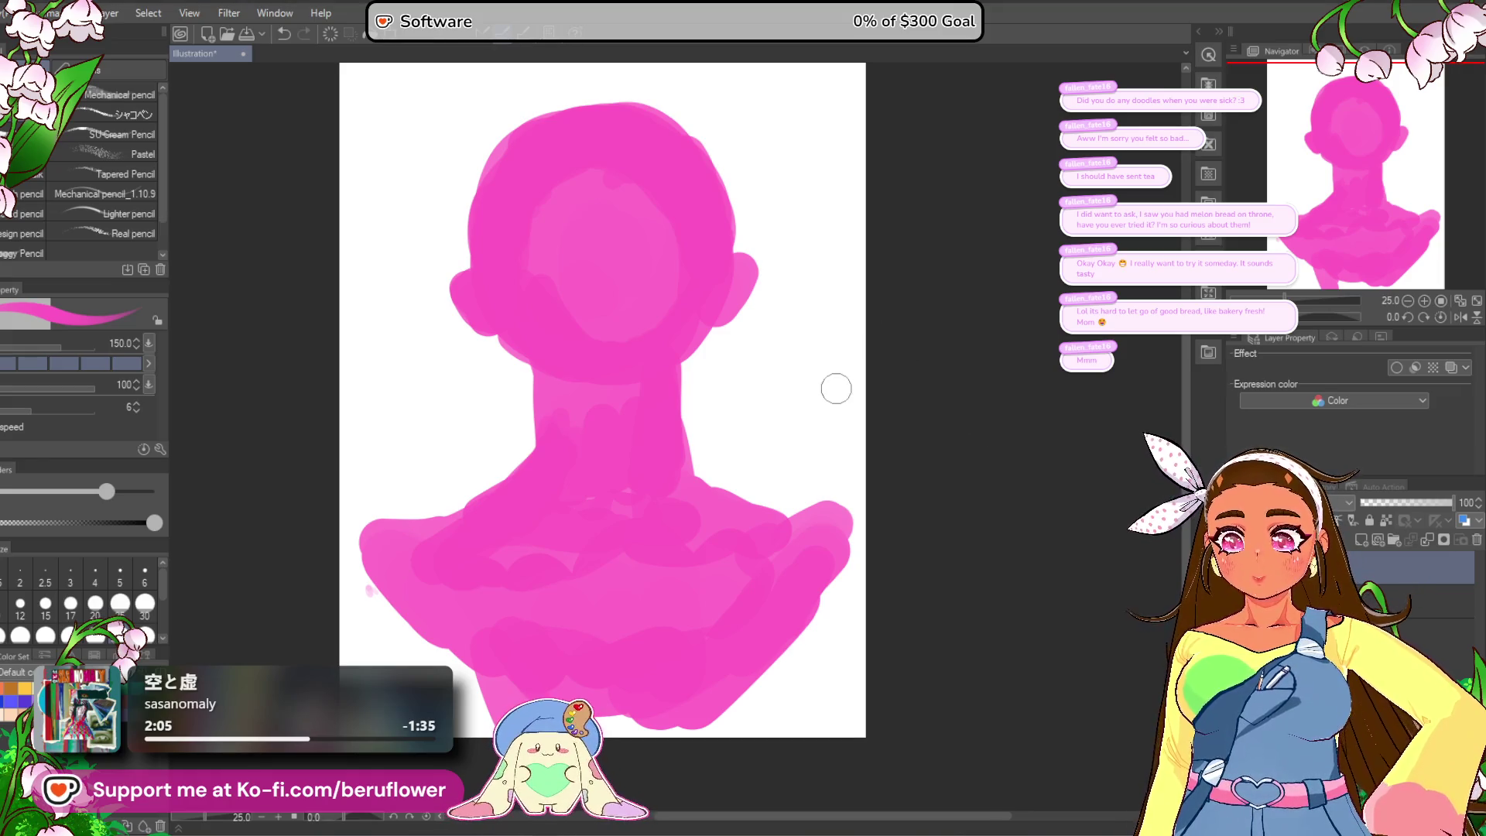
{"action": "left_click_drag", "start_coordinate": [534, 441], "coordinate": [378, 535]}
{"action": "mouse_move", "coordinate": [462, 485]}
{"action": "left_mouse_down"}
{"action": "mouse_move", "coordinate": [541, 441]}
{"action": "mouse_move", "coordinate": [521, 413]}
{"action": "mouse_move", "coordinate": [464, 454]}
{"action": "left_mouse_up"}
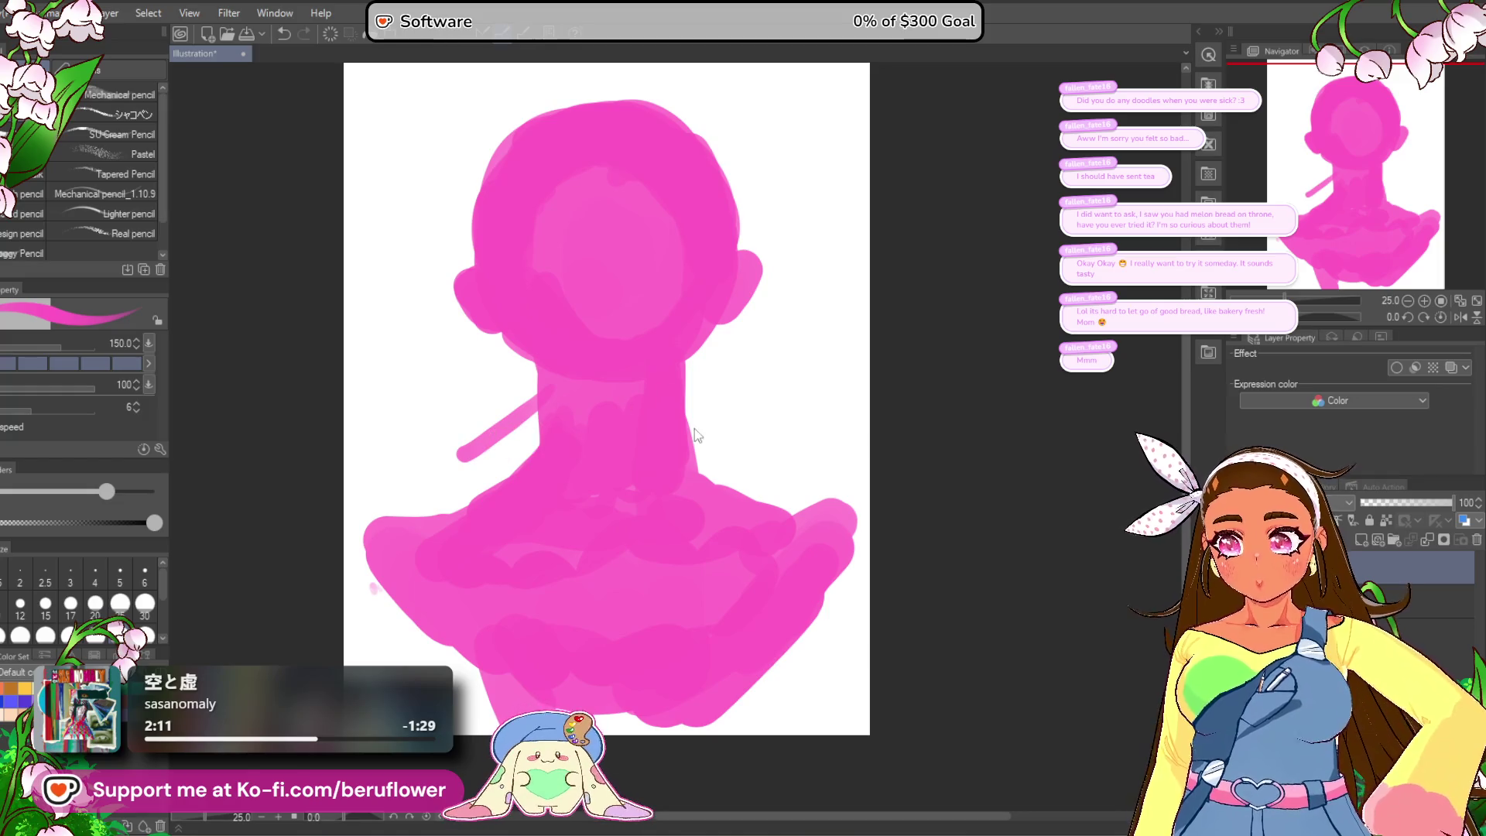
{"action": "key", "text": "ctrl+z"}
{"action": "left_click_drag", "start_coordinate": [707, 563], "coordinate": [698, 561]}
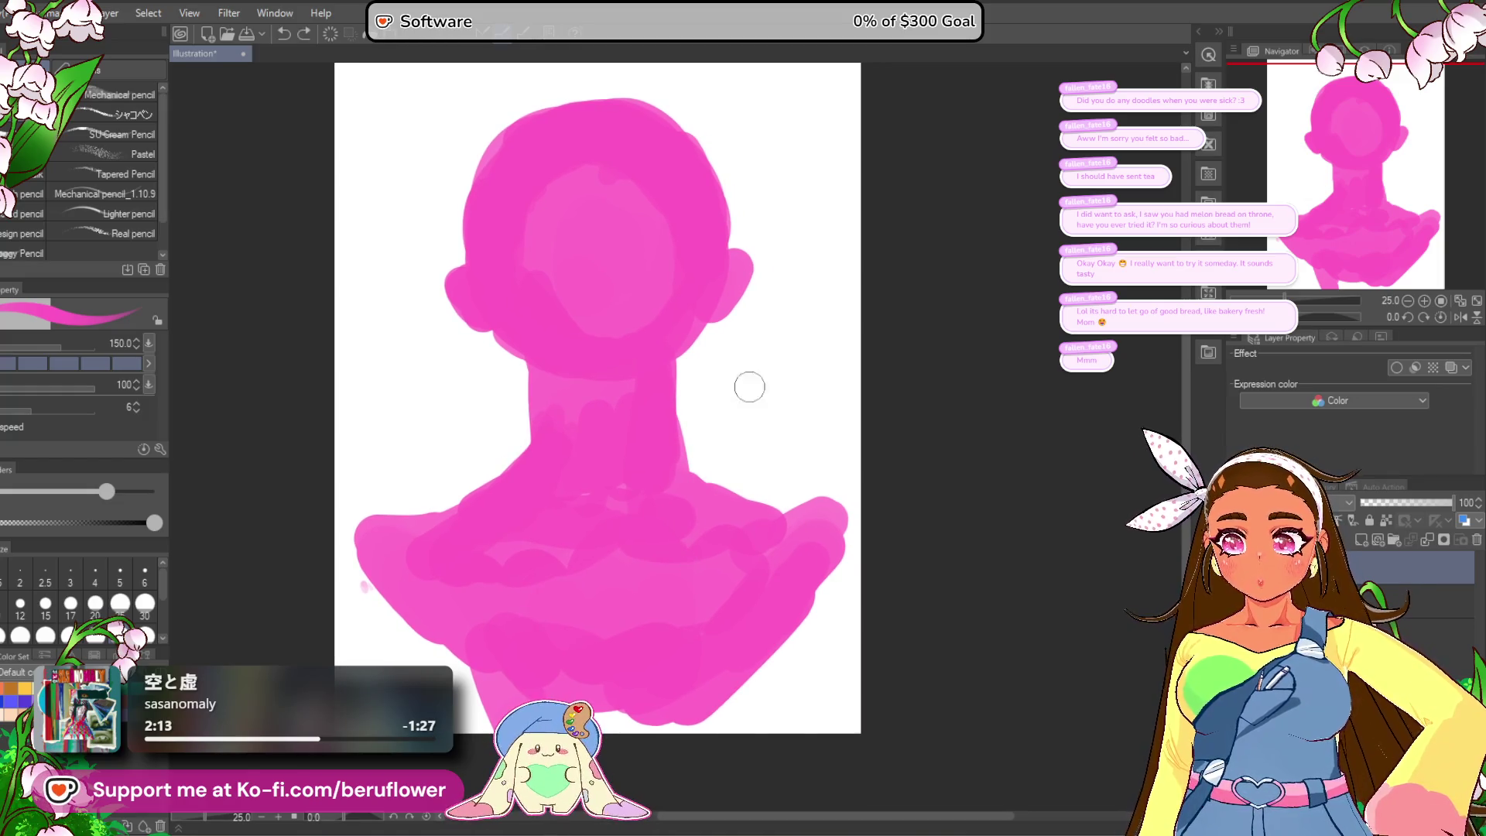
{"action": "left_click_drag", "start_coordinate": [681, 406], "coordinate": [839, 510]}
{"action": "key", "text": "ctrl+z"}
{"action": "left_click_drag", "start_coordinate": [683, 445], "coordinate": [735, 466]}
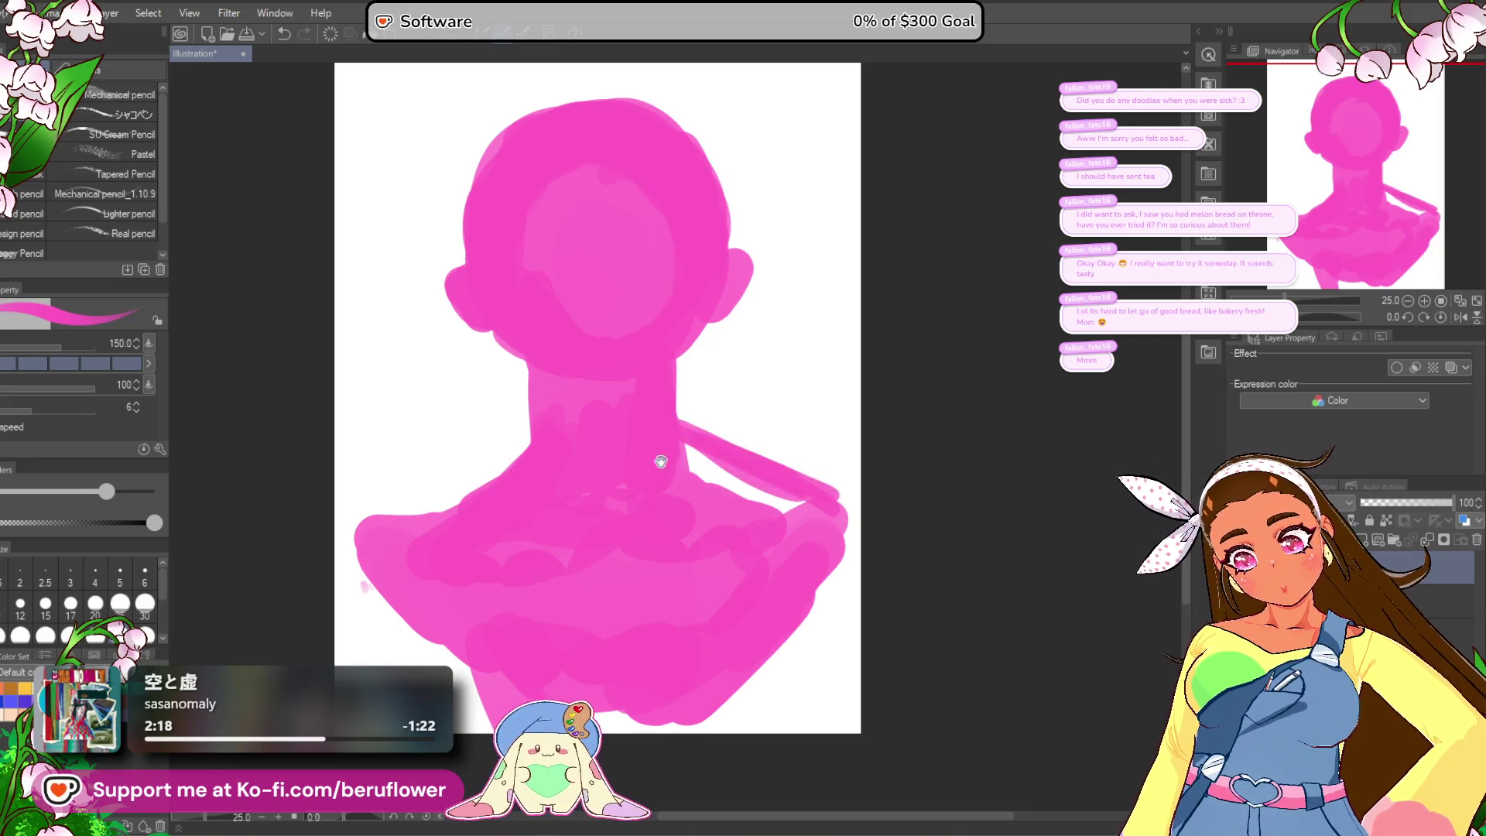
Step: Draw the left arm line out to the page edge and hatch the right shoulder
{"action": "left_click_drag", "start_coordinate": [585, 515], "coordinate": [630, 514]}
{"action": "left_click_drag", "start_coordinate": [600, 381], "coordinate": [426, 485]}
{"action": "left_click_drag", "start_coordinate": [538, 417], "coordinate": [415, 495]}
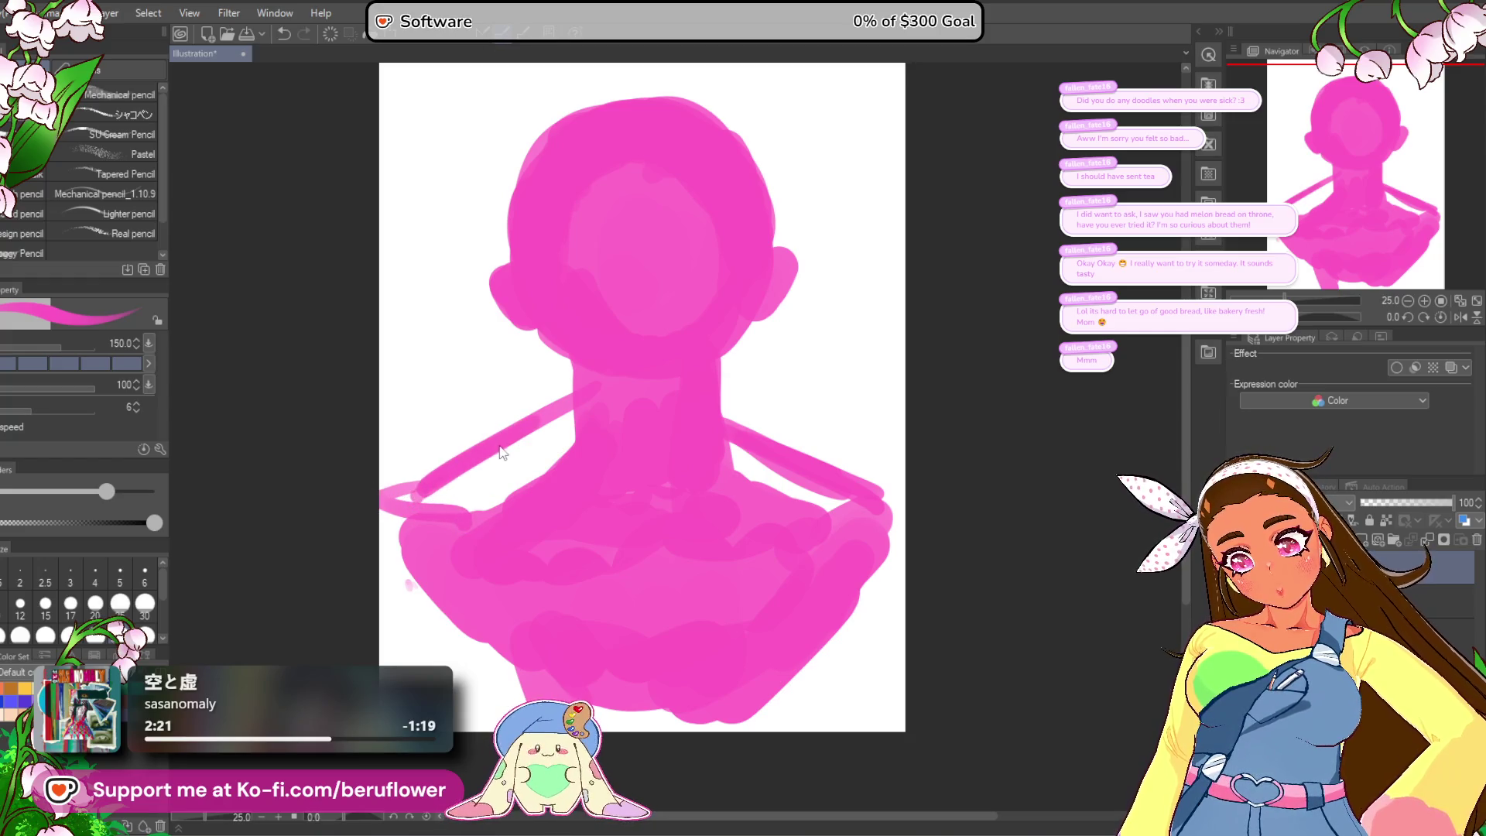
{"action": "key", "text": "ctrl+z"}
{"action": "left_click_drag", "start_coordinate": [525, 412], "coordinate": [383, 495]}
{"action": "mouse_move", "coordinate": [487, 484]}
{"action": "left_mouse_down"}
{"action": "mouse_move", "coordinate": [417, 527]}
{"action": "mouse_move", "coordinate": [390, 499]}
{"action": "mouse_move", "coordinate": [410, 526]}
{"action": "mouse_move", "coordinate": [572, 410]}
{"action": "mouse_move", "coordinate": [554, 487]}
{"action": "left_mouse_up"}
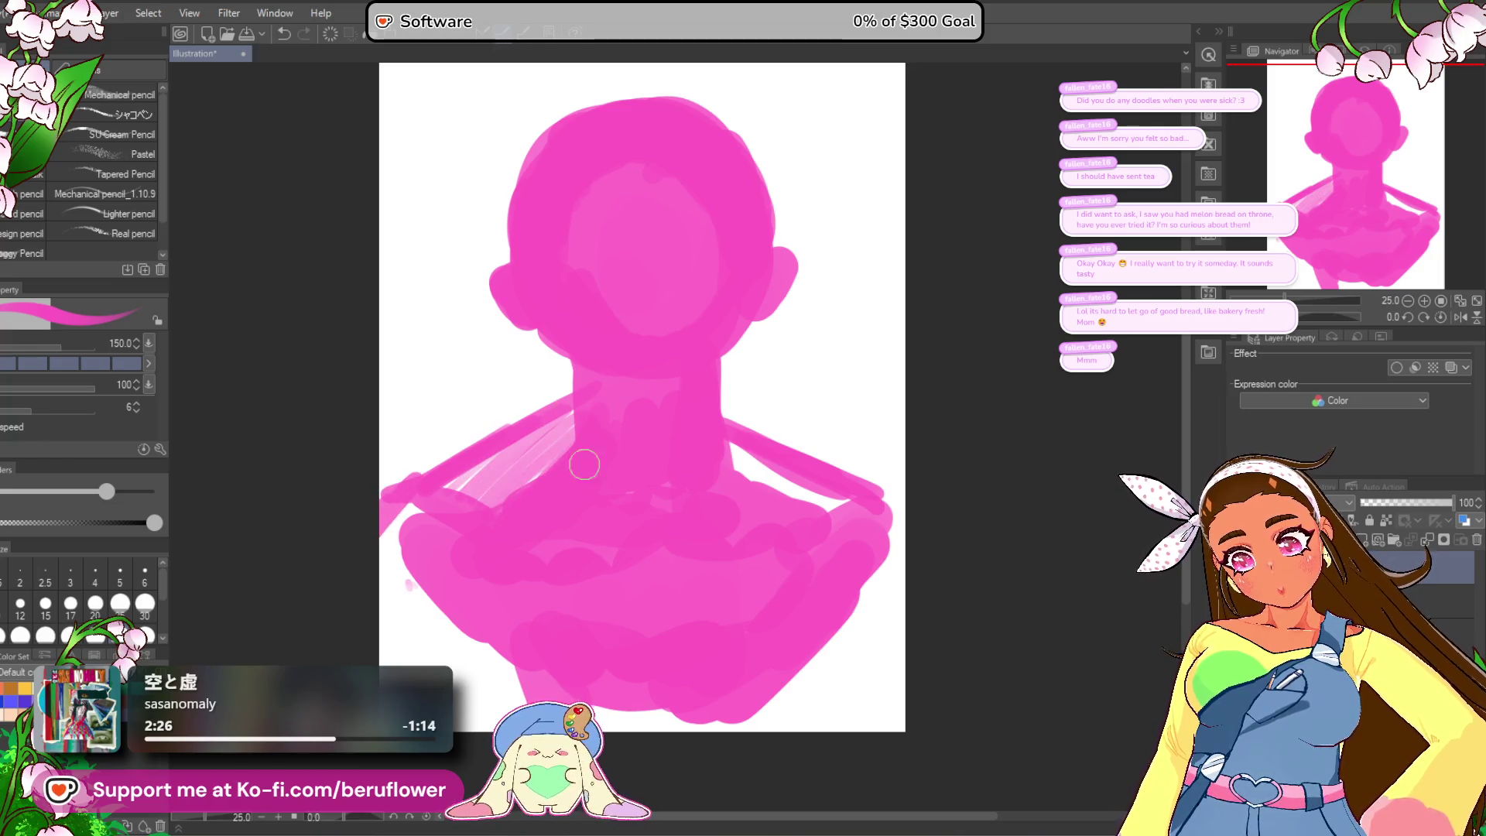
{"action": "left_click_drag", "start_coordinate": [760, 439], "coordinate": [809, 503]}
{"action": "left_click_drag", "start_coordinate": [719, 407], "coordinate": [856, 484]}
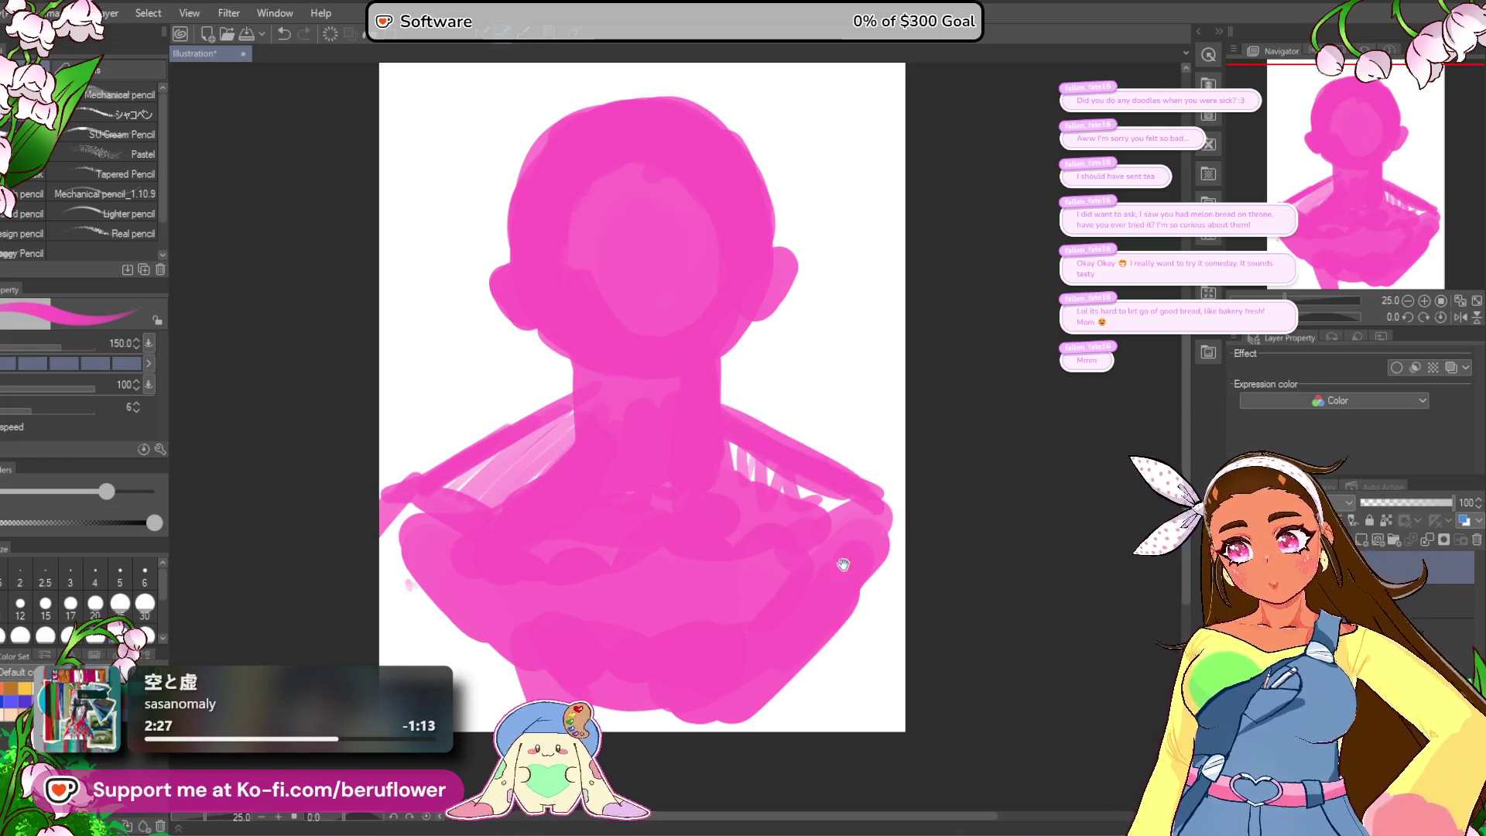
{"action": "left_click_drag", "start_coordinate": [852, 558], "coordinate": [878, 563]}
Step: Paint pink spikes rising above both the left and right shoulders
{"action": "left_click_drag", "start_coordinate": [545, 422], "coordinate": [503, 383]}
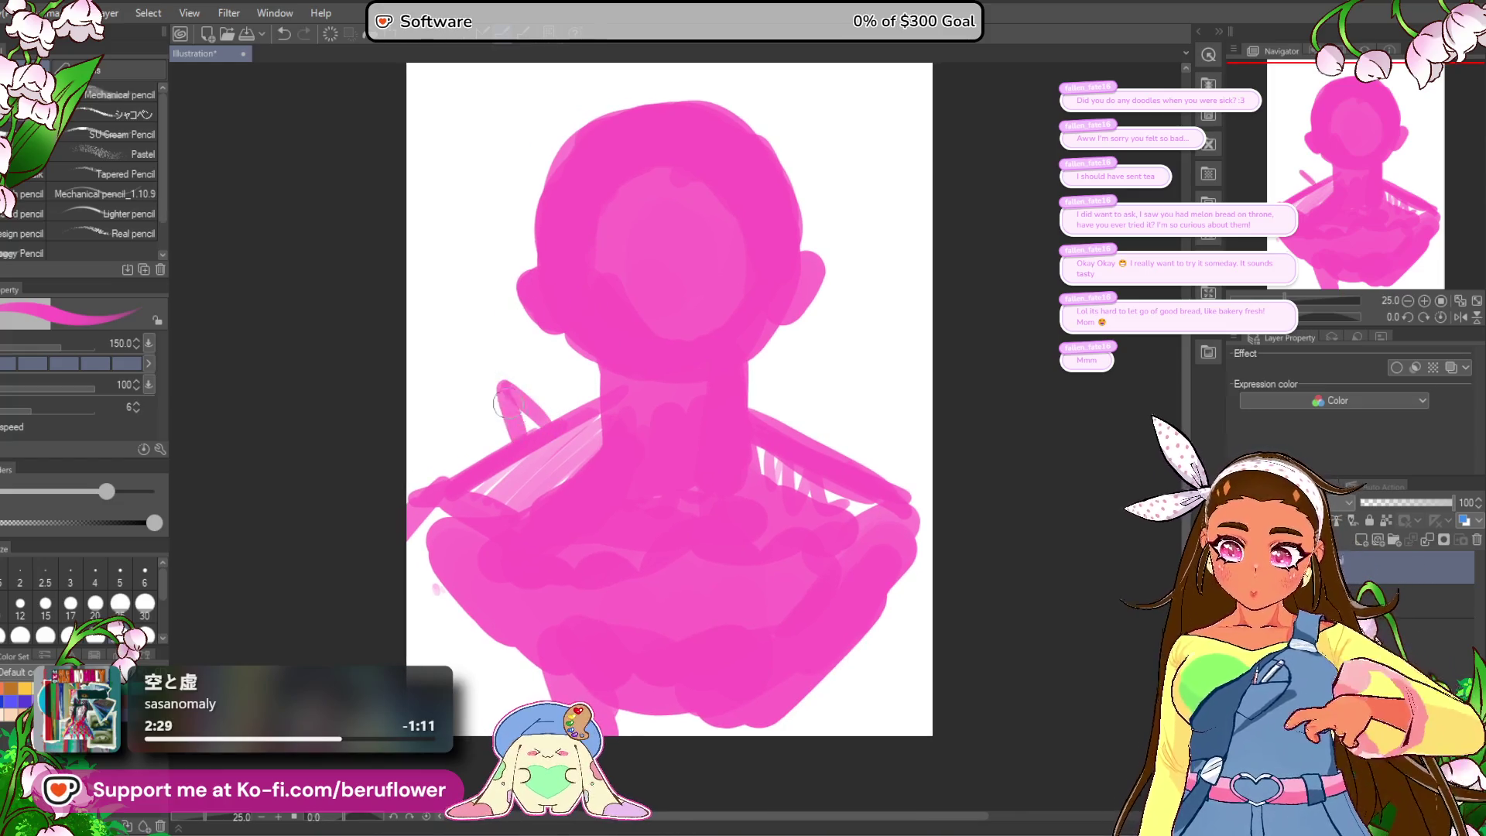
{"action": "left_click_drag", "start_coordinate": [476, 464], "coordinate": [445, 406]}
{"action": "mouse_move", "coordinate": [796, 396]}
{"action": "left_mouse_down"}
{"action": "mouse_move", "coordinate": [773, 392]}
{"action": "mouse_move", "coordinate": [786, 379]}
{"action": "left_mouse_up"}
{"action": "left_click_drag", "start_coordinate": [770, 437], "coordinate": [797, 383]}
{"action": "mouse_move", "coordinate": [779, 464]}
{"action": "left_mouse_down"}
{"action": "mouse_move", "coordinate": [678, 461]}
{"action": "mouse_move", "coordinate": [774, 399]}
{"action": "mouse_move", "coordinate": [746, 468]}
{"action": "mouse_move", "coordinate": [819, 535]}
{"action": "left_mouse_up"}
{"action": "left_click_drag", "start_coordinate": [314, 502], "coordinate": [371, 485]}
Step: Add a dark mauve curved stroke at the lower left
{"action": "left_click_drag", "start_coordinate": [625, 638], "coordinate": [623, 636]}
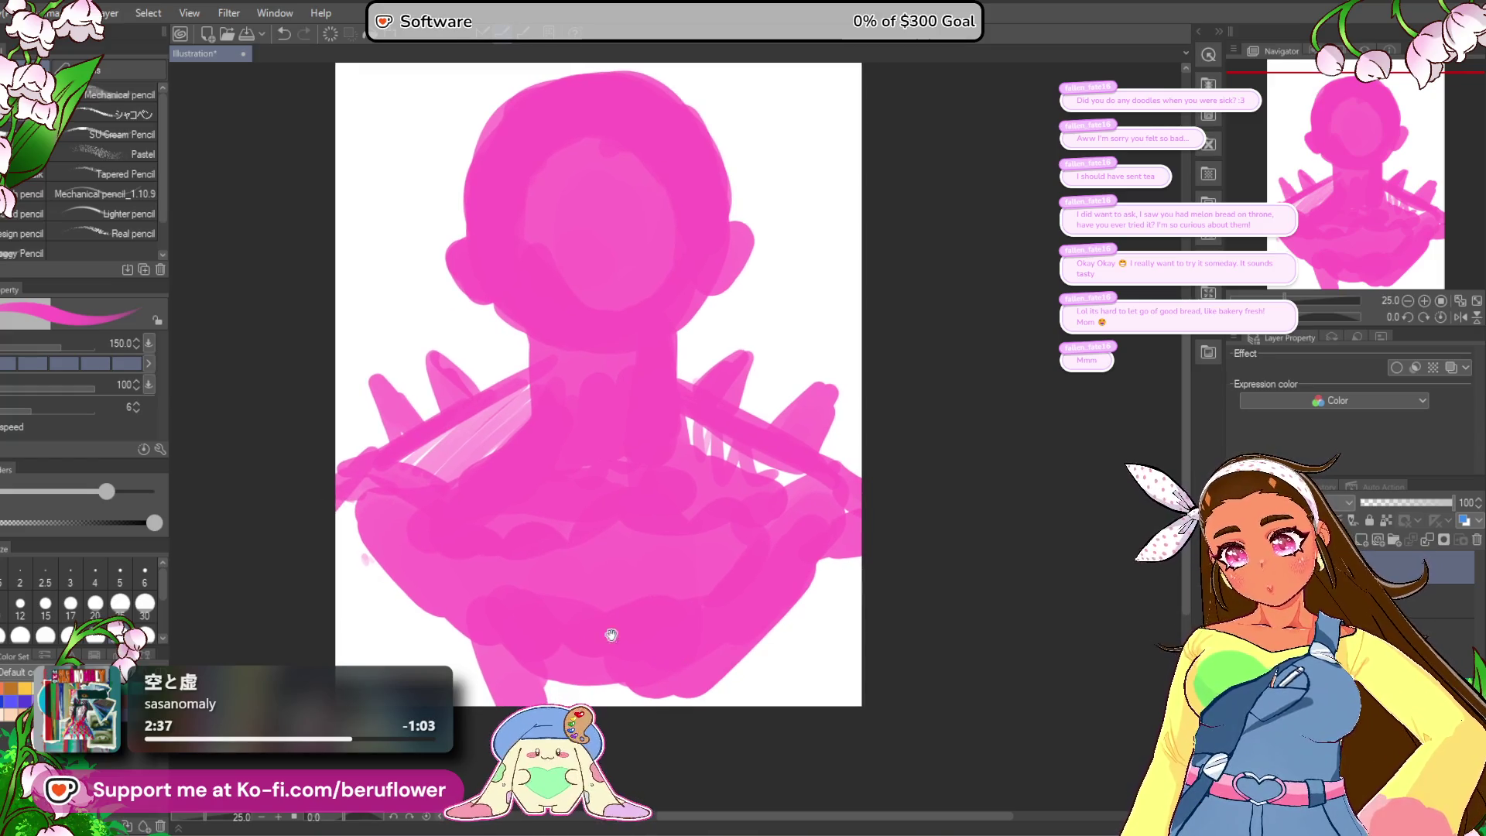
{"action": "left_click_drag", "start_coordinate": [406, 517], "coordinate": [360, 623]}
{"action": "key", "text": "ctrl+z"}
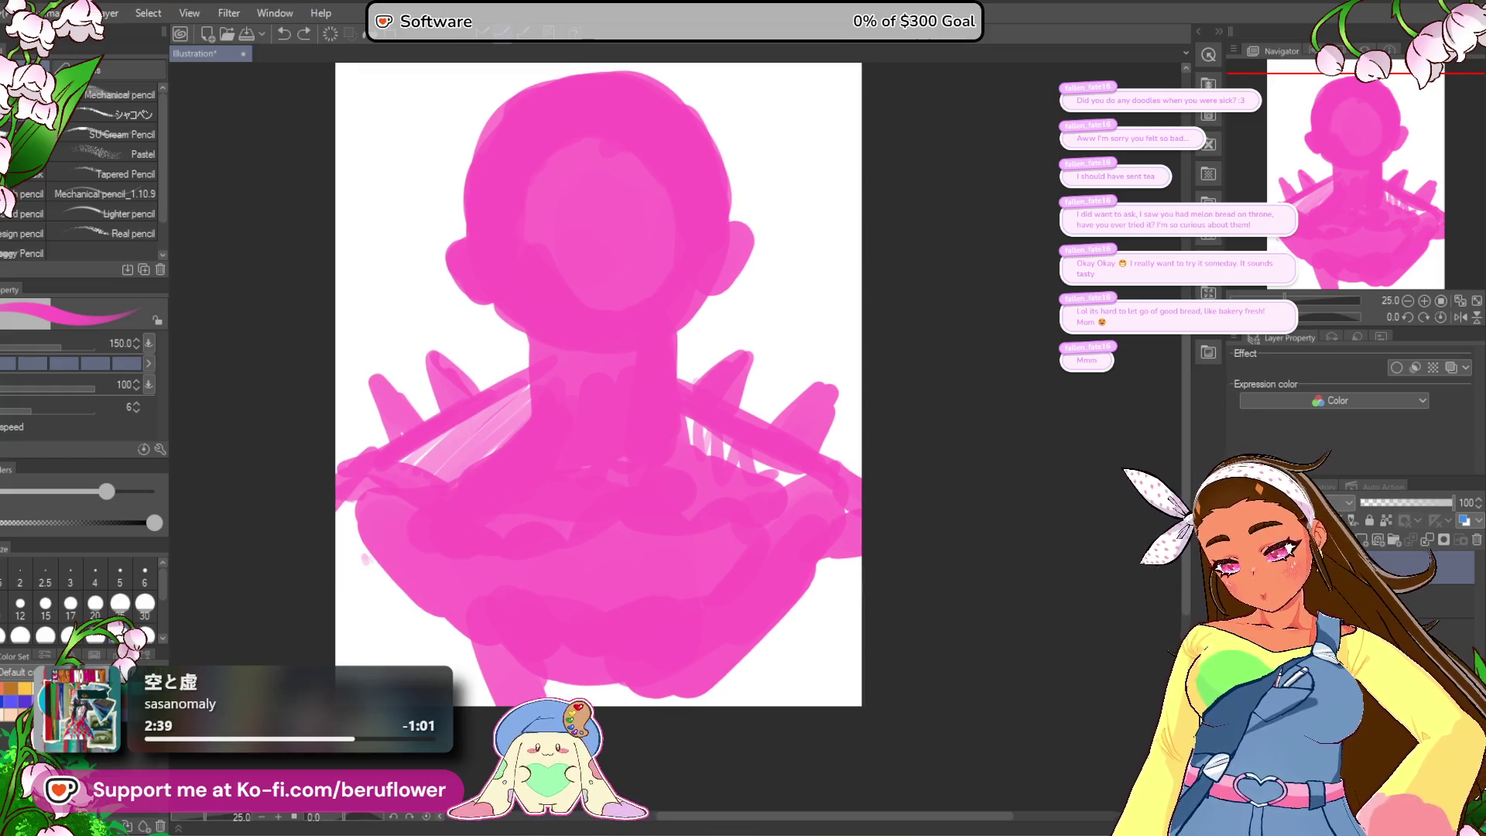
{"action": "left_click_drag", "start_coordinate": [461, 474], "coordinate": [341, 654]}
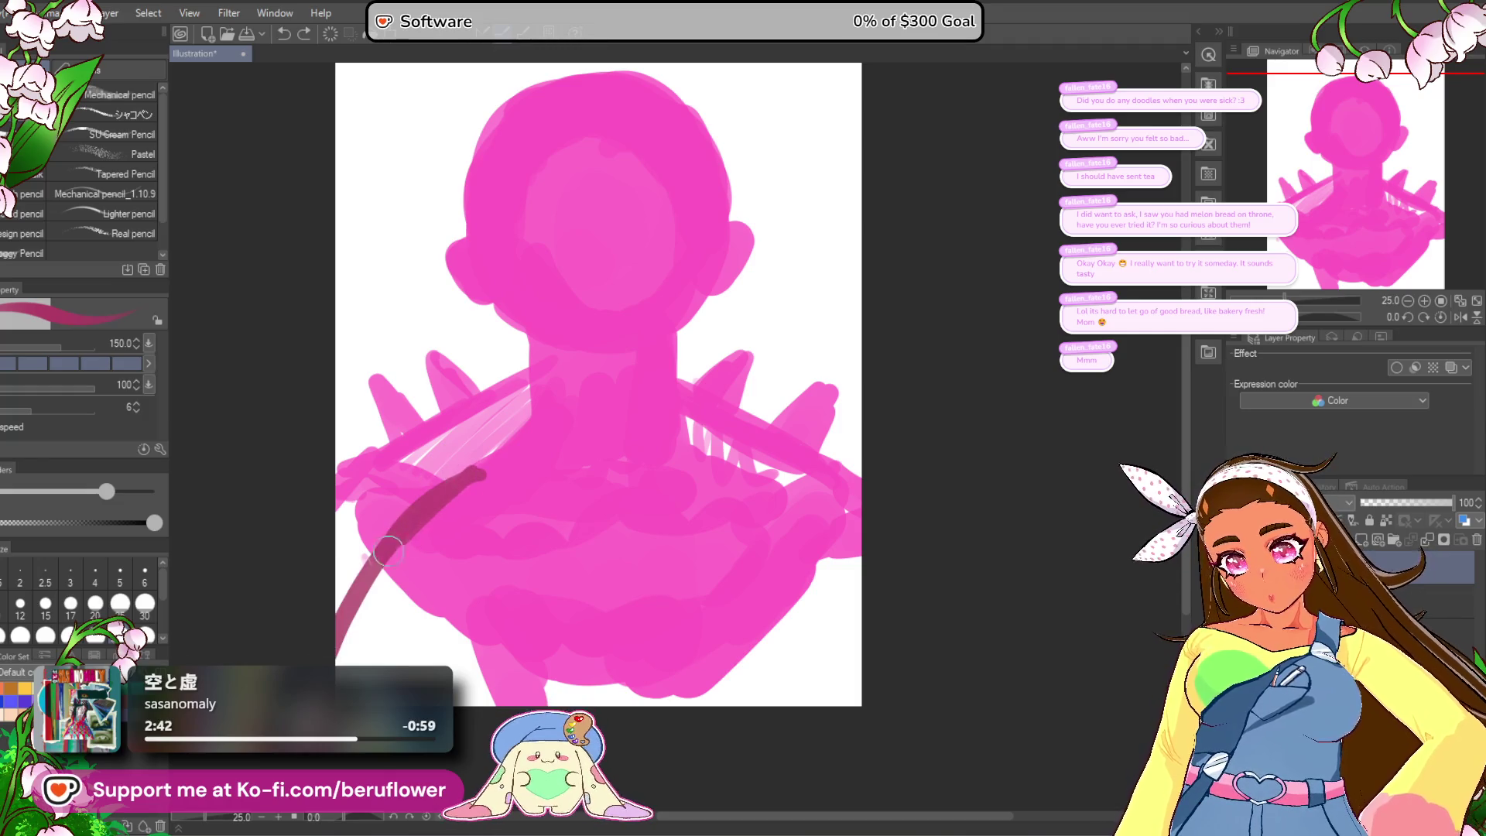
Step: Remove the dark lower-left stroke and paint a dark maroon collar across the neck
{"action": "key", "text": "ctrl+z"}
{"action": "mouse_move", "coordinate": [542, 352]}
{"action": "left_mouse_down"}
{"action": "mouse_move", "coordinate": [619, 370]}
{"action": "mouse_move", "coordinate": [660, 348]}
{"action": "mouse_move", "coordinate": [600, 285]}
{"action": "mouse_move", "coordinate": [586, 379]}
{"action": "left_mouse_up"}
{"action": "key", "text": "x"}
{"action": "key", "text": "ctrl+z"}
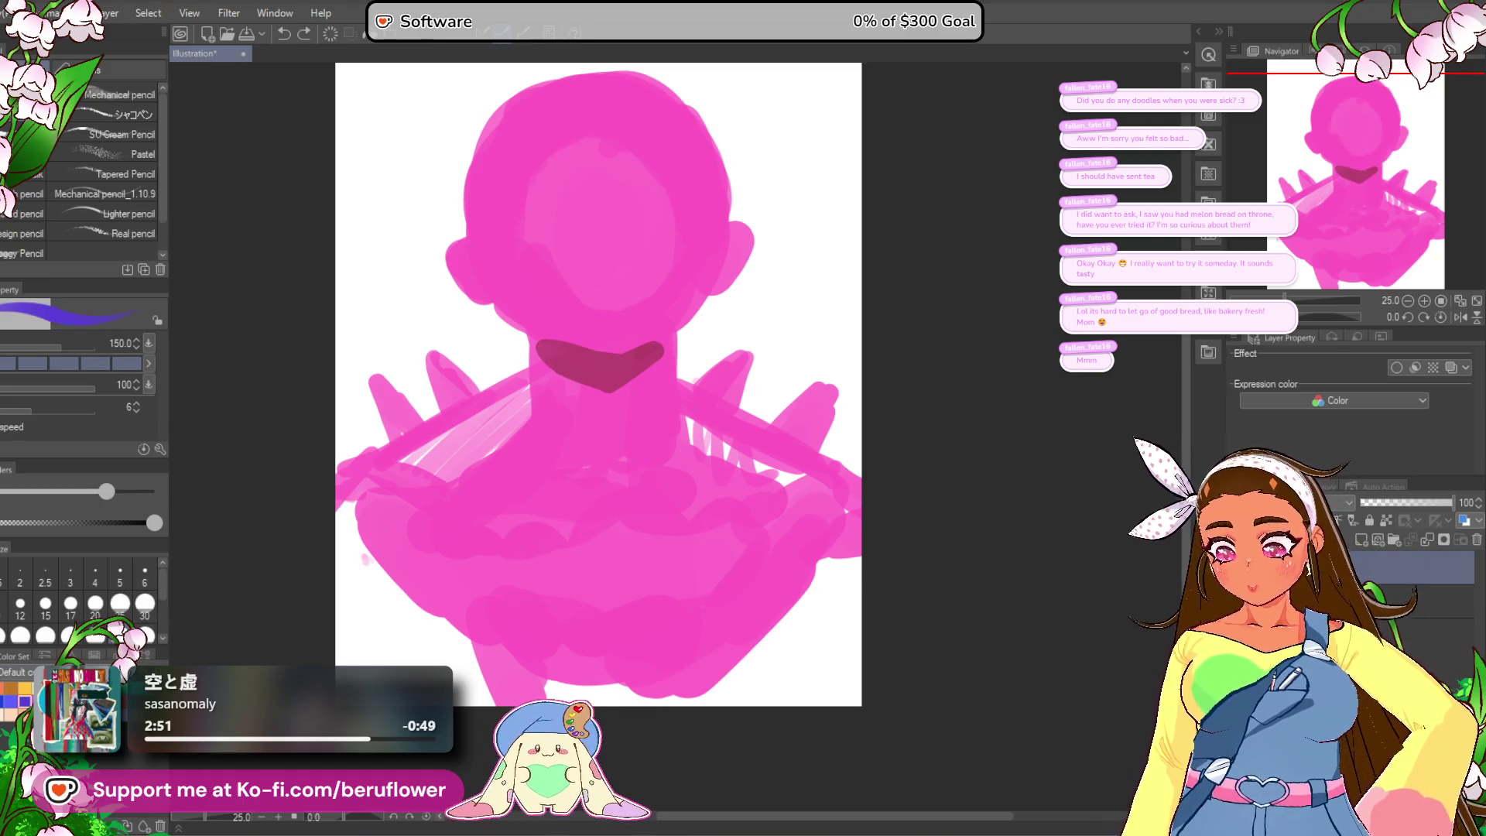
Step: Lay a light-blue vertical stroke down the neck as the raised index finger
{"action": "left_click", "coordinate": [12, 706]}
{"action": "left_click_drag", "start_coordinate": [599, 285], "coordinate": [600, 348]}
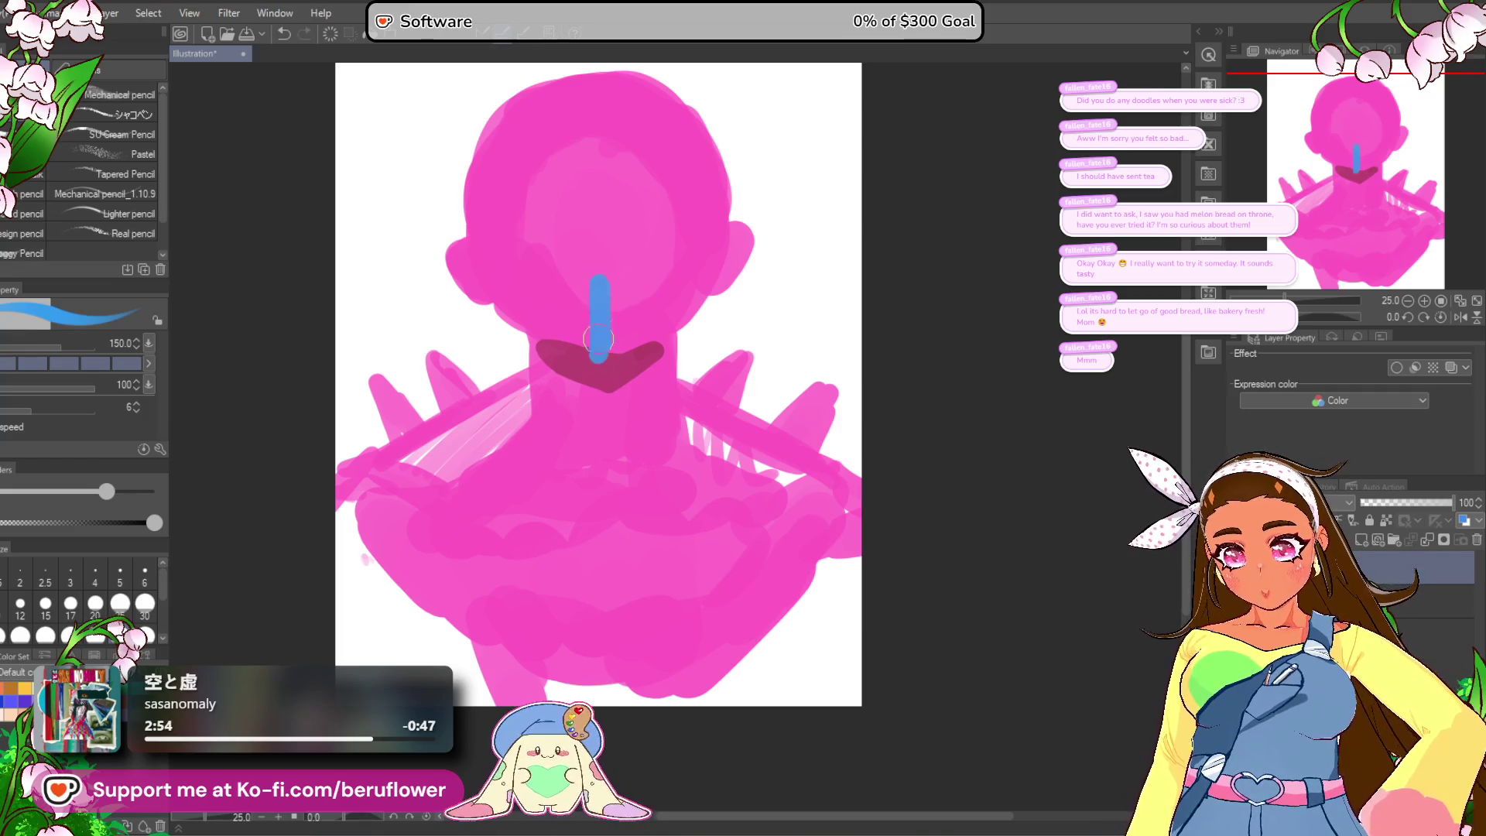
{"action": "key", "text": "ctrl+z"}
{"action": "left_click", "coordinate": [23, 700]}
{"action": "left_click_drag", "start_coordinate": [588, 283], "coordinate": [586, 373]}
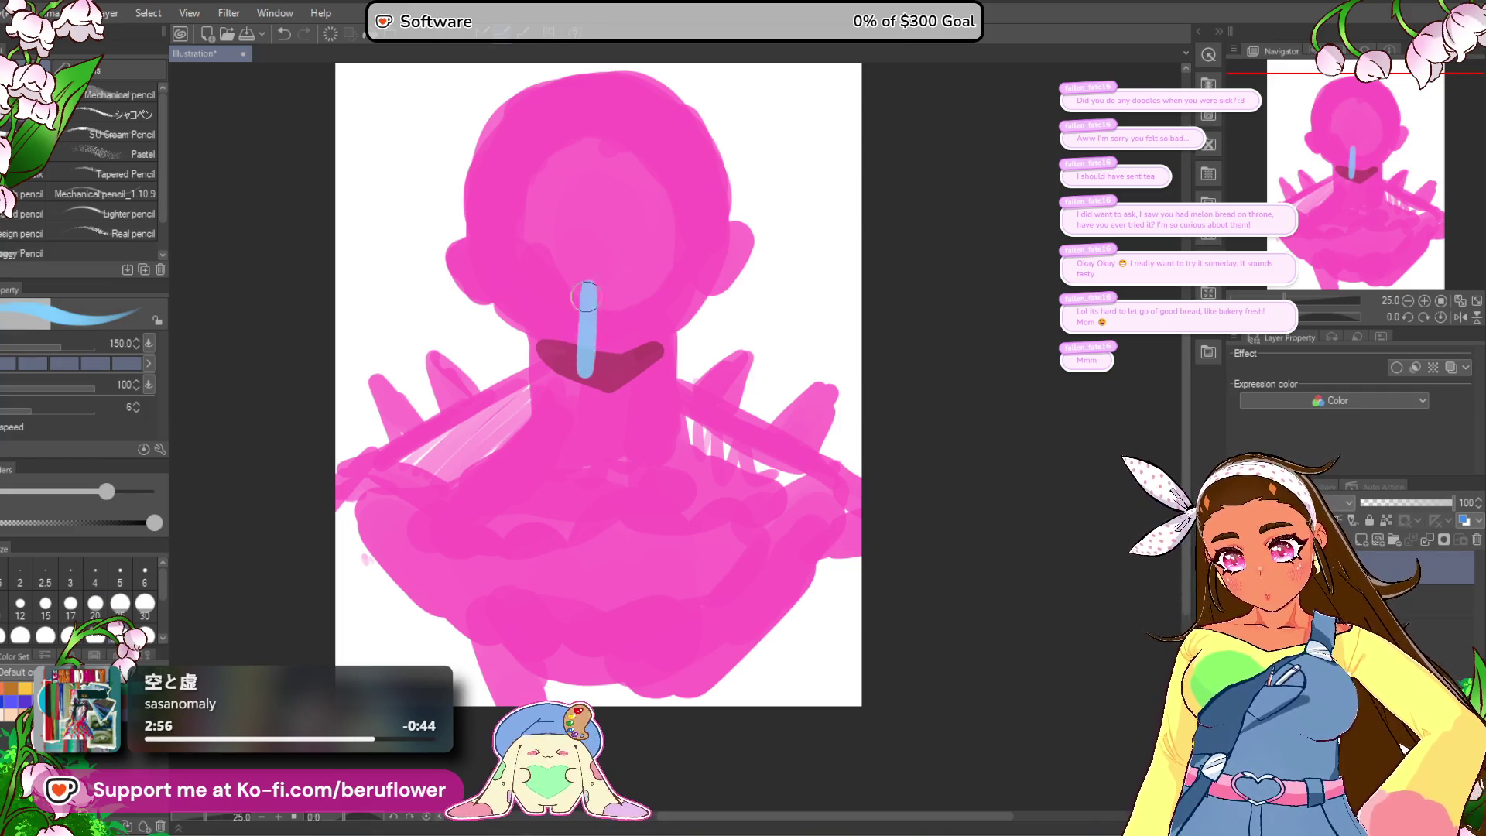
{"action": "left_click_drag", "start_coordinate": [686, 393], "coordinate": [677, 398]}
{"action": "key", "text": "ctrl+z"}
{"action": "left_click_drag", "start_coordinate": [584, 318], "coordinate": [584, 413]}
{"action": "mouse_move", "coordinate": [585, 344]}
{"action": "left_mouse_down"}
{"action": "mouse_move", "coordinate": [586, 318]}
{"action": "mouse_move", "coordinate": [587, 445]}
{"action": "mouse_move", "coordinate": [579, 327]}
{"action": "left_mouse_up"}
{"action": "key", "text": "ctrl+z"}
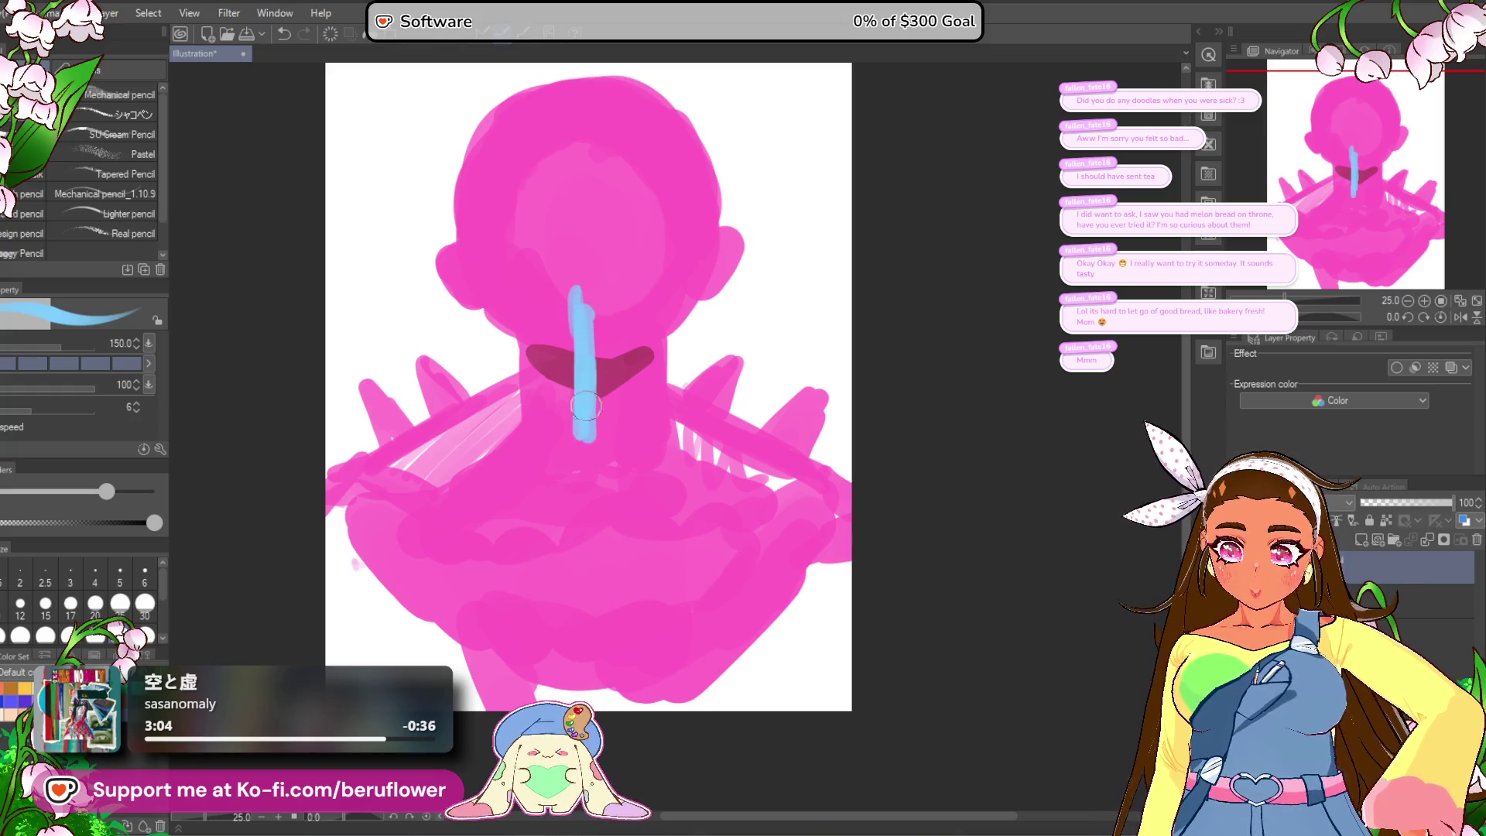
Step: Extend the light-blue shape downward with a diagonal branch to the lower right
{"action": "scroll", "coordinate": [588, 453], "scroll_direction": "down", "scroll_amount": 1}
{"action": "scroll", "coordinate": [573, 438], "scroll_direction": "right", "scroll_amount": 1}
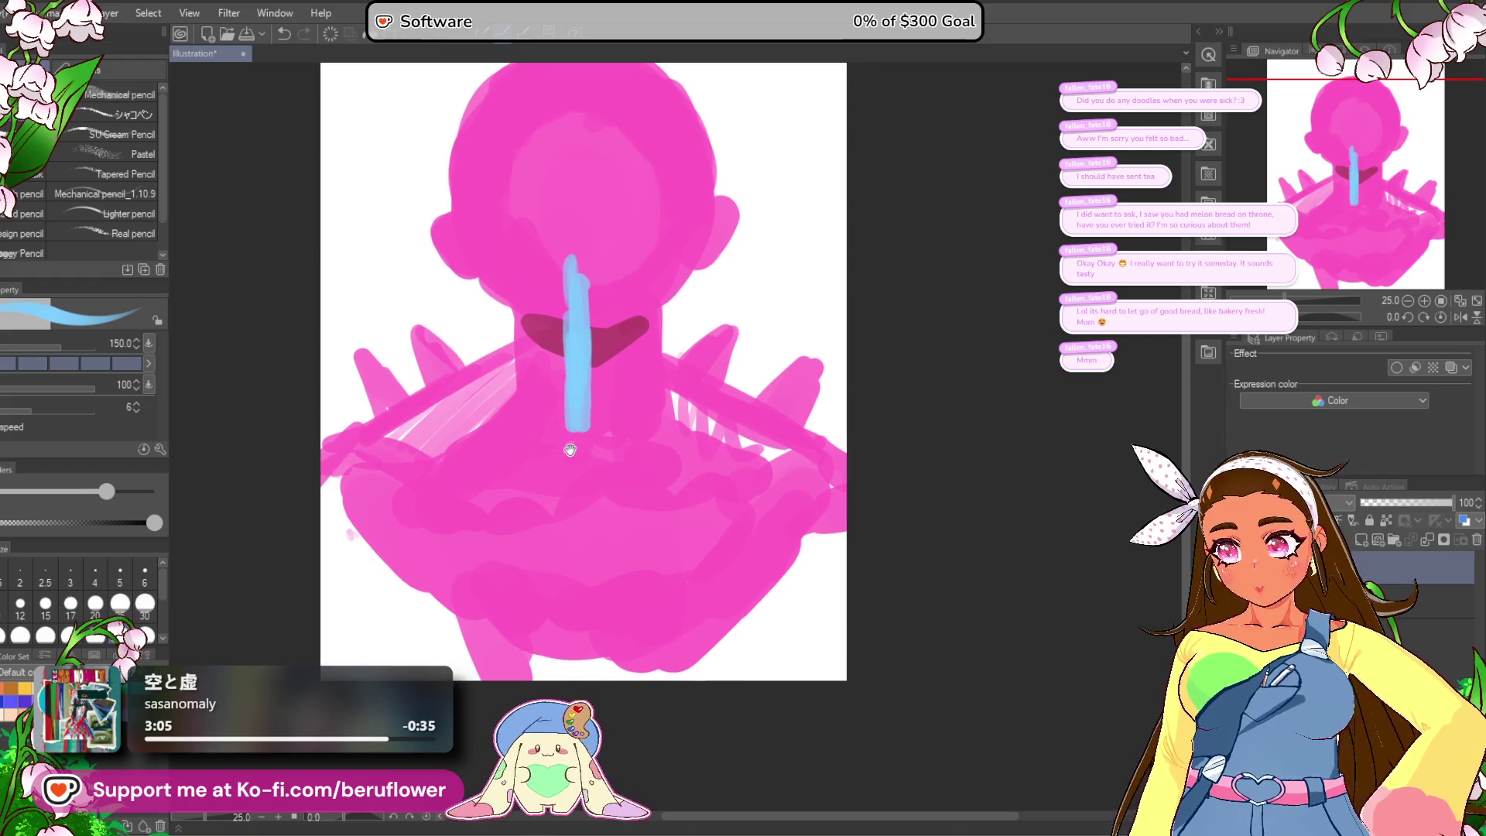
{"action": "mouse_move", "coordinate": [571, 436]}
{"action": "left_mouse_down"}
{"action": "mouse_move", "coordinate": [545, 464]}
{"action": "mouse_move", "coordinate": [627, 445]}
{"action": "mouse_move", "coordinate": [677, 497]}
{"action": "left_mouse_up"}
{"action": "key", "text": "ctrl+z"}
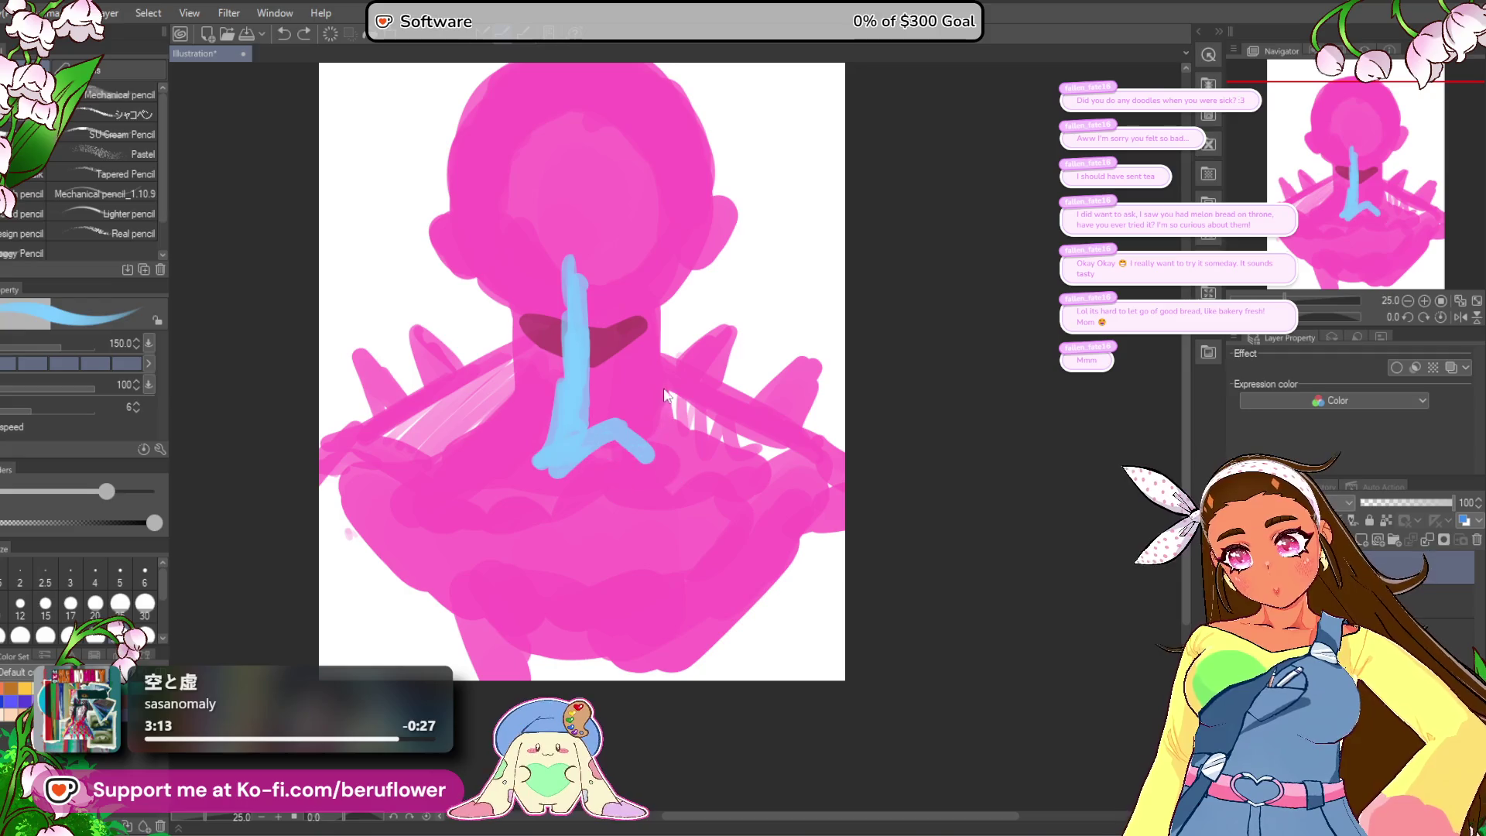
{"action": "left_click_drag", "start_coordinate": [605, 432], "coordinate": [688, 507]}
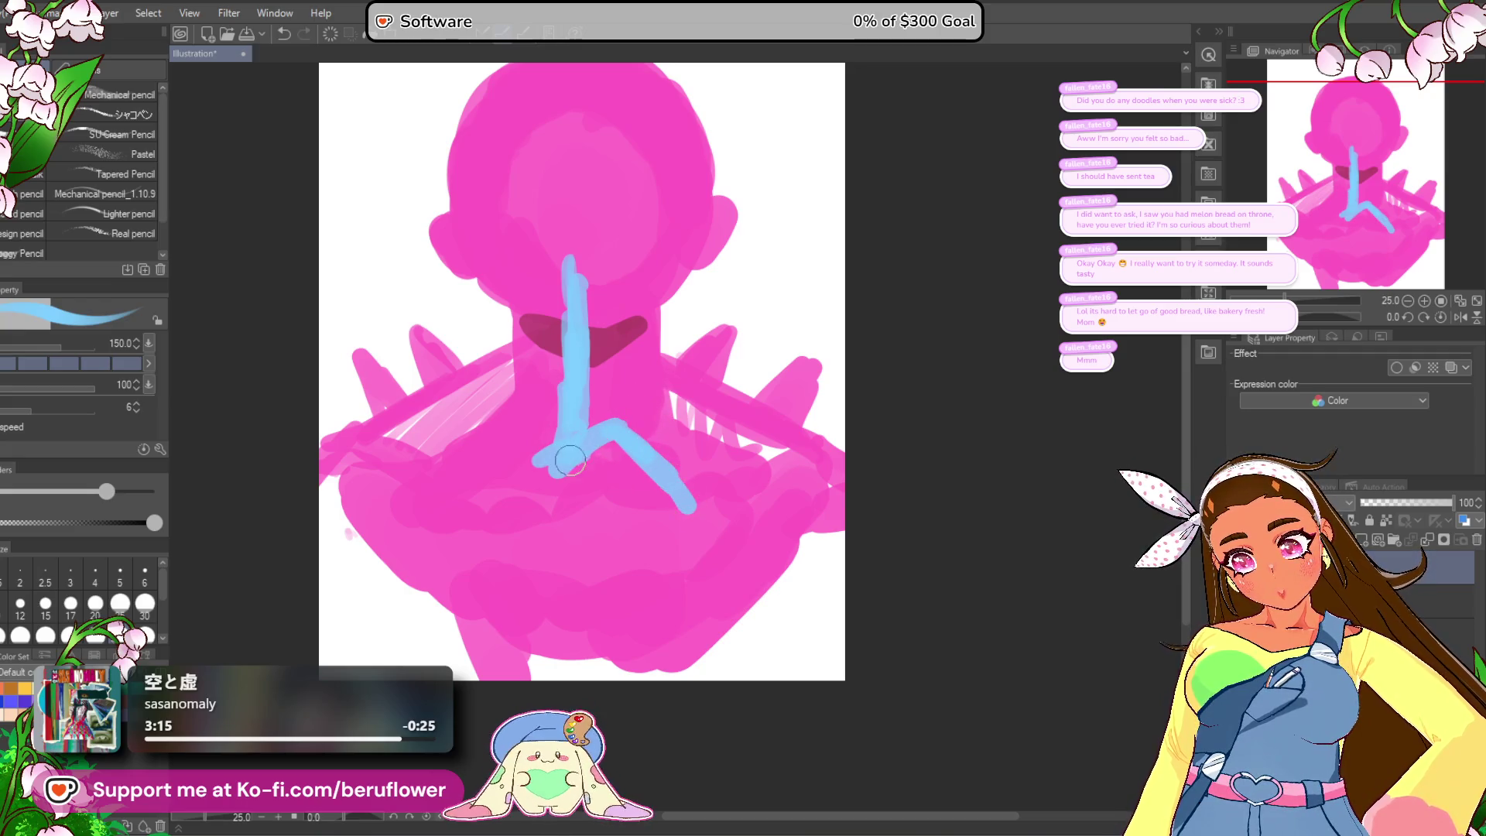
{"action": "mouse_move", "coordinate": [557, 452]}
{"action": "left_mouse_down"}
{"action": "mouse_move", "coordinate": [517, 481]}
{"action": "mouse_move", "coordinate": [564, 475]}
{"action": "mouse_move", "coordinate": [626, 502]}
{"action": "mouse_move", "coordinate": [527, 507]}
{"action": "mouse_move", "coordinate": [573, 520]}
{"action": "mouse_move", "coordinate": [534, 476]}
{"action": "mouse_move", "coordinate": [529, 514]}
{"action": "mouse_move", "coordinate": [602, 540]}
{"action": "left_mouse_up"}
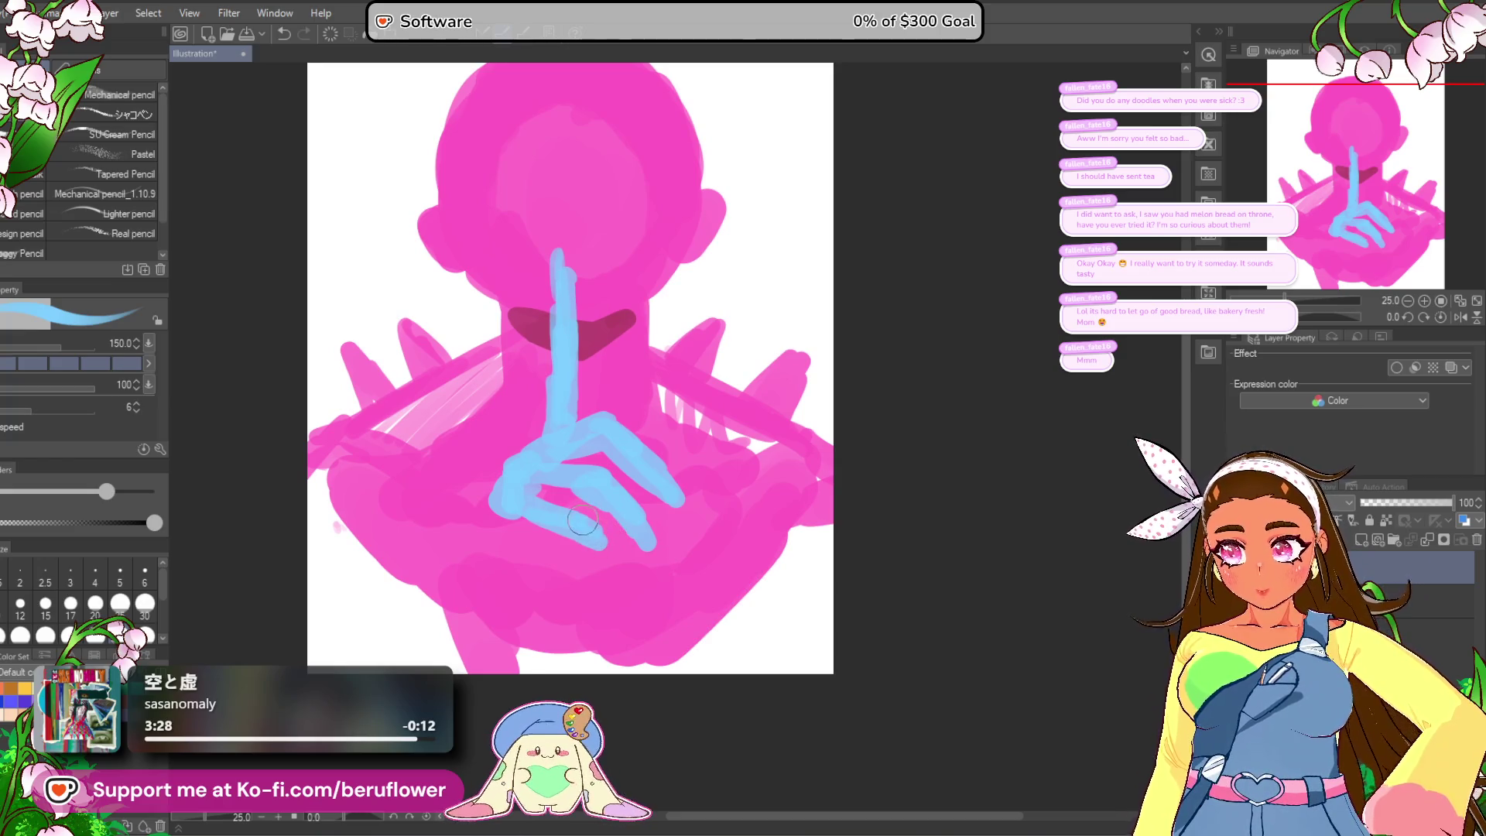
Step: Add another finger, draw the forearm to the canvas bottom, and thicken the index finger
{"action": "mouse_move", "coordinate": [578, 513]}
{"action": "left_mouse_down"}
{"action": "mouse_move", "coordinate": [613, 564]}
{"action": "mouse_move", "coordinate": [519, 505]}
{"action": "left_mouse_up"}
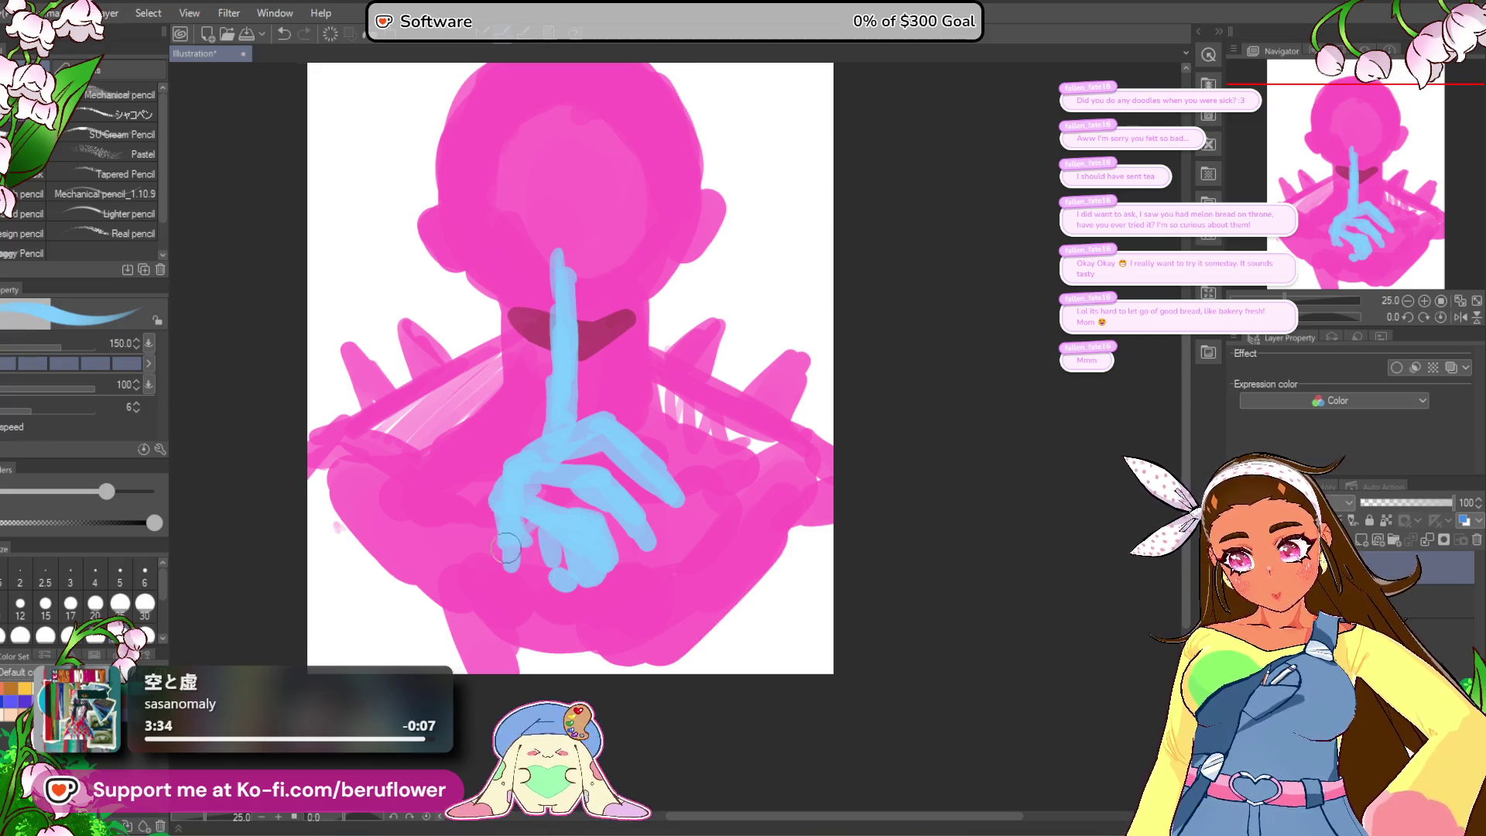
{"action": "mouse_move", "coordinate": [638, 495]}
{"action": "left_mouse_down"}
{"action": "mouse_move", "coordinate": [623, 456]}
{"action": "mouse_move", "coordinate": [656, 401]}
{"action": "mouse_move", "coordinate": [635, 468]}
{"action": "left_mouse_up"}
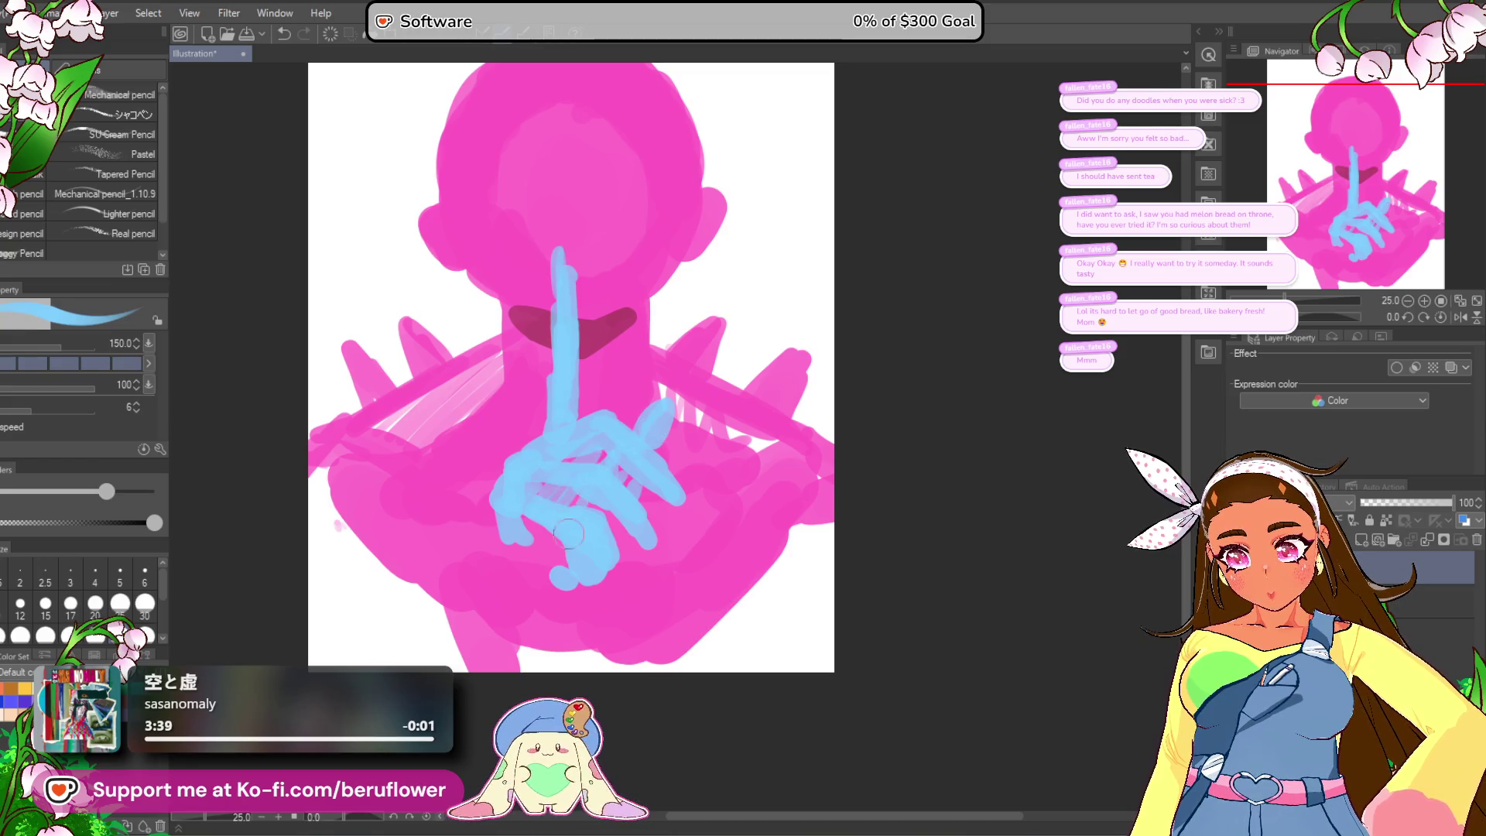
{"action": "left_click_drag", "start_coordinate": [498, 499], "coordinate": [462, 652]}
{"action": "mouse_move", "coordinate": [534, 514]}
{"action": "left_mouse_down"}
{"action": "mouse_move", "coordinate": [484, 630]}
{"action": "mouse_move", "coordinate": [506, 627]}
{"action": "mouse_move", "coordinate": [513, 563]}
{"action": "left_mouse_up"}
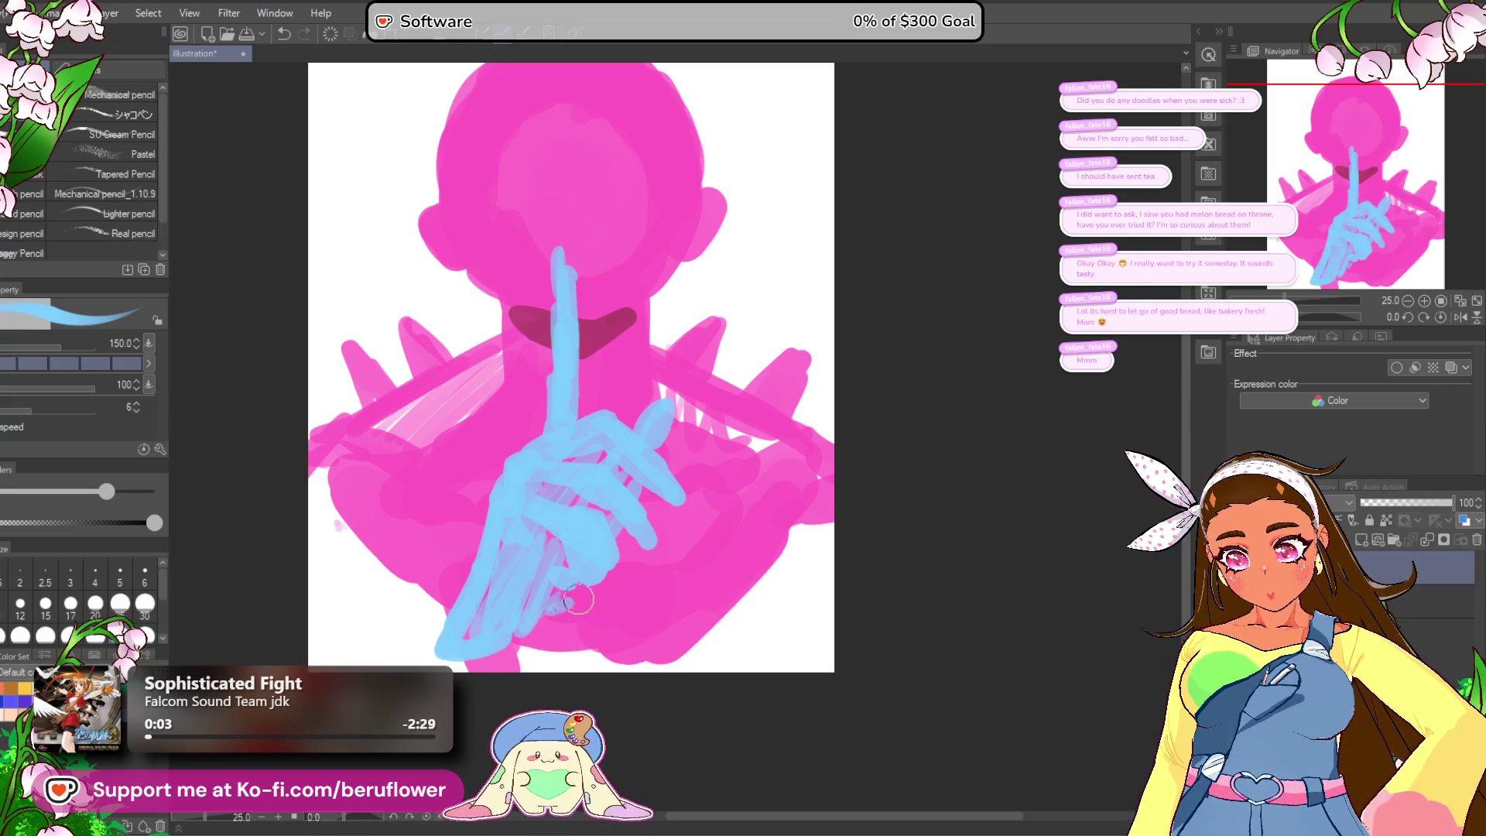
{"action": "mouse_move", "coordinate": [571, 267]}
{"action": "left_mouse_down"}
{"action": "mouse_move", "coordinate": [585, 370]}
{"action": "mouse_move", "coordinate": [566, 408]}
{"action": "left_mouse_up"}
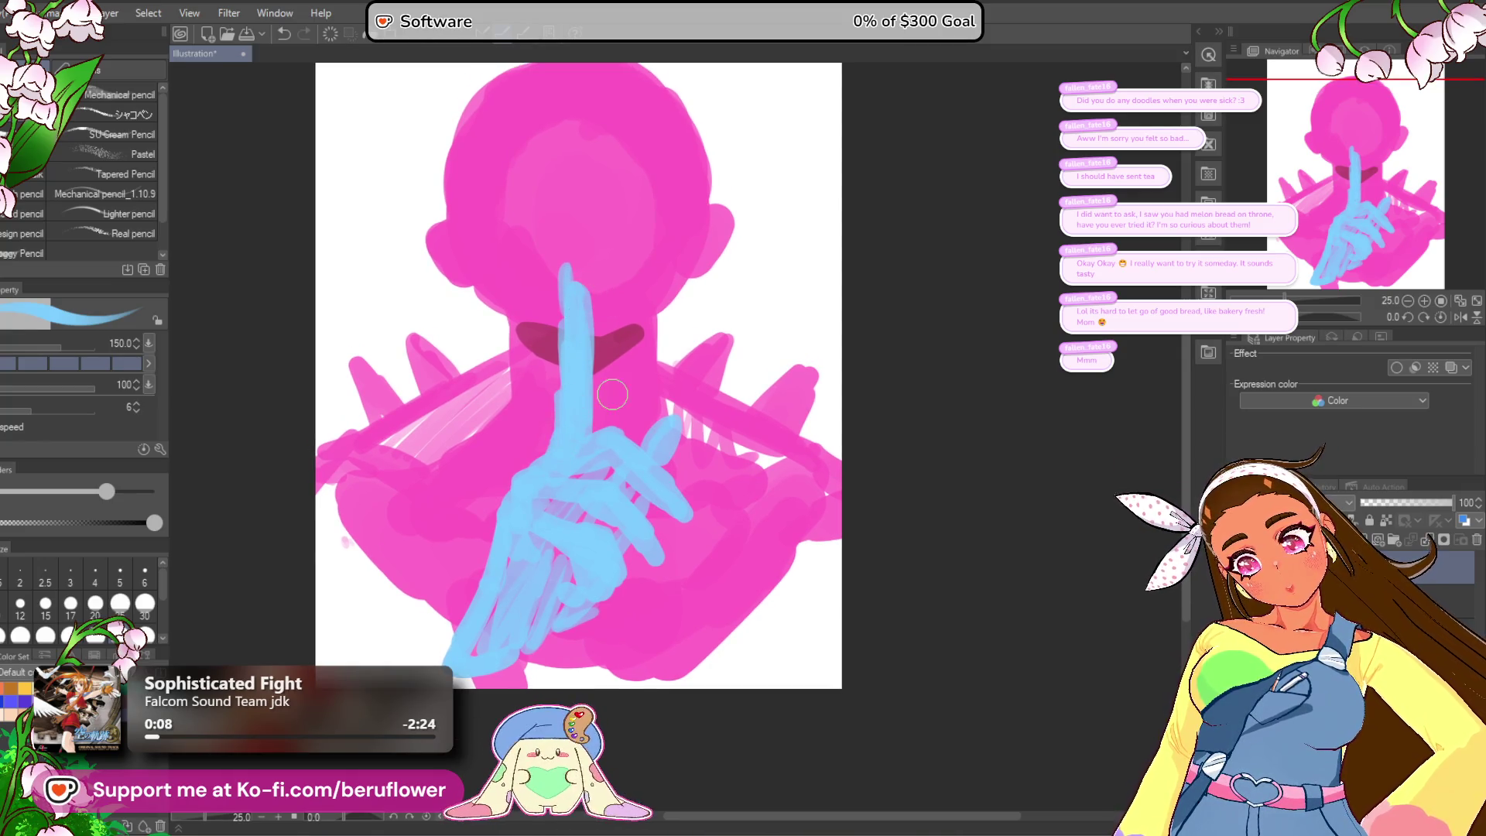
Step: Lengthen the light-blue thumb upward
{"action": "left_click_drag", "start_coordinate": [826, 509], "coordinate": [830, 491]}
{"action": "left_click_drag", "start_coordinate": [675, 422], "coordinate": [693, 381]}
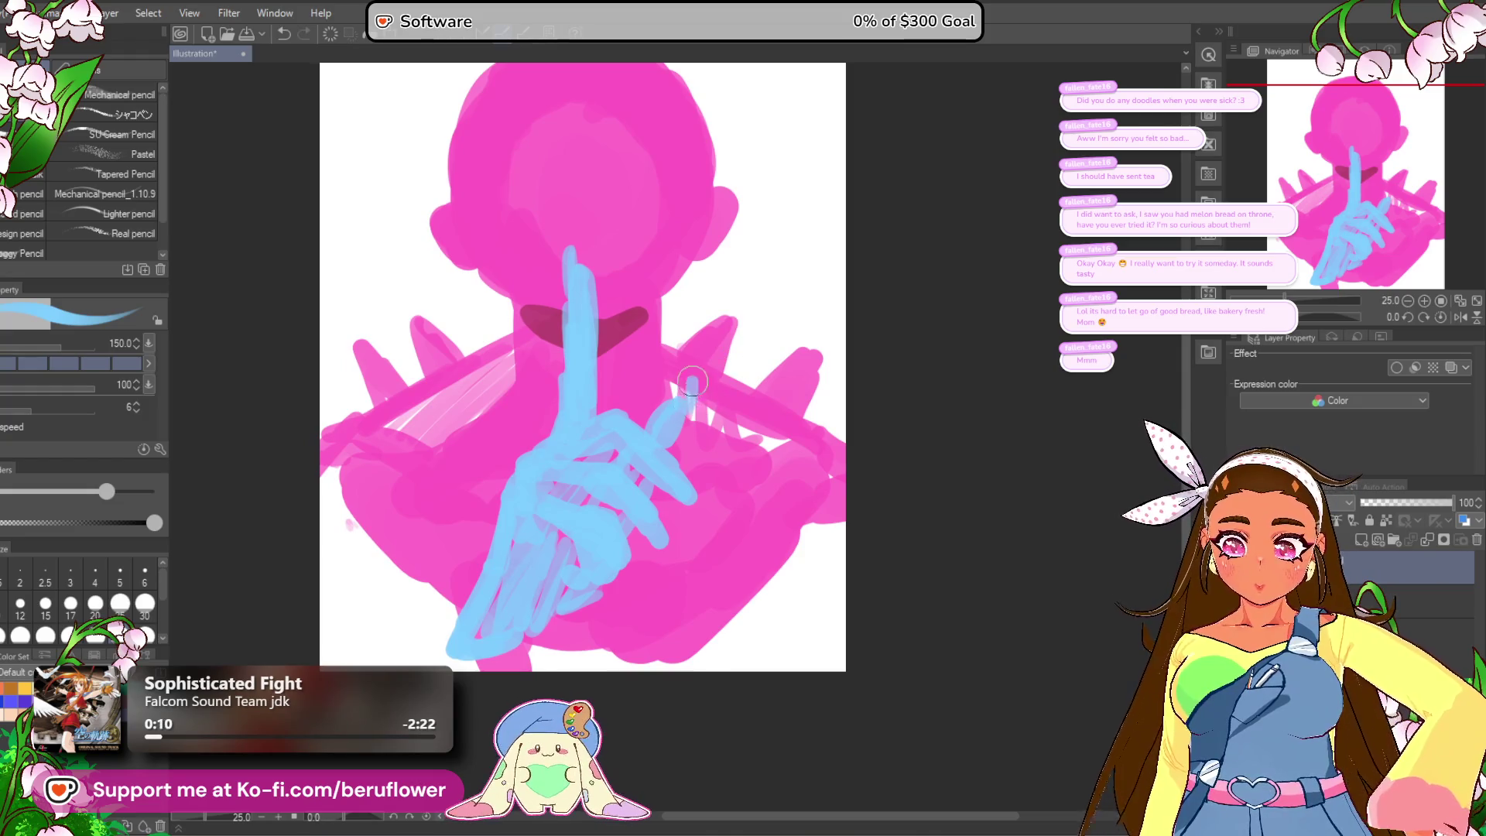
{"action": "left_click_drag", "start_coordinate": [495, 598], "coordinate": [522, 569]}
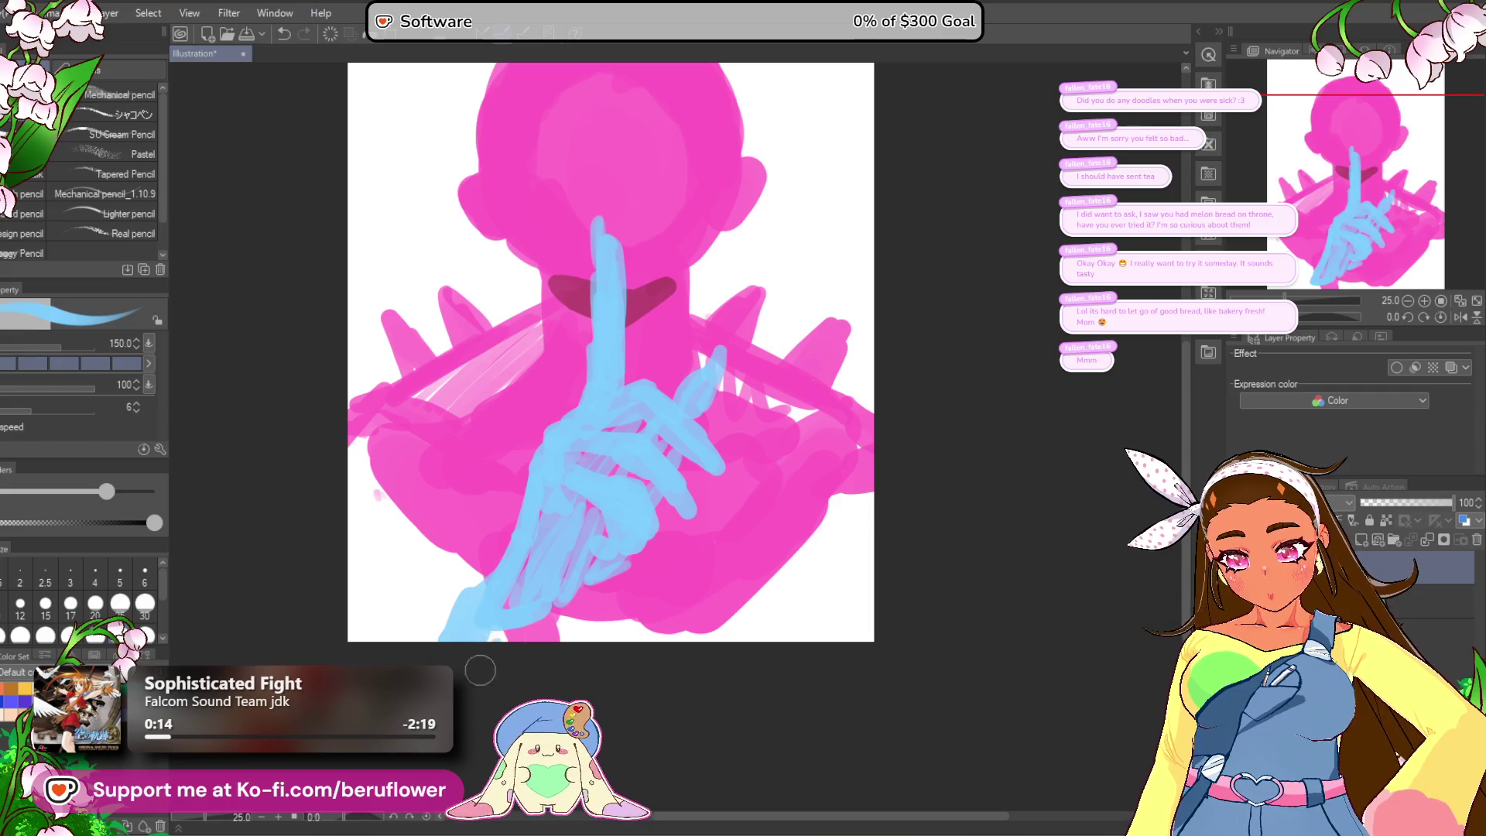
{"action": "left_click_drag", "start_coordinate": [577, 616], "coordinate": [544, 693]}
{"action": "left_click_drag", "start_coordinate": [492, 741], "coordinate": [485, 737]}
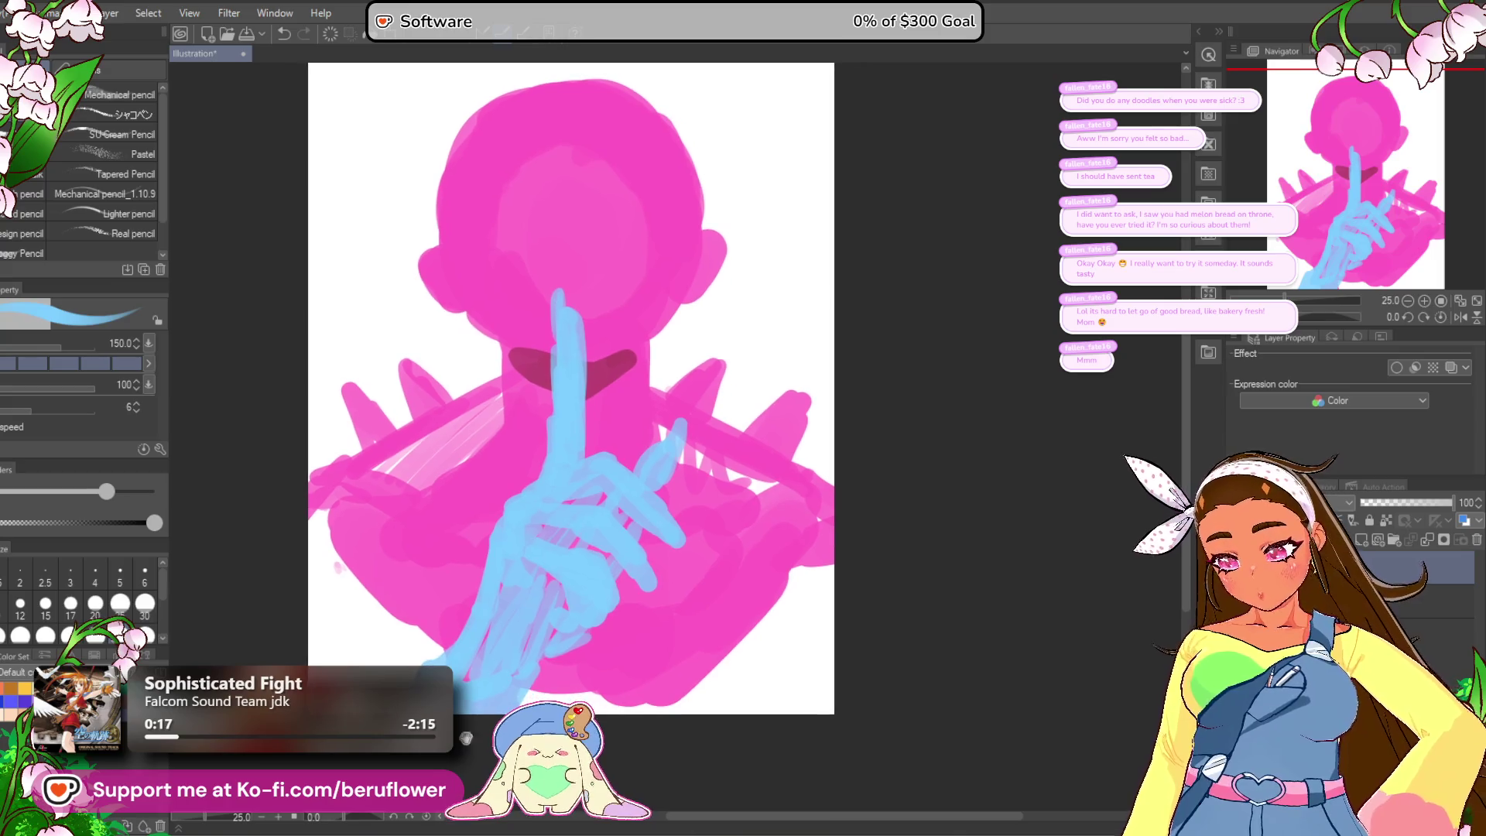
{"action": "key", "text": "x"}
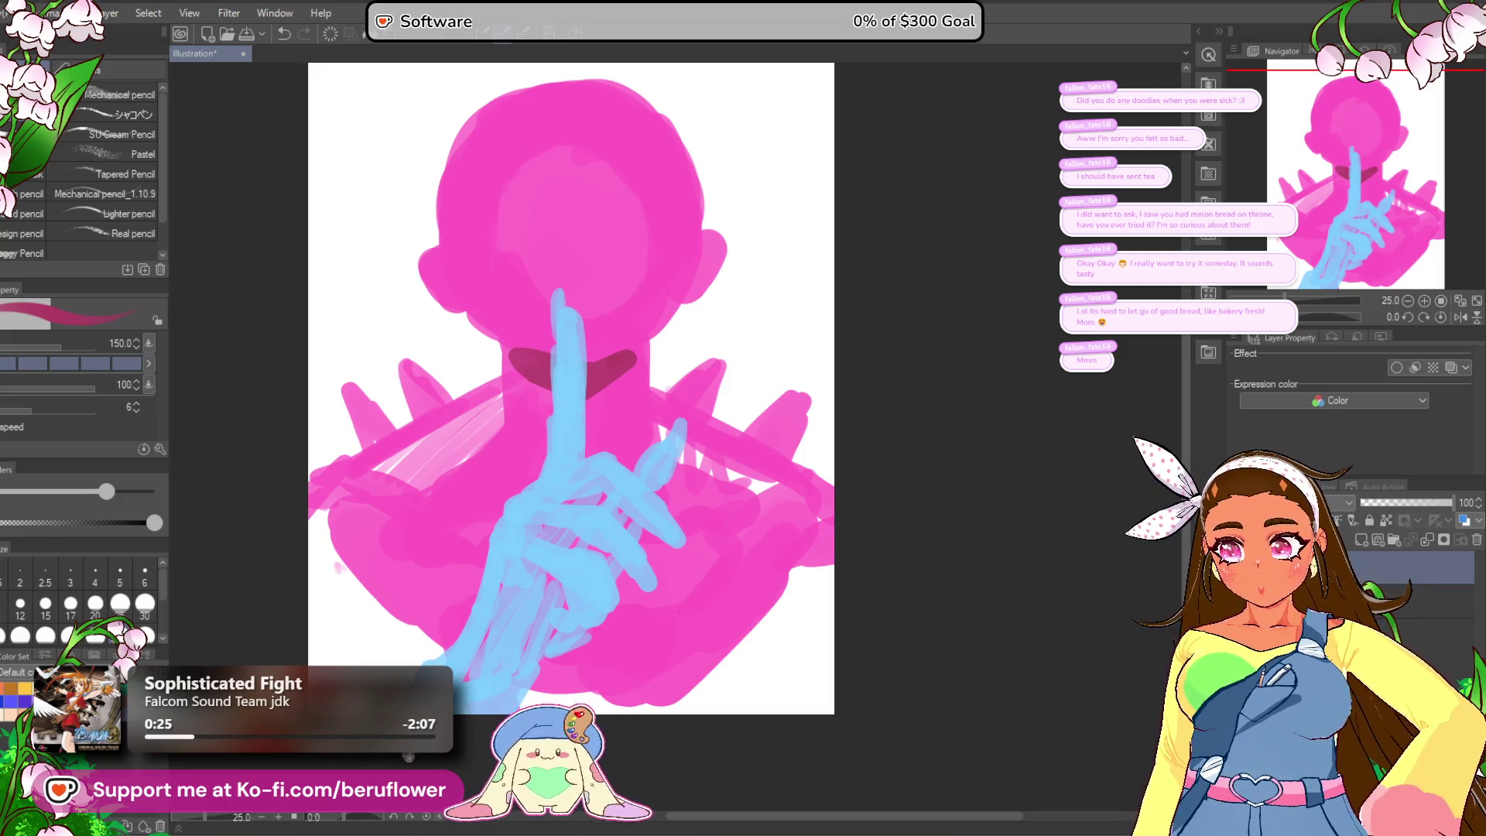
Step: Draw dark red diagonal bands across both shoulders down to the lower corners
{"action": "scroll", "coordinate": [571, 389], "scroll_direction": "down", "scroll_amount": 1}
{"action": "left_click_drag", "start_coordinate": [488, 418], "coordinate": [344, 569]}
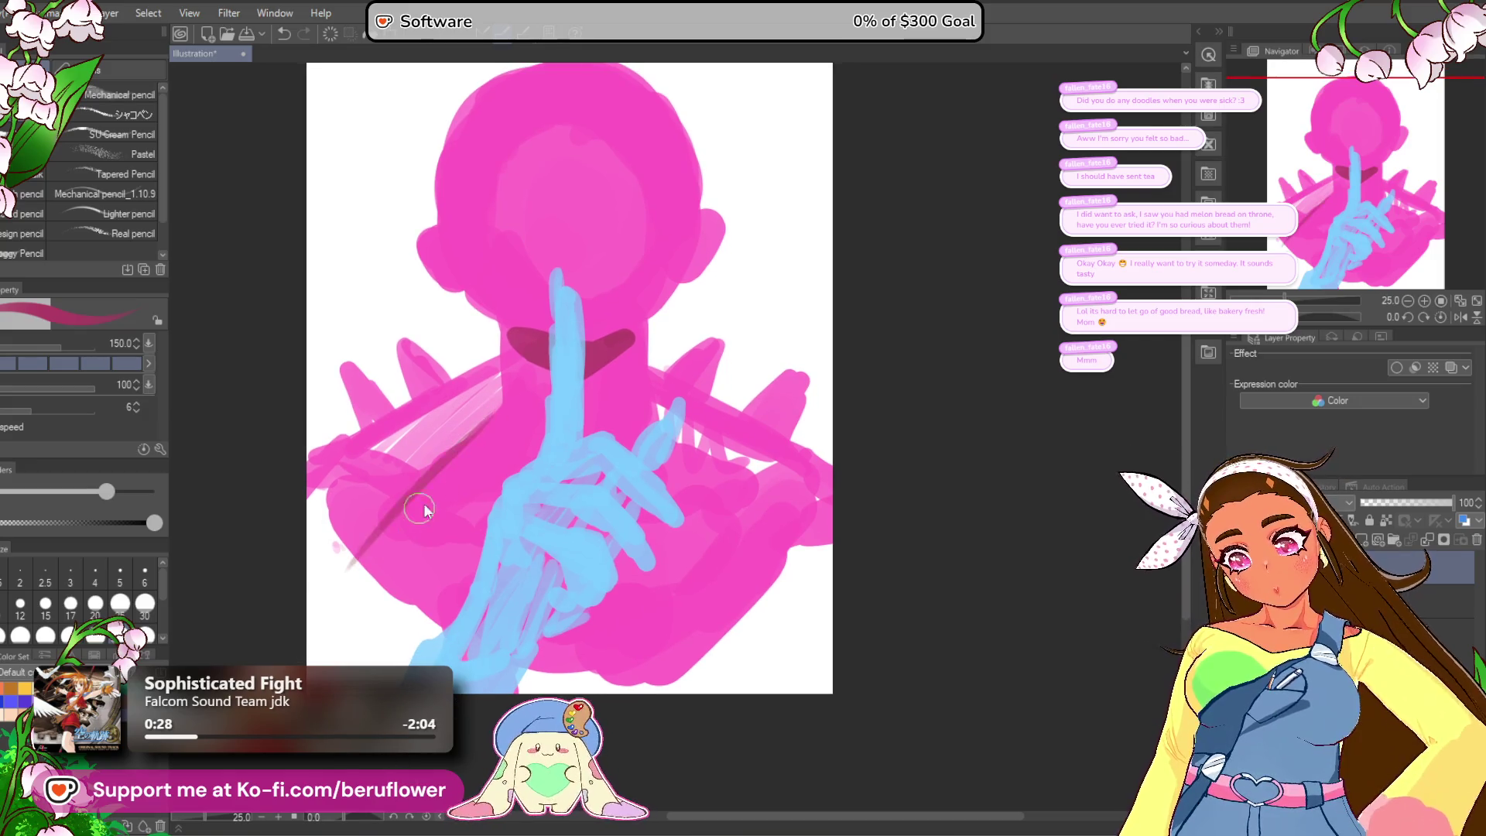
{"action": "mouse_move", "coordinate": [487, 399]}
{"action": "left_mouse_down"}
{"action": "mouse_move", "coordinate": [331, 547]}
{"action": "mouse_move", "coordinate": [314, 612]}
{"action": "left_mouse_up"}
{"action": "left_click_drag", "start_coordinate": [422, 495], "coordinate": [318, 623]}
{"action": "left_click_drag", "start_coordinate": [367, 536], "coordinate": [300, 673]}
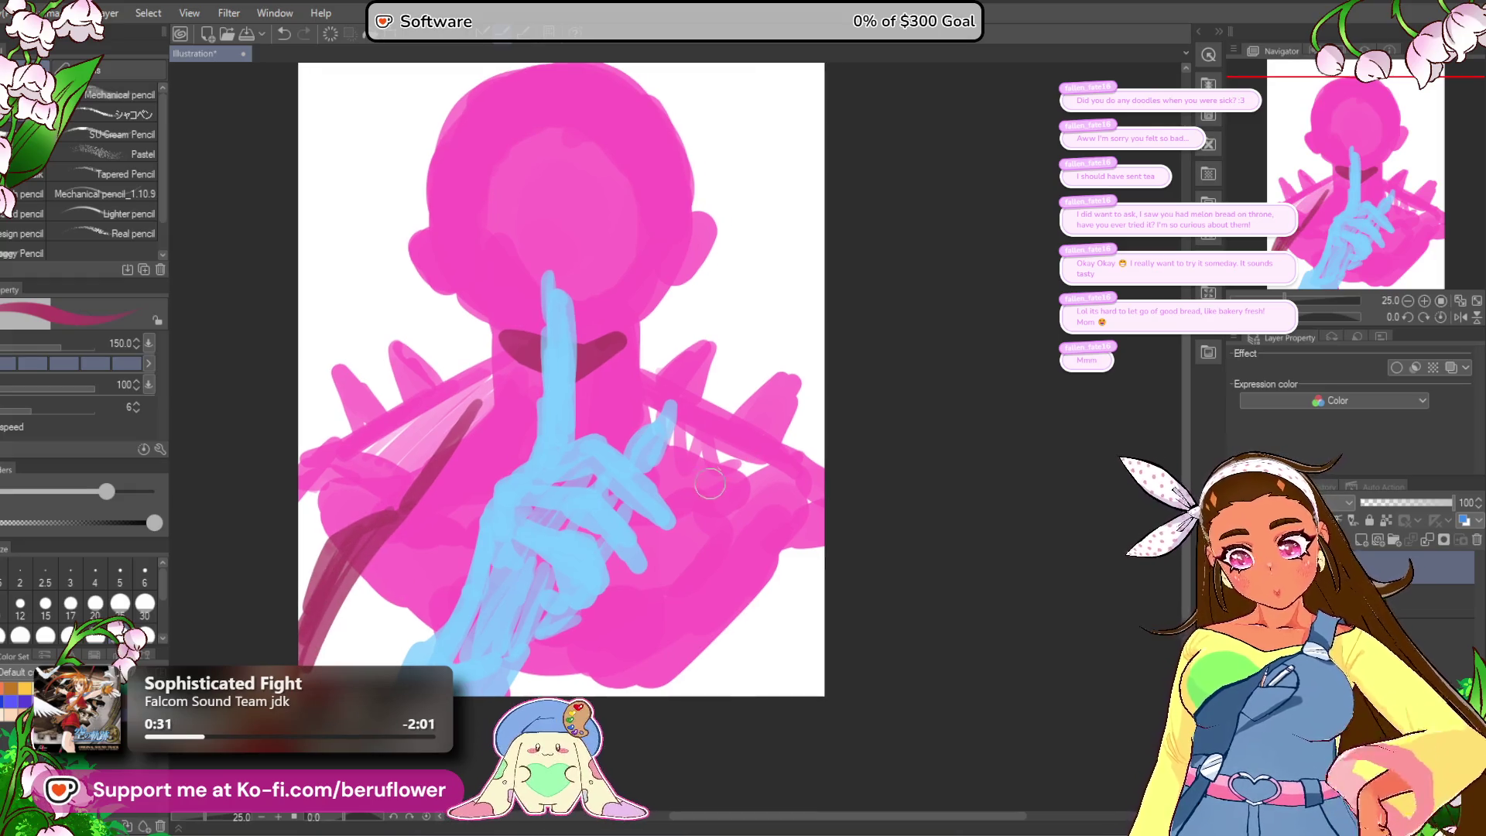
{"action": "left_click_drag", "start_coordinate": [667, 453], "coordinate": [797, 568]}
{"action": "left_click_drag", "start_coordinate": [735, 499], "coordinate": [814, 590]}
{"action": "left_click_drag", "start_coordinate": [778, 535], "coordinate": [816, 592]}
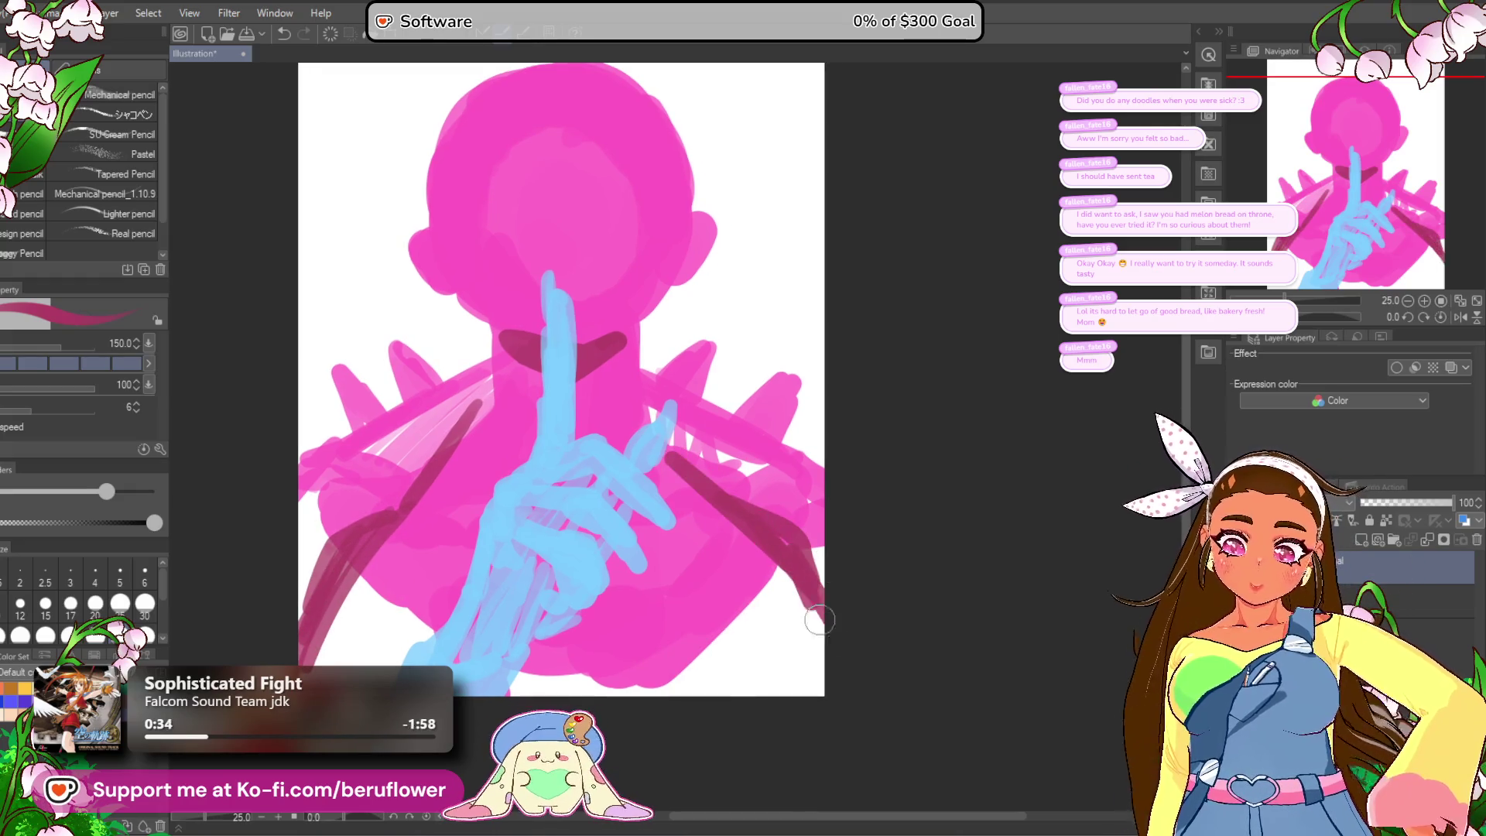
{"action": "key", "text": "ctrl+z"}
{"action": "left_click_drag", "start_coordinate": [731, 496], "coordinate": [821, 617]}
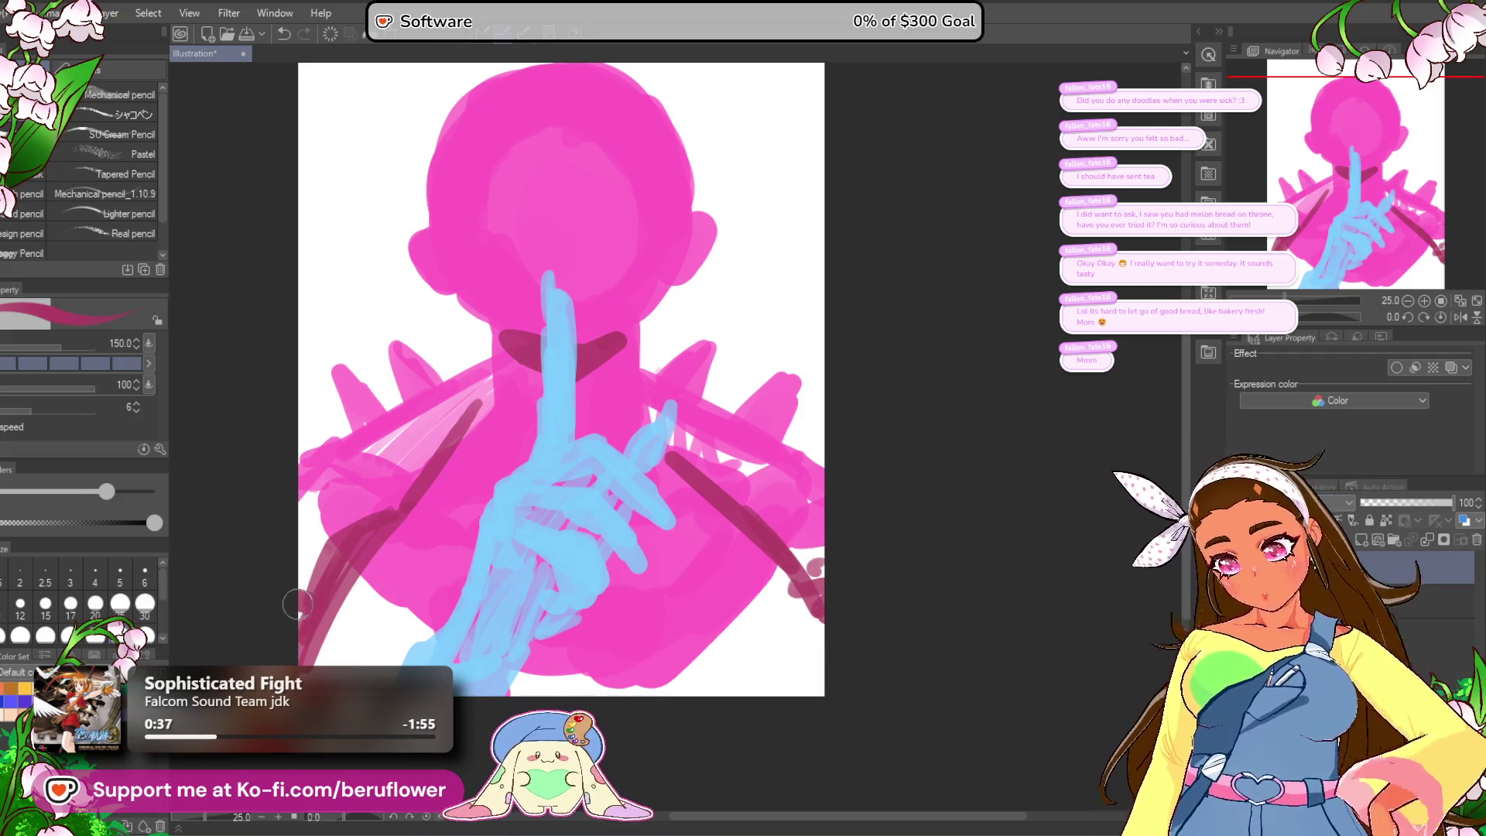
{"action": "left_click_drag", "start_coordinate": [755, 643], "coordinate": [766, 650]}
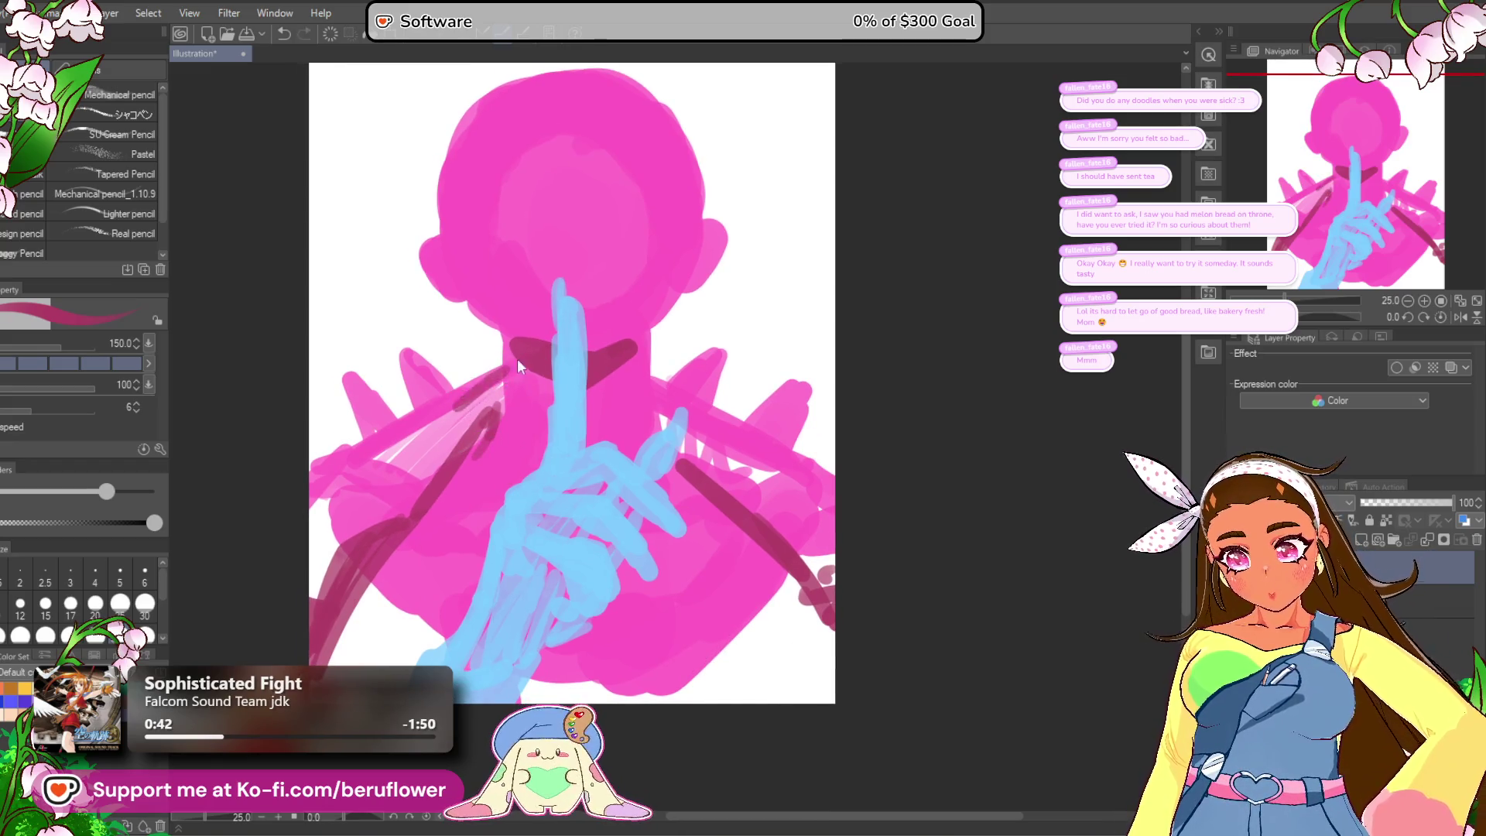
Step: Paint a vertical lavender stroke on the left shoulder
{"action": "left_click_drag", "start_coordinate": [499, 387], "coordinate": [424, 448]}
{"action": "key", "text": "ctrl+z"}
{"action": "left_click_drag", "start_coordinate": [490, 391], "coordinate": [404, 453]}
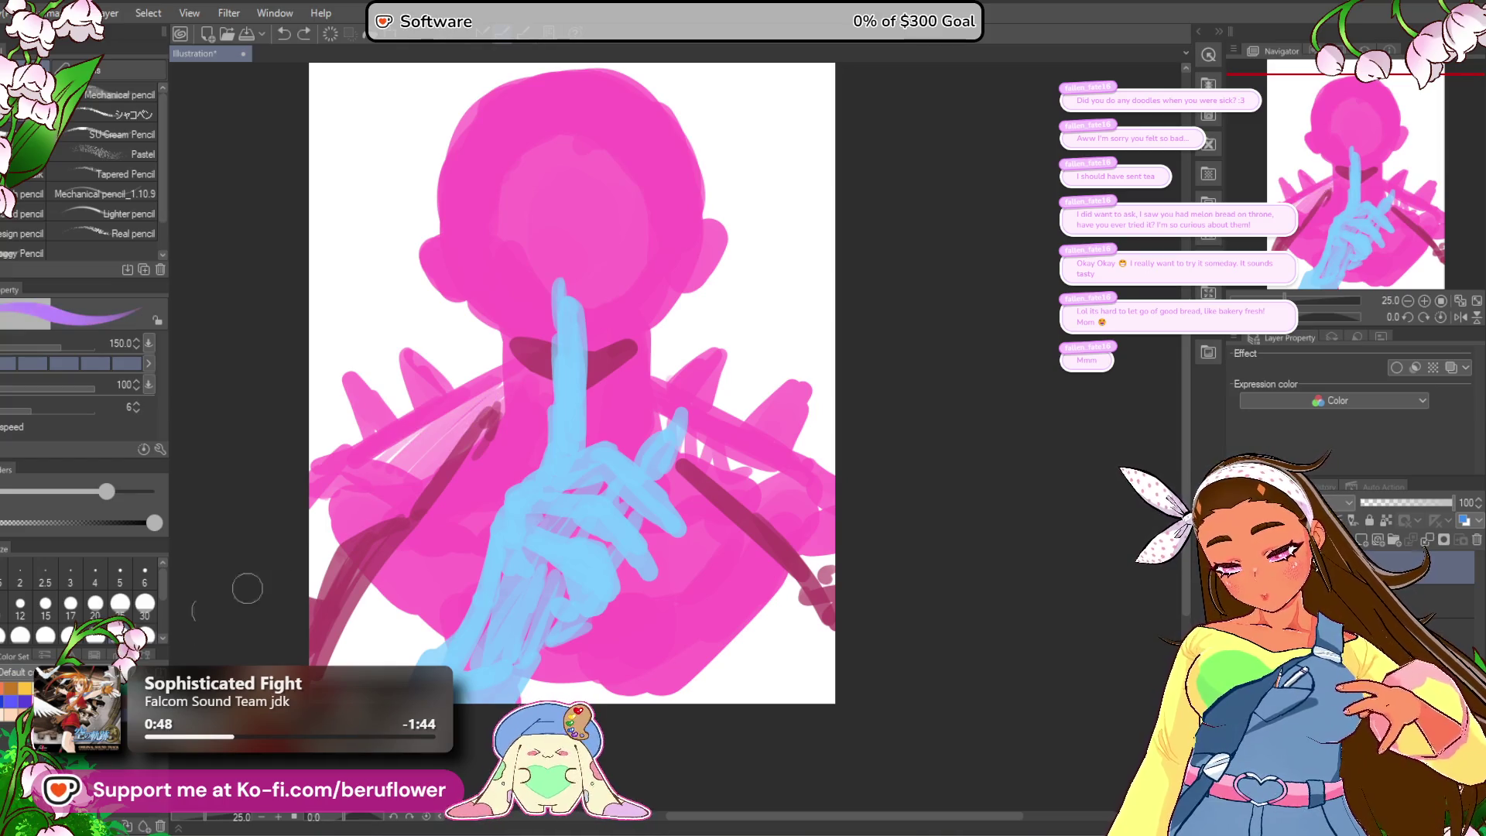
{"action": "mouse_move", "coordinate": [501, 389]}
{"action": "left_mouse_down"}
{"action": "mouse_move", "coordinate": [410, 450]}
{"action": "mouse_move", "coordinate": [457, 462]}
{"action": "left_mouse_up"}
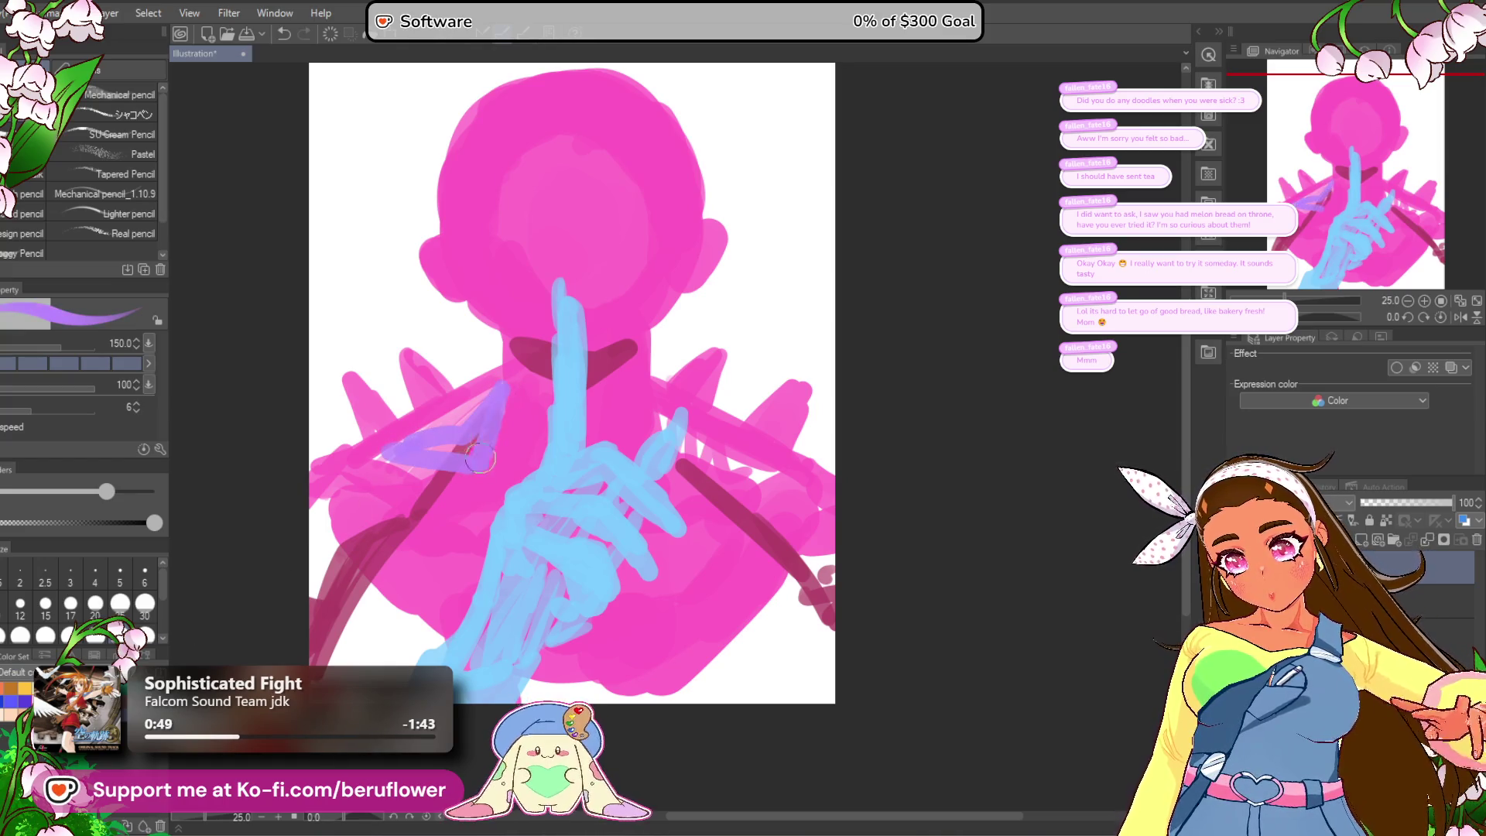
{"action": "key", "text": "ctrl+z"}
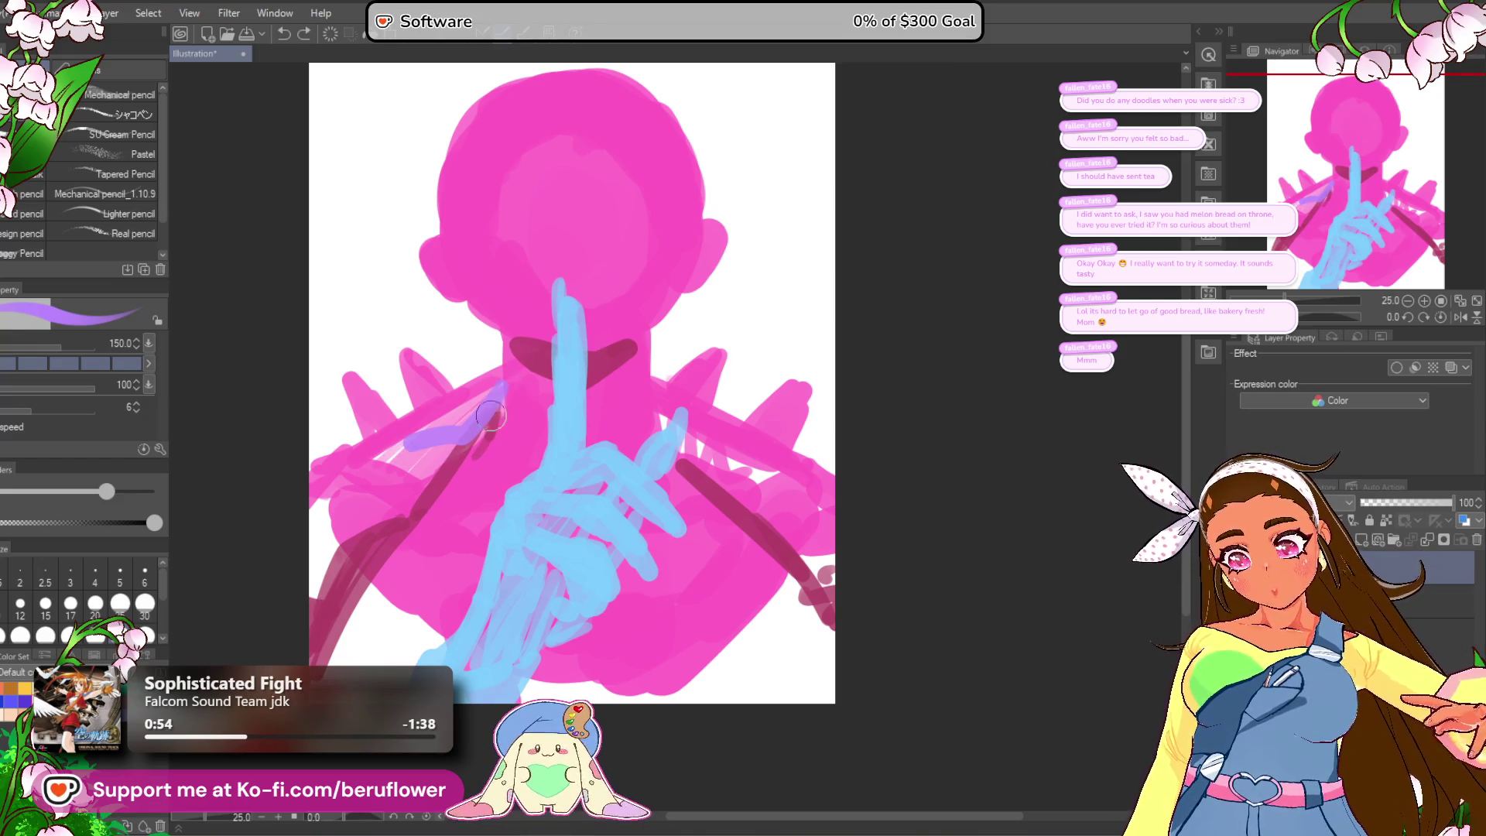
{"action": "key", "text": "ctrl+z"}
{"action": "mouse_move", "coordinate": [500, 393]}
{"action": "left_mouse_down"}
{"action": "mouse_move", "coordinate": [489, 478]}
{"action": "mouse_move", "coordinate": [454, 447]}
{"action": "mouse_move", "coordinate": [485, 454]}
{"action": "left_mouse_up"}
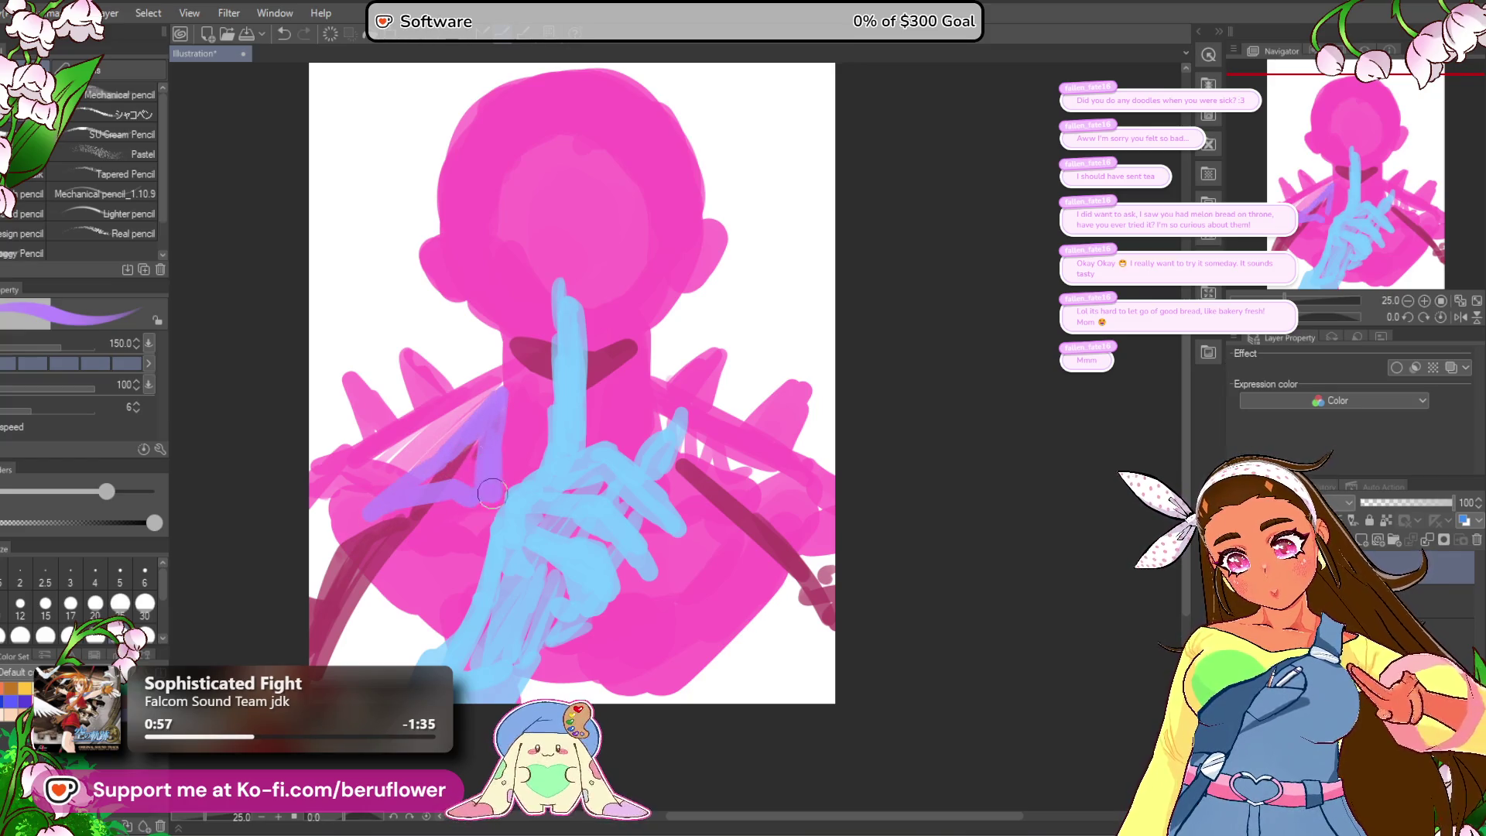
Step: Paint purple down the right shoulder and the right side of the hand
{"action": "mouse_move", "coordinate": [647, 435]}
{"action": "left_mouse_down"}
{"action": "mouse_move", "coordinate": [647, 423]}
{"action": "mouse_move", "coordinate": [720, 457]}
{"action": "left_mouse_up"}
{"action": "key", "text": "ctrl+z"}
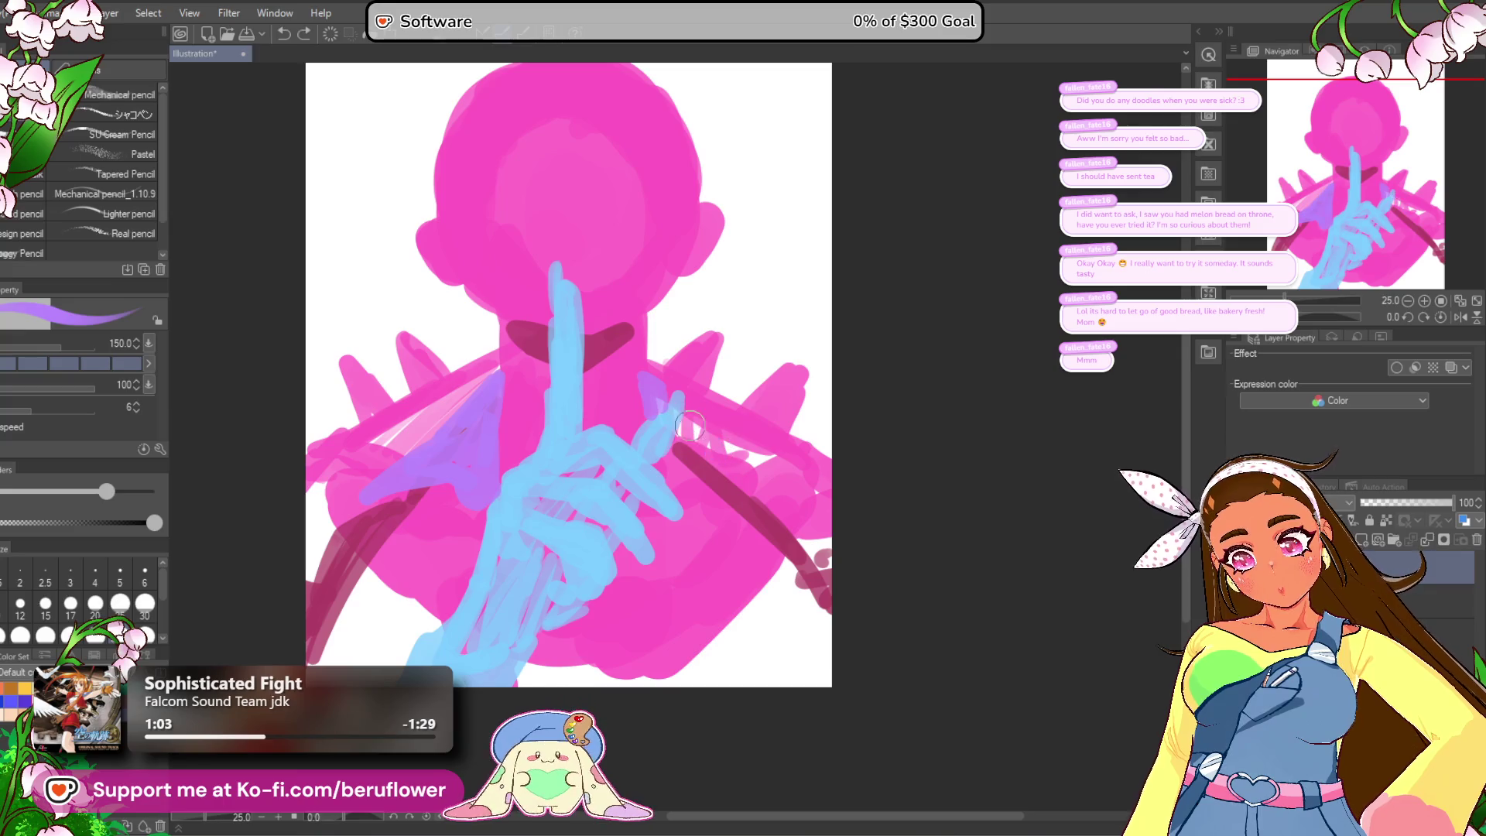
{"action": "key", "text": "ctrl+z"}
{"action": "mouse_move", "coordinate": [681, 409]}
{"action": "left_mouse_down"}
{"action": "mouse_move", "coordinate": [789, 499]}
{"action": "mouse_move", "coordinate": [700, 502]}
{"action": "left_mouse_up"}
{"action": "key", "text": "ctrl+z"}
{"action": "key", "text": "ctrl+z"}
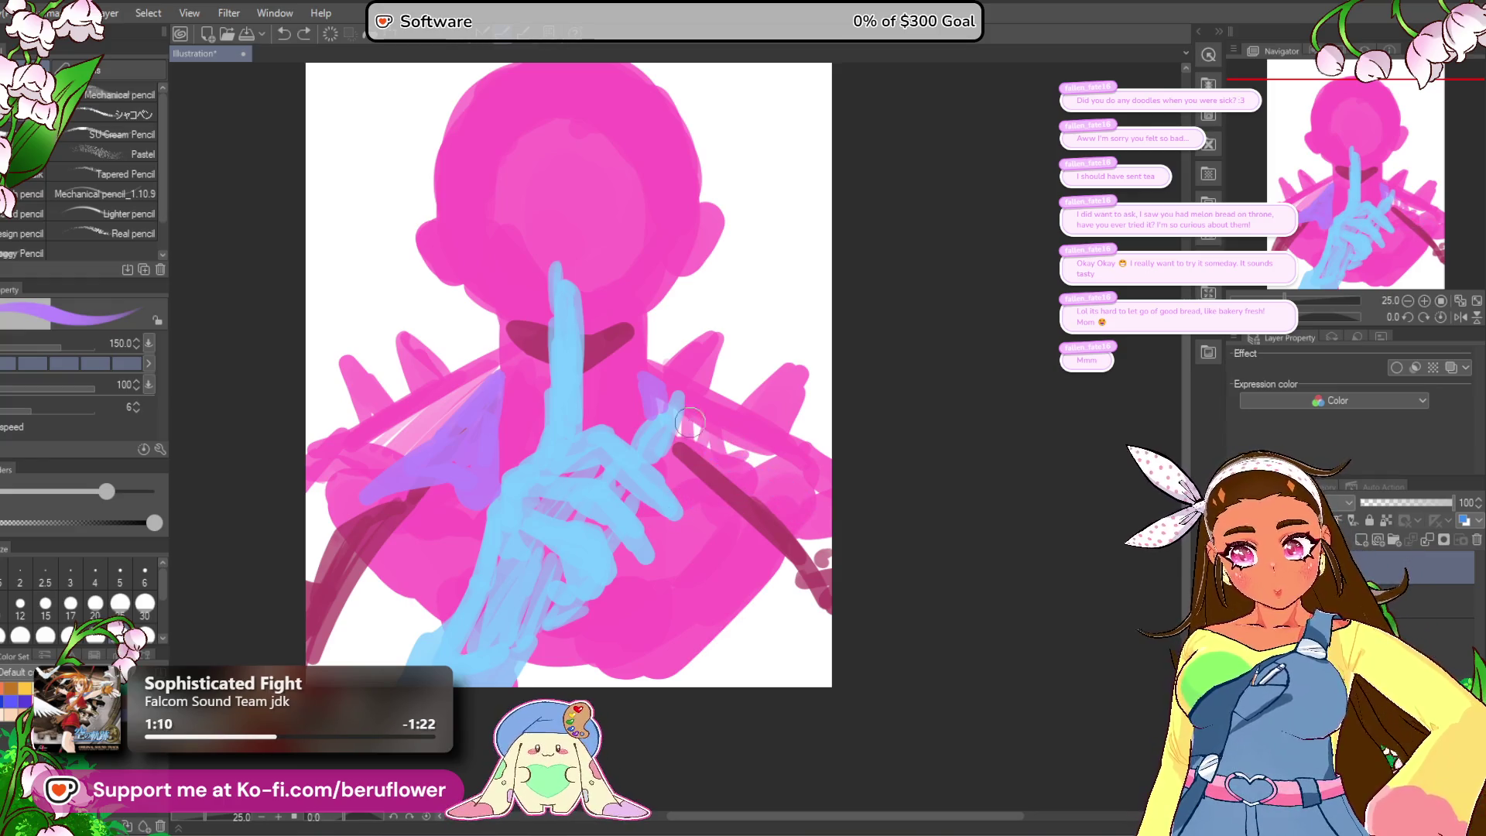
{"action": "left_click_drag", "start_coordinate": [677, 410], "coordinate": [767, 506]}
{"action": "key", "text": "ctrl+z"}
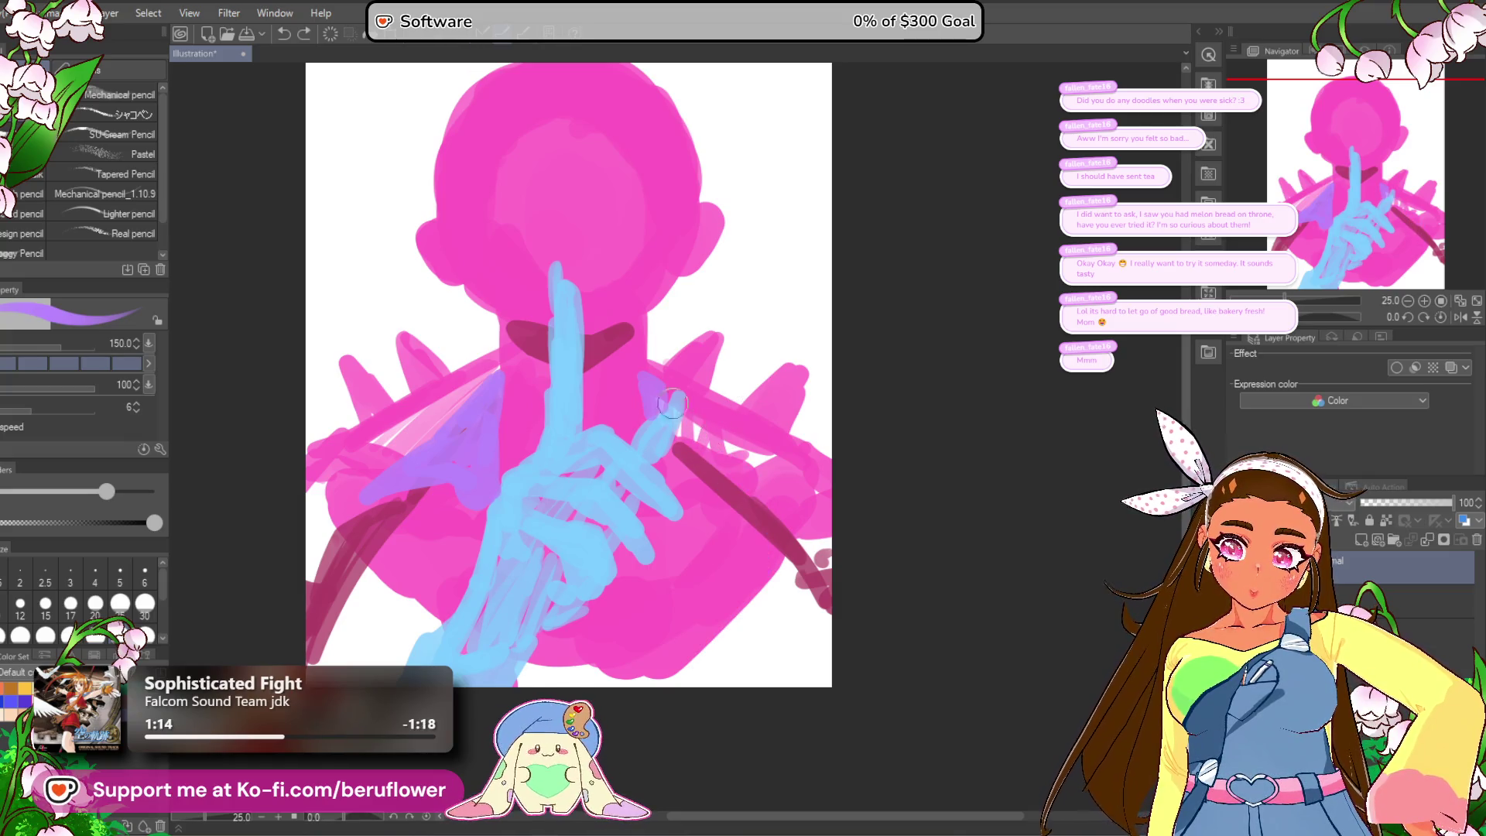
{"action": "mouse_move", "coordinate": [638, 397]}
{"action": "left_mouse_down"}
{"action": "mouse_move", "coordinate": [680, 433]}
{"action": "mouse_move", "coordinate": [708, 541]}
{"action": "mouse_move", "coordinate": [700, 618]}
{"action": "left_mouse_up"}
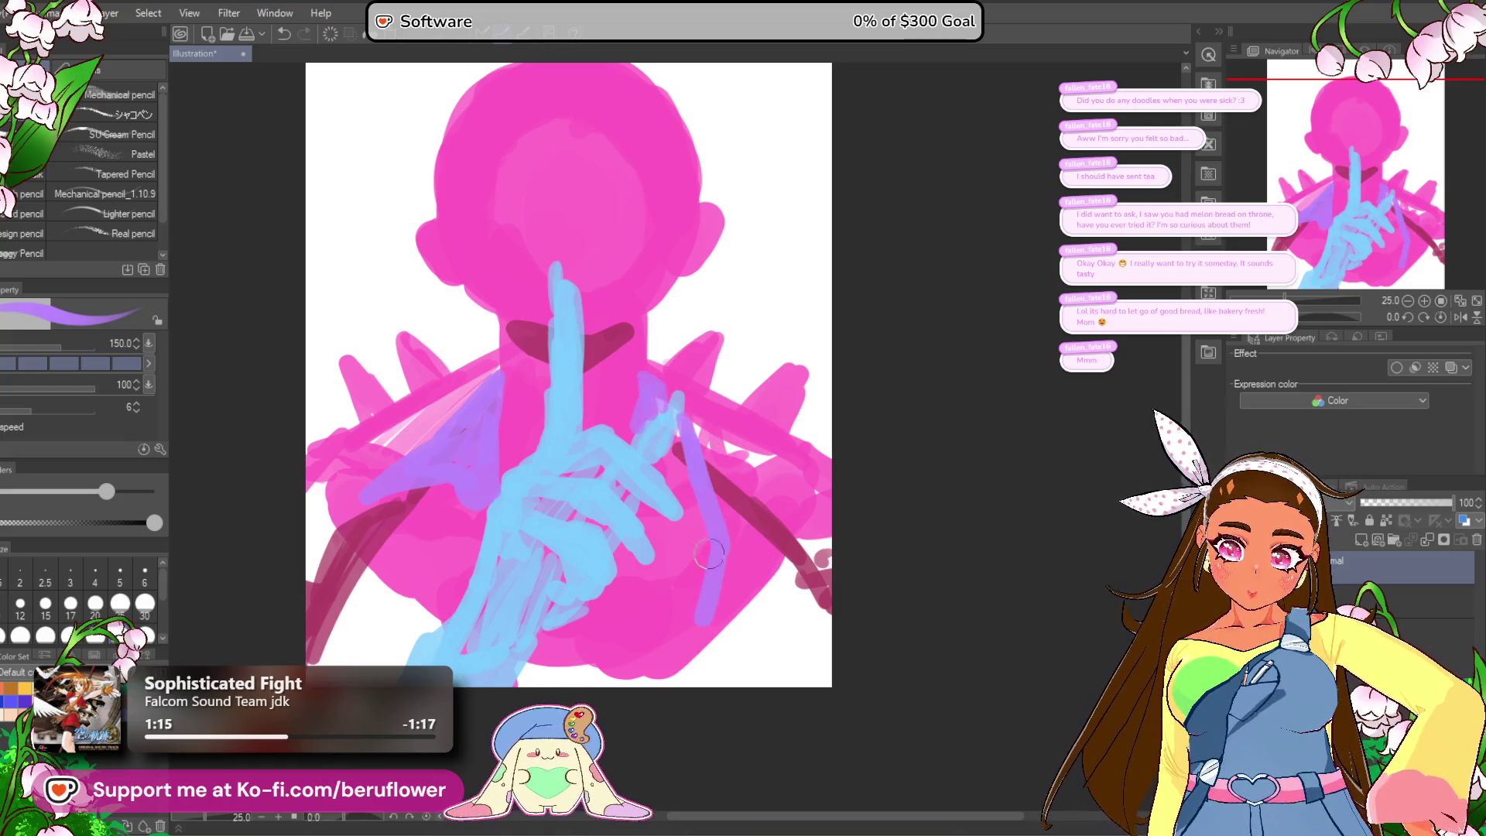
{"action": "left_click_drag", "start_coordinate": [661, 404], "coordinate": [707, 602]}
Step: Cover the left dark red band and lower left with purple, zooming in to 30.2
{"action": "left_click_drag", "start_coordinate": [674, 498], "coordinate": [731, 496]}
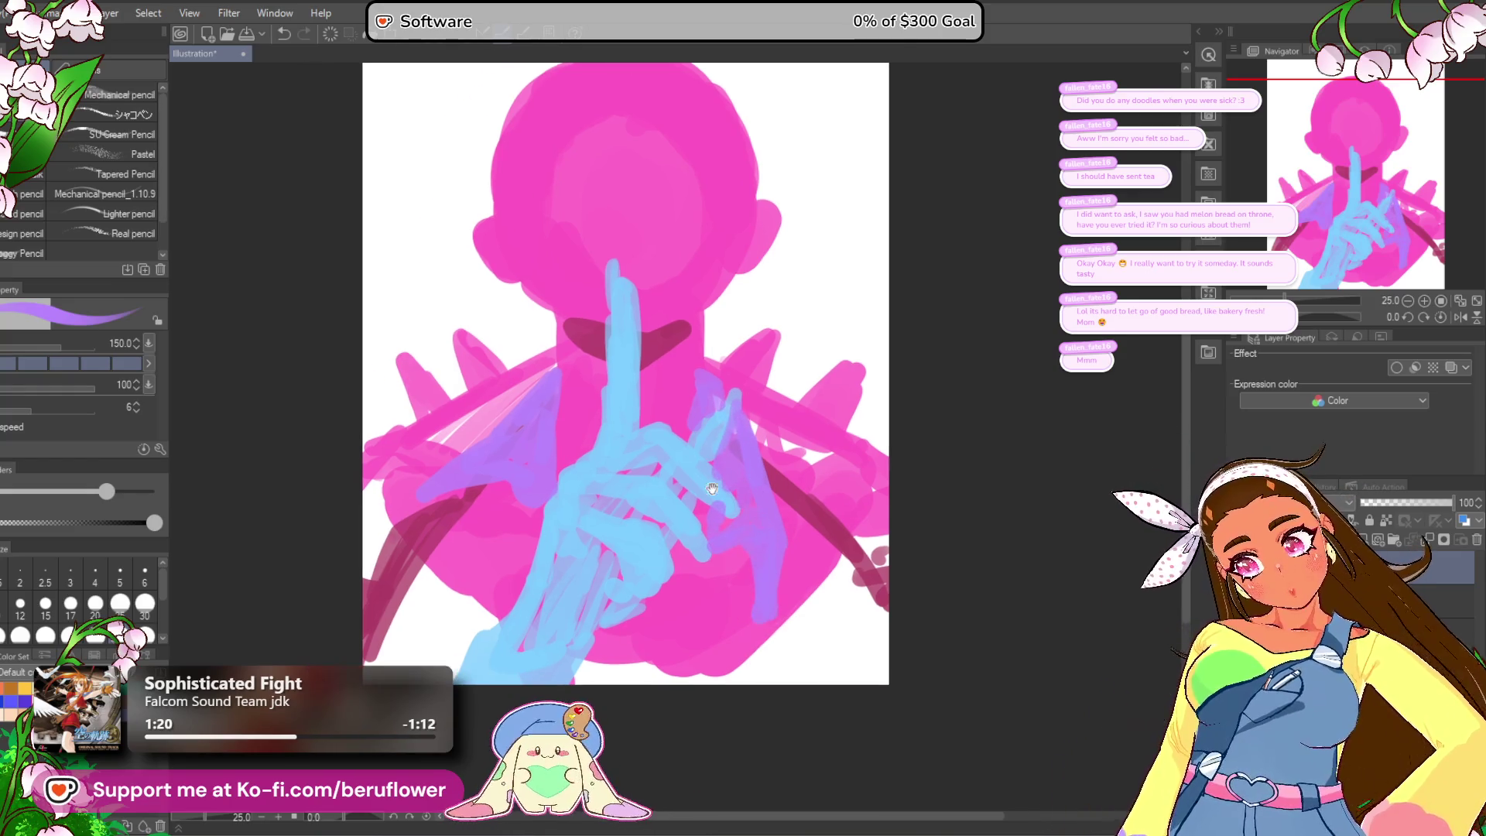
{"action": "left_click_drag", "start_coordinate": [385, 553], "coordinate": [513, 439]}
{"action": "mouse_move", "coordinate": [867, 377]}
{"action": "left_mouse_down"}
{"action": "mouse_move", "coordinate": [902, 474]}
{"action": "mouse_move", "coordinate": [890, 433]}
{"action": "mouse_move", "coordinate": [835, 607]}
{"action": "mouse_move", "coordinate": [834, 666]}
{"action": "mouse_move", "coordinate": [802, 619]}
{"action": "left_mouse_up"}
{"action": "left_click_drag", "start_coordinate": [793, 480], "coordinate": [773, 476]}
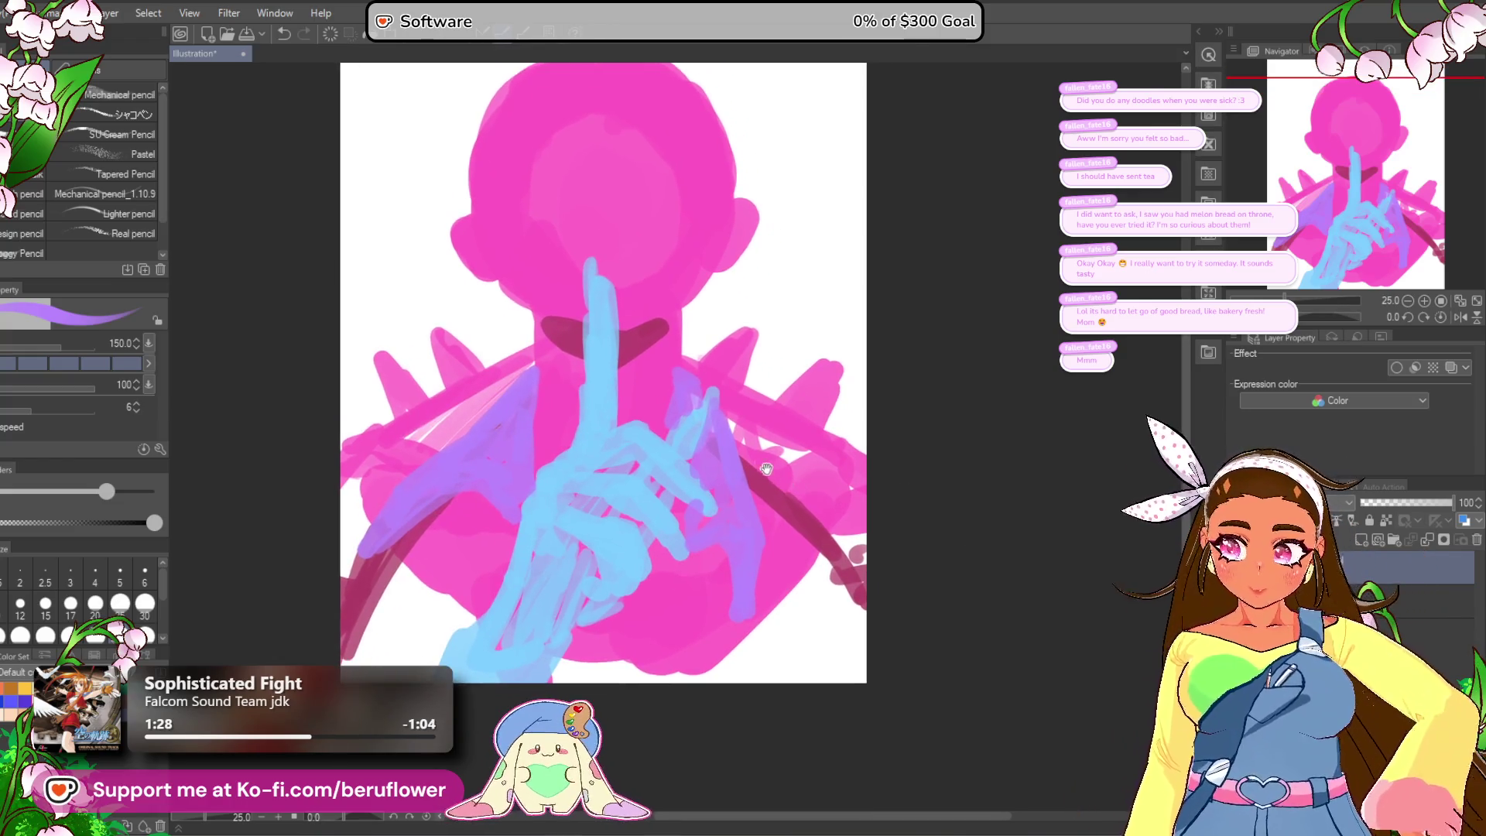
{"action": "left_click_drag", "start_coordinate": [709, 527], "coordinate": [718, 606]}
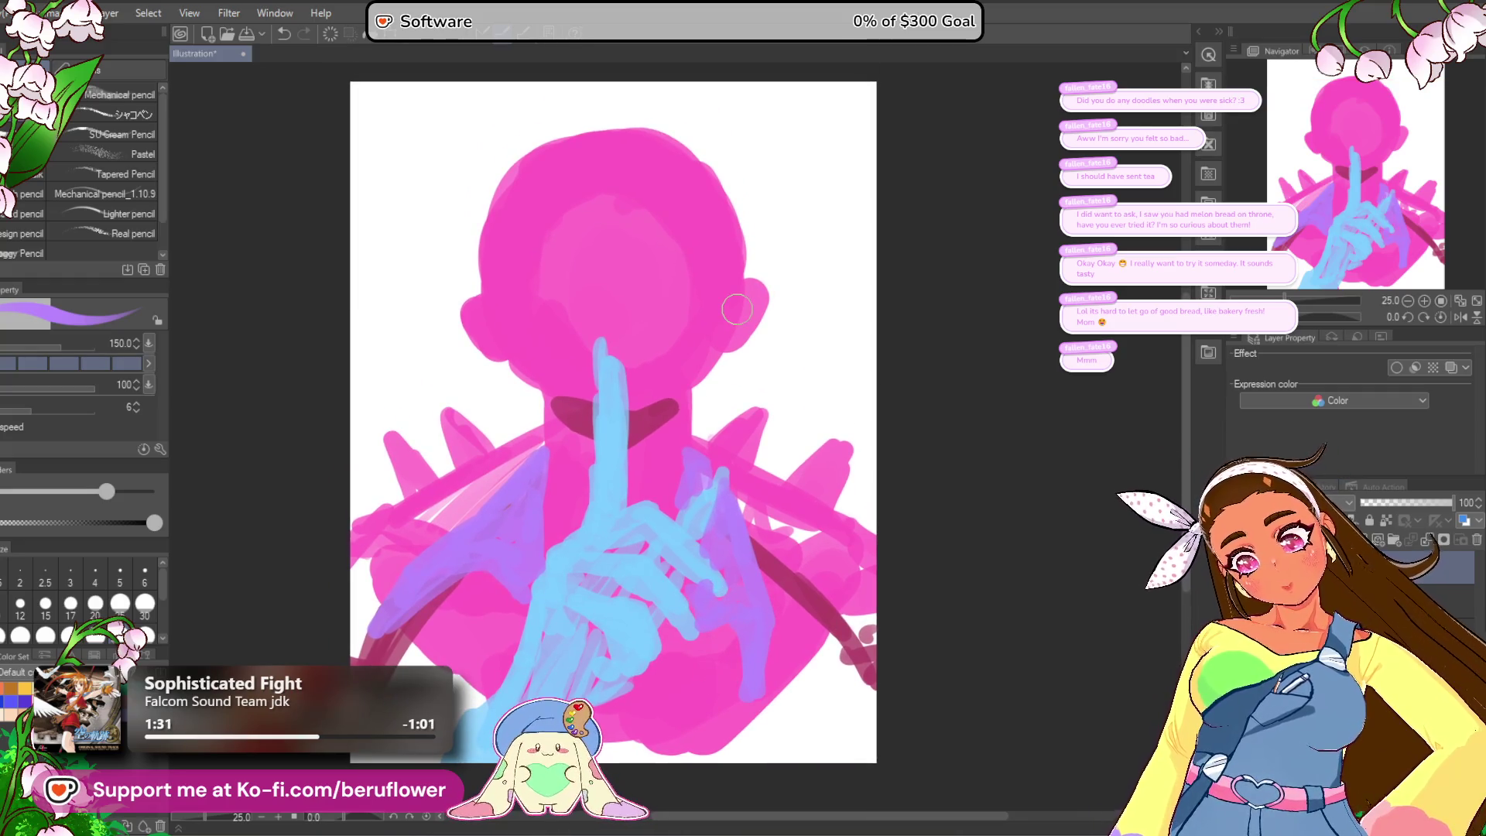
{"action": "scroll", "coordinate": [737, 310], "scroll_direction": "up", "scroll_amount": 1}
{"action": "left_click_drag", "start_coordinate": [780, 695], "coordinate": [815, 594]}
{"action": "left_click_drag", "start_coordinate": [737, 625], "coordinate": [730, 639]}
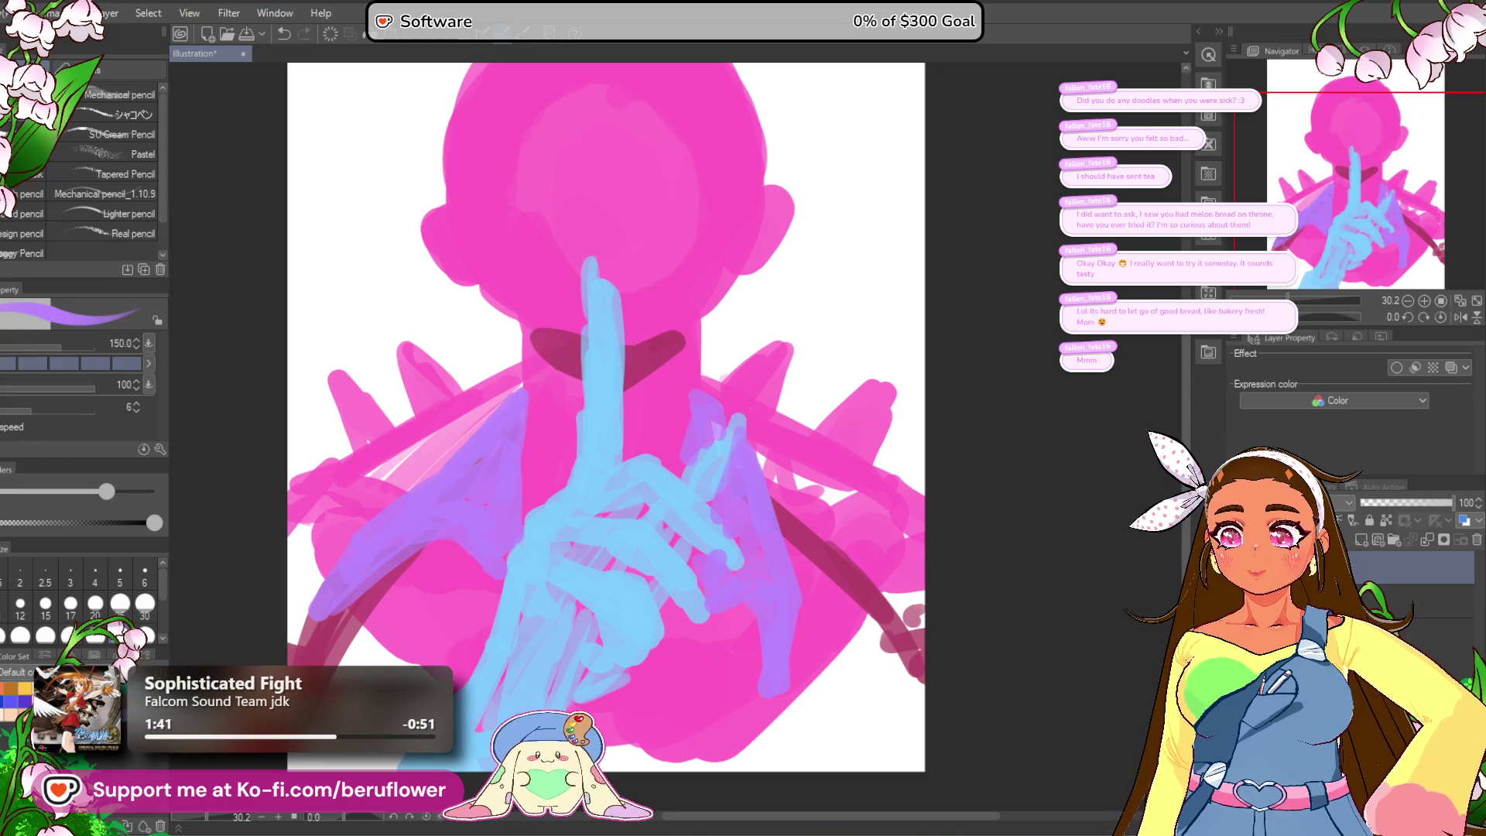
{"action": "left_click_drag", "start_coordinate": [1023, 426], "coordinate": [1066, 395]}
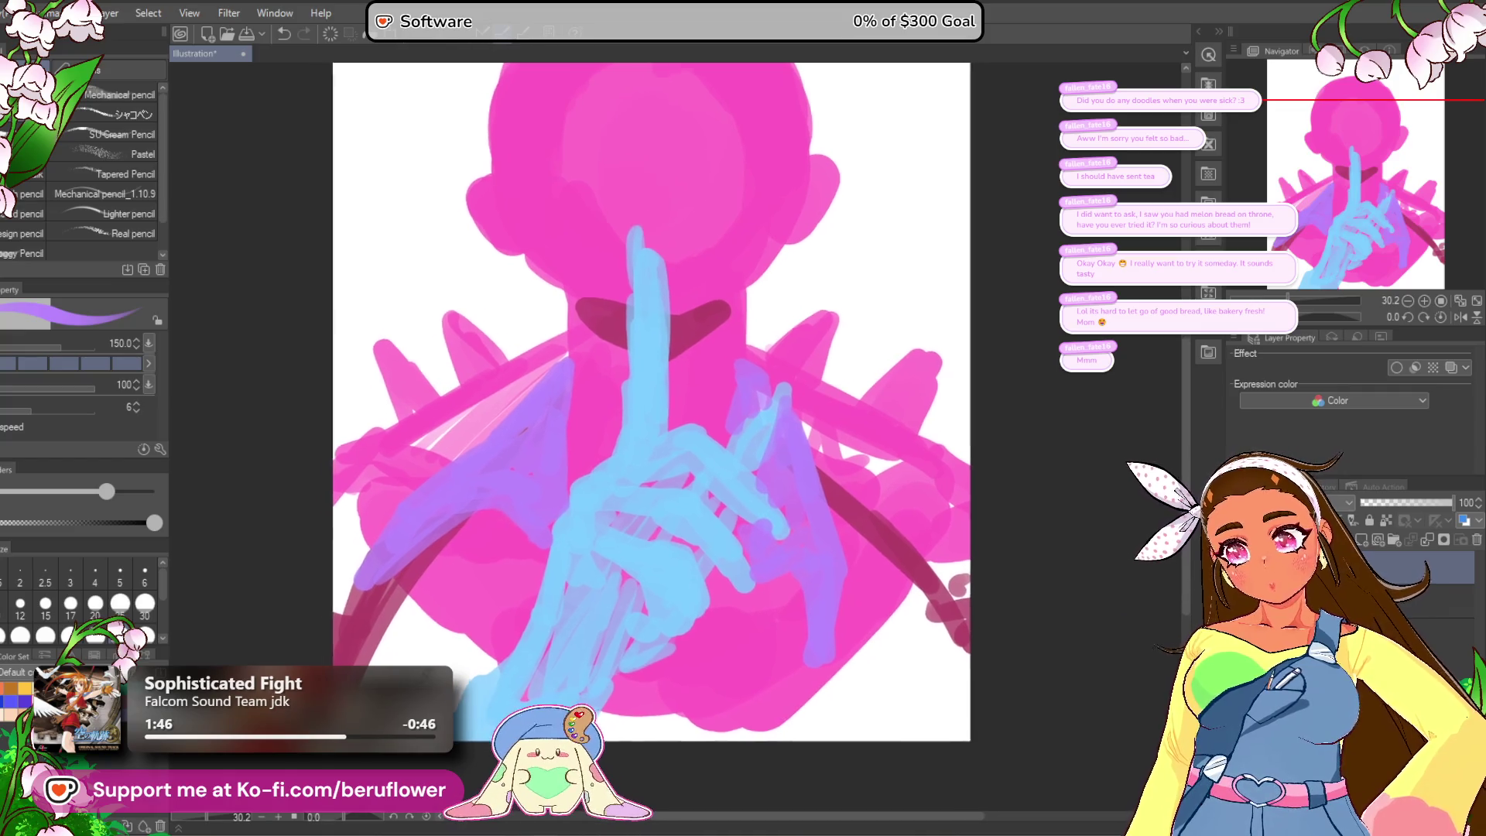
{"action": "left_click_drag", "start_coordinate": [451, 560], "coordinate": [462, 550]}
{"action": "left_click_drag", "start_coordinate": [419, 645], "coordinate": [512, 557]}
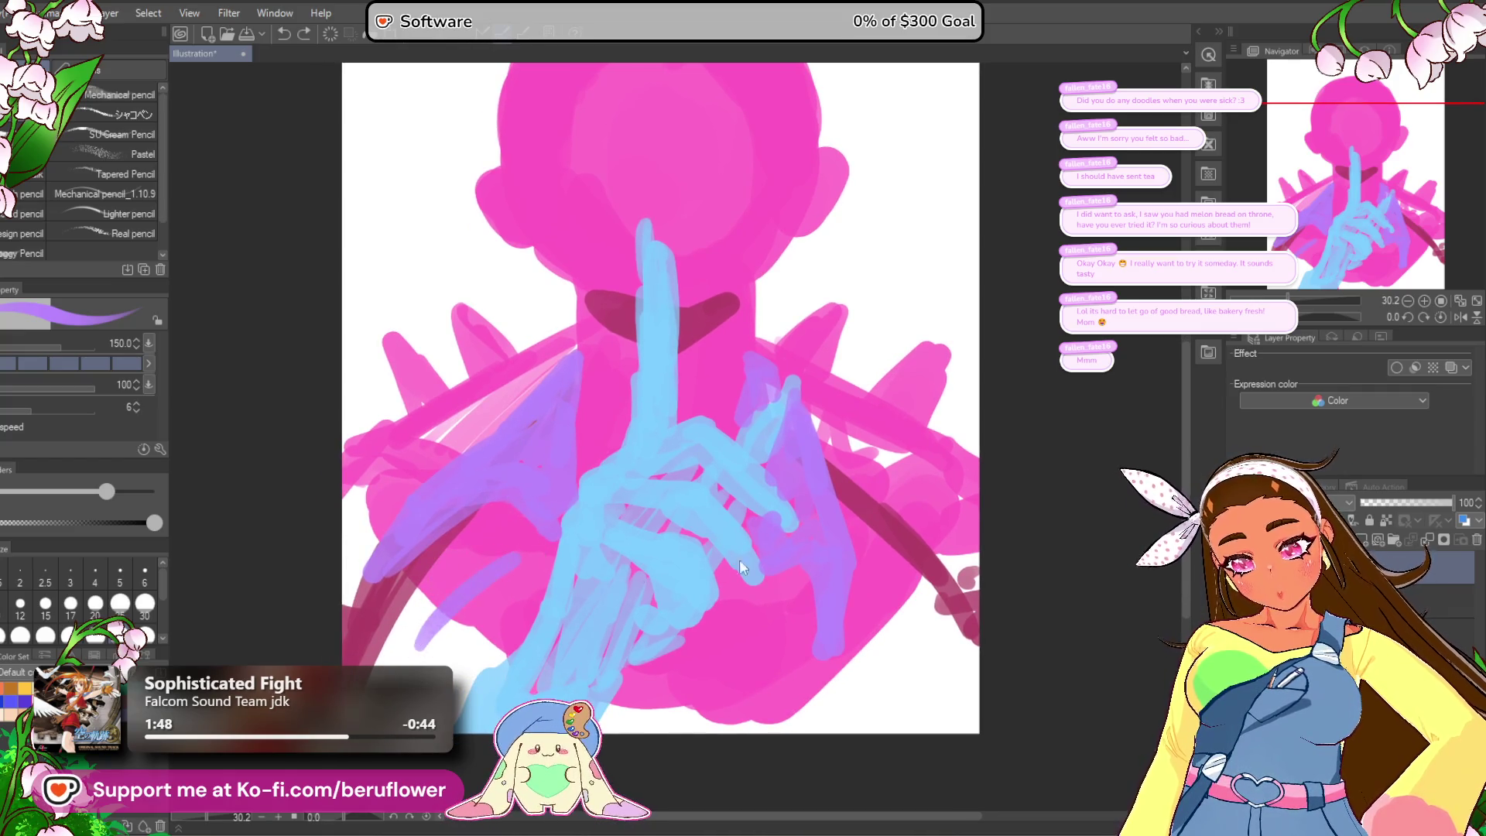
Step: Paint pink over the lower left, lower right, bottom edge and lower corners of the figure
{"action": "key", "text": "x"}
{"action": "mouse_move", "coordinate": [418, 627]}
{"action": "left_mouse_down"}
{"action": "mouse_move", "coordinate": [438, 601]}
{"action": "mouse_move", "coordinate": [507, 631]}
{"action": "left_mouse_up"}
{"action": "left_click_drag", "start_coordinate": [882, 615], "coordinate": [844, 727]}
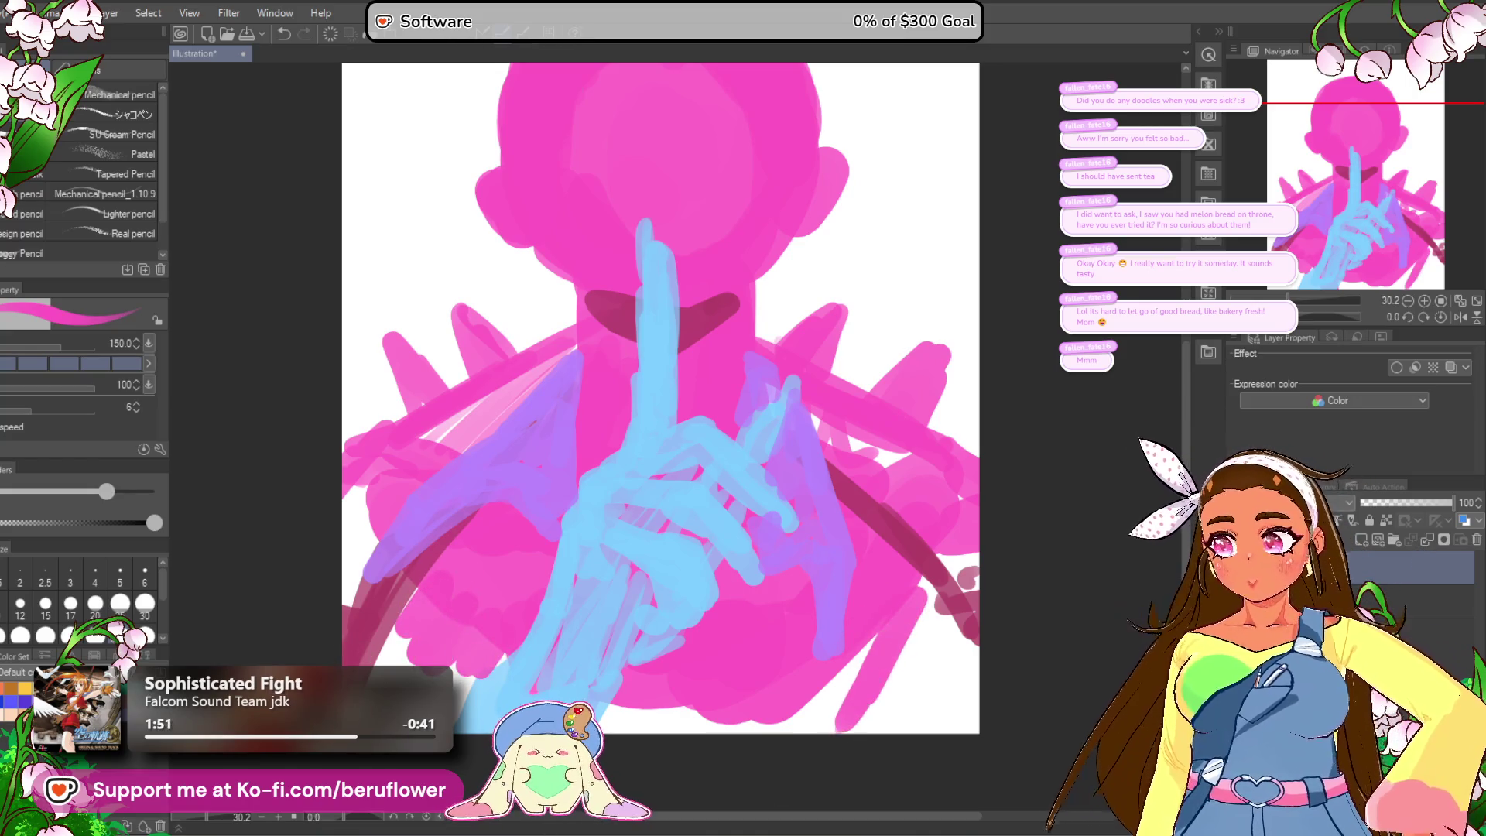
{"action": "mouse_move", "coordinate": [876, 670]}
{"action": "left_mouse_down"}
{"action": "mouse_move", "coordinate": [774, 700]}
{"action": "mouse_move", "coordinate": [681, 696]}
{"action": "mouse_move", "coordinate": [724, 731]}
{"action": "mouse_move", "coordinate": [896, 669]}
{"action": "mouse_move", "coordinate": [889, 656]}
{"action": "mouse_move", "coordinate": [951, 705]}
{"action": "left_mouse_up"}
{"action": "mouse_move", "coordinate": [472, 642]}
{"action": "left_mouse_down"}
{"action": "mouse_move", "coordinate": [418, 650]}
{"action": "mouse_move", "coordinate": [464, 688]}
{"action": "left_mouse_up"}
{"action": "left_click_drag", "start_coordinate": [1035, 516], "coordinate": [985, 593]}
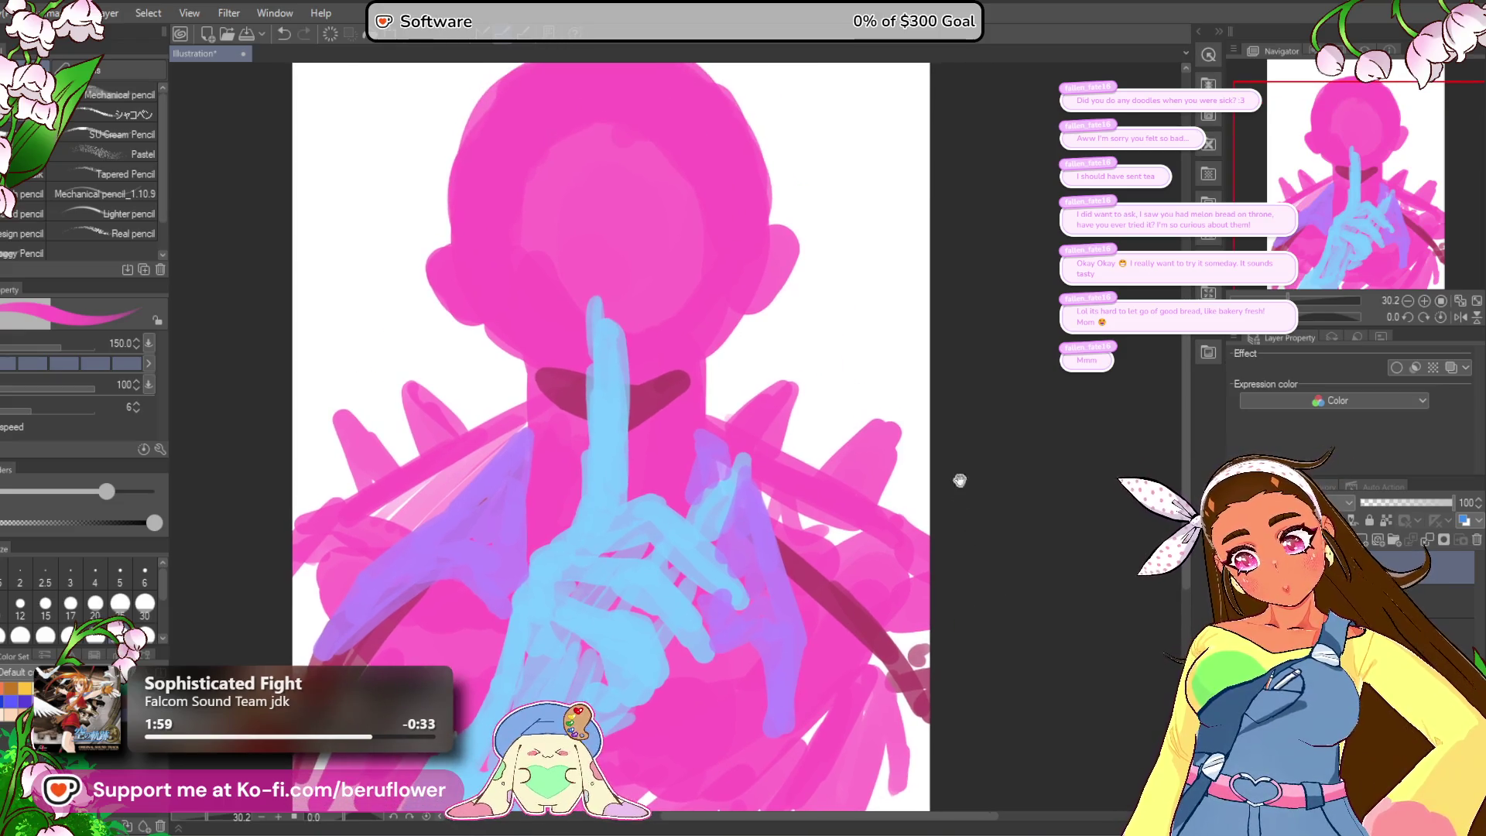
{"action": "left_click_drag", "start_coordinate": [860, 232], "coordinate": [866, 280]}
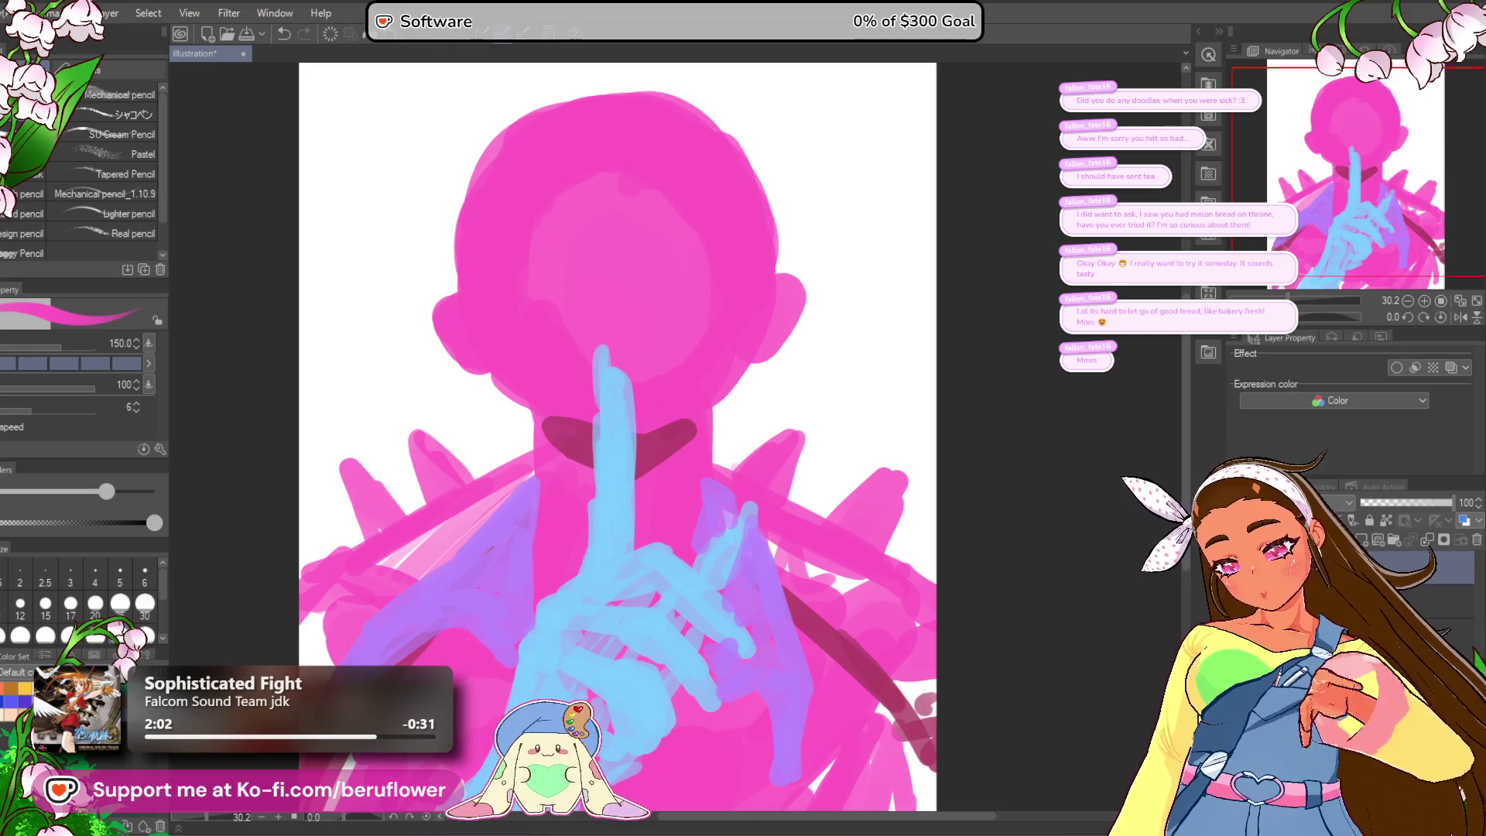
Step: In darker pink, draw a vertical centre guide and a curved eye line across the face
{"action": "left_click", "coordinate": [612, 192], "text": "alt"}
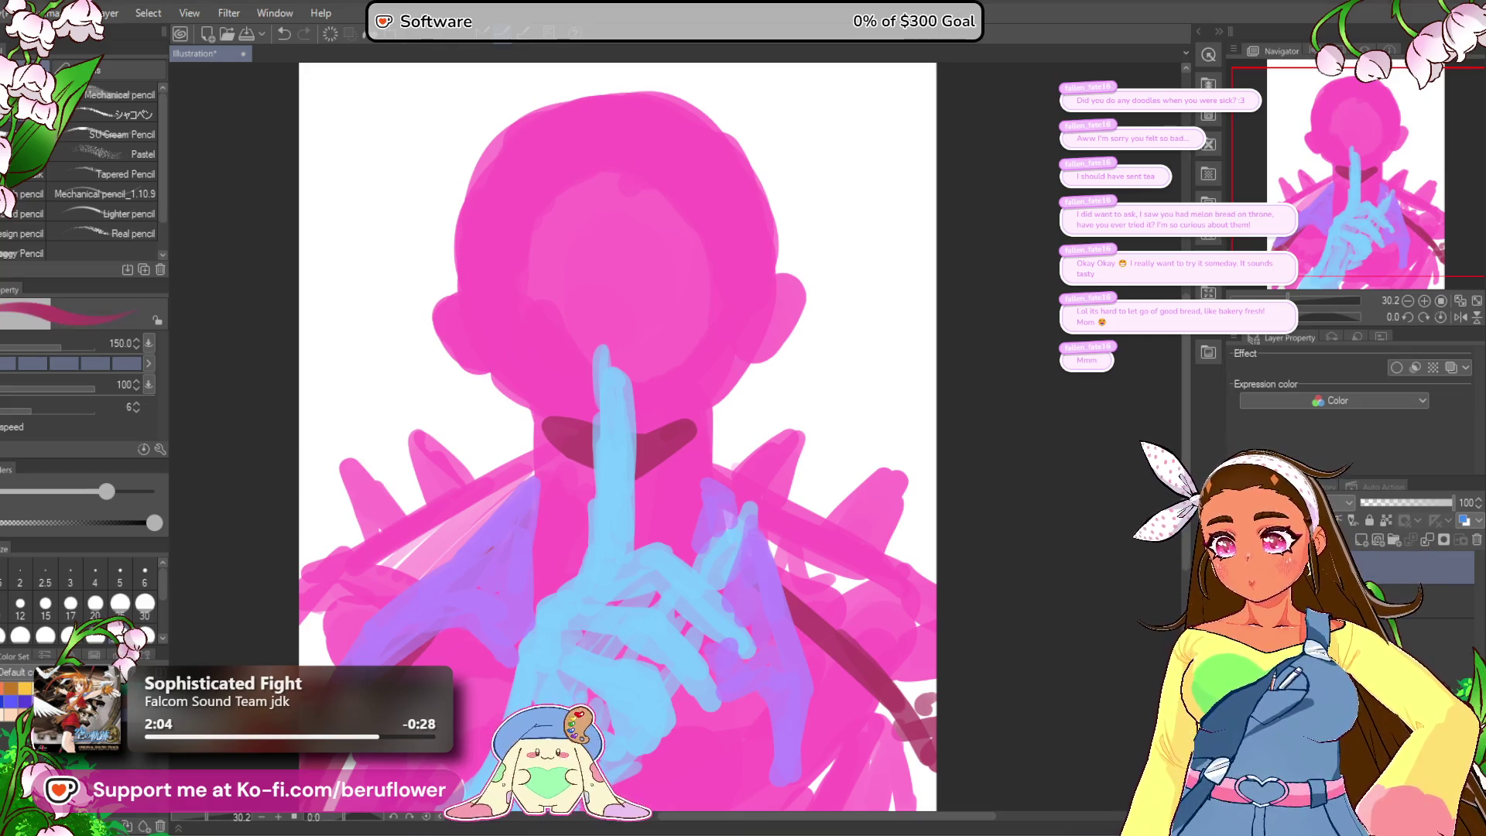
{"action": "mouse_move", "coordinate": [499, 149]}
{"action": "left_mouse_down"}
{"action": "mouse_move", "coordinate": [608, 97]}
{"action": "mouse_move", "coordinate": [607, 340]}
{"action": "left_mouse_up"}
{"action": "left_click_drag", "start_coordinate": [606, 162], "coordinate": [607, 252]}
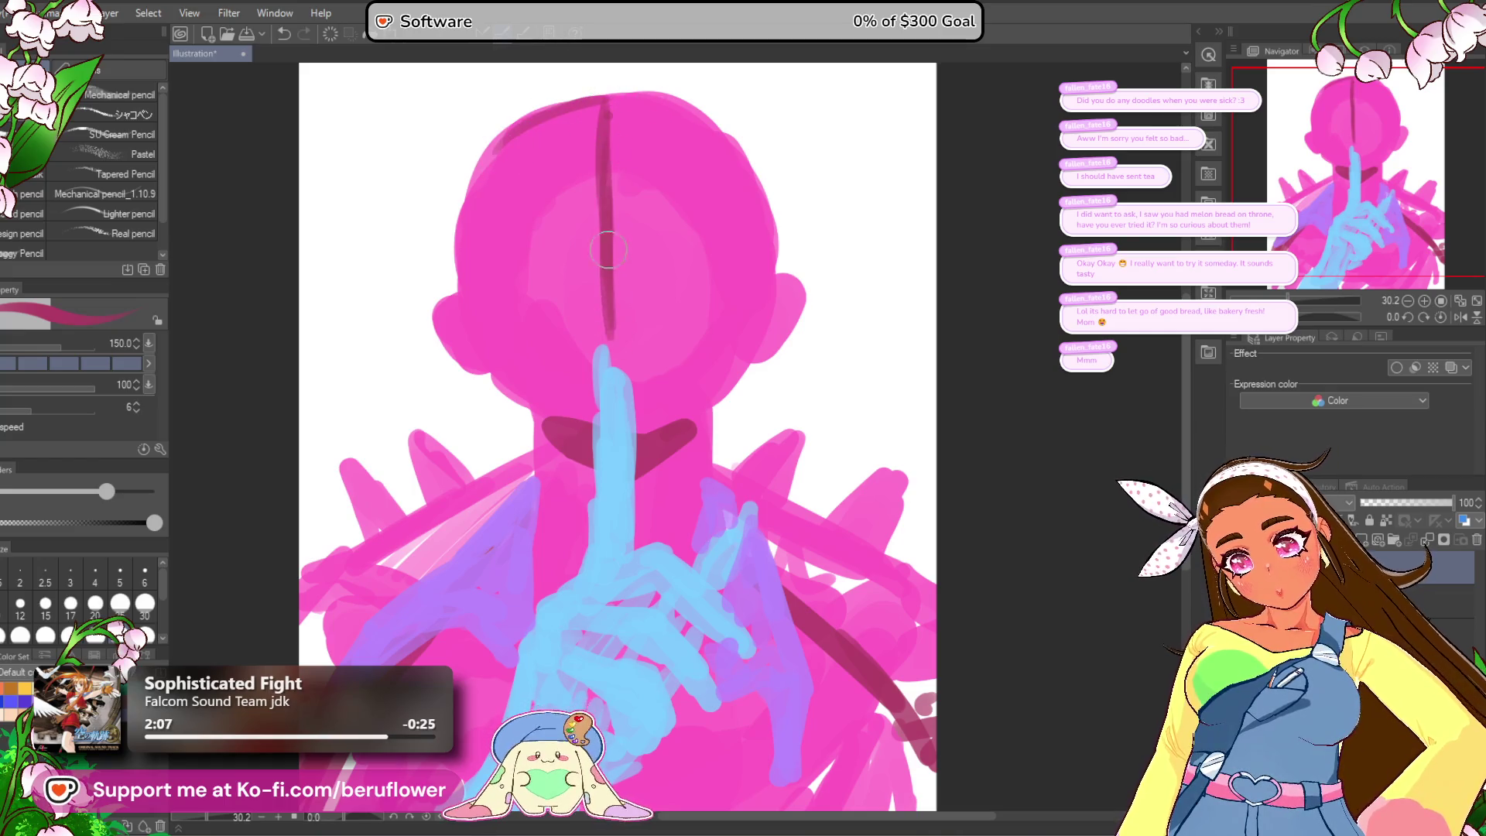
{"action": "mouse_move", "coordinate": [469, 272]}
{"action": "left_mouse_down"}
{"action": "mouse_move", "coordinate": [588, 218]}
{"action": "mouse_move", "coordinate": [726, 245]}
{"action": "left_mouse_up"}
{"action": "left_click_drag", "start_coordinate": [762, 307], "coordinate": [741, 289]}
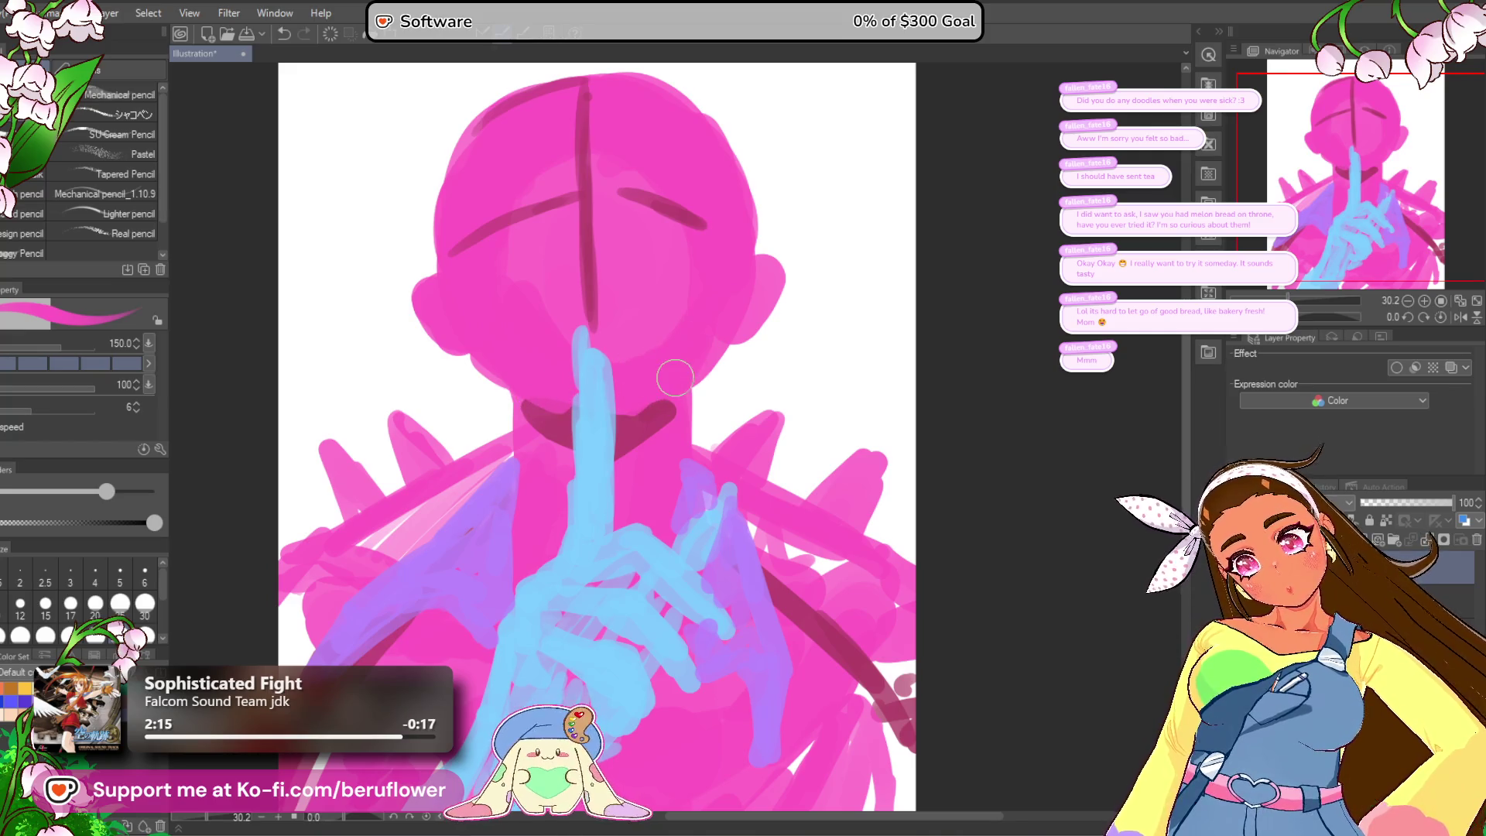
{"action": "scroll", "coordinate": [675, 378], "scroll_direction": "down", "scroll_amount": 10}
{"action": "scroll", "coordinate": [695, 496], "scroll_direction": "up", "scroll_amount": 9}
{"action": "left_click_drag", "start_coordinate": [695, 497], "coordinate": [694, 514]}
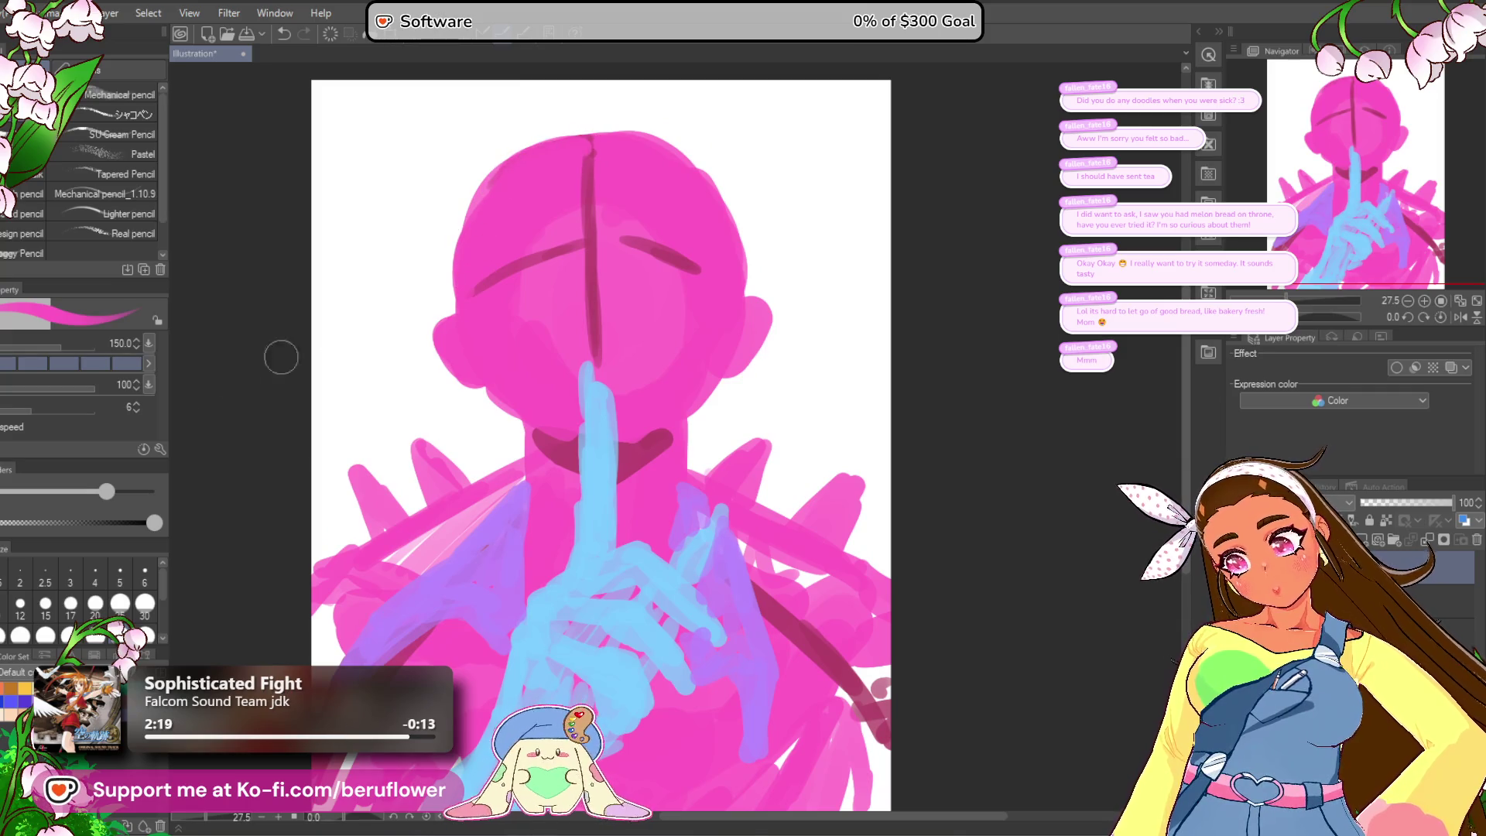
Step: Lasso-select the head and stretch it vertically with Scale/Rotate, top and bottom
{"action": "key", "text": "m"}
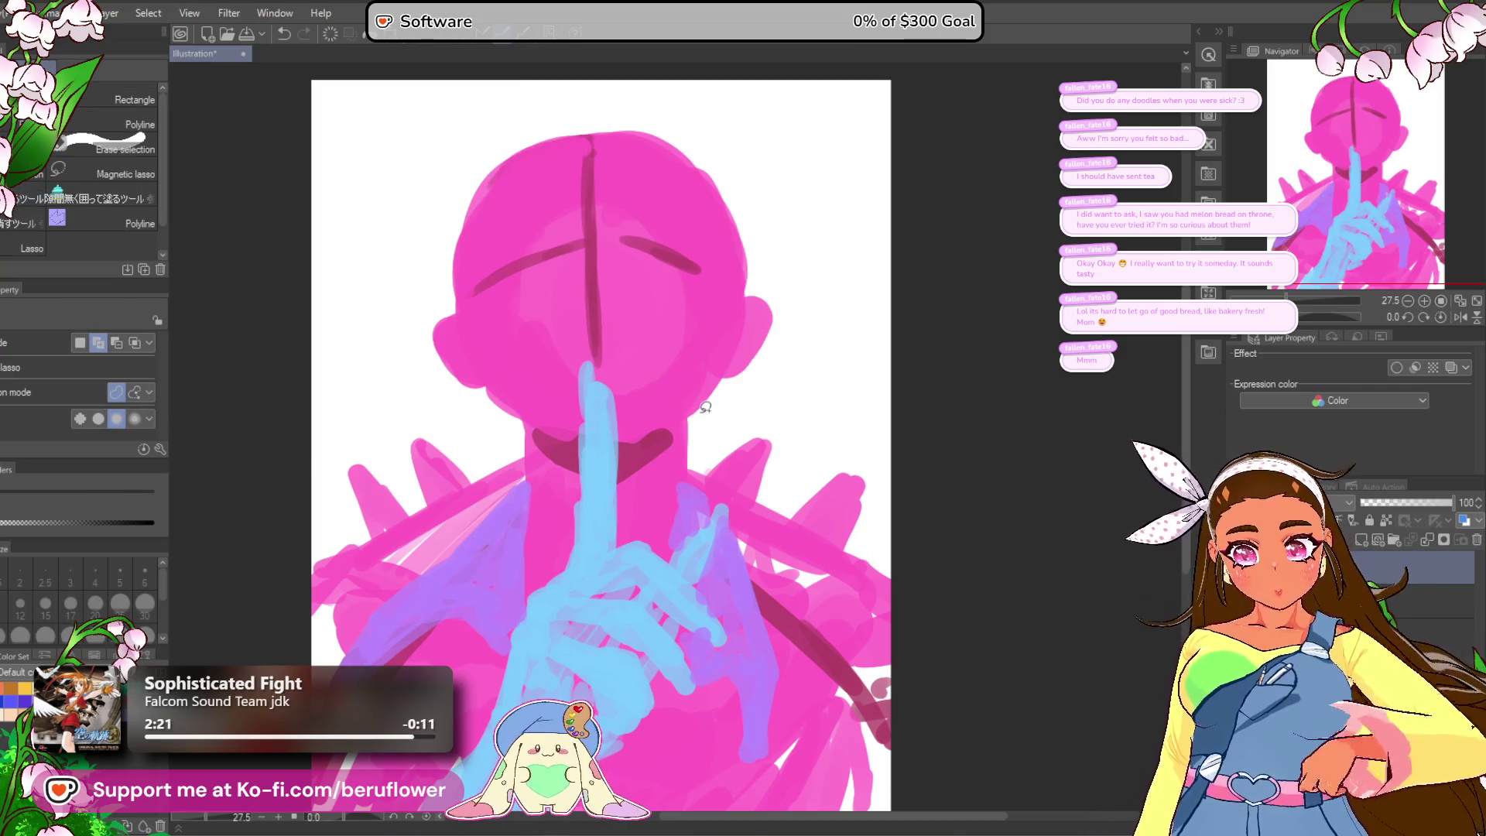
{"action": "mouse_move", "coordinate": [629, 439]}
{"action": "left_mouse_down"}
{"action": "mouse_move", "coordinate": [618, 388]}
{"action": "mouse_move", "coordinate": [488, 415]}
{"action": "mouse_move", "coordinate": [822, 199]}
{"action": "mouse_move", "coordinate": [700, 419]}
{"action": "left_mouse_up"}
{"action": "key", "text": "ctrl+t"}
{"action": "scroll", "coordinate": [644, 125], "scroll_direction": "down", "scroll_amount": 3}
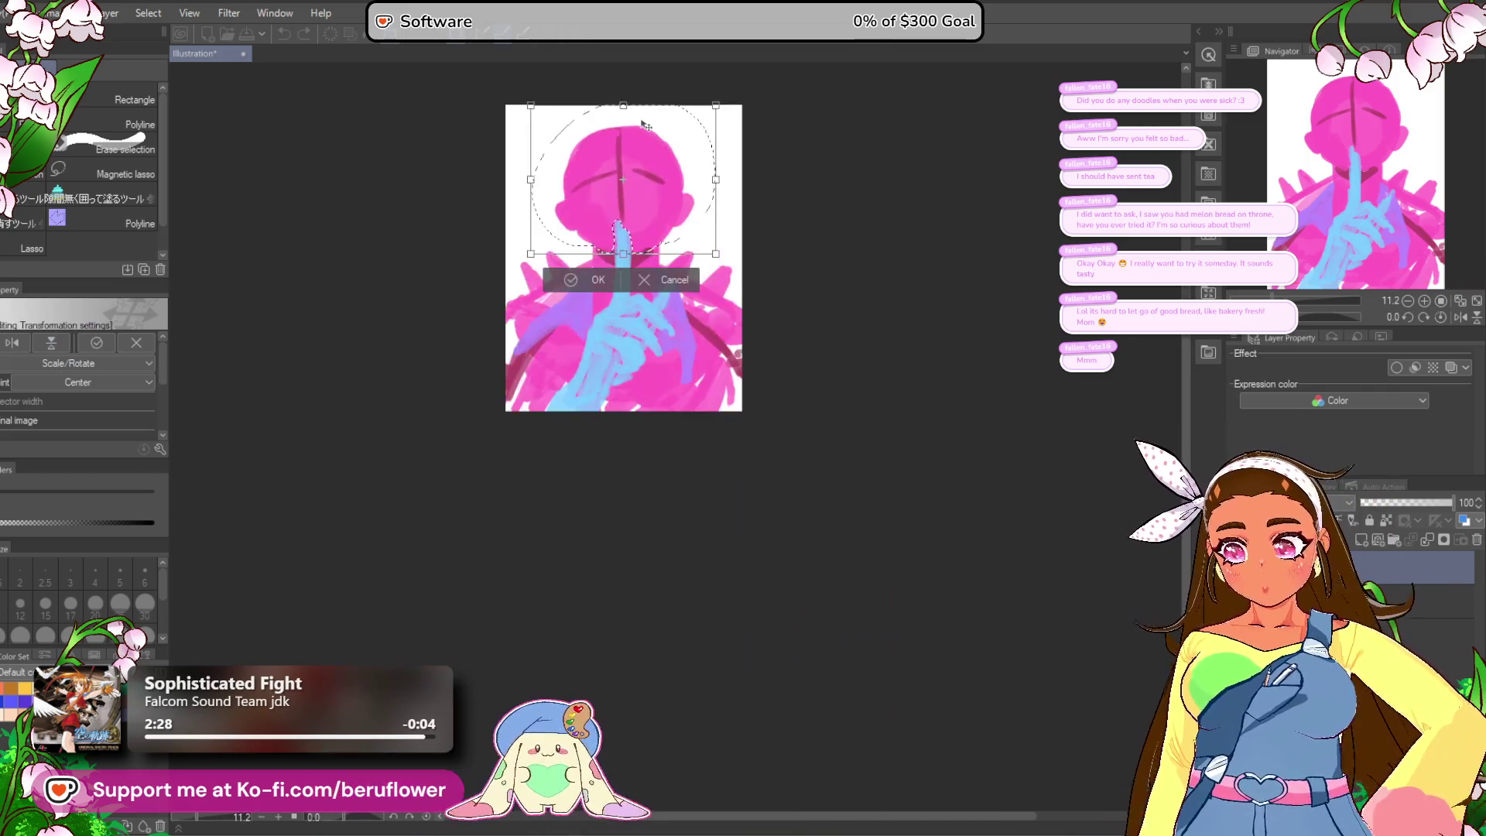
{"action": "scroll", "coordinate": [640, 122], "scroll_direction": "up", "scroll_amount": 4}
{"action": "mouse_move", "coordinate": [590, 116]}
{"action": "left_mouse_down"}
{"action": "mouse_move", "coordinate": [591, 94]}
{"action": "mouse_move", "coordinate": [594, 133]}
{"action": "mouse_move", "coordinate": [592, 109]}
{"action": "left_mouse_up"}
{"action": "left_click_drag", "start_coordinate": [590, 618], "coordinate": [591, 623]}
Step: Enlarge the head overall, raise its top further, then commit and deselect
{"action": "left_click_drag", "start_coordinate": [907, 625], "coordinate": [848, 598]}
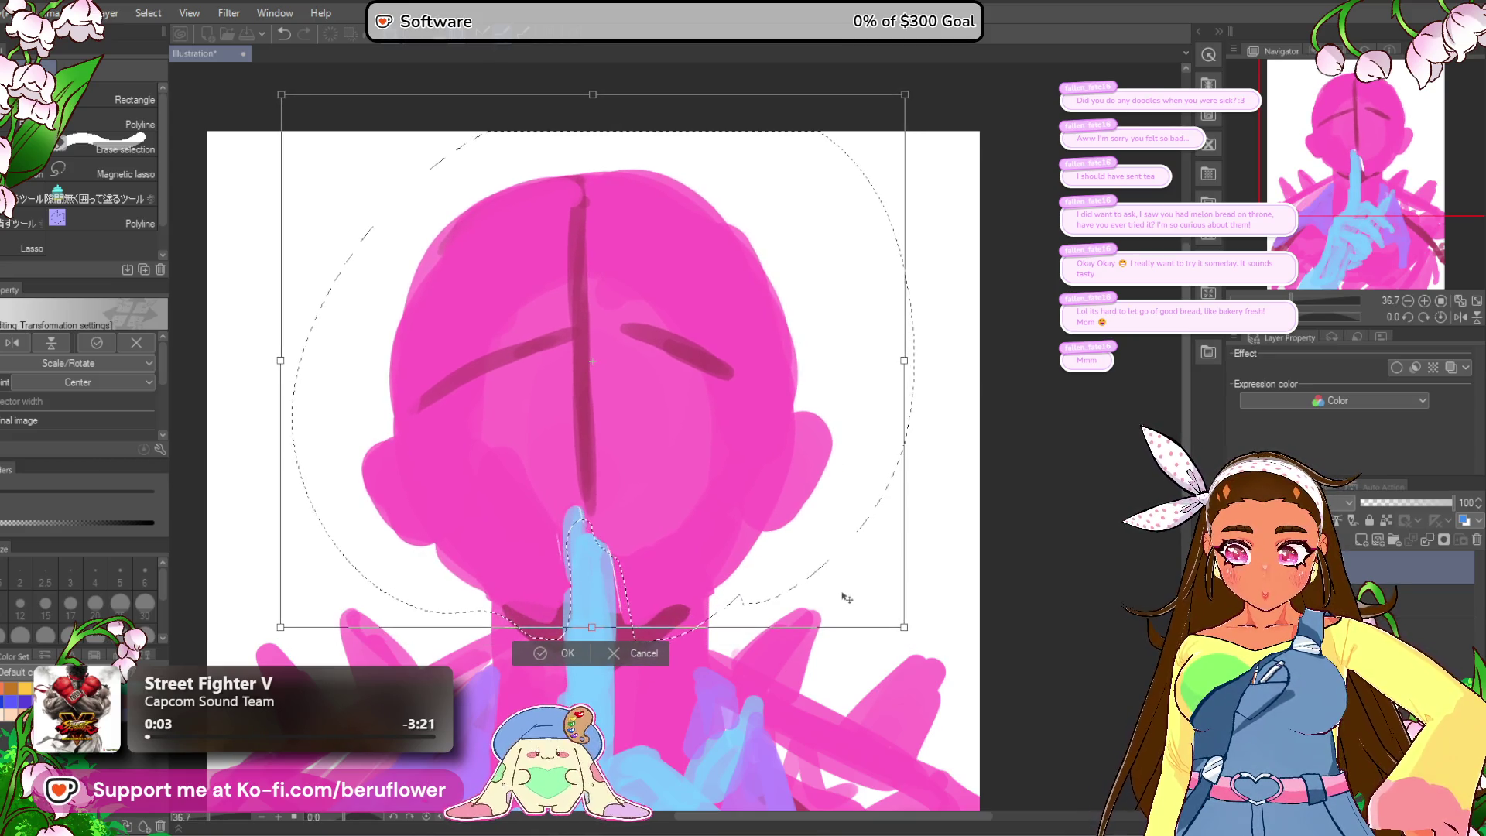
{"action": "scroll", "coordinate": [836, 586], "scroll_direction": "down", "scroll_amount": 2}
{"action": "scroll", "coordinate": [777, 609], "scroll_direction": "down", "scroll_amount": 4}
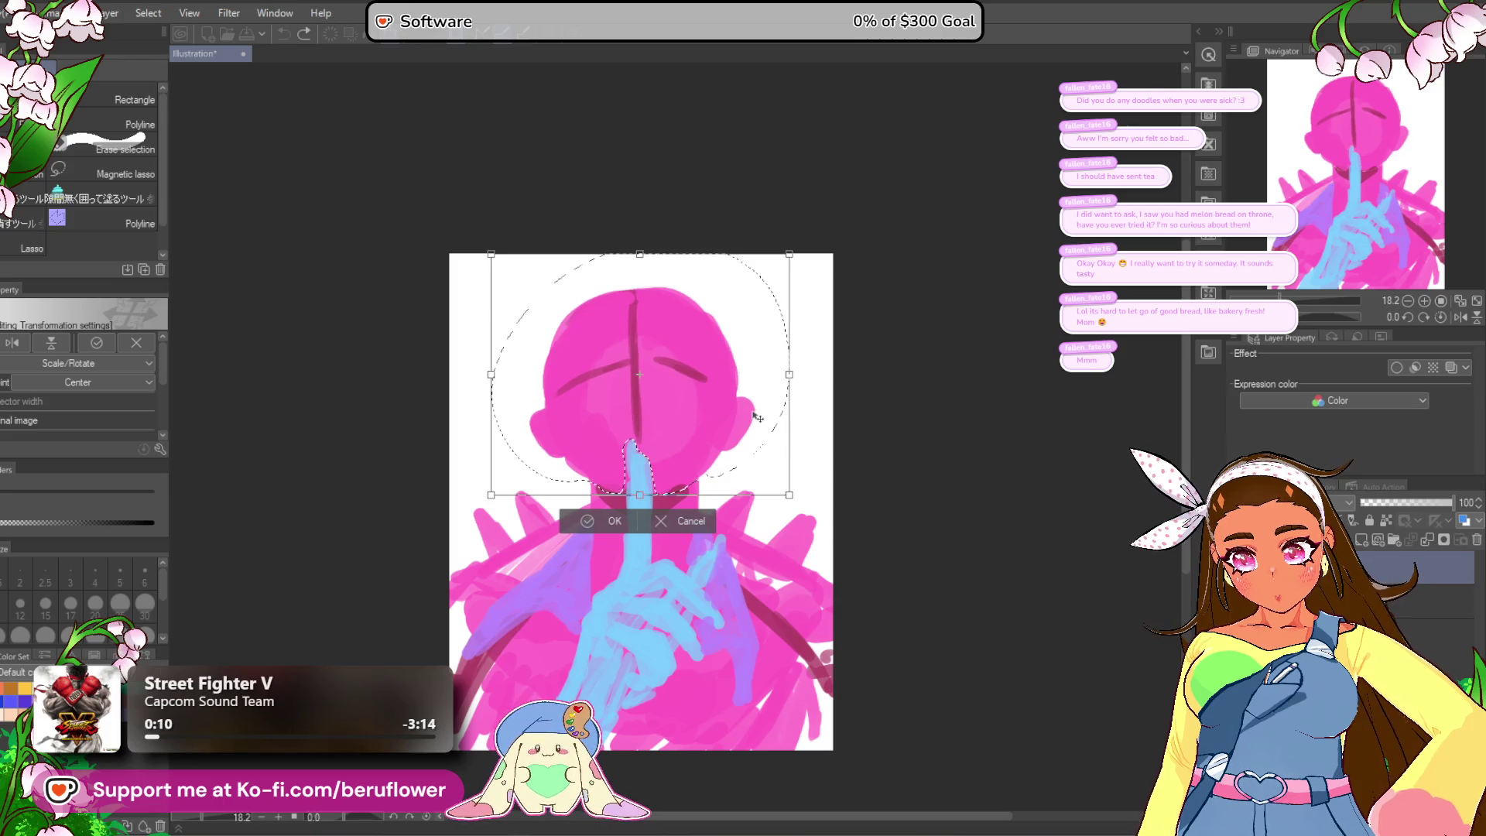
{"action": "left_click_drag", "start_coordinate": [641, 256], "coordinate": [650, 246]}
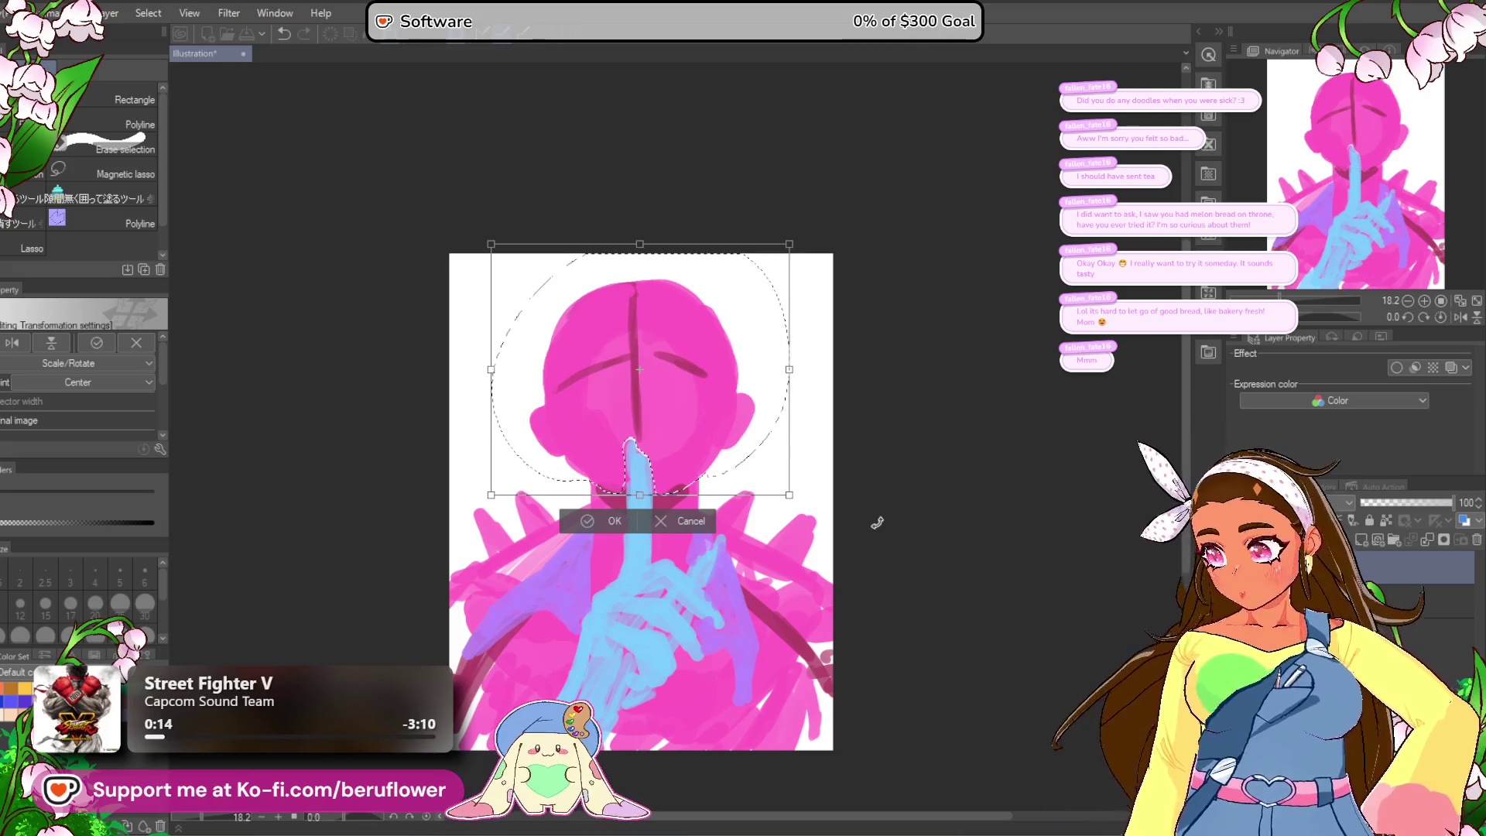
{"action": "key", "text": "Return"}
{"action": "key", "text": "ctrl+d"}
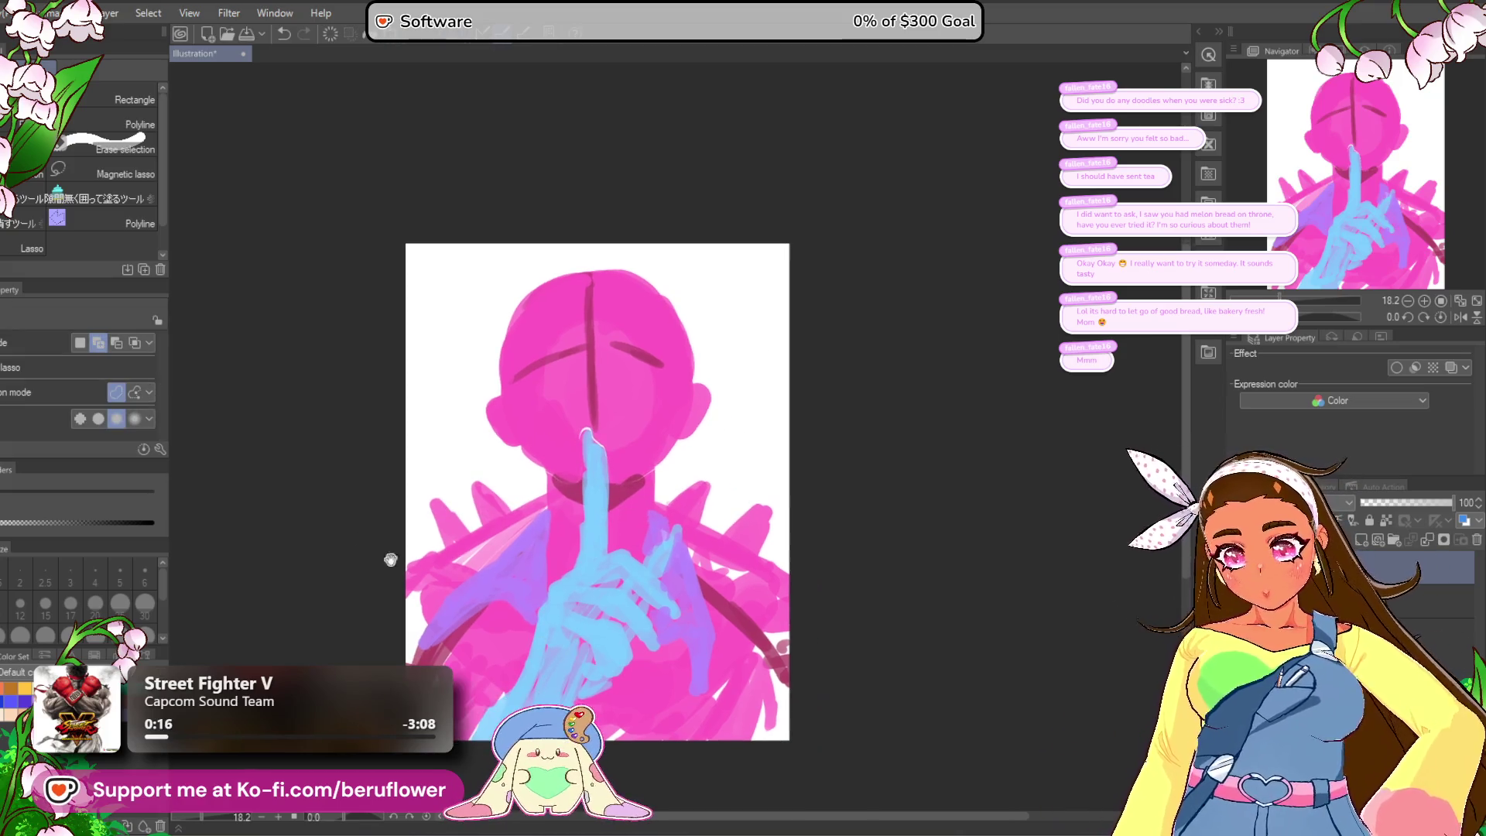
Step: Pencil in the gap so the horizontal eye guide runs fully across the face
{"action": "left_click_drag", "start_coordinate": [824, 513], "coordinate": [779, 504]}
{"action": "scroll", "coordinate": [559, 425], "scroll_direction": "up", "scroll_amount": 3}
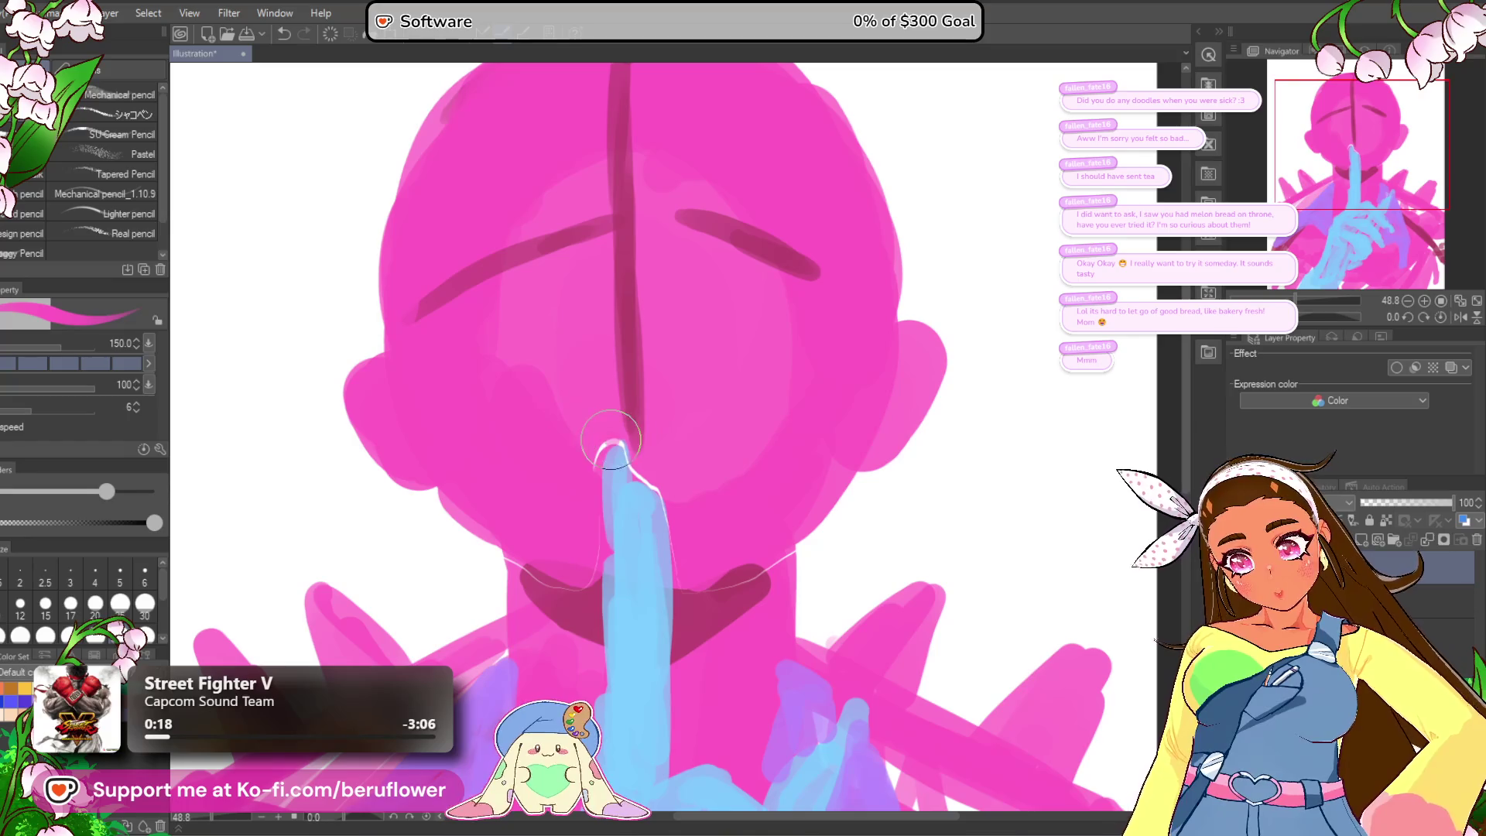
{"action": "scroll", "coordinate": [622, 442], "scroll_direction": "down", "scroll_amount": 4}
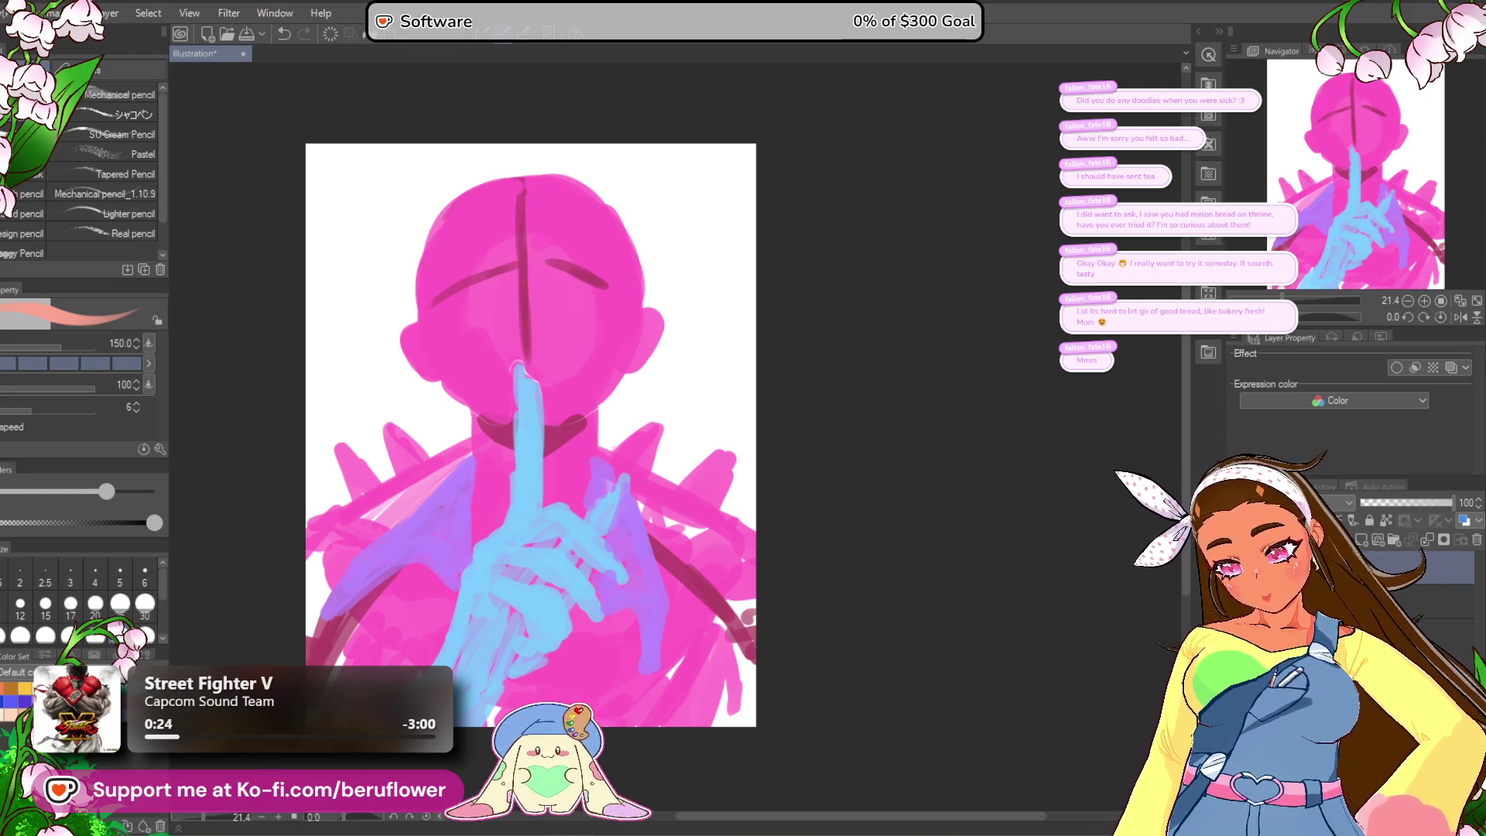
{"action": "left_click_drag", "start_coordinate": [522, 265], "coordinate": [596, 286]}
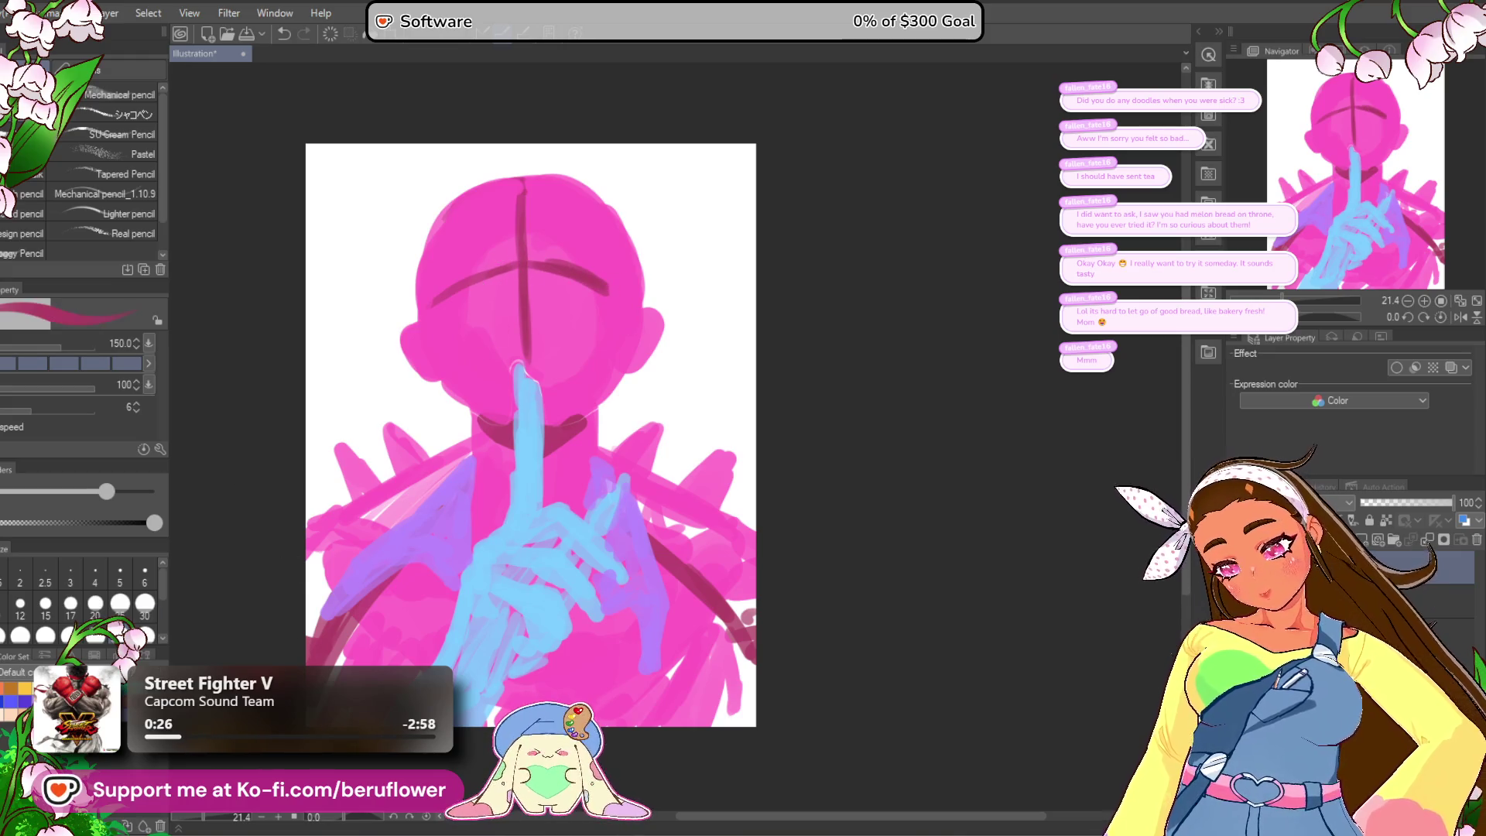
{"action": "scroll", "coordinate": [546, 268], "scroll_direction": "up", "scroll_amount": 3}
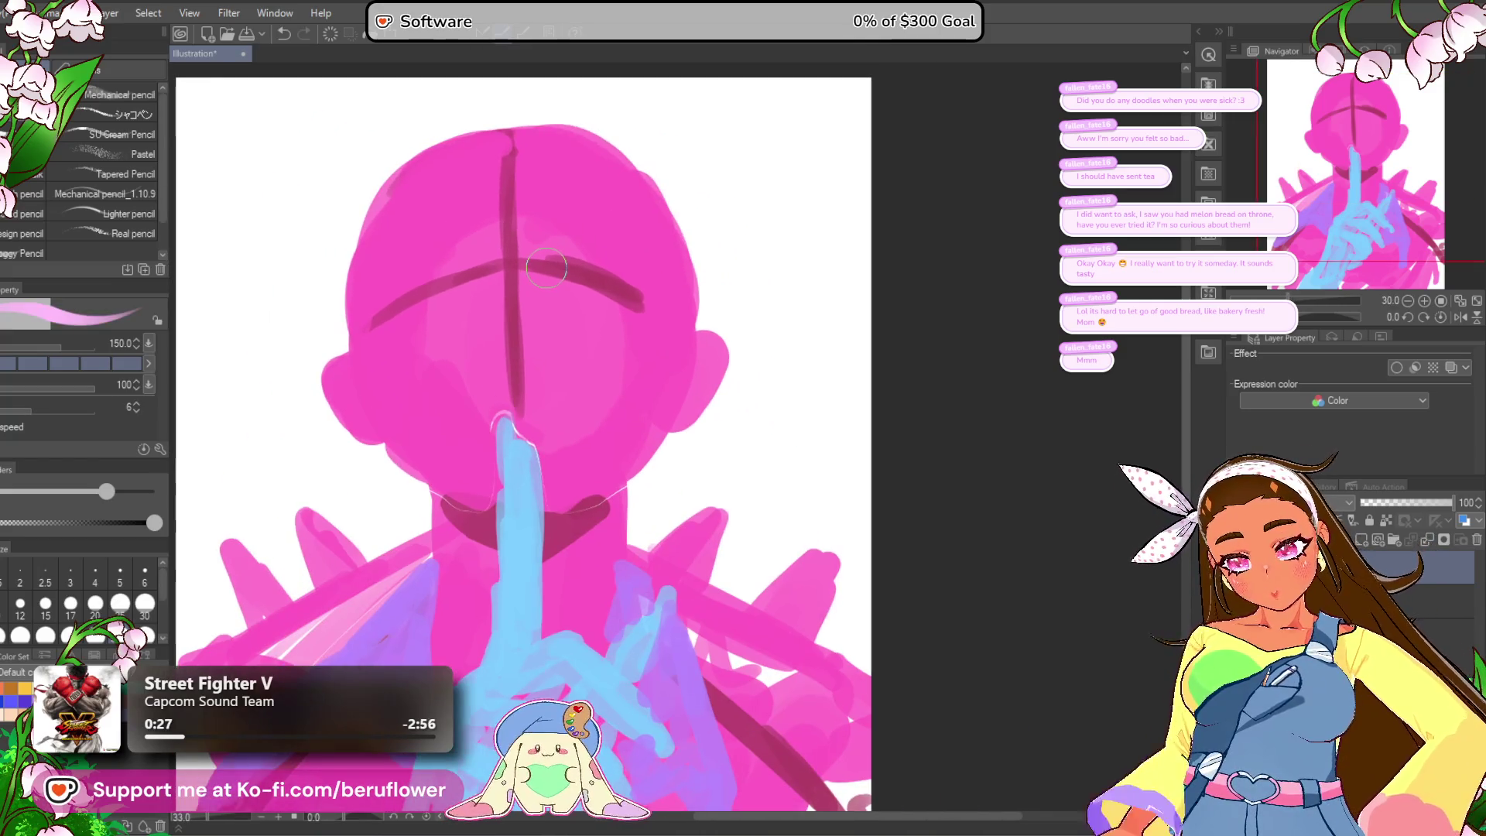
{"action": "scroll", "coordinate": [551, 402], "scroll_direction": "up", "scroll_amount": 1}
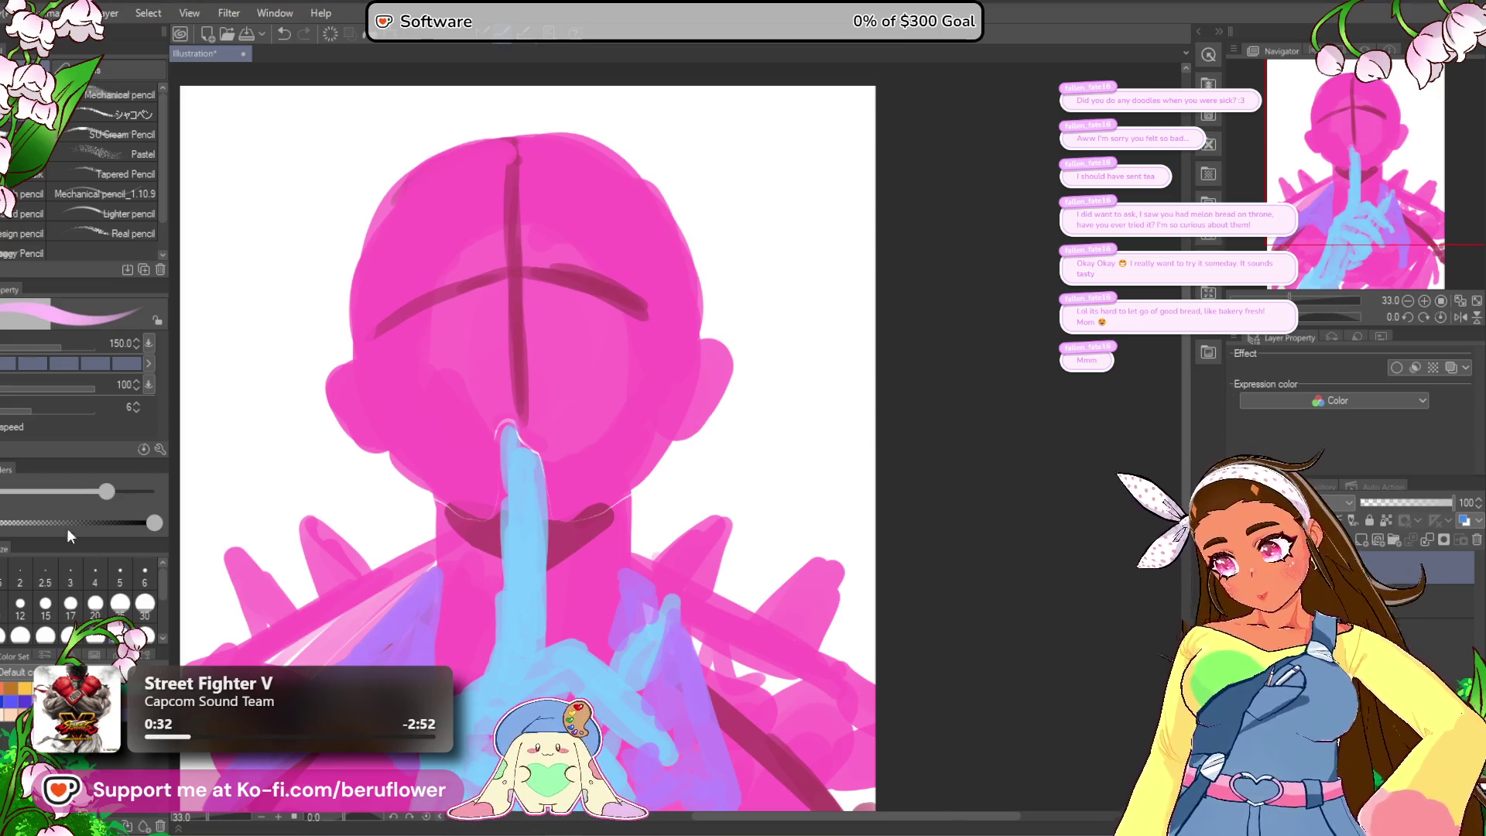
Step: Undo the stray green stroke near the hands
{"action": "mouse_move", "coordinate": [275, 621]}
{"action": "left_mouse_down"}
{"action": "mouse_move", "coordinate": [275, 544]}
{"action": "mouse_move", "coordinate": [429, 443]}
{"action": "mouse_move", "coordinate": [361, 464]}
{"action": "left_mouse_up"}
{"action": "key", "text": "ctrl+z"}
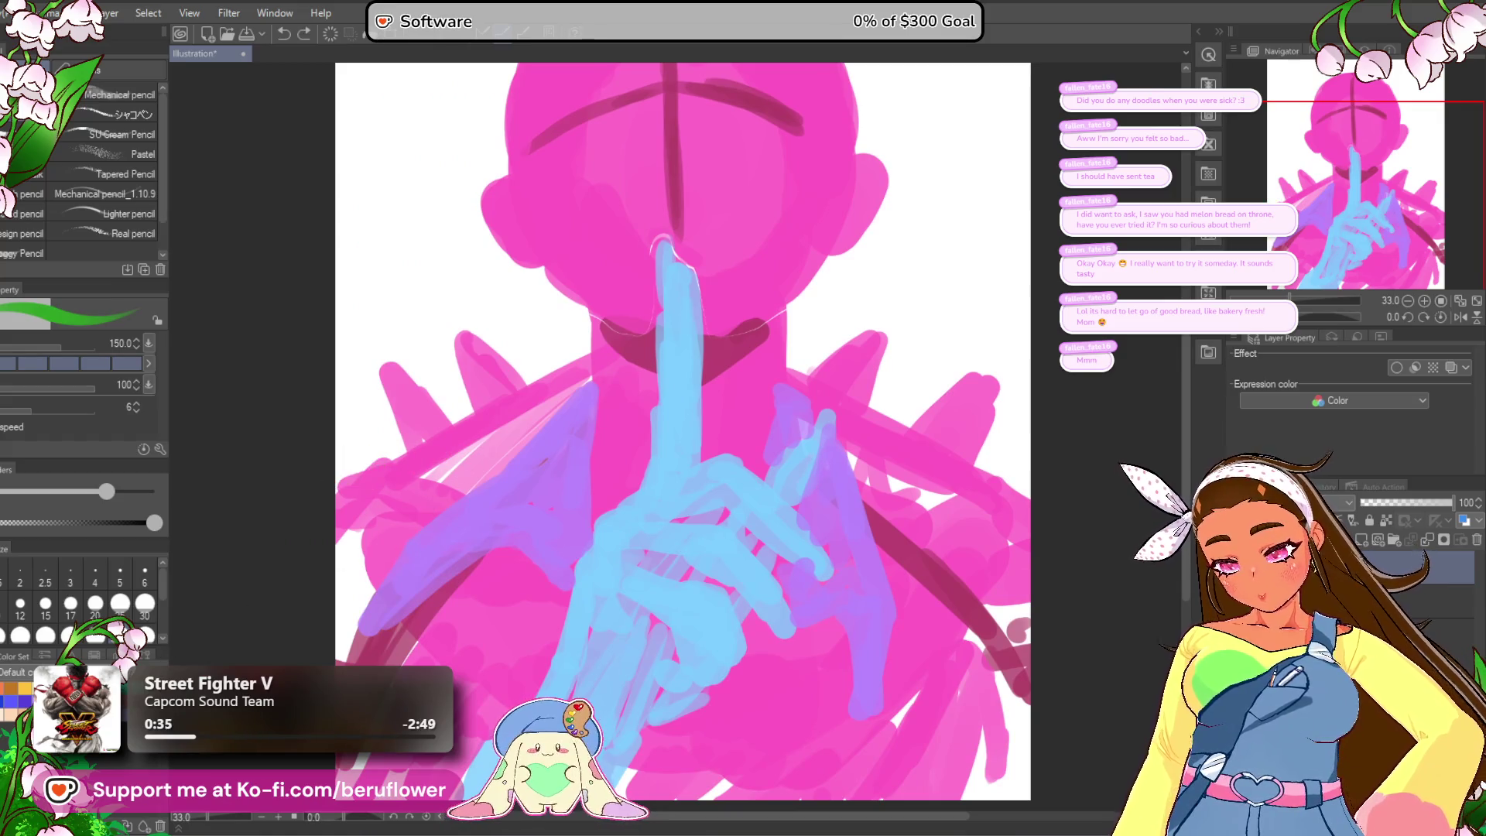
{"action": "left_click_drag", "start_coordinate": [980, 397], "coordinate": [856, 382]}
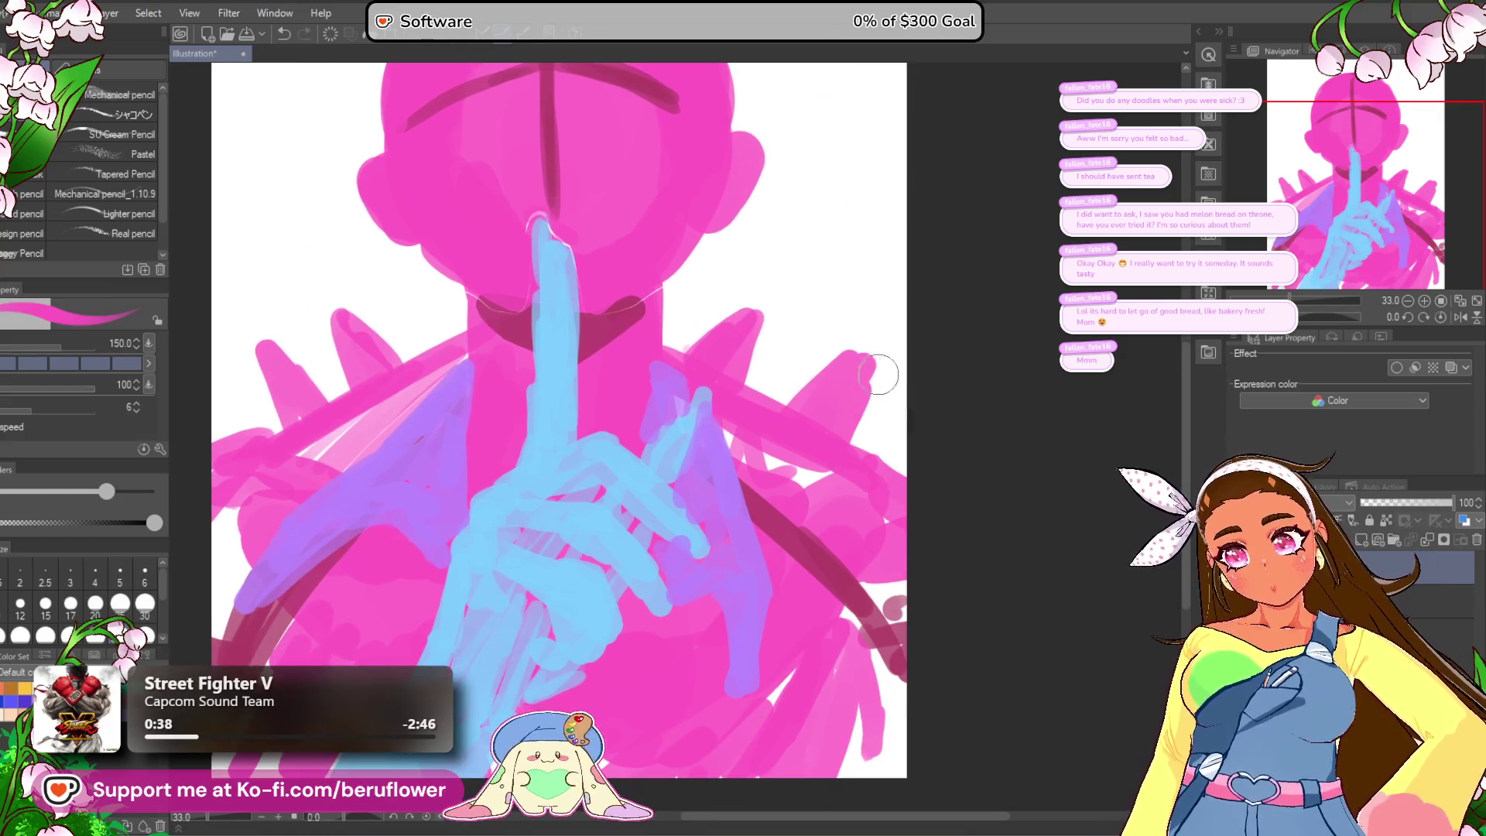
{"action": "left_click_drag", "start_coordinate": [878, 460], "coordinate": [818, 495]}
Step: Liquify at brush size 1700: push the right-hand area and bulge the head's right side and ear
{"action": "key", "text": "j"}
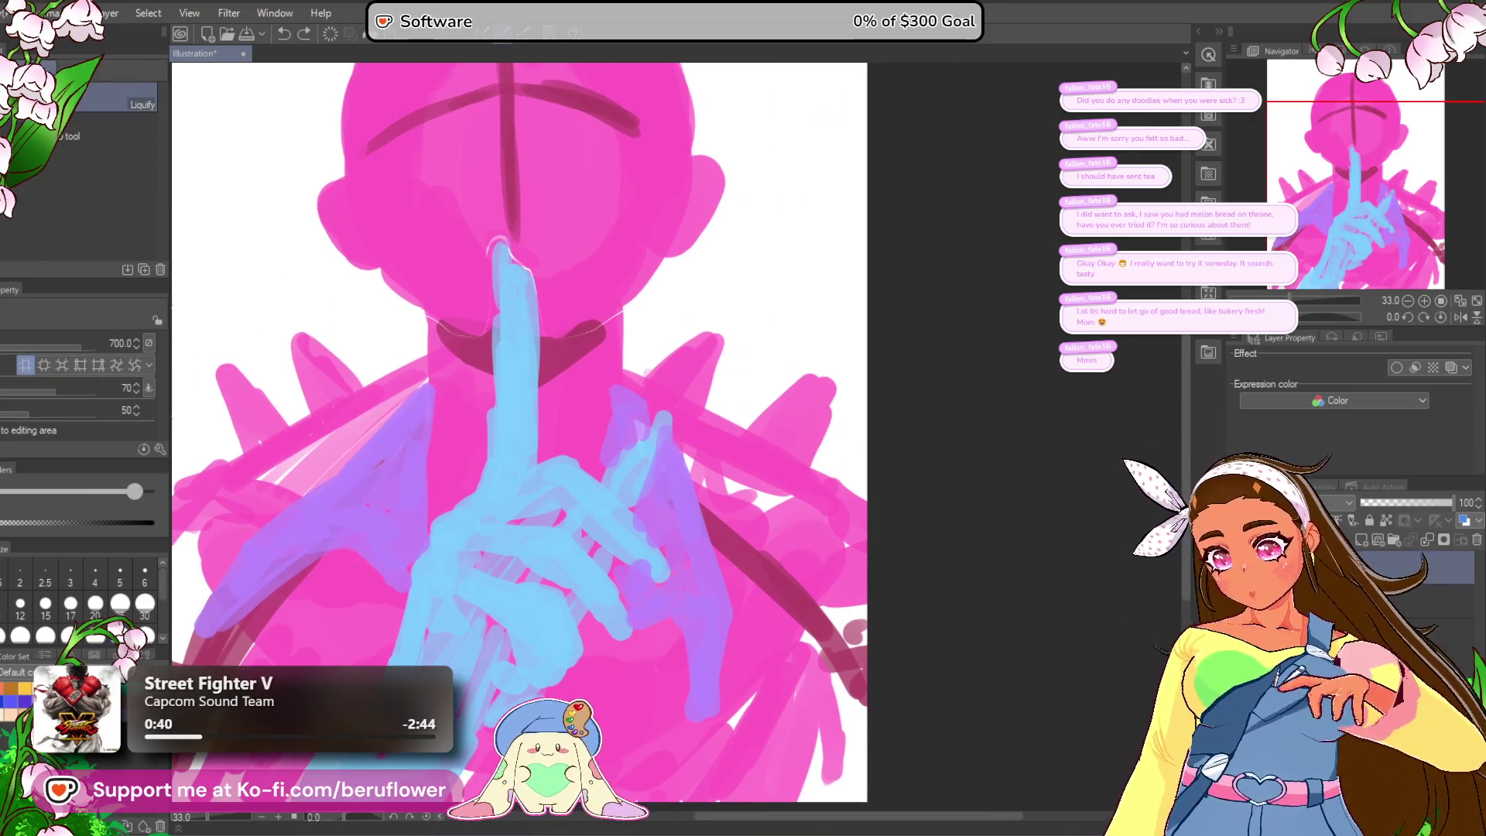
{"action": "key", "text": "bracketright"}
{"action": "key", "text": "bracketright"}
{"action": "key", "text": "bracketright"}
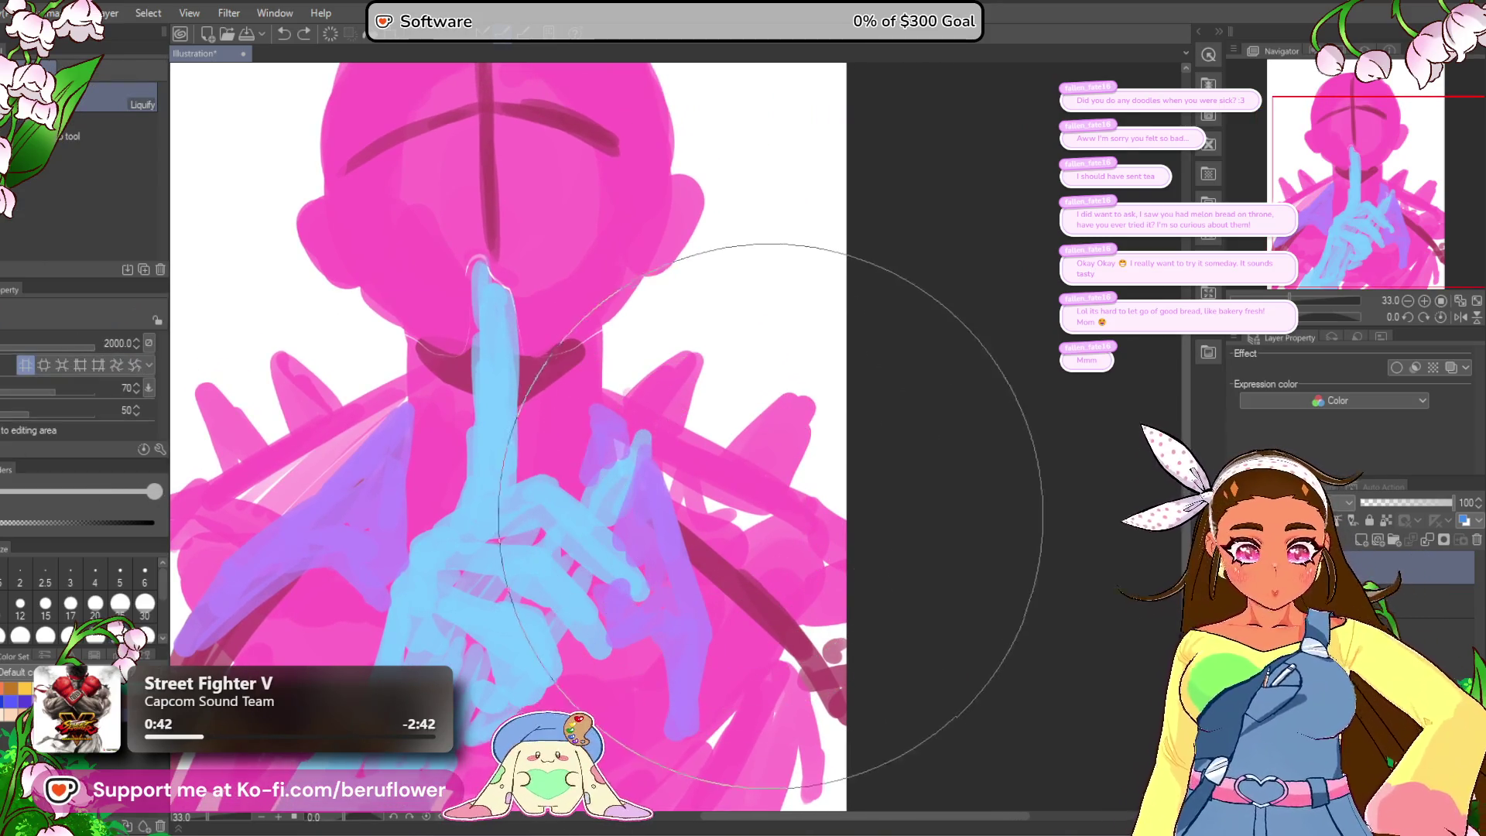
{"action": "mouse_move", "coordinate": [795, 499]}
{"action": "left_mouse_down"}
{"action": "mouse_move", "coordinate": [896, 542]}
{"action": "mouse_move", "coordinate": [812, 614]}
{"action": "mouse_move", "coordinate": [734, 604]}
{"action": "left_mouse_up"}
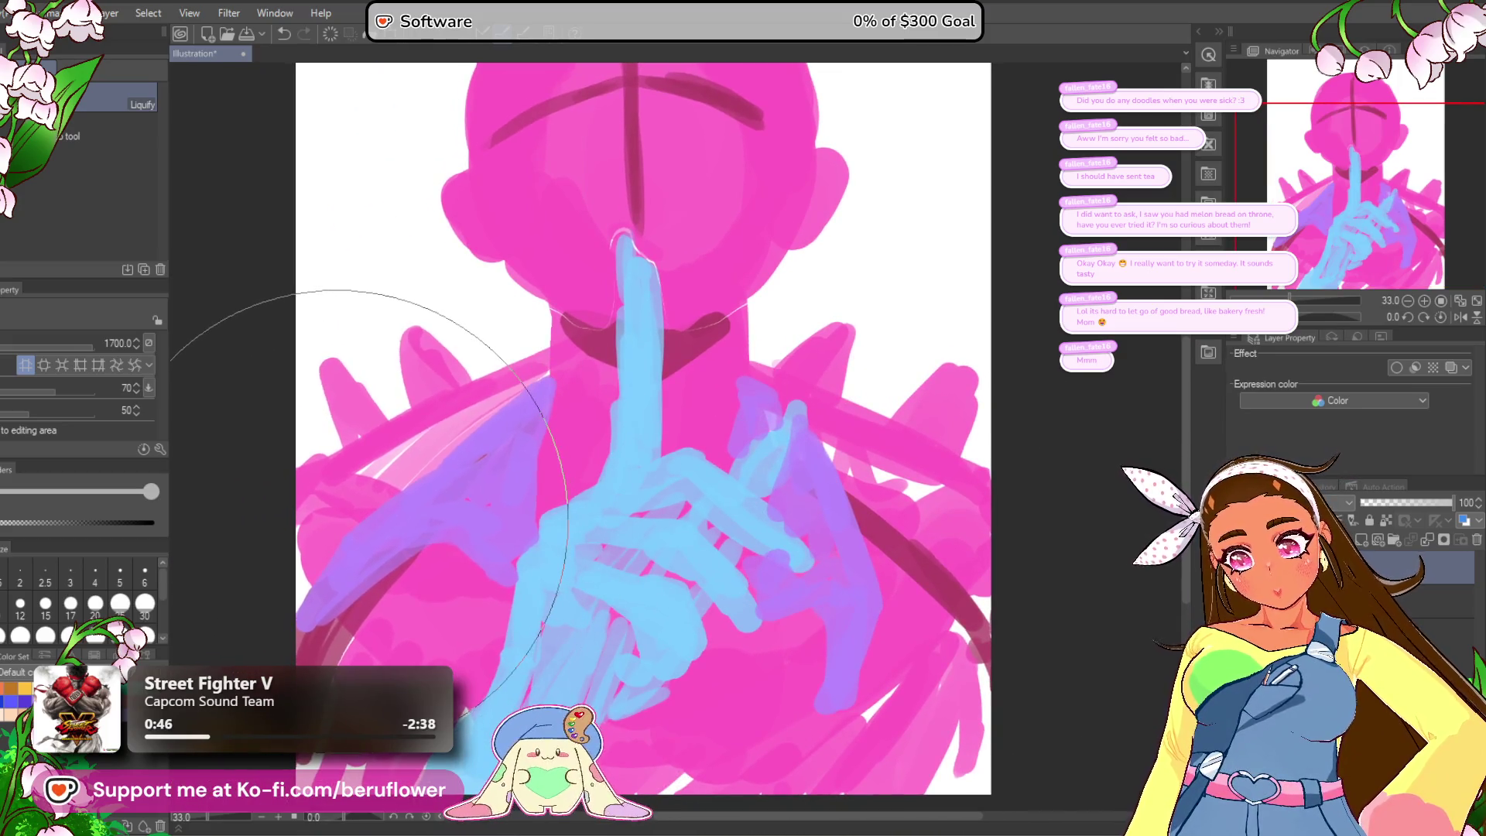
{"action": "left_click_drag", "start_coordinate": [930, 248], "coordinate": [884, 465]}
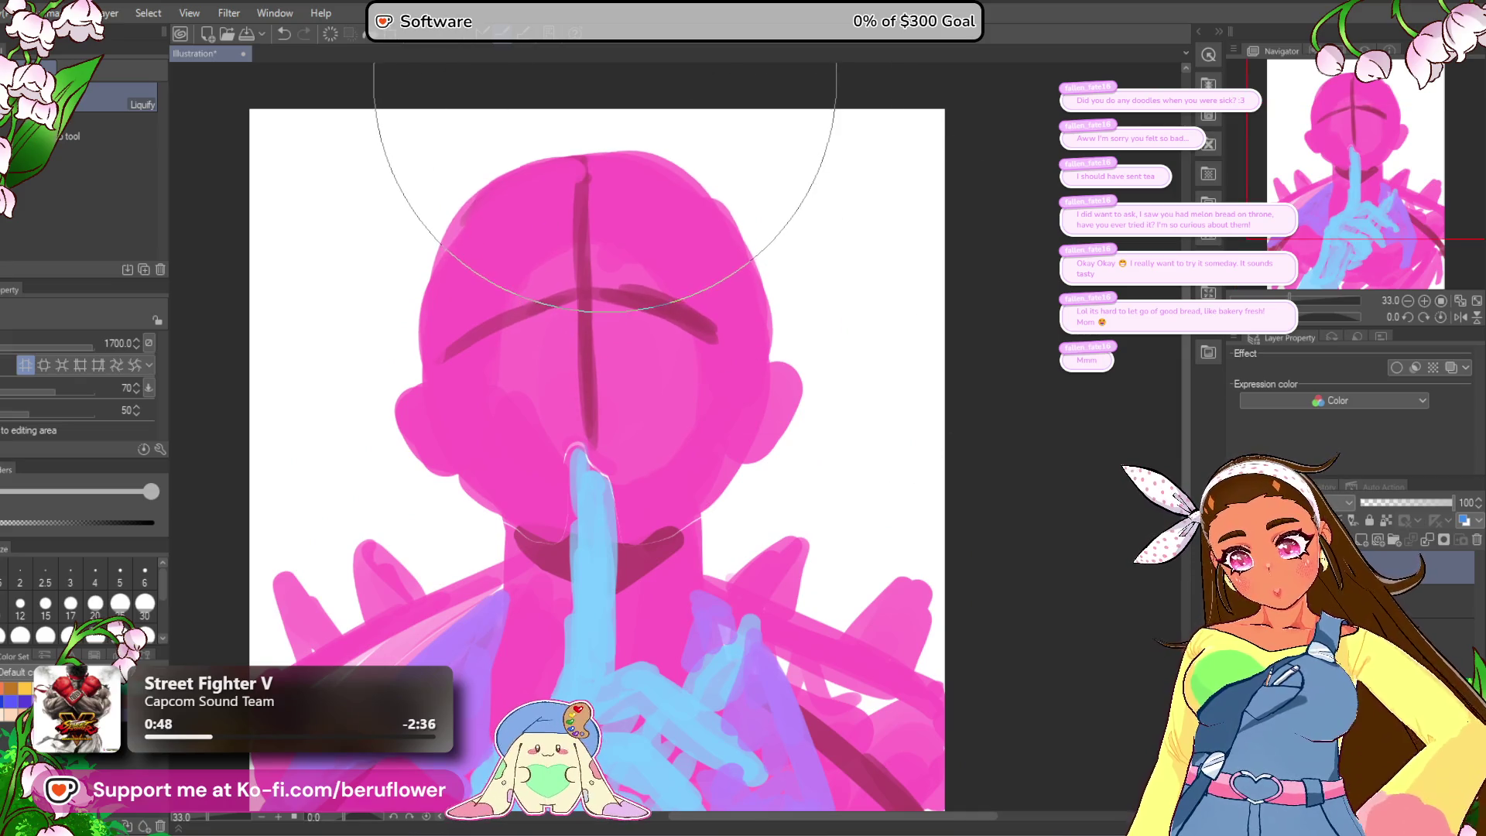
{"action": "left_click_drag", "start_coordinate": [856, 282], "coordinate": [859, 314]}
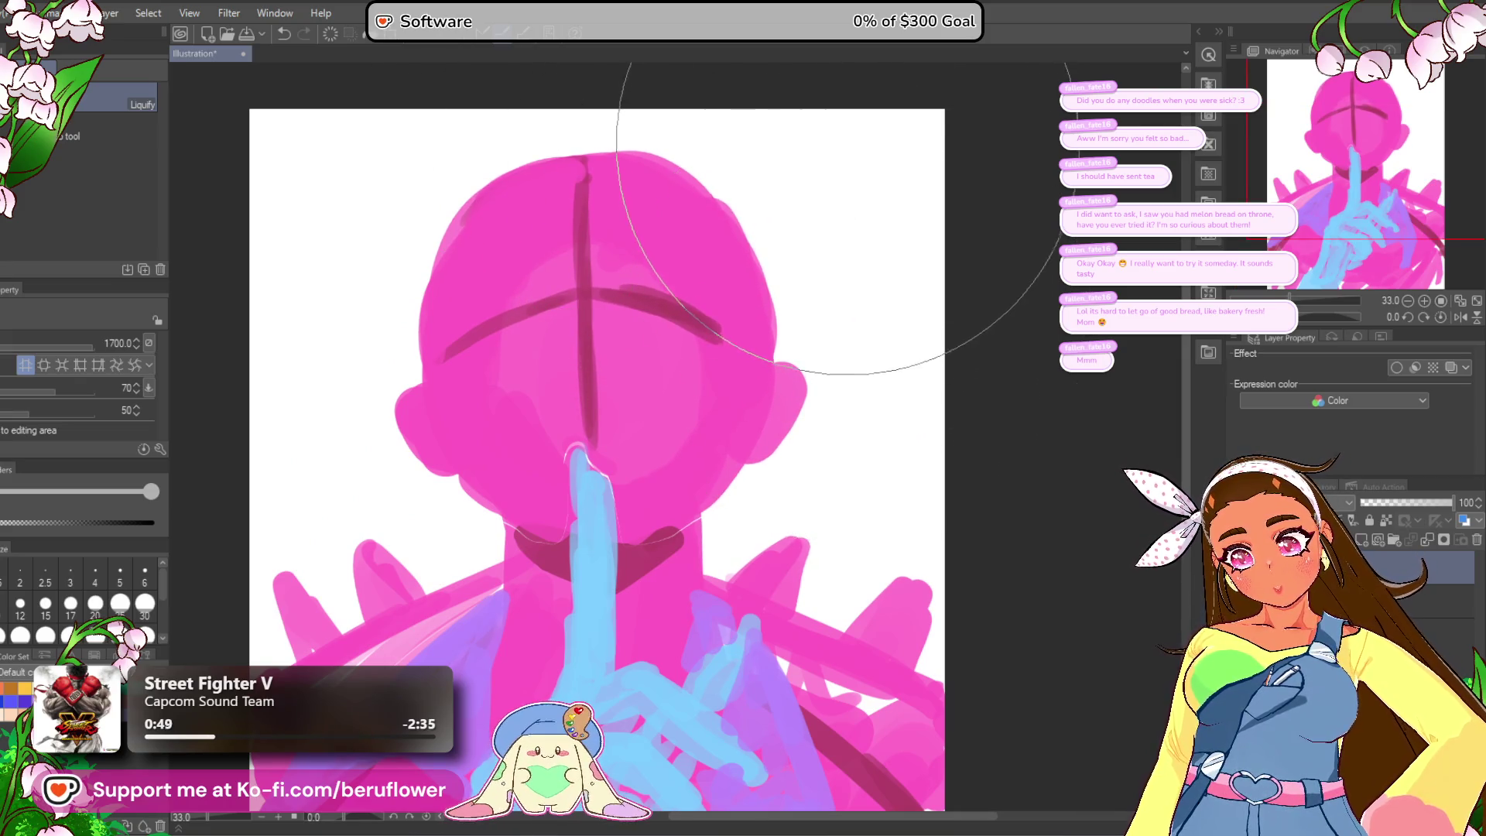
Step: Shrink the Liquify brush to 1000, then pencil a light-pink stroke on the head's upper right
{"action": "left_click_drag", "start_coordinate": [691, 264], "coordinate": [718, 333]}
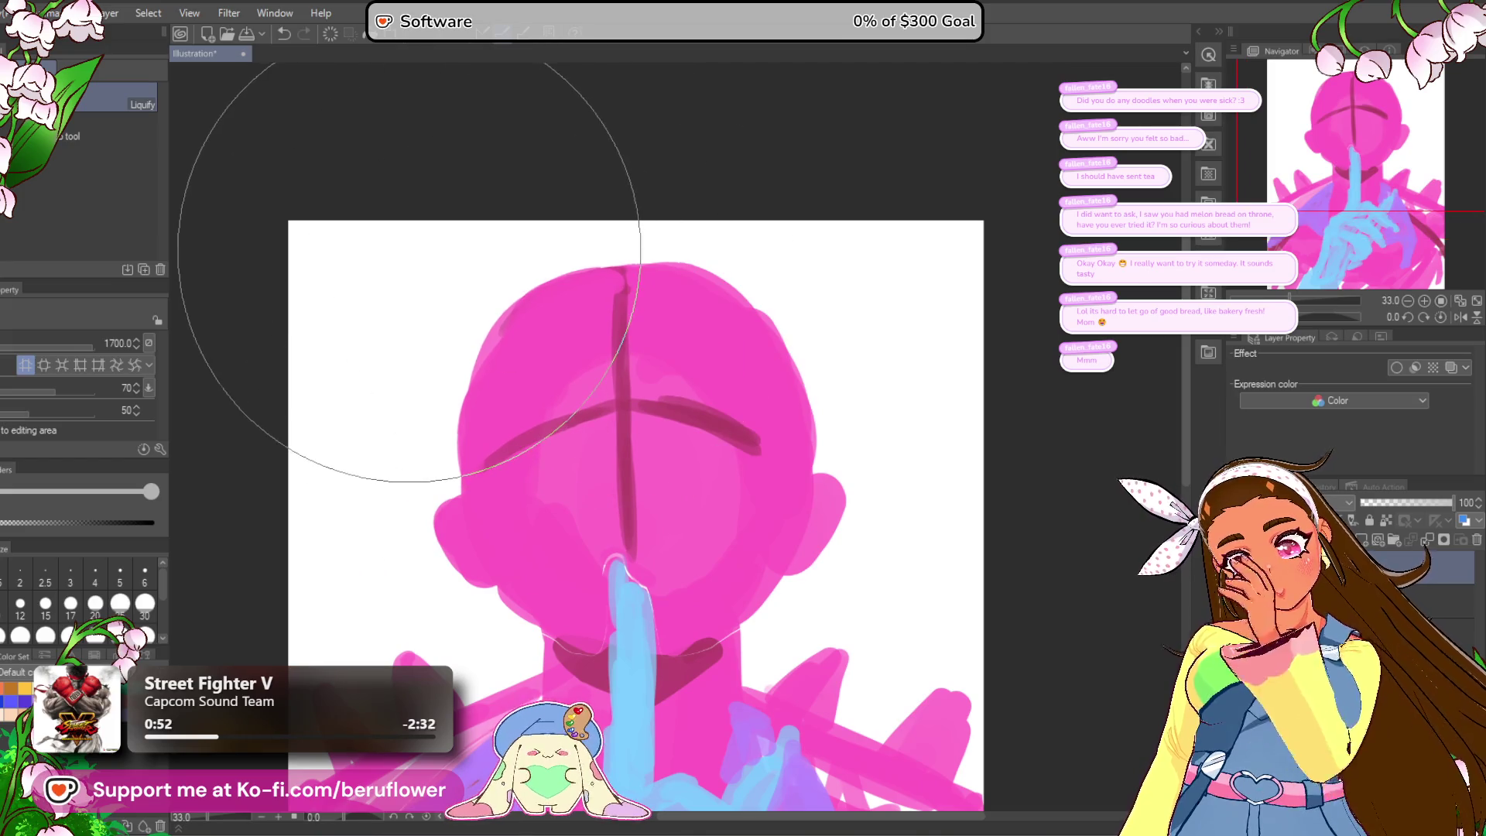
{"action": "scroll", "coordinate": [617, 441], "scroll_direction": "down", "scroll_amount": 3}
{"action": "key", "text": "bracketleft"}
{"action": "key", "text": "bracketleft"}
{"action": "key", "text": "bracketleft"}
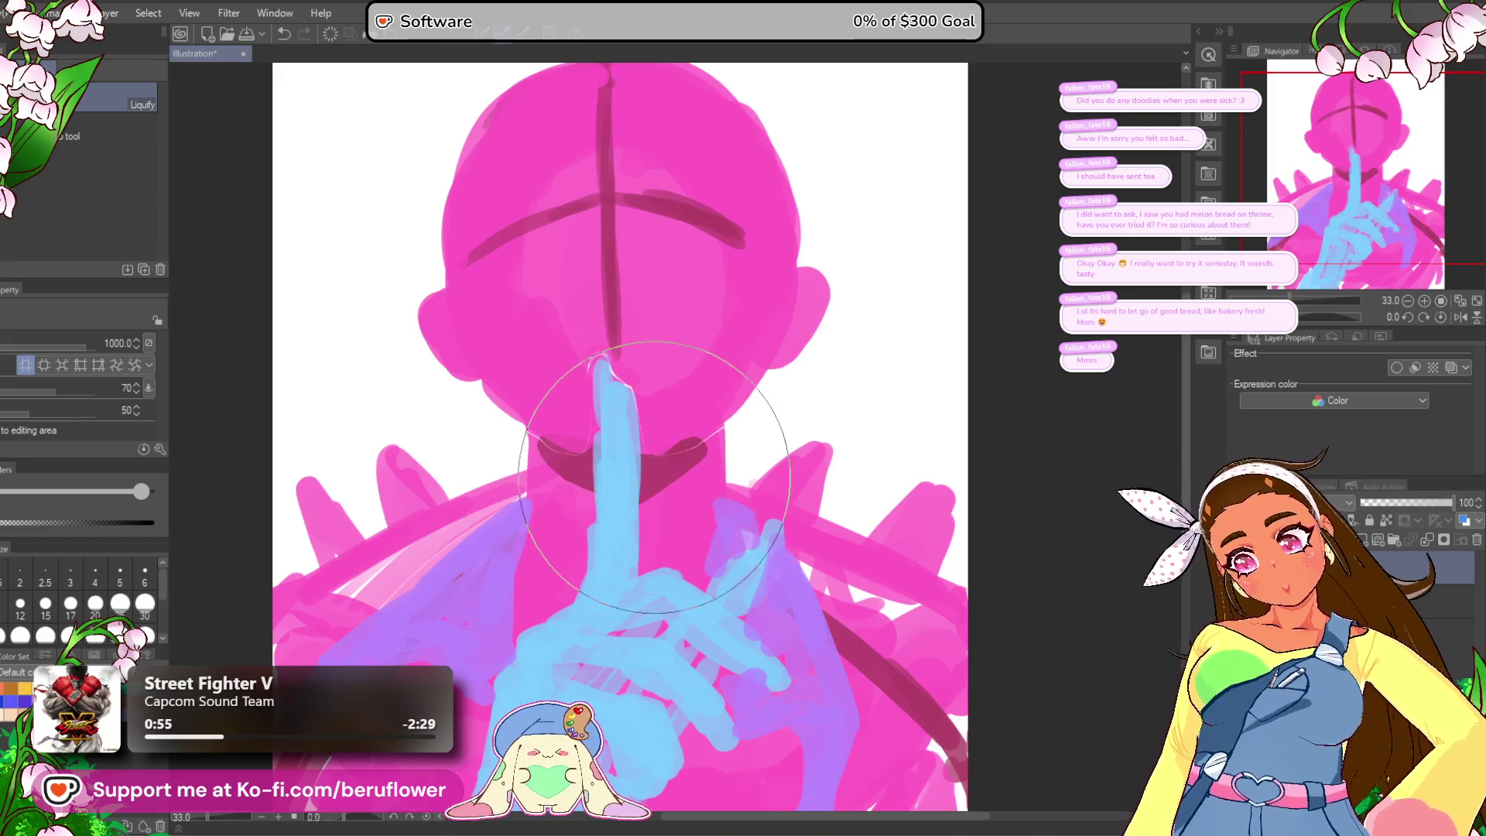
{"action": "scroll", "coordinate": [654, 476], "scroll_direction": "down", "scroll_amount": 1}
{"action": "scroll", "coordinate": [653, 476], "scroll_direction": "up", "scroll_amount": 1}
{"action": "mouse_move", "coordinate": [835, 811]}
{"action": "left_mouse_down"}
{"action": "mouse_move", "coordinate": [816, 678]}
{"action": "mouse_move", "coordinate": [756, 622]}
{"action": "mouse_move", "coordinate": [749, 726]}
{"action": "left_mouse_up"}
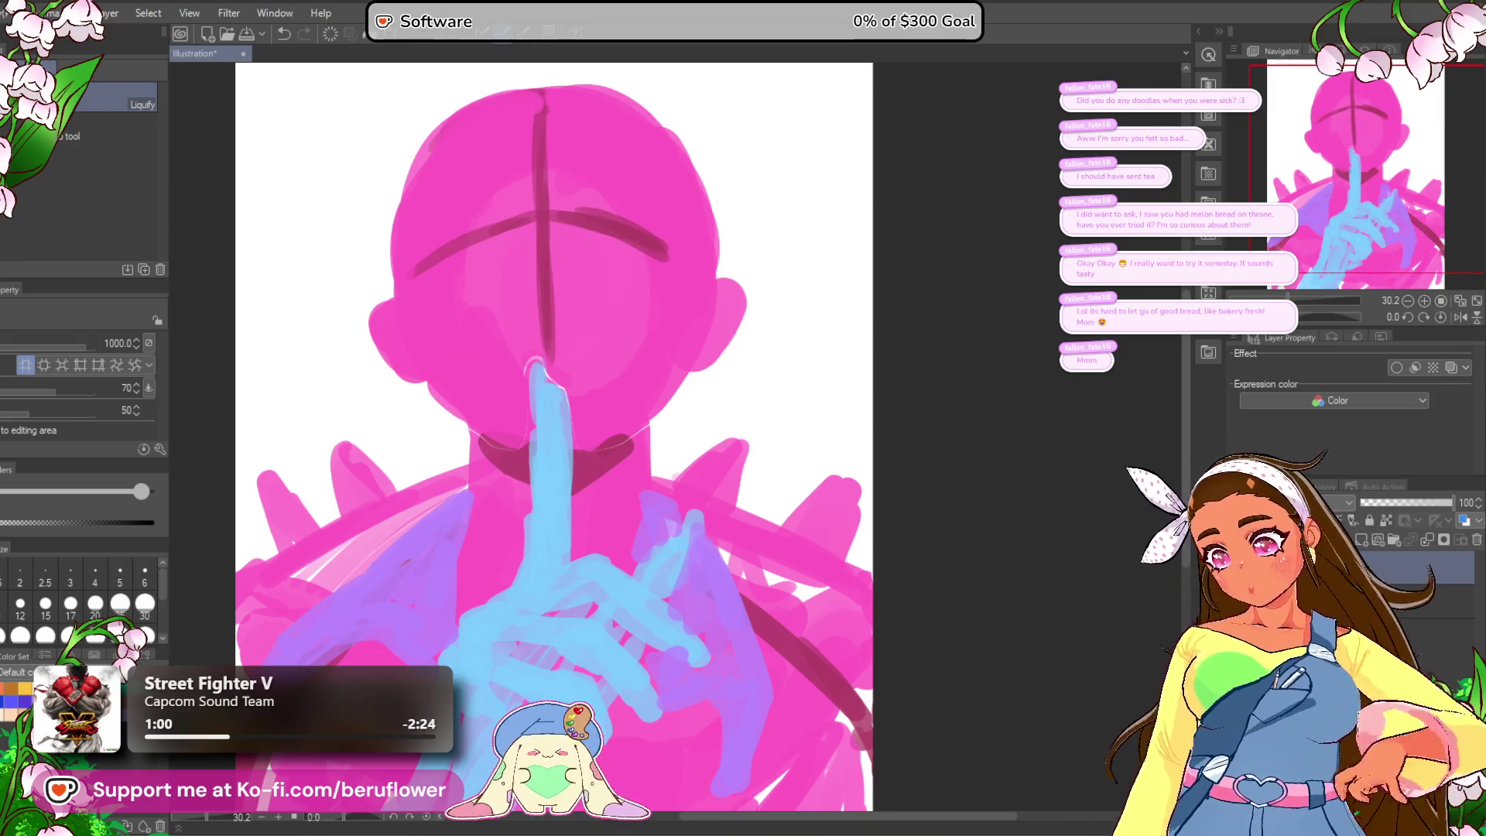
{"action": "key", "text": "p"}
{"action": "left_click_drag", "start_coordinate": [588, 232], "coordinate": [621, 271]}
Step: Undo the stray light-pink stroke, reduce the brush to 120 and highlight the left brow
{"action": "left_click_drag", "start_coordinate": [609, 147], "coordinate": [626, 282]}
{"action": "key", "text": "ctrl+z"}
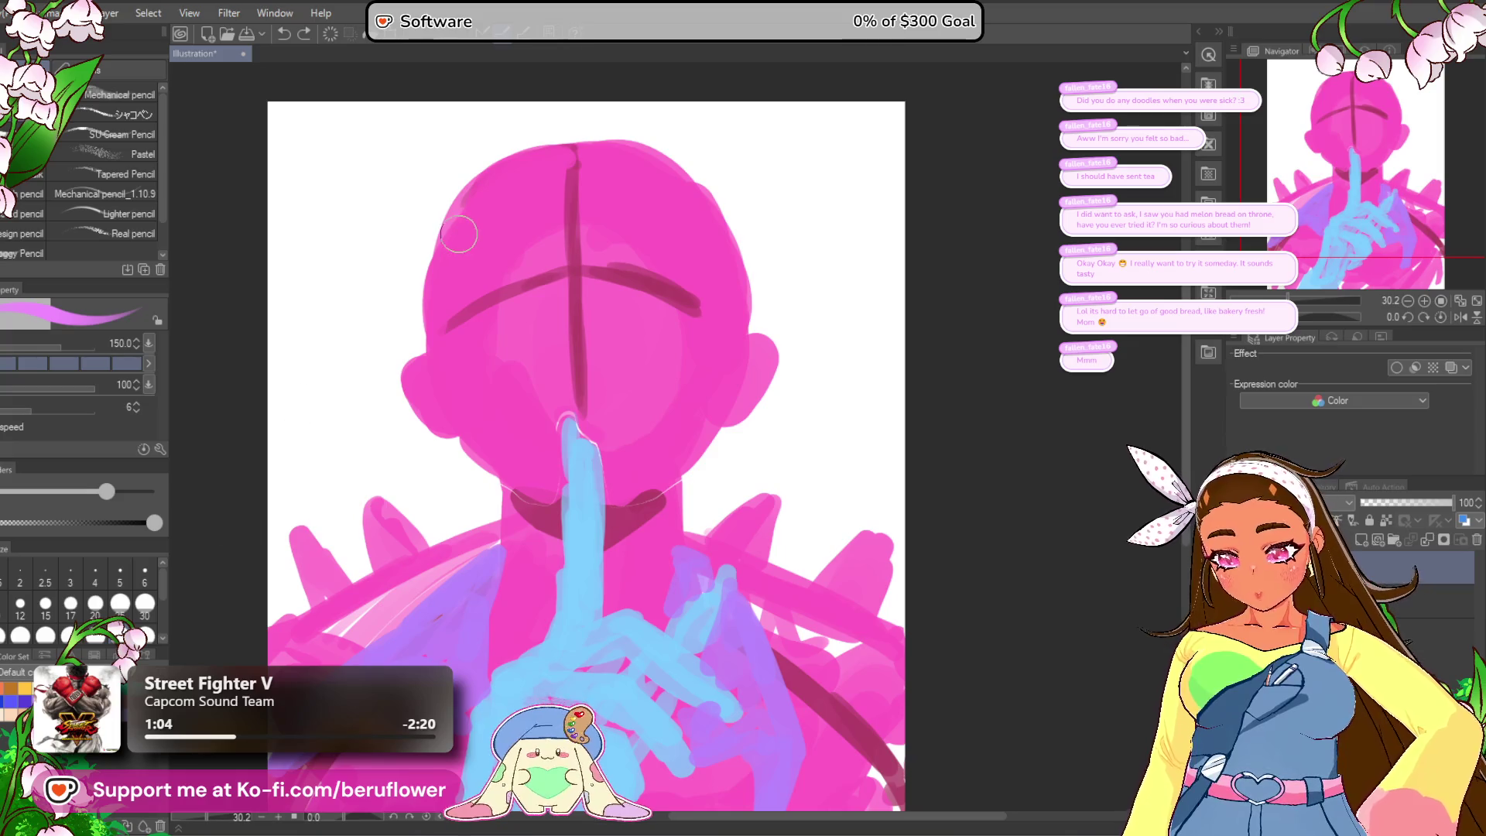
{"action": "scroll", "coordinate": [459, 233], "scroll_direction": "down", "scroll_amount": 5}
{"action": "scroll", "coordinate": [534, 314], "scroll_direction": "up", "scroll_amount": 4}
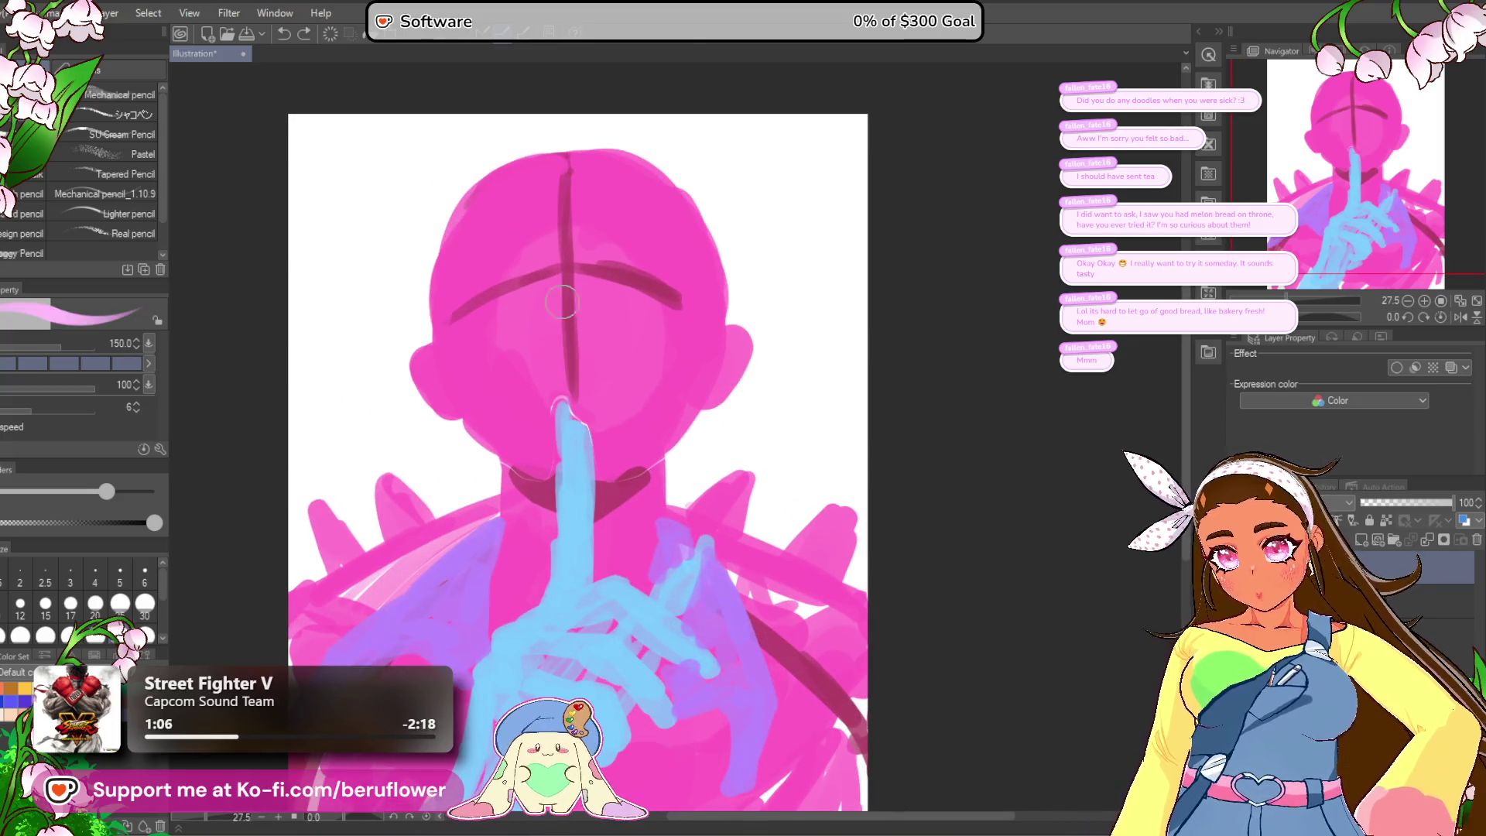
{"action": "scroll", "coordinate": [663, 331], "scroll_direction": "right", "scroll_amount": 2}
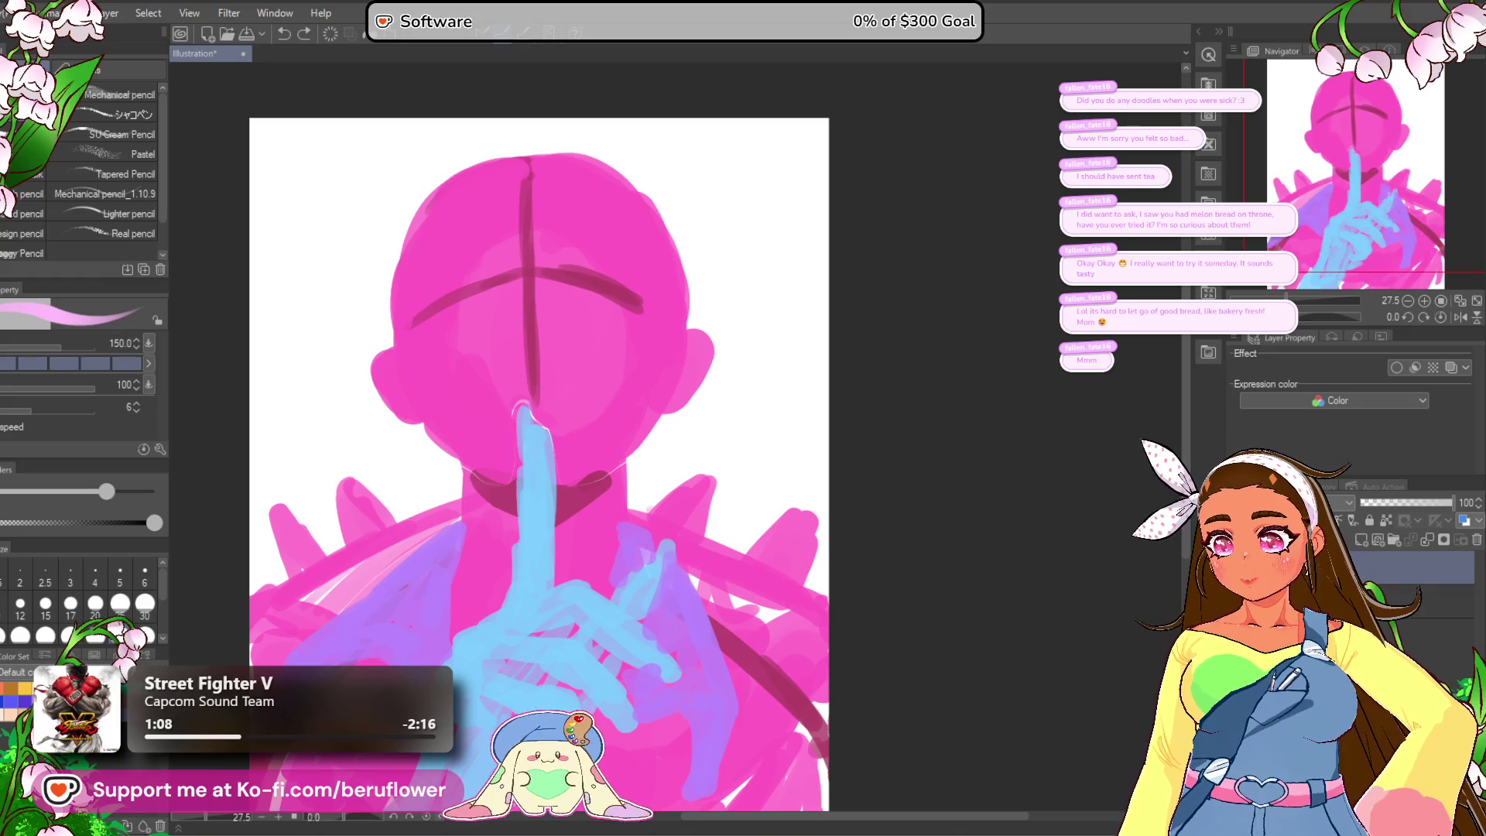
{"action": "scroll", "coordinate": [570, 348], "scroll_direction": "up", "scroll_amount": 3}
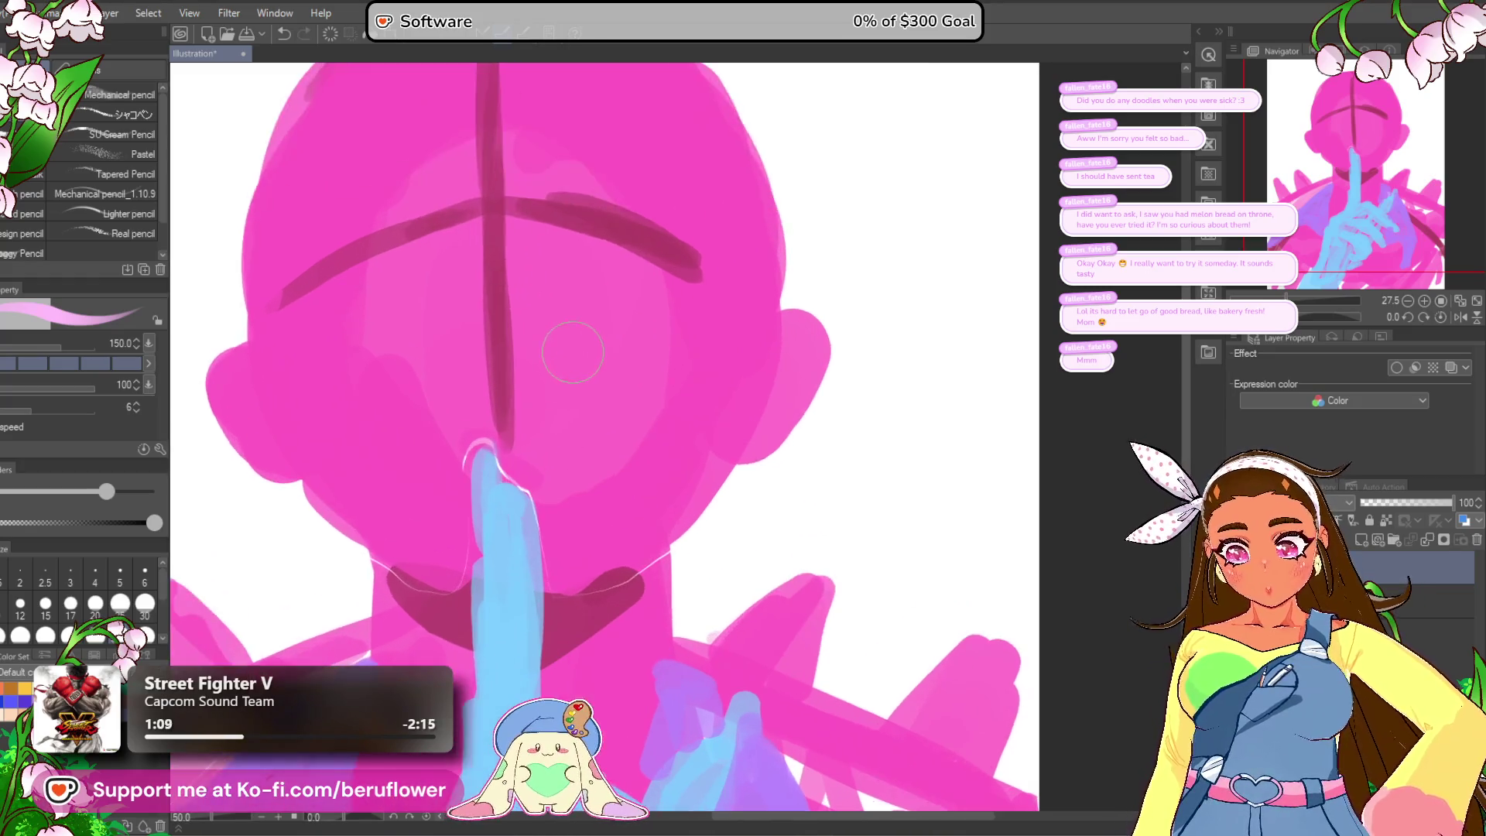
{"action": "left_click_drag", "start_coordinate": [642, 376], "coordinate": [785, 445]}
{"action": "key", "text": "bracketleft"}
{"action": "key", "text": "bracketleft"}
{"action": "mouse_move", "coordinate": [632, 323]}
{"action": "left_mouse_down"}
{"action": "mouse_move", "coordinate": [573, 358]}
{"action": "mouse_move", "coordinate": [626, 331]}
{"action": "mouse_move", "coordinate": [681, 333]}
{"action": "left_mouse_up"}
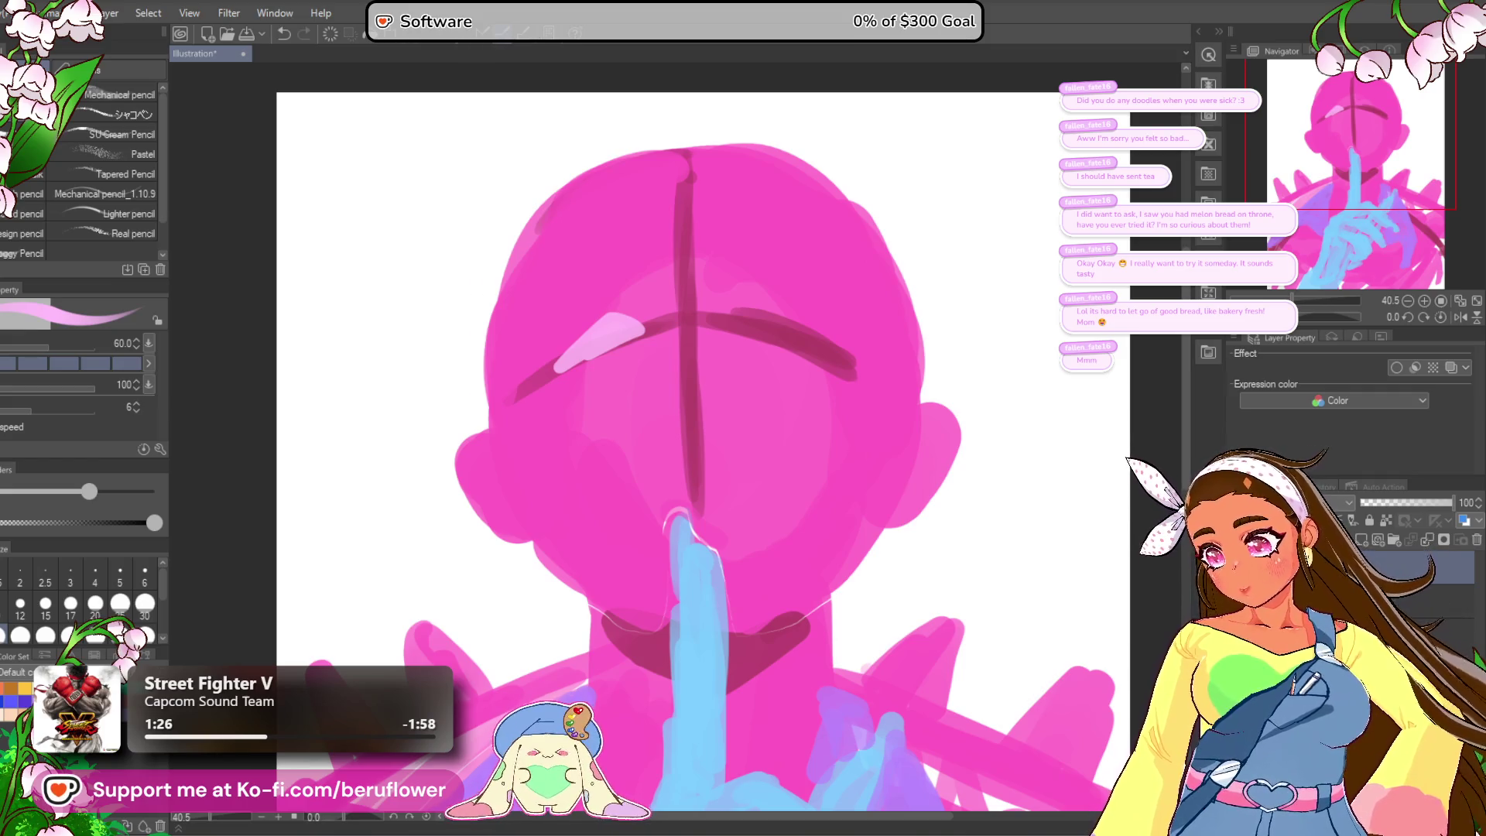
Step: Save the illustration as croc_face_2 and redo the left-brow highlight
{"action": "key", "text": "Return"}
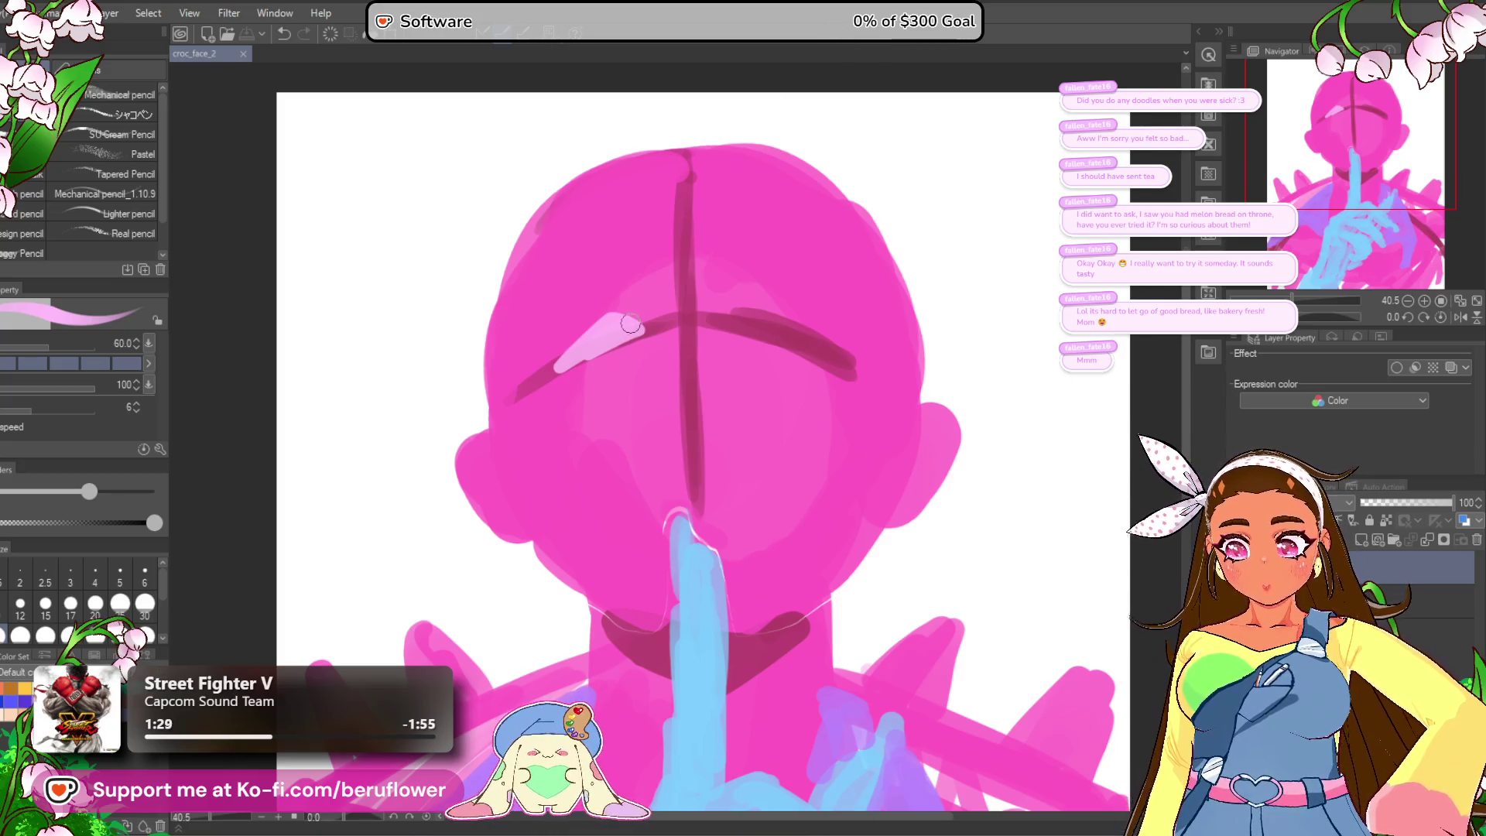
{"action": "scroll", "coordinate": [619, 318], "scroll_direction": "down", "scroll_amount": 1}
{"action": "left_click_drag", "start_coordinate": [625, 319], "coordinate": [552, 358]}
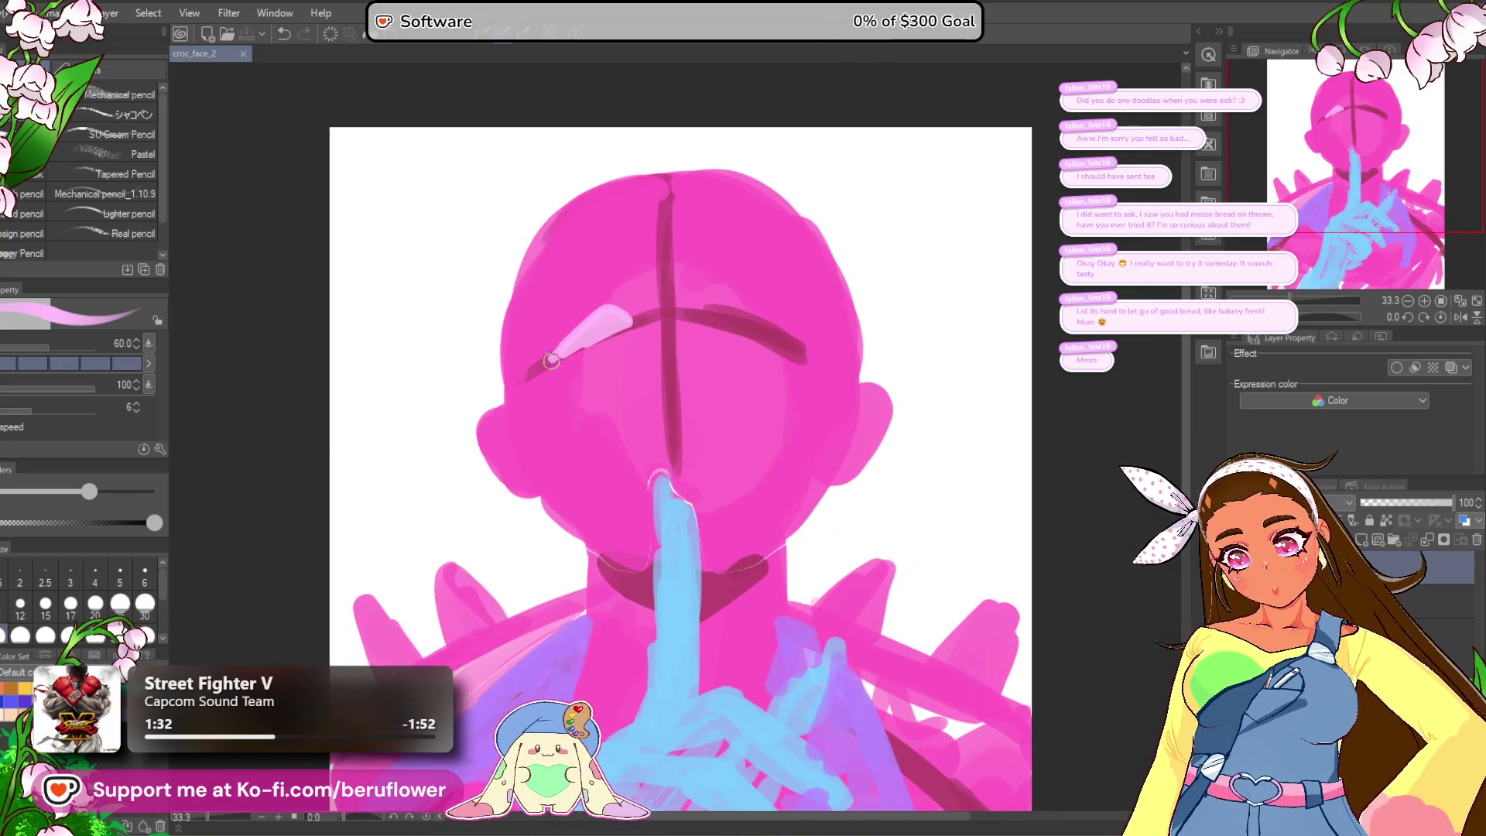
{"action": "key", "text": "ctrl+z"}
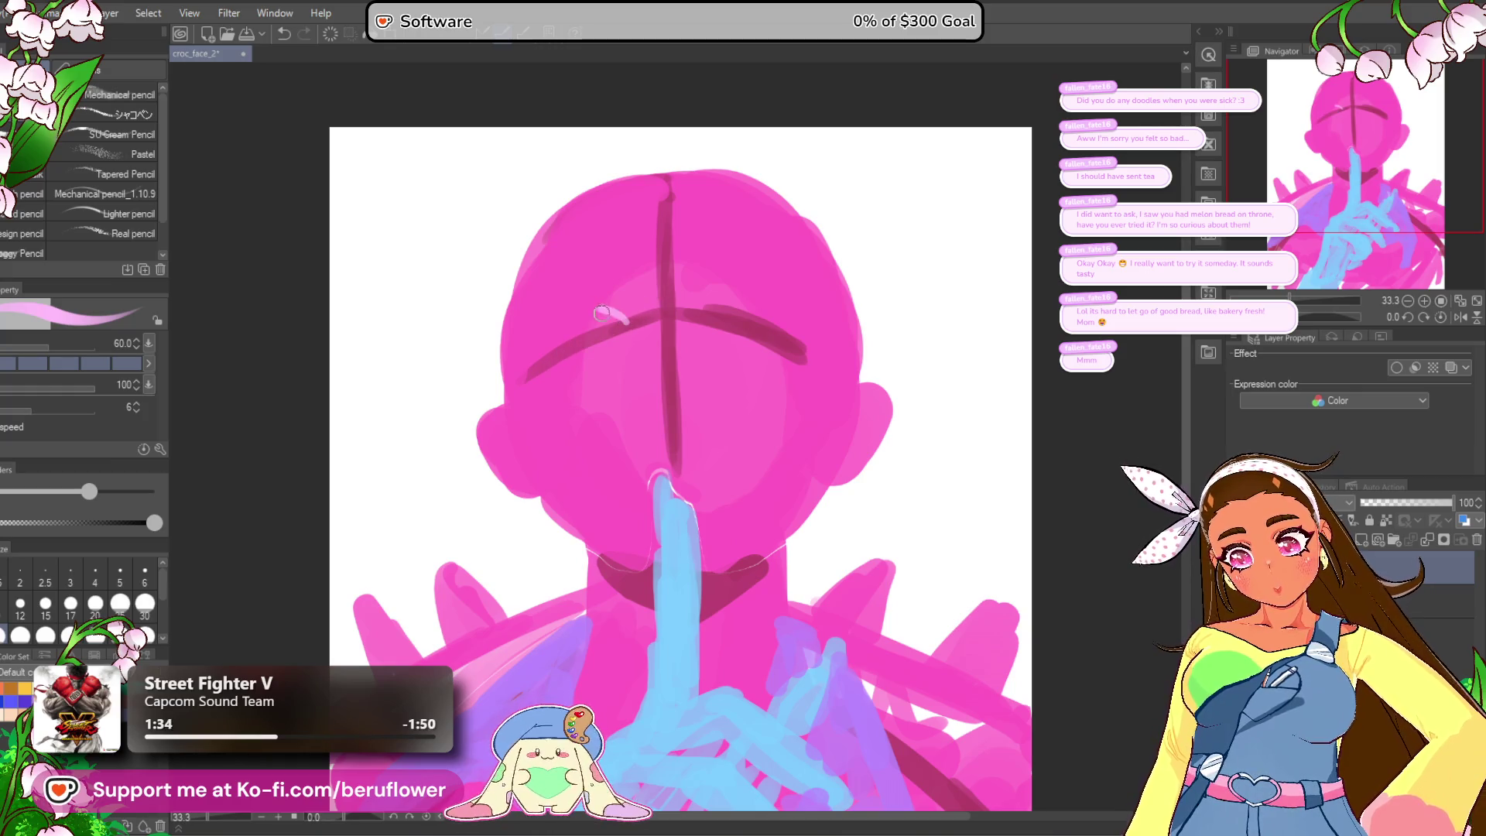
{"action": "mouse_move", "coordinate": [556, 346]}
{"action": "left_mouse_down"}
{"action": "mouse_move", "coordinate": [538, 363]}
{"action": "mouse_move", "coordinate": [586, 334]}
{"action": "left_mouse_up"}
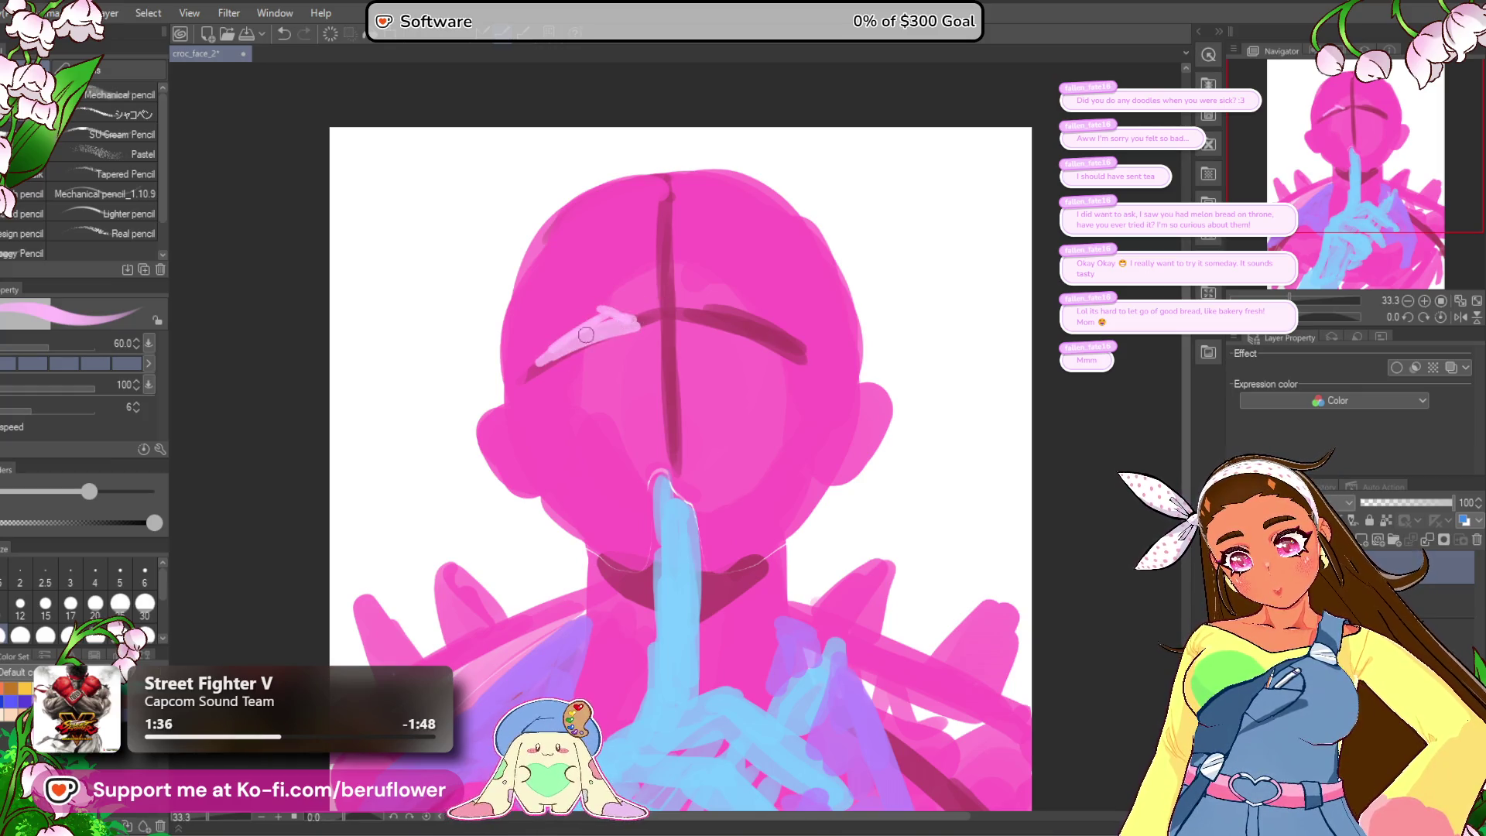
Step: Add a light-pink highlight along the right brow
{"action": "left_click_drag", "start_coordinate": [907, 356], "coordinate": [848, 308]}
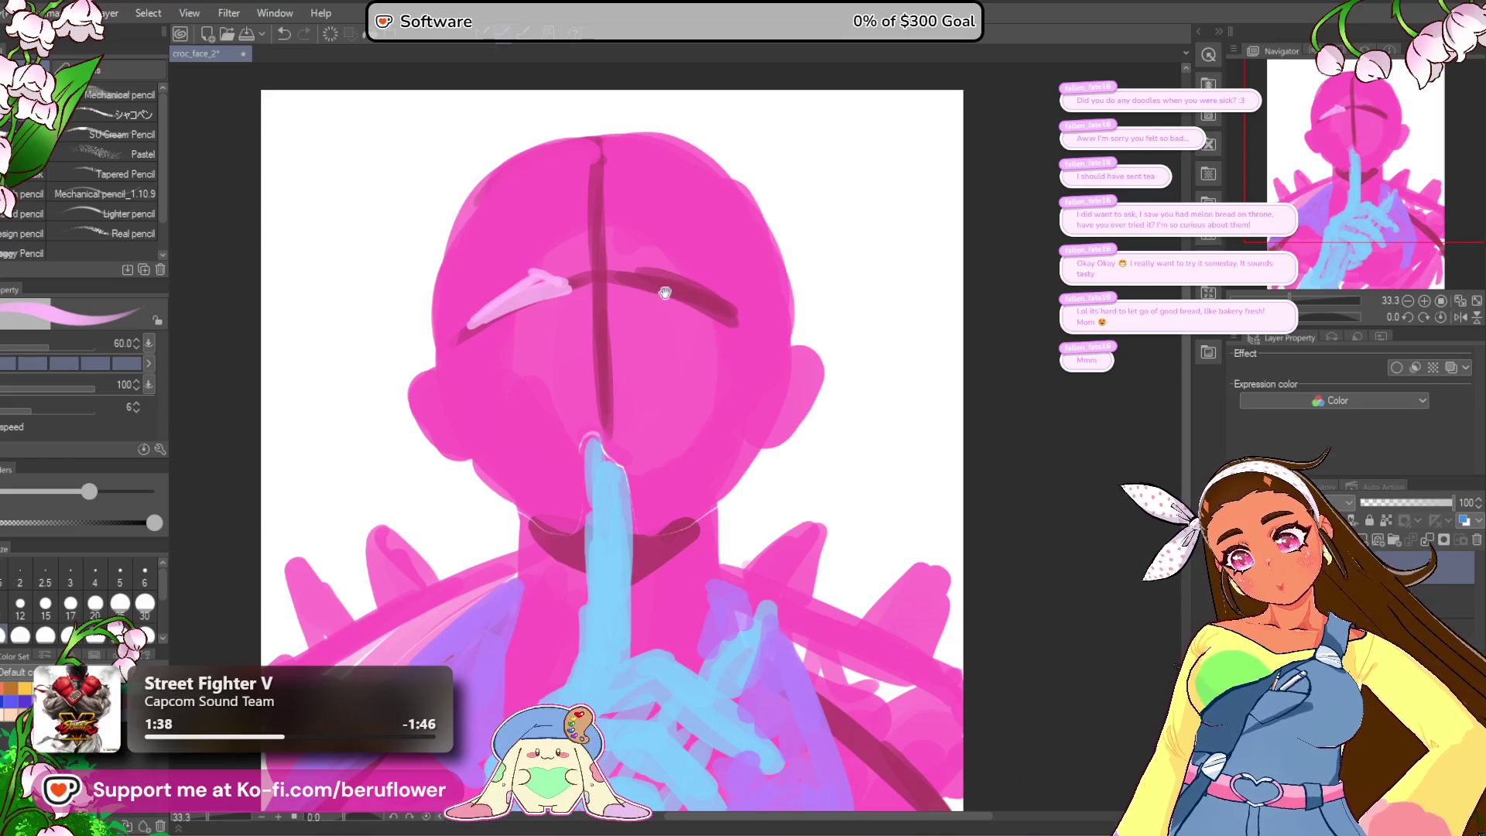
{"action": "mouse_move", "coordinate": [653, 268]}
{"action": "left_mouse_down"}
{"action": "mouse_move", "coordinate": [685, 264]}
{"action": "mouse_move", "coordinate": [732, 289]}
{"action": "left_mouse_up"}
{"action": "left_click_drag", "start_coordinate": [718, 385], "coordinate": [738, 336]}
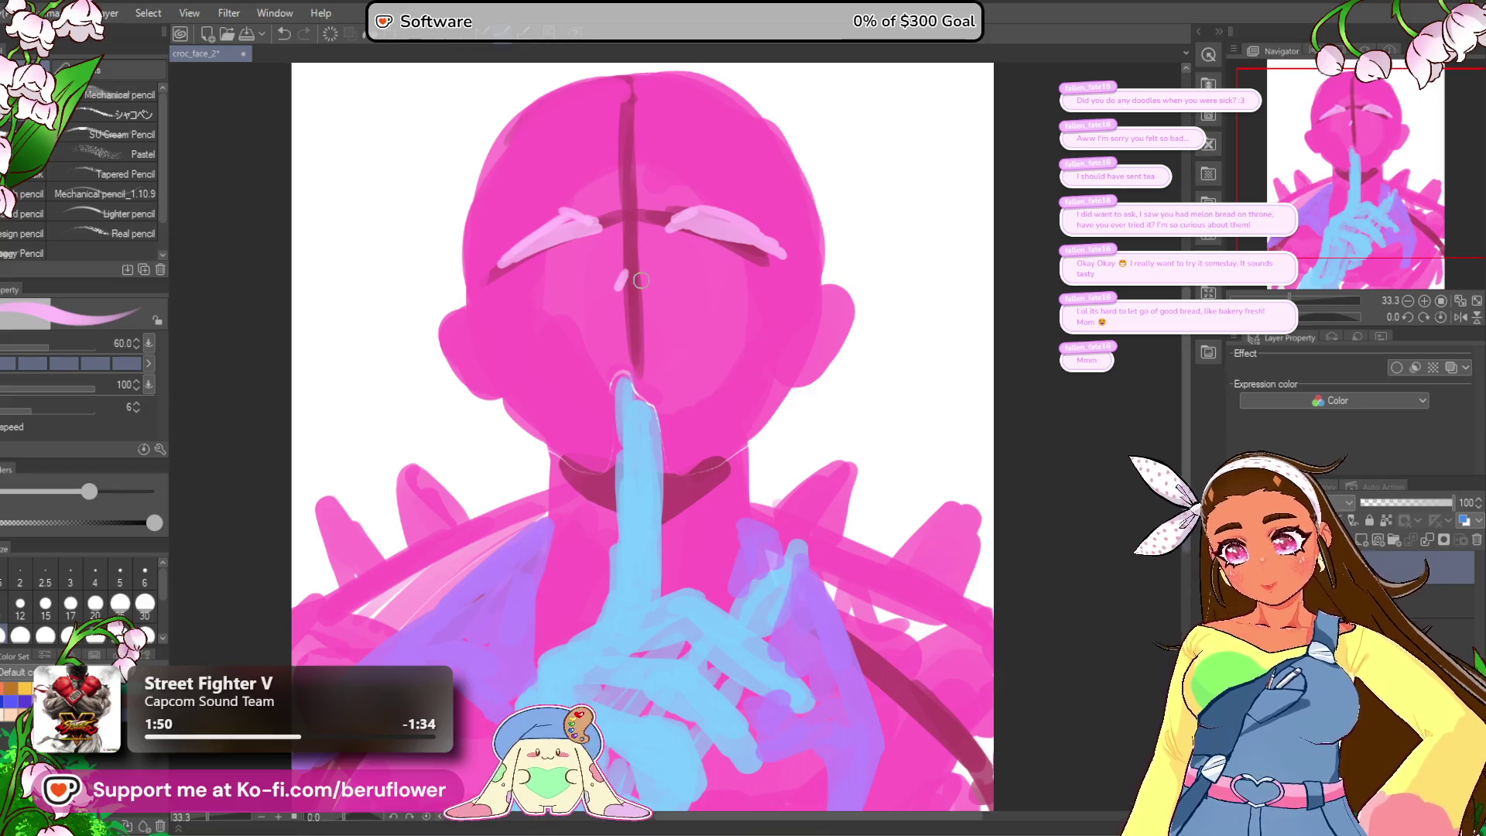
Step: Dot both nostrils and draw a pale pink mouth line, undoing the thick strokes
{"action": "left_click", "coordinate": [641, 283]}
{"action": "left_click_drag", "start_coordinate": [658, 344], "coordinate": [654, 327]}
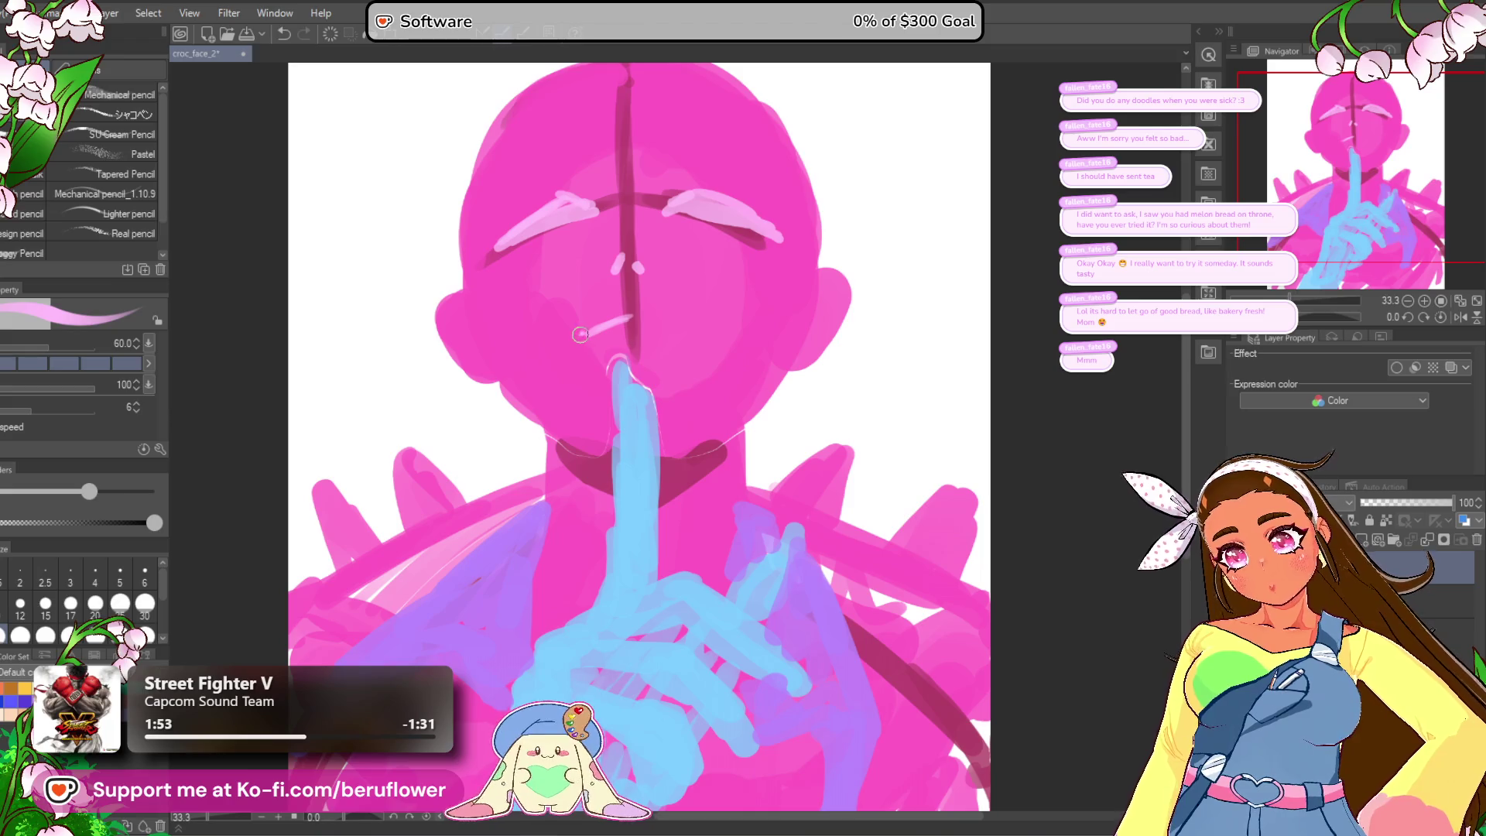
{"action": "left_click_drag", "start_coordinate": [619, 320], "coordinate": [734, 319]}
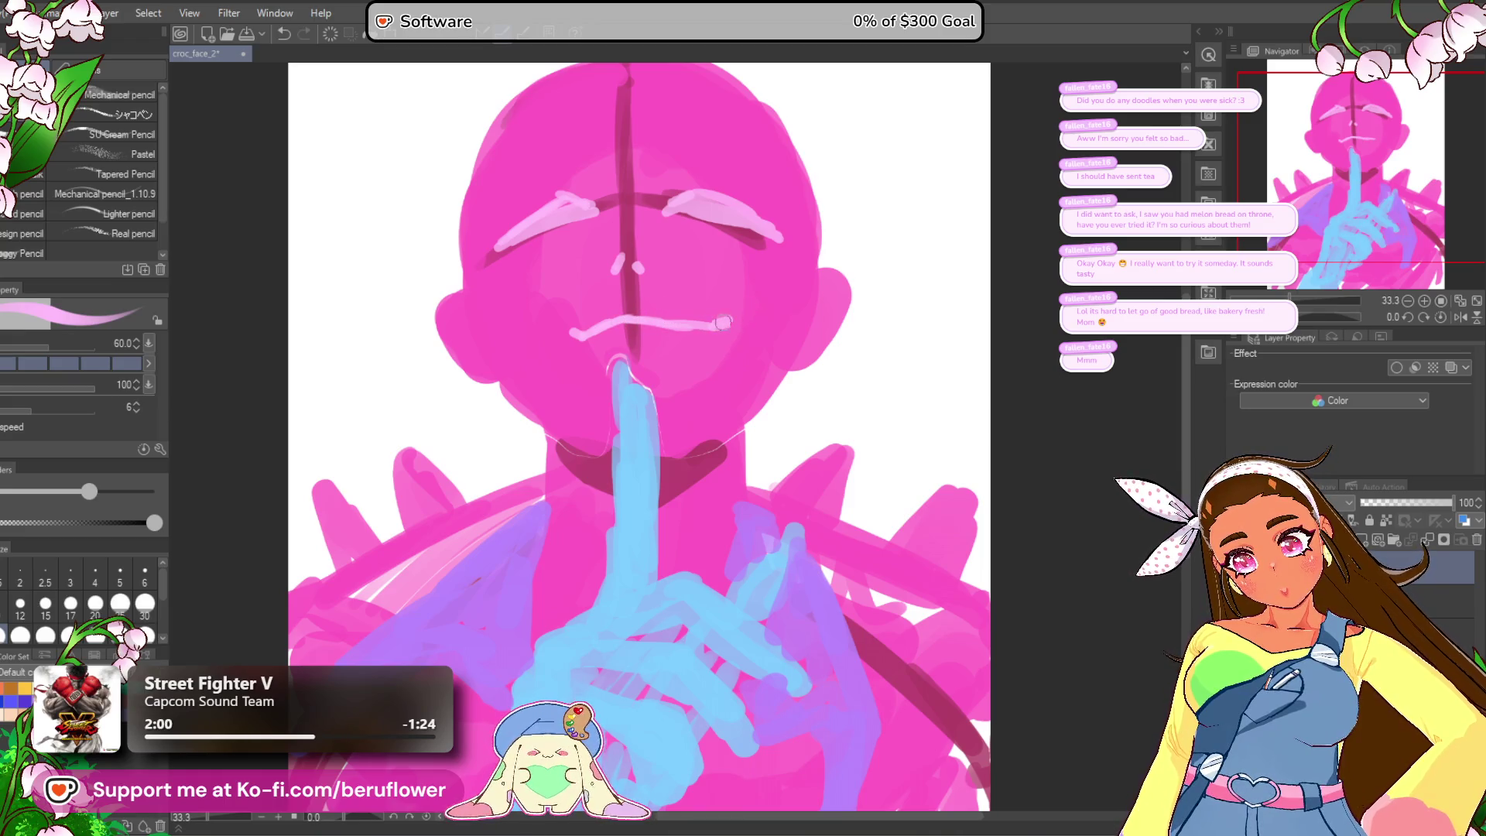
{"action": "left_click_drag", "start_coordinate": [569, 334], "coordinate": [657, 323]}
{"action": "key", "text": "ctrl+z"}
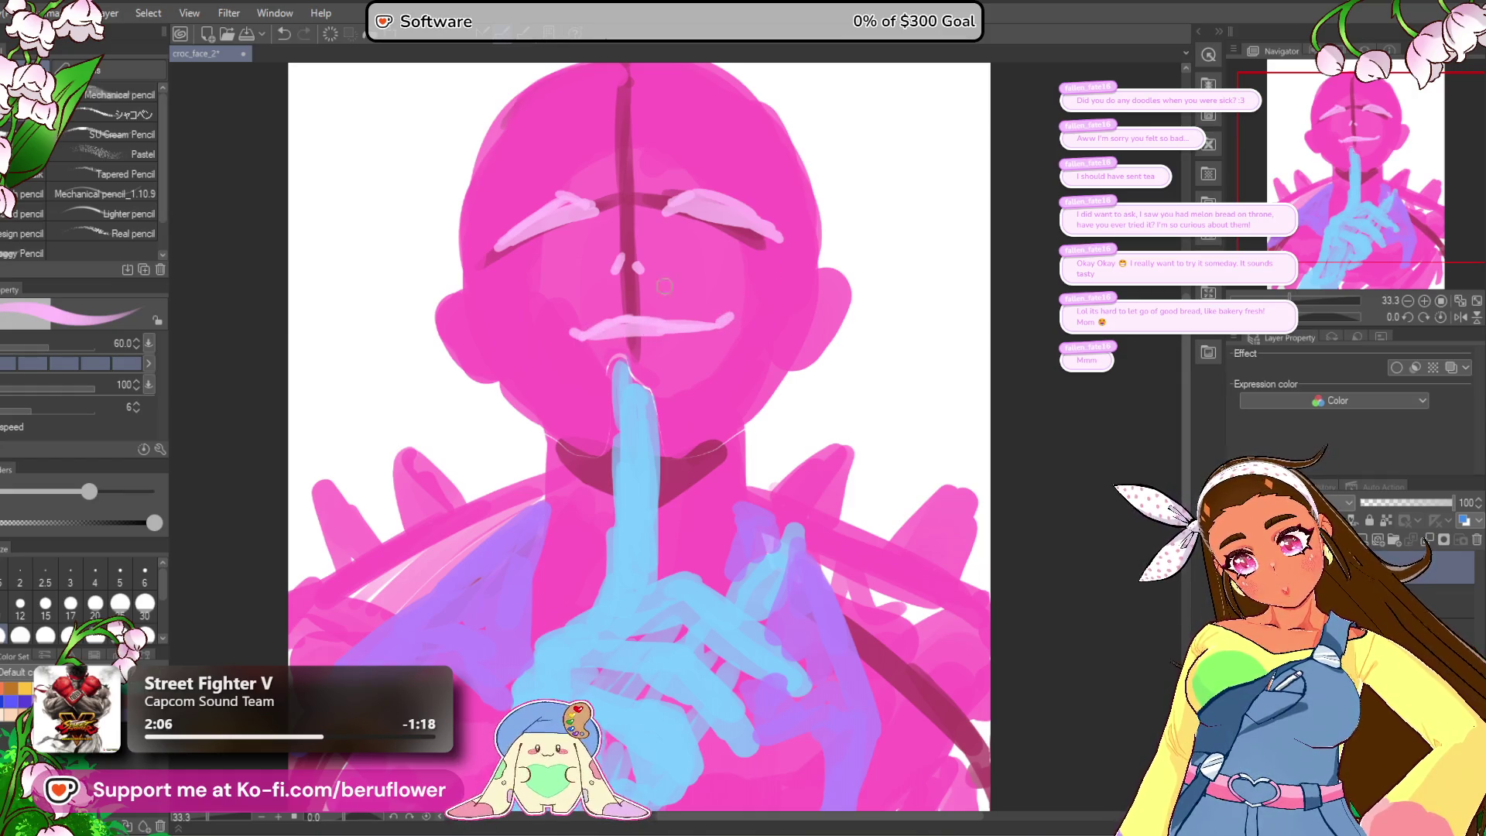
Step: Undo the stray dark dot on the left eye and frame the head top
{"action": "scroll", "coordinate": [807, 411], "scroll_direction": "down", "scroll_amount": 3}
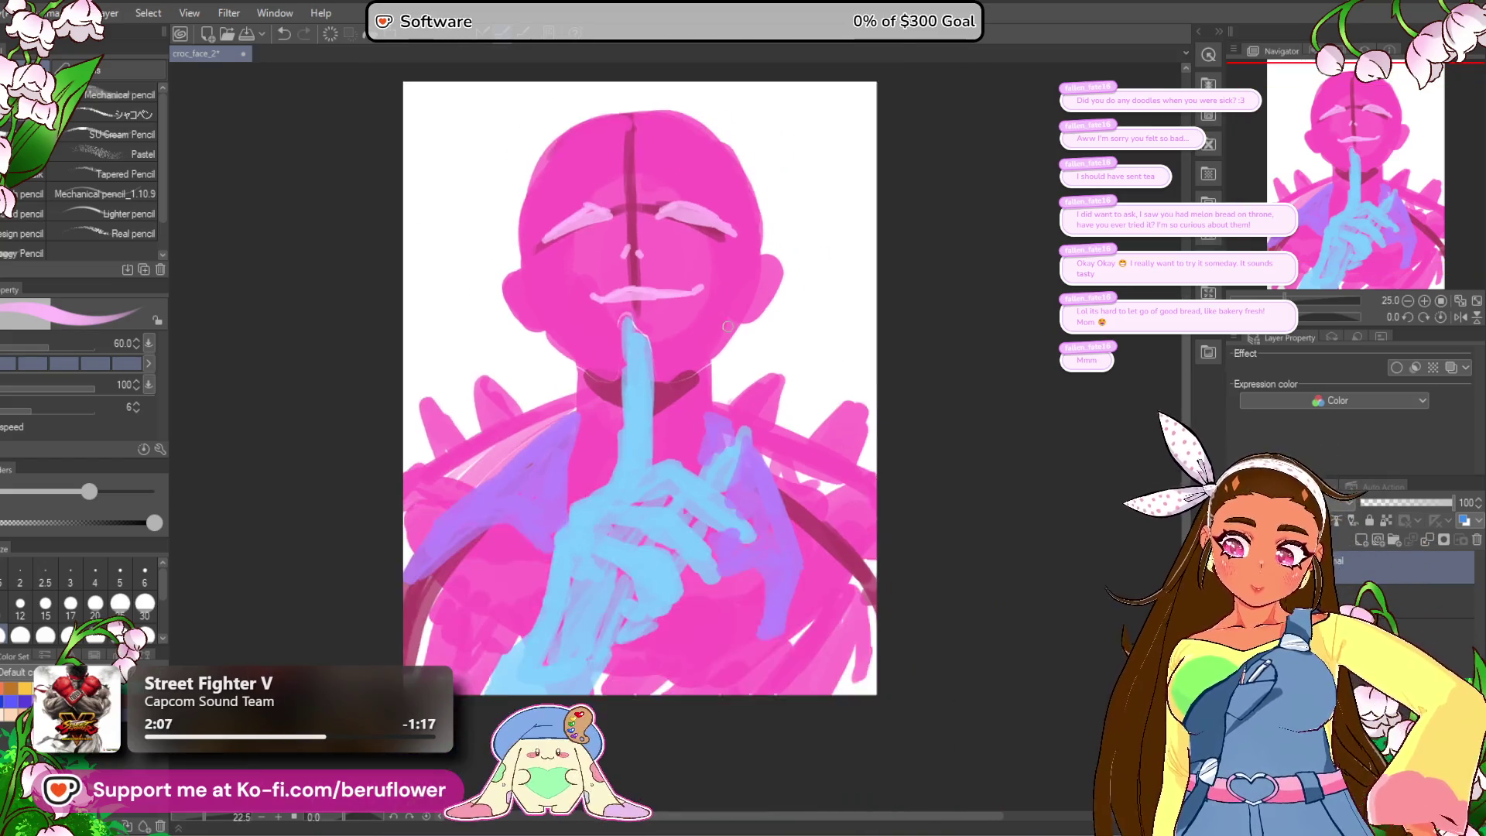
{"action": "scroll", "coordinate": [756, 468], "scroll_direction": "up", "scroll_amount": 2}
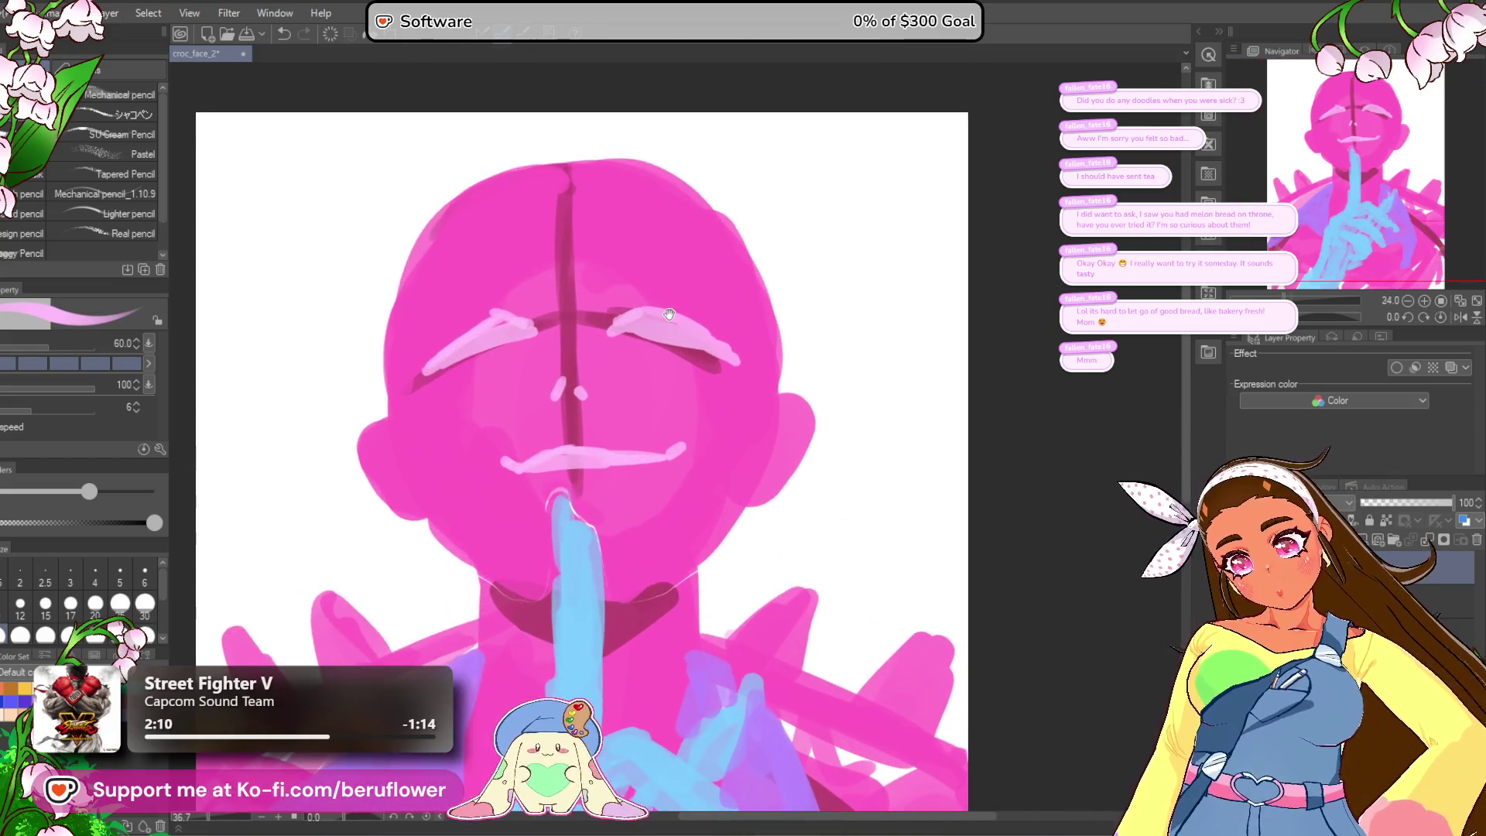
{"action": "left_click_drag", "start_coordinate": [485, 290], "coordinate": [504, 290]}
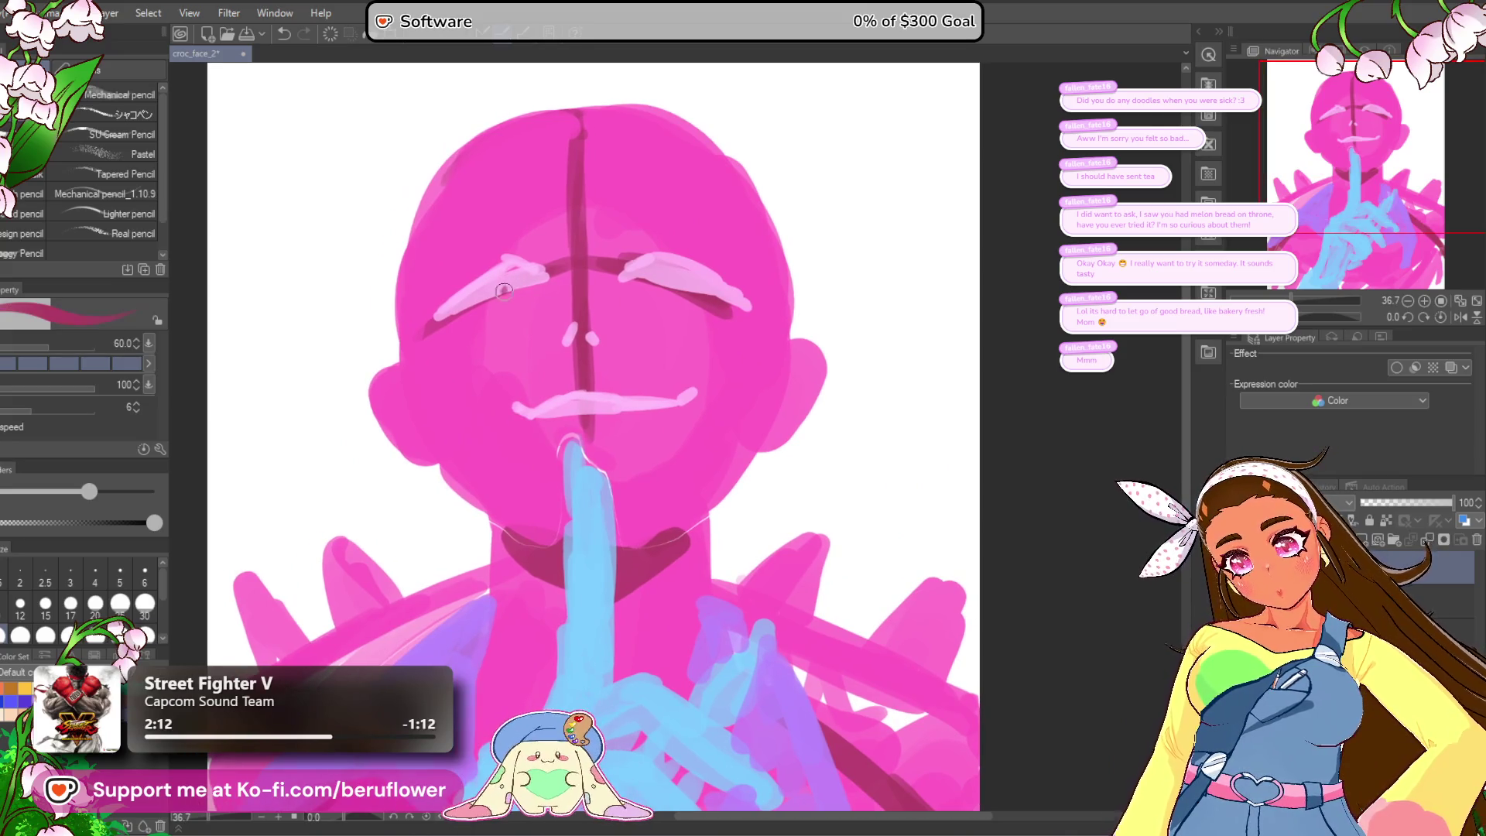
{"action": "key", "text": "ctrl+z"}
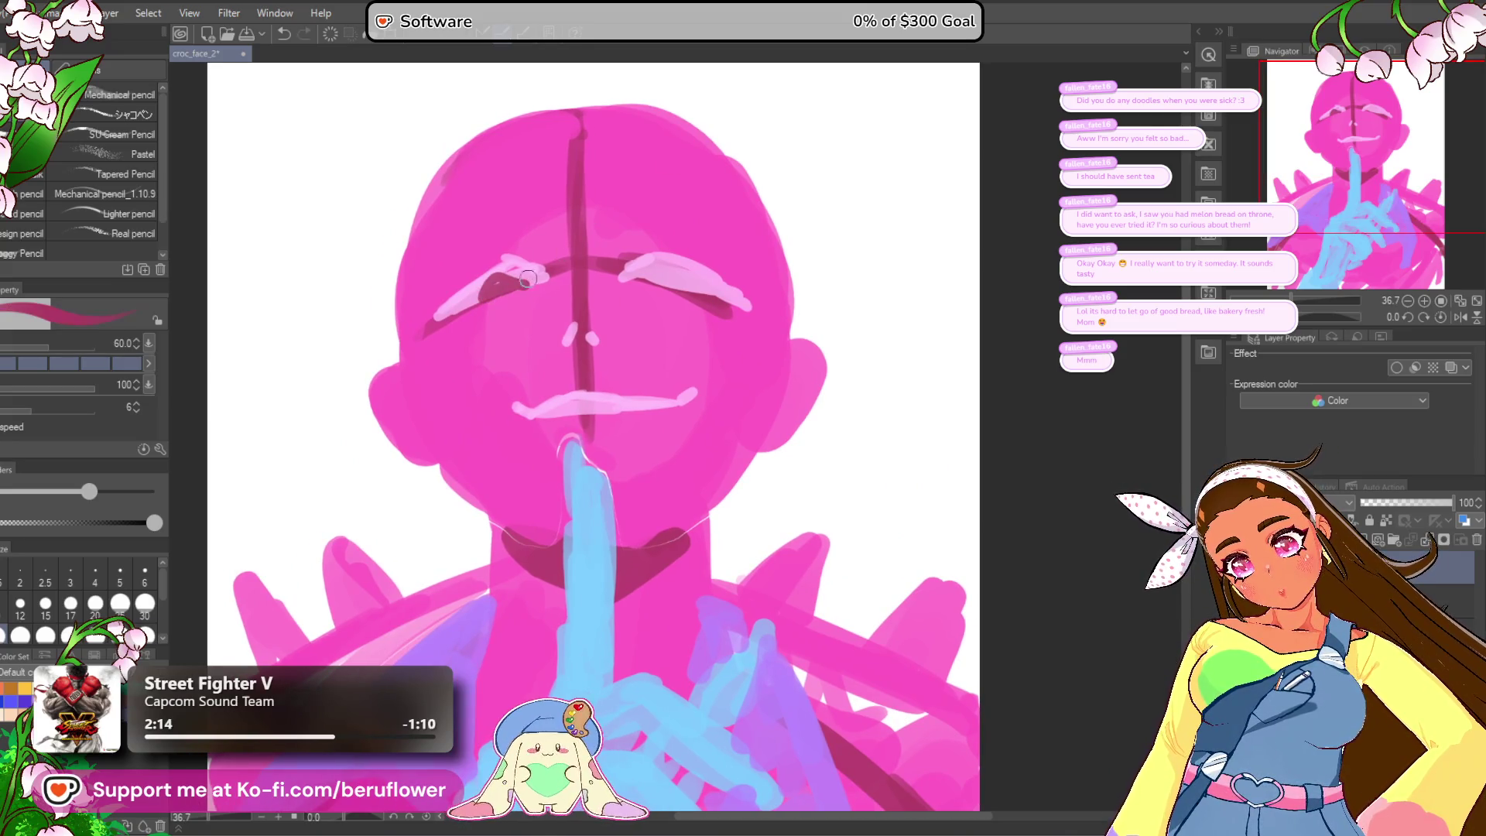
{"action": "scroll", "coordinate": [736, 354], "scroll_direction": "down", "scroll_amount": 1}
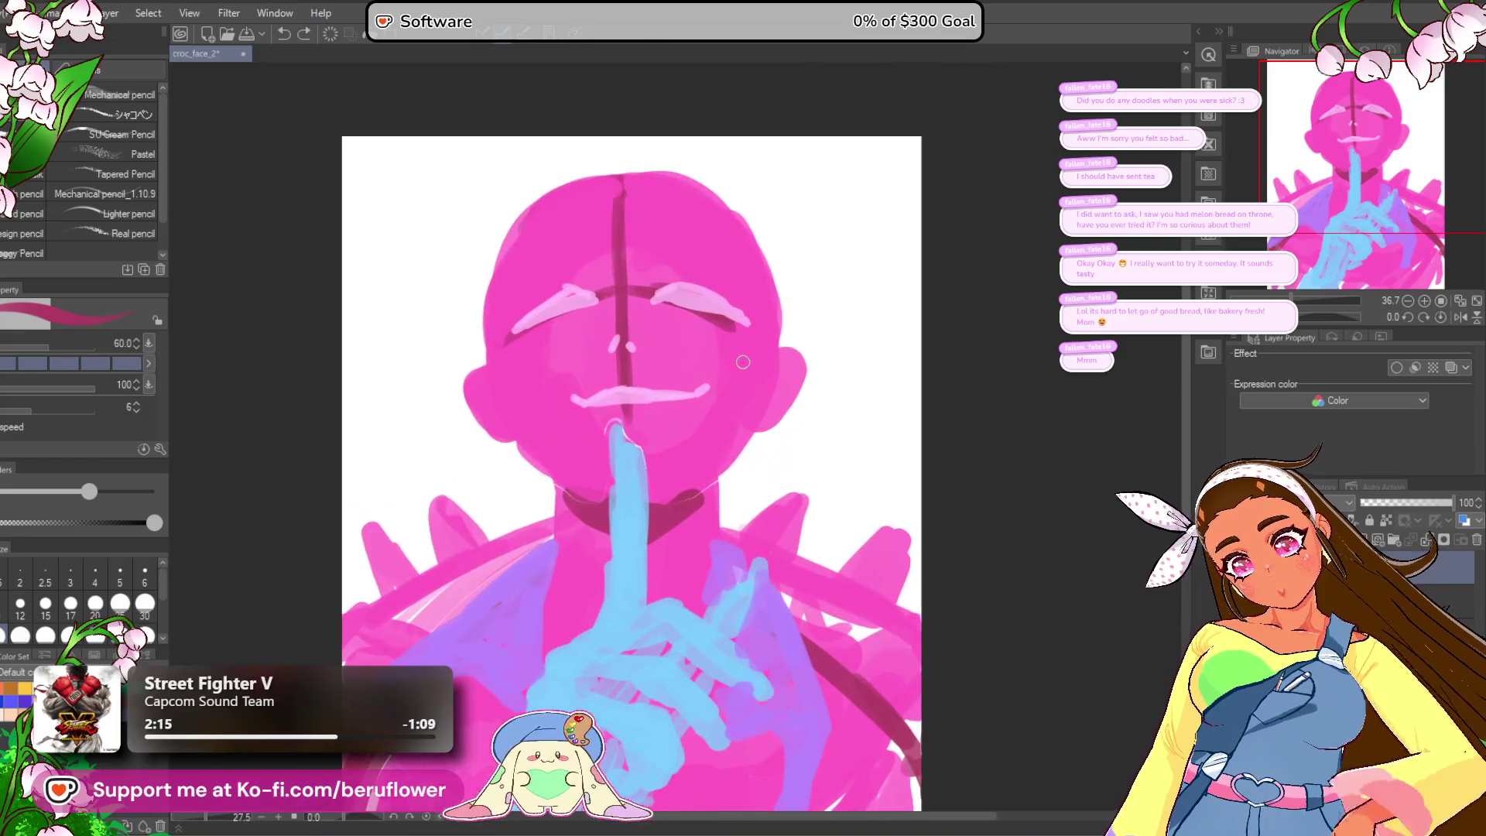
{"action": "mouse_move", "coordinate": [581, 298]}
{"action": "left_mouse_down"}
{"action": "mouse_move", "coordinate": [583, 321]}
{"action": "mouse_move", "coordinate": [563, 335]}
{"action": "left_mouse_up"}
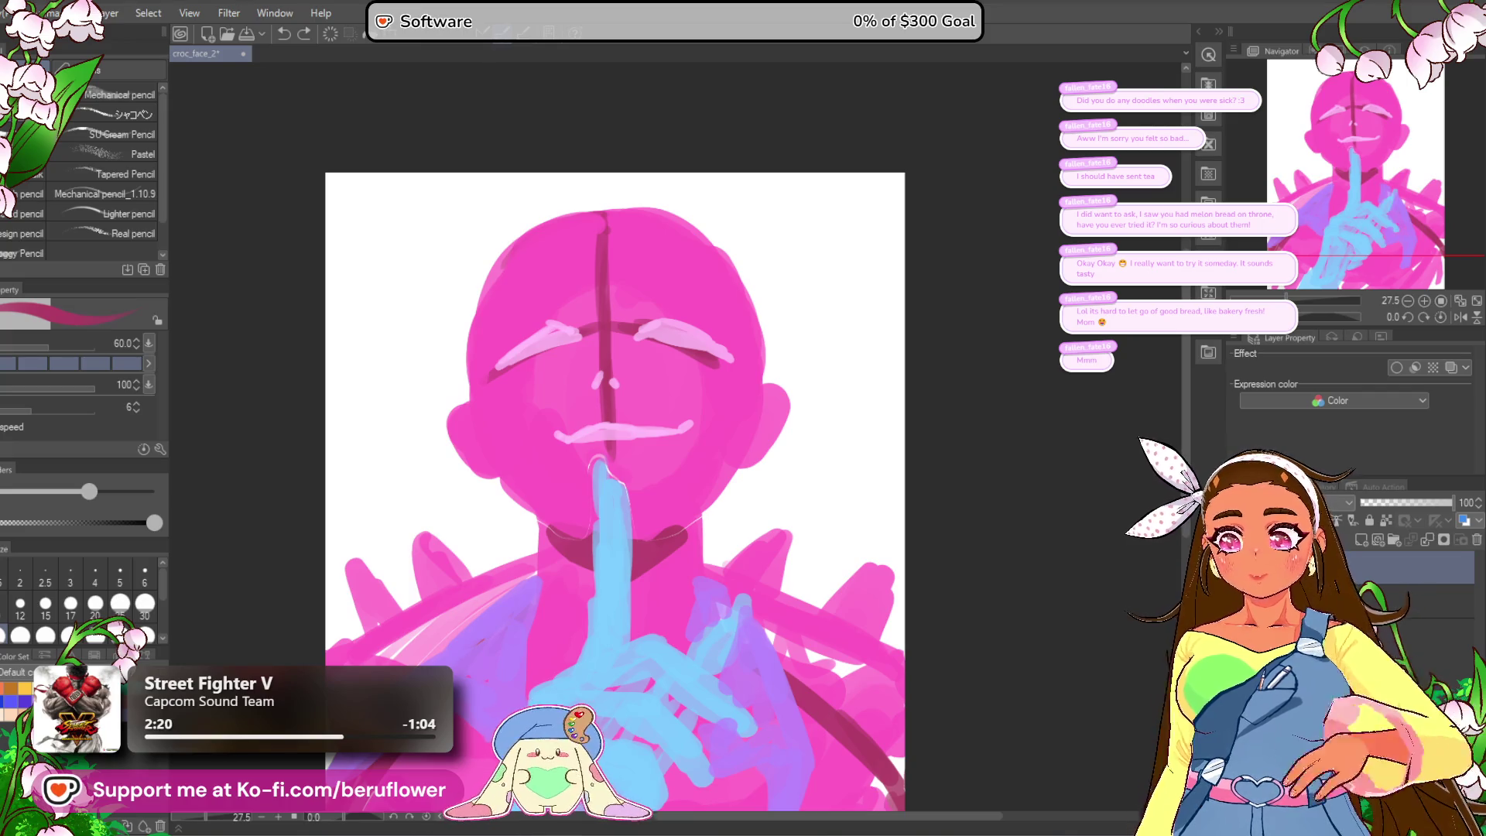
{"action": "scroll", "coordinate": [581, 205], "scroll_direction": "up", "scroll_amount": 2}
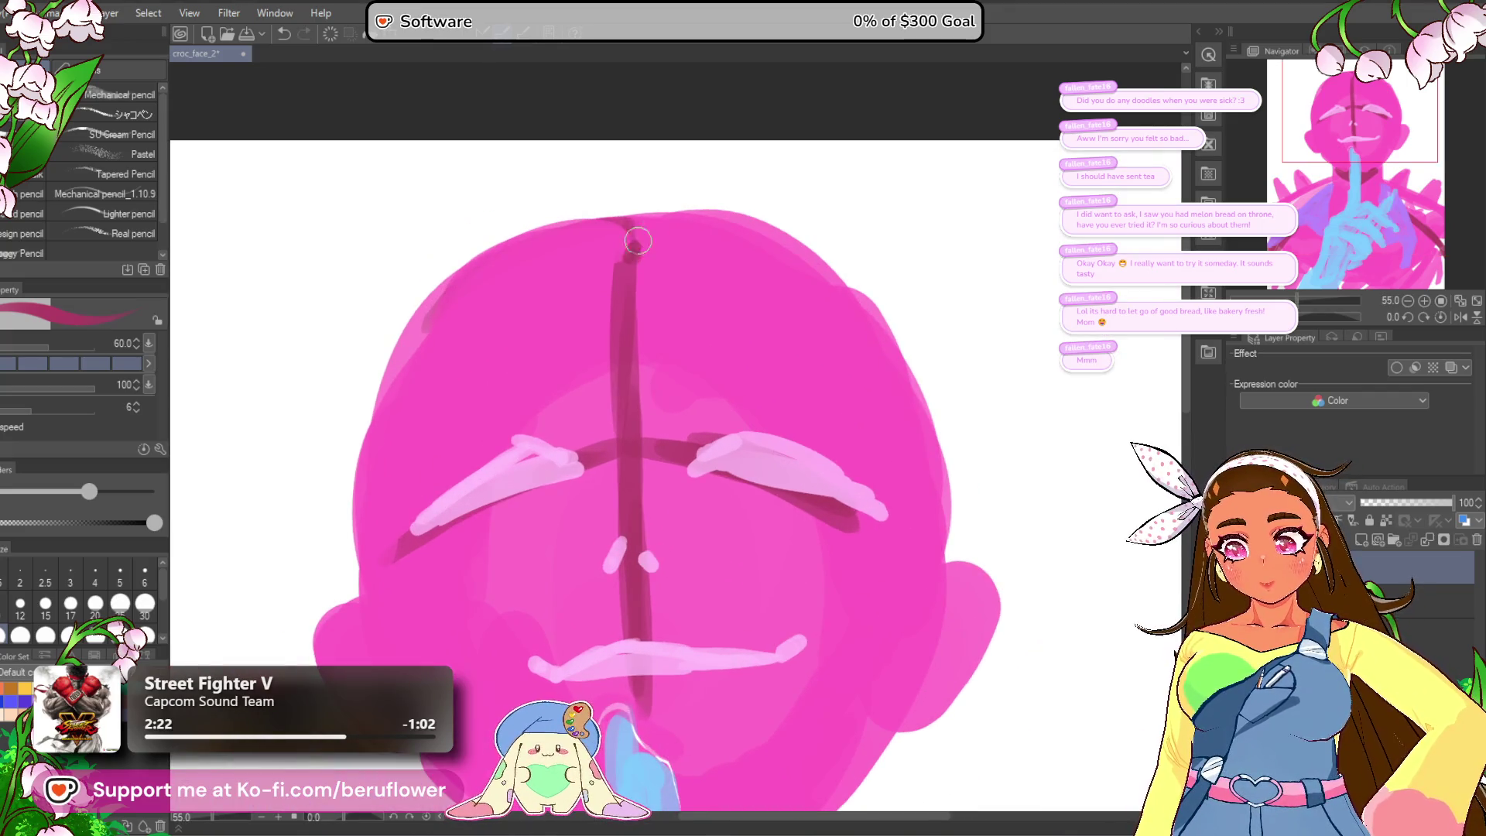
Step: Sketch the first dark pink hair strokes curling above the head, redoing missed ones
{"action": "left_click_drag", "start_coordinate": [631, 259], "coordinate": [724, 198]}
{"action": "key", "text": "ctrl+z"}
{"action": "key", "text": "ctrl+z"}
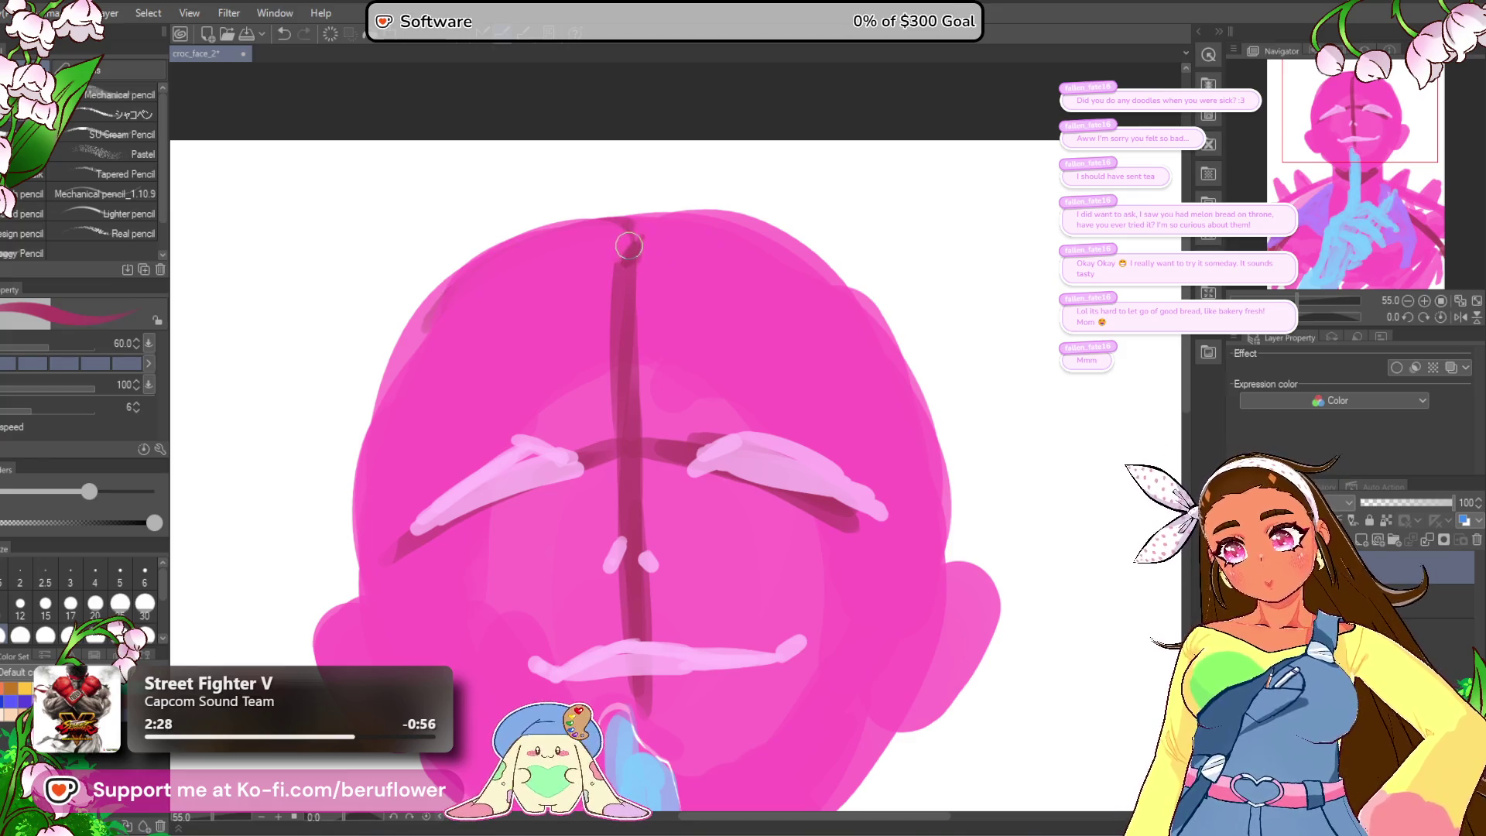
{"action": "mouse_move", "coordinate": [648, 236]}
{"action": "left_mouse_down"}
{"action": "mouse_move", "coordinate": [766, 192]}
{"action": "mouse_move", "coordinate": [750, 174]}
{"action": "mouse_move", "coordinate": [801, 155]}
{"action": "mouse_move", "coordinate": [728, 356]}
{"action": "left_mouse_up"}
{"action": "key", "text": "ctrl+z"}
{"action": "key", "text": "ctrl+z"}
{"action": "left_click_drag", "start_coordinate": [666, 213], "coordinate": [801, 163]}
{"action": "mouse_move", "coordinate": [804, 162]}
{"action": "left_mouse_down"}
{"action": "mouse_move", "coordinate": [706, 325]}
{"action": "mouse_move", "coordinate": [627, 415]}
{"action": "left_mouse_up"}
Step: Sketch hair strands and a loop at the upper right of the head top
{"action": "left_click_drag", "start_coordinate": [820, 164], "coordinate": [617, 445]}
{"action": "key", "text": "ctrl+z"}
{"action": "key", "text": "ctrl+z"}
{"action": "mouse_move", "coordinate": [797, 164]}
{"action": "left_mouse_down"}
{"action": "mouse_move", "coordinate": [764, 198]}
{"action": "mouse_move", "coordinate": [697, 402]}
{"action": "left_mouse_up"}
{"action": "left_click_drag", "start_coordinate": [835, 189], "coordinate": [676, 443]}
{"action": "left_click_drag", "start_coordinate": [751, 356], "coordinate": [654, 446]}
{"action": "mouse_move", "coordinate": [797, 309]}
{"action": "left_mouse_down"}
{"action": "mouse_move", "coordinate": [816, 240]}
{"action": "mouse_move", "coordinate": [805, 164]}
{"action": "left_mouse_up"}
{"action": "mouse_move", "coordinate": [688, 222]}
{"action": "left_mouse_down"}
{"action": "mouse_move", "coordinate": [766, 232]}
{"action": "mouse_move", "coordinate": [758, 195]}
{"action": "mouse_move", "coordinate": [832, 159]}
{"action": "mouse_move", "coordinate": [851, 185]}
{"action": "mouse_move", "coordinate": [835, 248]}
{"action": "mouse_move", "coordinate": [847, 193]}
{"action": "left_mouse_up"}
{"action": "scroll", "coordinate": [750, 328], "scroll_direction": "down", "scroll_amount": 3}
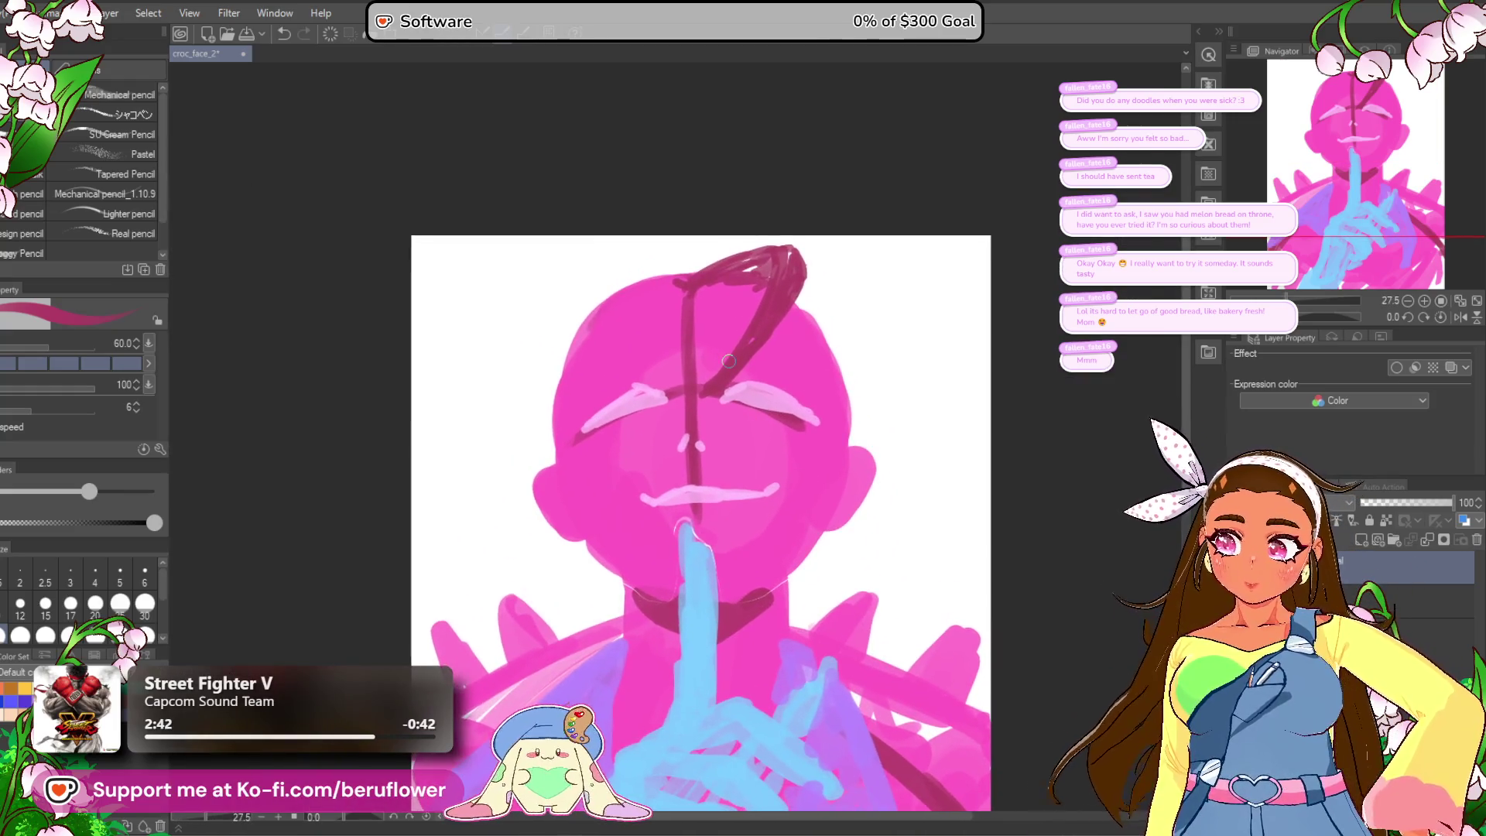
{"action": "scroll", "coordinate": [728, 361], "scroll_direction": "up", "scroll_amount": 2}
Step: Sweep long dark magenta strands from the head top down the left side to the jaw
{"action": "mouse_move", "coordinate": [684, 258]}
{"action": "left_mouse_down"}
{"action": "mouse_move", "coordinate": [491, 285]}
{"action": "mouse_move", "coordinate": [334, 509]}
{"action": "left_mouse_up"}
{"action": "mouse_move", "coordinate": [635, 217]}
{"action": "left_mouse_down"}
{"action": "mouse_move", "coordinate": [534, 282]}
{"action": "mouse_move", "coordinate": [374, 534]}
{"action": "mouse_move", "coordinate": [521, 292]}
{"action": "mouse_move", "coordinate": [379, 588]}
{"action": "left_mouse_up"}
{"action": "key", "text": "ctrl+z"}
{"action": "key", "text": "ctrl+z"}
{"action": "mouse_move", "coordinate": [682, 264]}
{"action": "left_mouse_down"}
{"action": "mouse_move", "coordinate": [629, 205]}
{"action": "mouse_move", "coordinate": [464, 577]}
{"action": "left_mouse_up"}
{"action": "key", "text": "ctrl+z"}
{"action": "mouse_move", "coordinate": [681, 249]}
{"action": "left_mouse_down"}
{"action": "mouse_move", "coordinate": [518, 310]}
{"action": "mouse_move", "coordinate": [557, 574]}
{"action": "left_mouse_up"}
{"action": "mouse_move", "coordinate": [551, 224]}
{"action": "left_mouse_down"}
{"action": "mouse_move", "coordinate": [534, 116]}
{"action": "mouse_move", "coordinate": [541, 179]}
{"action": "mouse_move", "coordinate": [499, 329]}
{"action": "mouse_move", "coordinate": [545, 541]}
{"action": "left_mouse_up"}
{"action": "left_click_drag", "start_coordinate": [515, 181], "coordinate": [464, 356]}
{"action": "mouse_move", "coordinate": [572, 151]}
{"action": "left_mouse_down"}
{"action": "mouse_move", "coordinate": [497, 402]}
{"action": "mouse_move", "coordinate": [564, 184]}
{"action": "mouse_move", "coordinate": [518, 240]}
{"action": "mouse_move", "coordinate": [526, 259]}
{"action": "mouse_move", "coordinate": [665, 218]}
{"action": "mouse_move", "coordinate": [503, 379]}
{"action": "left_mouse_up"}
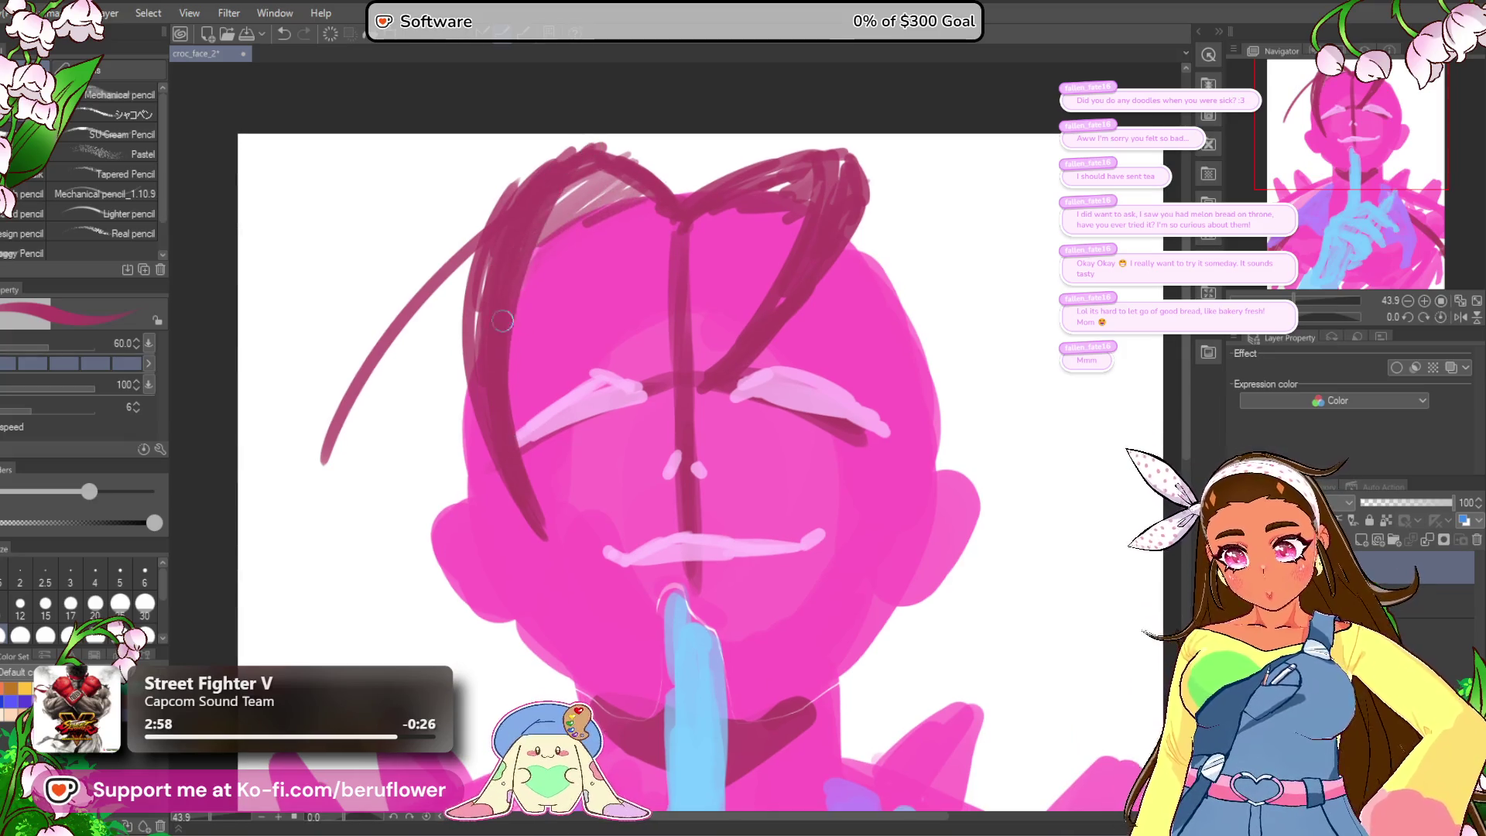
{"action": "left_click_drag", "start_coordinate": [515, 228], "coordinate": [554, 519]}
Step: Add and redraw more left-side strands, undoing failed attempts
{"action": "left_click_drag", "start_coordinate": [551, 439], "coordinate": [569, 454]}
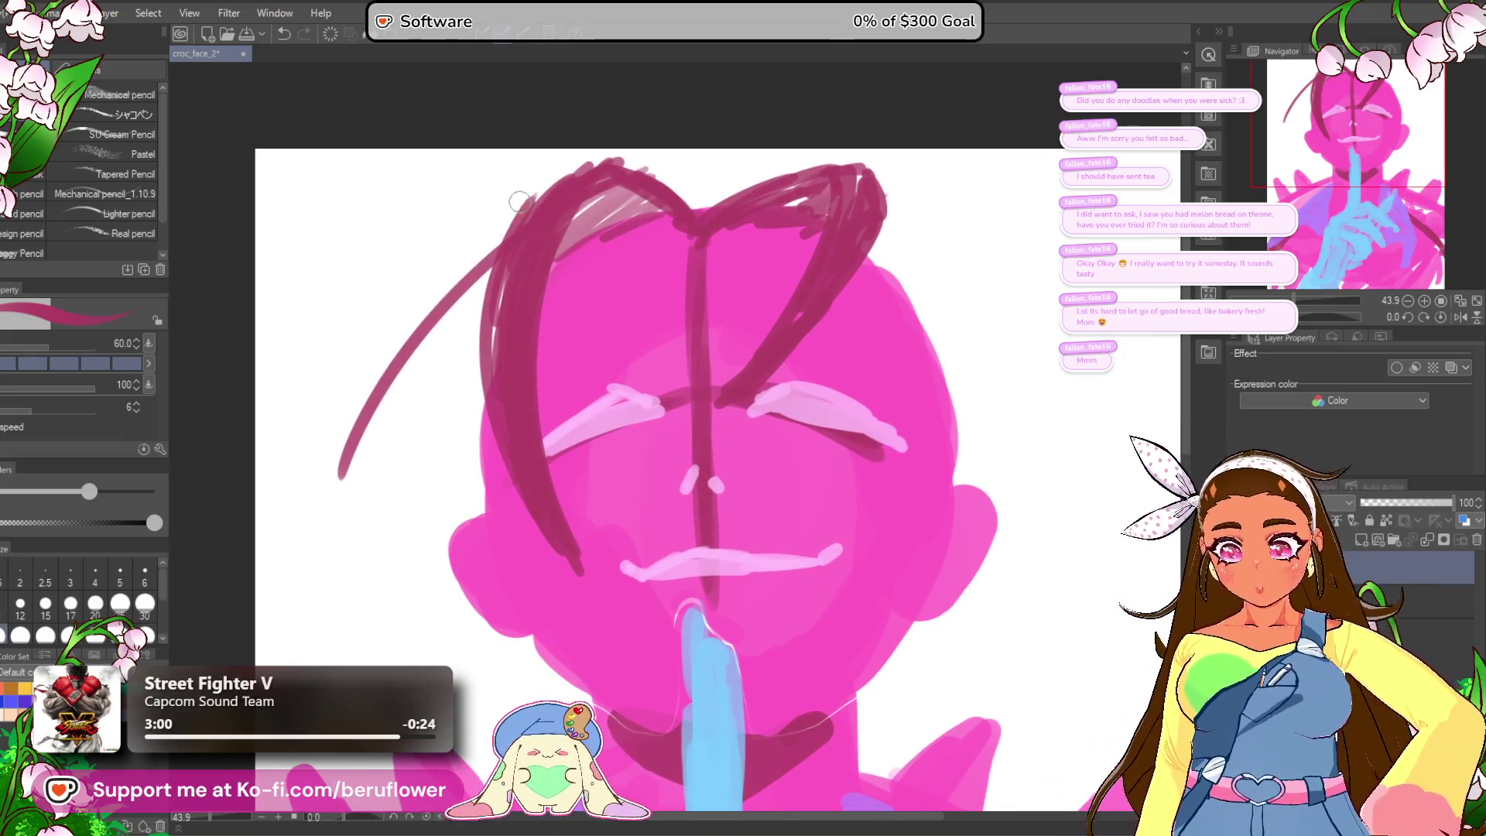
{"action": "left_click_drag", "start_coordinate": [541, 185], "coordinate": [367, 421]}
{"action": "left_click_drag", "start_coordinate": [491, 279], "coordinate": [385, 604]}
{"action": "key", "text": "ctrl+z"}
{"action": "left_click_drag", "start_coordinate": [468, 433], "coordinate": [360, 681]}
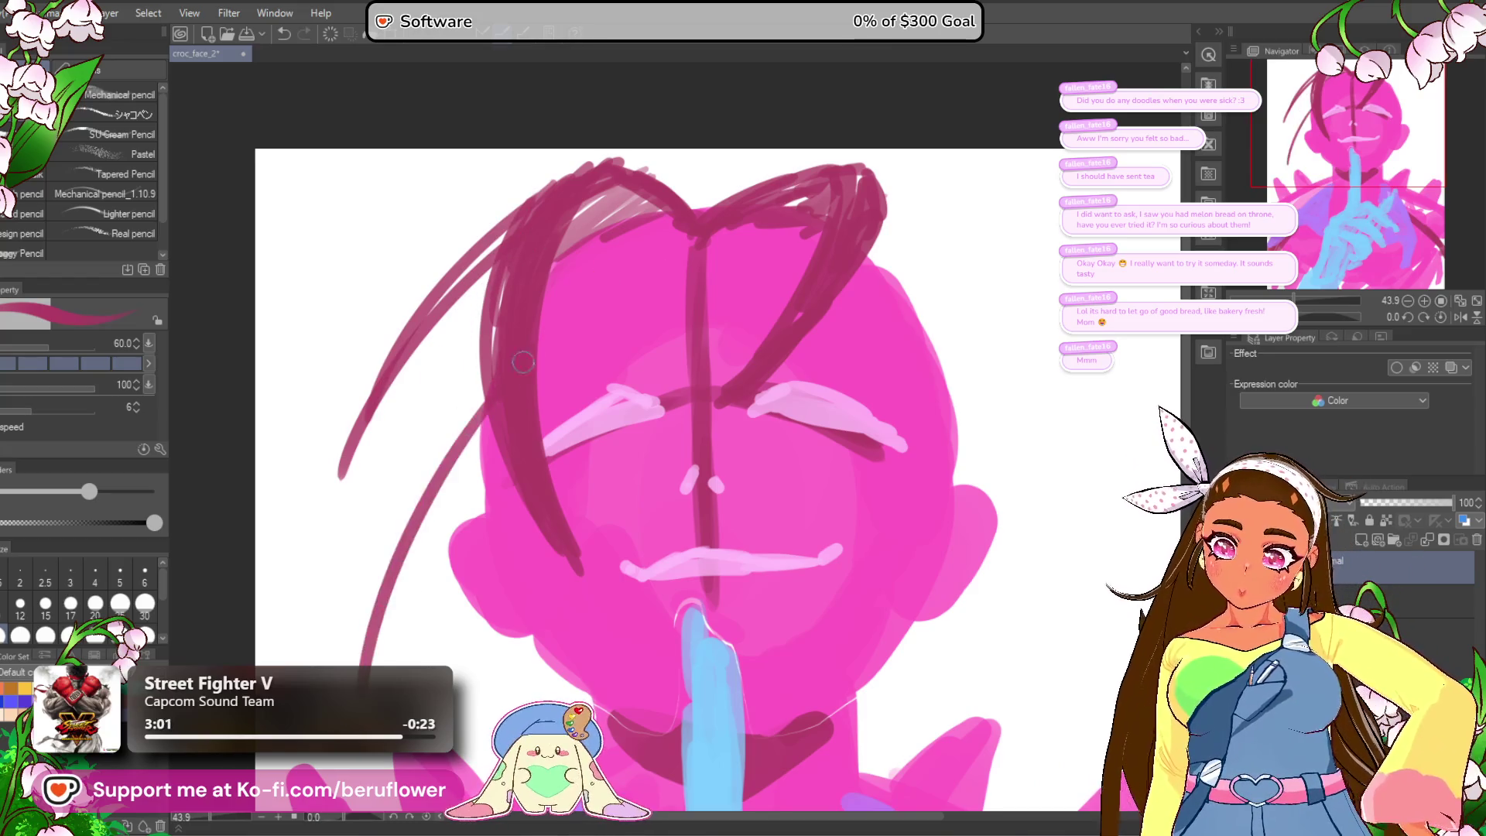
{"action": "key", "text": "ctrl+z"}
{"action": "mouse_move", "coordinate": [511, 243]}
{"action": "left_mouse_down"}
{"action": "mouse_move", "coordinate": [352, 623]}
{"action": "mouse_move", "coordinate": [336, 591]}
{"action": "left_mouse_up"}
{"action": "left_click_drag", "start_coordinate": [476, 294], "coordinate": [333, 603]}
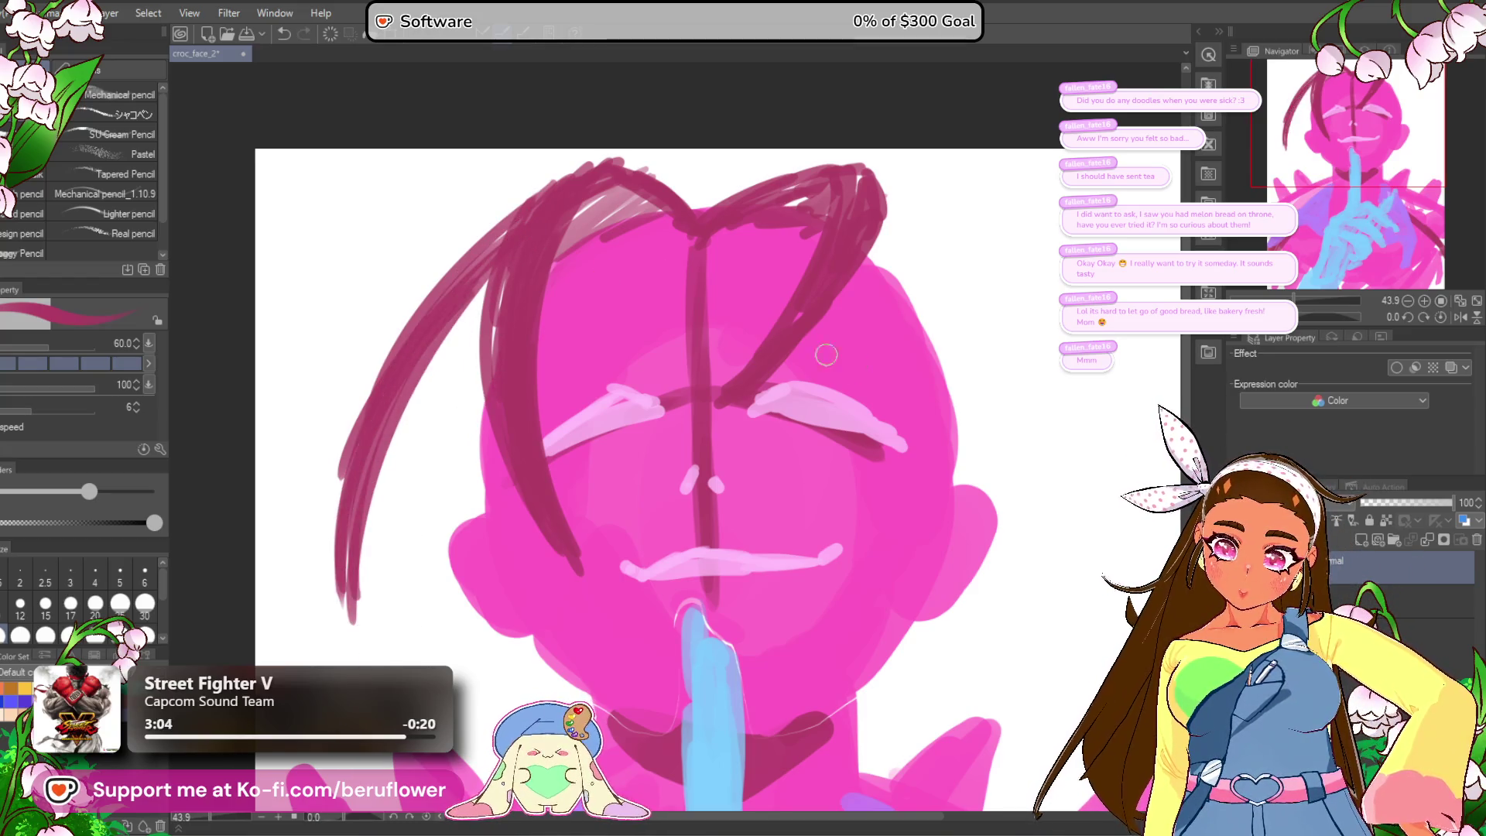
{"action": "left_click_drag", "start_coordinate": [879, 479], "coordinate": [830, 439]}
Step: Draw strands down the right side of the face to the jaw and along the right hair edge
{"action": "scroll", "coordinate": [830, 439], "scroll_direction": "down", "scroll_amount": 2}
{"action": "scroll", "coordinate": [830, 440], "scroll_direction": "down", "scroll_amount": 1}
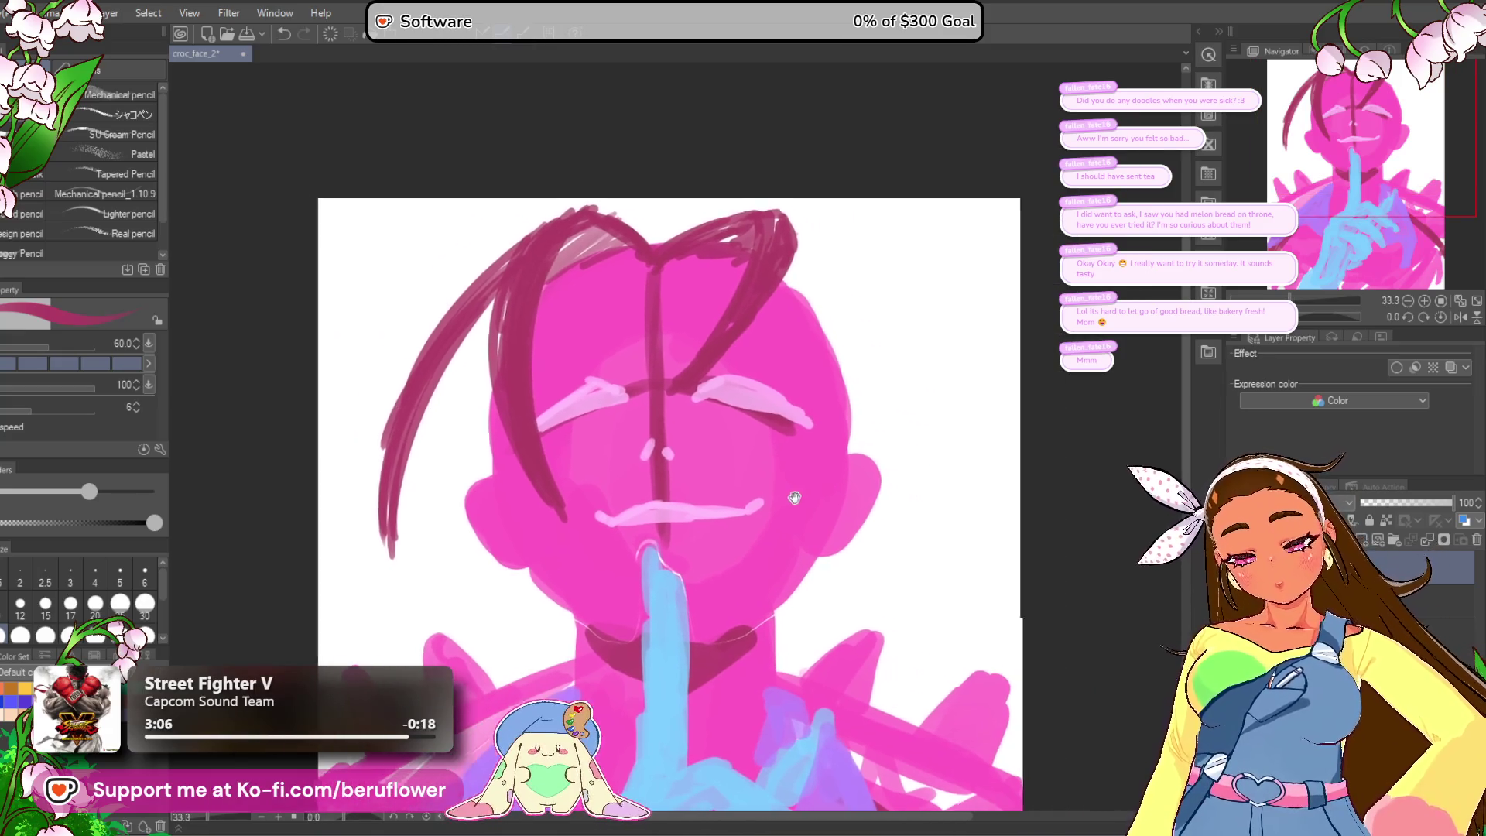
{"action": "left_click_drag", "start_coordinate": [790, 274], "coordinate": [754, 284]}
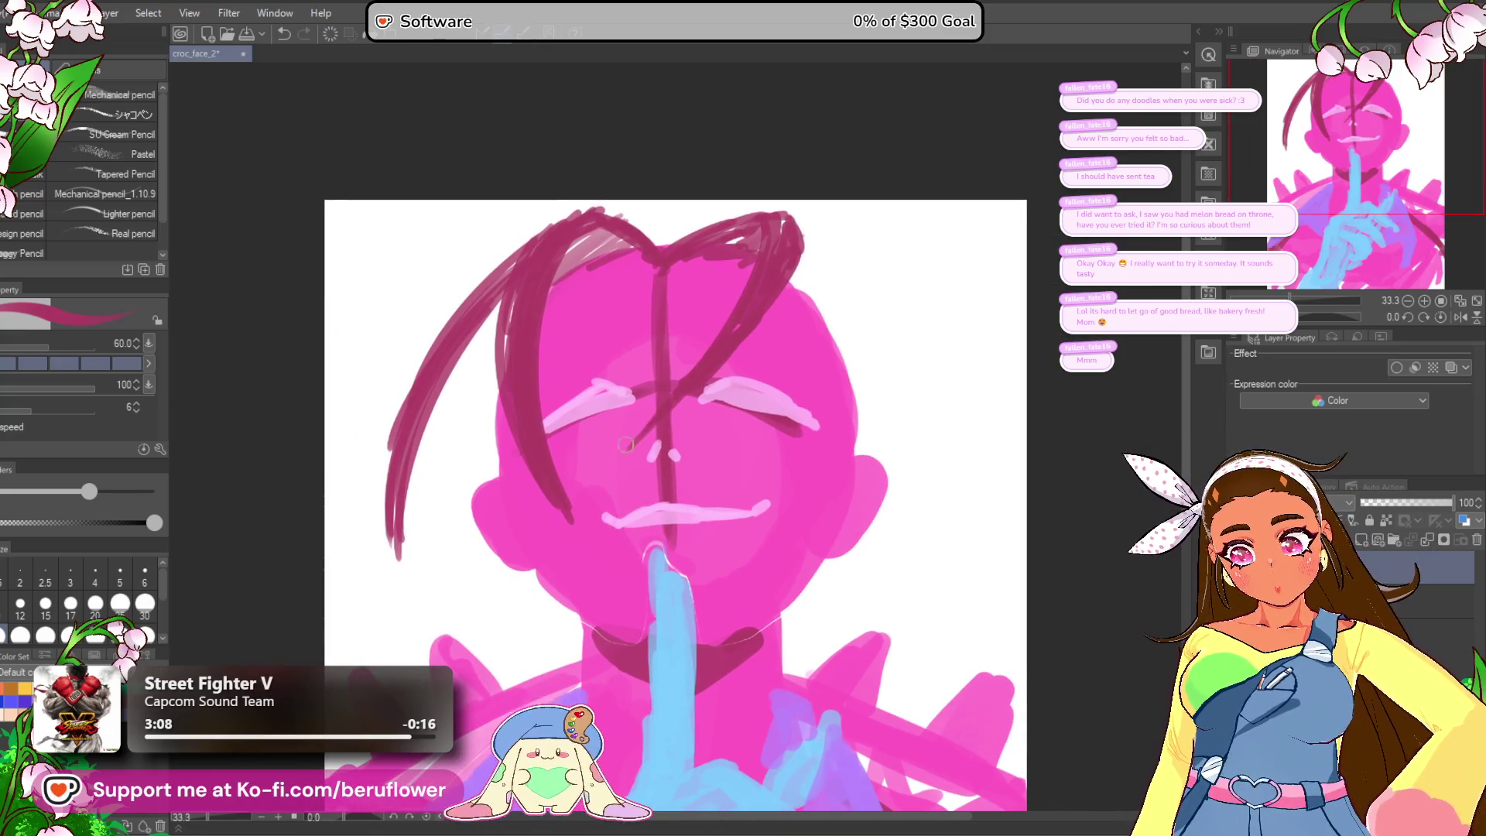
{"action": "left_click_drag", "start_coordinate": [660, 416], "coordinate": [595, 393]}
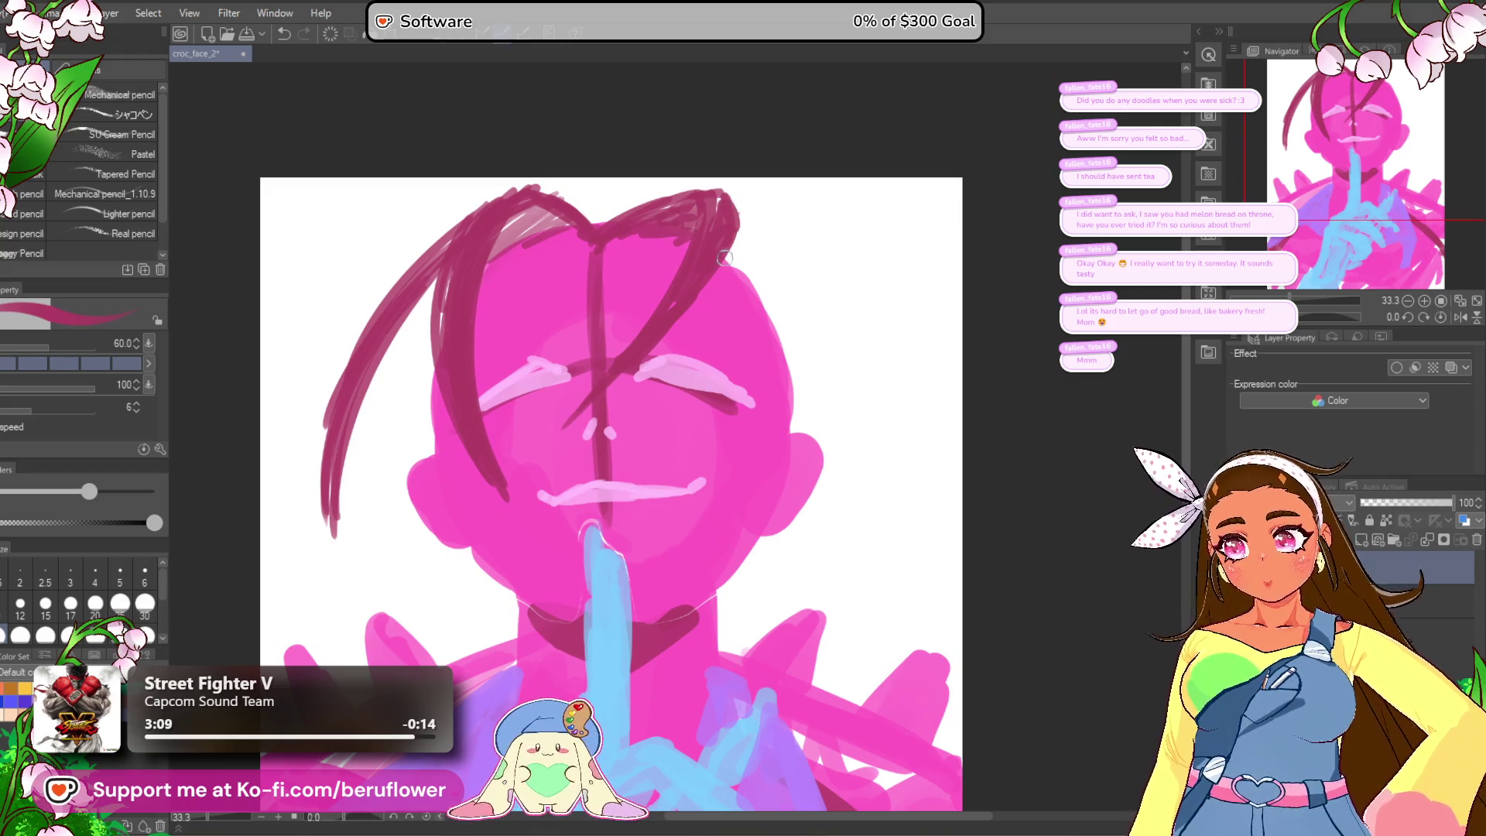
{"action": "left_click_drag", "start_coordinate": [728, 257], "coordinate": [693, 584]}
{"action": "left_click_drag", "start_coordinate": [772, 376], "coordinate": [716, 554]}
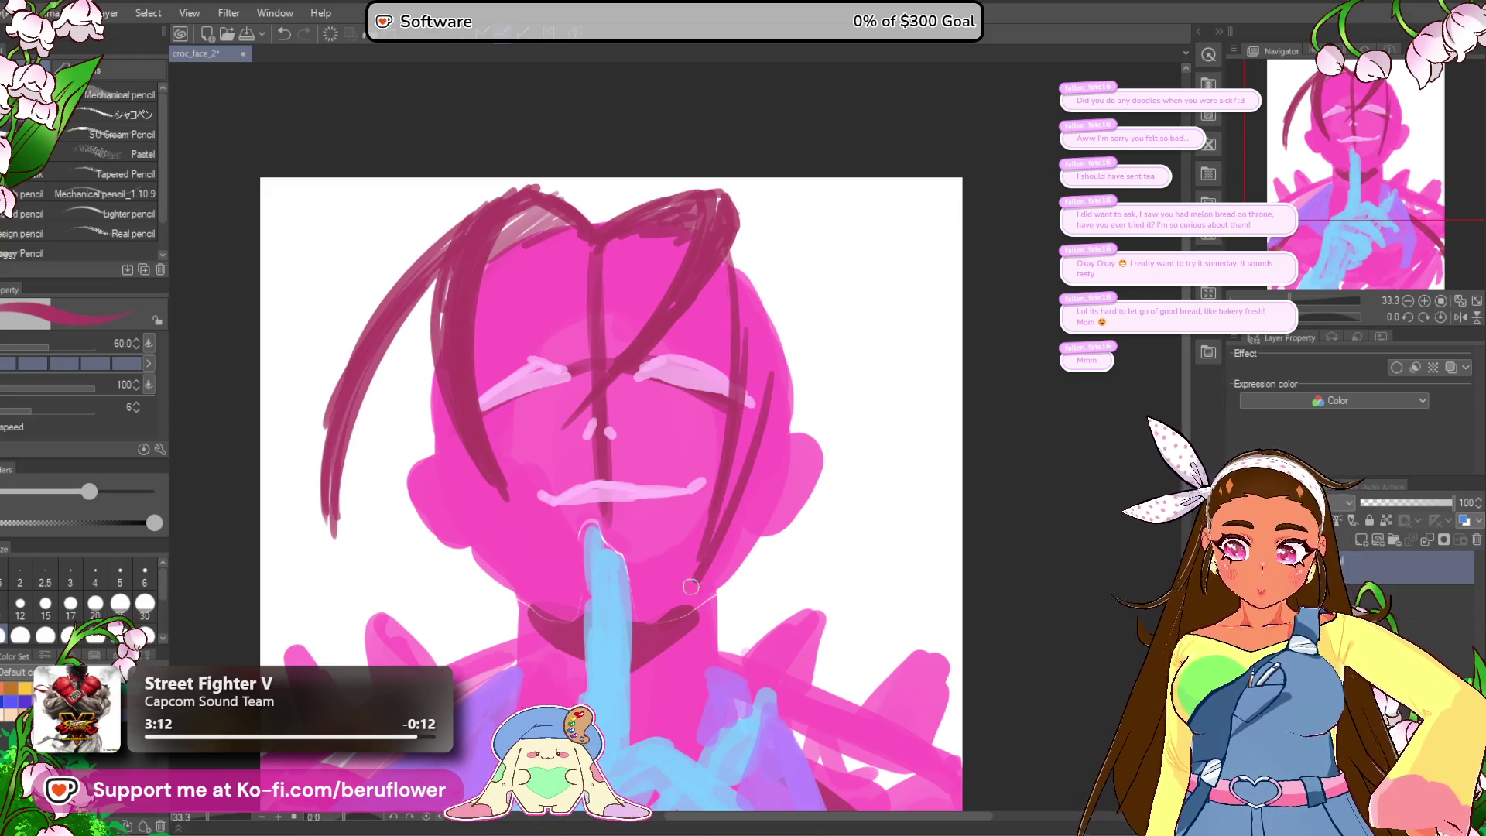
{"action": "mouse_move", "coordinate": [757, 397]}
{"action": "left_mouse_down"}
{"action": "mouse_move", "coordinate": [743, 248]}
{"action": "mouse_move", "coordinate": [755, 332]}
{"action": "mouse_move", "coordinate": [750, 280]}
{"action": "mouse_move", "coordinate": [719, 263]}
{"action": "mouse_move", "coordinate": [762, 291]}
{"action": "left_mouse_up"}
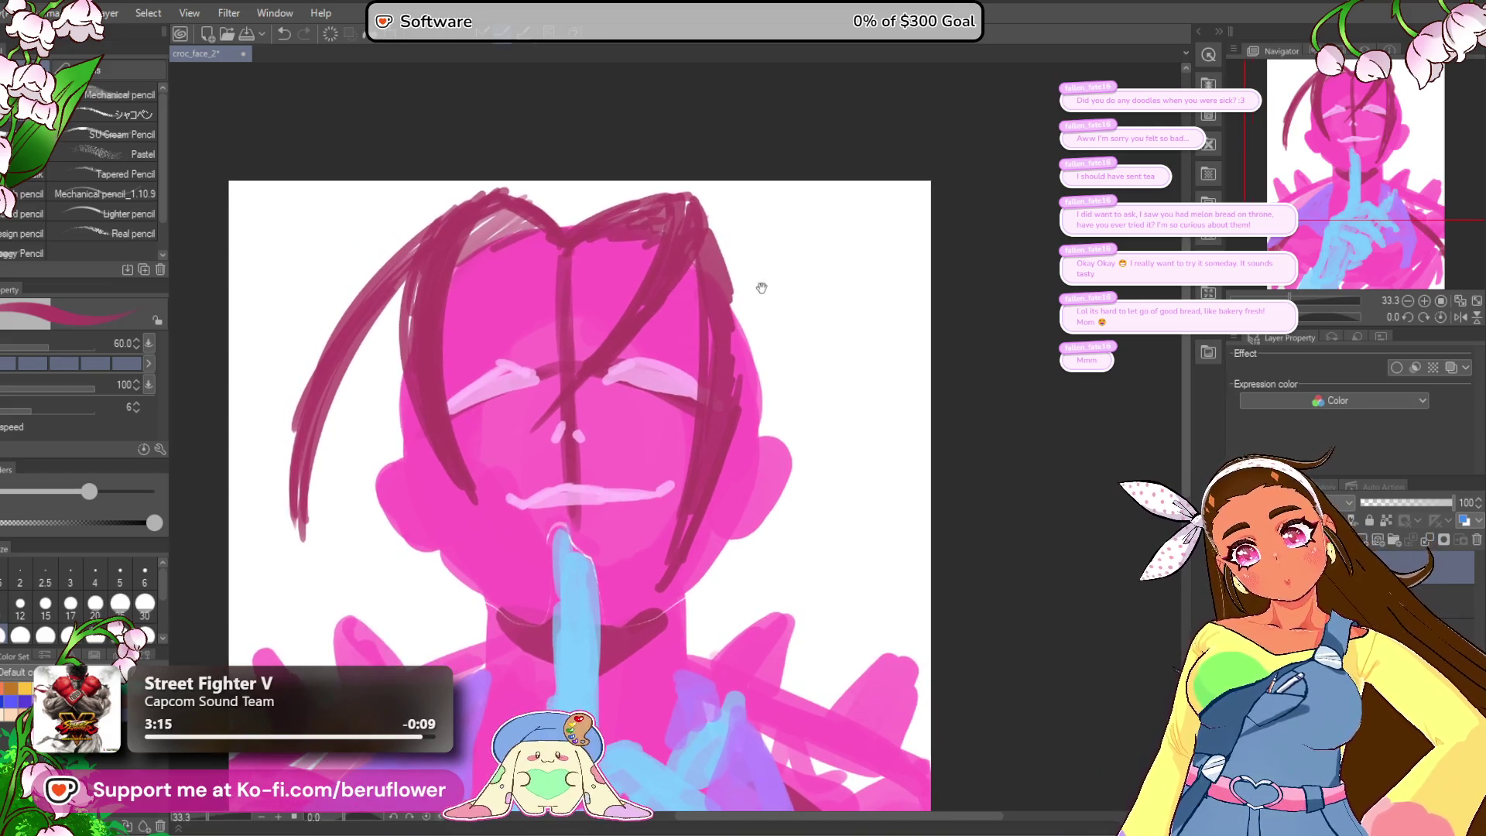
{"action": "mouse_move", "coordinate": [714, 236]}
{"action": "left_mouse_down"}
{"action": "mouse_move", "coordinate": [738, 349]}
{"action": "mouse_move", "coordinate": [731, 387]}
{"action": "mouse_move", "coordinate": [714, 391]}
{"action": "left_mouse_up"}
Step: Add hair strands over the right side toward the right cheek
{"action": "scroll", "coordinate": [714, 390], "scroll_direction": "down", "scroll_amount": 2}
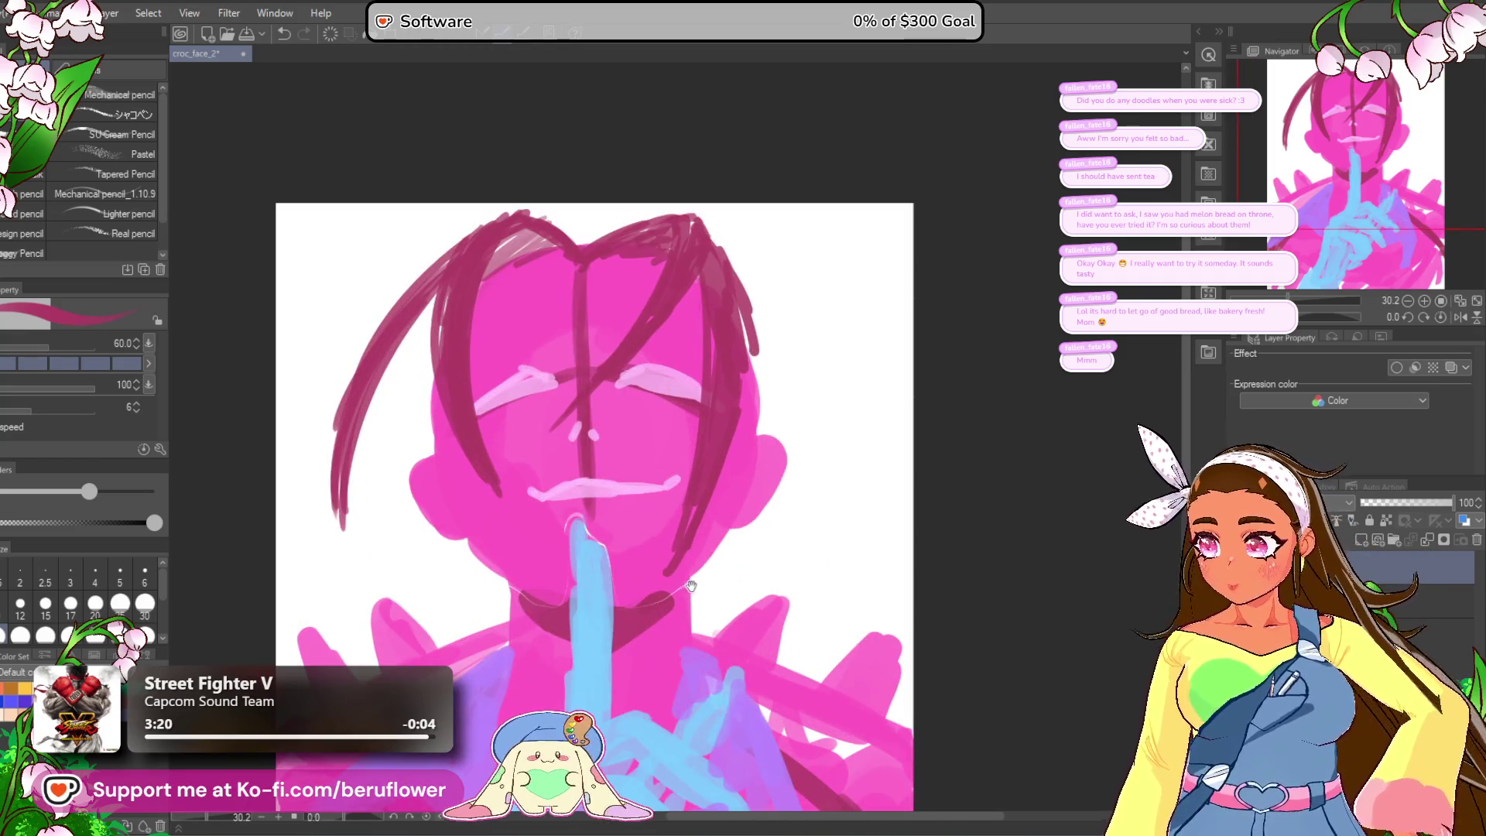
{"action": "left_click_drag", "start_coordinate": [704, 544], "coordinate": [702, 525]}
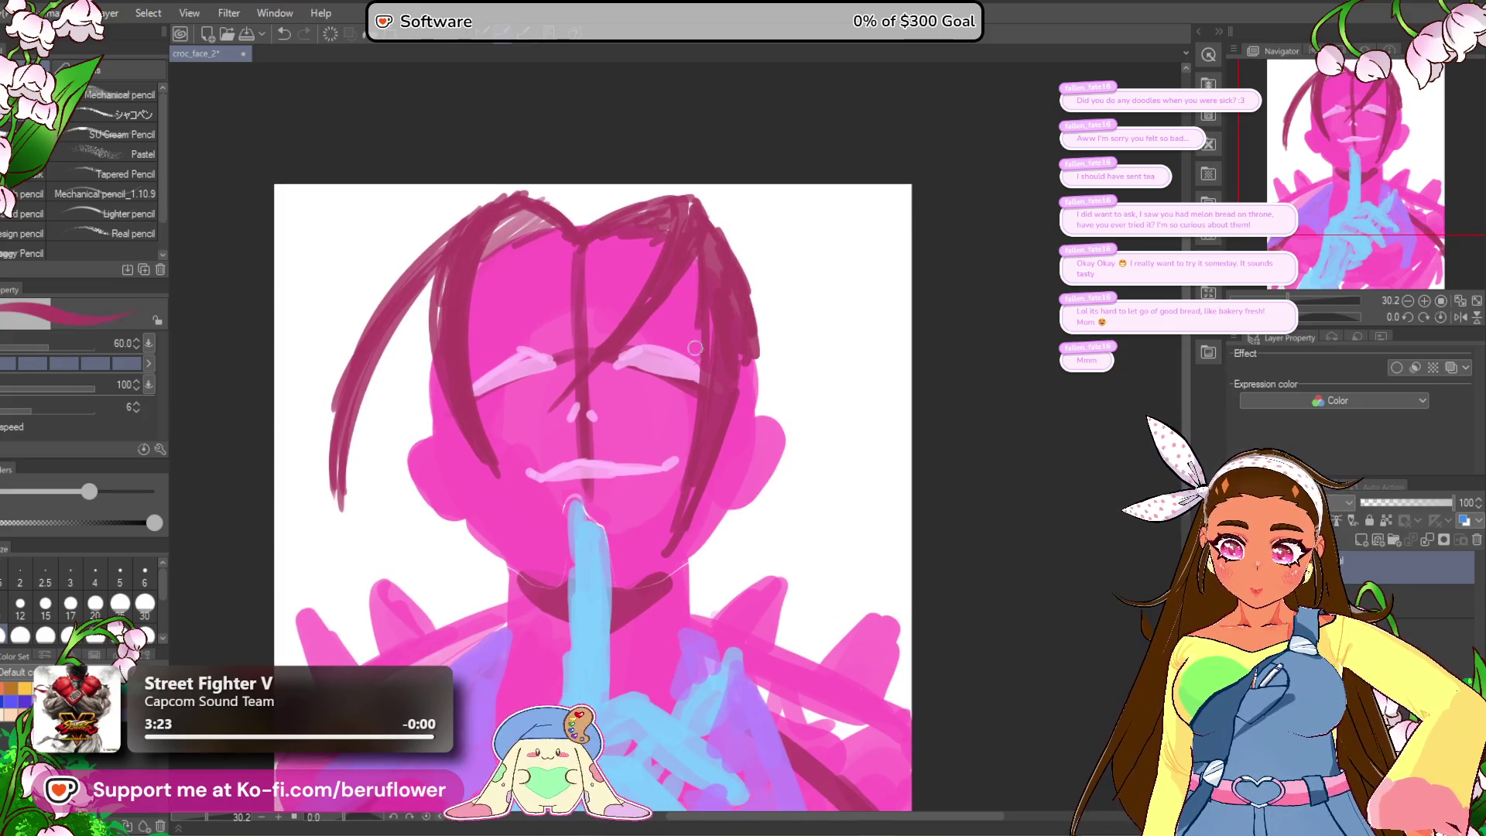
{"action": "left_click_drag", "start_coordinate": [700, 311], "coordinate": [656, 442]}
{"action": "left_click_drag", "start_coordinate": [700, 266], "coordinate": [600, 368]}
Step: Undo the recent hair strands and pick up the dark magenta hair colour
{"action": "key", "text": "ctrl+z"}
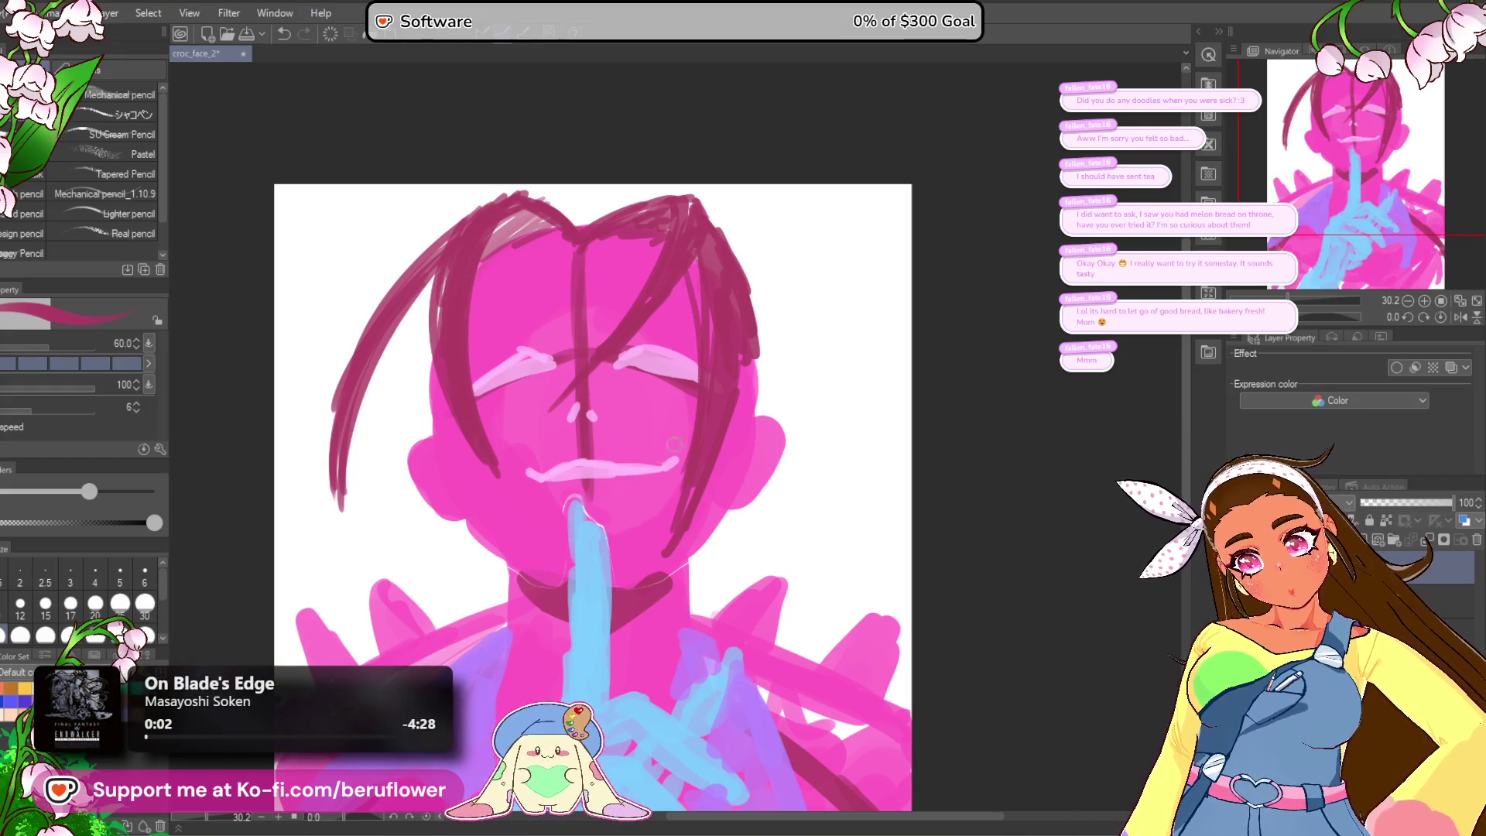
{"action": "key", "text": "ctrl+z"}
{"action": "mouse_move", "coordinate": [708, 286]}
{"action": "left_mouse_down"}
{"action": "mouse_move", "coordinate": [712, 346]}
{"action": "mouse_move", "coordinate": [642, 456]}
{"action": "left_mouse_up"}
{"action": "key", "text": "ctrl+z"}
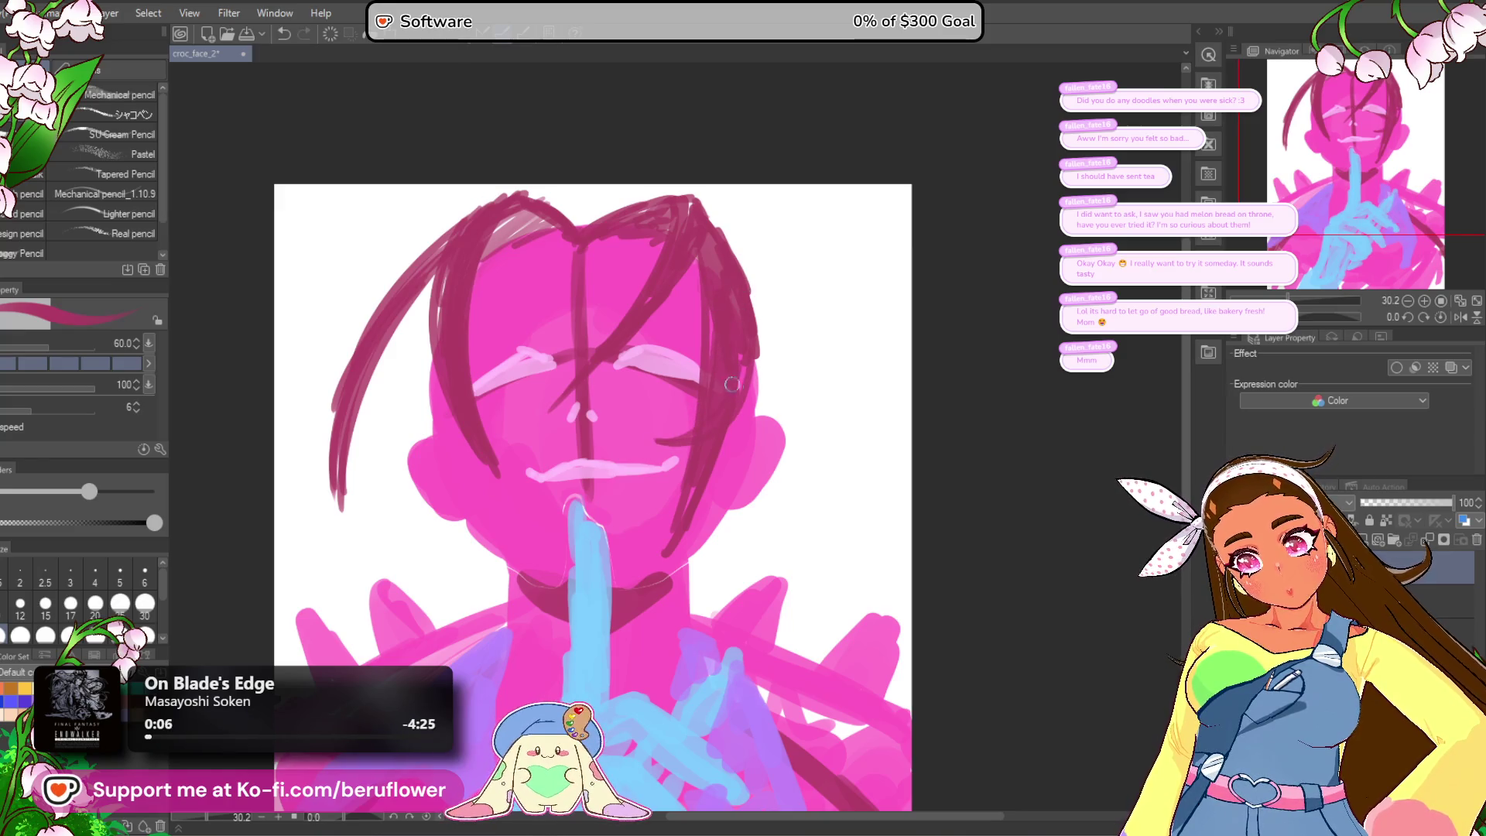
{"action": "left_click_drag", "start_coordinate": [821, 164], "coordinate": [865, 143]}
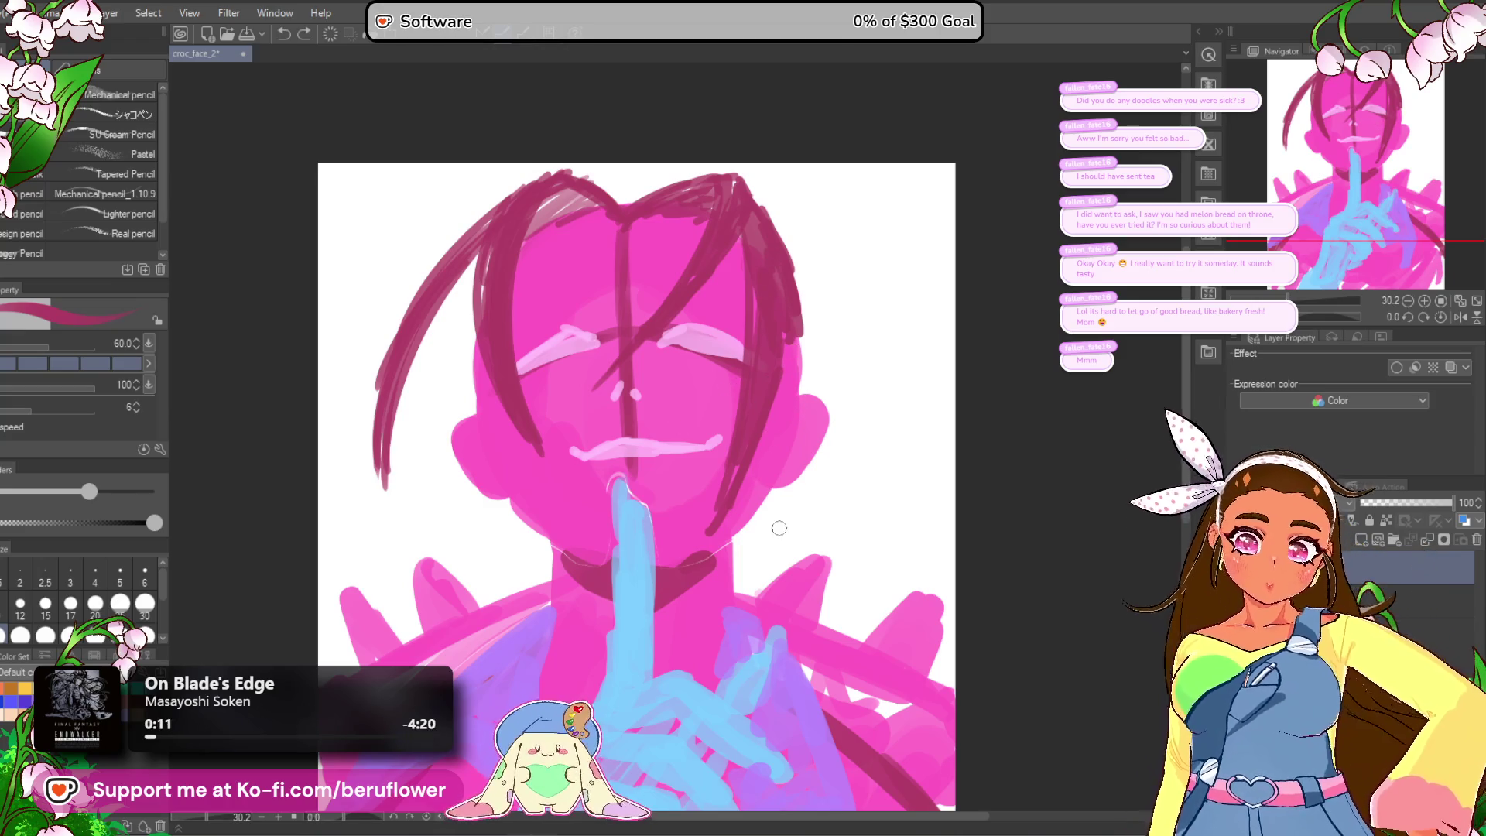
{"action": "left_click_drag", "start_coordinate": [784, 579], "coordinate": [760, 592]}
{"action": "left_click", "coordinate": [720, 464], "text": "alt"}
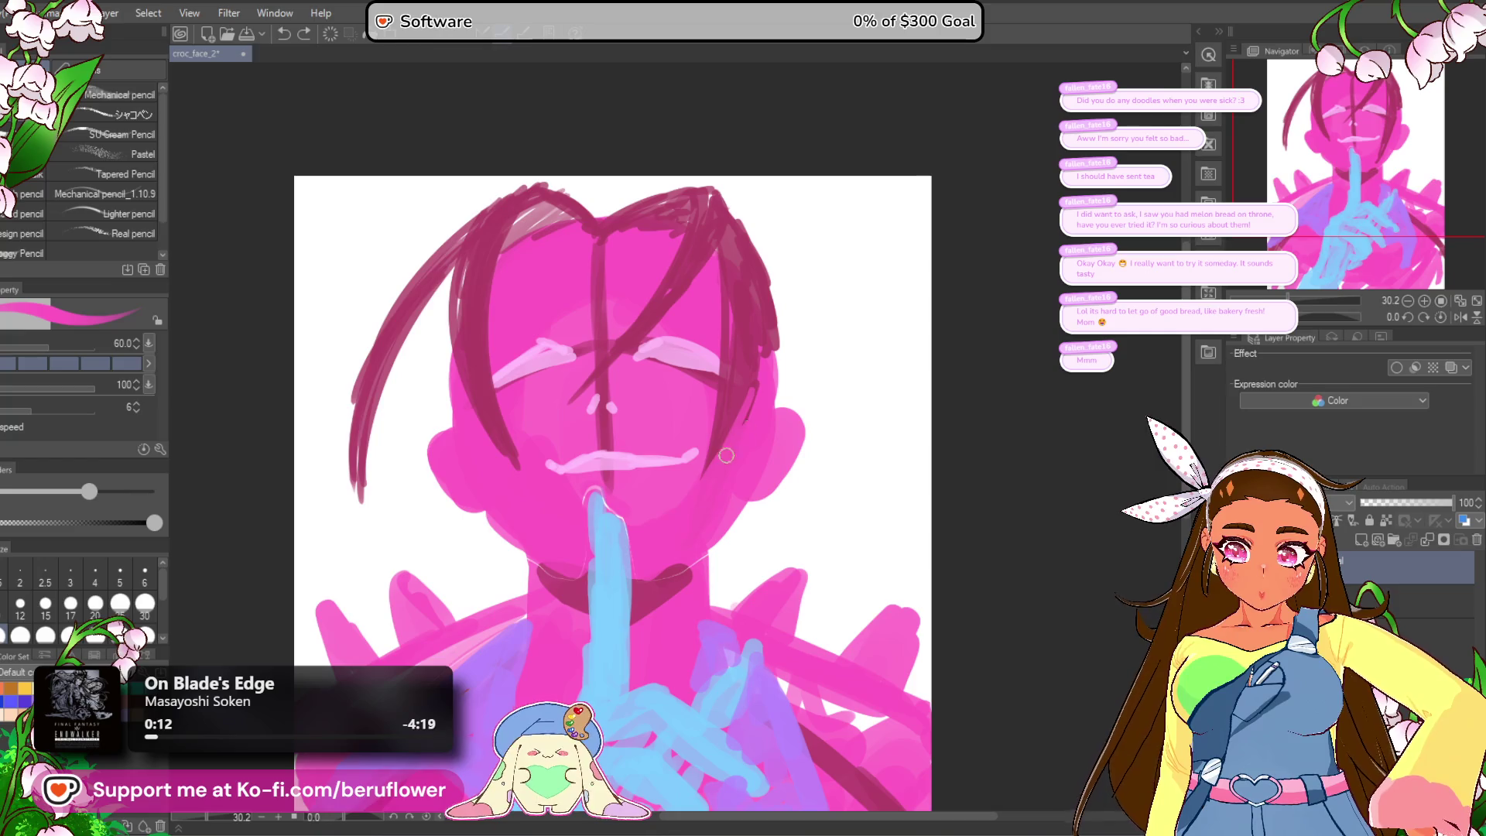
{"action": "left_click", "coordinate": [743, 391], "text": "alt"}
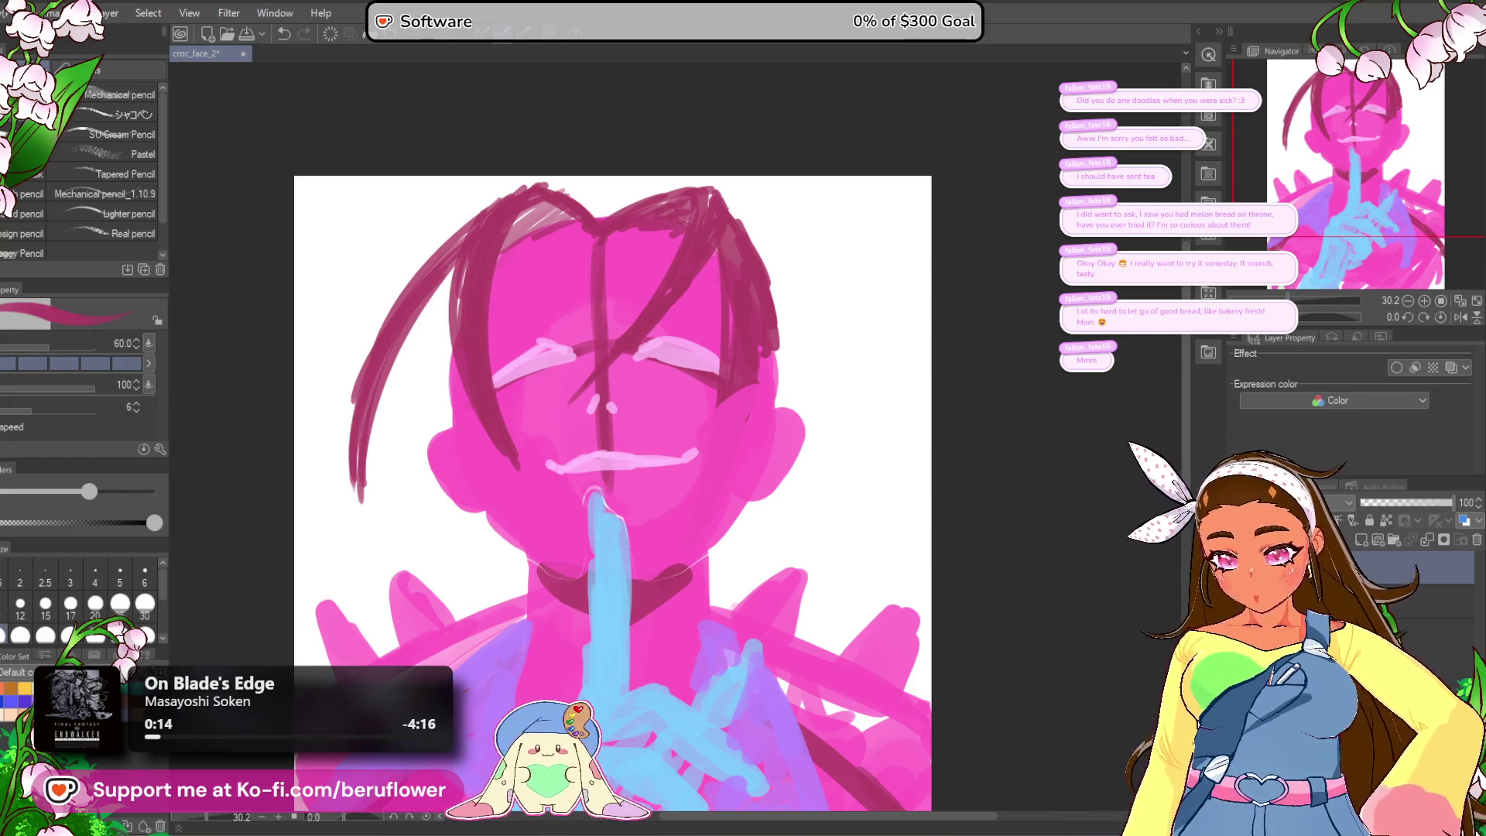
Step: Draw dark magenta strands down the right side of the face and hair
{"action": "left_click_drag", "start_coordinate": [735, 348], "coordinate": [680, 456]}
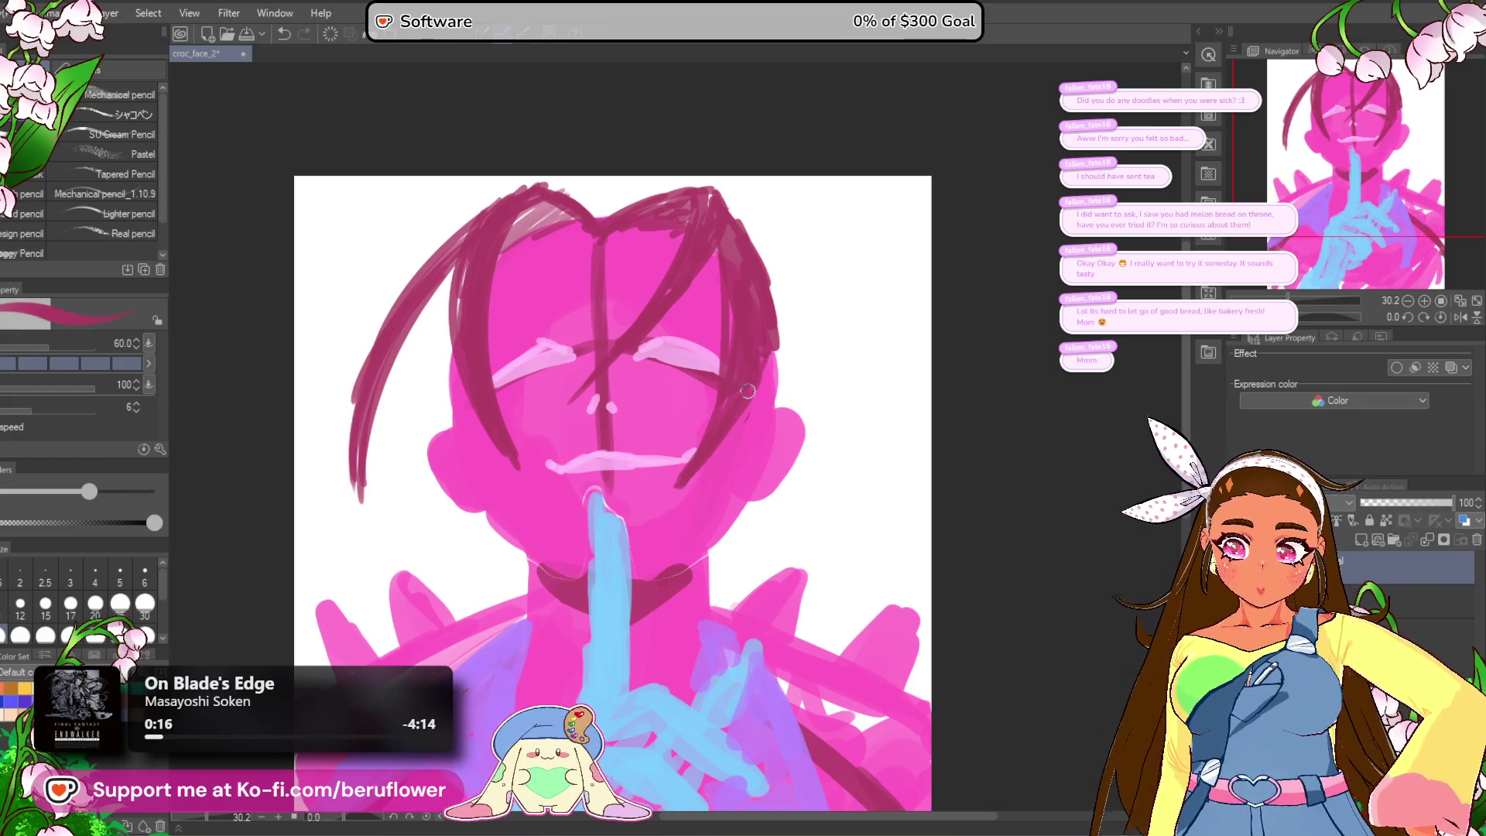
{"action": "left_click_drag", "start_coordinate": [708, 266], "coordinate": [692, 398]}
{"action": "key", "text": "ctrl+z"}
{"action": "mouse_move", "coordinate": [713, 247]}
{"action": "left_mouse_down"}
{"action": "mouse_move", "coordinate": [704, 372]}
{"action": "mouse_move", "coordinate": [680, 433]}
{"action": "left_mouse_up"}
{"action": "mouse_move", "coordinate": [716, 262]}
{"action": "left_mouse_down"}
{"action": "mouse_move", "coordinate": [700, 371]}
{"action": "mouse_move", "coordinate": [748, 337]}
{"action": "left_mouse_up"}
Step: Sketch dark strands sweeping down the left side of the hair, redoing misplaced strokes
{"action": "left_click_drag", "start_coordinate": [503, 247], "coordinate": [422, 464]}
{"action": "key", "text": "ctrl+z"}
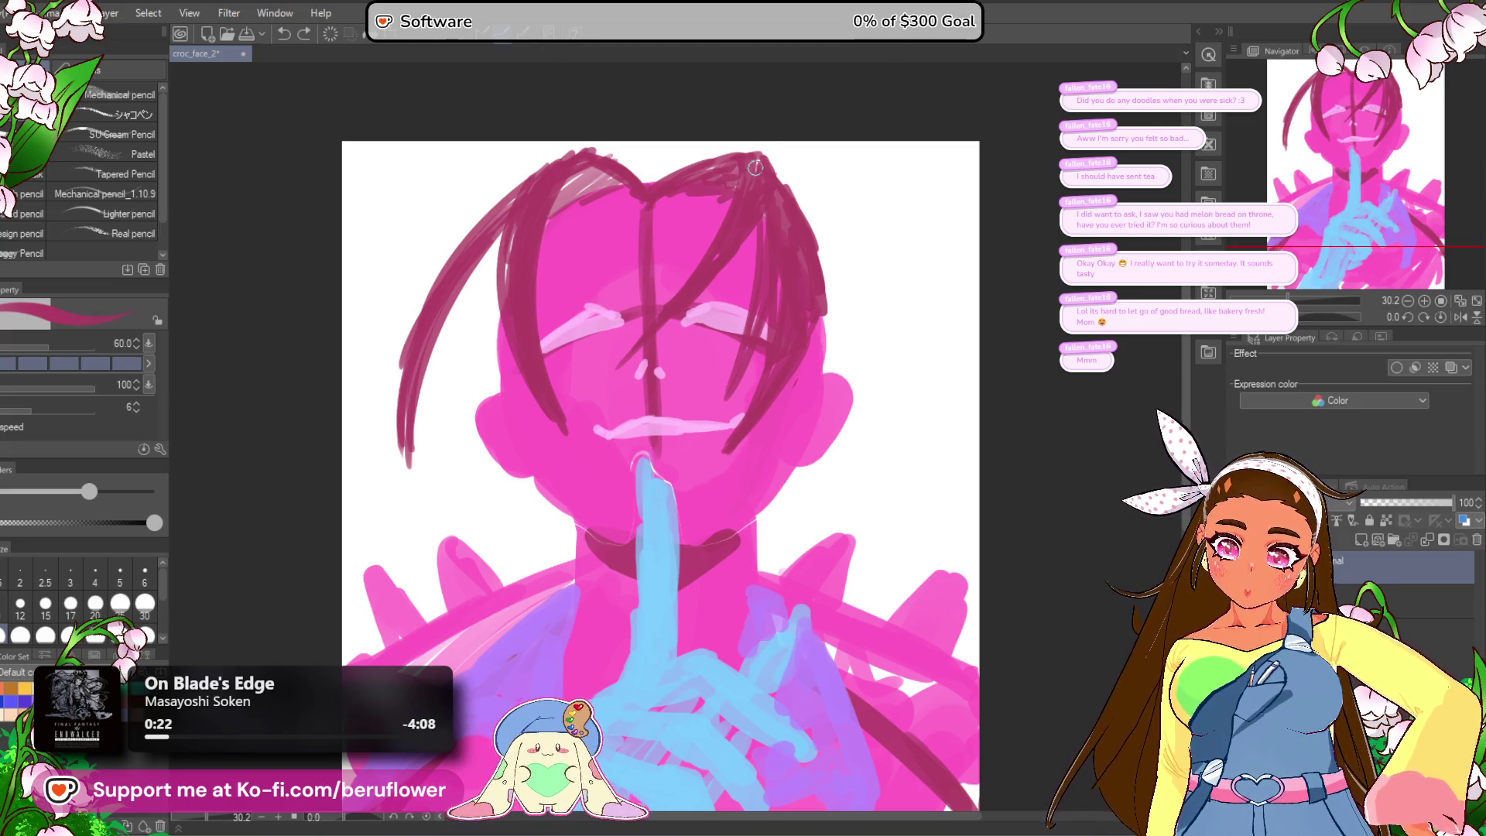
{"action": "mouse_move", "coordinate": [523, 230]}
{"action": "left_mouse_down"}
{"action": "mouse_move", "coordinate": [411, 503]}
{"action": "mouse_move", "coordinate": [417, 433]}
{"action": "left_mouse_up"}
{"action": "key", "text": "ctrl+z"}
{"action": "left_click_drag", "start_coordinate": [495, 228], "coordinate": [418, 310]}
{"action": "key", "text": "ctrl+z"}
{"action": "key", "text": "ctrl+z"}
{"action": "mouse_move", "coordinate": [509, 205]}
{"action": "left_mouse_down"}
{"action": "mouse_move", "coordinate": [356, 458]}
{"action": "mouse_move", "coordinate": [360, 329]}
{"action": "left_mouse_up"}
{"action": "key", "text": "ctrl+z"}
{"action": "left_click_drag", "start_coordinate": [454, 263], "coordinate": [349, 334]}
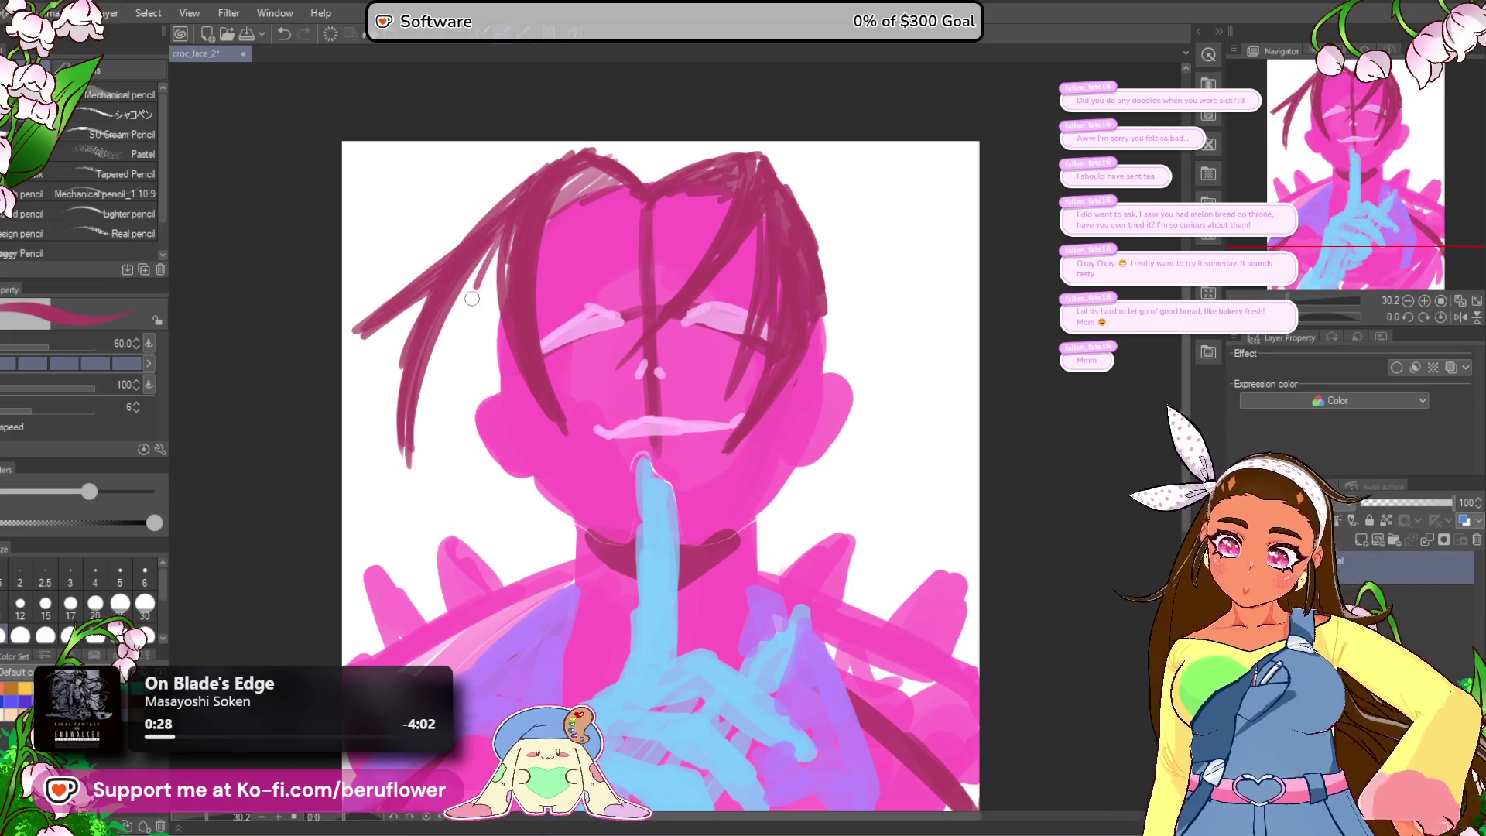
{"action": "left_click_drag", "start_coordinate": [503, 246], "coordinate": [412, 464]}
{"action": "left_click_drag", "start_coordinate": [469, 300], "coordinate": [431, 411]}
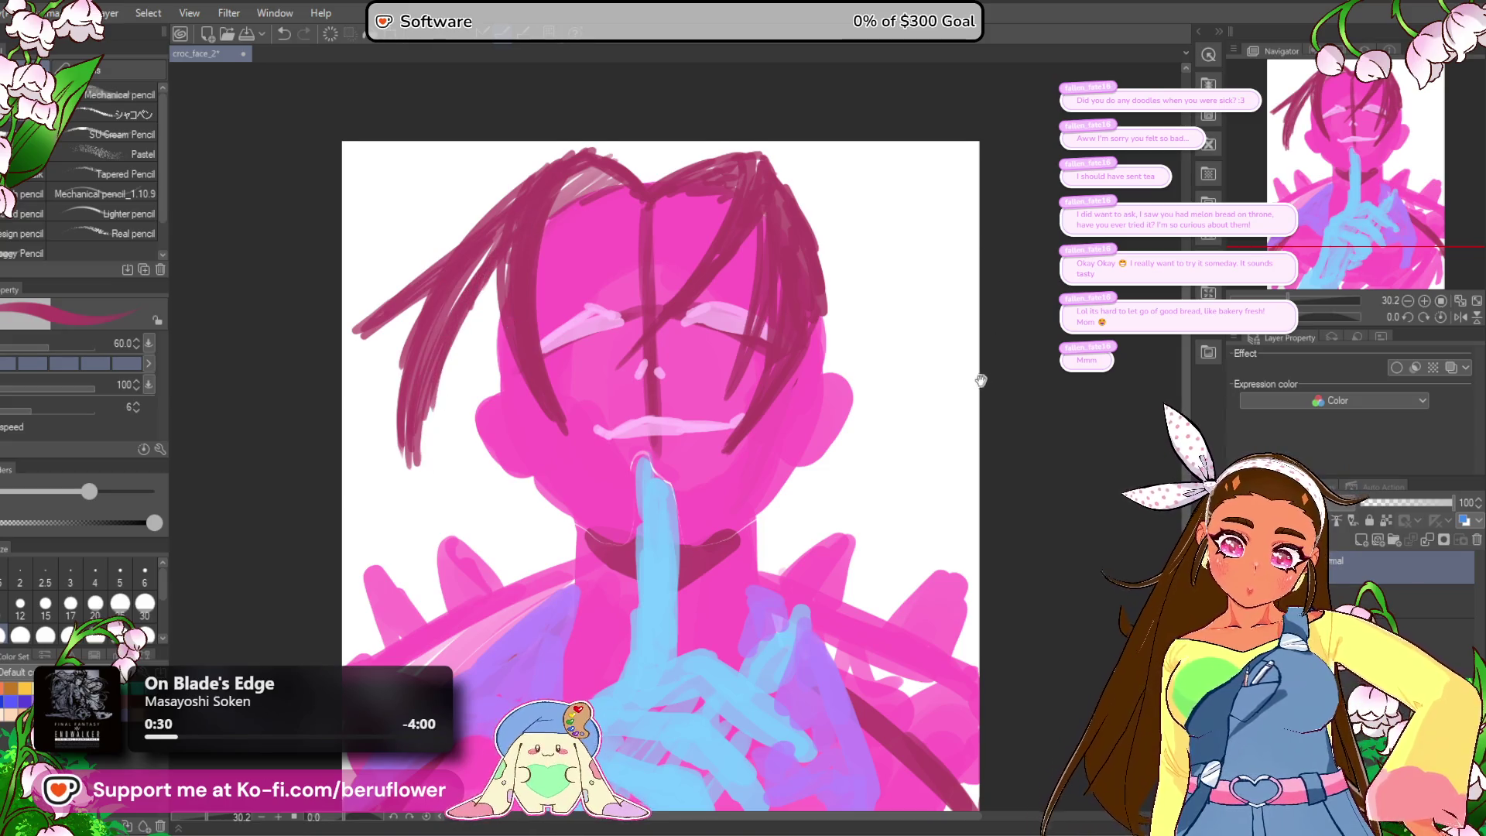
Step: Add hair strands across the top, top-left and right side of the head
{"action": "left_click_drag", "start_coordinate": [787, 212], "coordinate": [759, 217]}
{"action": "left_click_drag", "start_coordinate": [731, 164], "coordinate": [806, 310]}
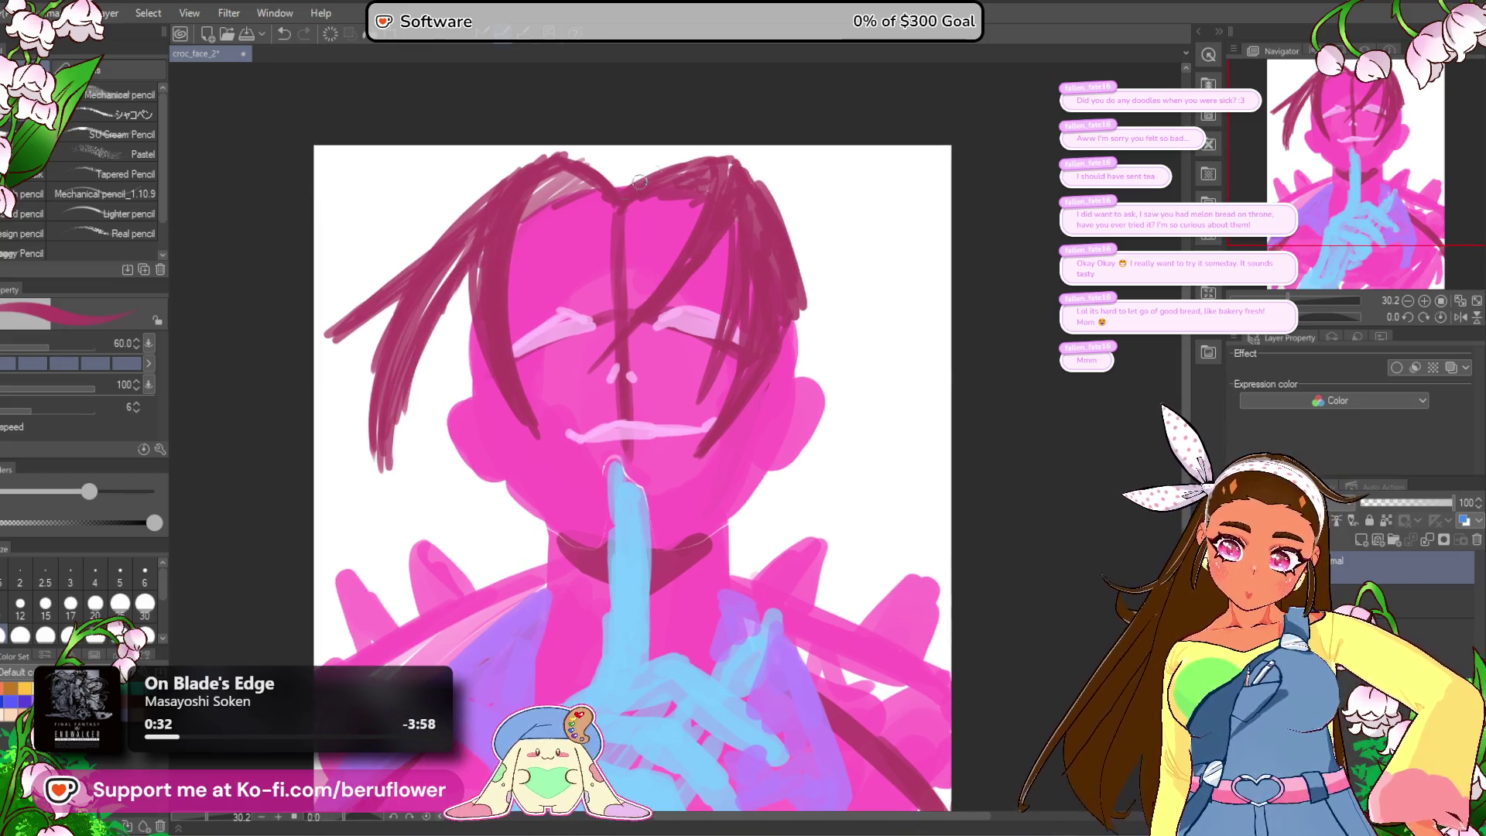
{"action": "left_click_drag", "start_coordinate": [619, 194], "coordinate": [738, 185]}
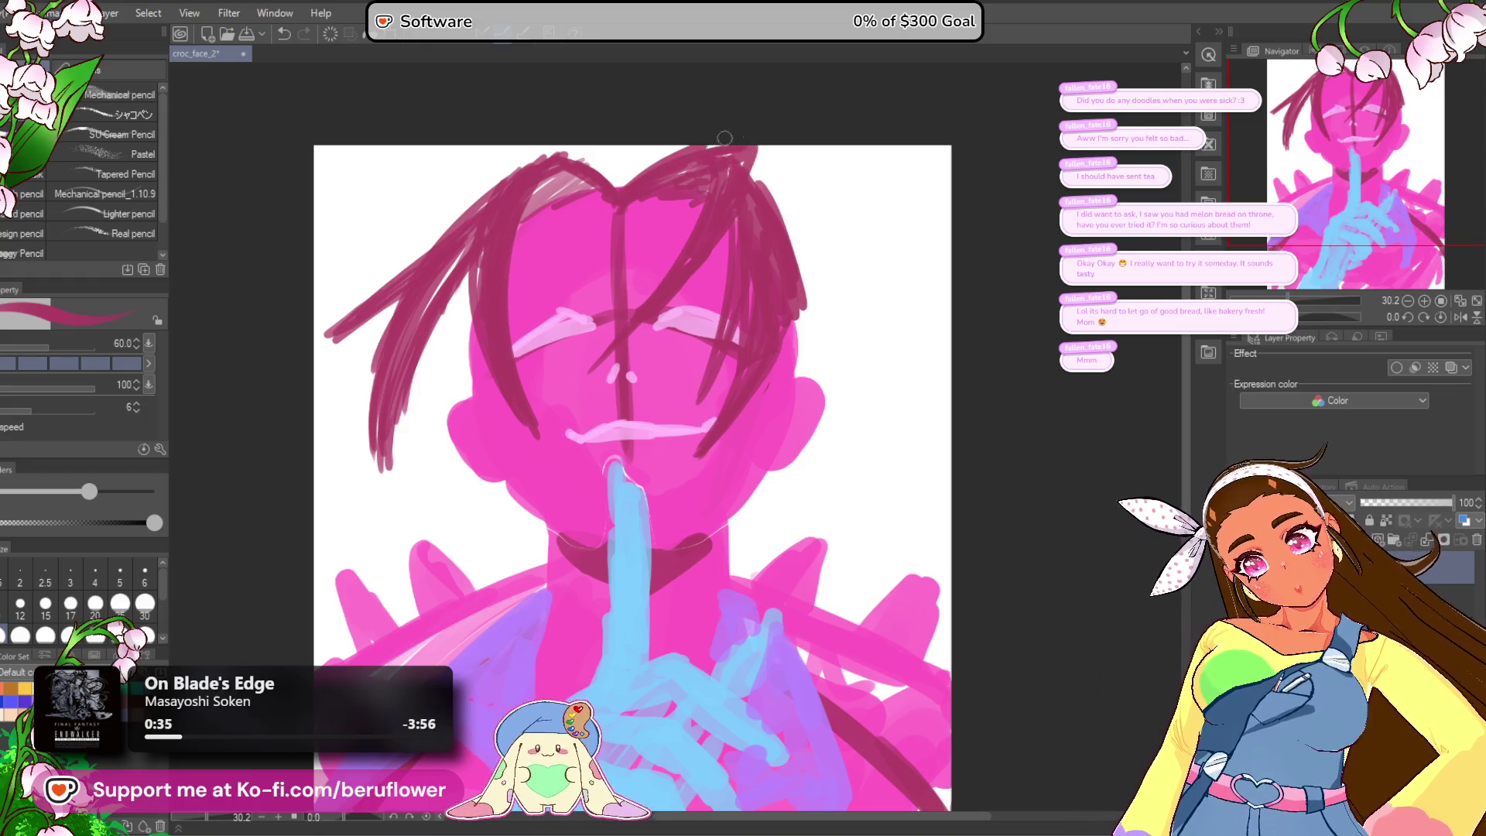
{"action": "left_click_drag", "start_coordinate": [644, 171], "coordinate": [647, 181]}
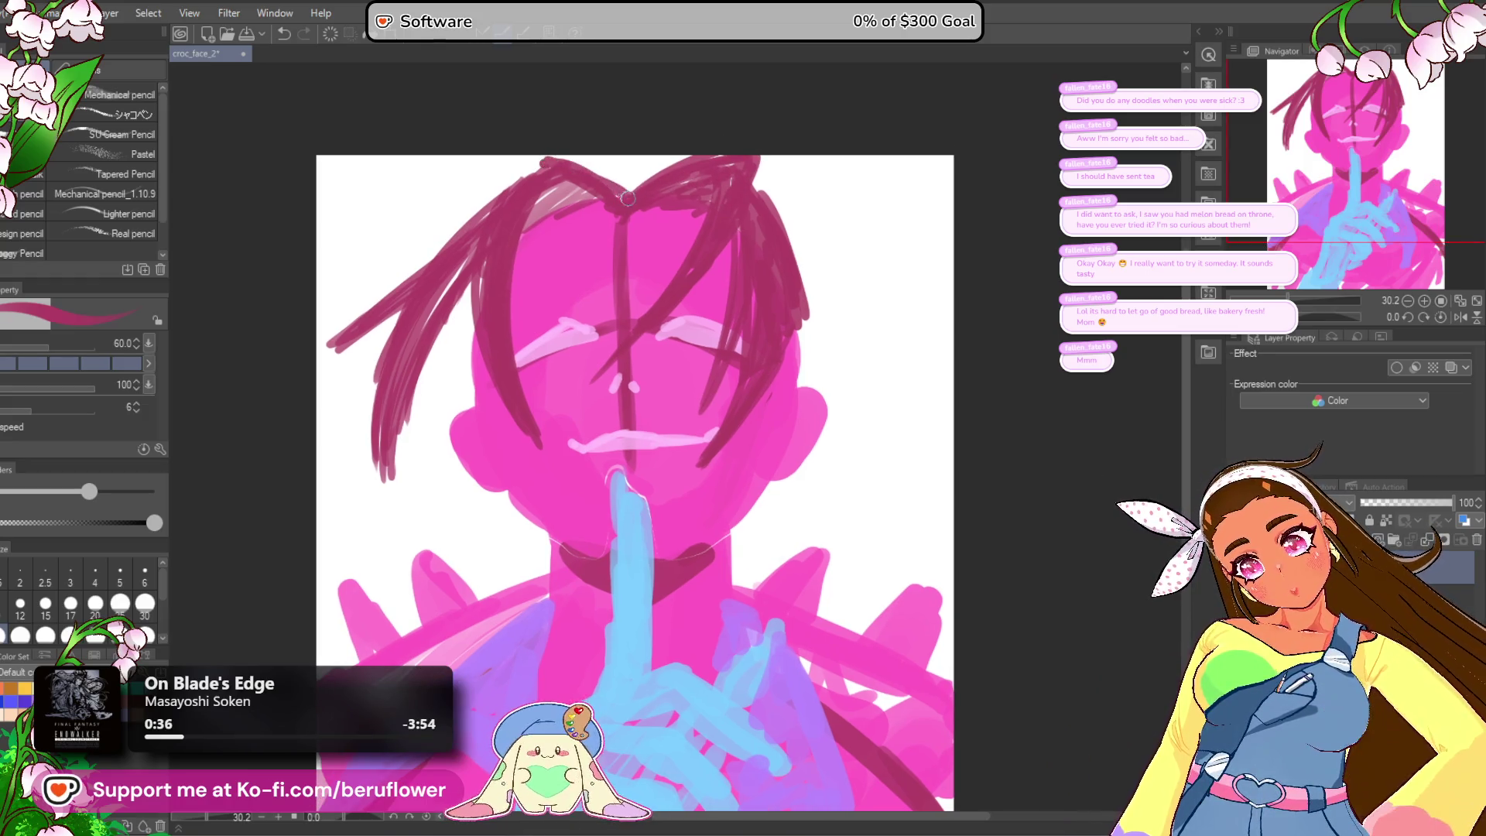
{"action": "left_click_drag", "start_coordinate": [880, 283], "coordinate": [884, 270]}
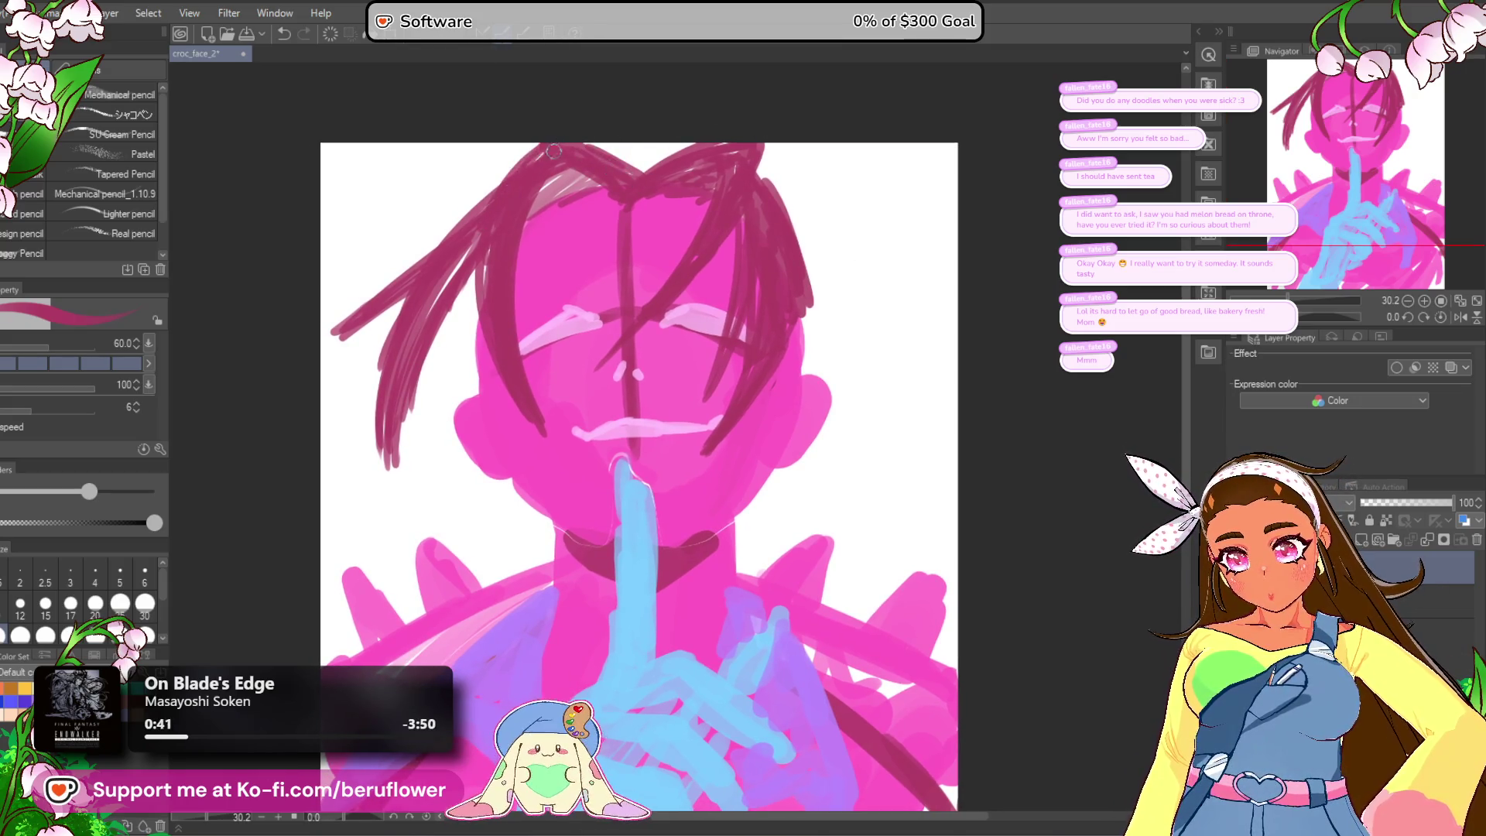
{"action": "left_click_drag", "start_coordinate": [517, 164], "coordinate": [437, 246]}
{"action": "left_click_drag", "start_coordinate": [985, 312], "coordinate": [967, 316]}
{"action": "mouse_move", "coordinate": [742, 168]}
{"action": "left_mouse_down"}
{"action": "mouse_move", "coordinate": [781, 267]}
{"action": "mouse_move", "coordinate": [788, 356]}
{"action": "mouse_move", "coordinate": [801, 279]}
{"action": "mouse_move", "coordinate": [804, 294]}
{"action": "left_mouse_up"}
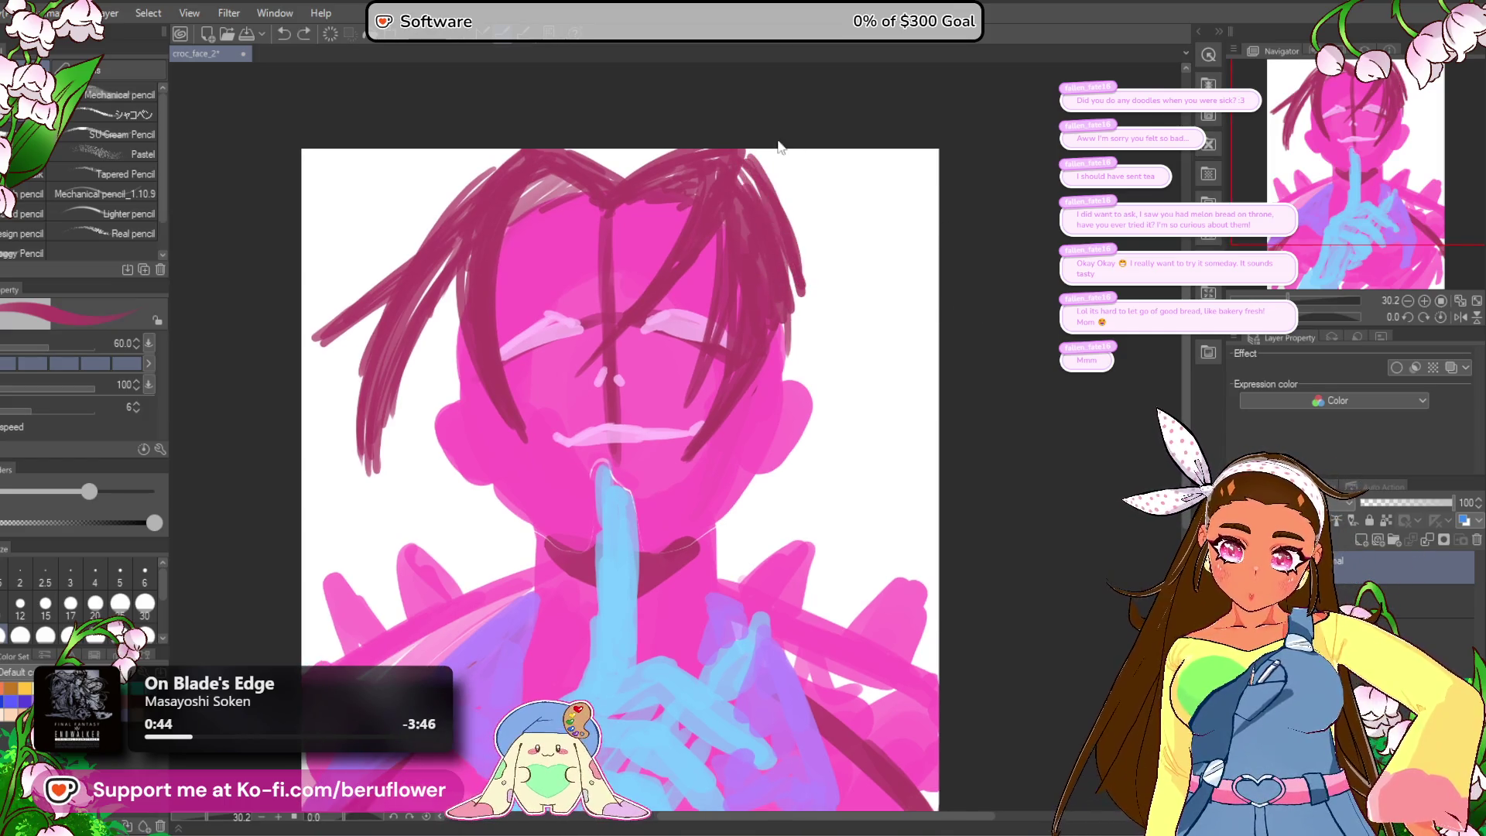
{"action": "mouse_move", "coordinate": [766, 201]}
{"action": "left_mouse_down"}
{"action": "mouse_move", "coordinate": [814, 310]}
{"action": "mouse_move", "coordinate": [787, 352]}
{"action": "mouse_move", "coordinate": [780, 326]}
{"action": "left_mouse_up"}
Step: Try a strand beside the right face, then paint a pointed ear on the right
{"action": "left_click_drag", "start_coordinate": [683, 487], "coordinate": [763, 333]}
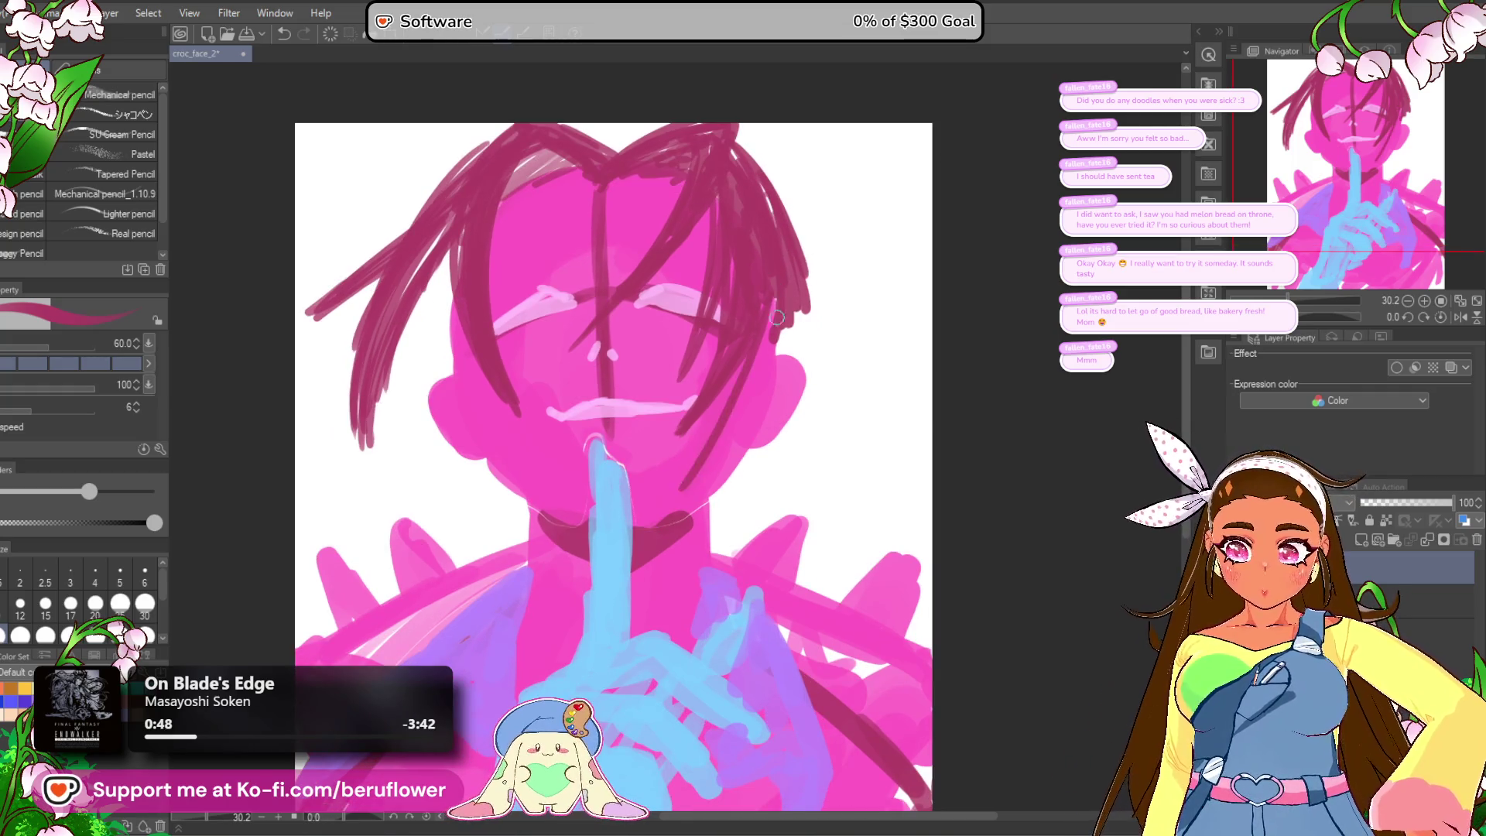
{"action": "key", "text": "ctrl+z"}
{"action": "key", "text": "ctrl+z"}
{"action": "mouse_move", "coordinate": [789, 285]}
{"action": "left_mouse_down"}
{"action": "mouse_move", "coordinate": [688, 486]}
{"action": "mouse_move", "coordinate": [704, 448]}
{"action": "left_mouse_up"}
{"action": "key", "text": "ctrl+z"}
{"action": "mouse_move", "coordinate": [814, 362]}
{"action": "left_mouse_down"}
{"action": "mouse_move", "coordinate": [797, 363]}
{"action": "mouse_move", "coordinate": [774, 433]}
{"action": "mouse_move", "coordinate": [805, 387]}
{"action": "mouse_move", "coordinate": [847, 372]}
{"action": "mouse_move", "coordinate": [774, 433]}
{"action": "mouse_move", "coordinate": [778, 349]}
{"action": "mouse_move", "coordinate": [897, 372]}
{"action": "mouse_move", "coordinate": [781, 428]}
{"action": "mouse_move", "coordinate": [858, 383]}
{"action": "mouse_move", "coordinate": [797, 371]}
{"action": "left_mouse_up"}
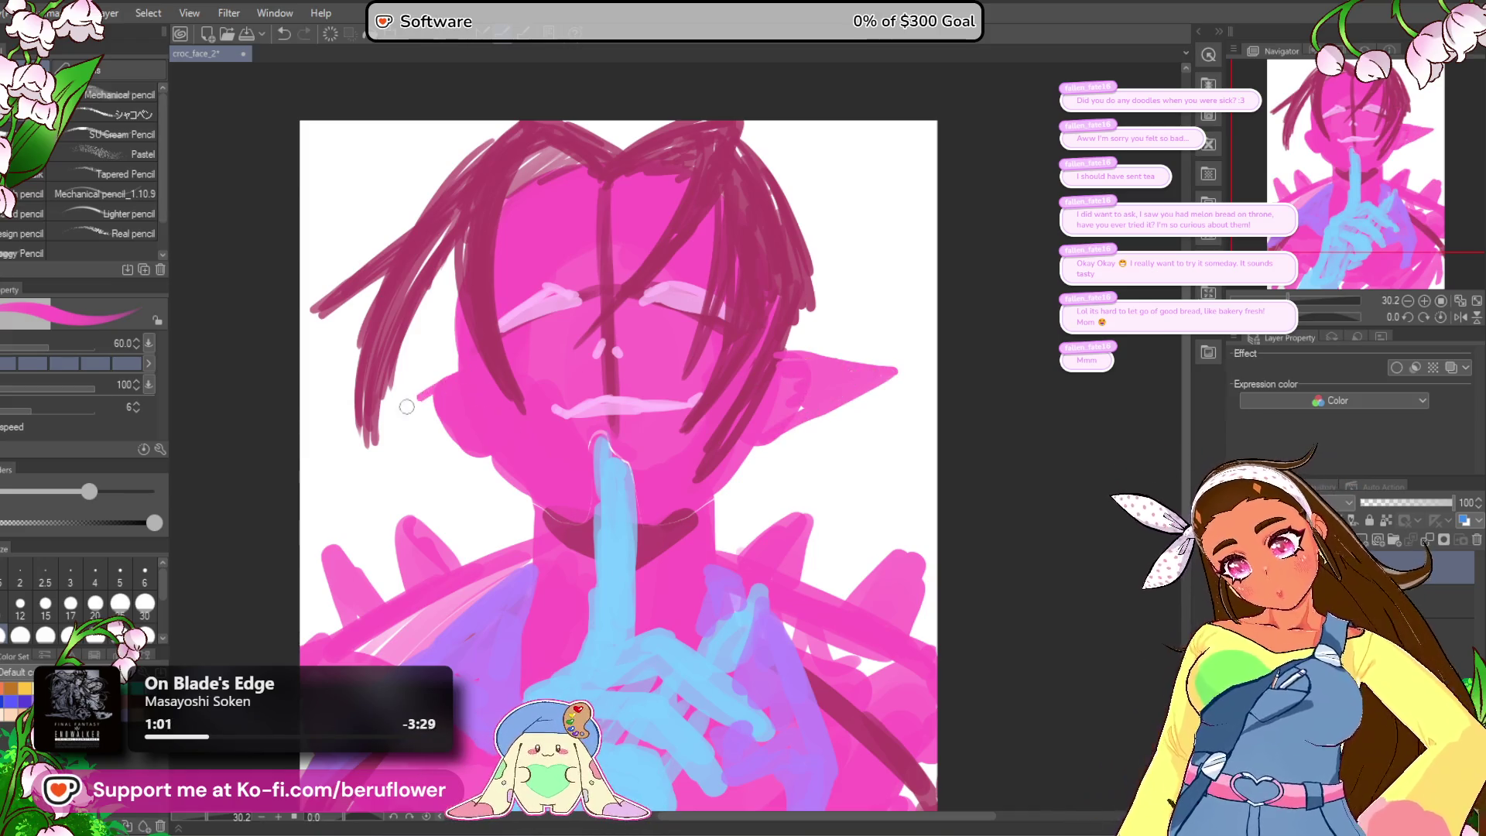
Step: Paint the left pointed ear and draw dark strands down the left side of the face
{"action": "mouse_move", "coordinate": [440, 375]}
{"action": "left_mouse_down"}
{"action": "mouse_move", "coordinate": [336, 409]}
{"action": "mouse_move", "coordinate": [485, 437]}
{"action": "left_mouse_up"}
{"action": "left_click_drag", "start_coordinate": [402, 398], "coordinate": [441, 412]}
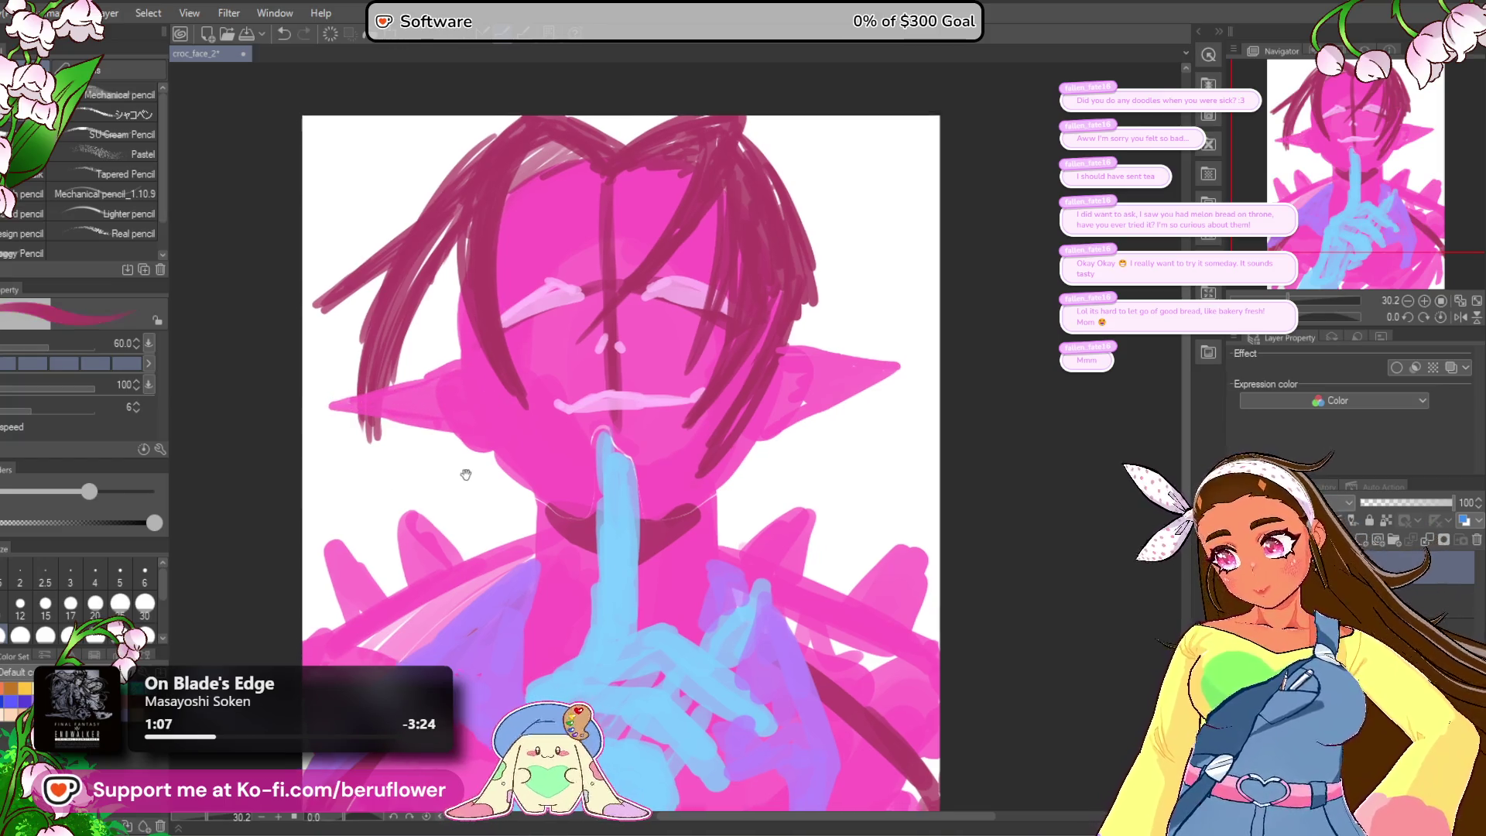
{"action": "left_click_drag", "start_coordinate": [391, 341], "coordinate": [363, 437]}
{"action": "left_click_drag", "start_coordinate": [410, 310], "coordinate": [370, 443]}
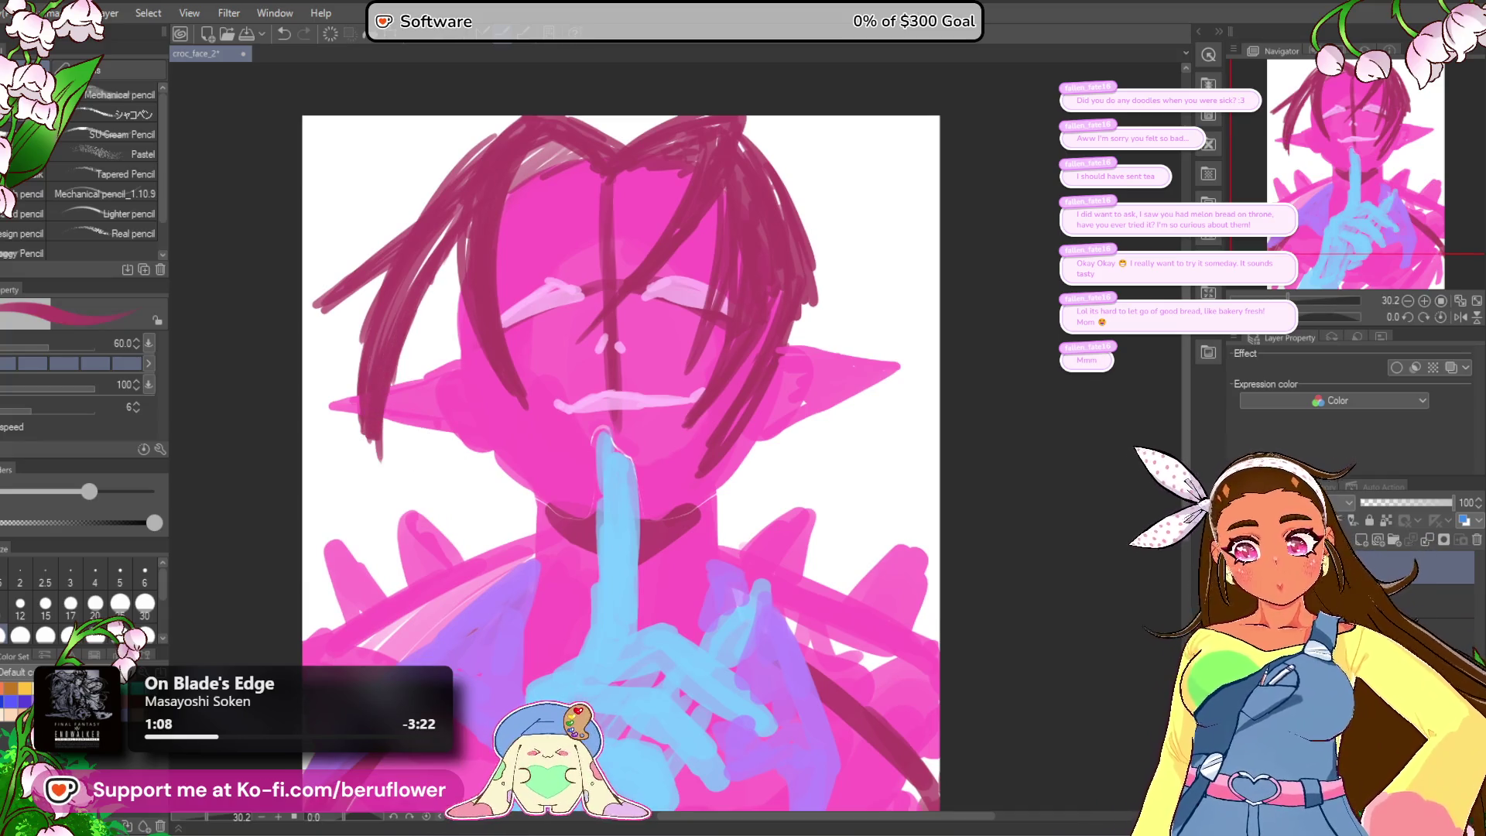
{"action": "left_click_drag", "start_coordinate": [893, 399], "coordinate": [882, 392]}
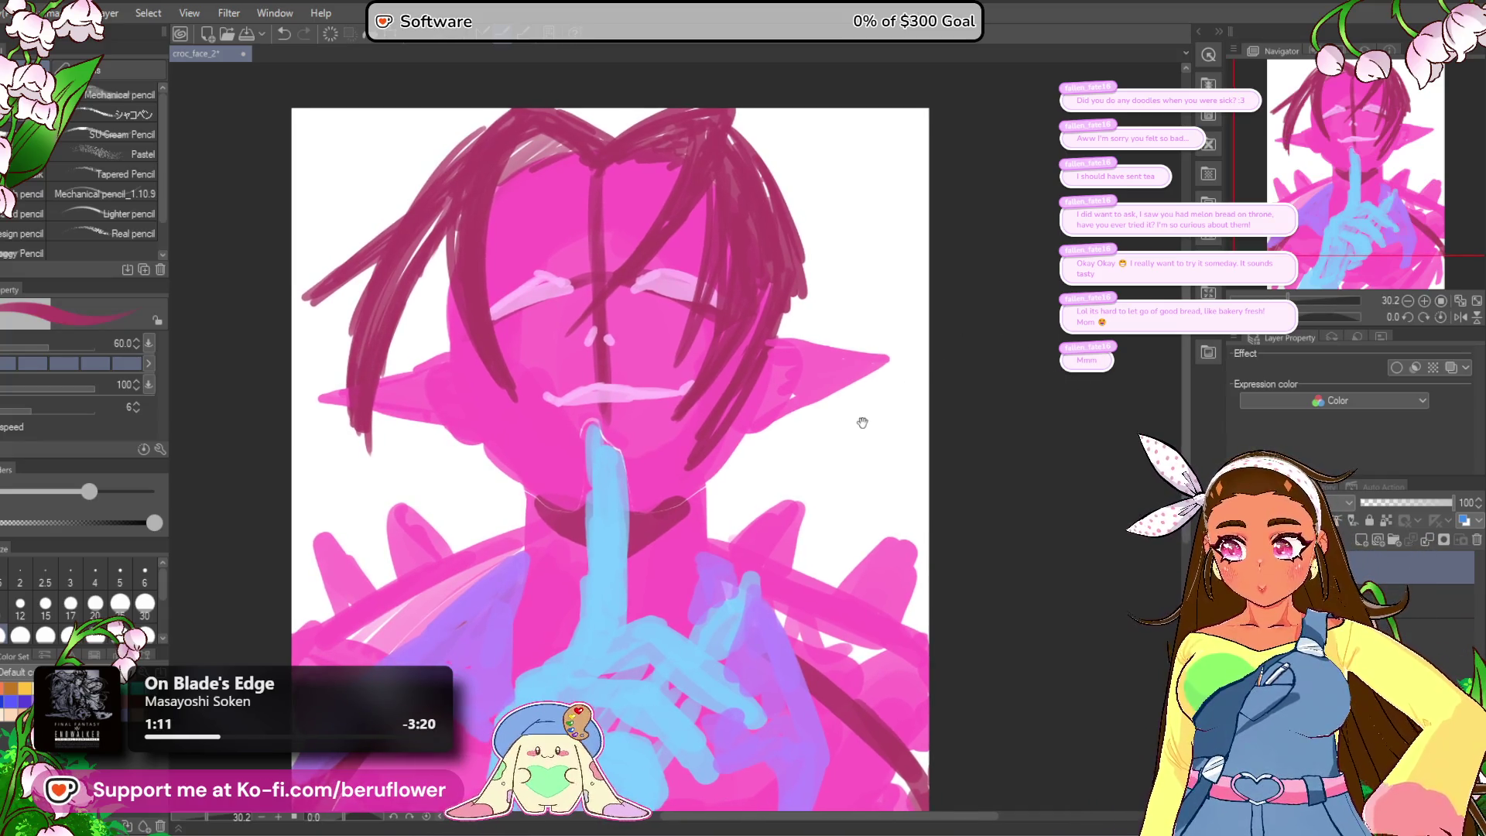
{"action": "left_click_drag", "start_coordinate": [832, 419], "coordinate": [818, 419]}
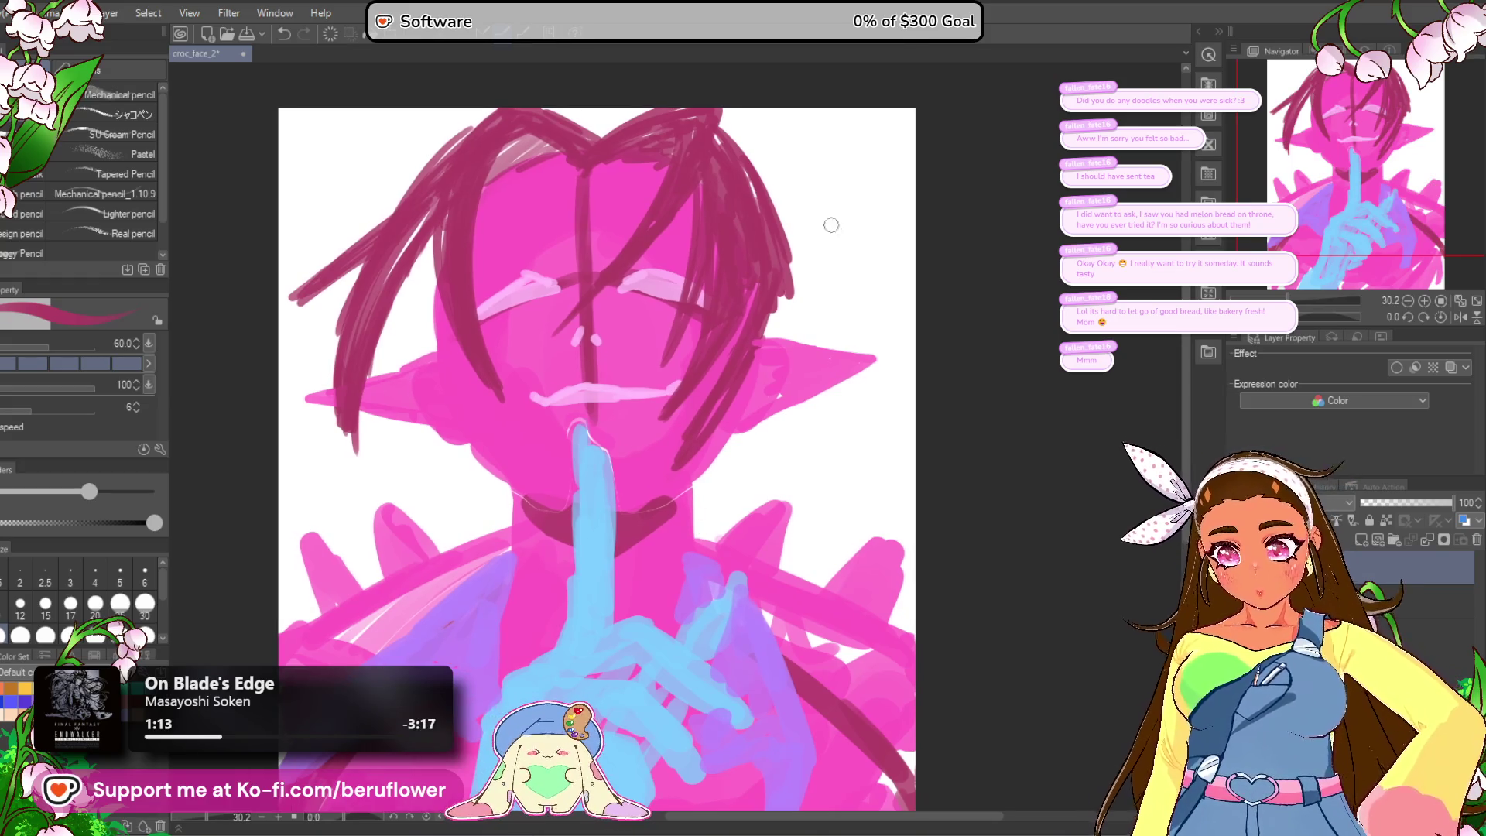
{"action": "left_click_drag", "start_coordinate": [424, 255], "coordinate": [416, 356]}
{"action": "left_click_drag", "start_coordinate": [432, 229], "coordinate": [437, 344]}
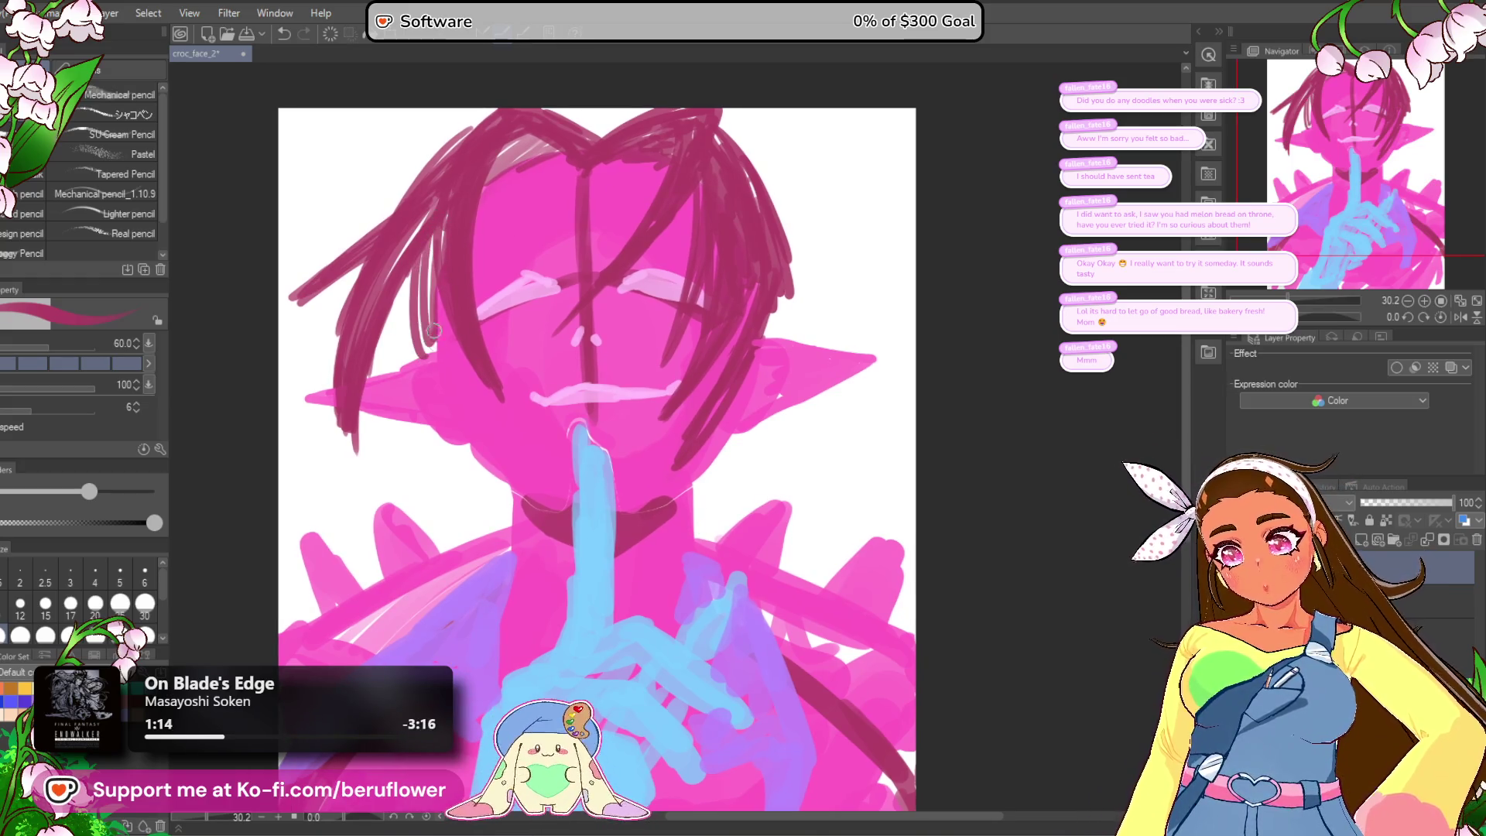
Step: Redraw strands left of the face and a longer curved strand by the neck
{"action": "key", "text": "ctrl+z"}
{"action": "key", "text": "ctrl+z"}
{"action": "mouse_move", "coordinate": [424, 257]}
{"action": "left_mouse_down"}
{"action": "mouse_move", "coordinate": [418, 379]}
{"action": "mouse_move", "coordinate": [422, 353]}
{"action": "left_mouse_up"}
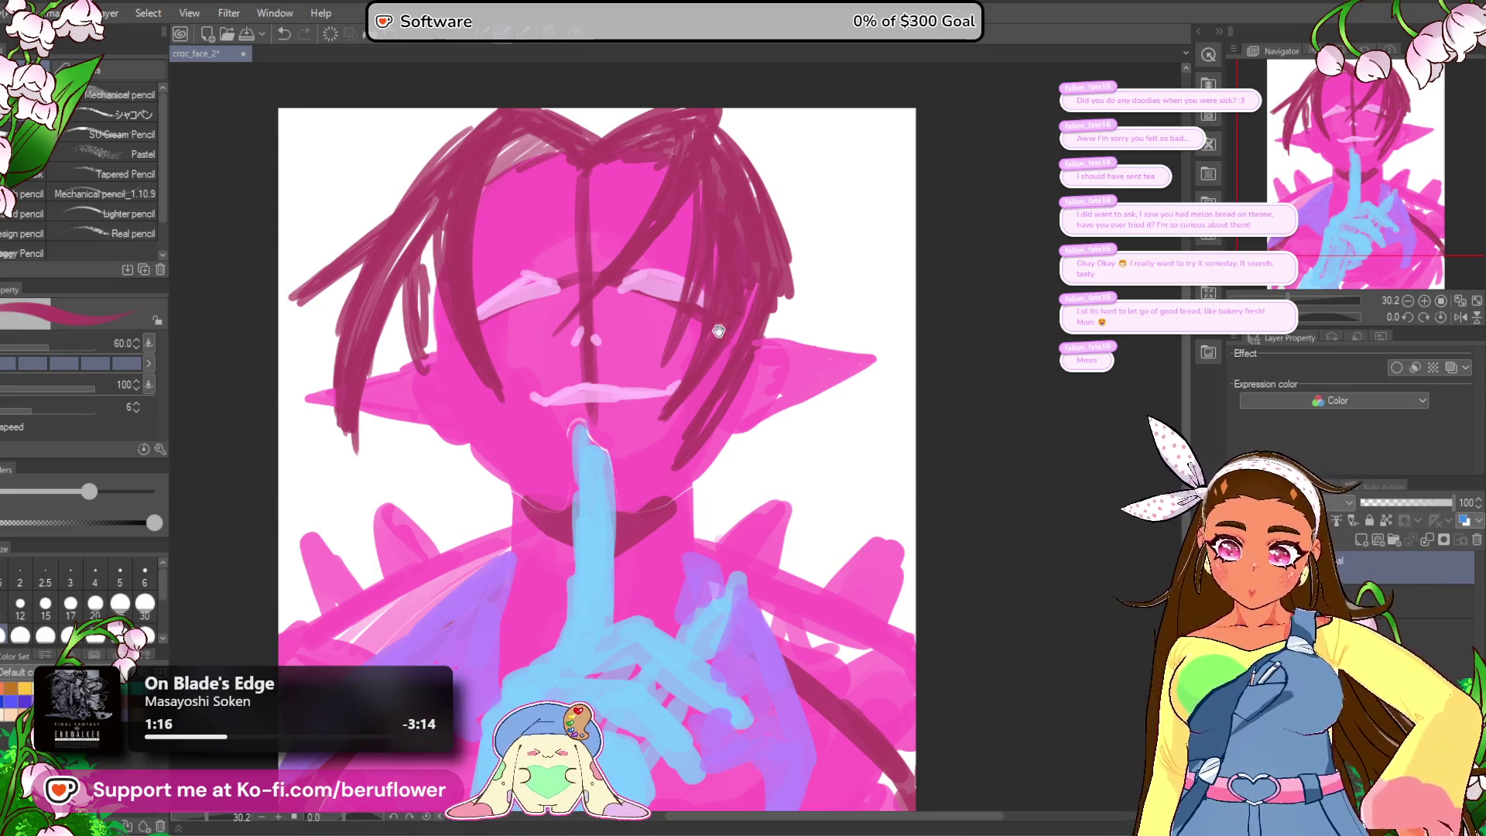
{"action": "left_click_drag", "start_coordinate": [541, 387], "coordinate": [511, 342]}
{"action": "left_click_drag", "start_coordinate": [692, 433], "coordinate": [642, 504]}
{"action": "key", "text": "ctrl+z"}
{"action": "mouse_move", "coordinate": [691, 404]}
{"action": "left_mouse_down"}
{"action": "mouse_move", "coordinate": [644, 507]}
{"action": "mouse_move", "coordinate": [686, 424]}
{"action": "mouse_move", "coordinate": [694, 454]}
{"action": "left_mouse_up"}
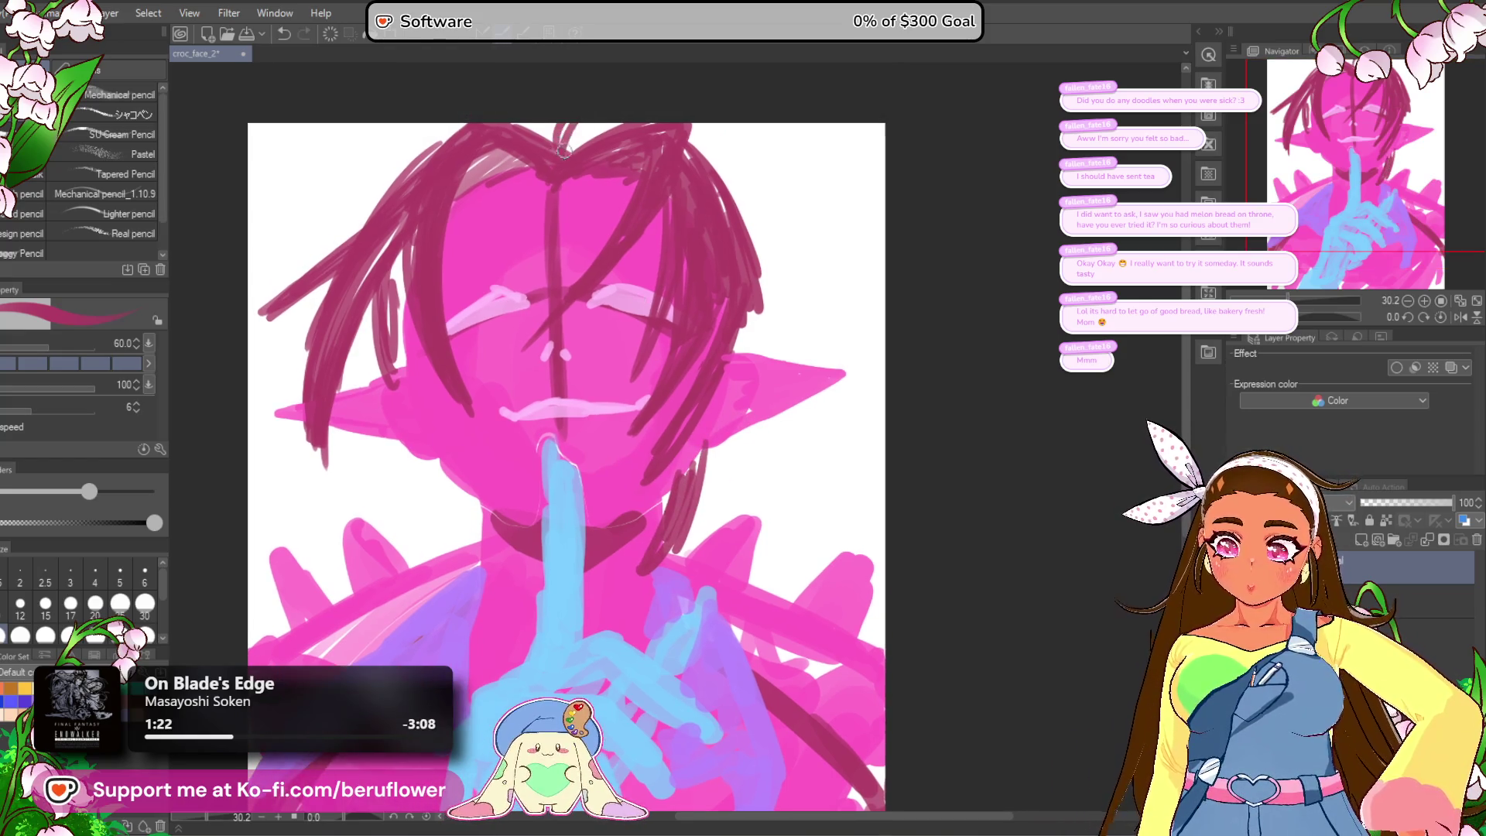
Step: Add short hair strands to the right of the face and neck
{"action": "left_click_drag", "start_coordinate": [873, 242], "coordinate": [838, 246]}
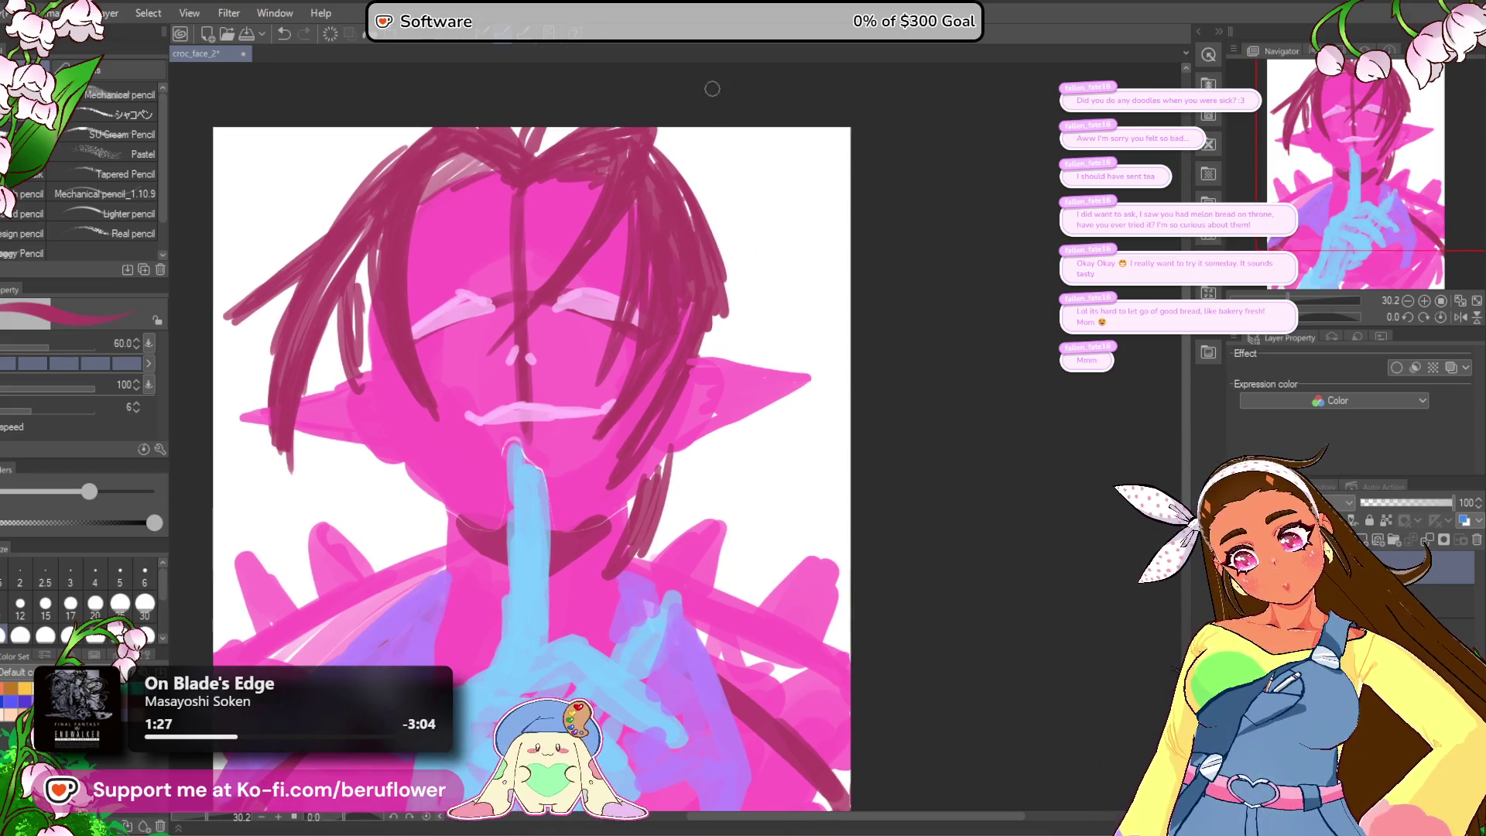
{"action": "left_click_drag", "start_coordinate": [670, 151], "coordinate": [674, 153]}
{"action": "left_click_drag", "start_coordinate": [473, 175], "coordinate": [460, 191]}
{"action": "mouse_move", "coordinate": [696, 186]}
{"action": "left_mouse_down"}
{"action": "mouse_move", "coordinate": [673, 178]}
{"action": "mouse_move", "coordinate": [755, 303]}
{"action": "mouse_move", "coordinate": [691, 365]}
{"action": "mouse_move", "coordinate": [706, 295]}
{"action": "left_mouse_up"}
{"action": "mouse_move", "coordinate": [697, 465]}
{"action": "left_mouse_down"}
{"action": "mouse_move", "coordinate": [718, 429]}
{"action": "mouse_move", "coordinate": [633, 480]}
{"action": "left_mouse_up"}
{"action": "mouse_move", "coordinate": [670, 448]}
{"action": "left_mouse_down"}
{"action": "mouse_move", "coordinate": [660, 522]}
{"action": "mouse_move", "coordinate": [646, 513]}
{"action": "mouse_move", "coordinate": [691, 506]}
{"action": "left_mouse_up"}
Step: Draw several strands falling beside the left and right of the neck
{"action": "left_click_drag", "start_coordinate": [483, 418], "coordinate": [426, 538]}
{"action": "key", "text": "ctrl+z"}
{"action": "key", "text": "ctrl+z"}
{"action": "left_click_drag", "start_coordinate": [472, 399], "coordinate": [422, 526]}
{"action": "mouse_move", "coordinate": [483, 415]}
{"action": "left_mouse_down"}
{"action": "mouse_move", "coordinate": [457, 495]}
{"action": "mouse_move", "coordinate": [418, 534]}
{"action": "left_mouse_up"}
{"action": "mouse_move", "coordinate": [476, 414]}
{"action": "left_mouse_down"}
{"action": "mouse_move", "coordinate": [442, 504]}
{"action": "mouse_move", "coordinate": [429, 414]}
{"action": "mouse_move", "coordinate": [406, 464]}
{"action": "left_mouse_up"}
{"action": "mouse_move", "coordinate": [461, 387]}
{"action": "left_mouse_down"}
{"action": "mouse_move", "coordinate": [422, 443]}
{"action": "mouse_move", "coordinate": [441, 530]}
{"action": "left_mouse_up"}
{"action": "left_click_drag", "start_coordinate": [489, 424], "coordinate": [446, 539]}
{"action": "left_click_drag", "start_coordinate": [695, 427], "coordinate": [634, 509]}
{"action": "mouse_move", "coordinate": [755, 380]}
{"action": "left_mouse_down"}
{"action": "mouse_move", "coordinate": [721, 464]}
{"action": "mouse_move", "coordinate": [752, 425]}
{"action": "mouse_move", "coordinate": [743, 437]}
{"action": "left_mouse_up"}
{"action": "key", "text": "ctrl+z"}
{"action": "left_click_drag", "start_coordinate": [605, 488], "coordinate": [601, 538]}
Step: Add loose strands at the top-left and top-right of the head
{"action": "left_click_drag", "start_coordinate": [384, 135], "coordinate": [398, 185]}
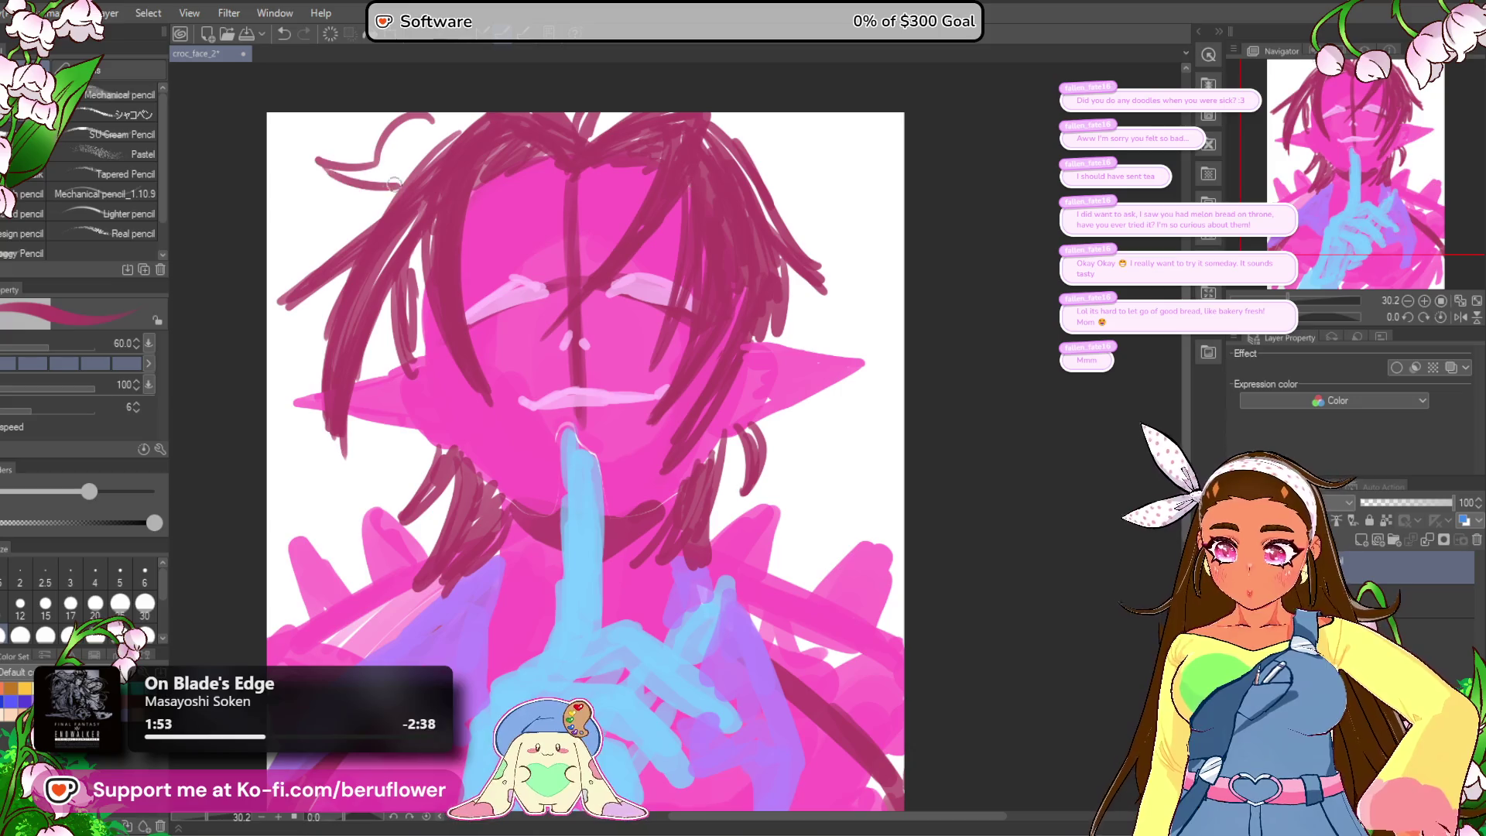
{"action": "left_click_drag", "start_coordinate": [778, 188], "coordinate": [766, 191]}
{"action": "mouse_move", "coordinate": [749, 123]}
{"action": "left_mouse_down"}
{"action": "mouse_move", "coordinate": [783, 178]}
{"action": "mouse_move", "coordinate": [752, 331]}
{"action": "left_mouse_up"}
{"action": "left_click_drag", "start_coordinate": [762, 215], "coordinate": [767, 209]}
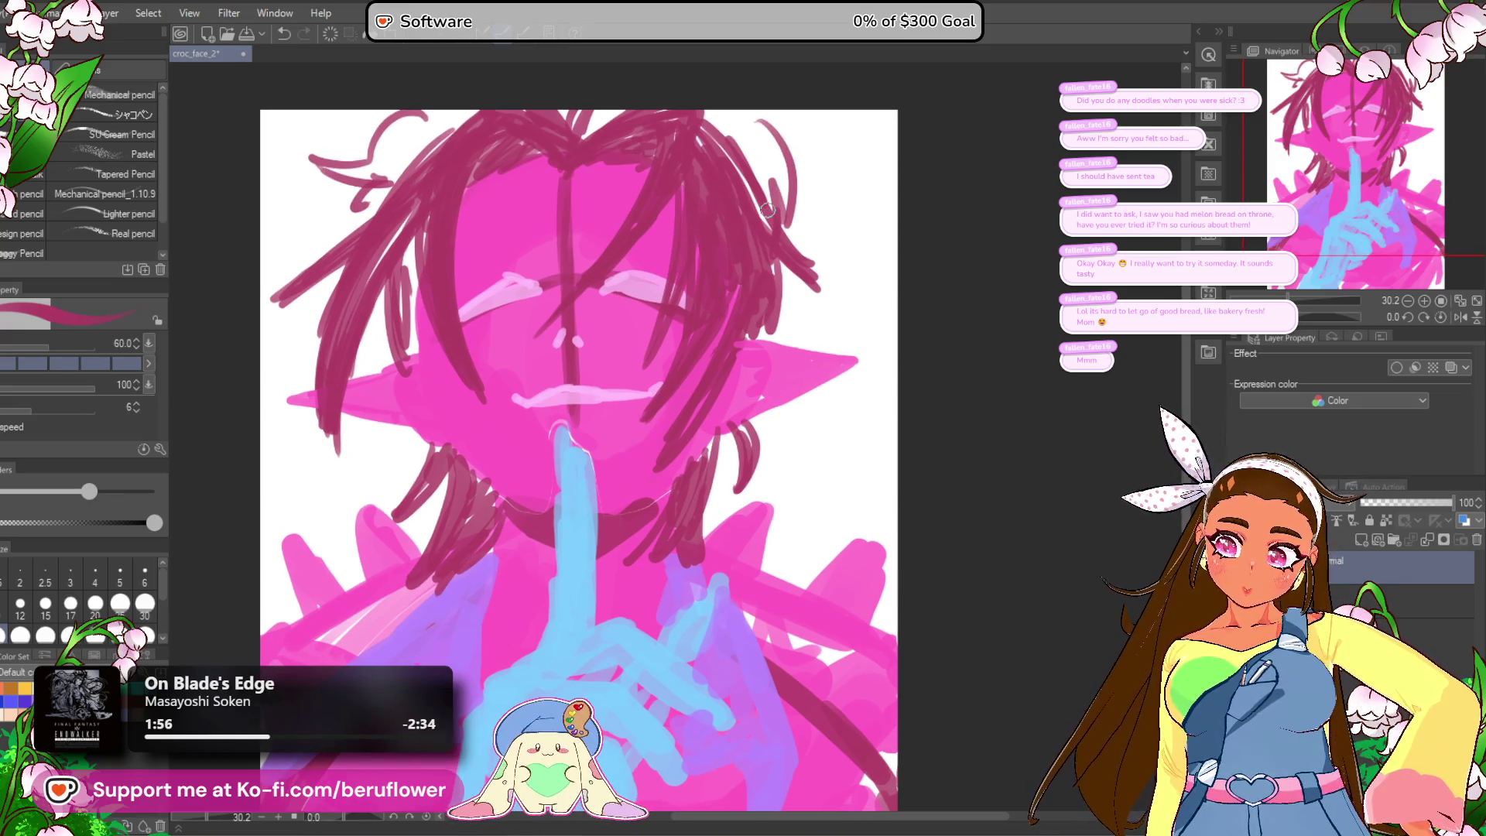
{"action": "scroll", "coordinate": [765, 209], "scroll_direction": "down", "scroll_amount": 5}
Step: Add more strands at the top, upper-left hair and beside the left face
{"action": "scroll", "coordinate": [771, 287], "scroll_direction": "up", "scroll_amount": 5}
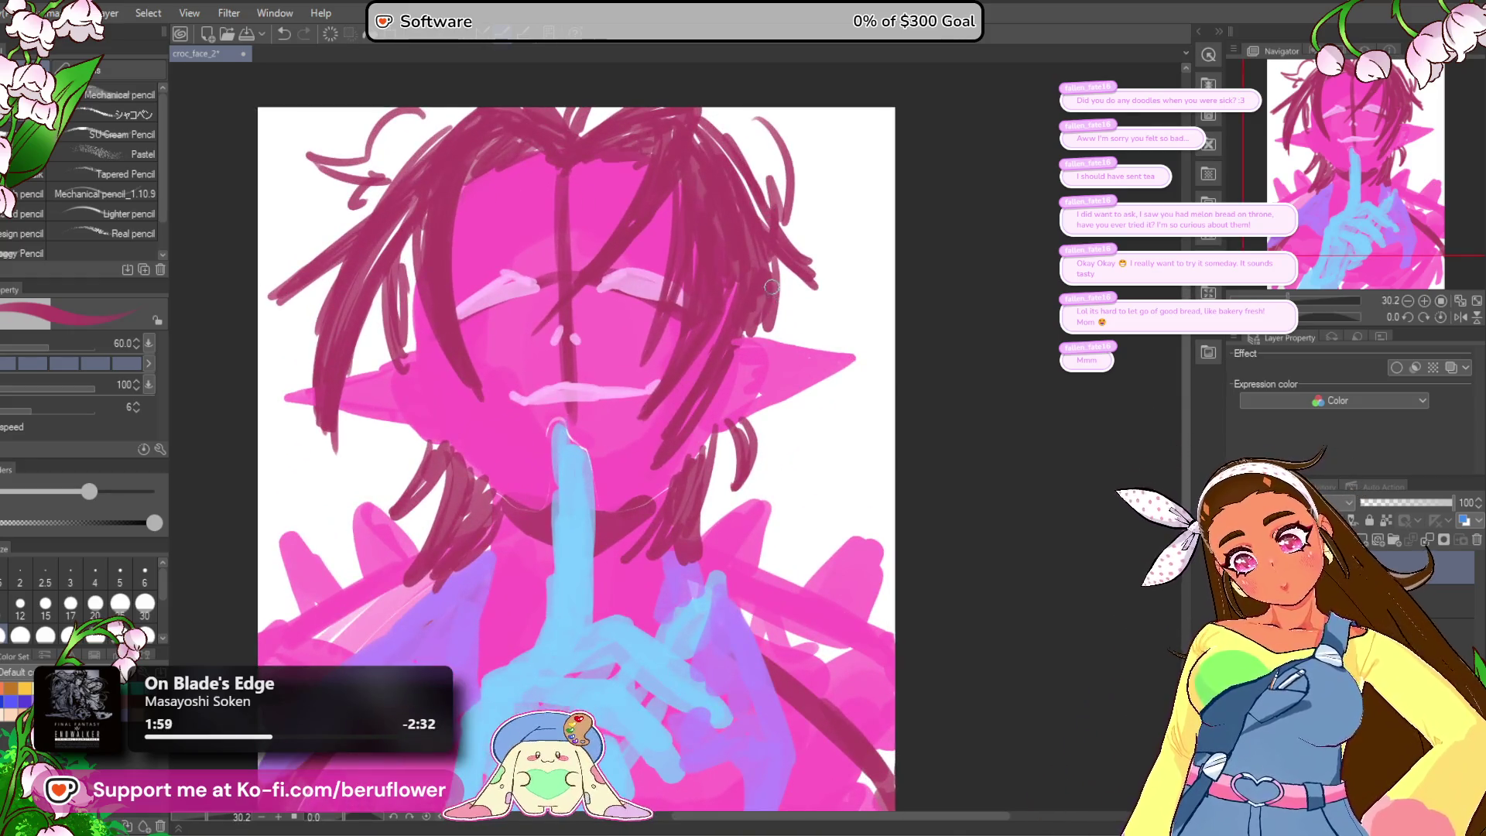
{"action": "scroll", "coordinate": [495, 447], "scroll_direction": "up", "scroll_amount": 2}
{"action": "left_click_drag", "start_coordinate": [766, 500], "coordinate": [764, 467]}
{"action": "scroll", "coordinate": [758, 464], "scroll_direction": "down", "scroll_amount": 4}
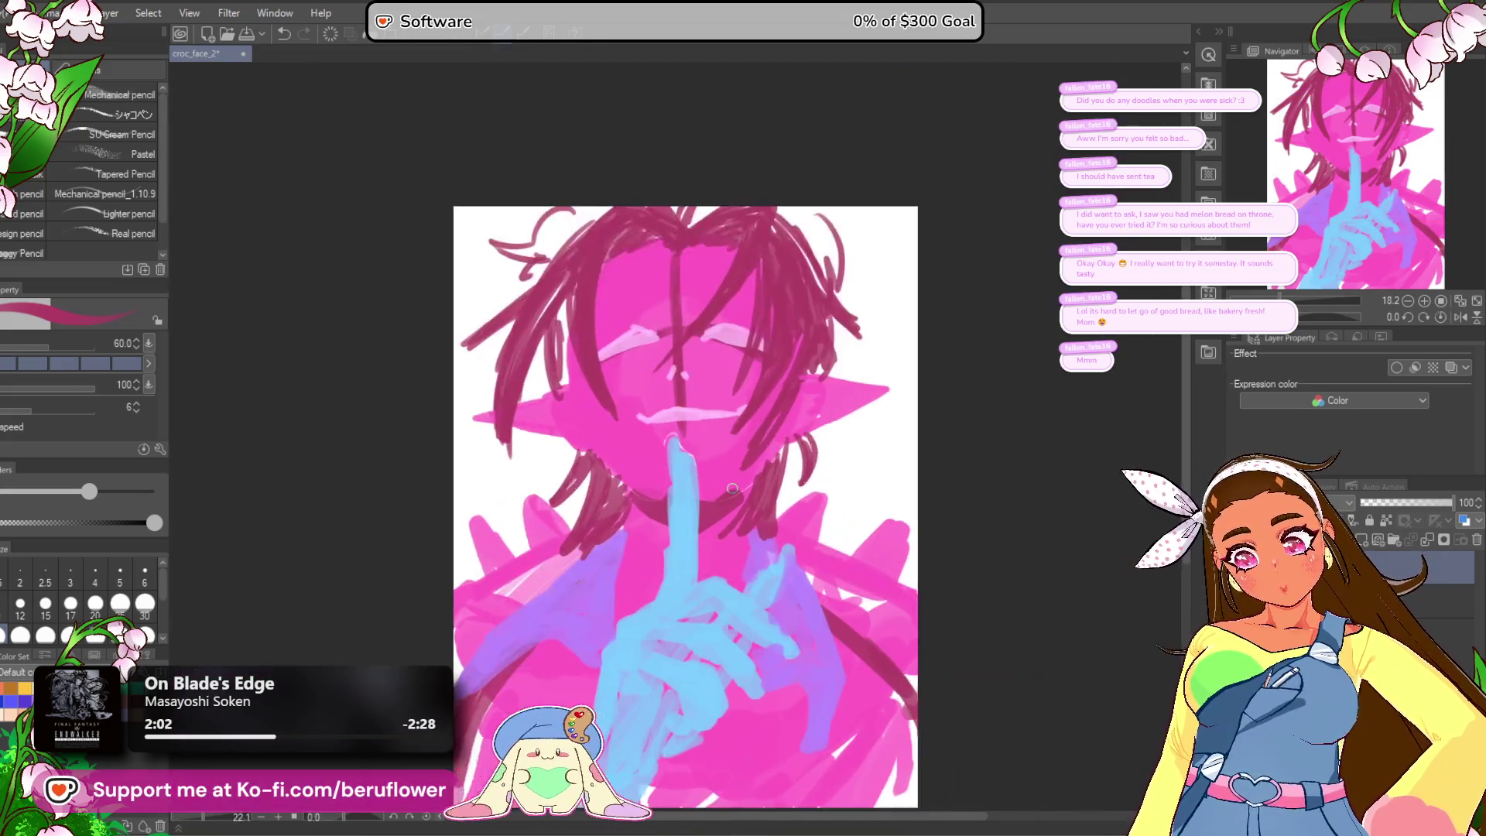
{"action": "scroll", "coordinate": [541, 309], "scroll_direction": "up", "scroll_amount": 4}
{"action": "scroll", "coordinate": [447, 163], "scroll_direction": "down", "scroll_amount": 1}
{"action": "left_click_drag", "start_coordinate": [447, 164], "coordinate": [492, 167]}
{"action": "left_click_drag", "start_coordinate": [404, 207], "coordinate": [365, 240]}
{"action": "mouse_move", "coordinate": [487, 151]}
{"action": "left_mouse_down"}
{"action": "mouse_move", "coordinate": [364, 241]}
{"action": "mouse_move", "coordinate": [407, 282]}
{"action": "mouse_move", "coordinate": [383, 295]}
{"action": "left_mouse_up"}
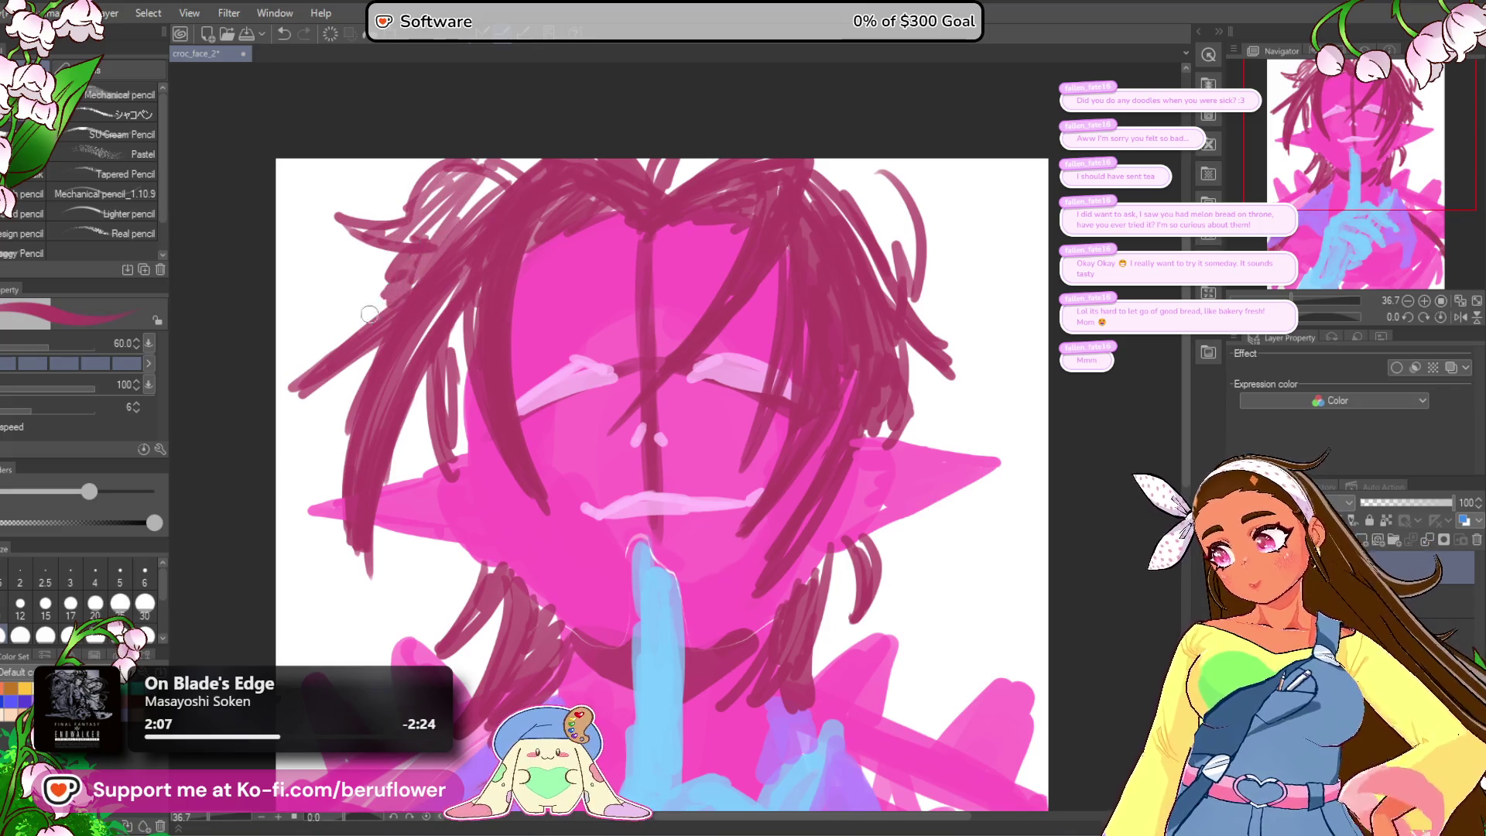
{"action": "mouse_move", "coordinate": [392, 364]}
{"action": "left_mouse_down"}
{"action": "mouse_move", "coordinate": [382, 294]}
{"action": "mouse_move", "coordinate": [398, 391]}
{"action": "left_mouse_up"}
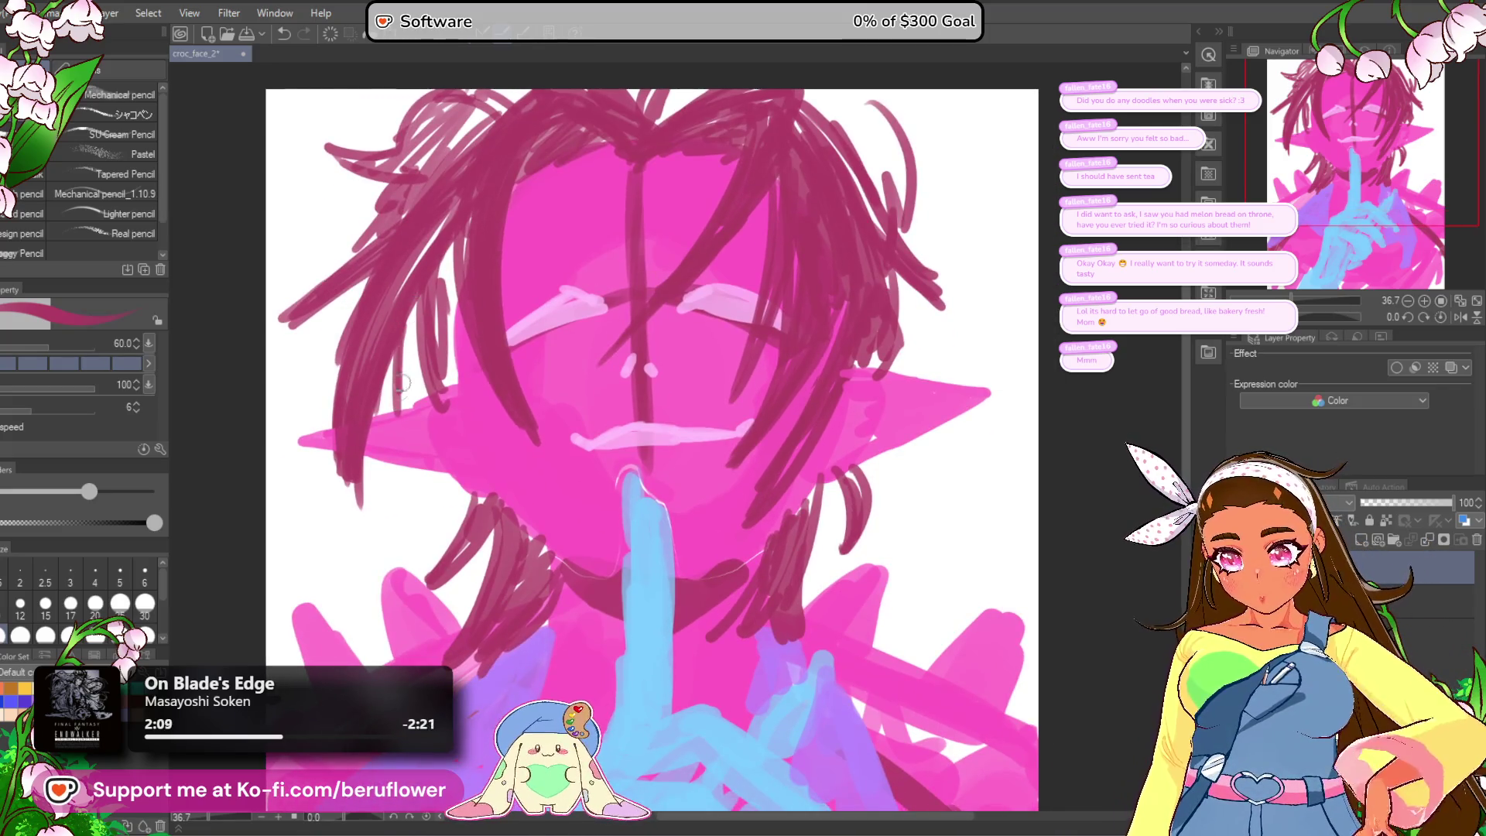
{"action": "left_click_drag", "start_coordinate": [414, 340], "coordinate": [396, 410]}
{"action": "left_click_drag", "start_coordinate": [480, 230], "coordinate": [447, 360]}
Step: Outline the left ear in dark pink, mark the right ear, and pick blue
{"action": "left_click_drag", "start_coordinate": [812, 460], "coordinate": [716, 463]}
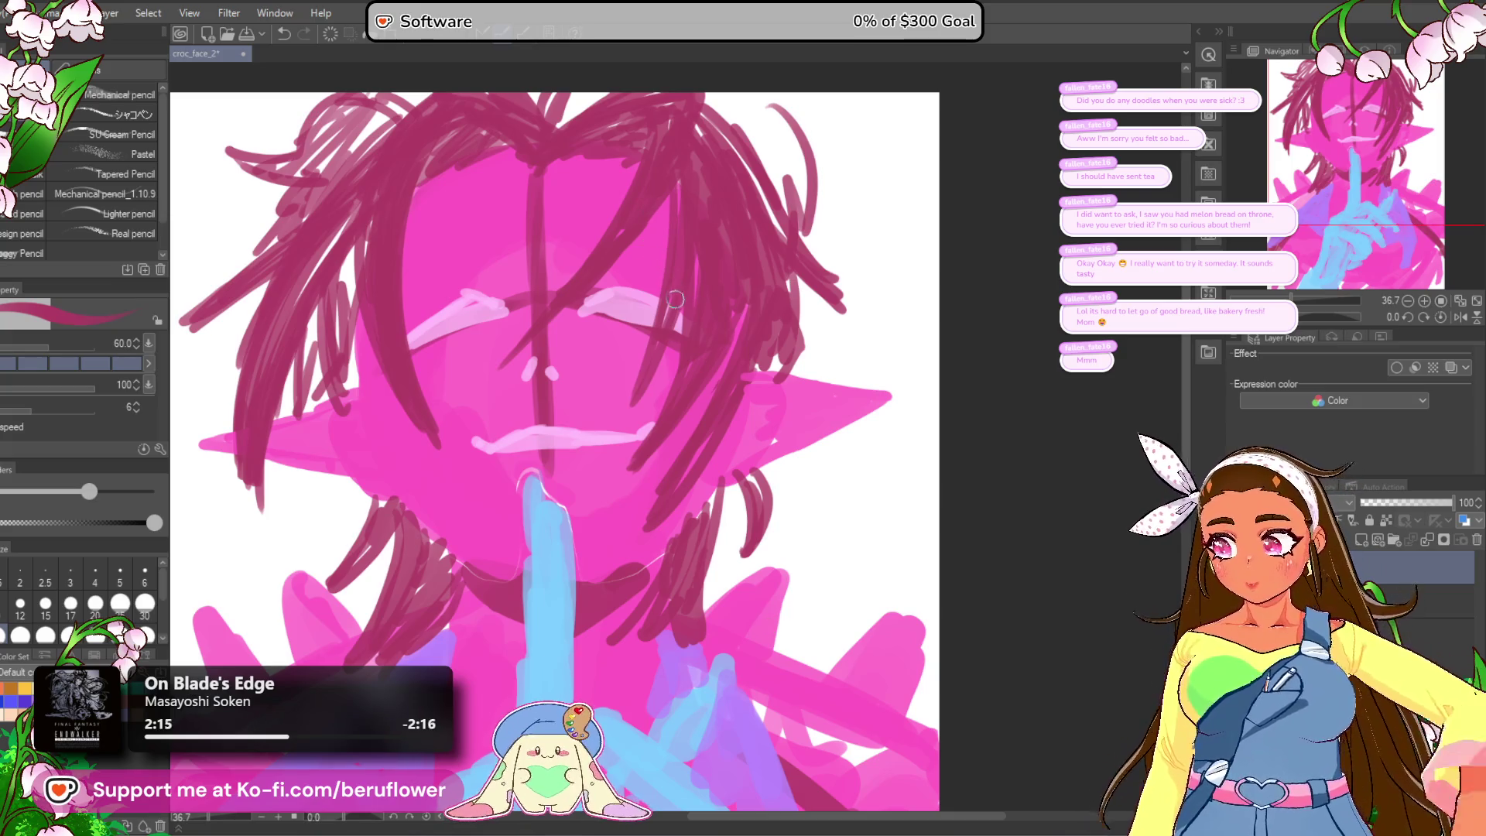
{"action": "scroll", "coordinate": [680, 309], "scroll_direction": "up", "scroll_amount": 2}
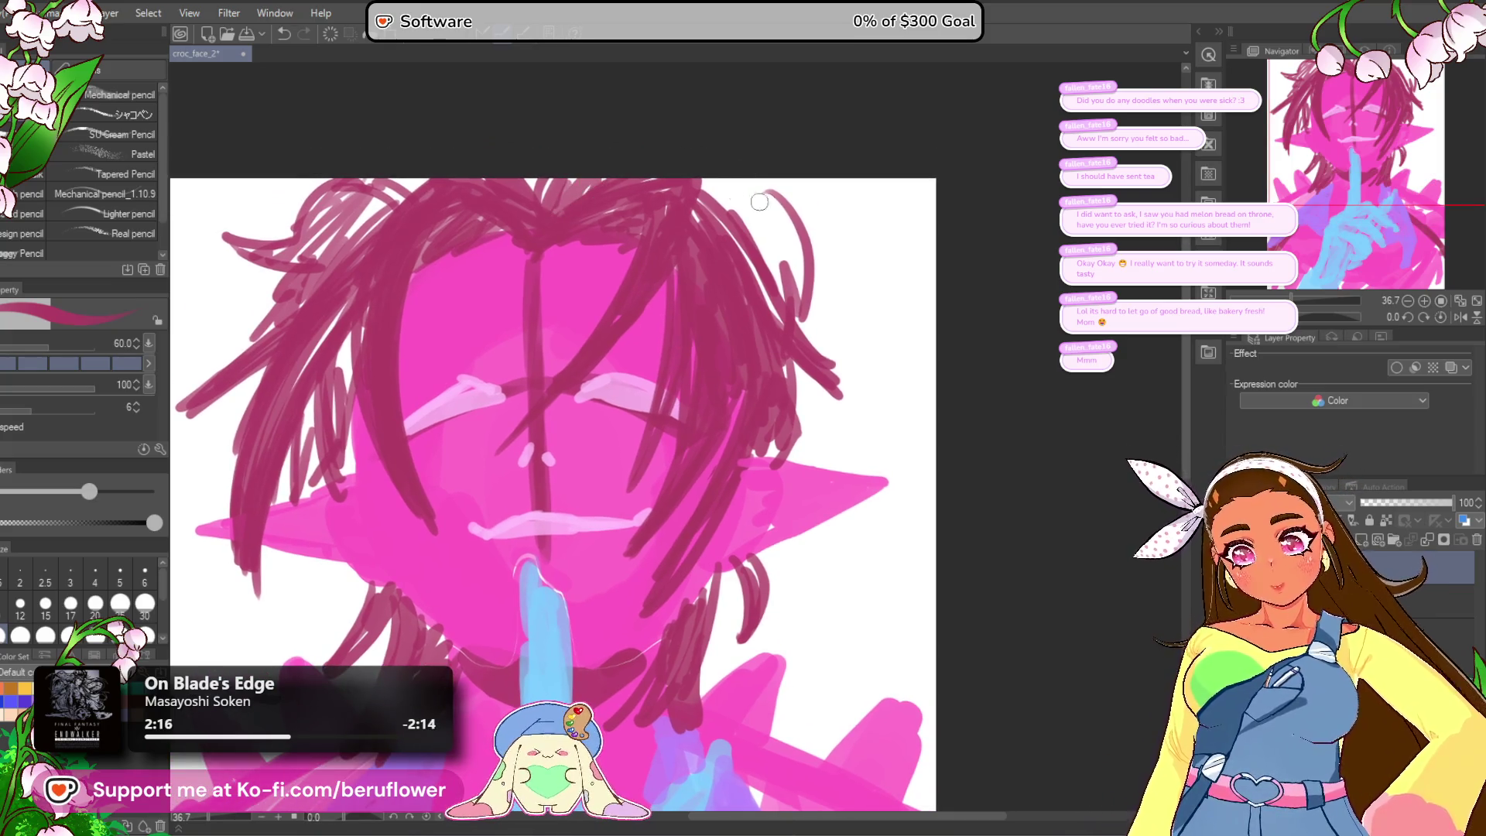
{"action": "left_click_drag", "start_coordinate": [817, 241], "coordinate": [803, 239]}
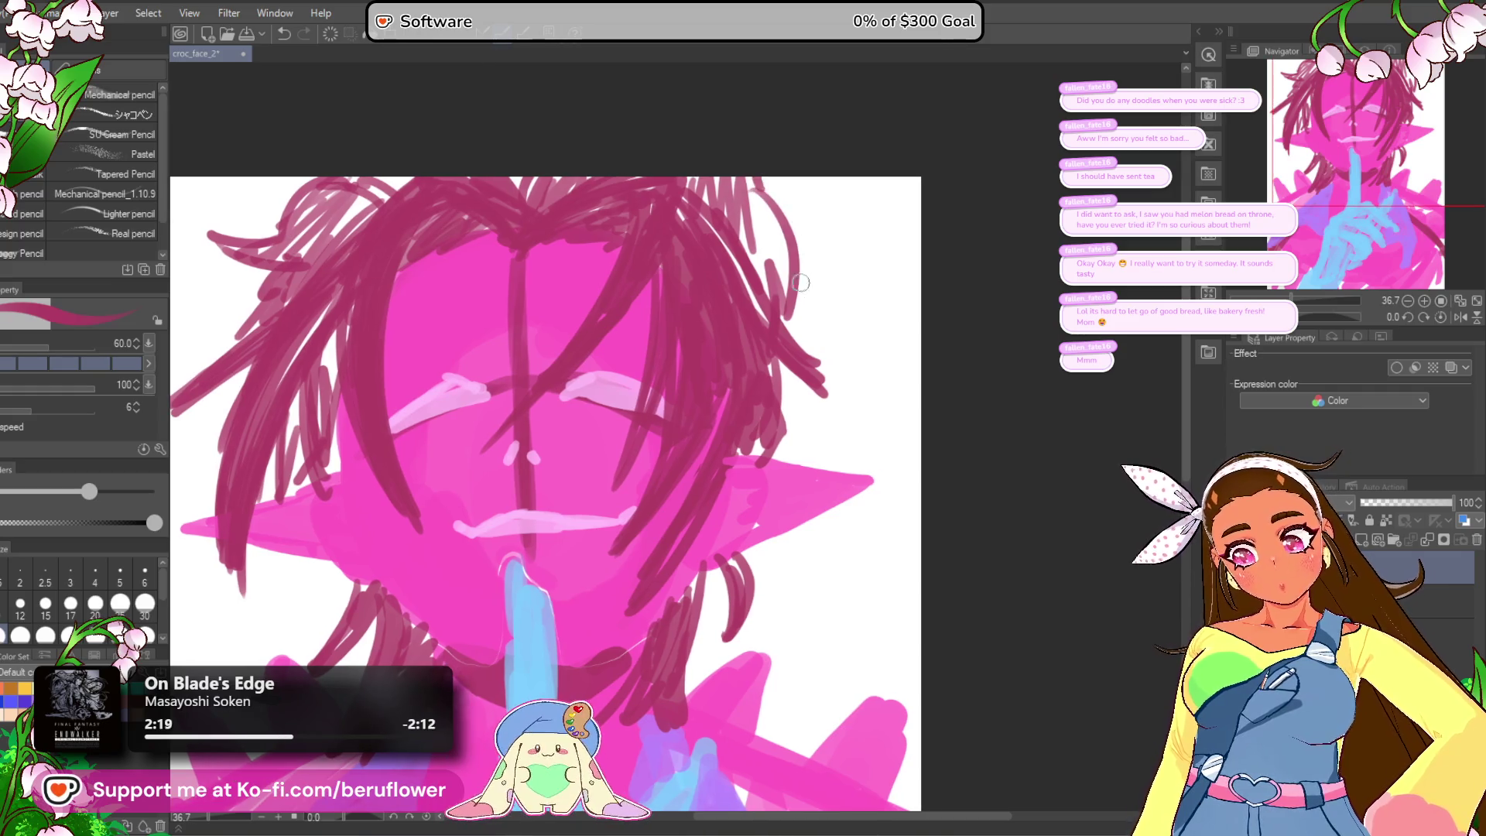
{"action": "mouse_move", "coordinate": [773, 451]}
{"action": "left_mouse_down"}
{"action": "mouse_move", "coordinate": [814, 422]}
{"action": "mouse_move", "coordinate": [772, 413]}
{"action": "left_mouse_up"}
{"action": "left_click_drag", "start_coordinate": [301, 422], "coordinate": [392, 440]}
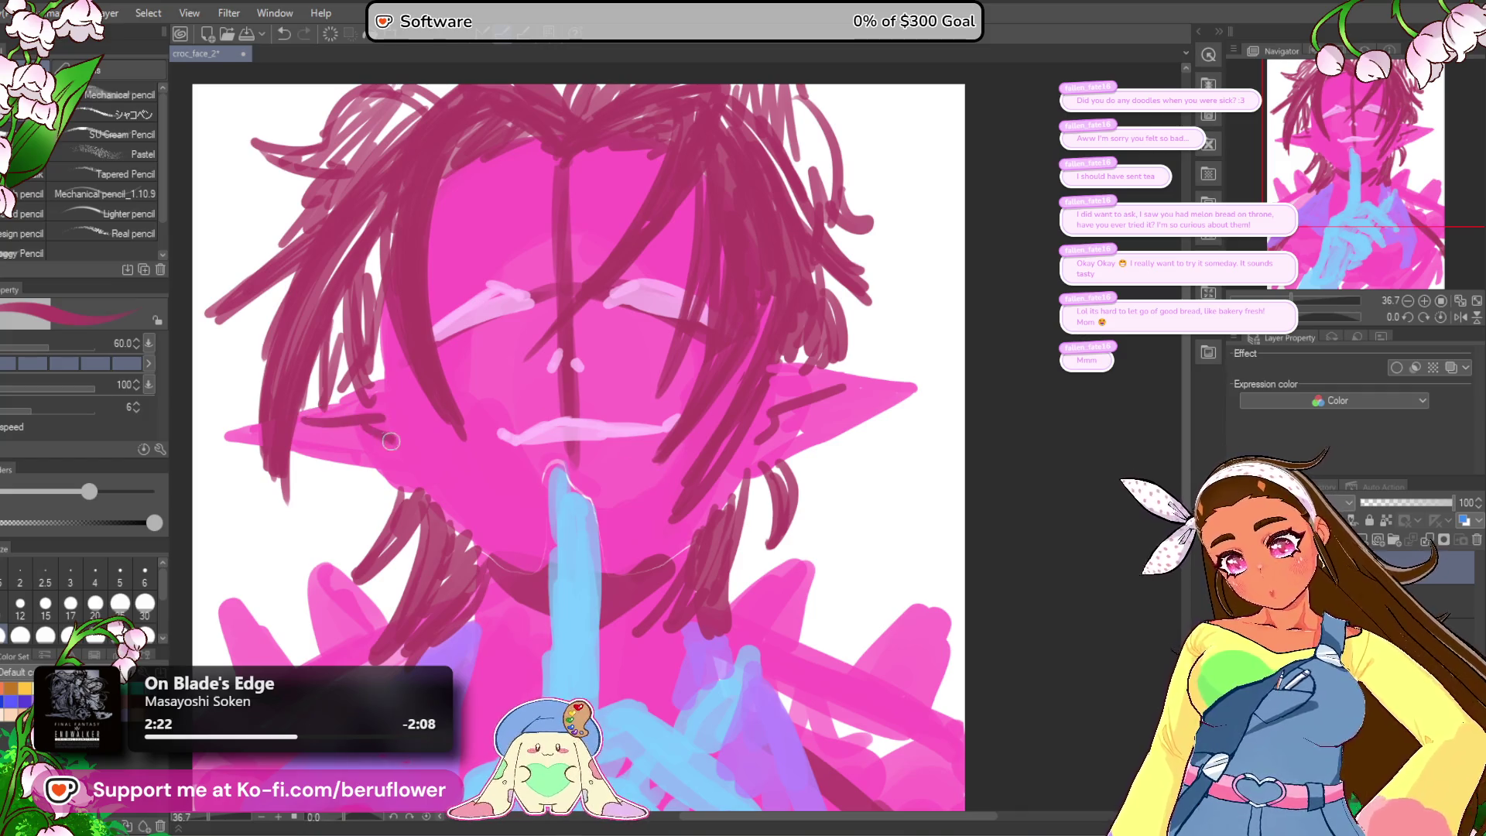
{"action": "mouse_move", "coordinate": [768, 490]}
{"action": "left_mouse_down"}
{"action": "mouse_move", "coordinate": [760, 437]}
{"action": "mouse_move", "coordinate": [727, 414]}
{"action": "mouse_move", "coordinate": [744, 428]}
{"action": "mouse_move", "coordinate": [731, 436]}
{"action": "left_mouse_up"}
{"action": "left_click_drag", "start_coordinate": [827, 318], "coordinate": [830, 328]}
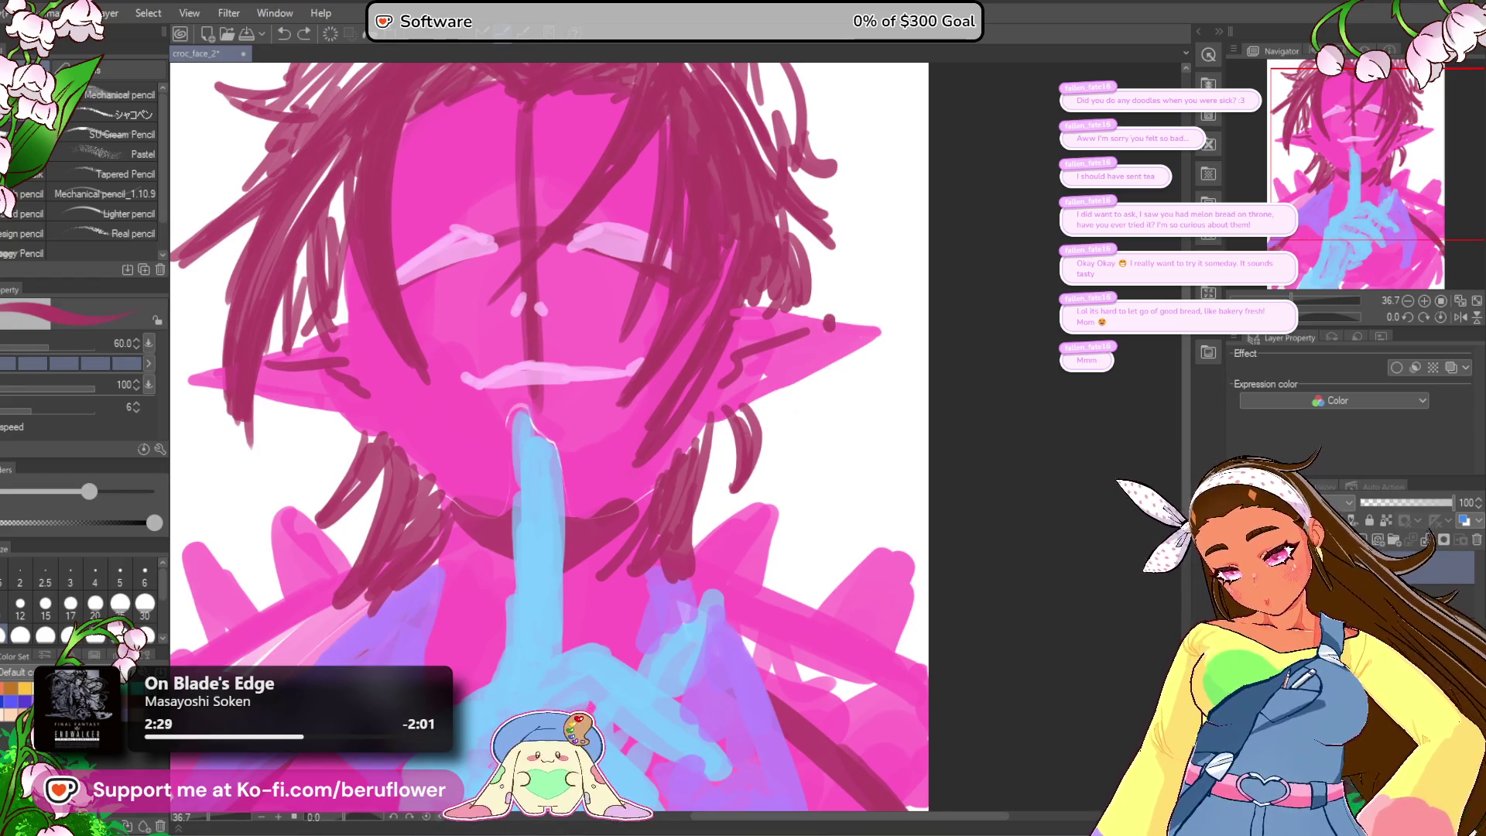
{"action": "key", "text": "x"}
{"action": "left_click", "coordinate": [829, 325]}
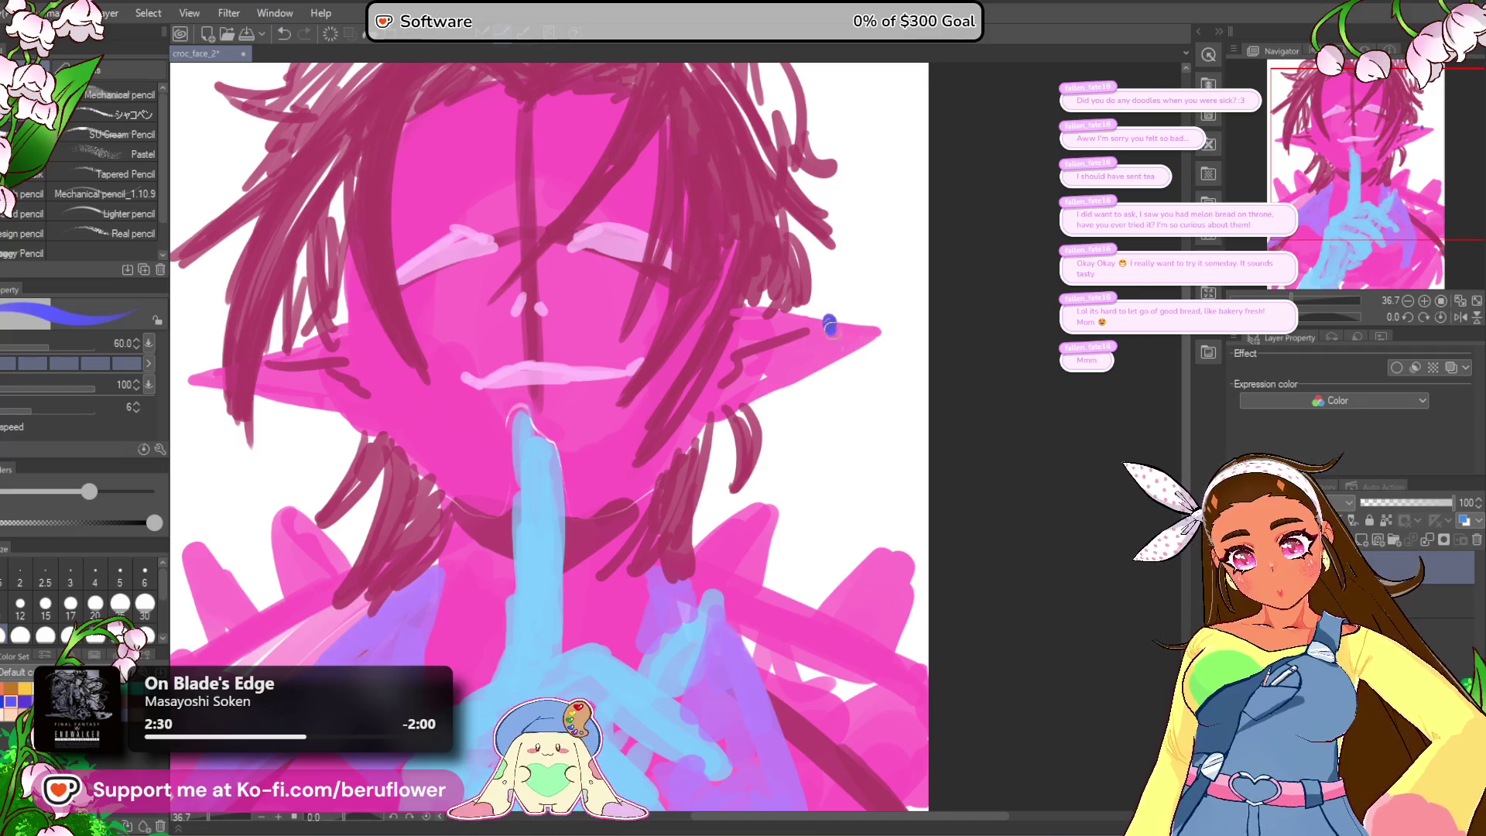
Step: Paint a blue stud, small dots and a thick hoop earring on the right ear
{"action": "left_click_drag", "start_coordinate": [825, 377], "coordinate": [836, 375]}
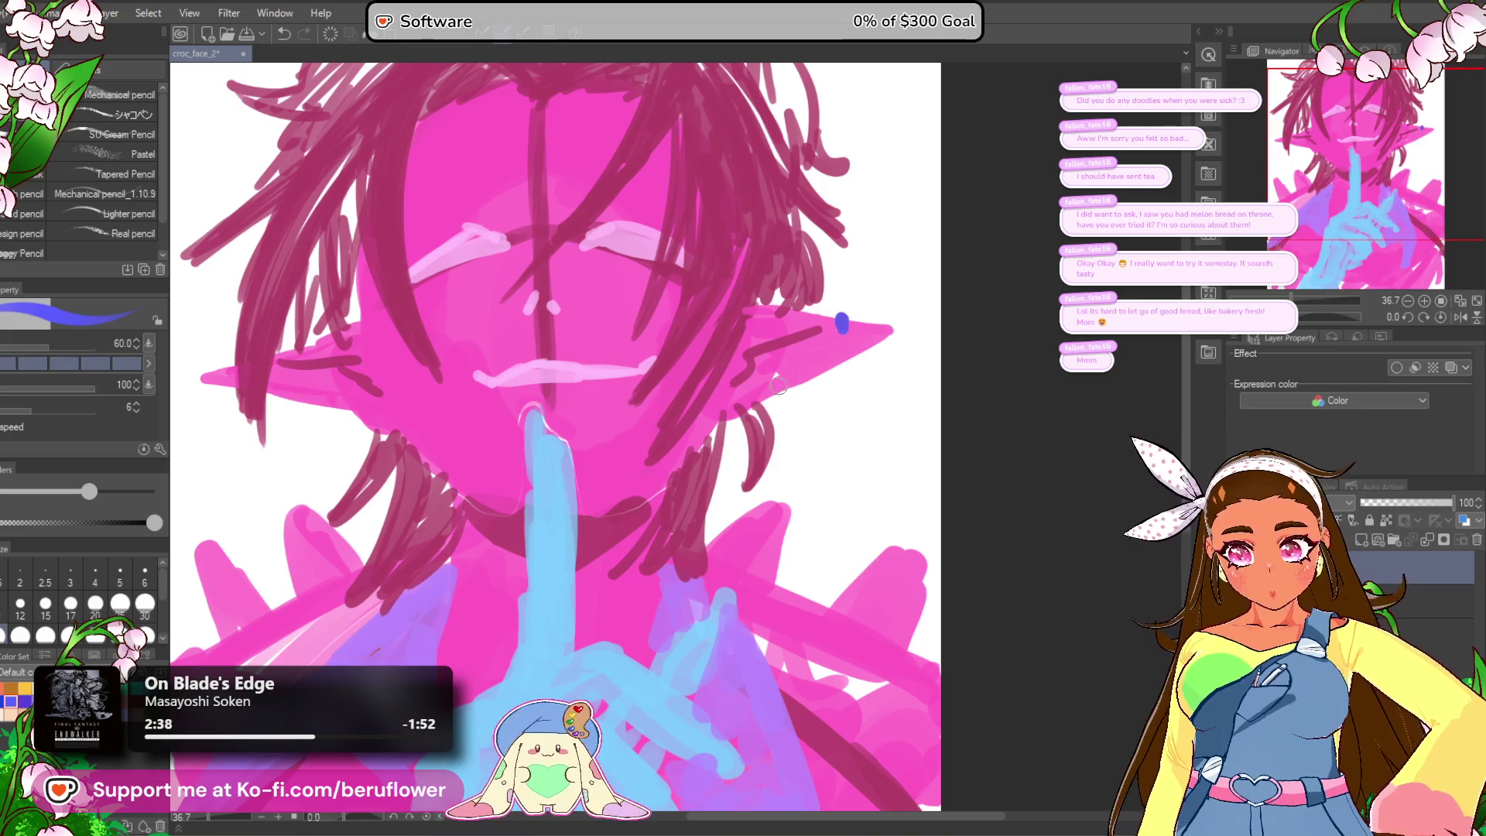
{"action": "left_click_drag", "start_coordinate": [738, 451], "coordinate": [746, 445]}
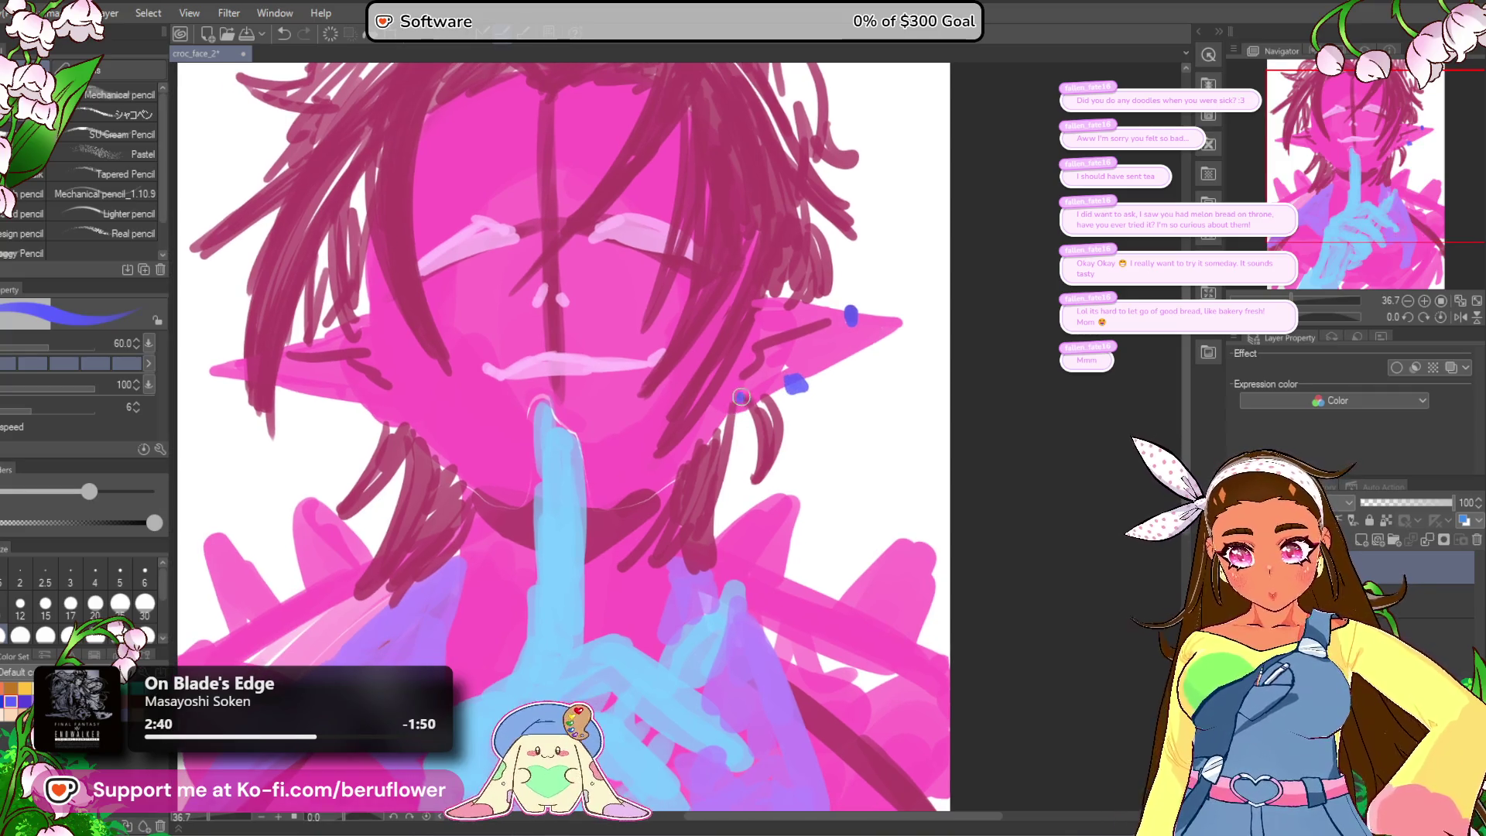
{"action": "left_click_drag", "start_coordinate": [849, 307], "coordinate": [852, 329]}
{"action": "left_click", "coordinate": [857, 352]}
{"action": "left_click", "coordinate": [856, 370]}
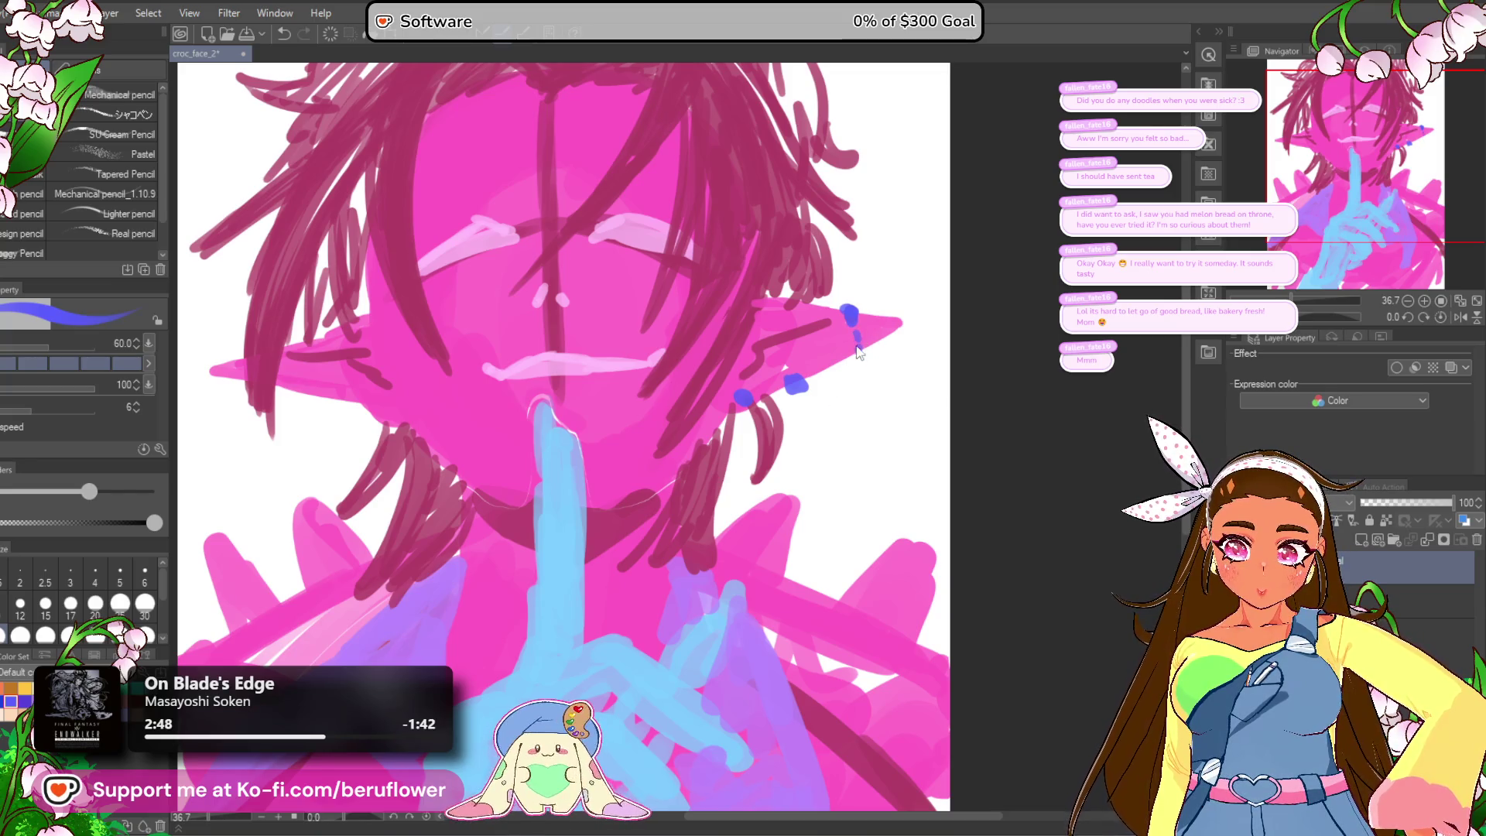
{"action": "mouse_move", "coordinate": [850, 319]}
{"action": "left_mouse_down"}
{"action": "mouse_move", "coordinate": [775, 439]}
{"action": "mouse_move", "coordinate": [747, 400]}
{"action": "left_mouse_up"}
{"action": "mouse_move", "coordinate": [850, 318]}
{"action": "left_mouse_down"}
{"action": "mouse_move", "coordinate": [847, 348]}
{"action": "mouse_move", "coordinate": [751, 455]}
{"action": "mouse_move", "coordinate": [739, 401]}
{"action": "left_mouse_up"}
Step: Redraw the blue stud on the other ear
{"action": "left_click_drag", "start_coordinate": [557, 593], "coordinate": [671, 537]}
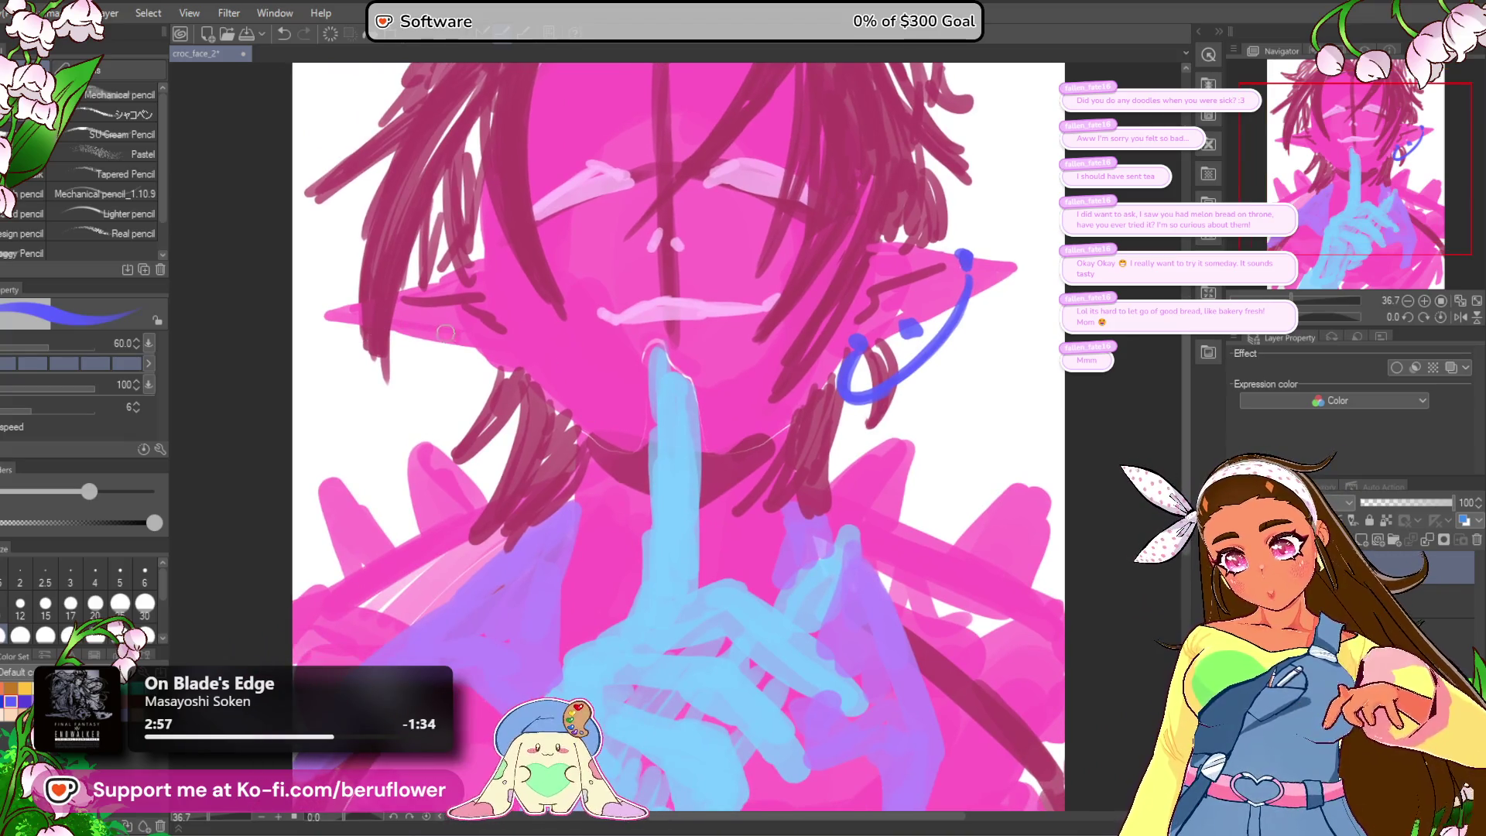
{"action": "key", "text": "ctrl+z"}
{"action": "mouse_move", "coordinate": [478, 341]}
{"action": "left_mouse_down"}
{"action": "mouse_move", "coordinate": [515, 350]}
{"action": "mouse_move", "coordinate": [515, 371]}
{"action": "mouse_move", "coordinate": [519, 344]}
{"action": "left_mouse_up"}
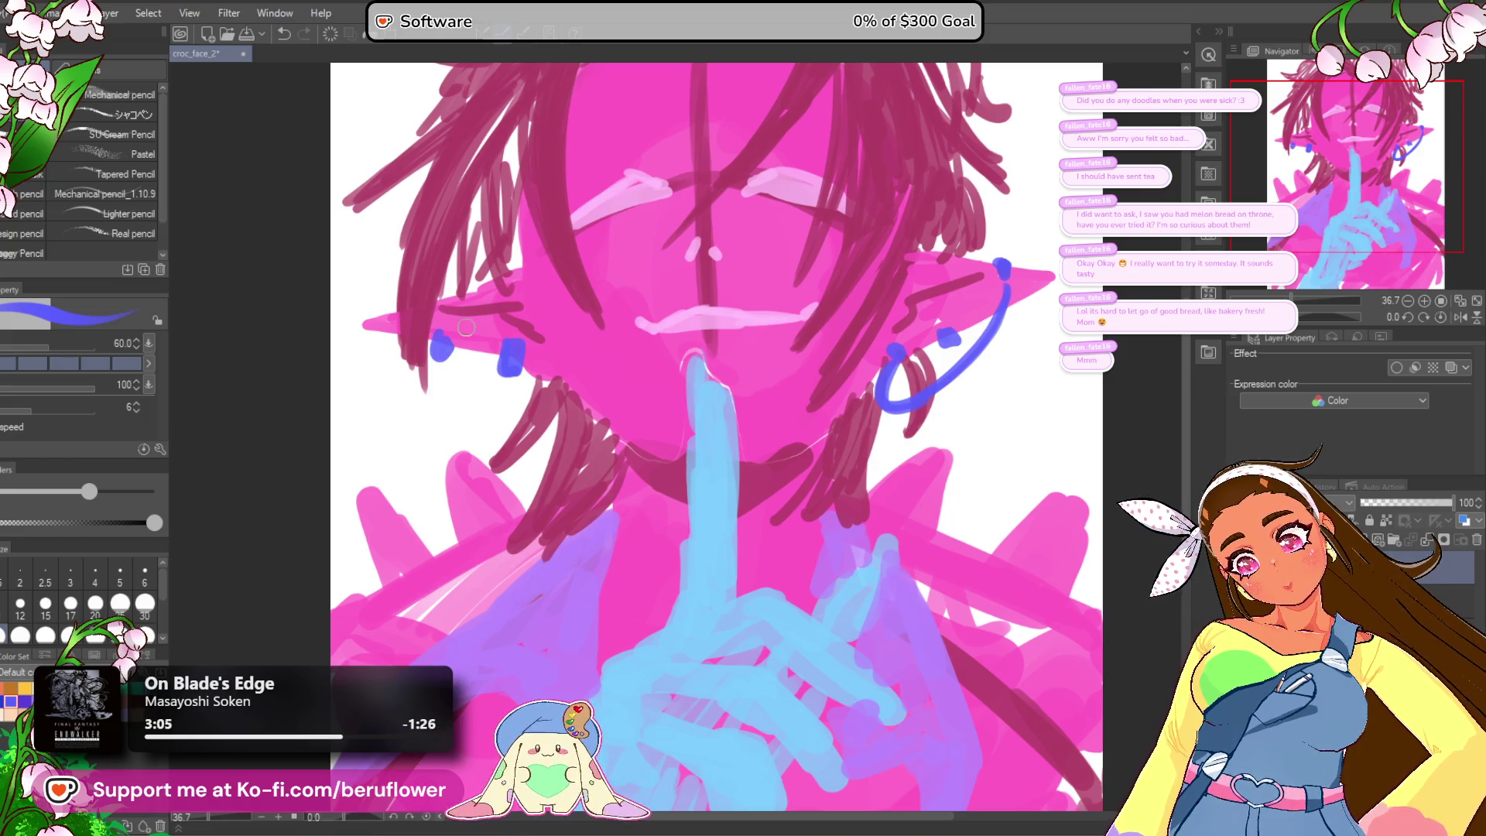
{"action": "scroll", "coordinate": [466, 327], "scroll_direction": "down", "scroll_amount": 5}
Step: Switch to pink and draw thin lines down the side of the neck
{"action": "scroll", "coordinate": [828, 625], "scroll_direction": "up", "scroll_amount": 3}
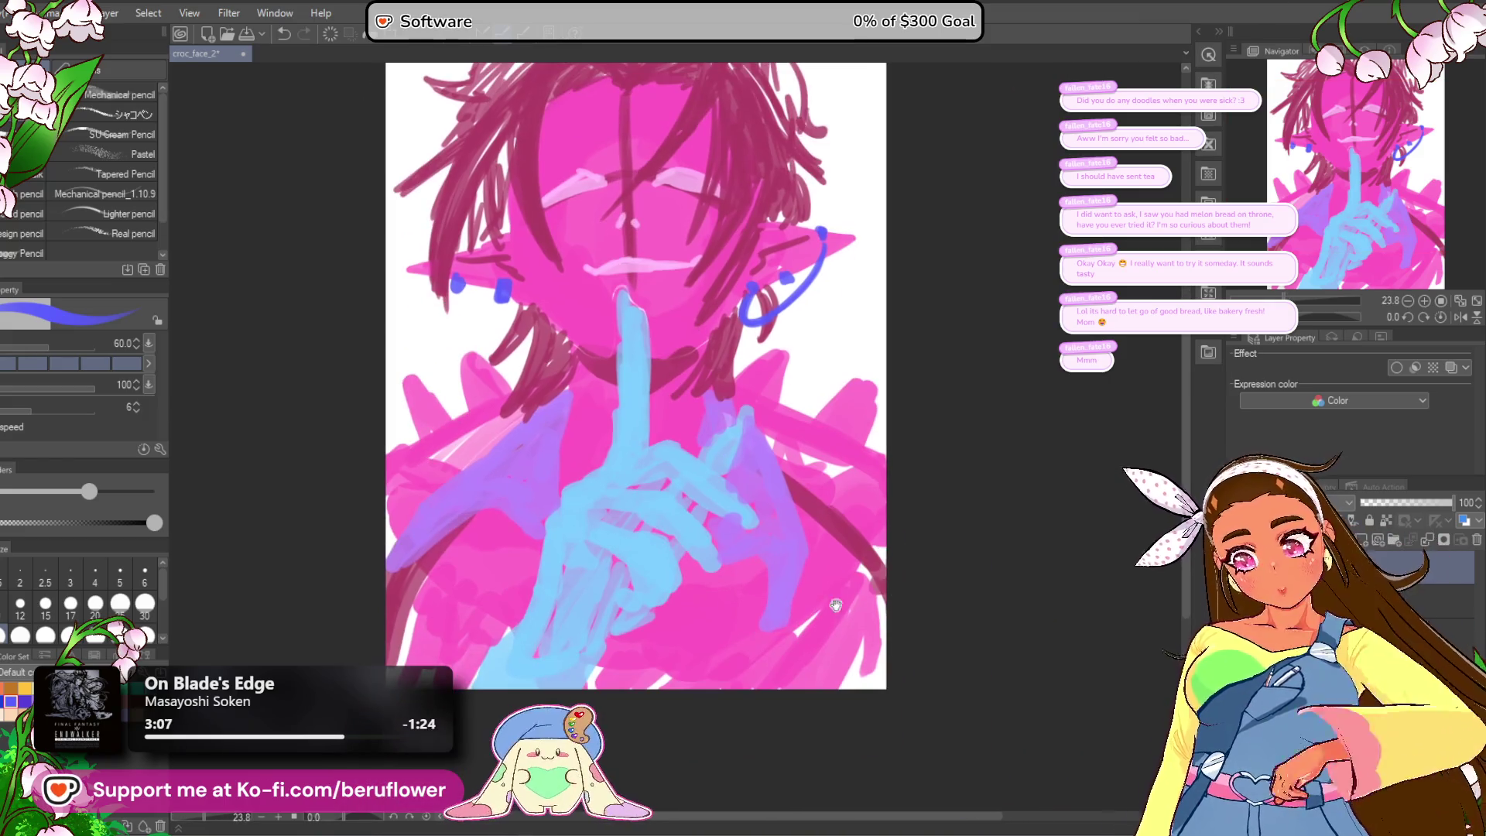
{"action": "scroll", "coordinate": [827, 625], "scroll_direction": "up", "scroll_amount": 2}
{"action": "scroll", "coordinate": [828, 631], "scroll_direction": "up", "scroll_amount": 2}
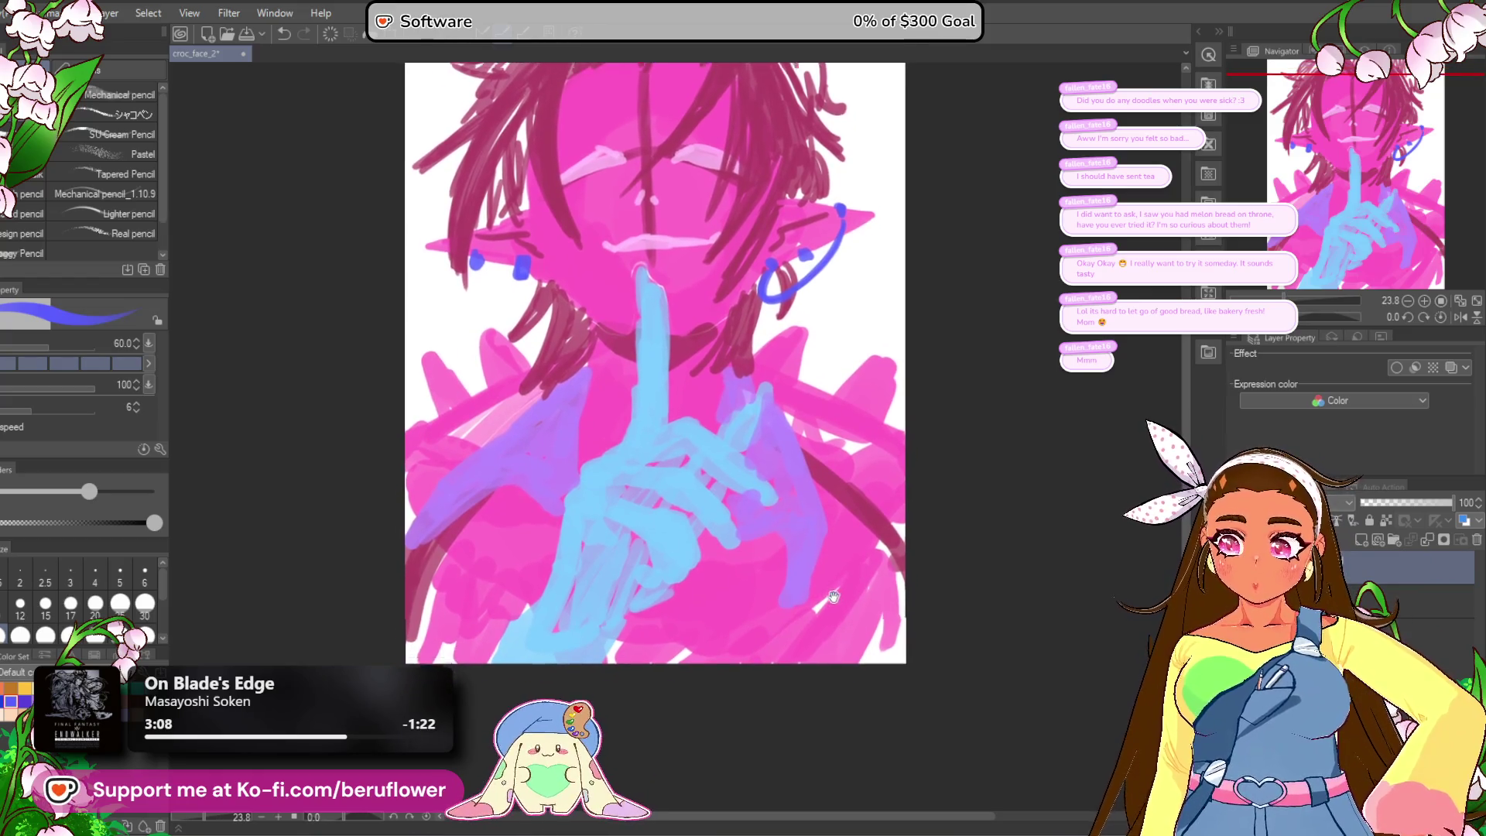
{"action": "scroll", "coordinate": [819, 648], "scroll_direction": "up", "scroll_amount": 1}
{"action": "mouse_move", "coordinate": [855, 607]}
{"action": "left_mouse_down"}
{"action": "mouse_move", "coordinate": [843, 627]}
{"action": "mouse_move", "coordinate": [820, 601]}
{"action": "mouse_move", "coordinate": [833, 588]}
{"action": "left_mouse_up"}
{"action": "left_click", "coordinate": [577, 387], "text": "alt"}
{"action": "left_click_drag", "start_coordinate": [540, 463], "coordinate": [536, 404]}
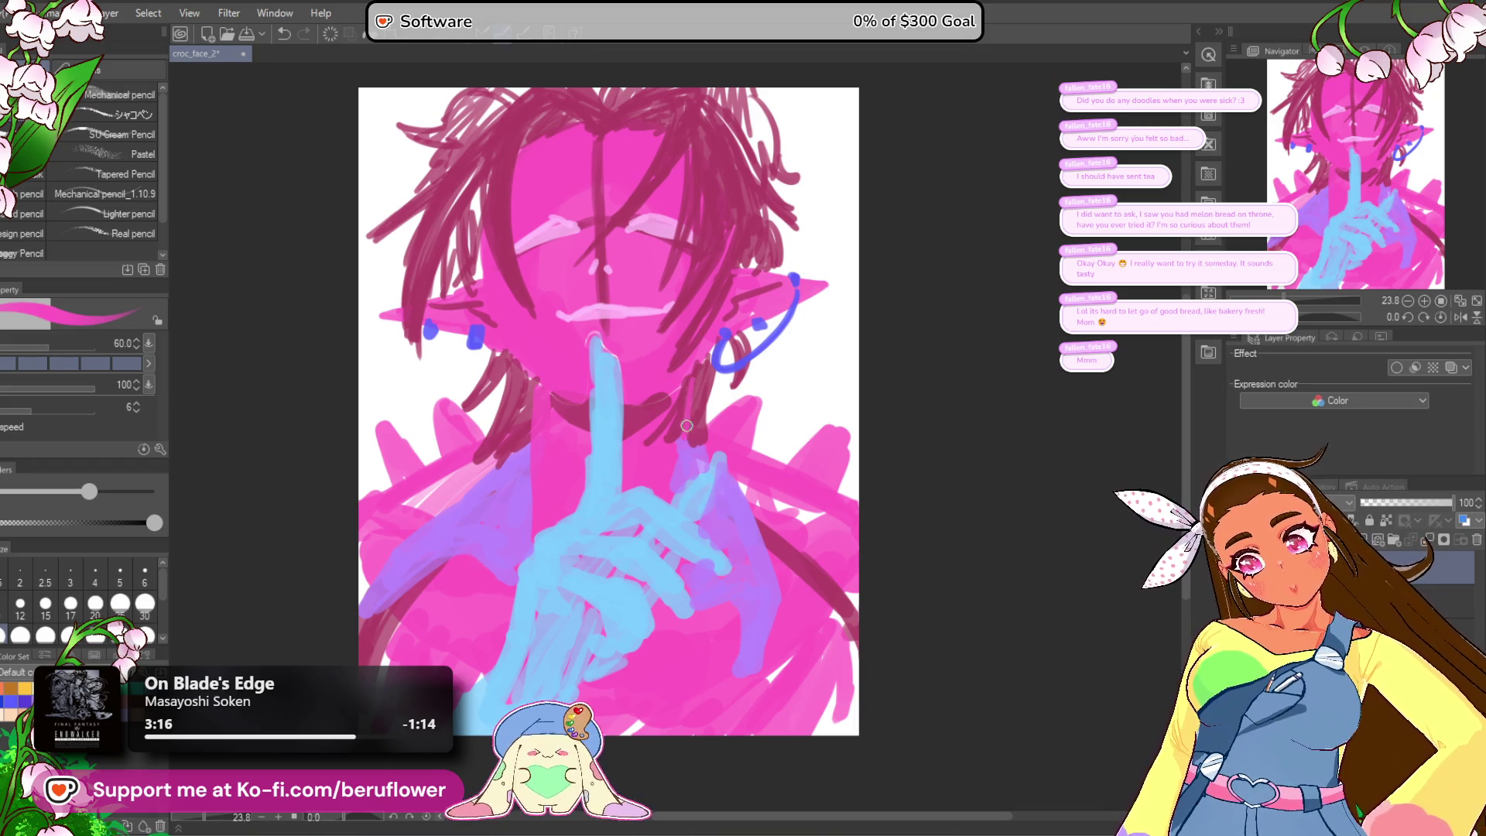
{"action": "left_click_drag", "start_coordinate": [535, 387], "coordinate": [526, 517]}
Step: Zoom in close on the face and undo the light pink forehead mark
{"action": "scroll", "coordinate": [814, 680], "scroll_direction": "down", "scroll_amount": 4}
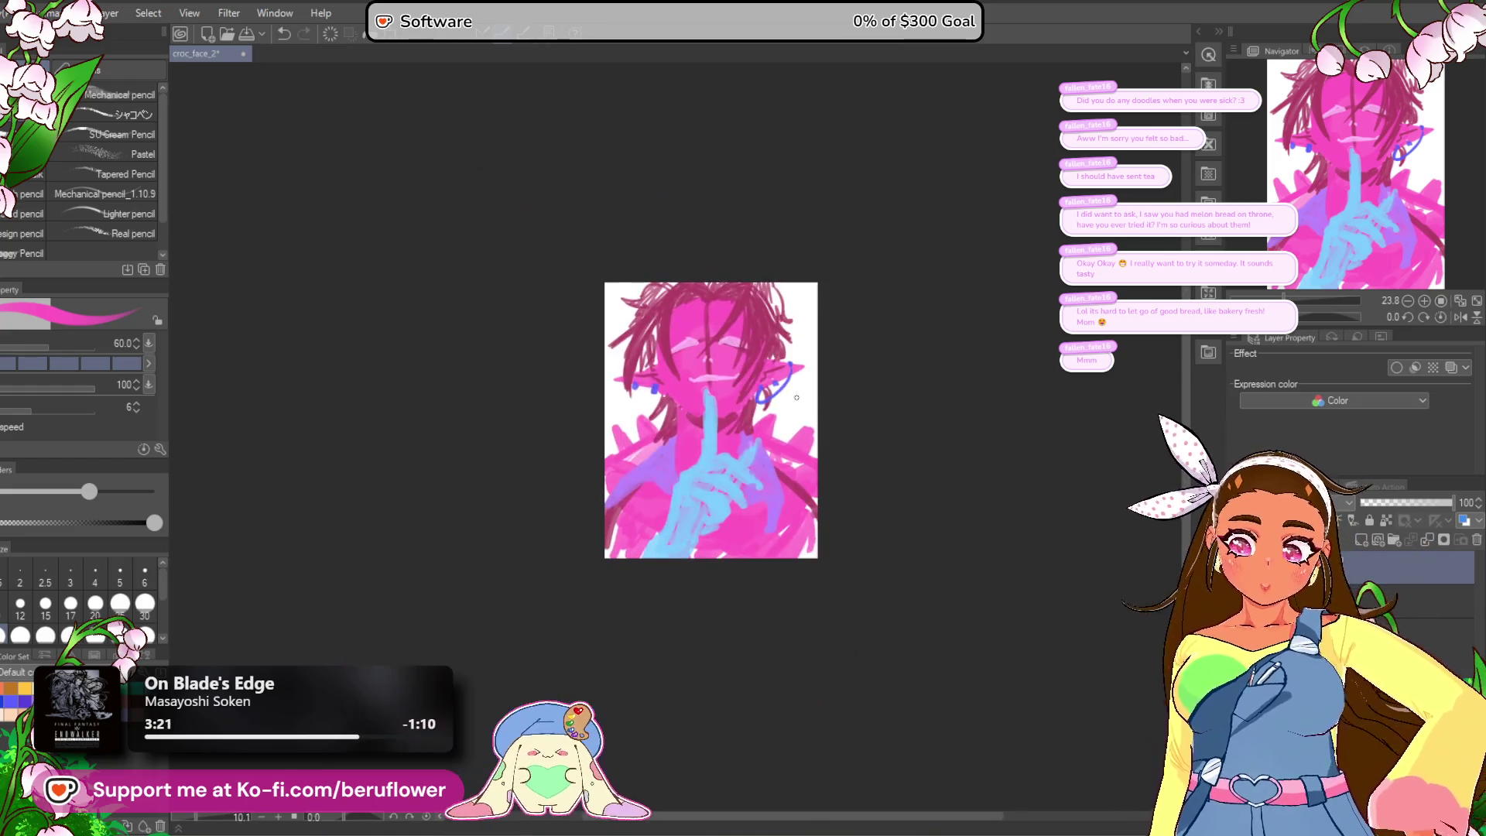
{"action": "scroll", "coordinate": [813, 679], "scroll_direction": "up", "scroll_amount": 3}
{"action": "left_click_drag", "start_coordinate": [813, 679], "coordinate": [768, 674]}
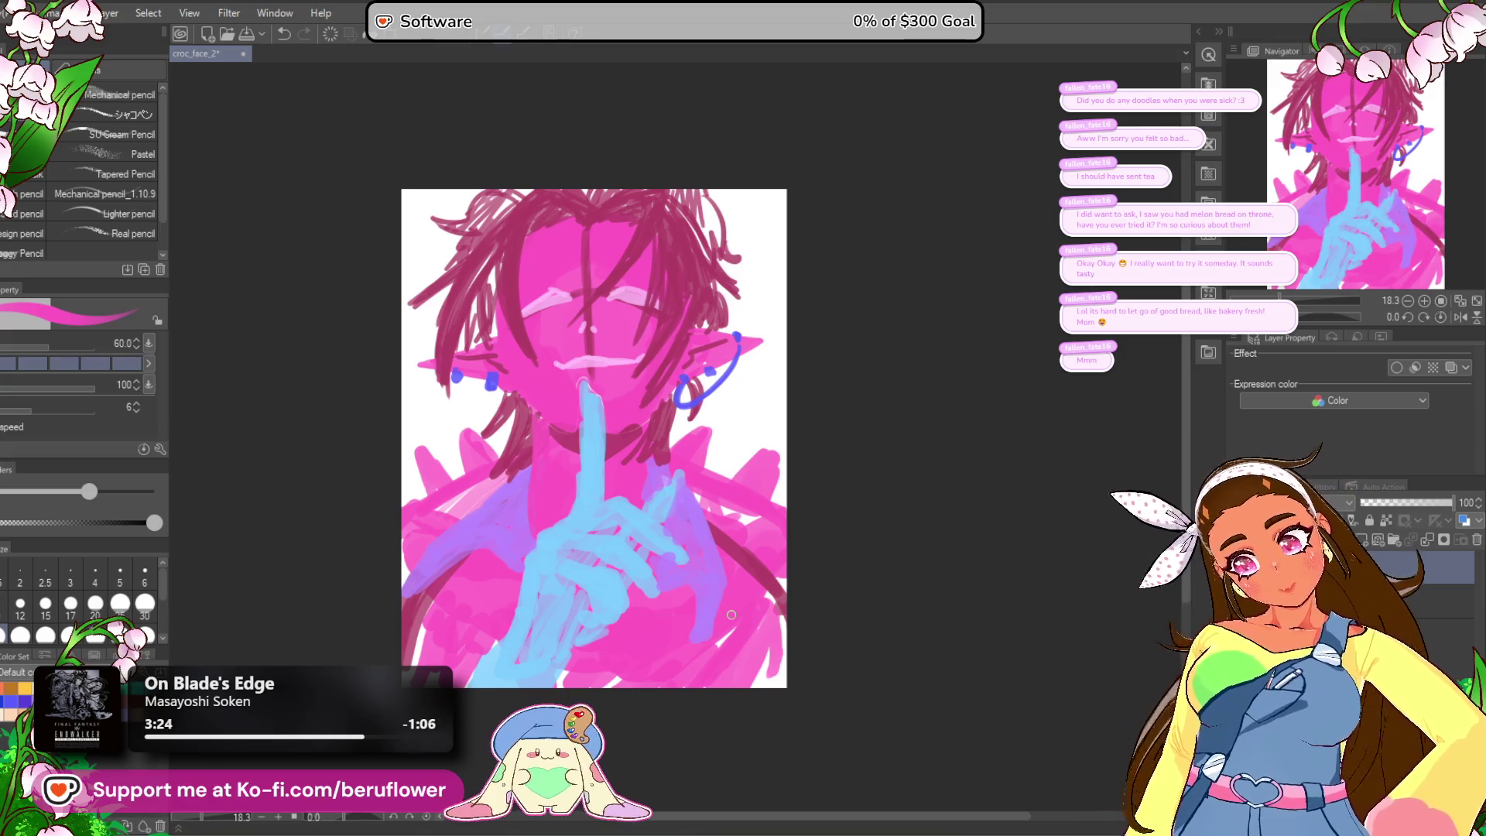
{"action": "scroll", "coordinate": [735, 618], "scroll_direction": "up", "scroll_amount": 3}
{"action": "scroll", "coordinate": [731, 614], "scroll_direction": "down", "scroll_amount": 2}
{"action": "left_click_drag", "start_coordinate": [730, 614], "coordinate": [730, 670]}
{"action": "scroll", "coordinate": [731, 670], "scroll_direction": "up", "scroll_amount": 3}
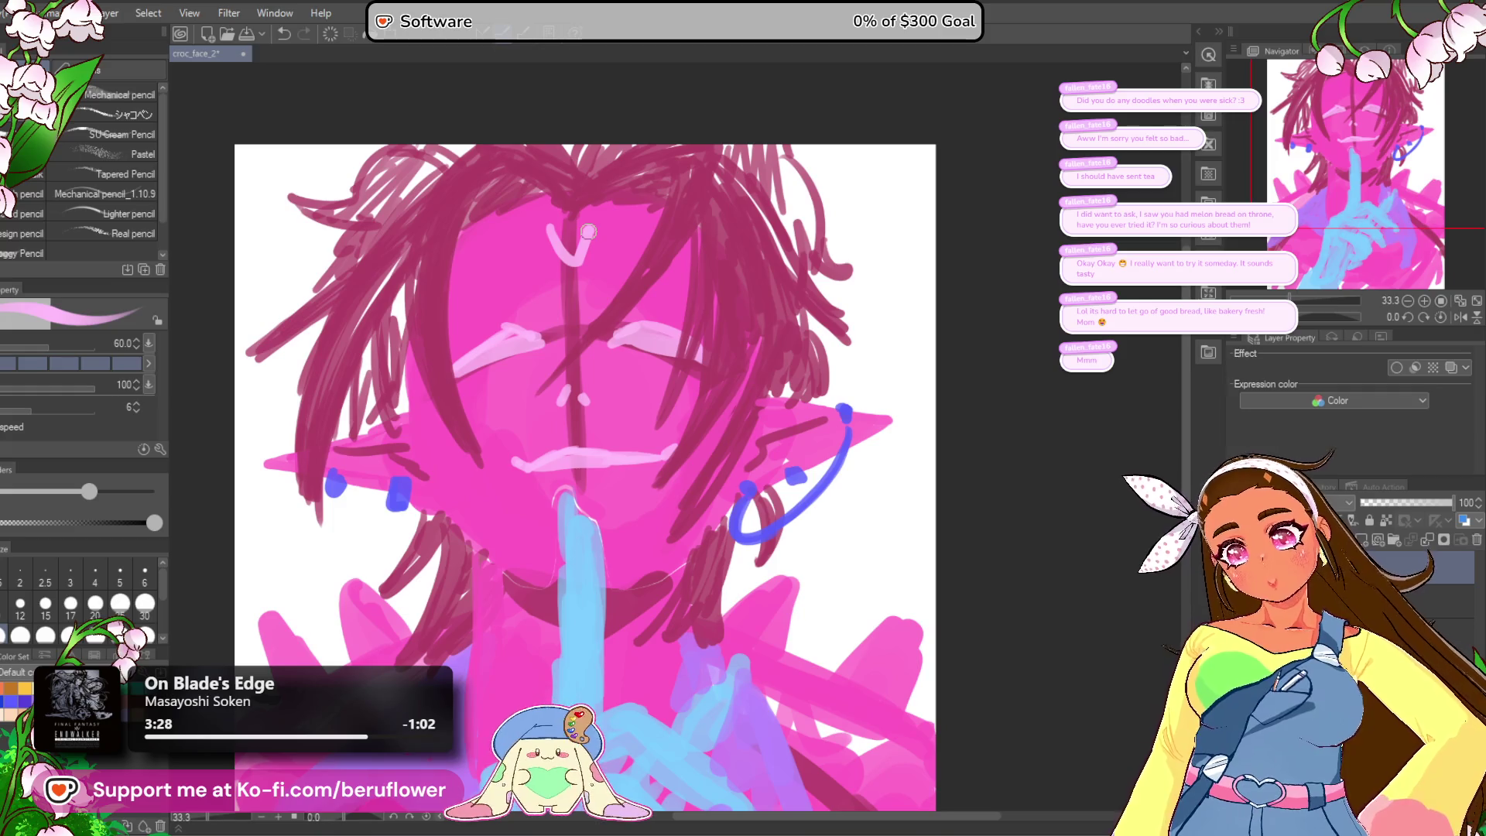
{"action": "key", "text": "ctrl+z"}
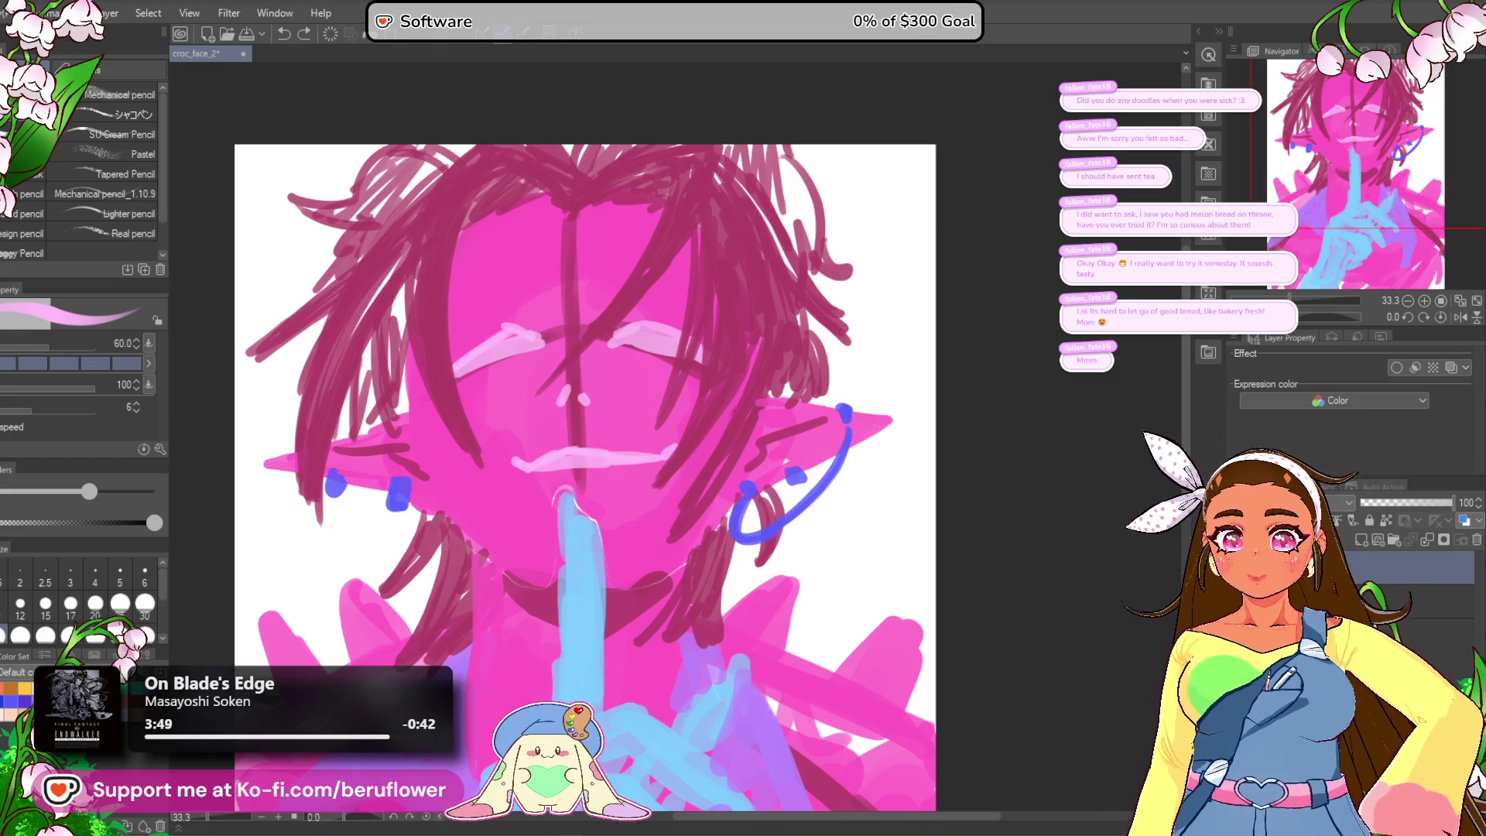
Step: Zoom in further on the elf's face with the mouse wheel
{"action": "scroll", "coordinate": [612, 287], "scroll_direction": "up", "scroll_amount": 3}
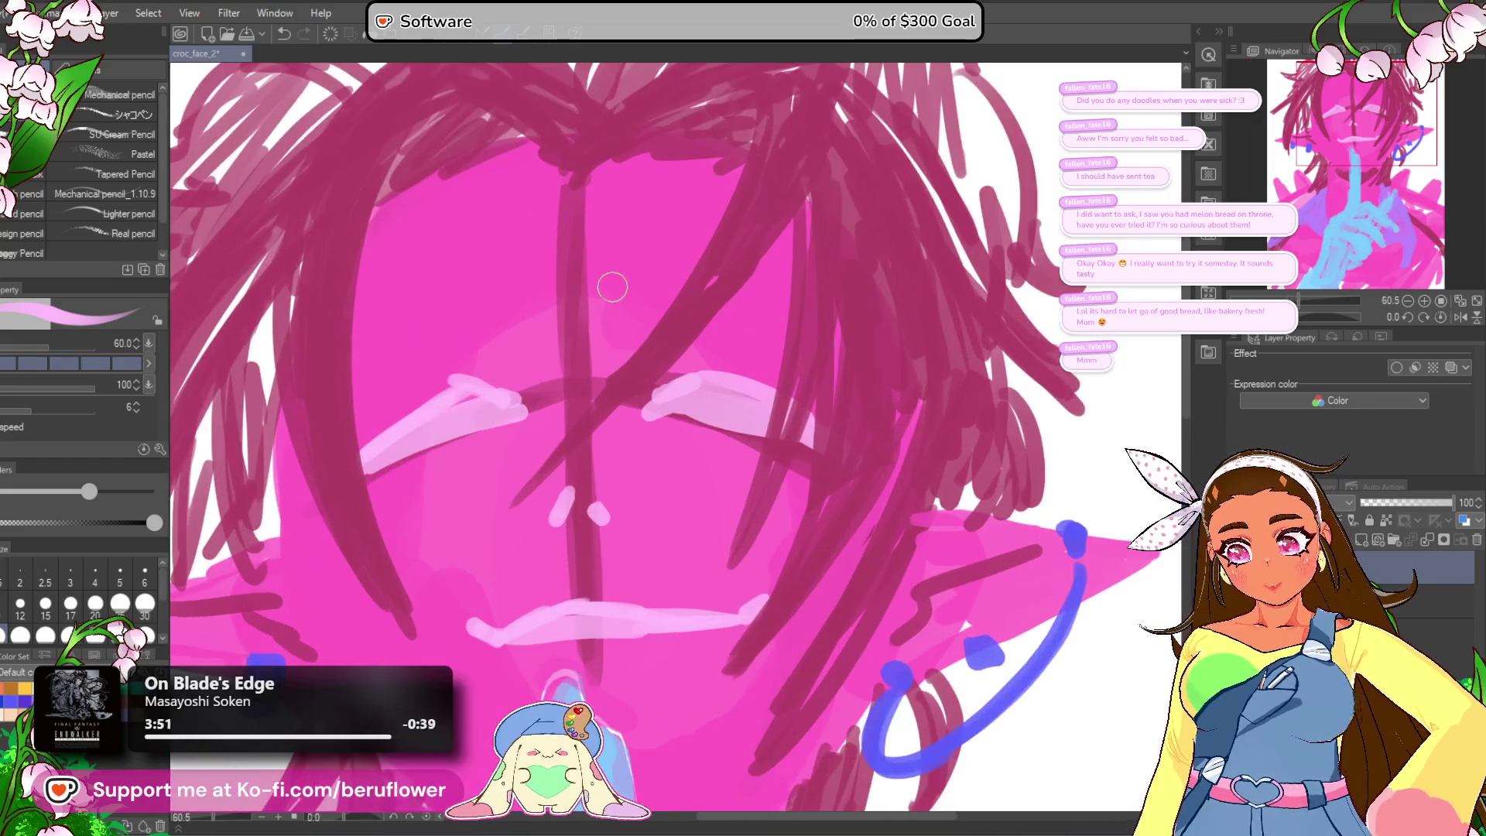
Step: Outline and fill a solid light pink diamond on the forehead
{"action": "left_click_drag", "start_coordinate": [612, 287], "coordinate": [647, 299]}
{"action": "mouse_move", "coordinate": [563, 263]}
{"action": "left_mouse_down"}
{"action": "mouse_move", "coordinate": [619, 201]}
{"action": "mouse_move", "coordinate": [641, 242]}
{"action": "left_mouse_up"}
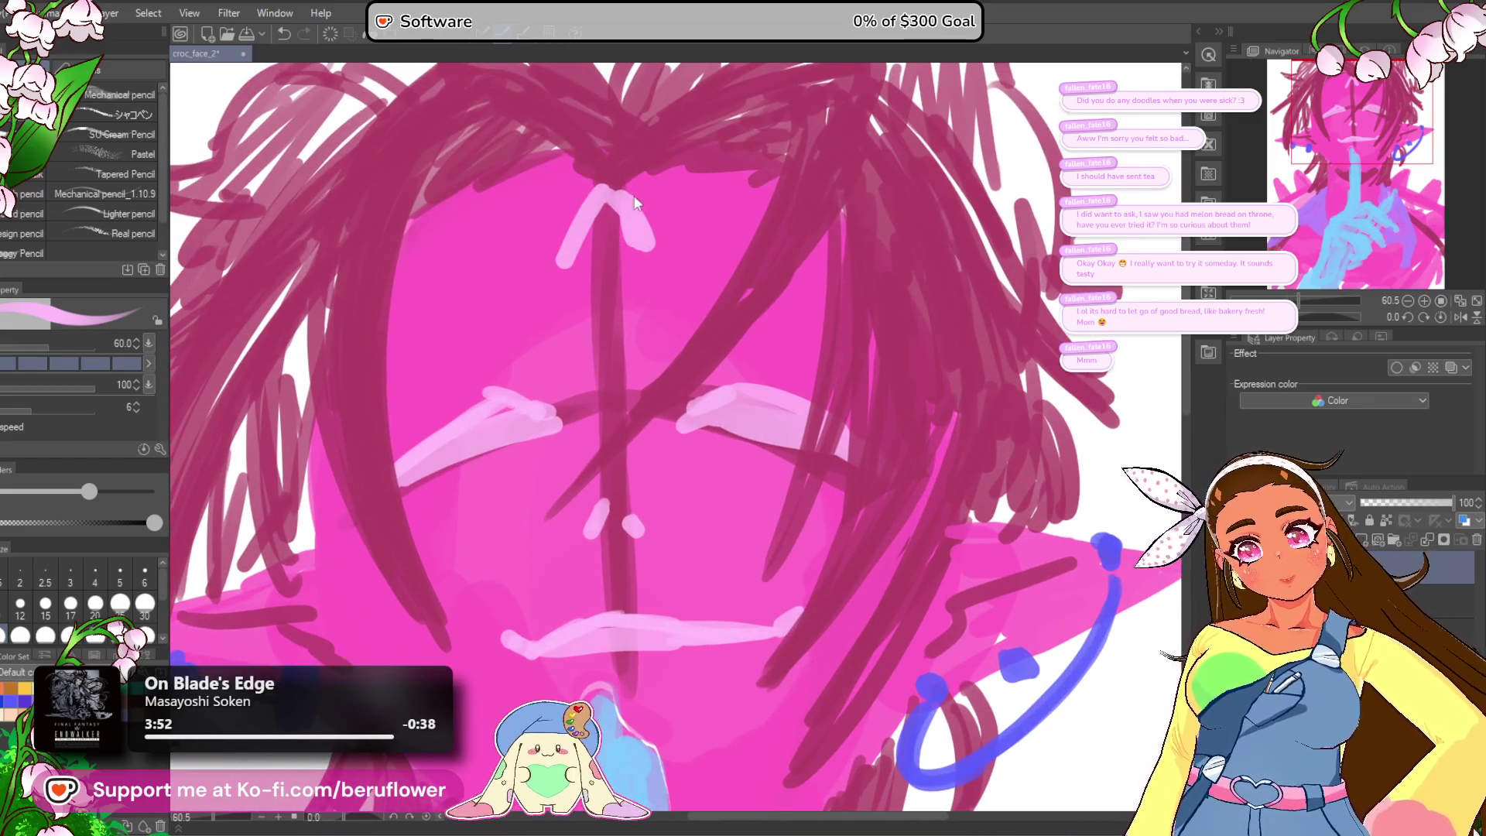
{"action": "key", "text": "ctrl+z"}
{"action": "mouse_move", "coordinate": [611, 188]}
{"action": "left_mouse_down"}
{"action": "mouse_move", "coordinate": [558, 272]}
{"action": "mouse_move", "coordinate": [597, 329]}
{"action": "mouse_move", "coordinate": [616, 315]}
{"action": "mouse_move", "coordinate": [596, 232]}
{"action": "mouse_move", "coordinate": [627, 286]}
{"action": "left_mouse_up"}
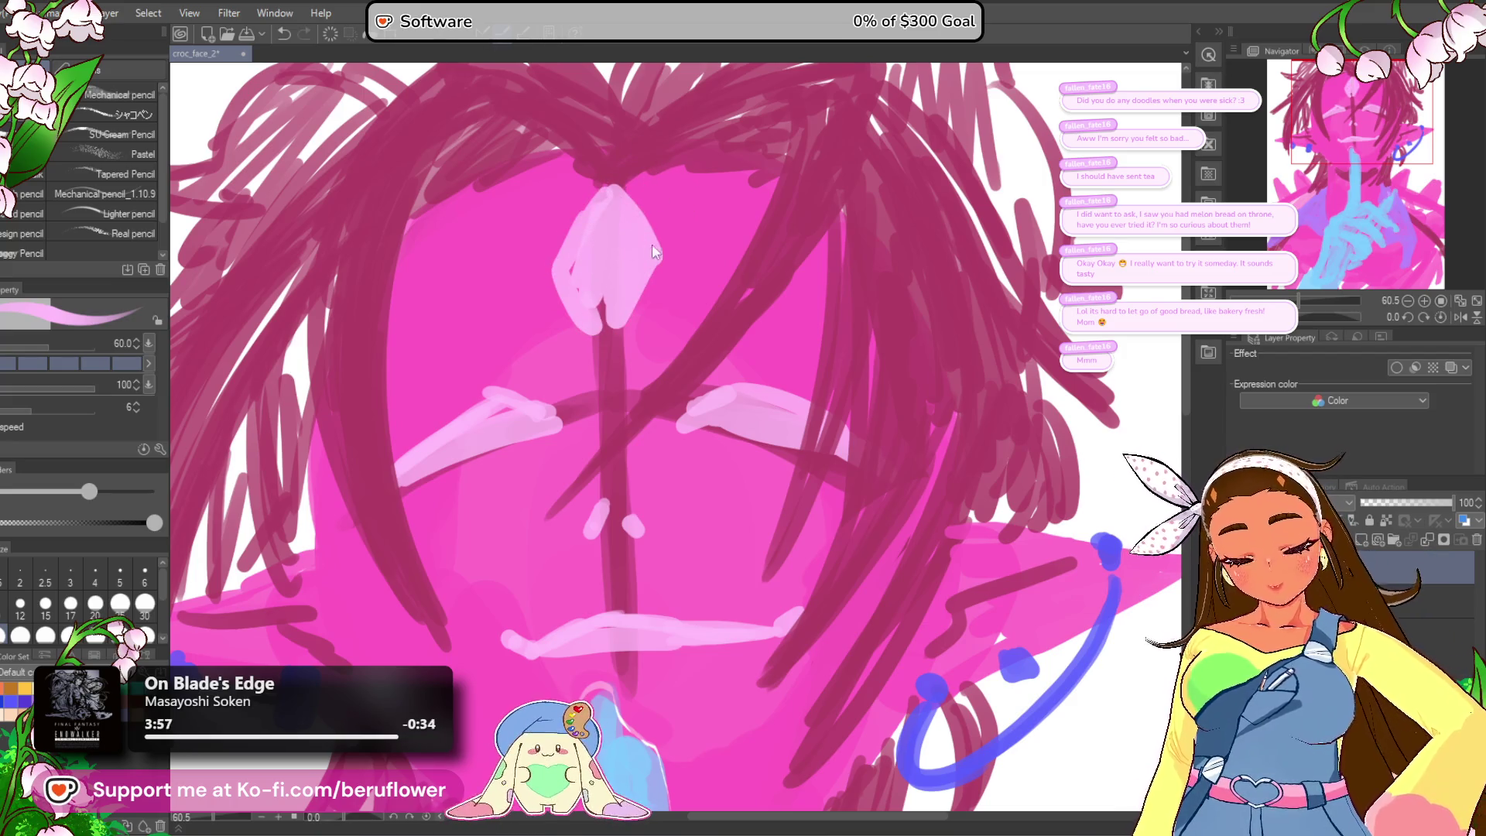
{"action": "key", "text": "ctrl+z"}
{"action": "mouse_move", "coordinate": [611, 190]}
{"action": "left_mouse_down"}
{"action": "mouse_move", "coordinate": [664, 275]}
{"action": "mouse_move", "coordinate": [611, 336]}
{"action": "left_mouse_up"}
{"action": "mouse_move", "coordinate": [636, 275]}
{"action": "left_mouse_down"}
{"action": "mouse_move", "coordinate": [596, 233]}
{"action": "mouse_move", "coordinate": [611, 216]}
{"action": "mouse_move", "coordinate": [588, 255]}
{"action": "left_mouse_up"}
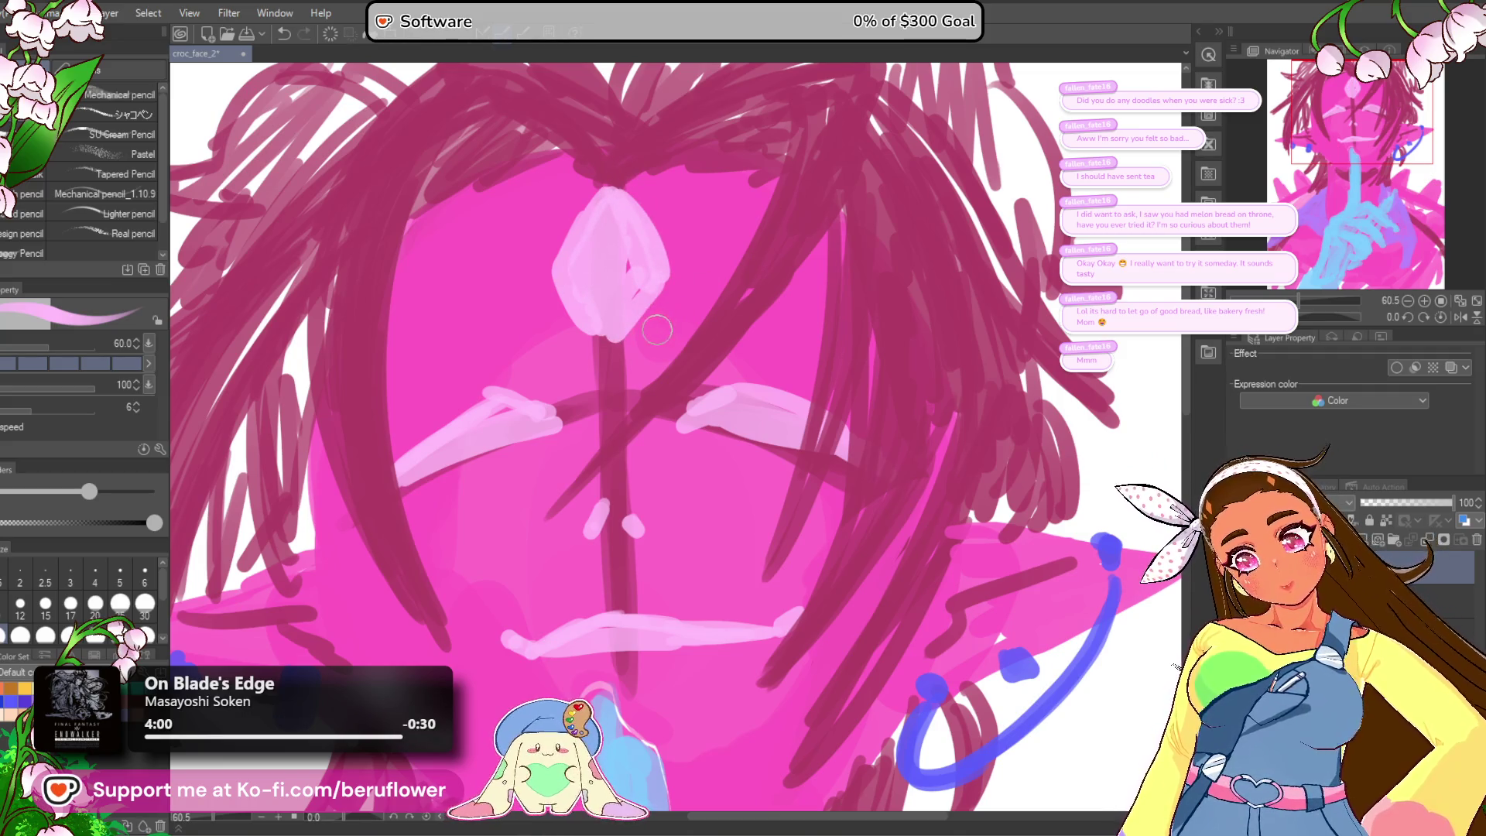
Step: Add light pink petal shapes and small dabs on both sides of the diamond
{"action": "mouse_move", "coordinate": [658, 333]}
{"action": "left_mouse_down"}
{"action": "mouse_move", "coordinate": [692, 297]}
{"action": "mouse_move", "coordinate": [652, 346]}
{"action": "left_mouse_up"}
{"action": "left_click_drag", "start_coordinate": [701, 295], "coordinate": [665, 340]}
{"action": "mouse_move", "coordinate": [533, 312]}
{"action": "left_mouse_down"}
{"action": "mouse_move", "coordinate": [575, 370]}
{"action": "mouse_move", "coordinate": [600, 360]}
{"action": "left_mouse_up"}
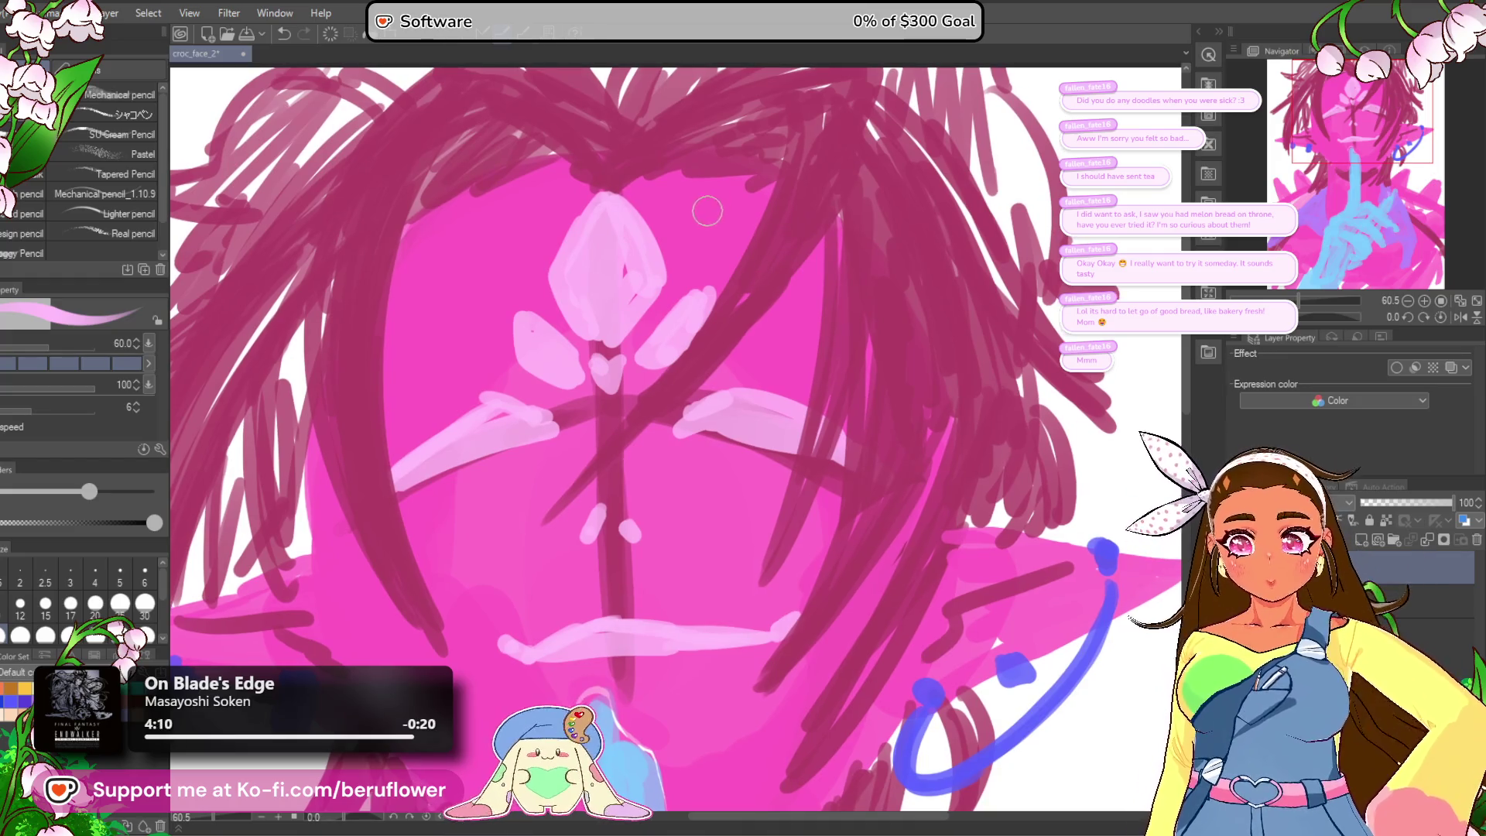
{"action": "left_click", "coordinate": [659, 203]}
{"action": "left_click_drag", "start_coordinate": [553, 204], "coordinate": [547, 214]}
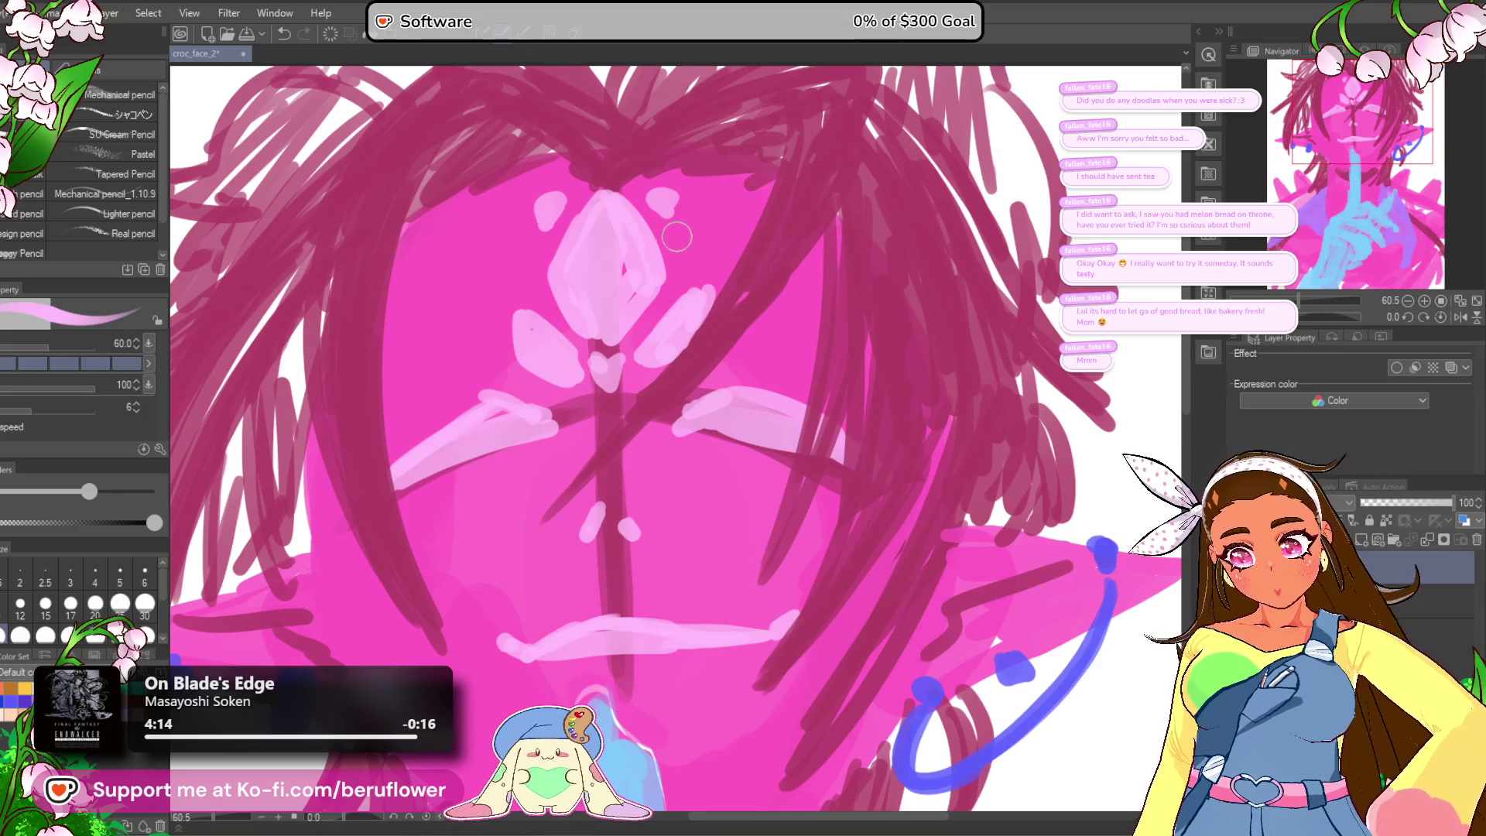
{"action": "mouse_move", "coordinate": [684, 224]}
{"action": "left_mouse_down"}
{"action": "mouse_move", "coordinate": [716, 202]}
{"action": "mouse_move", "coordinate": [716, 255]}
{"action": "mouse_move", "coordinate": [747, 236]}
{"action": "left_mouse_up"}
{"action": "mouse_move", "coordinate": [514, 215]}
{"action": "left_mouse_down"}
{"action": "mouse_move", "coordinate": [534, 275]}
{"action": "mouse_move", "coordinate": [502, 232]}
{"action": "mouse_move", "coordinate": [526, 264]}
{"action": "left_mouse_up"}
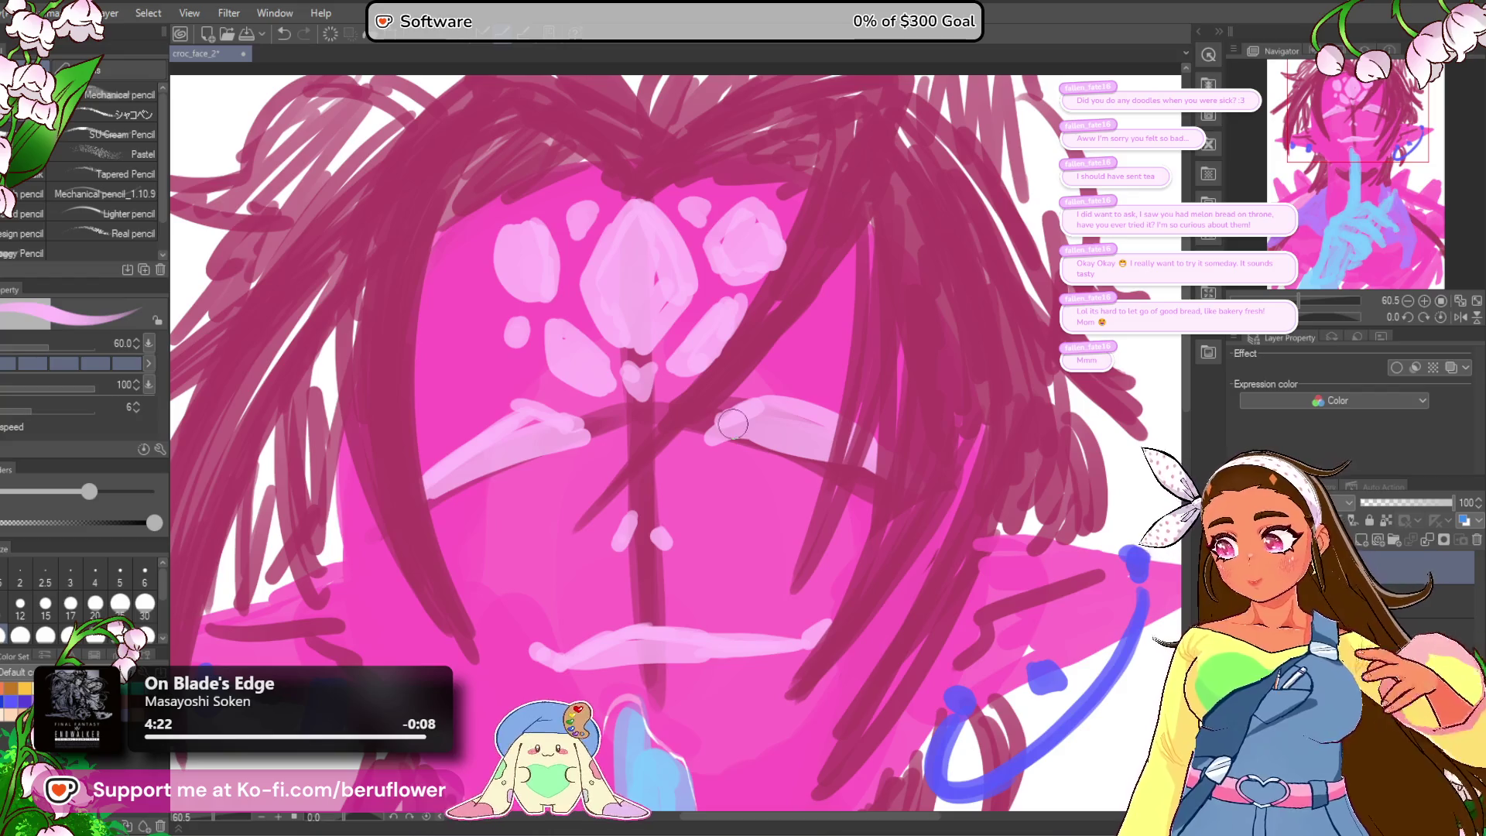
{"action": "scroll", "coordinate": [732, 424], "scroll_direction": "down", "scroll_amount": 3}
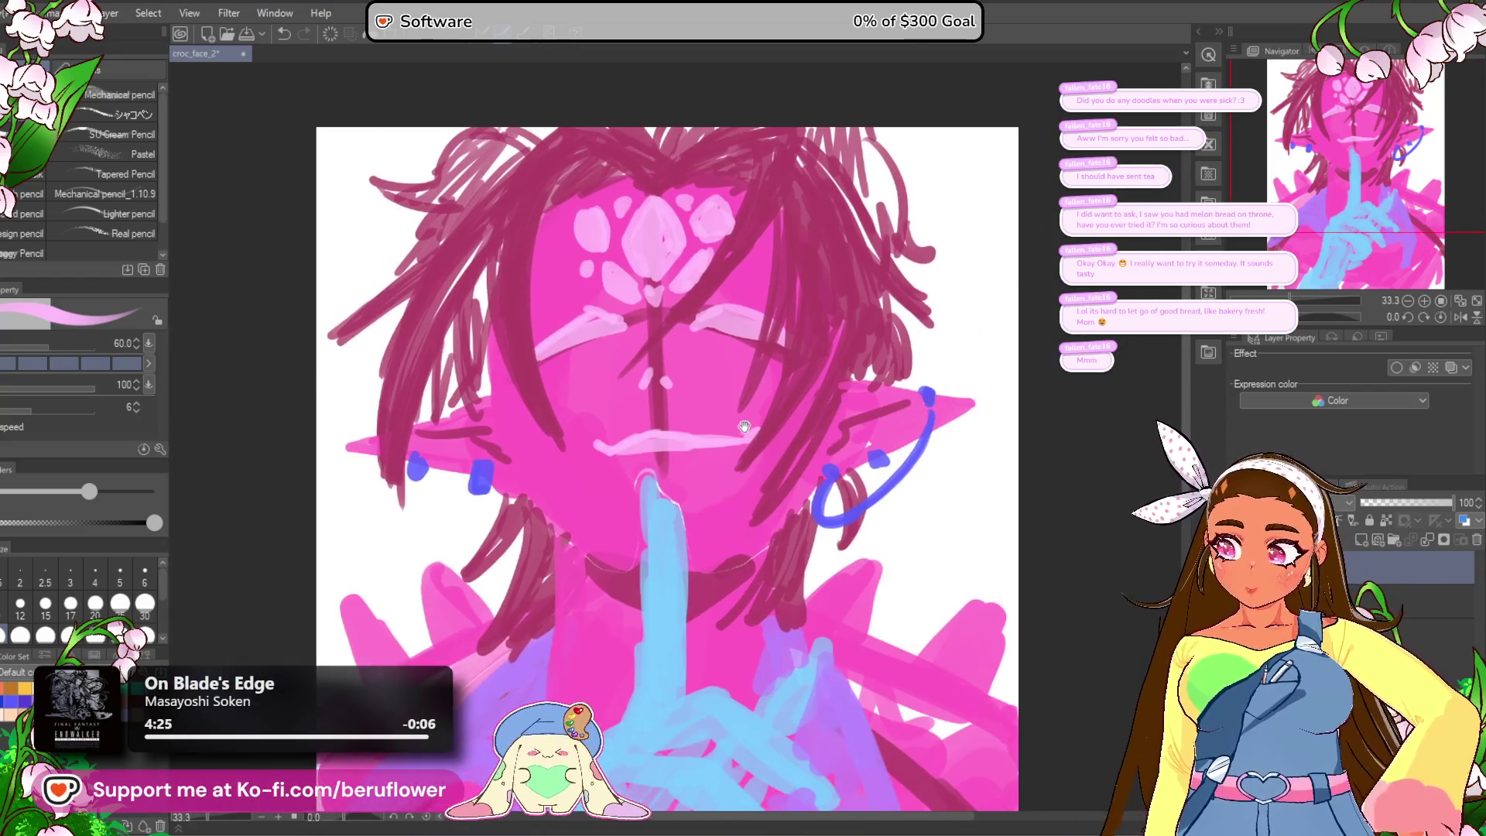
Step: Zoom in on the face and brush a short light pink chevron left of the forehead gem
{"action": "scroll", "coordinate": [705, 441], "scroll_direction": "down", "scroll_amount": 1}
{"action": "scroll", "coordinate": [653, 462], "scroll_direction": "up", "scroll_amount": 3}
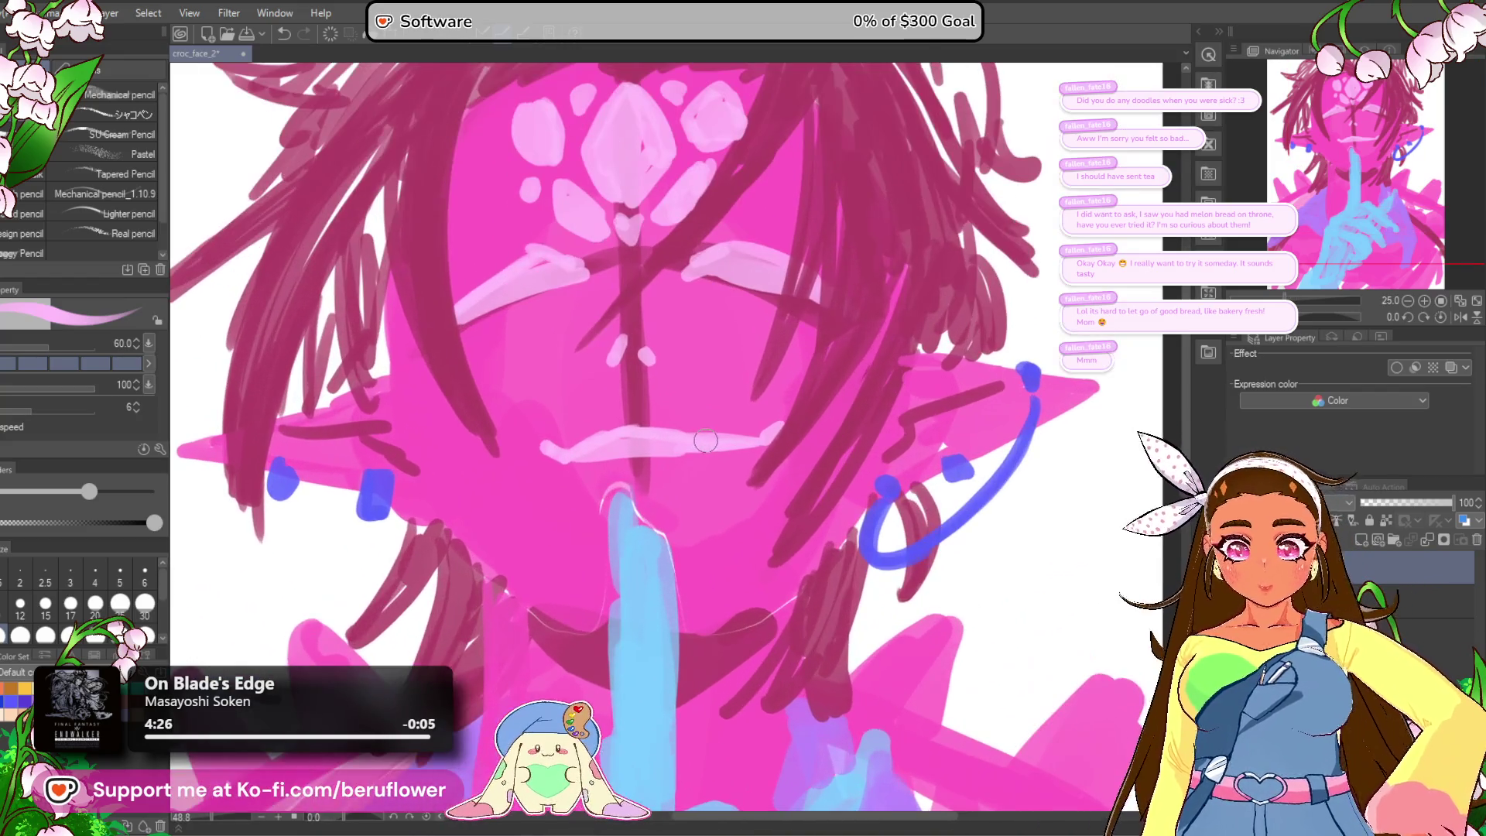
{"action": "left_click_drag", "start_coordinate": [654, 462], "coordinate": [666, 509]}
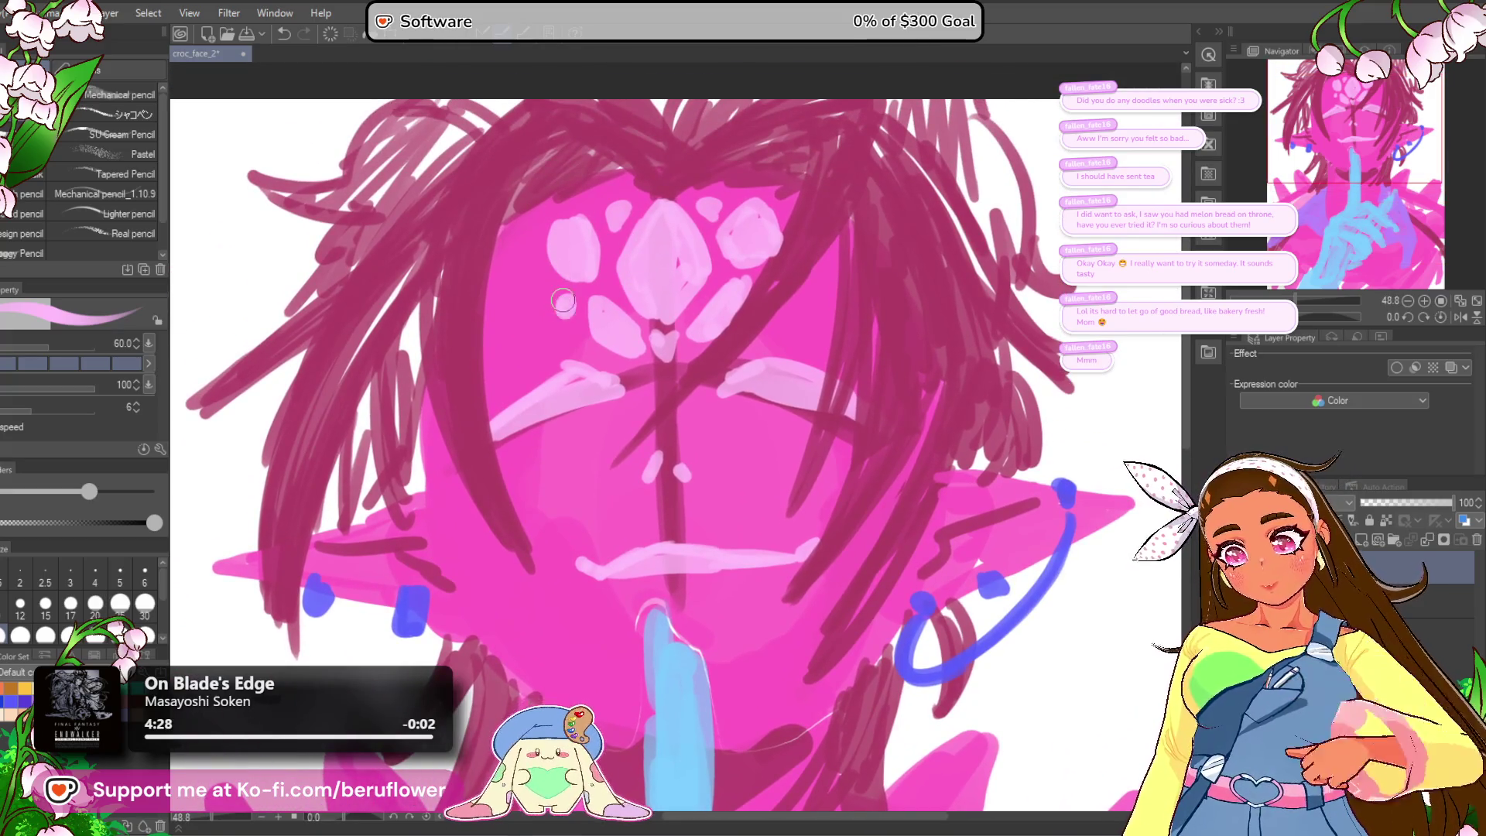
{"action": "mouse_move", "coordinate": [925, 346]}
{"action": "left_mouse_down"}
{"action": "mouse_move", "coordinate": [835, 341]}
{"action": "mouse_move", "coordinate": [834, 367]}
{"action": "mouse_move", "coordinate": [859, 317]}
{"action": "left_mouse_up"}
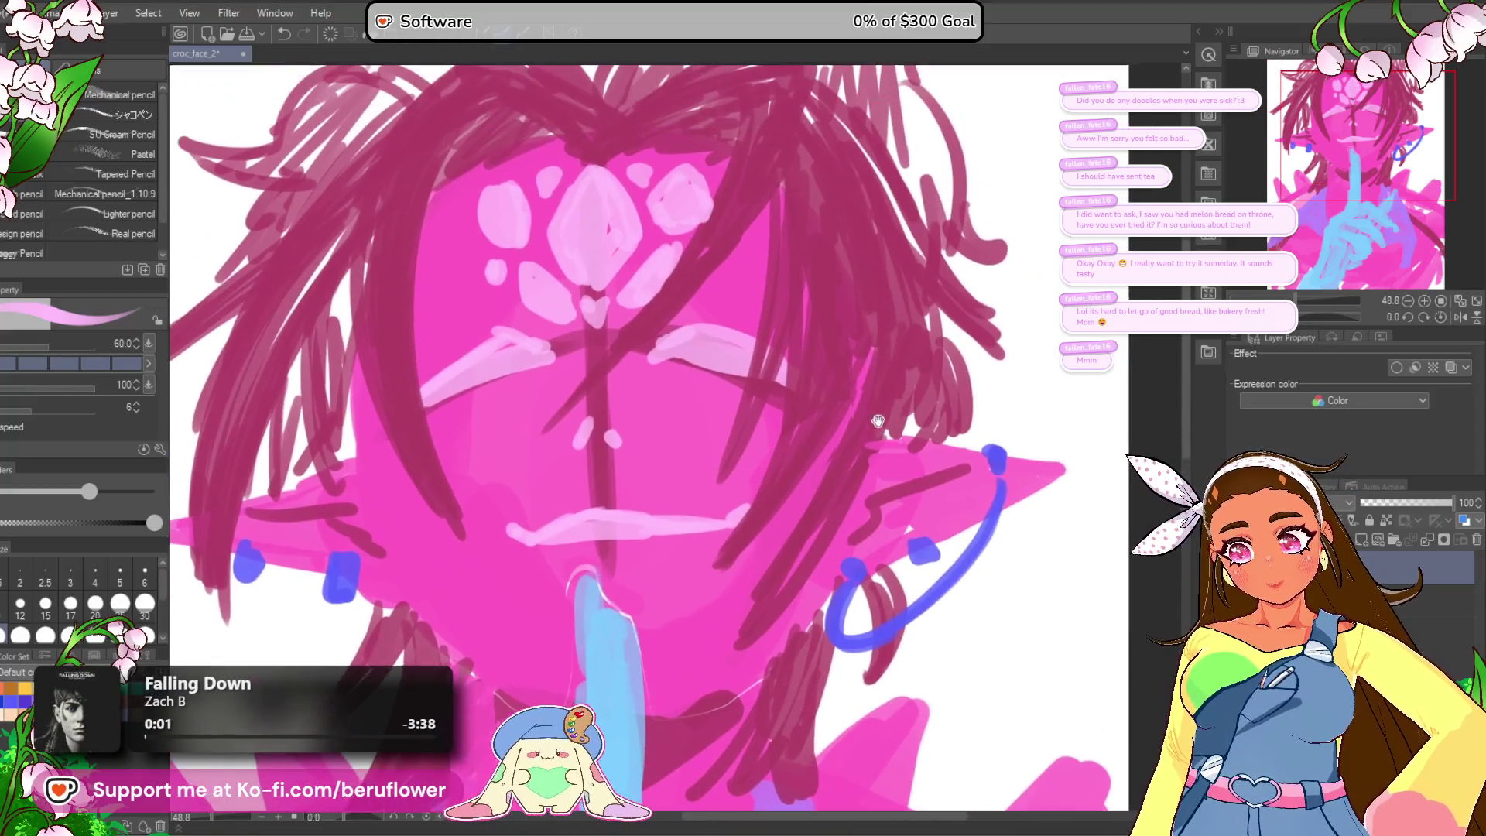
{"action": "left_click_drag", "start_coordinate": [758, 340], "coordinate": [812, 344]}
{"action": "left_click_drag", "start_coordinate": [896, 413], "coordinate": [899, 417]}
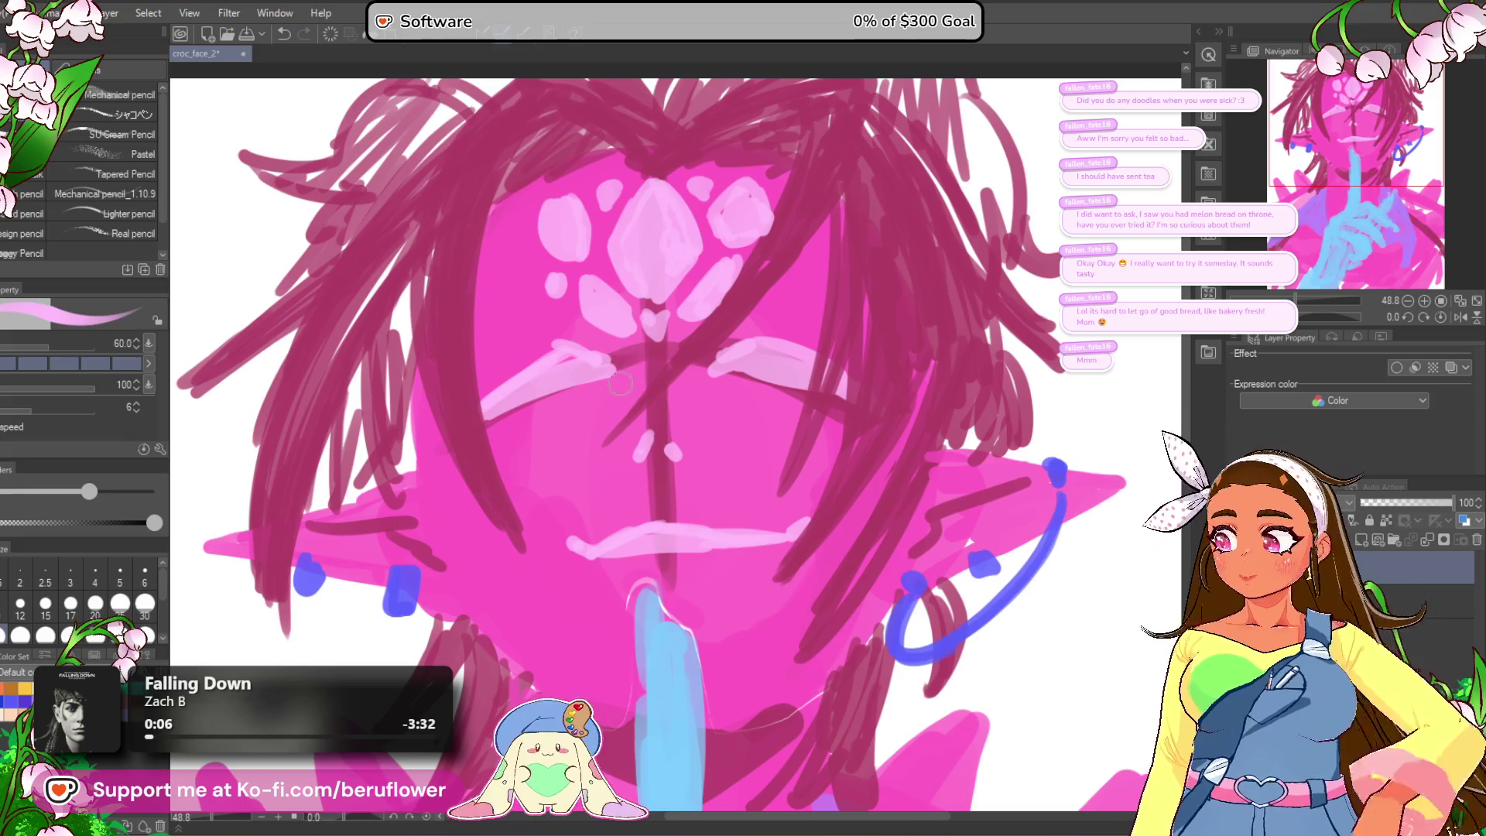
{"action": "left_click_drag", "start_coordinate": [603, 394], "coordinate": [602, 392]}
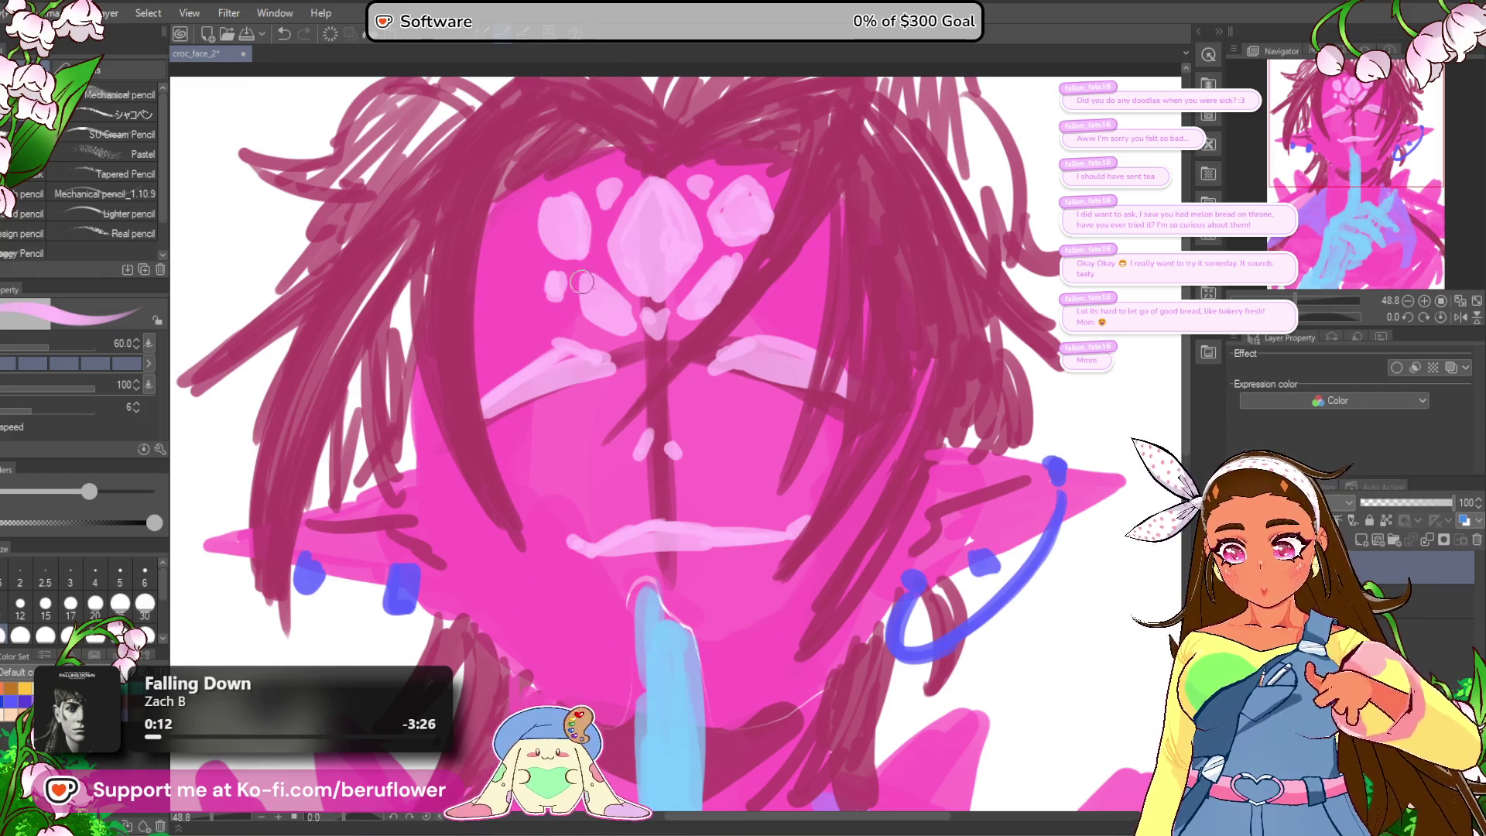
{"action": "left_click_drag", "start_coordinate": [506, 258], "coordinate": [528, 289]}
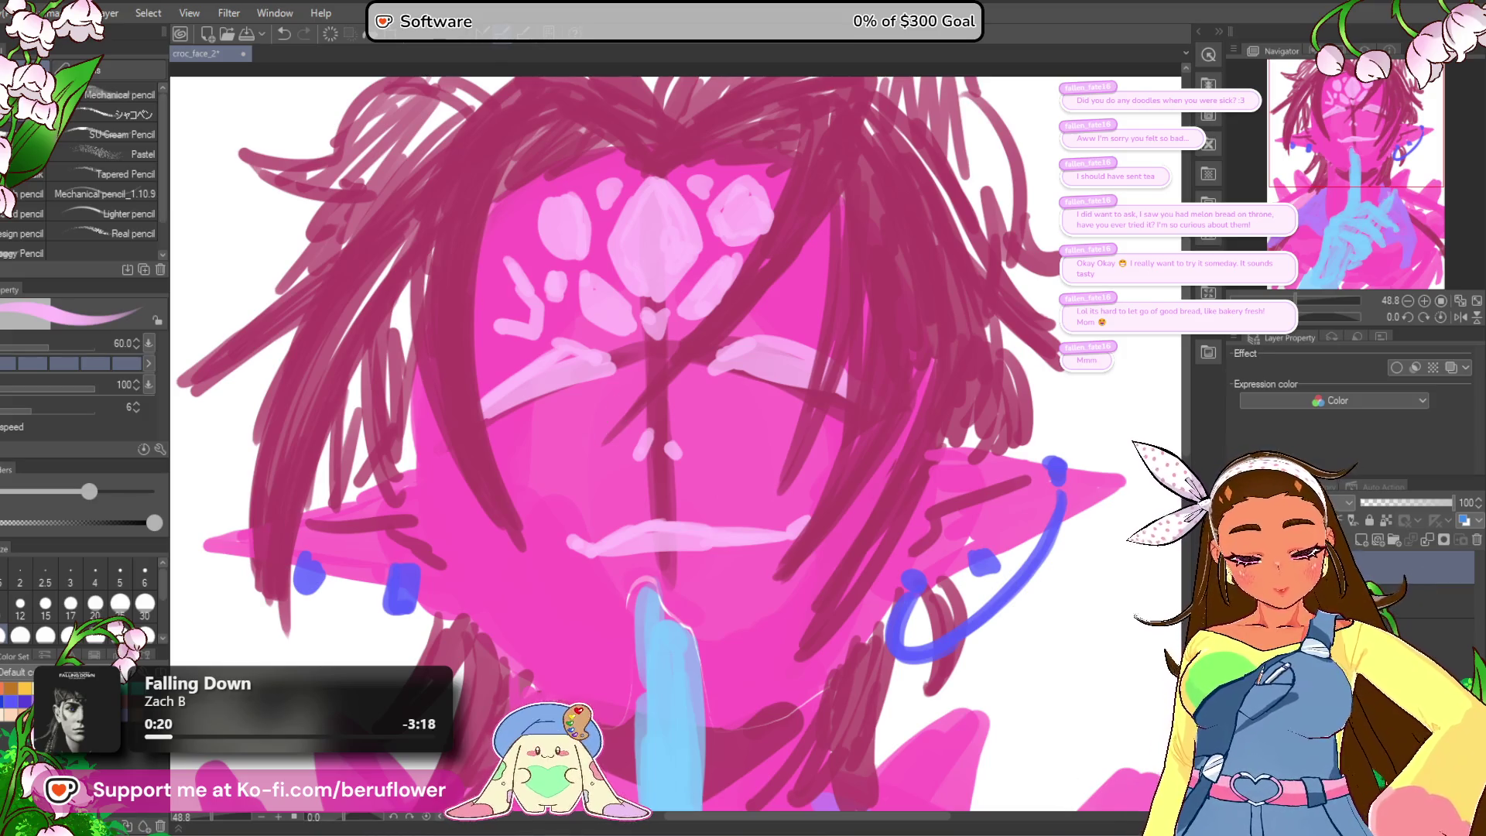
{"action": "mouse_move", "coordinate": [802, 834]}
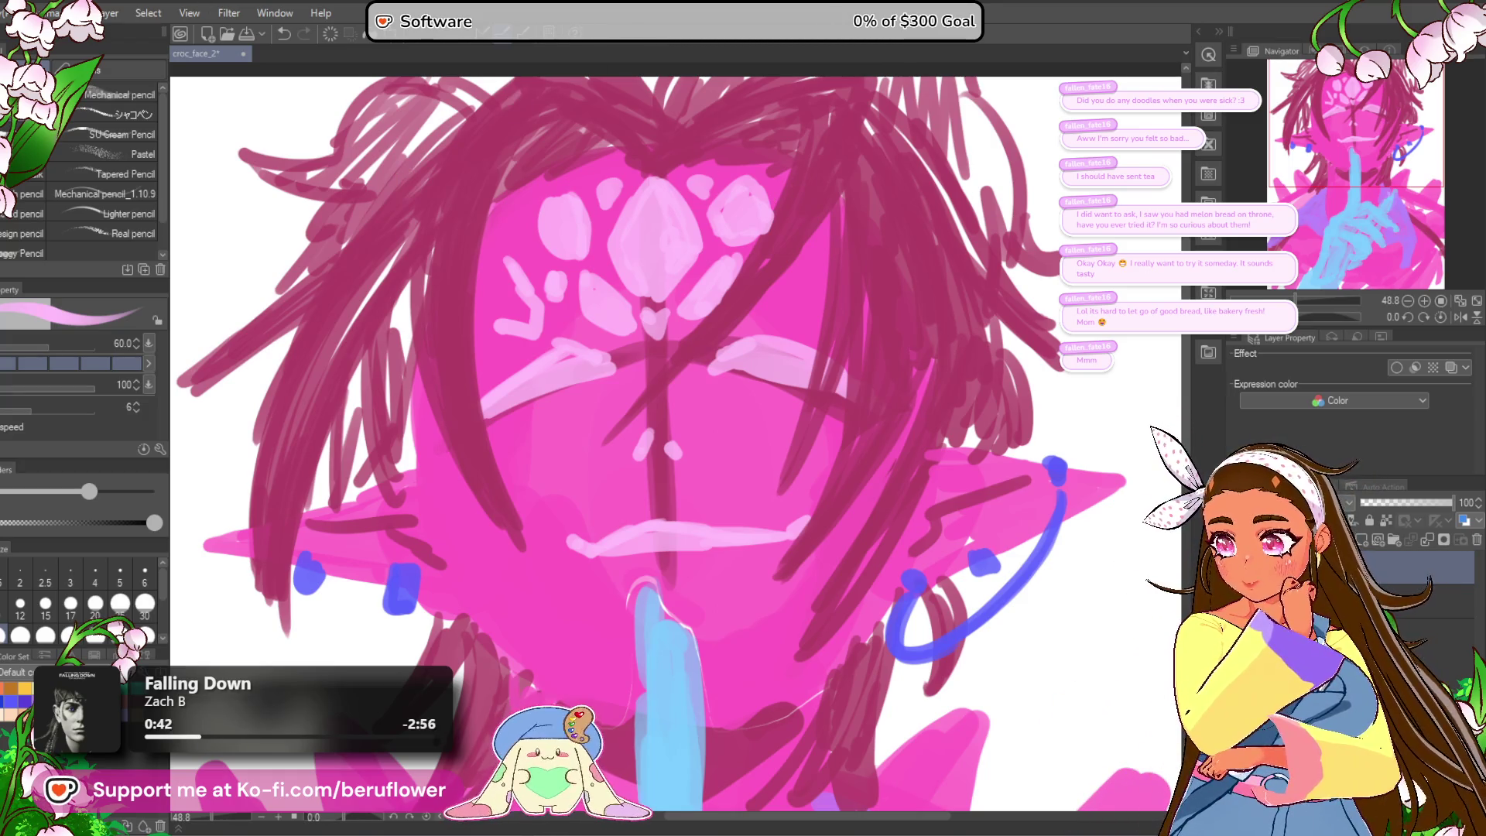
Step: Outline and fill a small light-pink shape left of the forehead gem
{"action": "scroll", "coordinate": [883, 163], "scroll_direction": "down", "scroll_amount": 1}
{"action": "left_click_drag", "start_coordinate": [511, 272], "coordinate": [512, 292]}
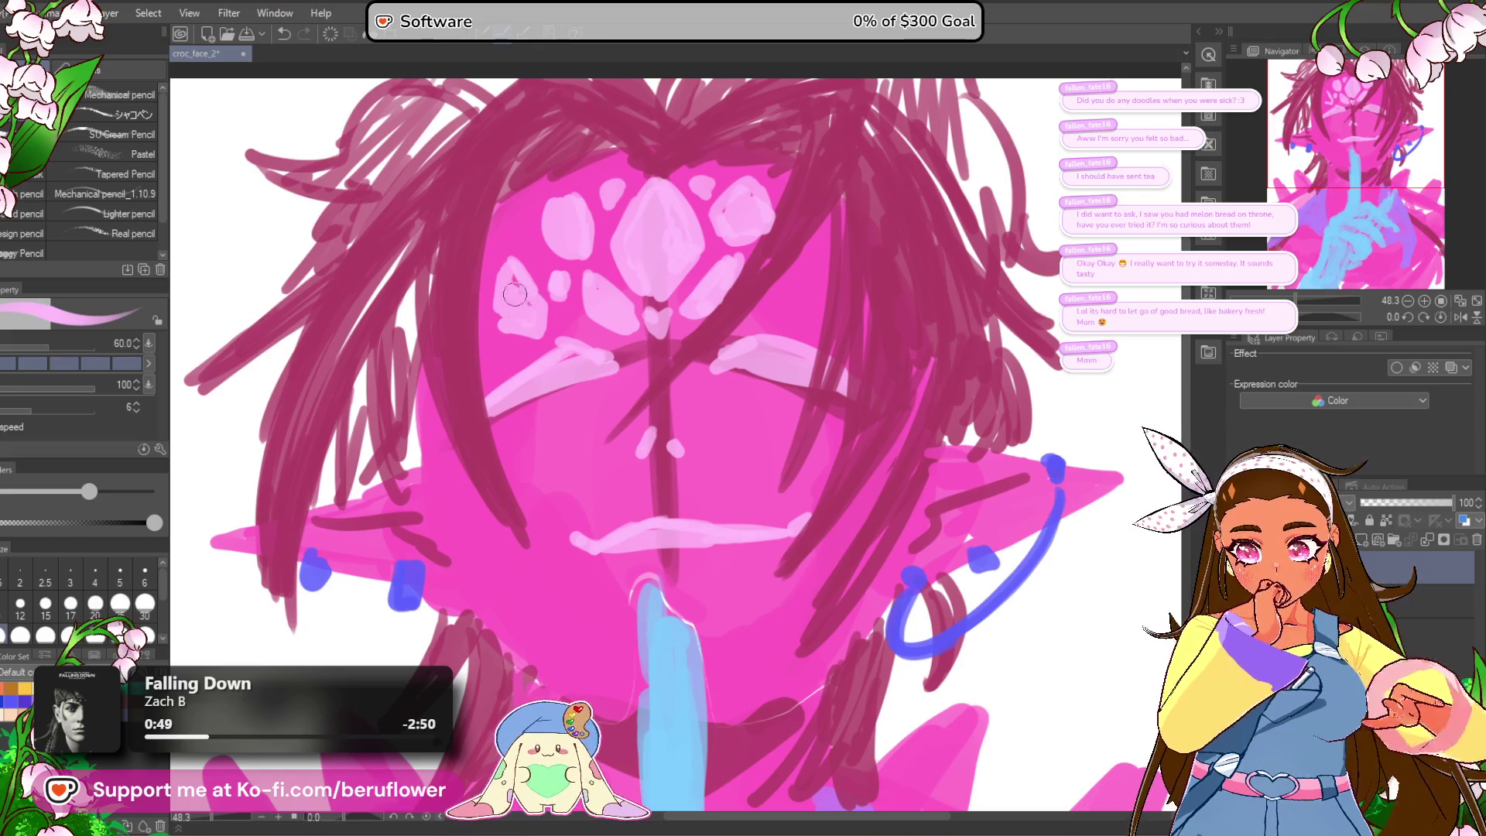
{"action": "left_click_drag", "start_coordinate": [507, 284], "coordinate": [526, 309]}
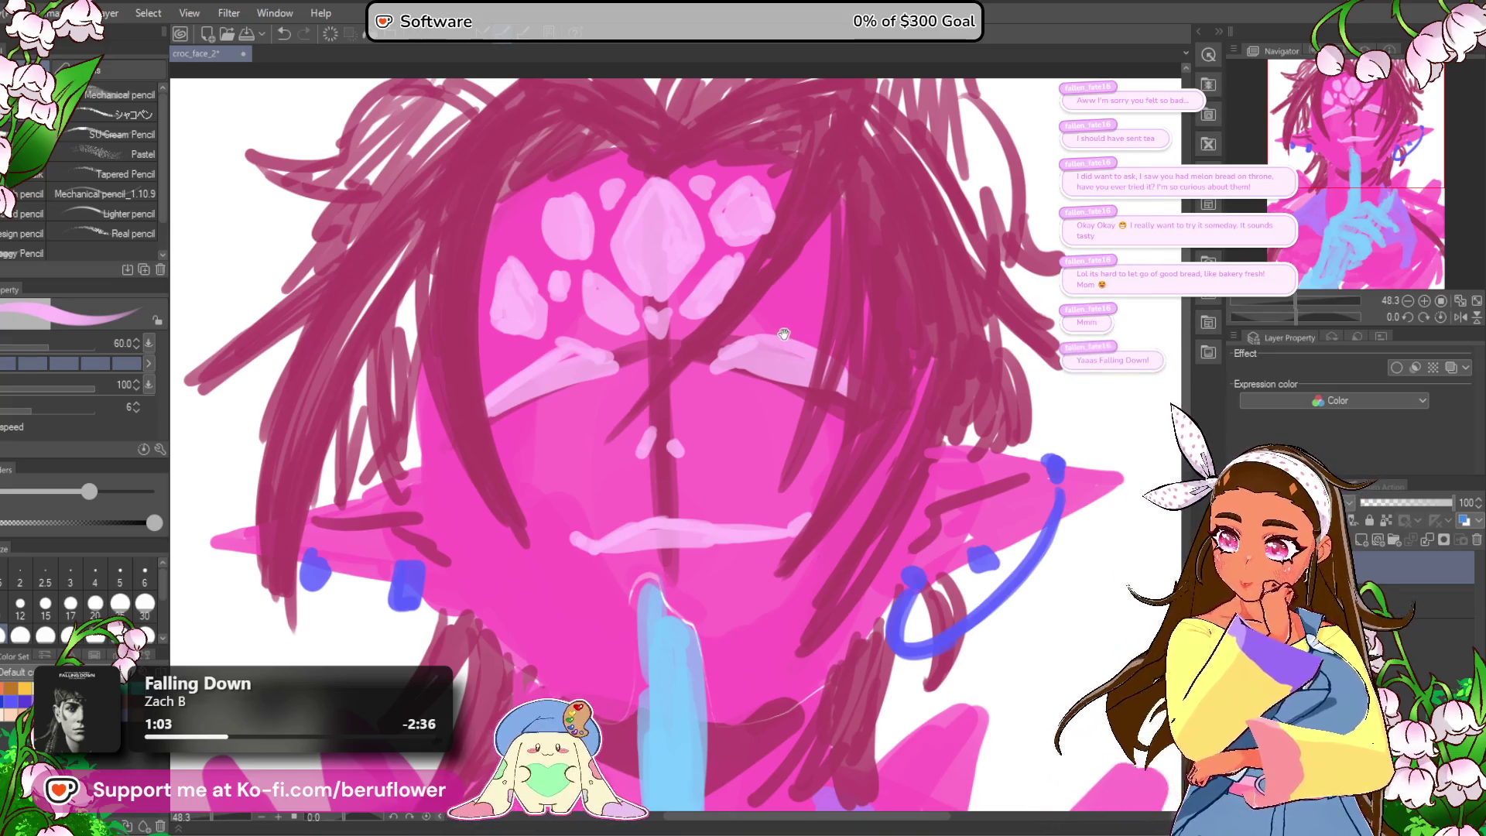
Step: Bring the right side of the face into view and paint a light-pink highlight patch
{"action": "left_click_drag", "start_coordinate": [783, 333], "coordinate": [760, 335]}
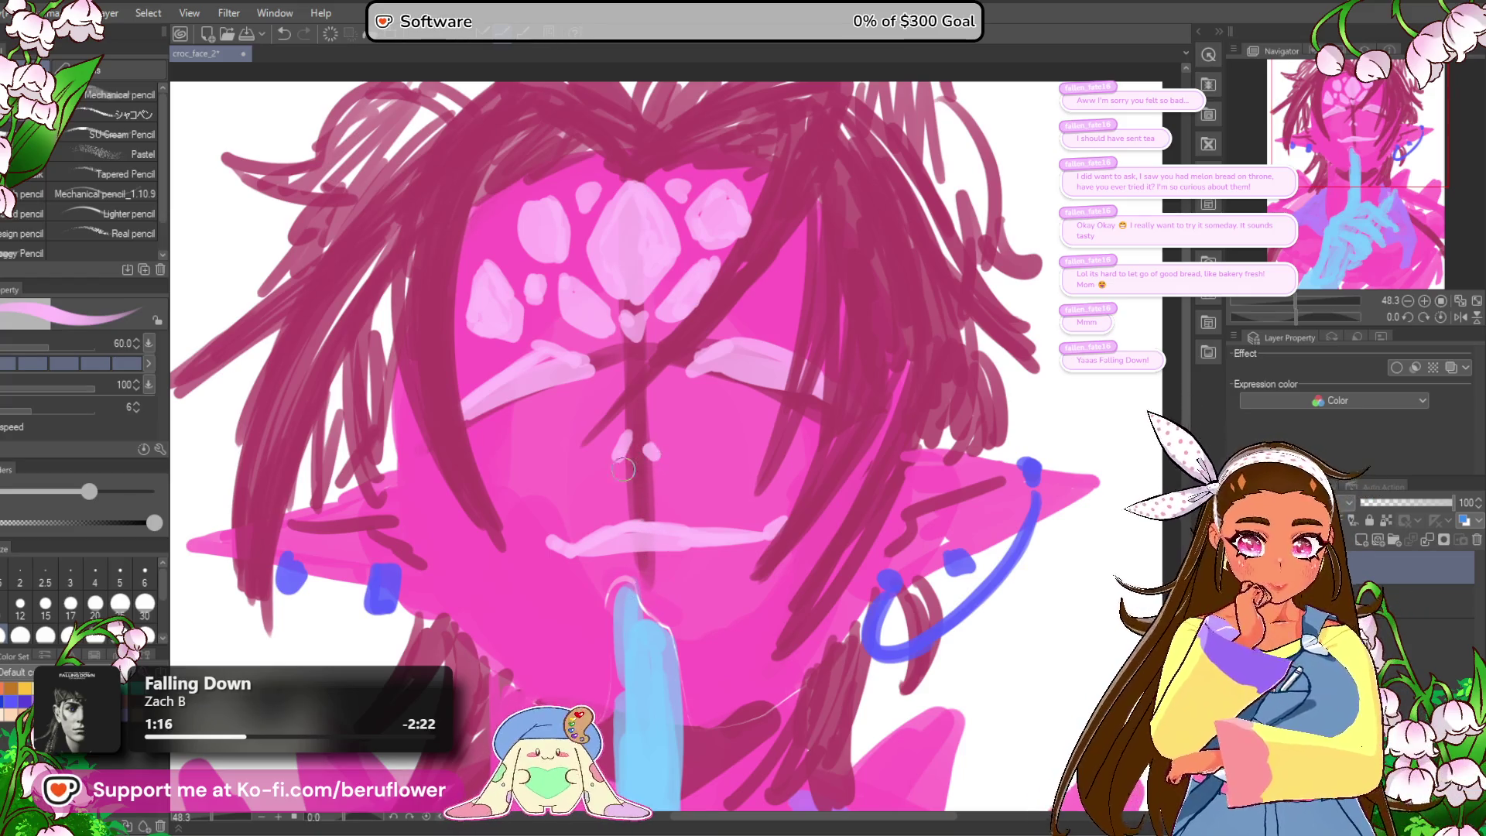
{"action": "left_click_drag", "start_coordinate": [660, 515], "coordinate": [709, 525]}
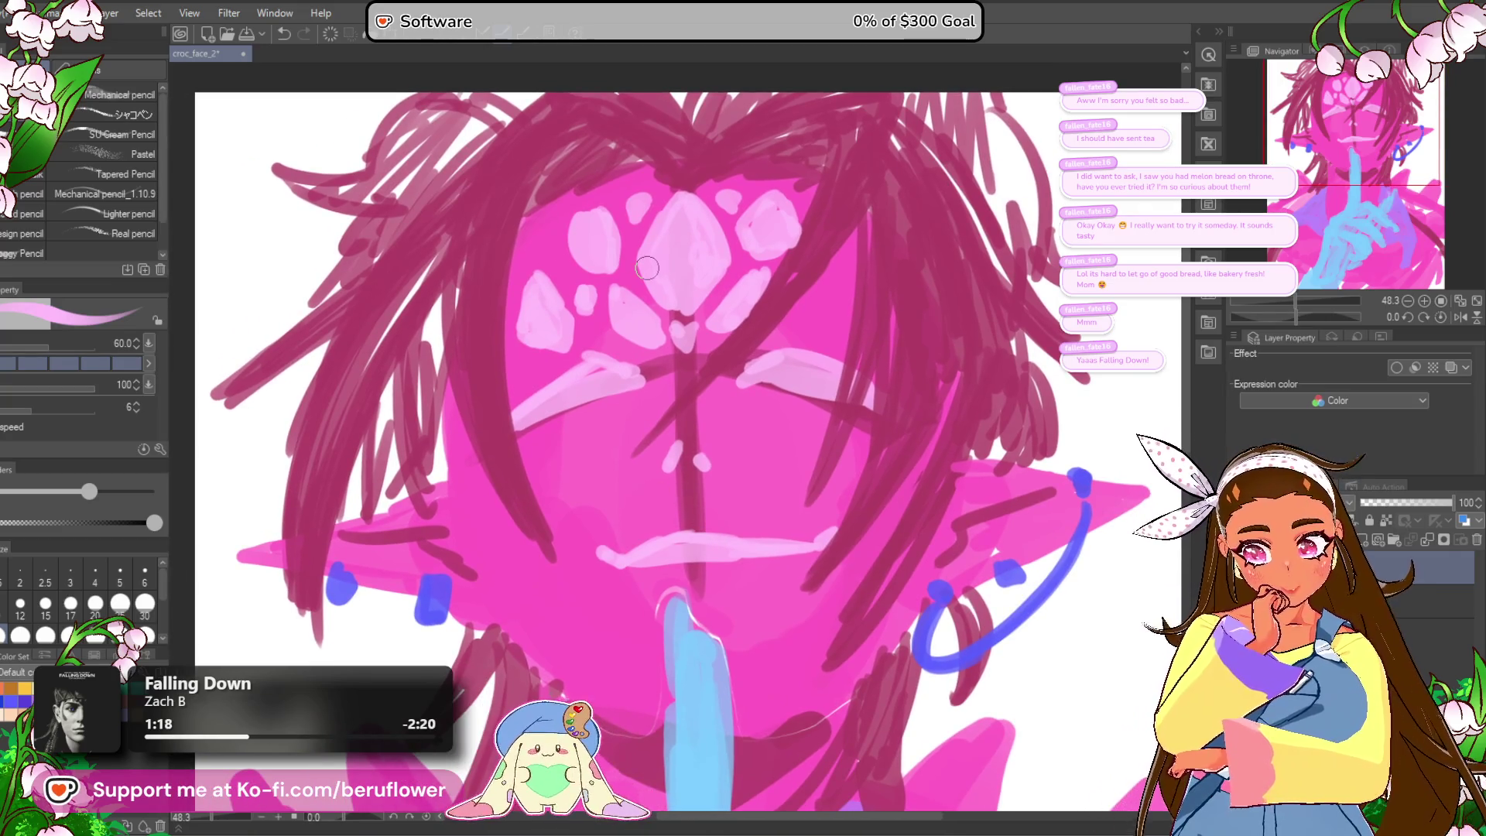
{"action": "scroll", "coordinate": [647, 268], "scroll_direction": "up", "scroll_amount": 2}
{"action": "left_click_drag", "start_coordinate": [530, 285], "coordinate": [561, 308]}
{"action": "left_click_drag", "start_coordinate": [572, 244], "coordinate": [500, 272]}
{"action": "mouse_move", "coordinate": [1028, 307]}
{"action": "left_mouse_down"}
{"action": "mouse_move", "coordinate": [967, 333]}
{"action": "mouse_move", "coordinate": [867, 497]}
{"action": "mouse_move", "coordinate": [855, 432]}
{"action": "left_mouse_up"}
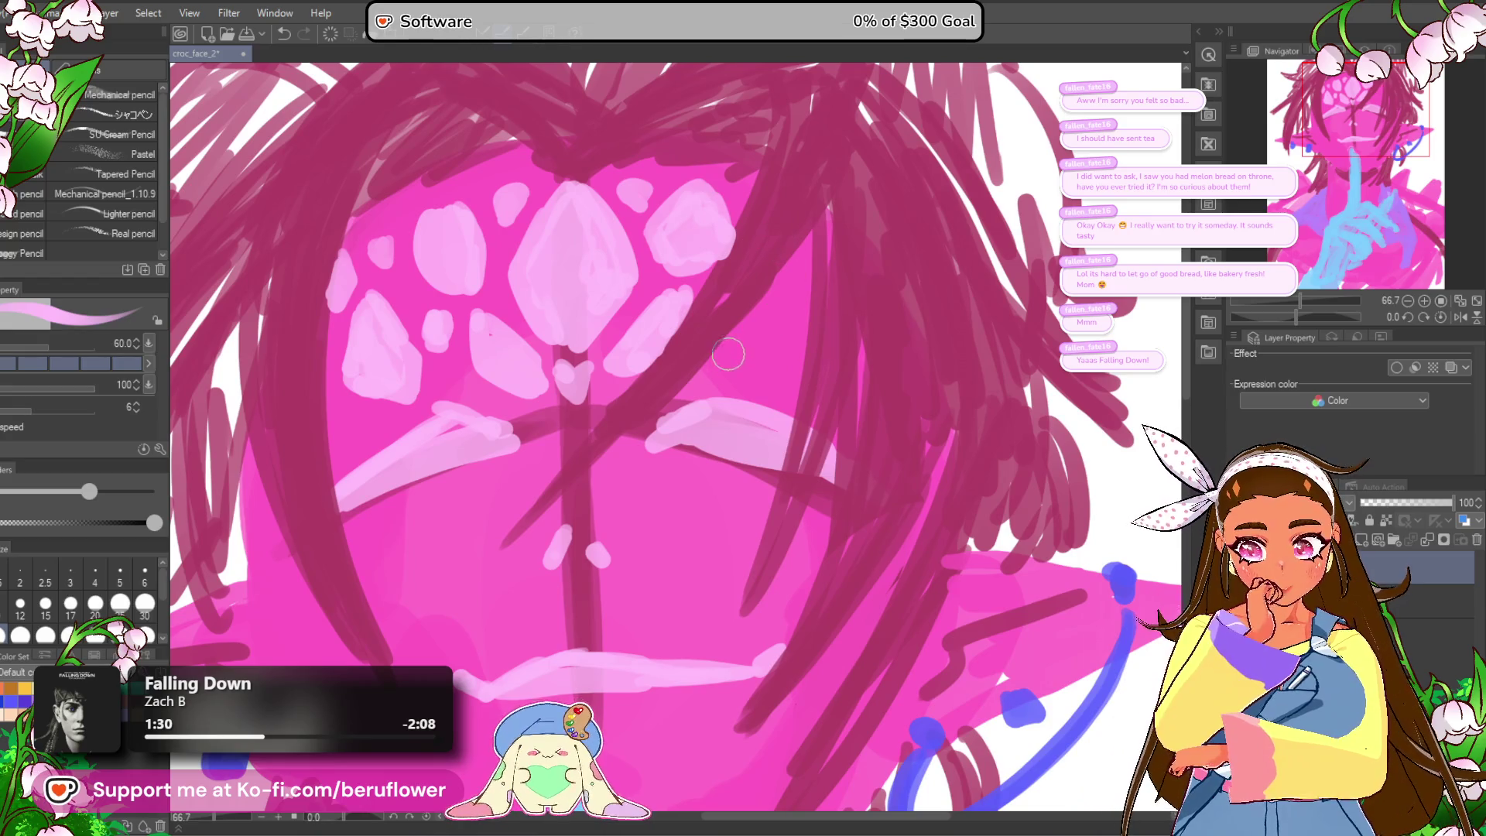
{"action": "mouse_move", "coordinate": [751, 367]}
{"action": "left_mouse_down"}
{"action": "mouse_move", "coordinate": [774, 294]}
{"action": "mouse_move", "coordinate": [739, 348]}
{"action": "mouse_move", "coordinate": [774, 302]}
{"action": "mouse_move", "coordinate": [793, 337]}
{"action": "mouse_move", "coordinate": [782, 298]}
{"action": "mouse_move", "coordinate": [820, 240]}
{"action": "mouse_move", "coordinate": [801, 267]}
{"action": "mouse_move", "coordinate": [803, 362]}
{"action": "left_mouse_up"}
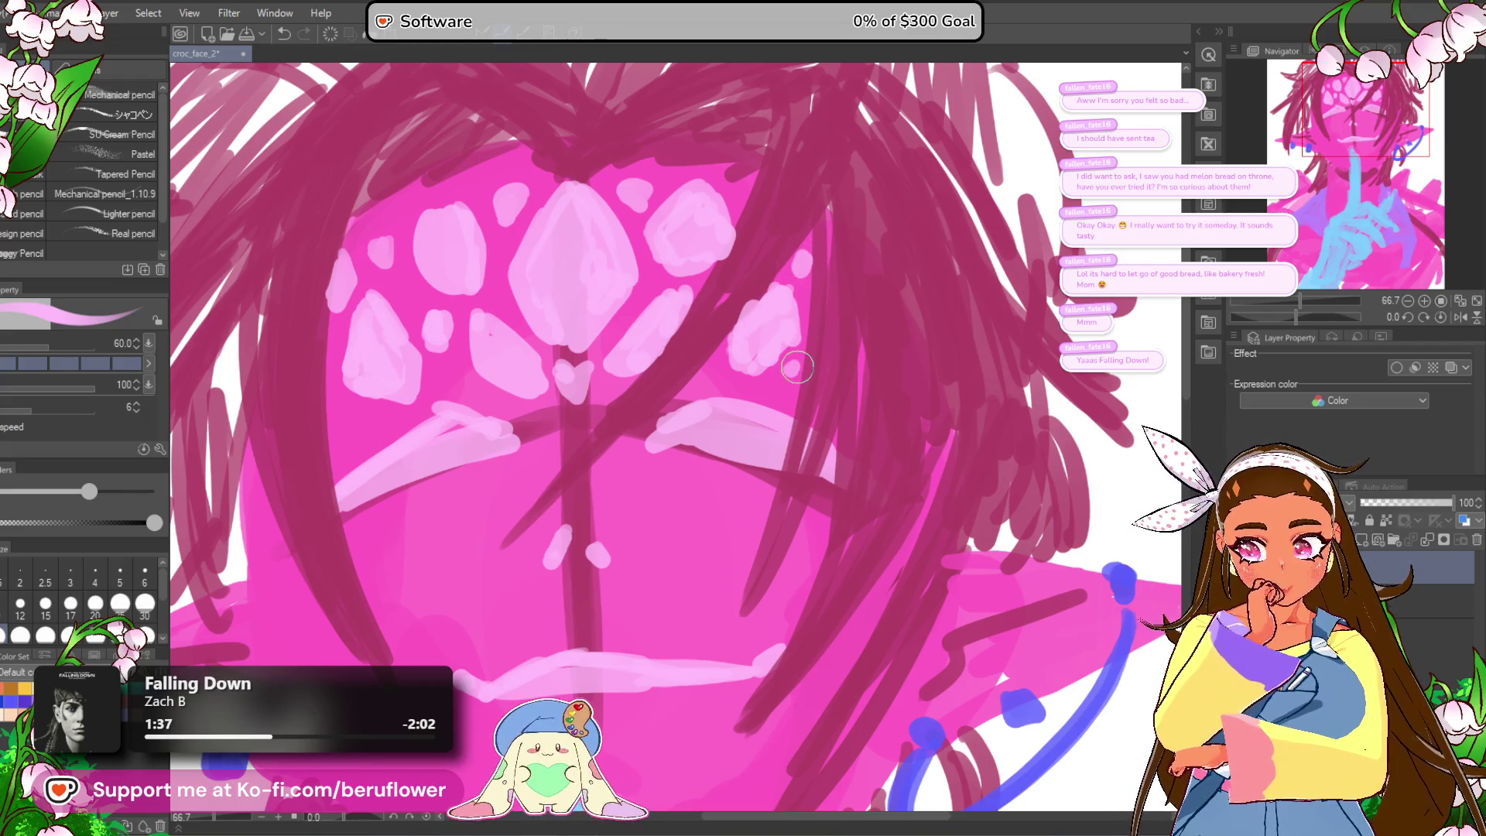
Step: Draw a small light-pink hooked highlight and add light-pink highlights below the nose
{"action": "scroll", "coordinate": [797, 367], "scroll_direction": "down", "scroll_amount": 5}
{"action": "scroll", "coordinate": [797, 367], "scroll_direction": "up", "scroll_amount": 3}
{"action": "left_click_drag", "start_coordinate": [660, 736], "coordinate": [644, 635]}
{"action": "scroll", "coordinate": [606, 382], "scroll_direction": "up", "scroll_amount": 2}
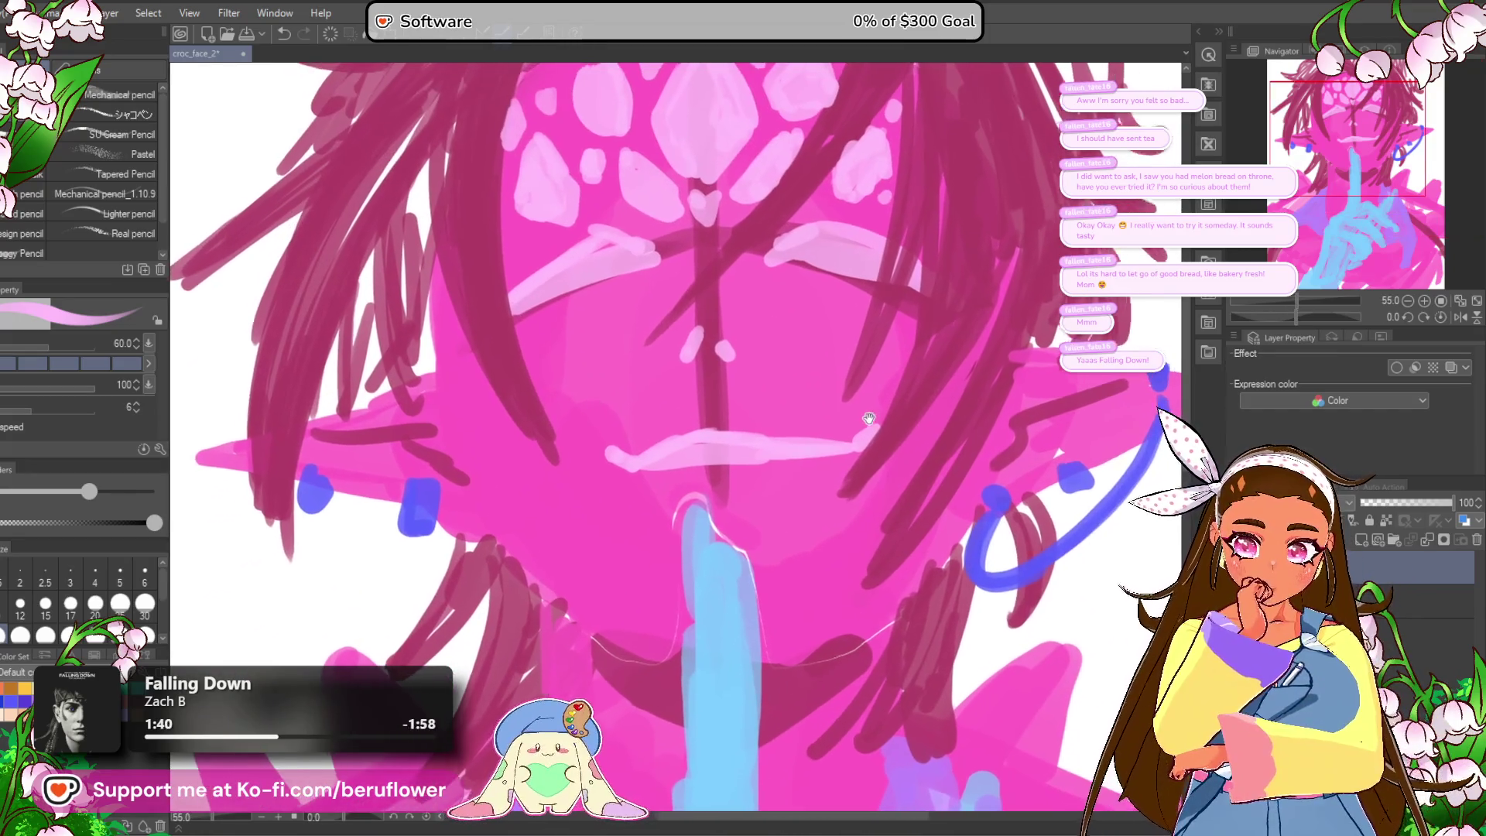
{"action": "left_click_drag", "start_coordinate": [834, 321], "coordinate": [813, 329]}
{"action": "left_click_drag", "start_coordinate": [813, 318], "coordinate": [810, 350]}
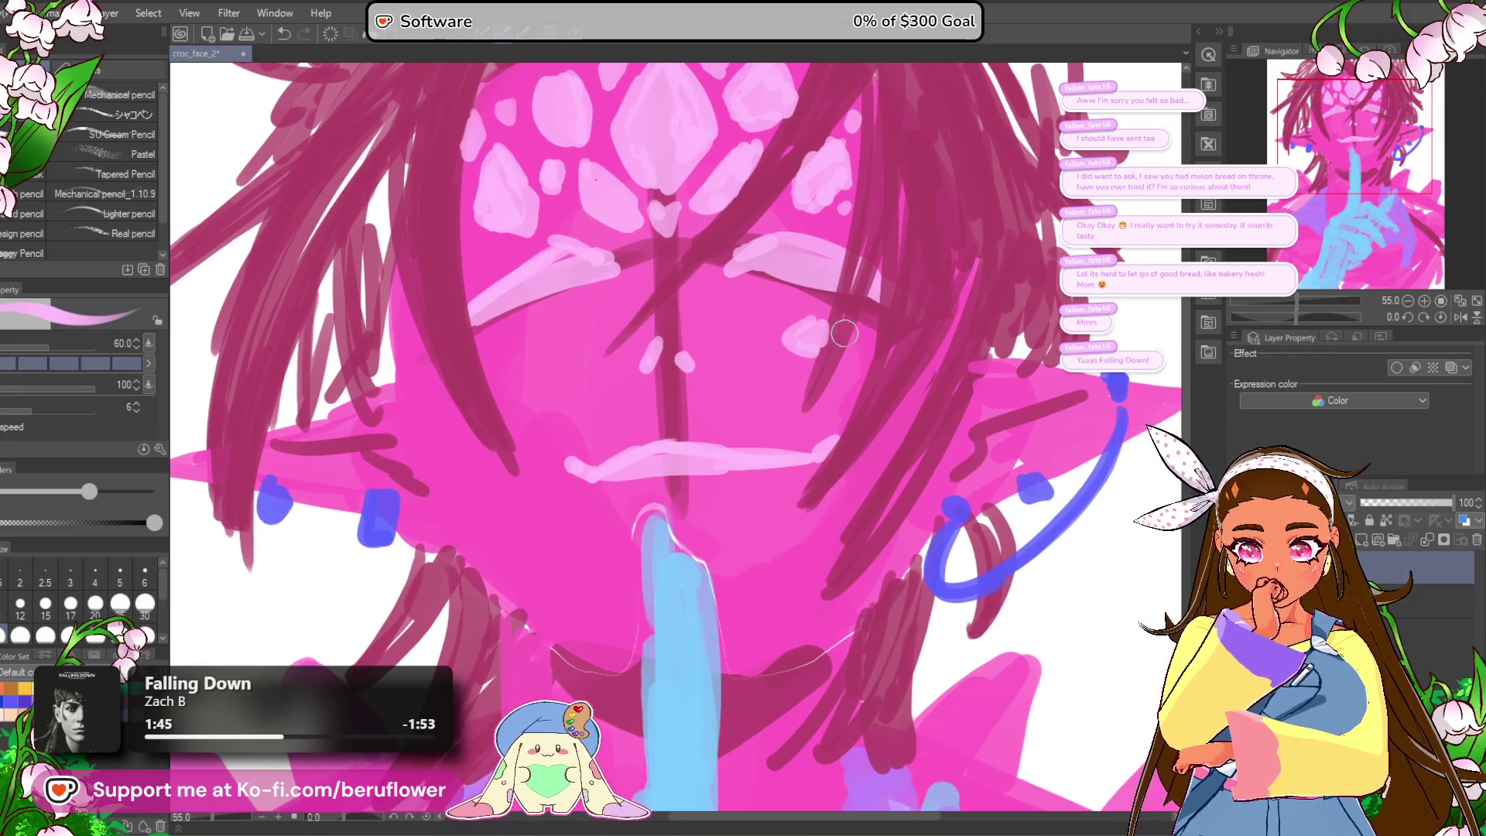
{"action": "left_click_drag", "start_coordinate": [846, 349], "coordinate": [851, 410]}
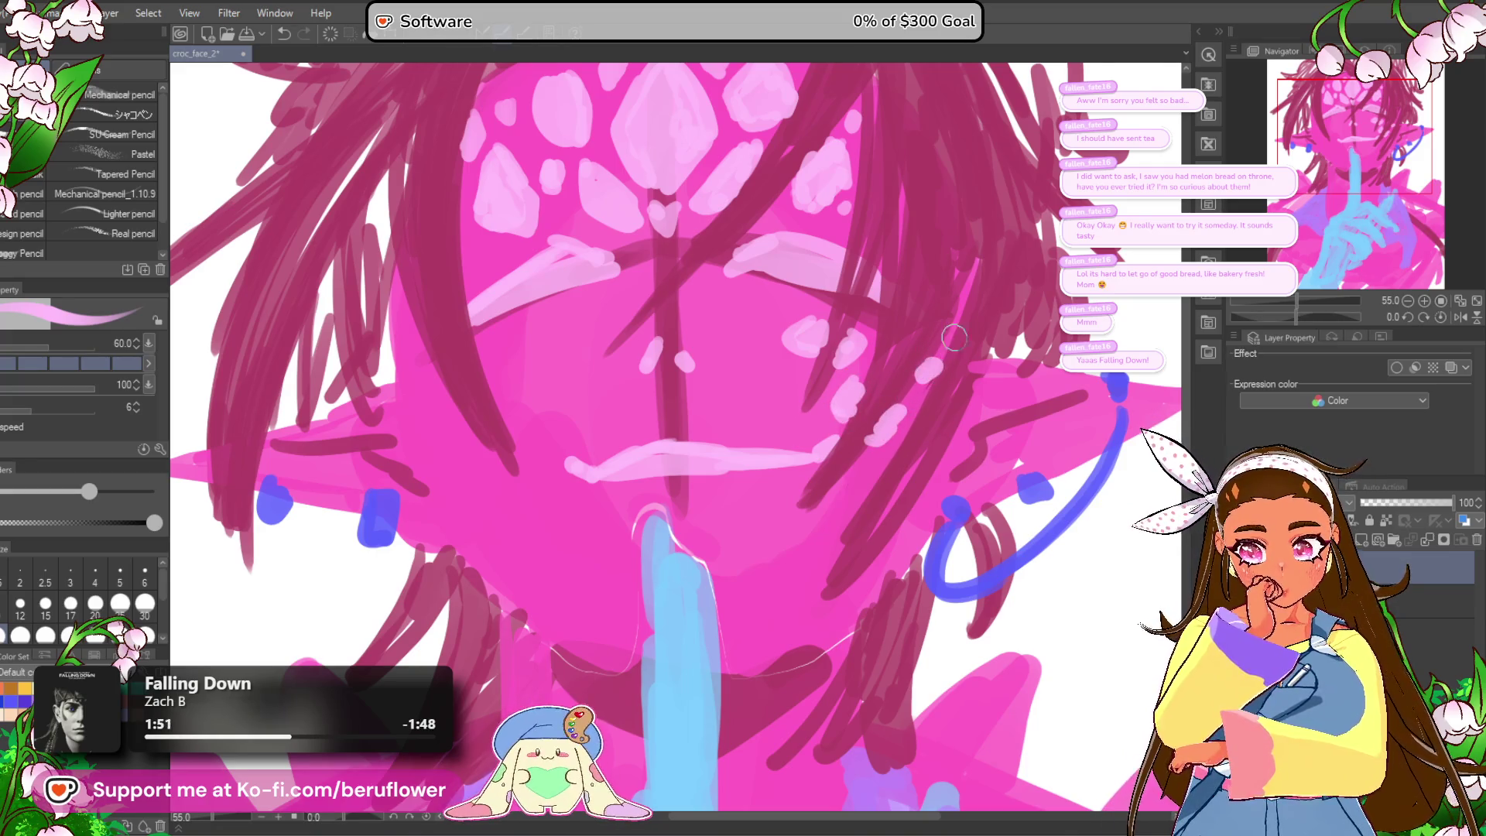
Step: Undo a stray stroke by the left eye and dab light-pink blobs on the left cheek
{"action": "left_click_drag", "start_coordinate": [944, 343], "coordinate": [1031, 349]}
{"action": "mouse_move", "coordinate": [639, 351]}
{"action": "left_mouse_down"}
{"action": "mouse_move", "coordinate": [667, 360]}
{"action": "mouse_move", "coordinate": [642, 387]}
{"action": "mouse_move", "coordinate": [649, 407]}
{"action": "mouse_move", "coordinate": [599, 356]}
{"action": "mouse_move", "coordinate": [646, 355]}
{"action": "mouse_move", "coordinate": [592, 387]}
{"action": "mouse_move", "coordinate": [628, 366]}
{"action": "left_mouse_up"}
{"action": "key", "text": "ctrl+z"}
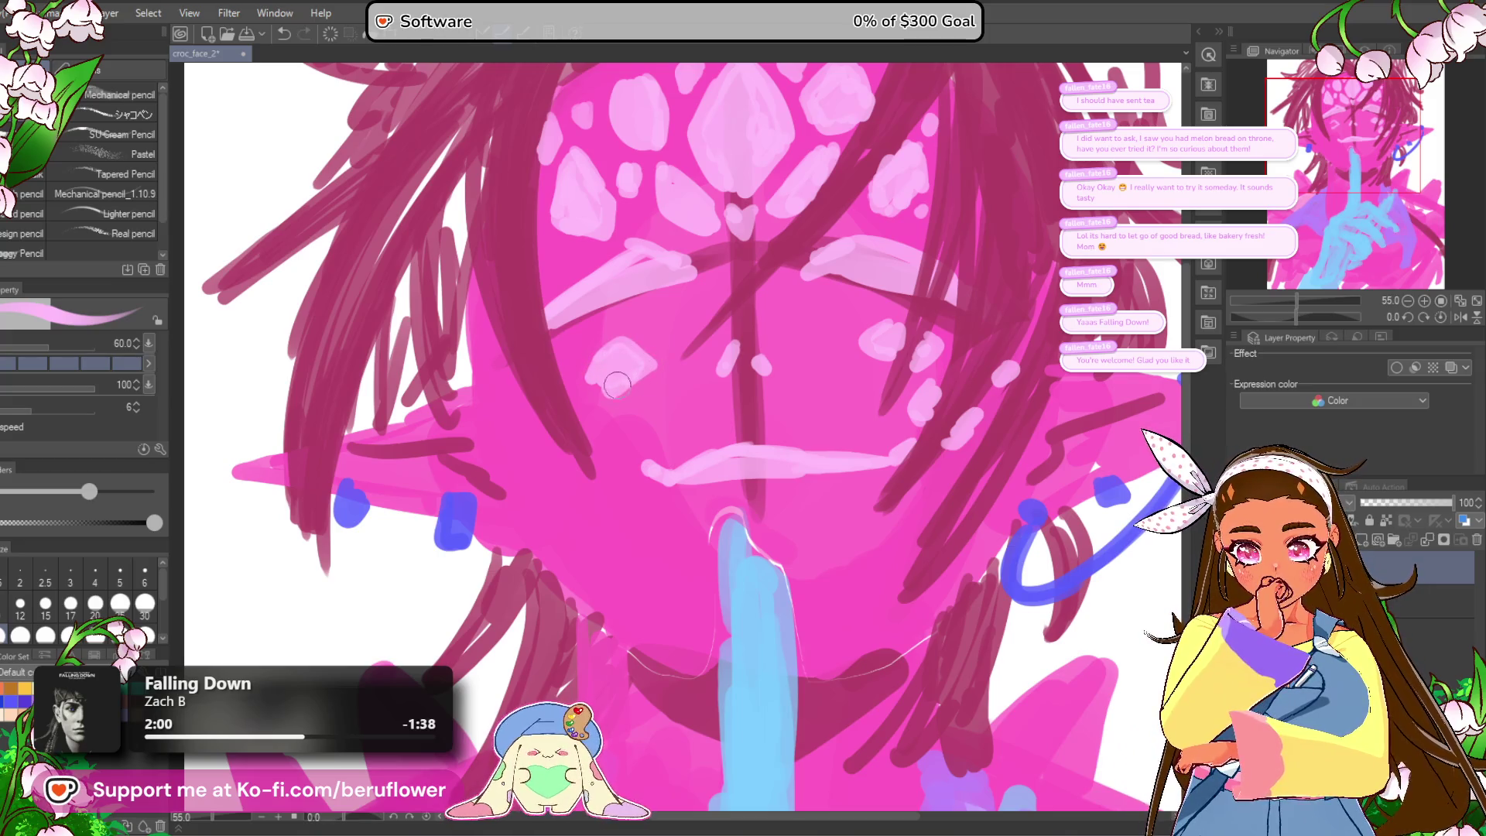
{"action": "mouse_move", "coordinate": [510, 379]}
{"action": "left_mouse_down"}
{"action": "mouse_move", "coordinate": [514, 399]}
{"action": "mouse_move", "coordinate": [573, 395]}
{"action": "mouse_move", "coordinate": [612, 342]}
{"action": "left_mouse_up"}
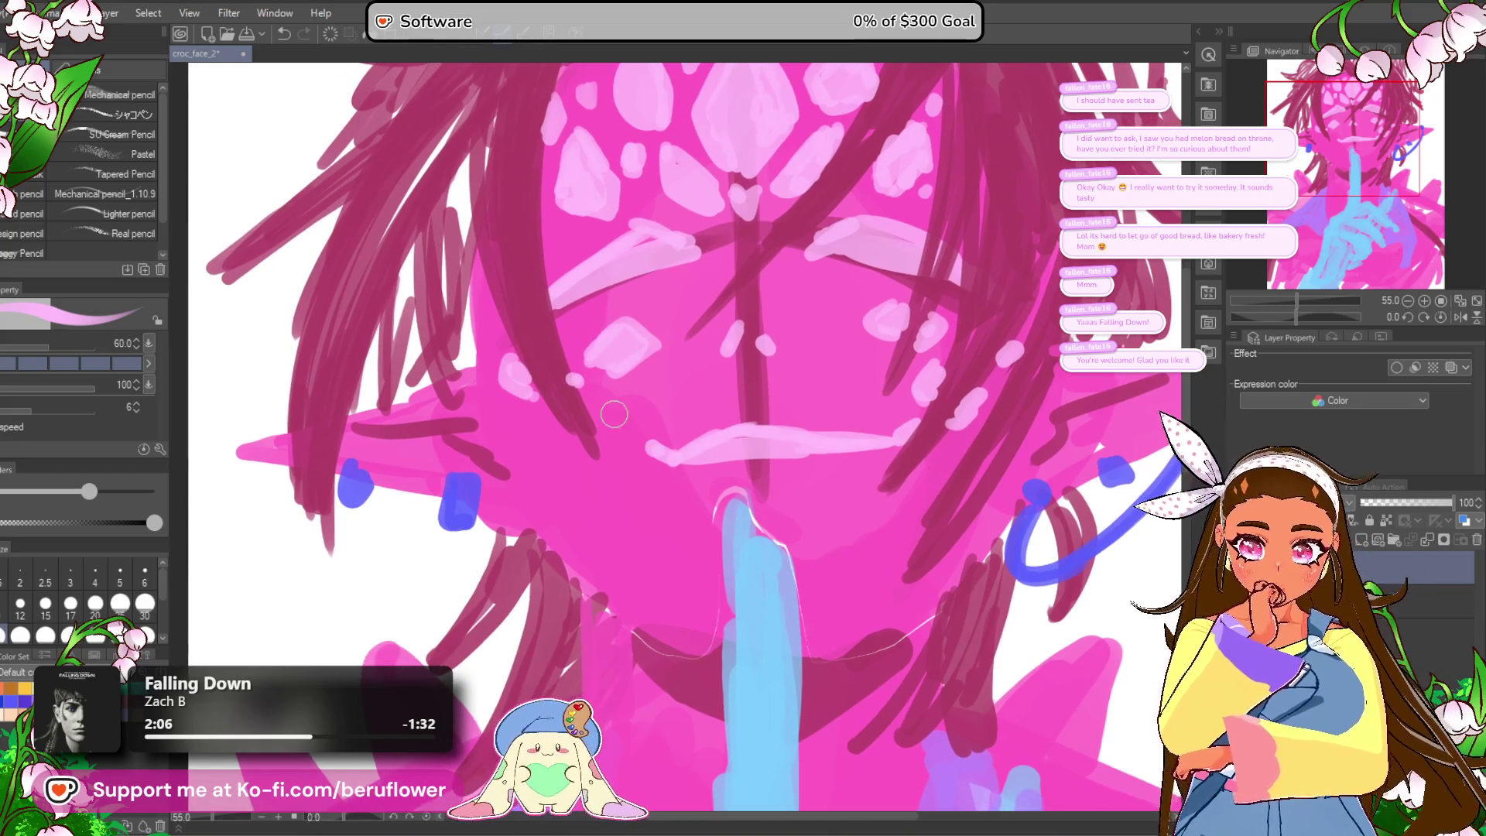
{"action": "mouse_move", "coordinate": [594, 408]}
{"action": "left_mouse_down"}
{"action": "mouse_move", "coordinate": [607, 429]}
{"action": "mouse_move", "coordinate": [592, 422]}
{"action": "mouse_move", "coordinate": [581, 446]}
{"action": "mouse_move", "coordinate": [615, 429]}
{"action": "left_mouse_up"}
{"action": "scroll", "coordinate": [613, 427], "scroll_direction": "down", "scroll_amount": 5}
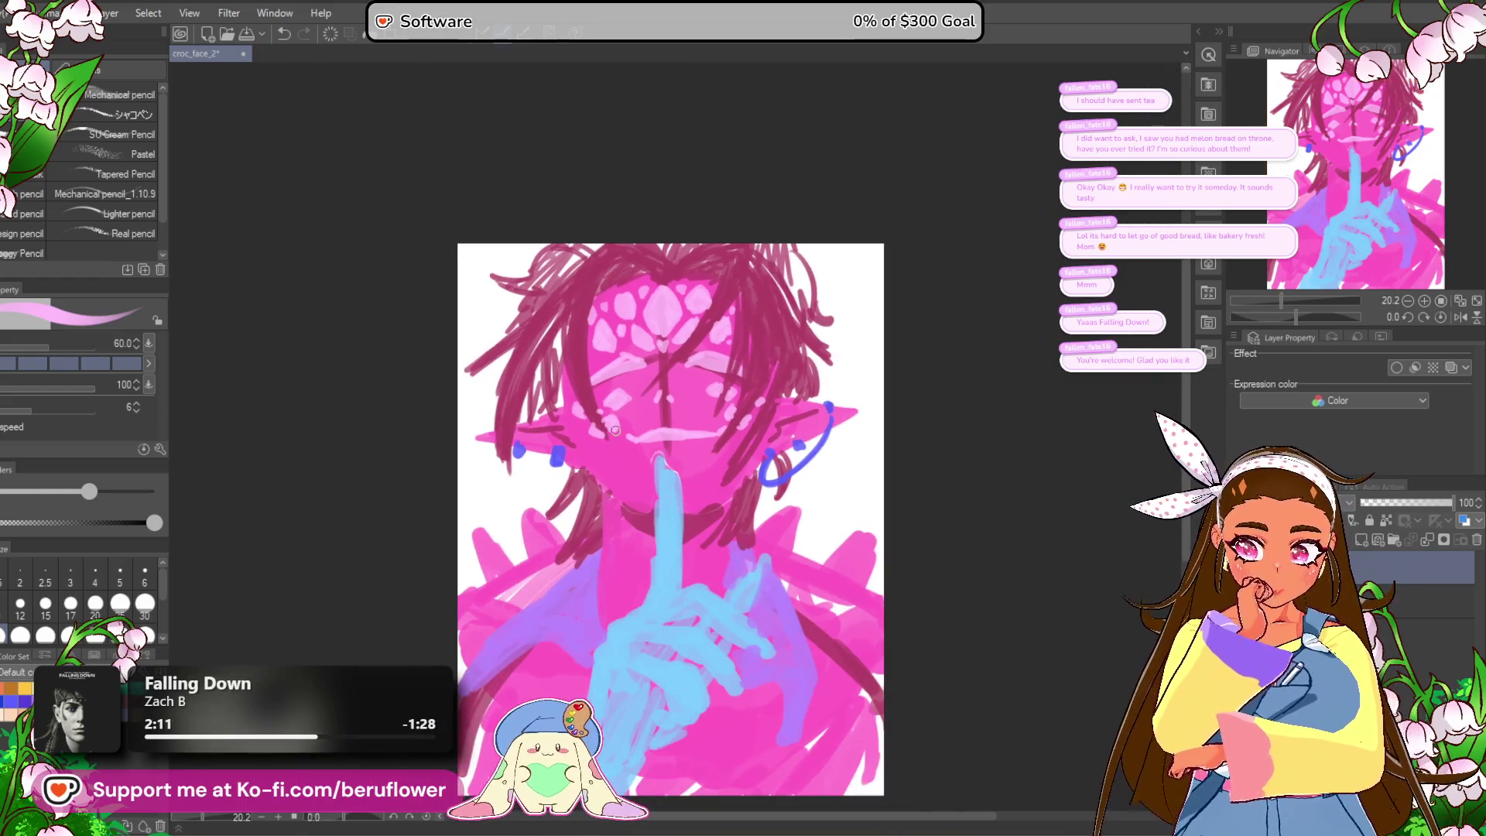
Step: Switch to purple, then undo the purple test stroke by the ear
{"action": "scroll", "coordinate": [615, 430], "scroll_direction": "up", "scroll_amount": 1}
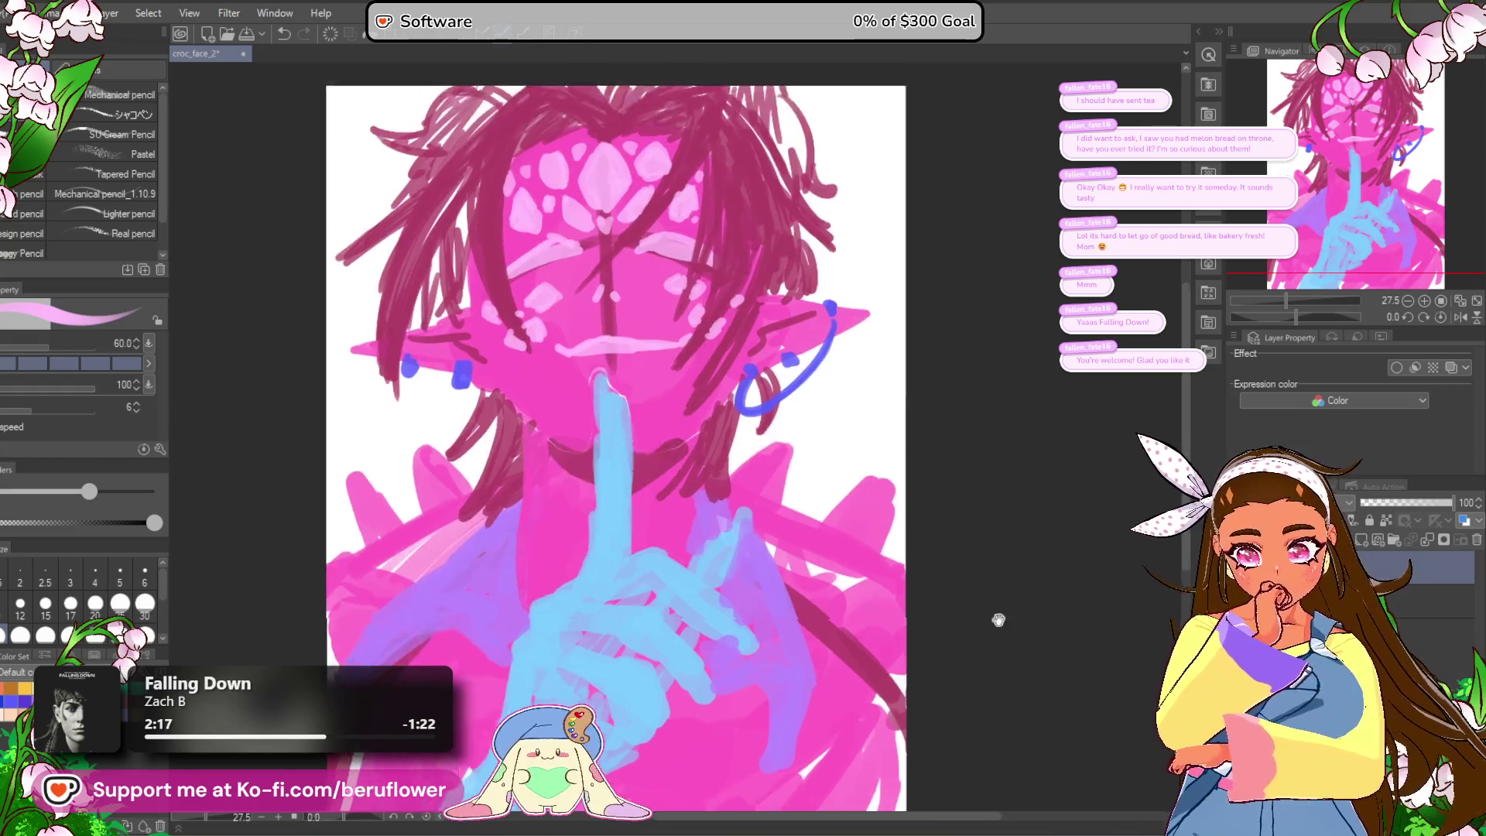
{"action": "key", "text": "x"}
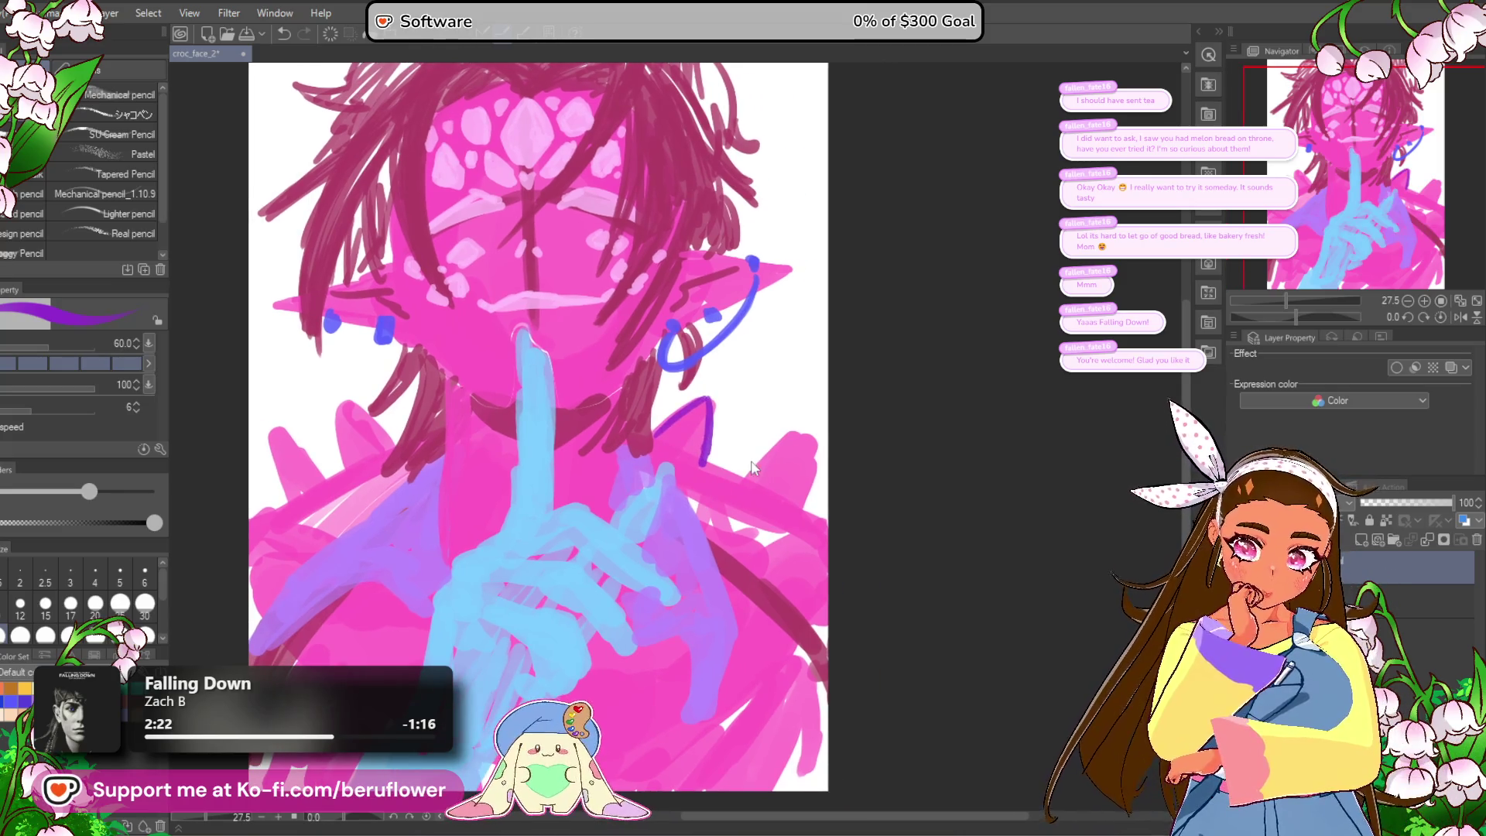
{"action": "key", "text": "ctrl+z"}
Step: Zoom in and draw a dark curved line along the upper edge of the left eyelid
{"action": "scroll", "coordinate": [610, 629], "scroll_direction": "down", "scroll_amount": 5}
{"action": "scroll", "coordinate": [610, 629], "scroll_direction": "up", "scroll_amount": 4}
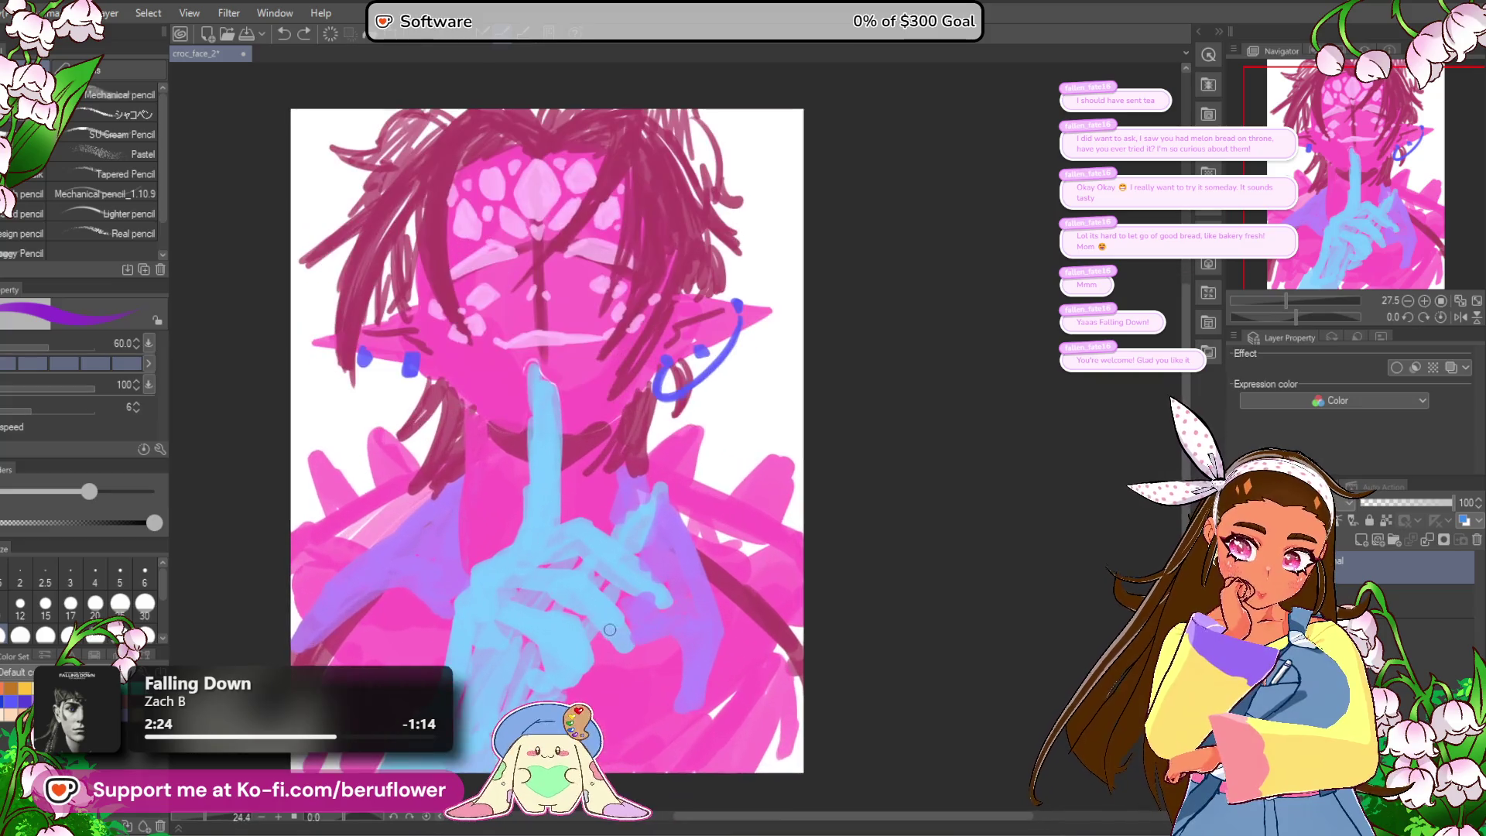
{"action": "mouse_move", "coordinate": [944, 613]}
{"action": "left_mouse_down"}
{"action": "mouse_move", "coordinate": [937, 642]}
{"action": "mouse_move", "coordinate": [882, 564]}
{"action": "mouse_move", "coordinate": [837, 638]}
{"action": "left_mouse_up"}
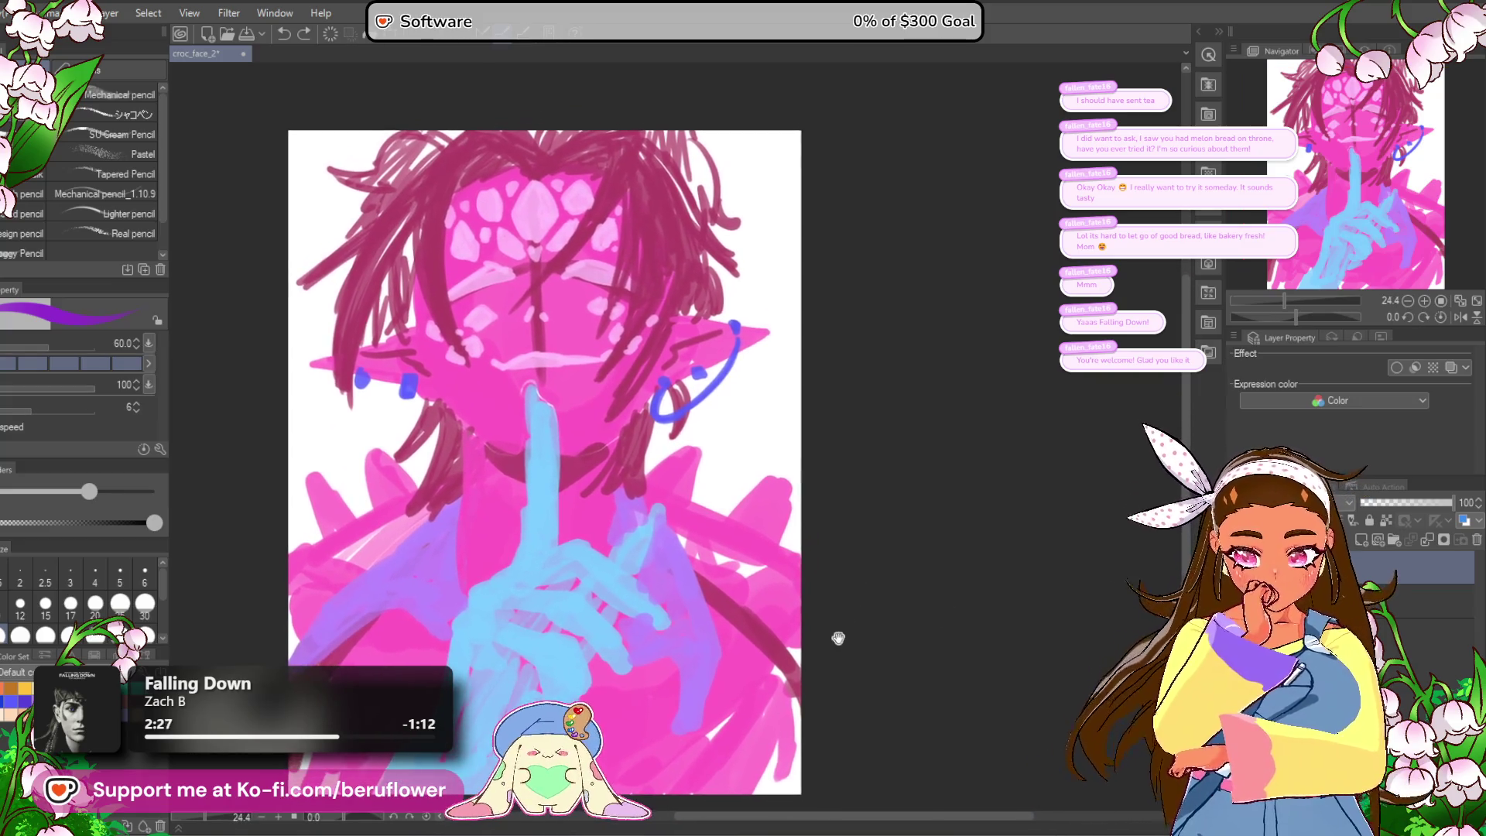
{"action": "scroll", "coordinate": [869, 617], "scroll_direction": "down", "scroll_amount": 3}
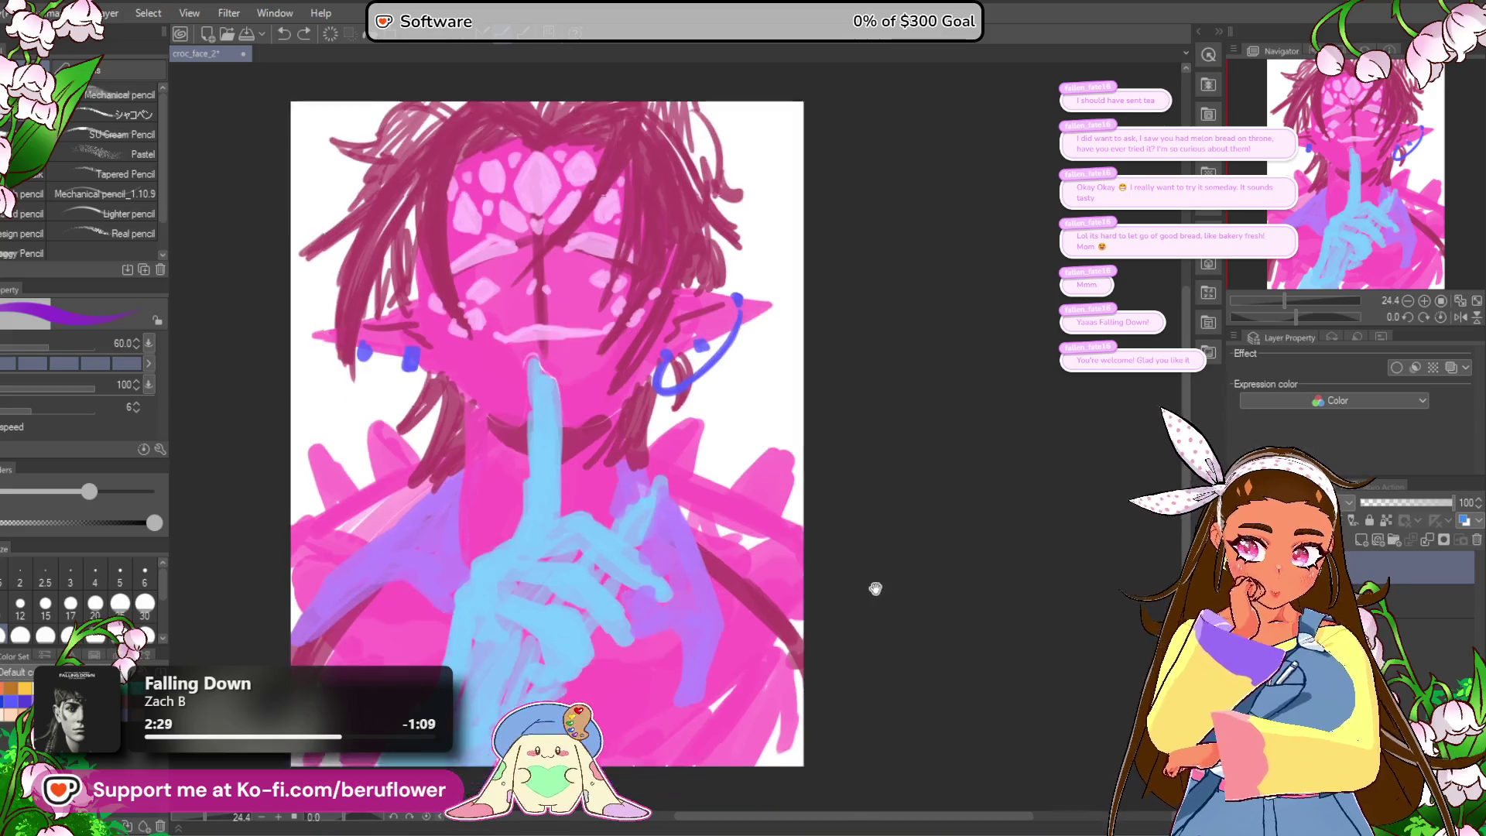
{"action": "scroll", "coordinate": [869, 541], "scroll_direction": "up", "scroll_amount": 4}
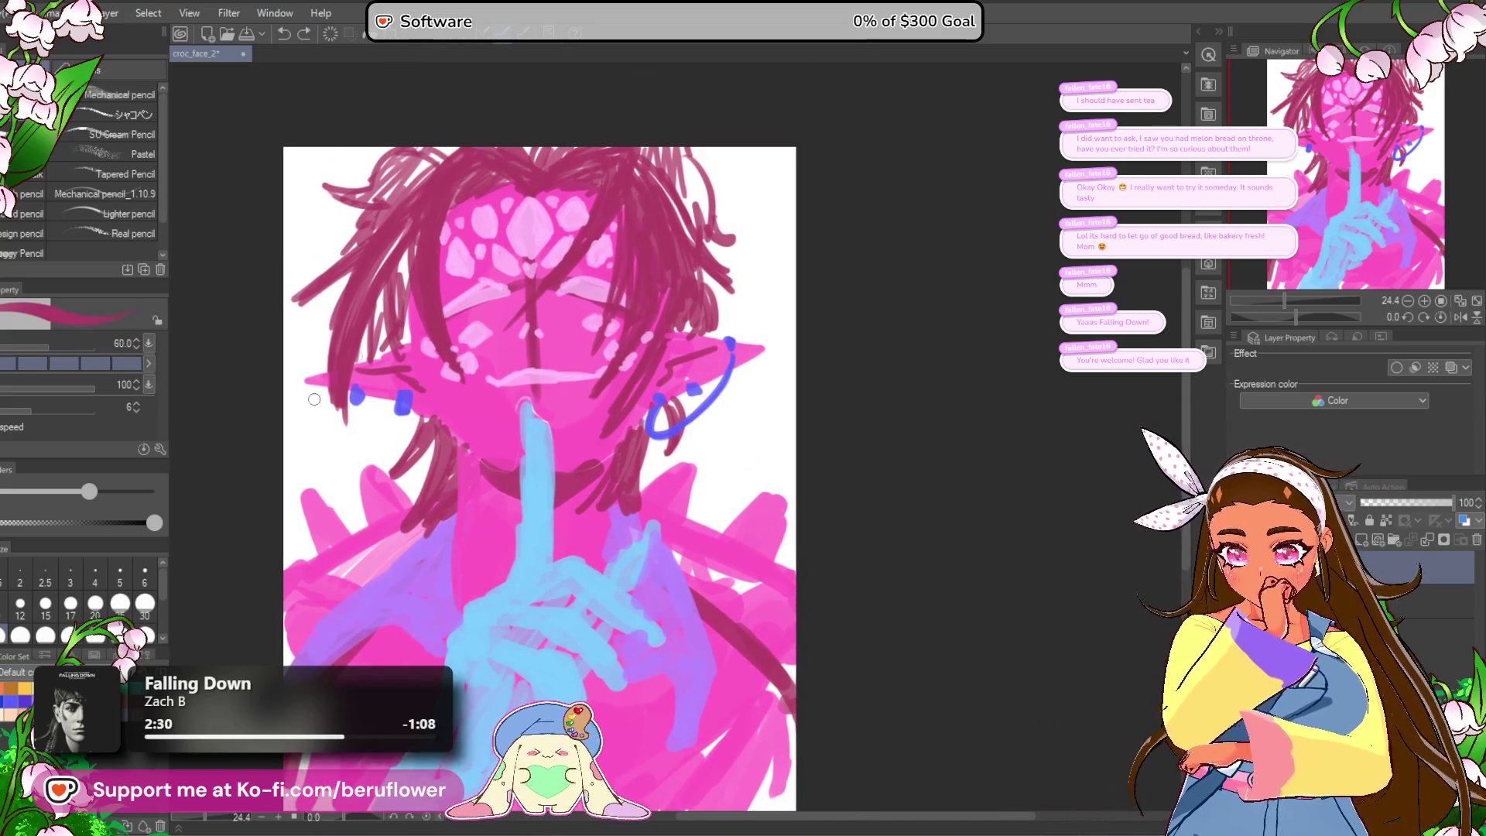
{"action": "scroll", "coordinate": [441, 290], "scroll_direction": "up", "scroll_amount": 5}
{"action": "mouse_move", "coordinate": [623, 298]}
{"action": "left_mouse_down"}
{"action": "mouse_move", "coordinate": [554, 263]}
{"action": "mouse_move", "coordinate": [464, 344]}
{"action": "left_mouse_up"}
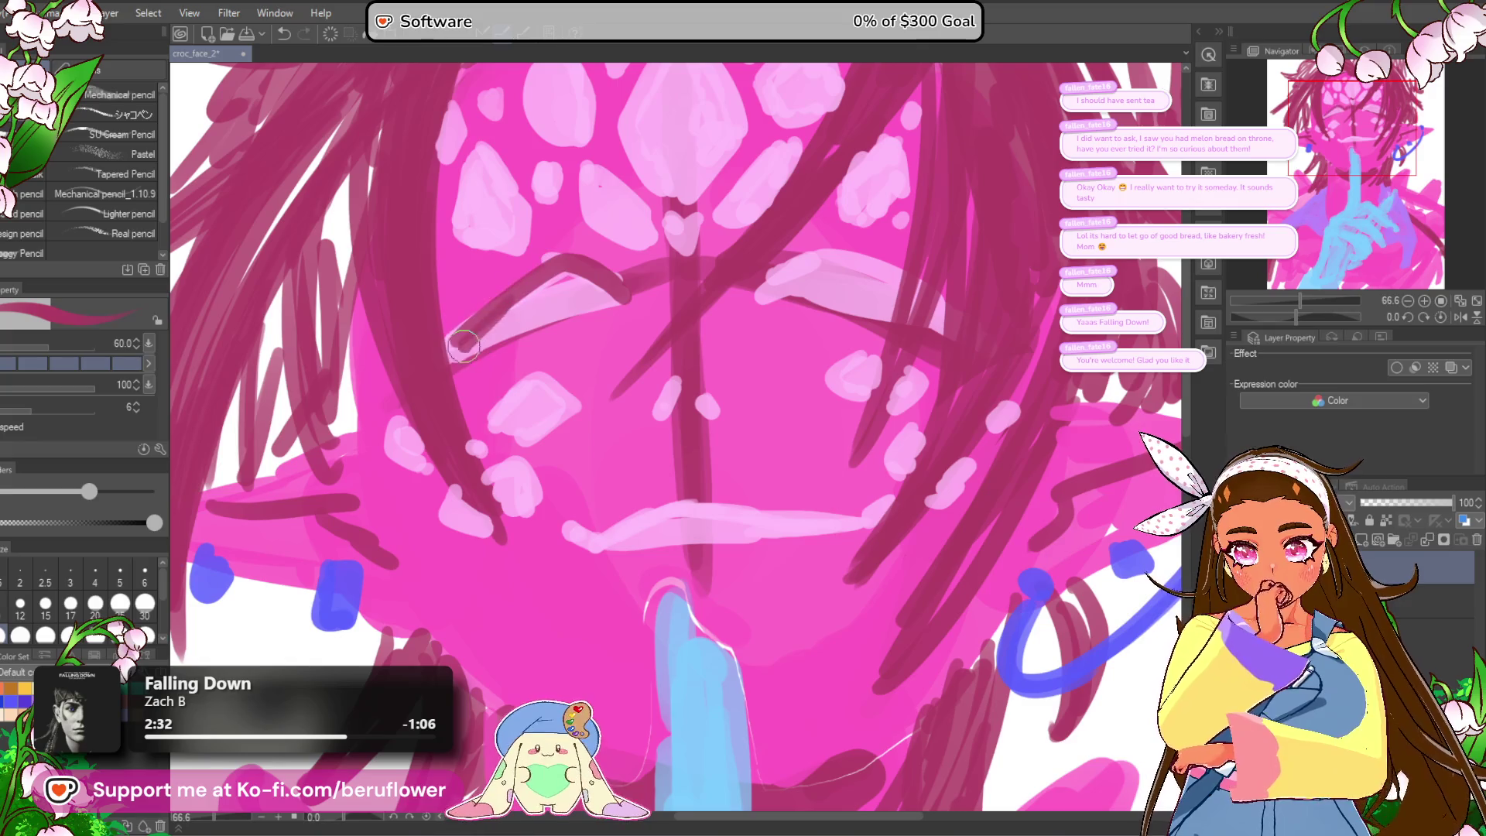
Step: Pick a darker maroon and paint thick dark lines over both closed eyelids
{"action": "key", "text": "ctrl+z"}
{"action": "key", "text": "ctrl+z"}
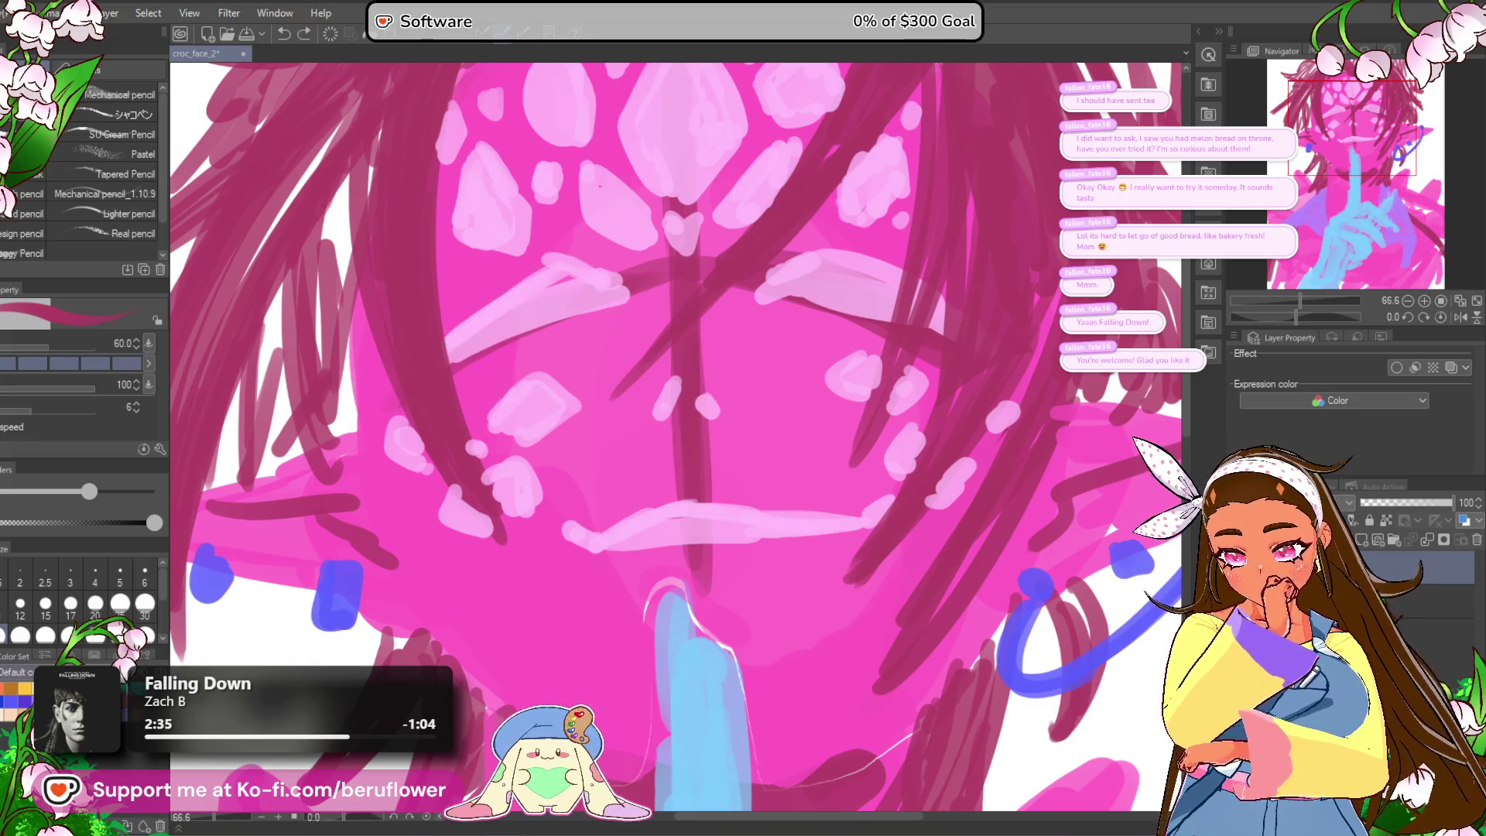
{"action": "left_click", "coordinate": [1074, 527]}
{"action": "key", "text": "Return"}
{"action": "mouse_move", "coordinate": [628, 300]}
{"action": "left_mouse_down"}
{"action": "mouse_move", "coordinate": [563, 265]}
{"action": "mouse_move", "coordinate": [464, 340]}
{"action": "mouse_move", "coordinate": [608, 296]}
{"action": "mouse_move", "coordinate": [468, 341]}
{"action": "mouse_move", "coordinate": [433, 371]}
{"action": "left_mouse_up"}
{"action": "left_click_drag", "start_coordinate": [934, 257], "coordinate": [857, 271]}
{"action": "mouse_move", "coordinate": [696, 298]}
{"action": "left_mouse_down"}
{"action": "mouse_move", "coordinate": [743, 278]}
{"action": "mouse_move", "coordinate": [851, 317]}
{"action": "mouse_move", "coordinate": [712, 294]}
{"action": "mouse_move", "coordinate": [788, 307]}
{"action": "mouse_move", "coordinate": [859, 364]}
{"action": "left_mouse_up"}
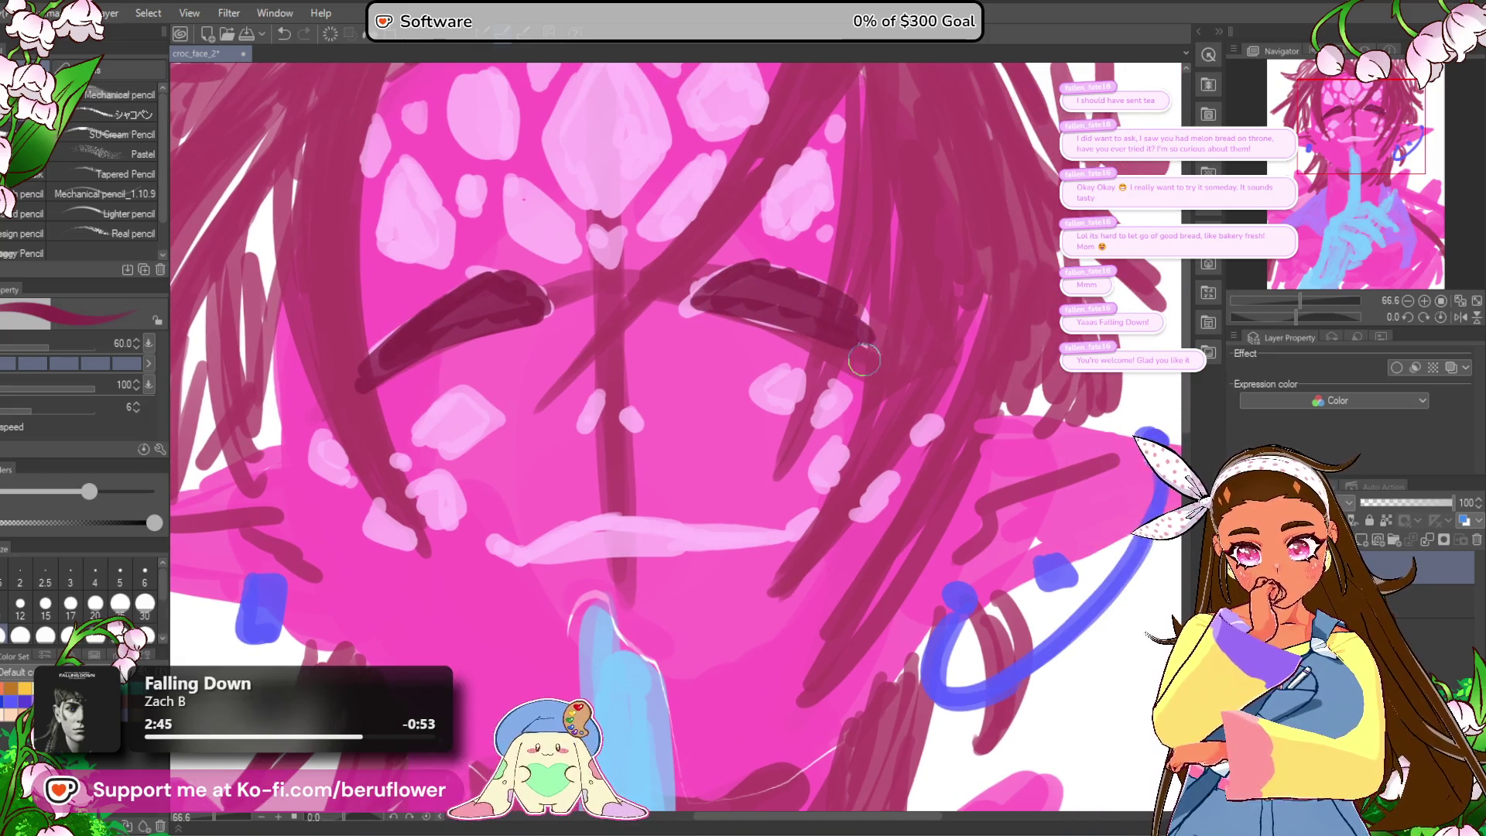
Step: Zoom in around the face, then fit the whole drawing in the window with Ctrl+0
{"action": "scroll", "coordinate": [857, 502], "scroll_direction": "down", "scroll_amount": 5}
{"action": "scroll", "coordinate": [857, 502], "scroll_direction": "up", "scroll_amount": 3}
{"action": "left_click_drag", "start_coordinate": [857, 501], "coordinate": [727, 499]}
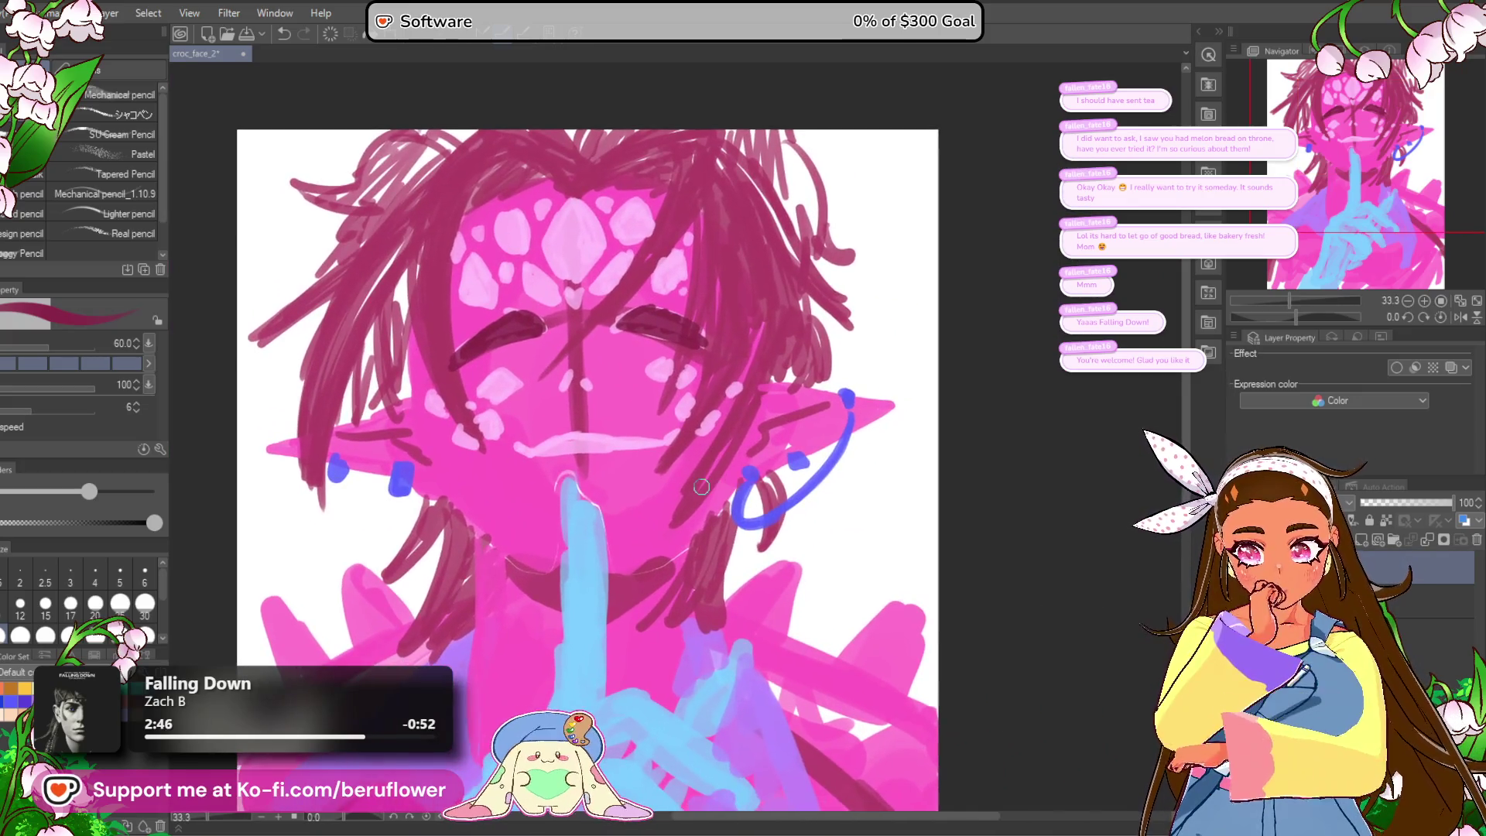
{"action": "scroll", "coordinate": [728, 499], "scroll_direction": "up", "scroll_amount": 1}
{"action": "left_click_drag", "start_coordinate": [503, 320], "coordinate": [563, 352]}
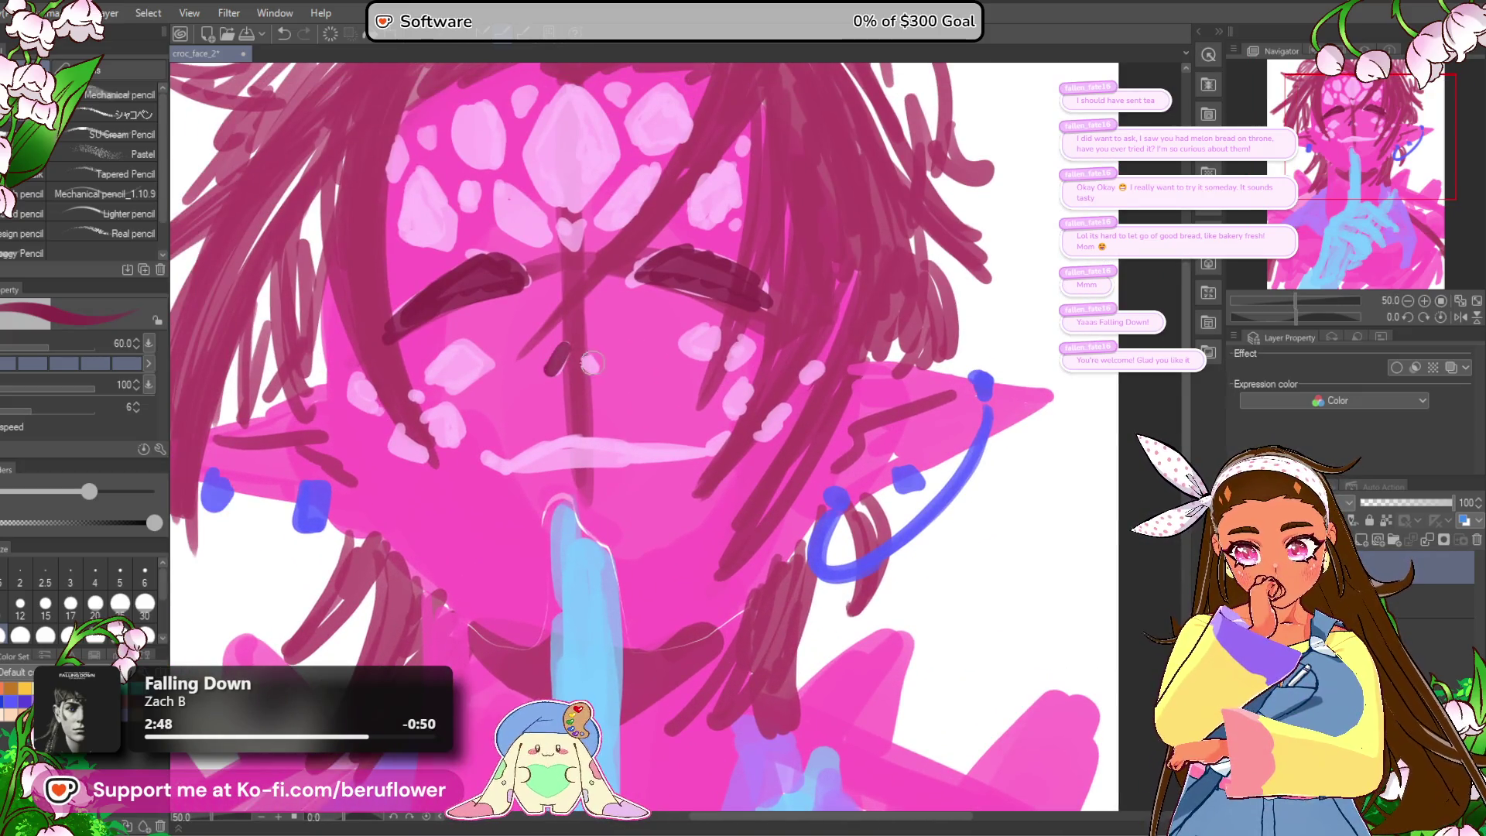
{"action": "scroll", "coordinate": [617, 397], "scroll_direction": "down", "scroll_amount": 4}
{"action": "scroll", "coordinate": [617, 398], "scroll_direction": "up", "scroll_amount": 5}
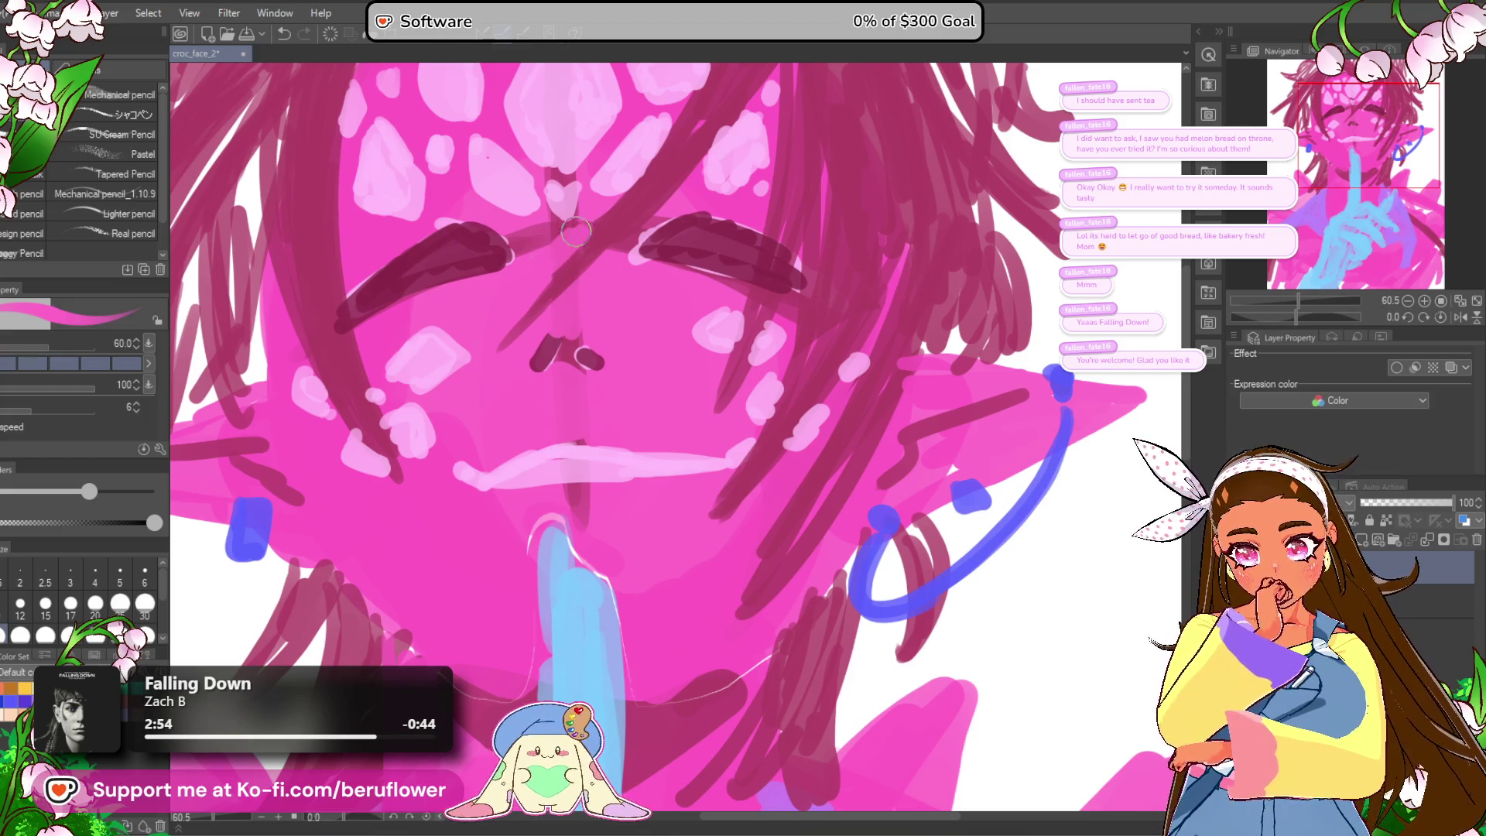
{"action": "key", "text": "ctrl+0"}
{"action": "scroll", "coordinate": [595, 219], "scroll_direction": "up", "scroll_amount": 3}
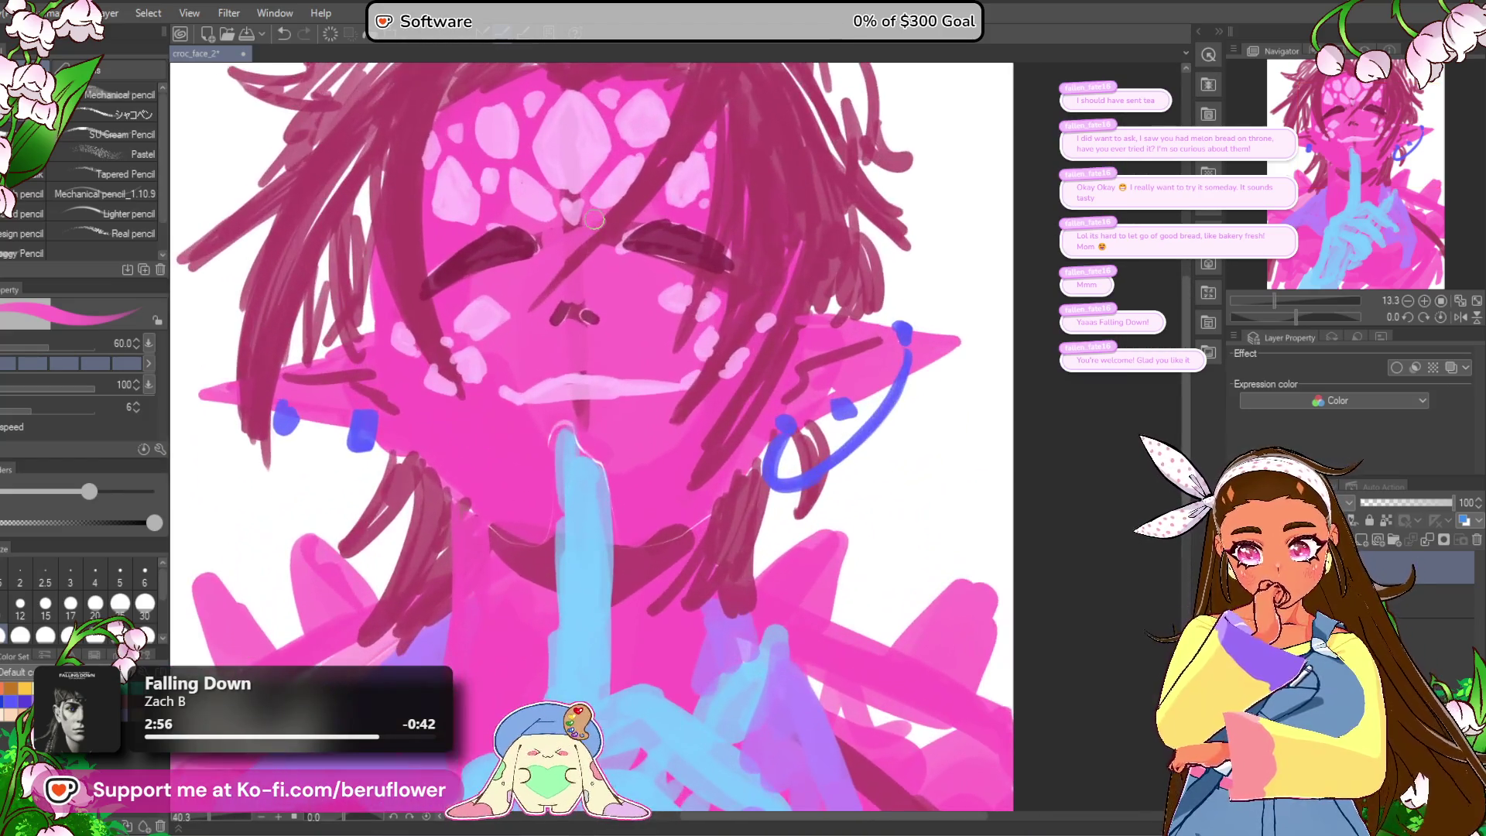
{"action": "key", "text": "ctrl+0"}
{"action": "scroll", "coordinate": [595, 219], "scroll_direction": "down", "scroll_amount": 1}
{"action": "scroll", "coordinate": [594, 219], "scroll_direction": "up", "scroll_amount": 5}
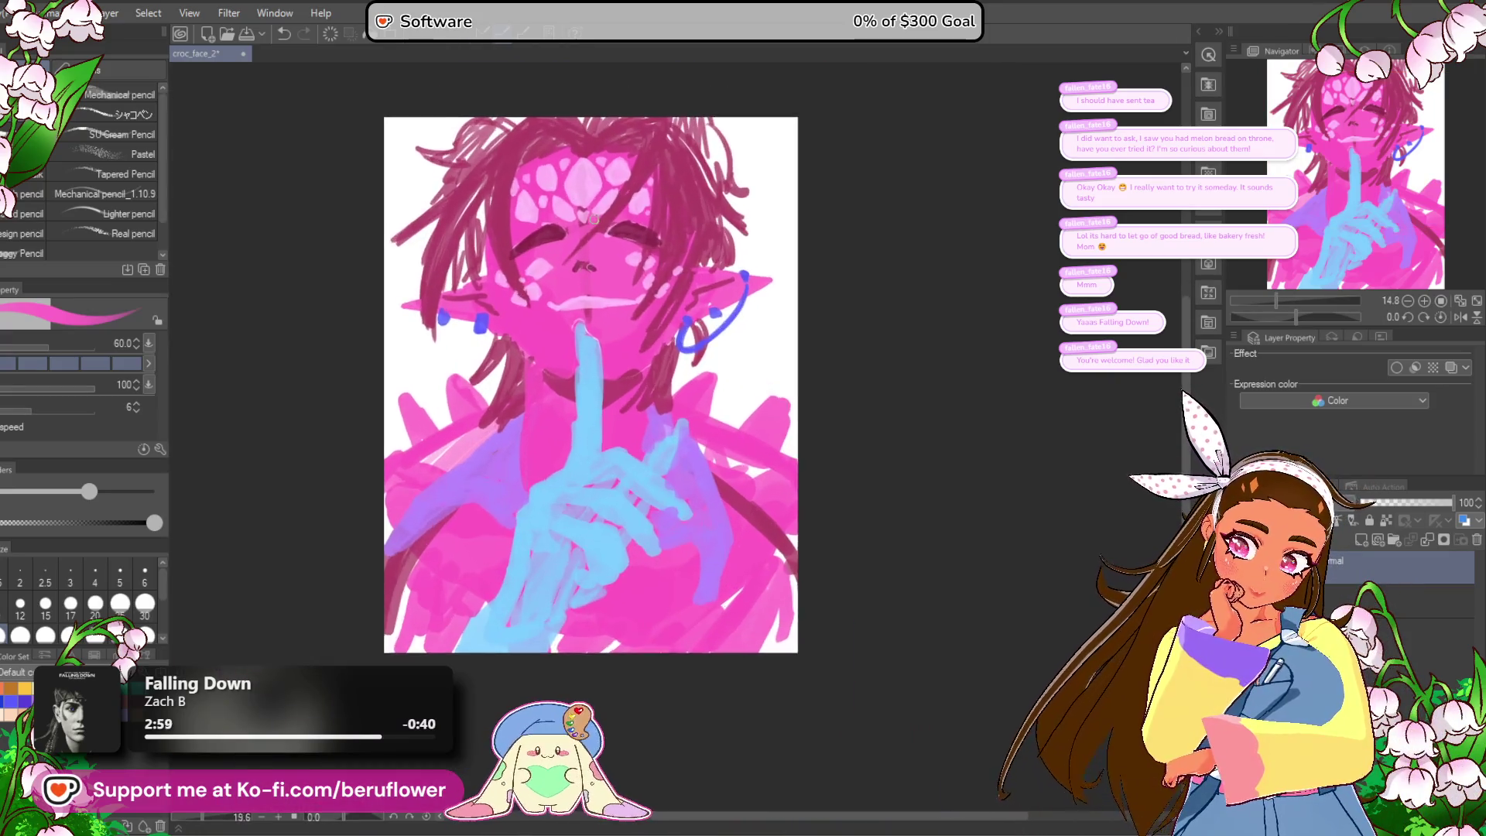
Step: Undo the dark eyebrow and nose marks and choose a darker magenta
{"action": "key", "text": "ctrl+z"}
{"action": "key", "text": "ctrl+z"}
{"action": "key", "text": "ctrl+z"}
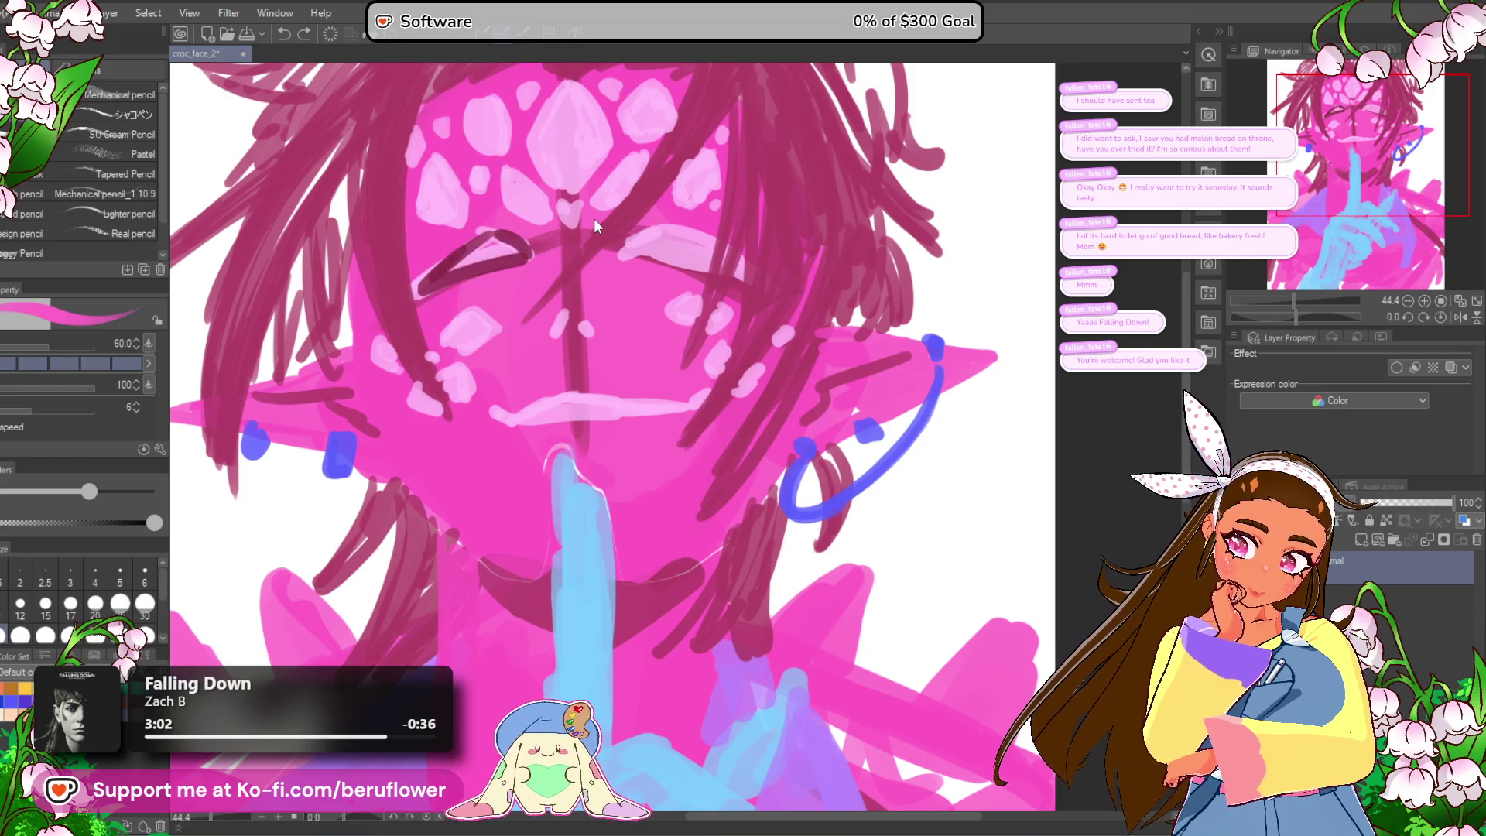
{"action": "scroll", "coordinate": [593, 219], "scroll_direction": "down", "scroll_amount": 3}
{"action": "scroll", "coordinate": [594, 220], "scroll_direction": "up", "scroll_amount": 2}
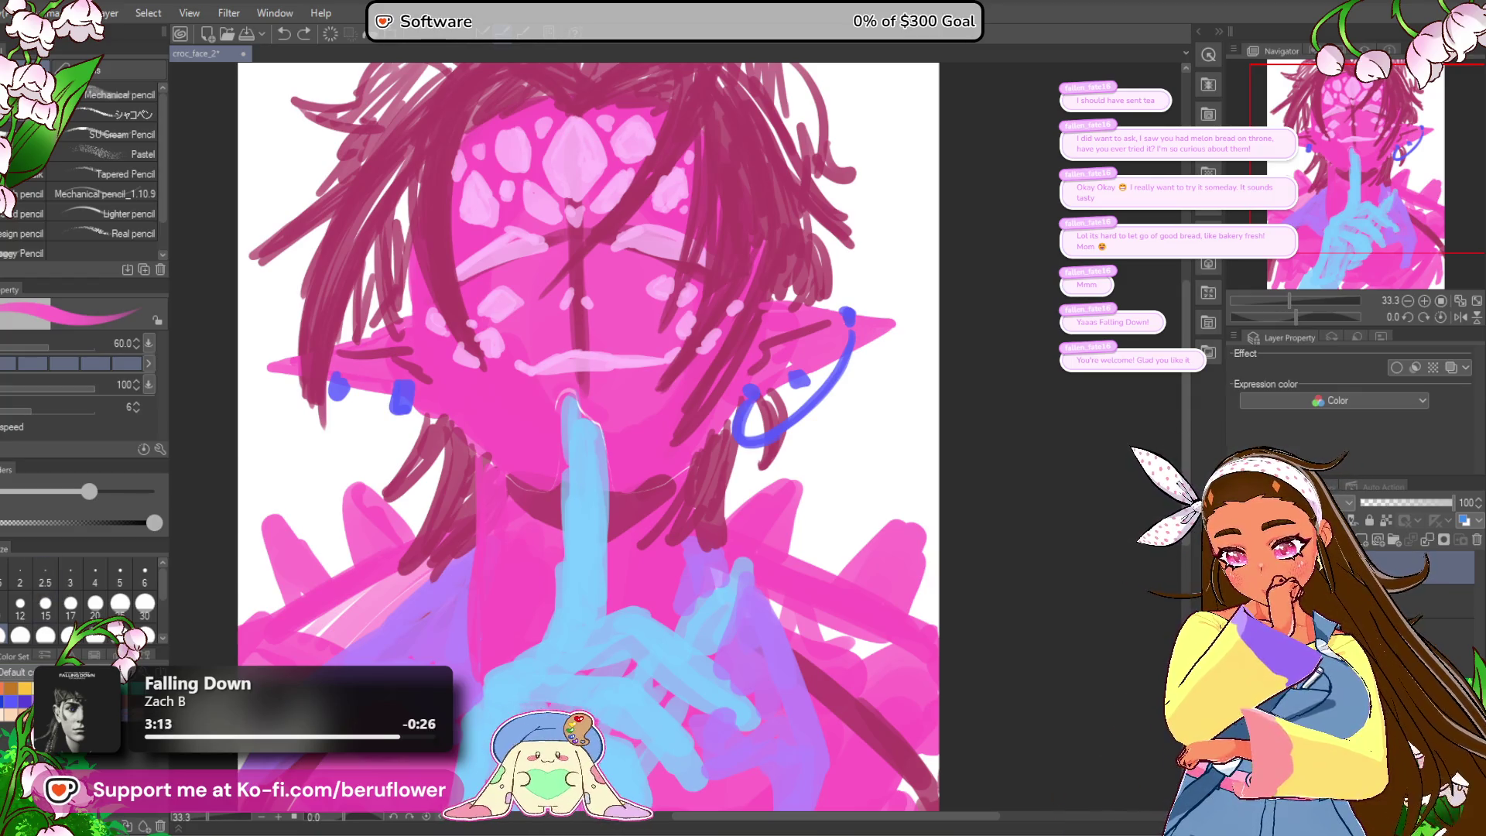
{"action": "left_click", "coordinate": [372, 236], "text": "alt"}
Step: Try dark magenta strokes across the face and left eye, undoing each one
{"action": "left_click_drag", "start_coordinate": [613, 183], "coordinate": [621, 205]}
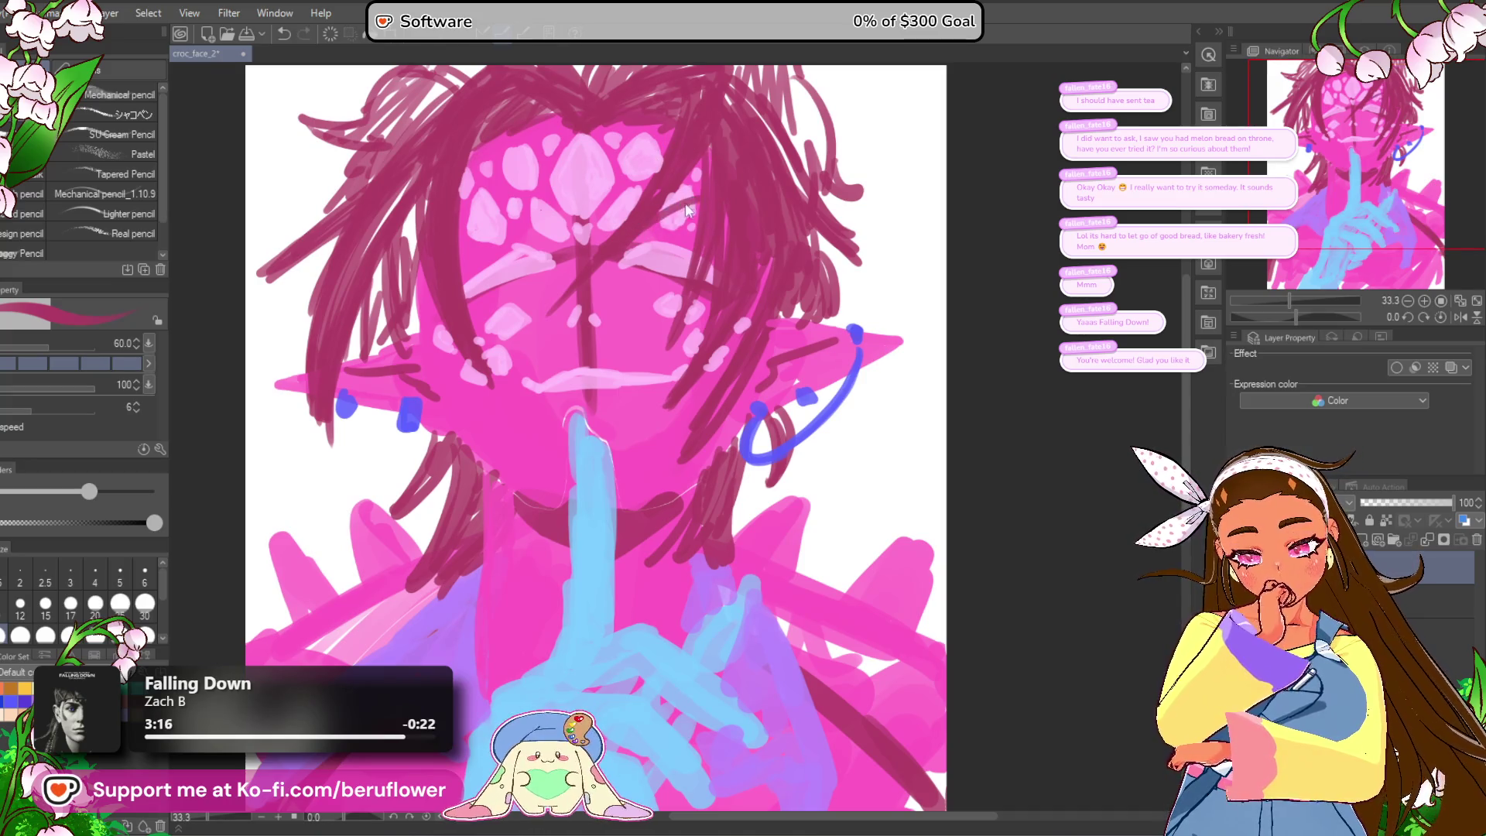
{"action": "mouse_move", "coordinate": [518, 210]}
{"action": "left_mouse_down"}
{"action": "mouse_move", "coordinate": [468, 231]}
{"action": "mouse_move", "coordinate": [526, 217]}
{"action": "mouse_move", "coordinate": [503, 249]}
{"action": "left_mouse_up"}
{"action": "left_click_drag", "start_coordinate": [773, 320], "coordinate": [756, 332]}
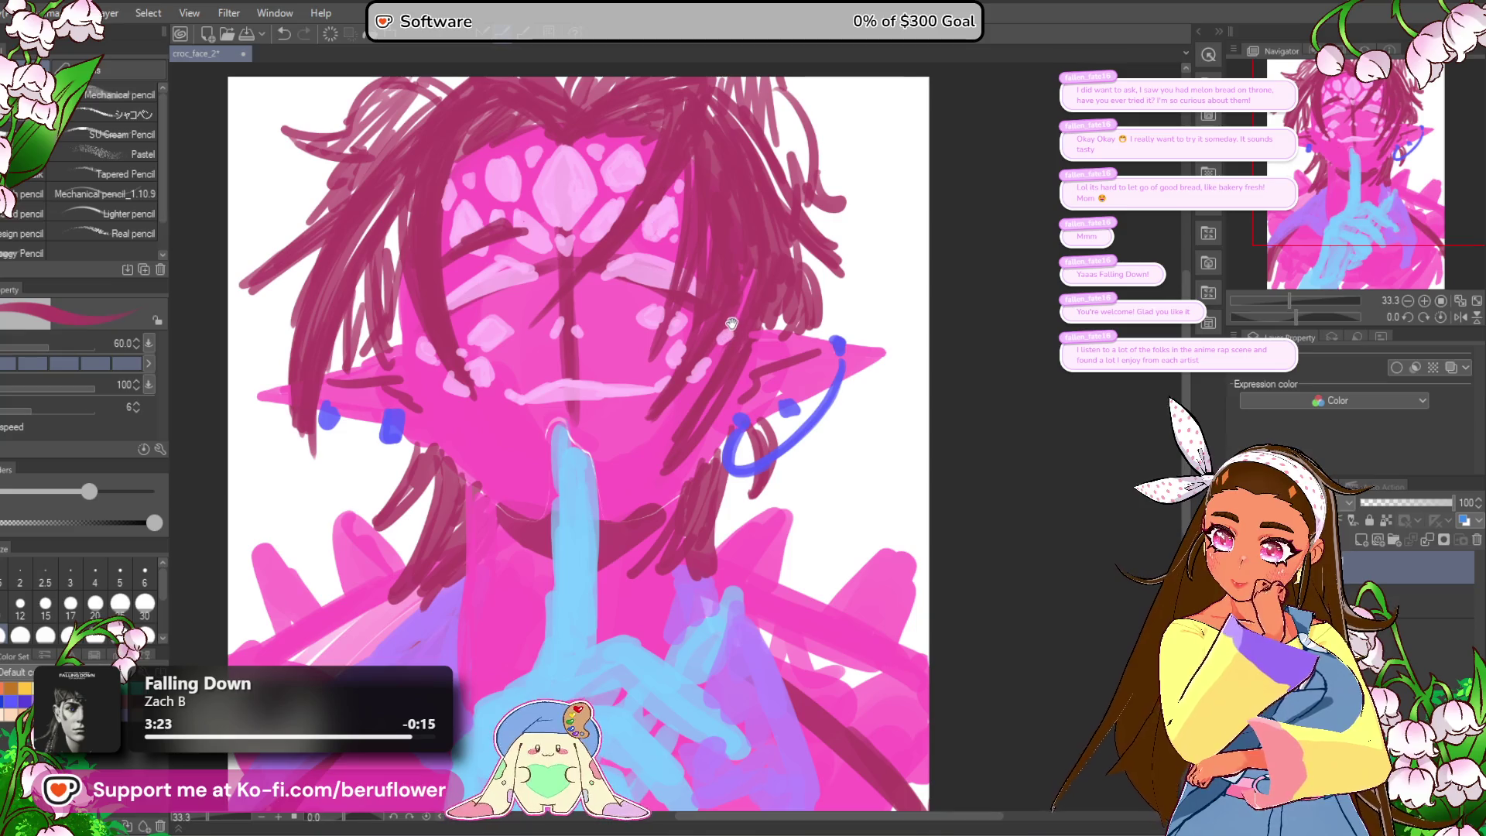
{"action": "scroll", "coordinate": [774, 232], "scroll_direction": "up", "scroll_amount": 1}
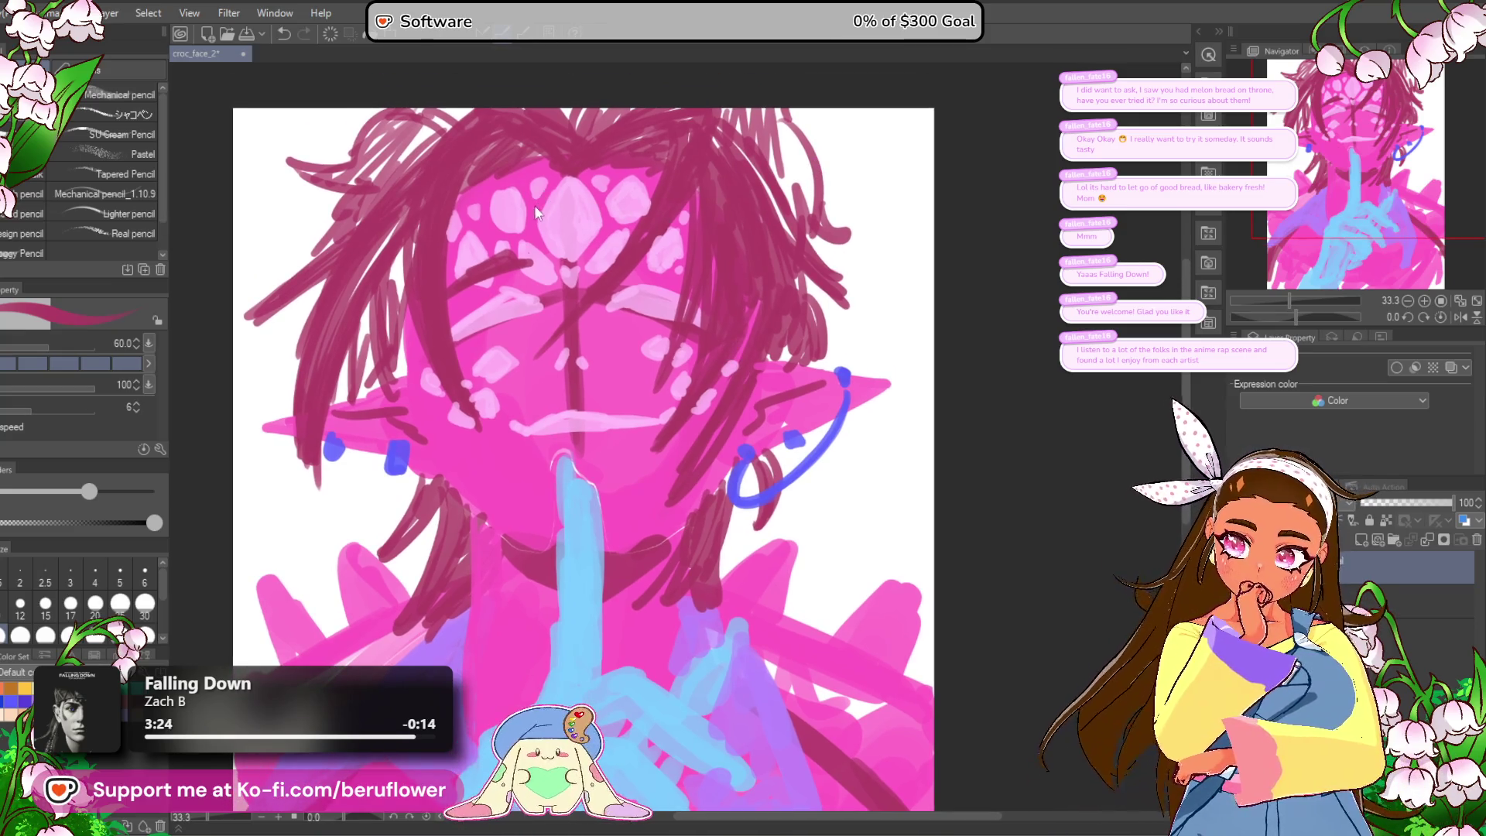
{"action": "key", "text": "ctrl+z"}
{"action": "mouse_move", "coordinate": [526, 290]}
{"action": "left_mouse_down"}
{"action": "mouse_move", "coordinate": [466, 276]}
{"action": "mouse_move", "coordinate": [539, 293]}
{"action": "left_mouse_up"}
{"action": "key", "text": "ctrl+z"}
{"action": "key", "text": "ctrl+z"}
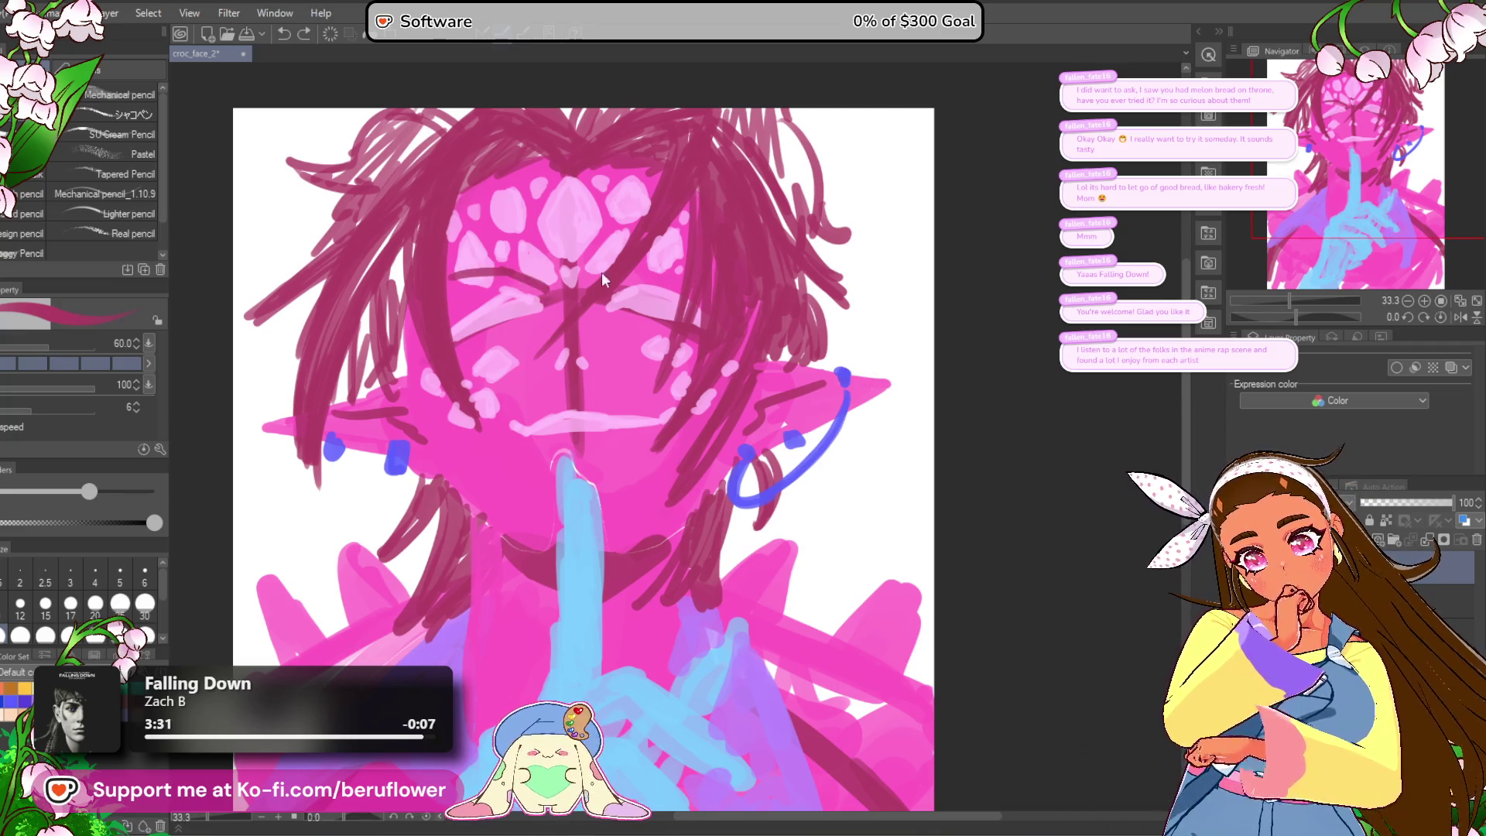
{"action": "left_click_drag", "start_coordinate": [449, 241], "coordinate": [531, 301]}
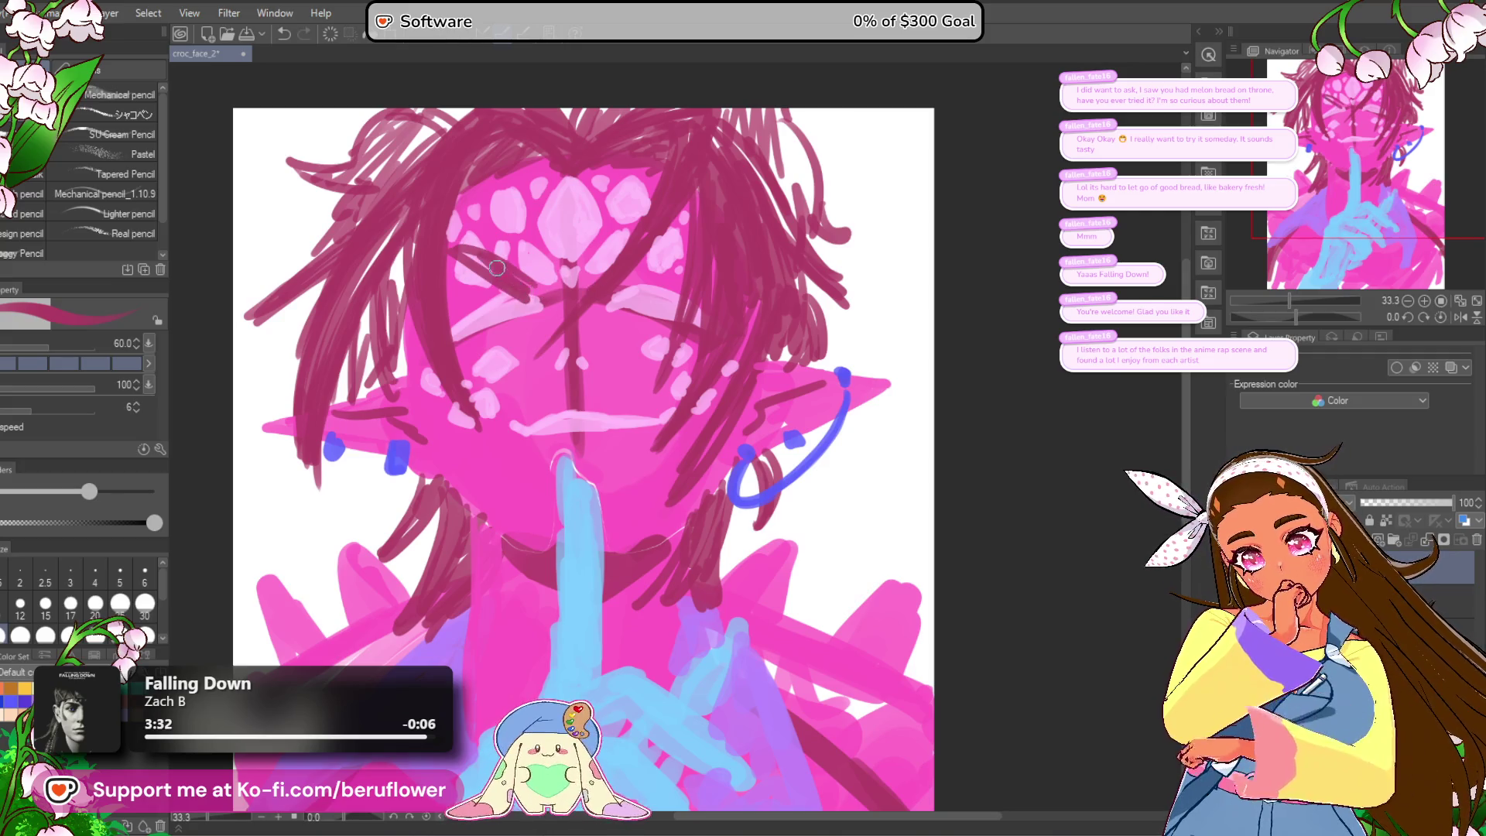
{"action": "key", "text": "ctrl+z"}
{"action": "key", "text": "ctrl+z"}
{"action": "key", "text": "ctrl+z"}
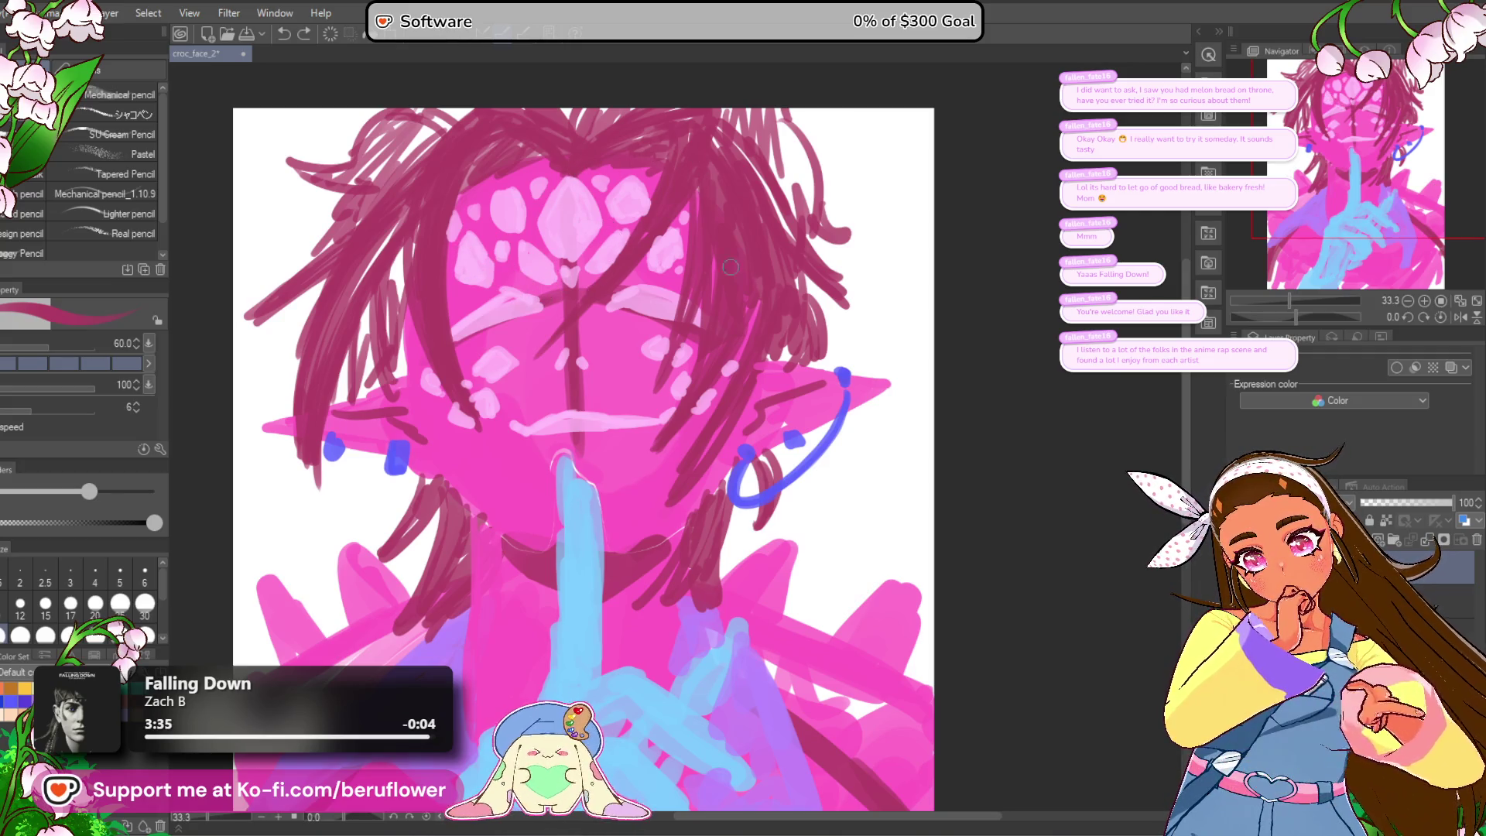
Step: Sample the pale pink of the closed eyes with the Eyedropper, then swap to the darker colour
{"action": "left_click_drag", "start_coordinate": [783, 309], "coordinate": [784, 315]}
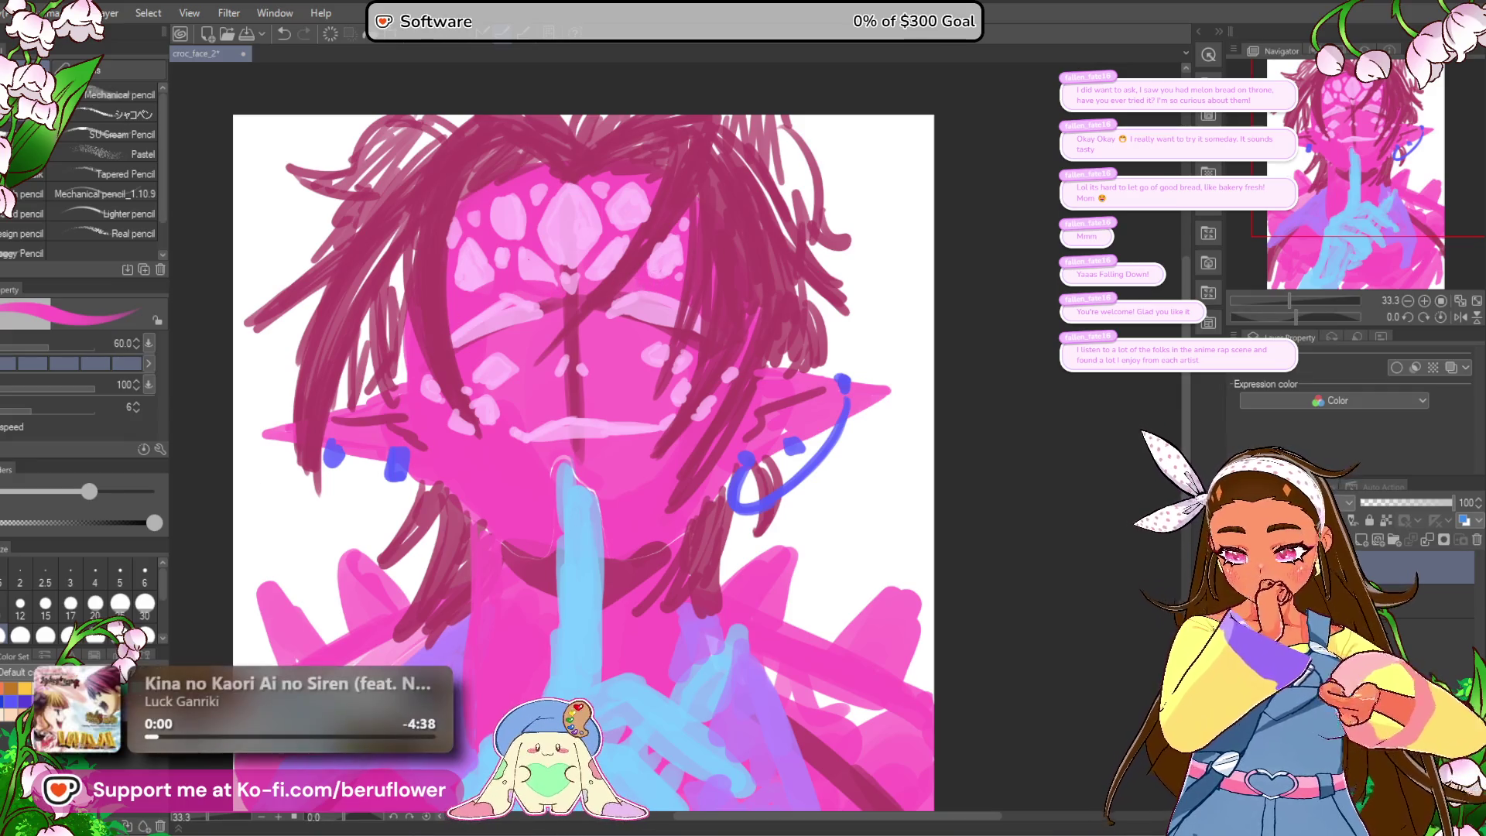
{"action": "left_click", "coordinate": [510, 303], "text": "alt"}
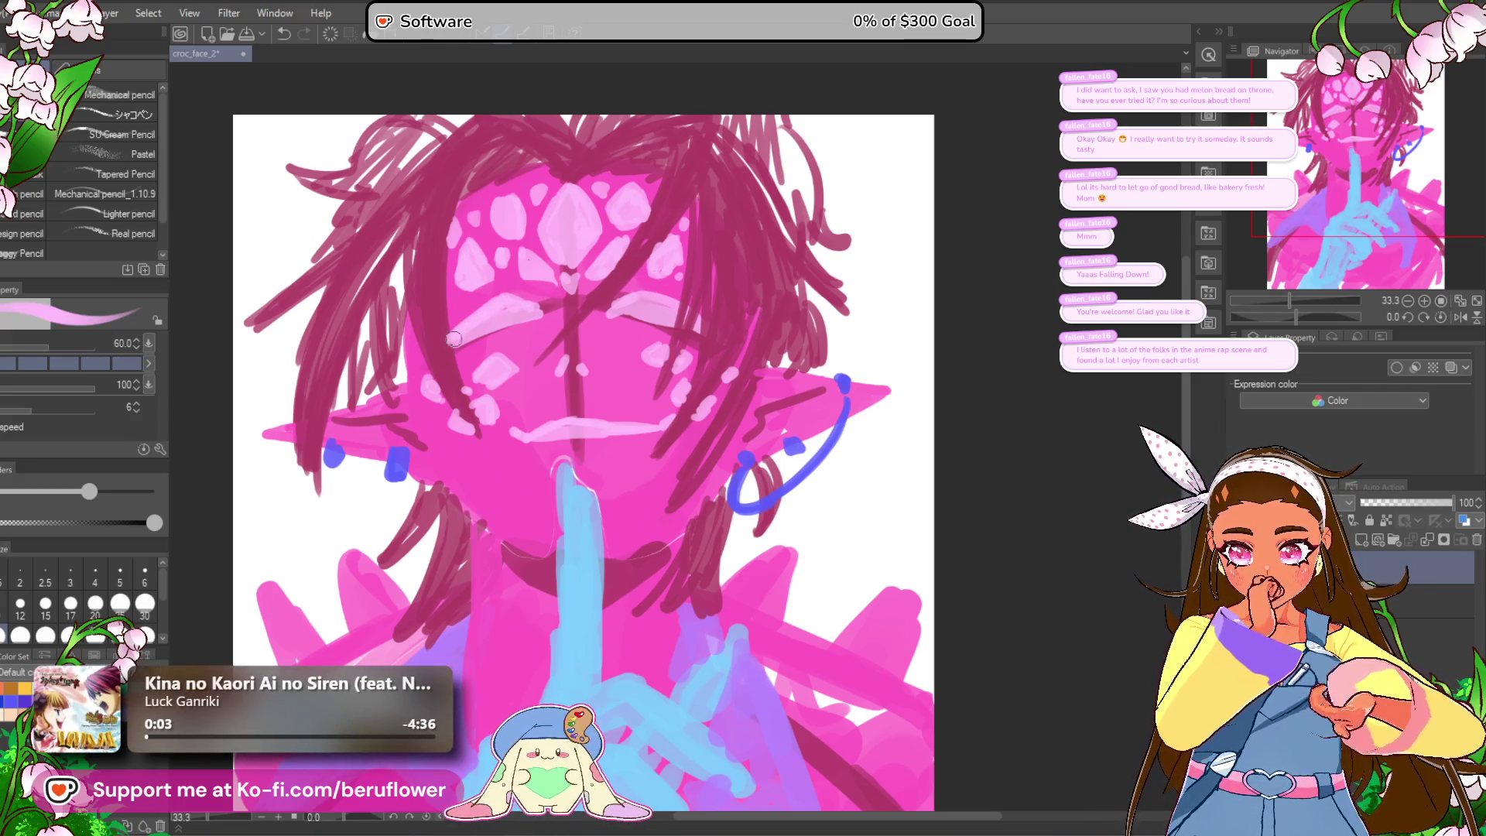
{"action": "key", "text": "x"}
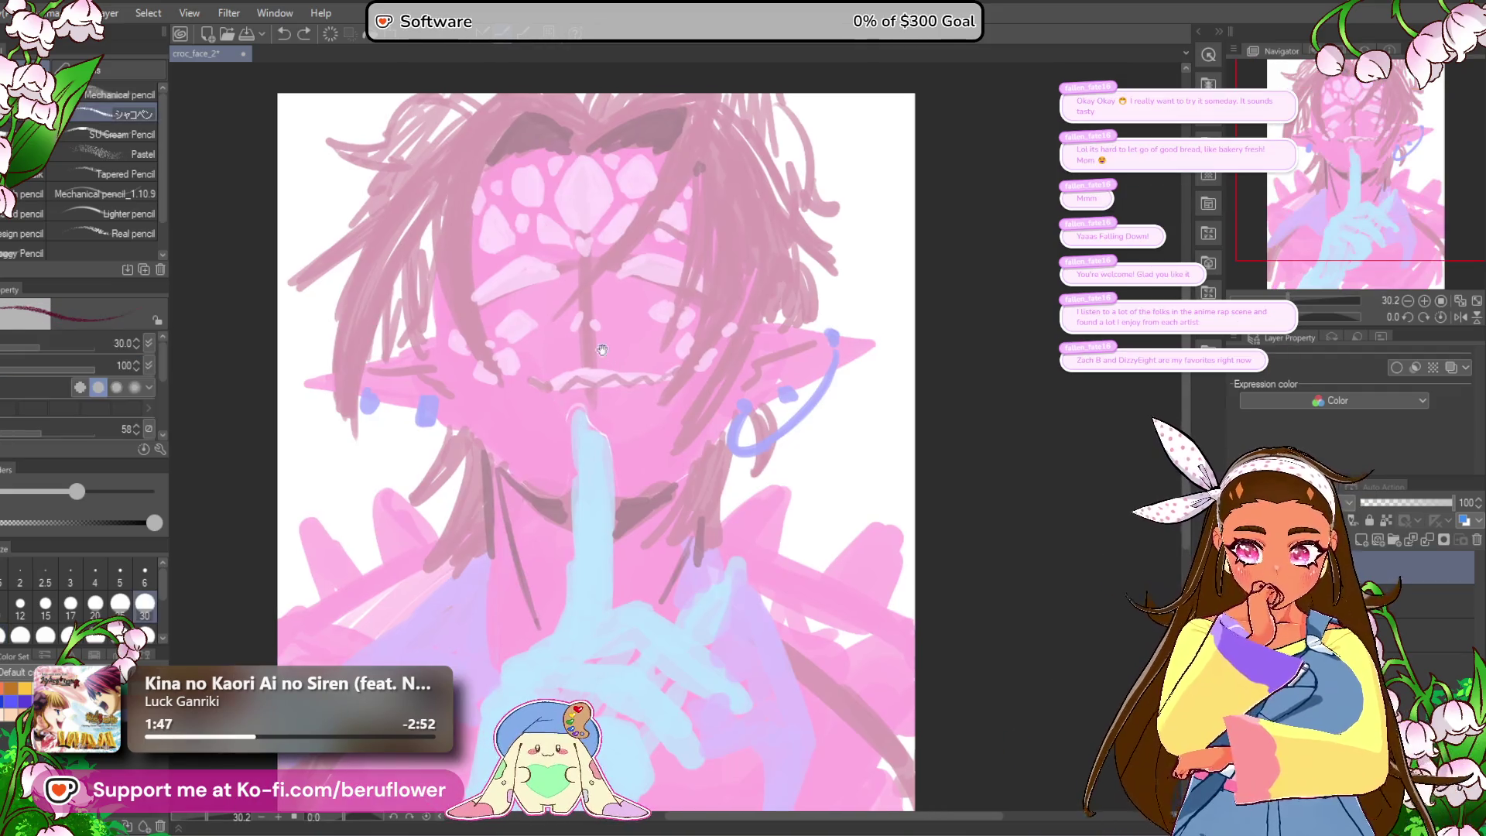
Step: Draw a dark vertical centre line down the face to the fingertip
{"action": "left_click_drag", "start_coordinate": [582, 164], "coordinate": [590, 418]}
{"action": "key", "text": "ctrl+z"}
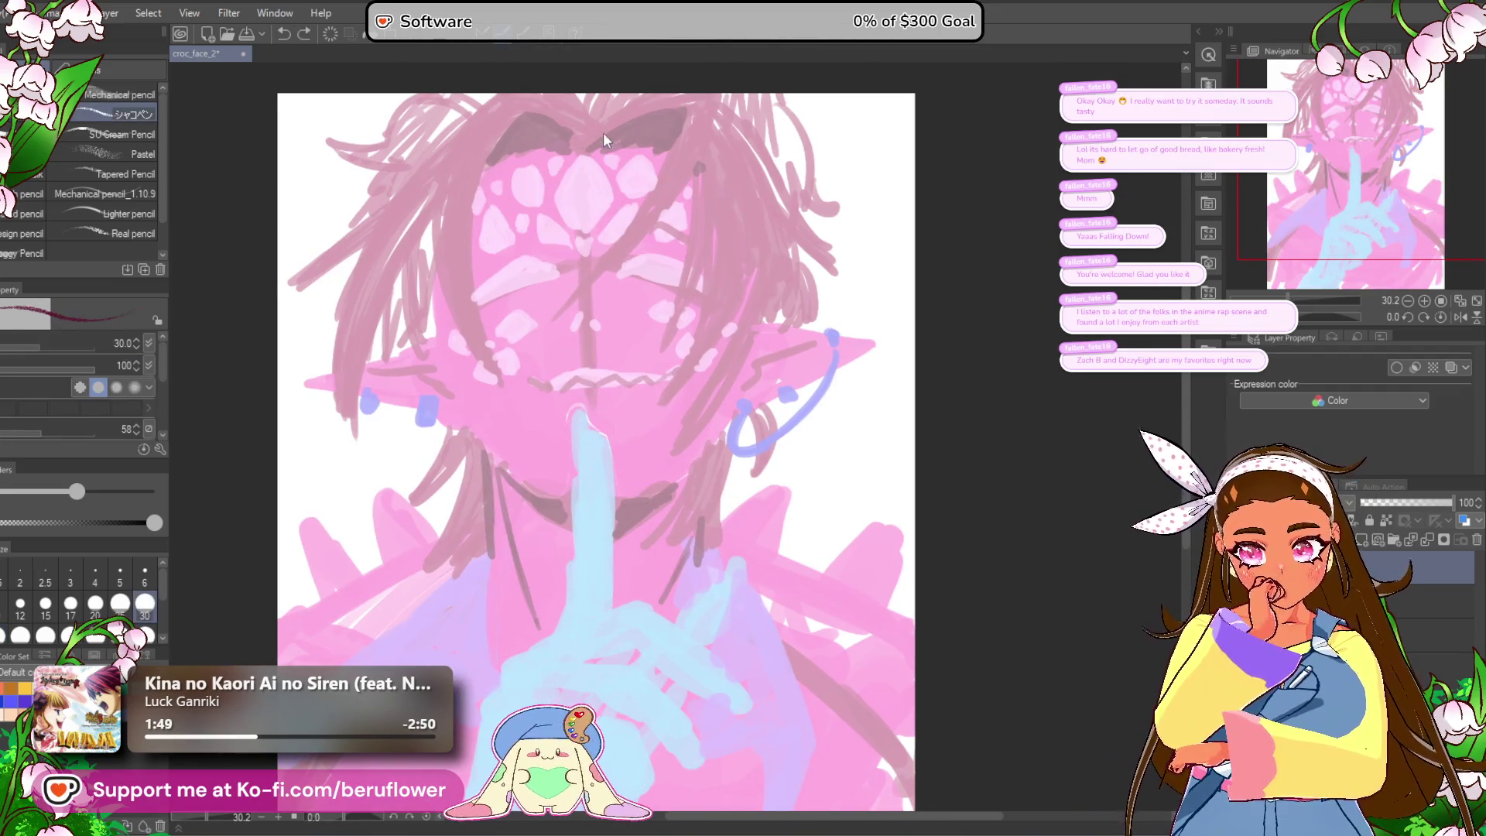
{"action": "left_click_drag", "start_coordinate": [570, 144], "coordinate": [588, 443]}
{"action": "scroll", "coordinate": [510, 394], "scroll_direction": "down", "scroll_amount": 2}
{"action": "scroll", "coordinate": [443, 354], "scroll_direction": "up", "scroll_amount": 3}
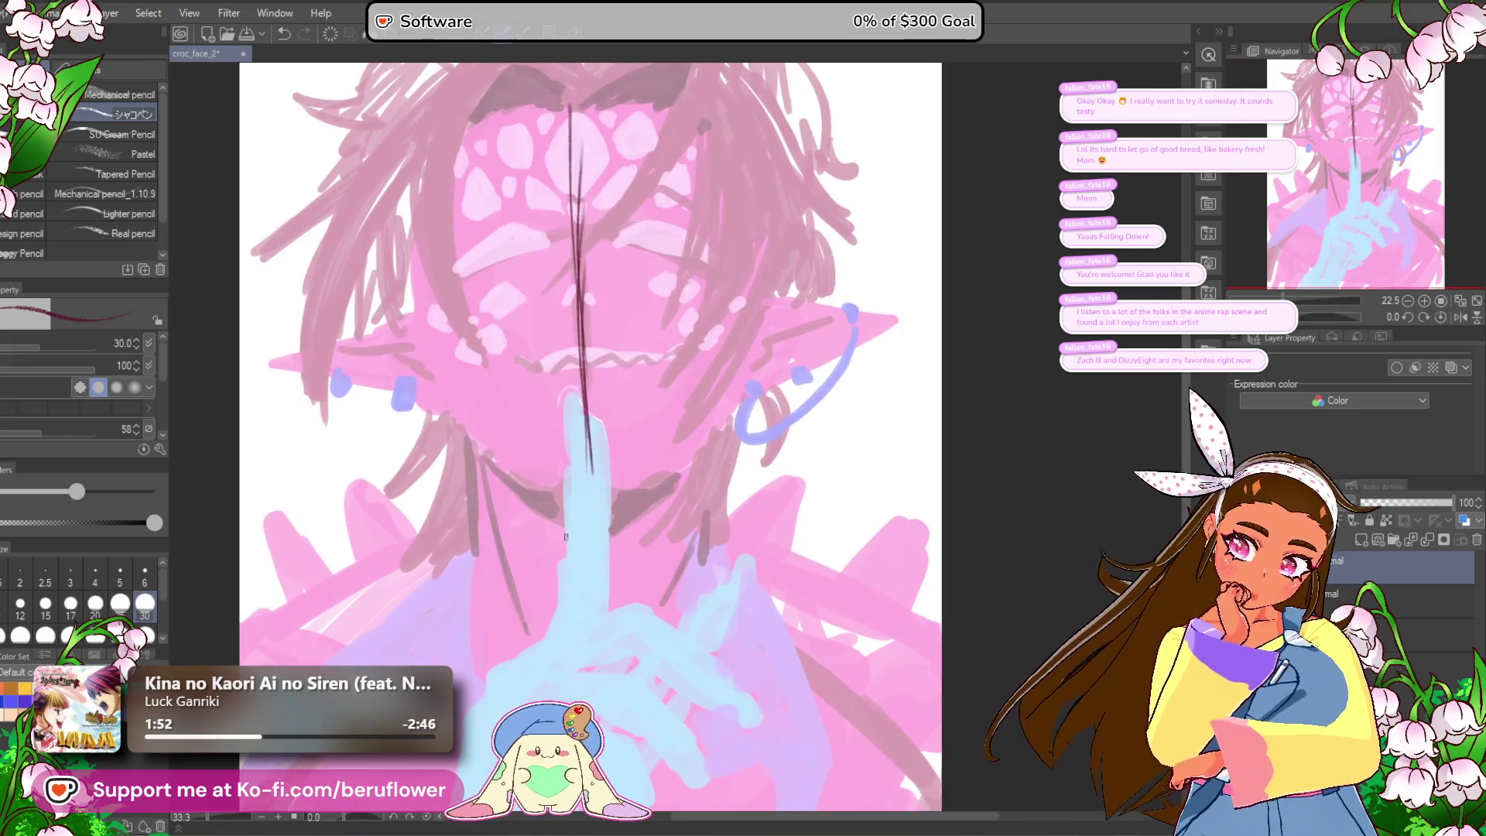
Step: Sketch the left side of the face, extend the jawline toward the chin, and curve a line across the eyes
{"action": "left_click_drag", "start_coordinate": [420, 336], "coordinate": [429, 369]}
{"action": "key", "text": "ctrl+z"}
{"action": "key", "text": "ctrl+z"}
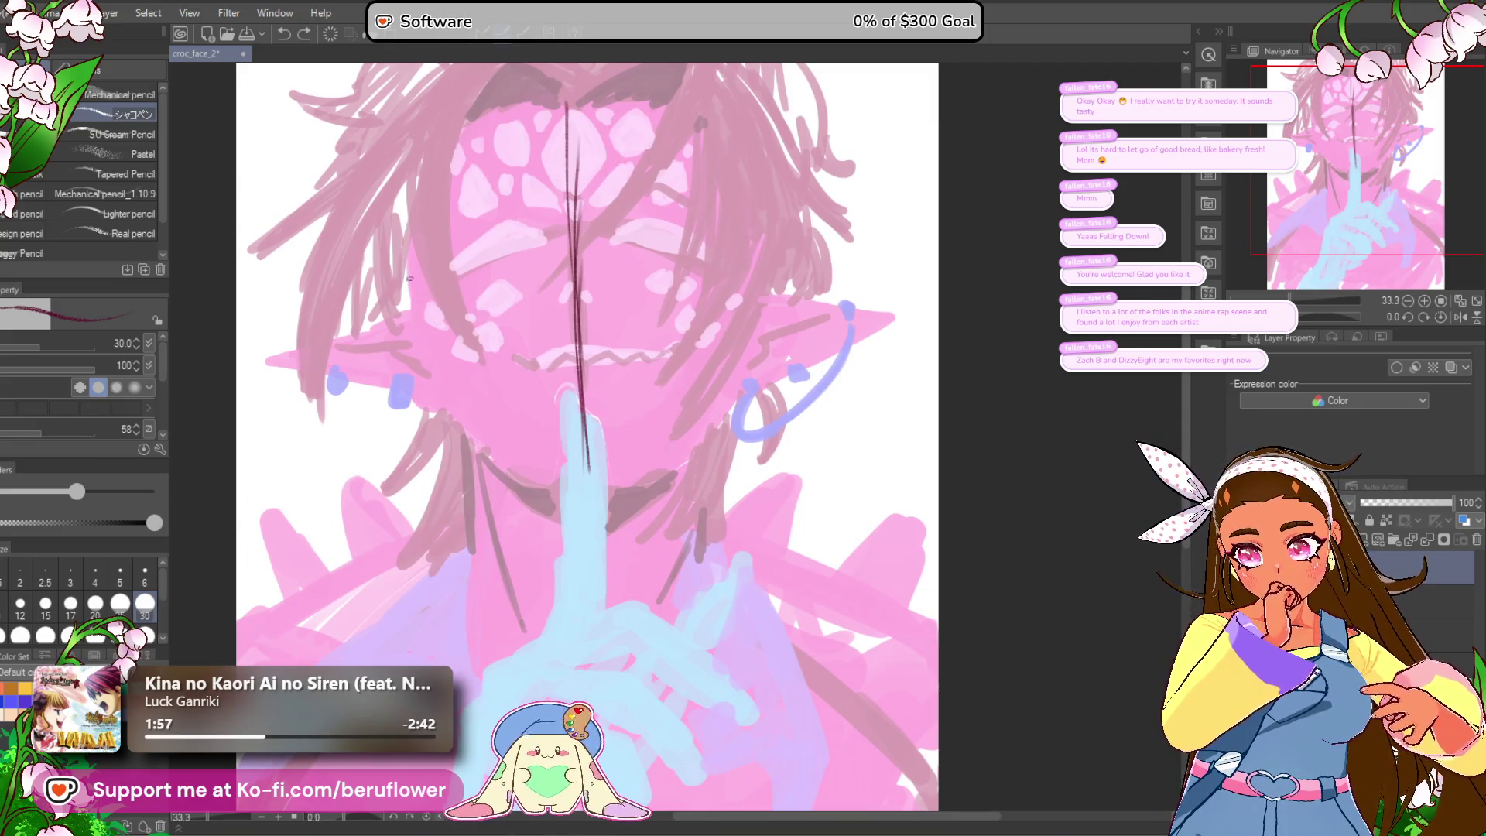
{"action": "left_click_drag", "start_coordinate": [447, 397], "coordinate": [519, 477]}
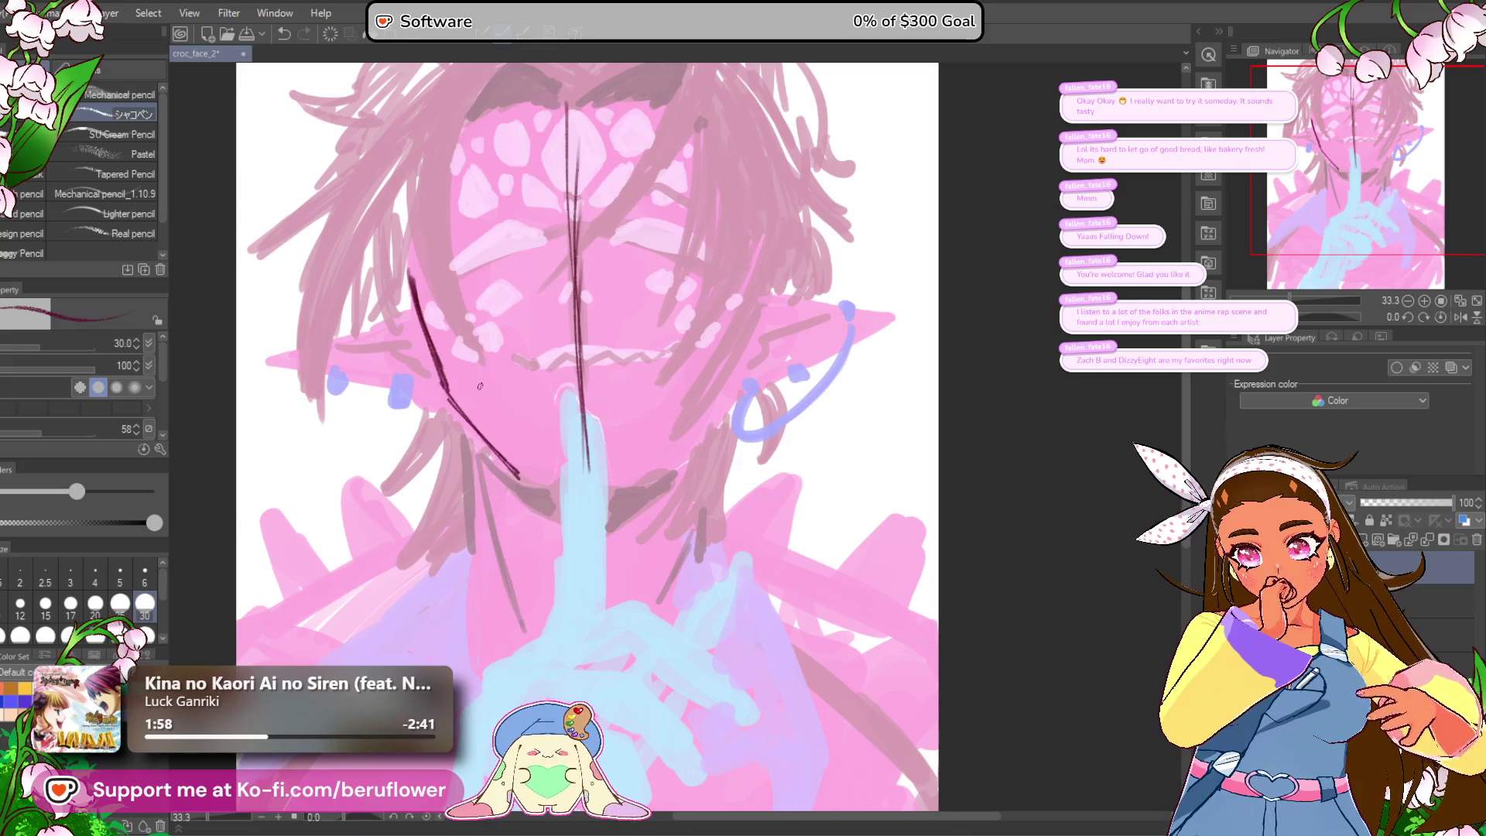
{"action": "key", "text": "ctrl+z"}
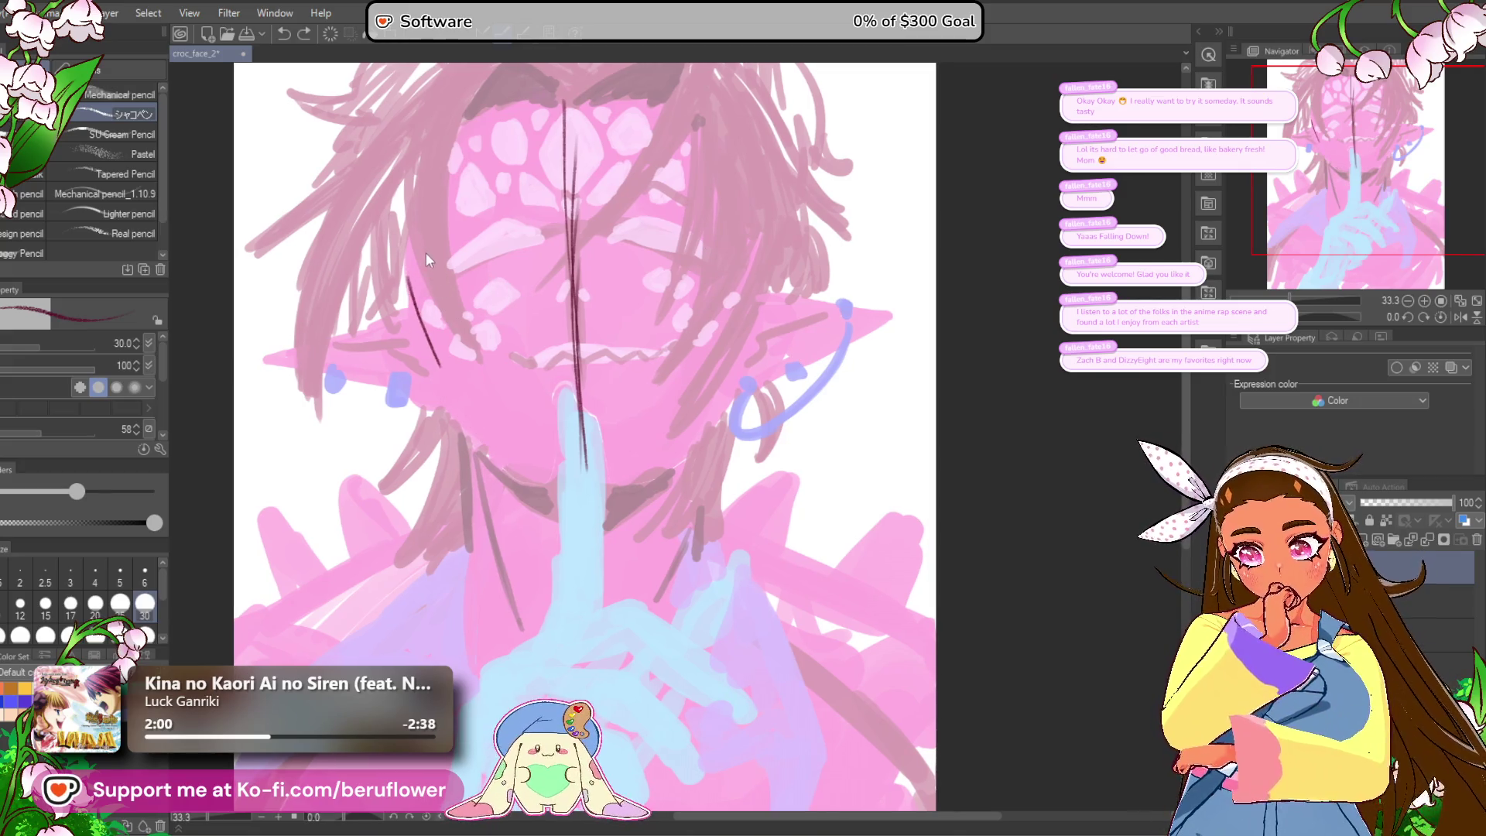
{"action": "left_click_drag", "start_coordinate": [405, 275], "coordinate": [440, 385]}
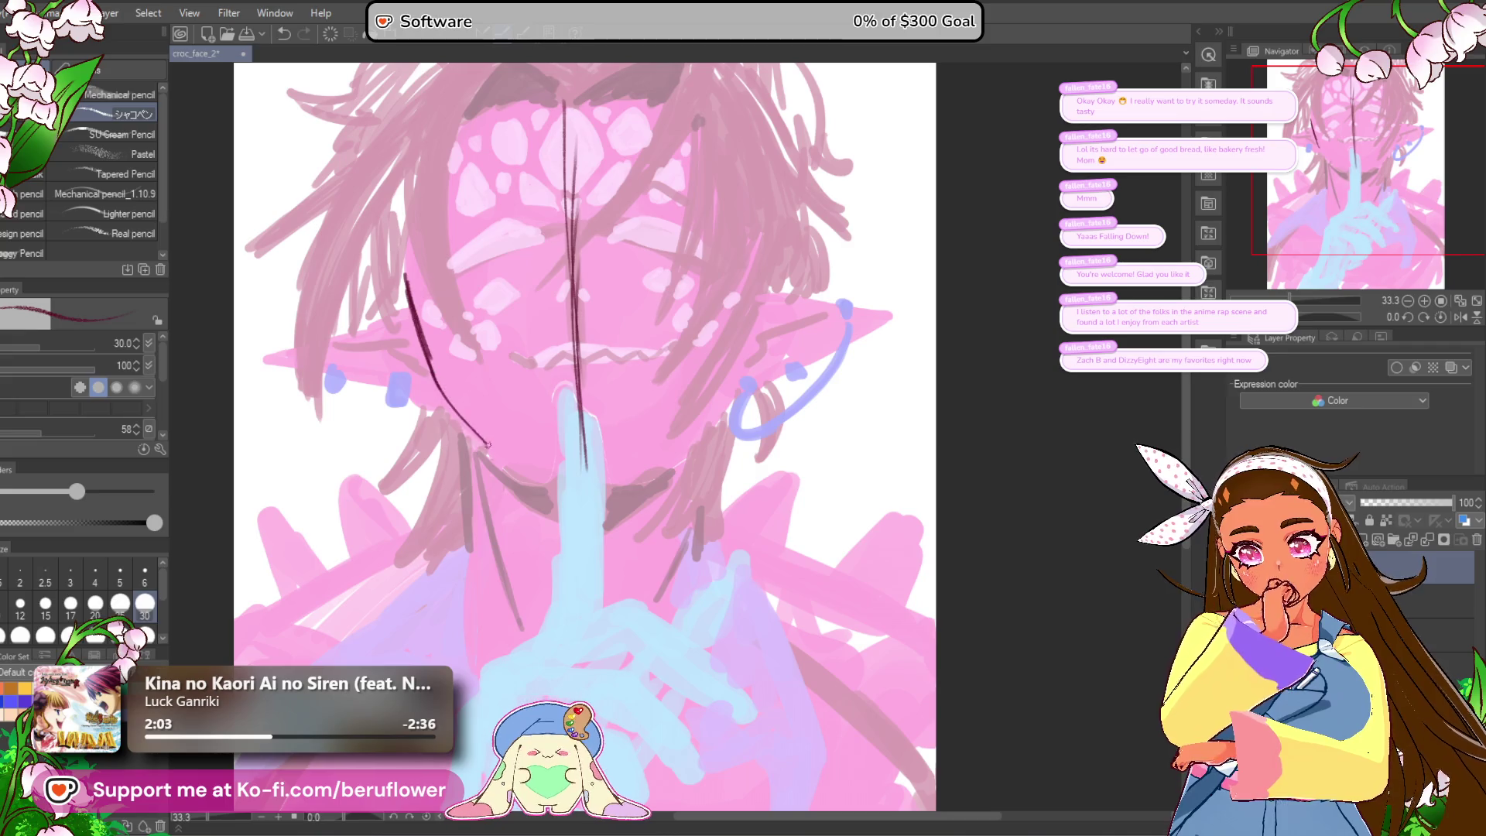
{"action": "left_click_drag", "start_coordinate": [817, 436], "coordinate": [818, 445]}
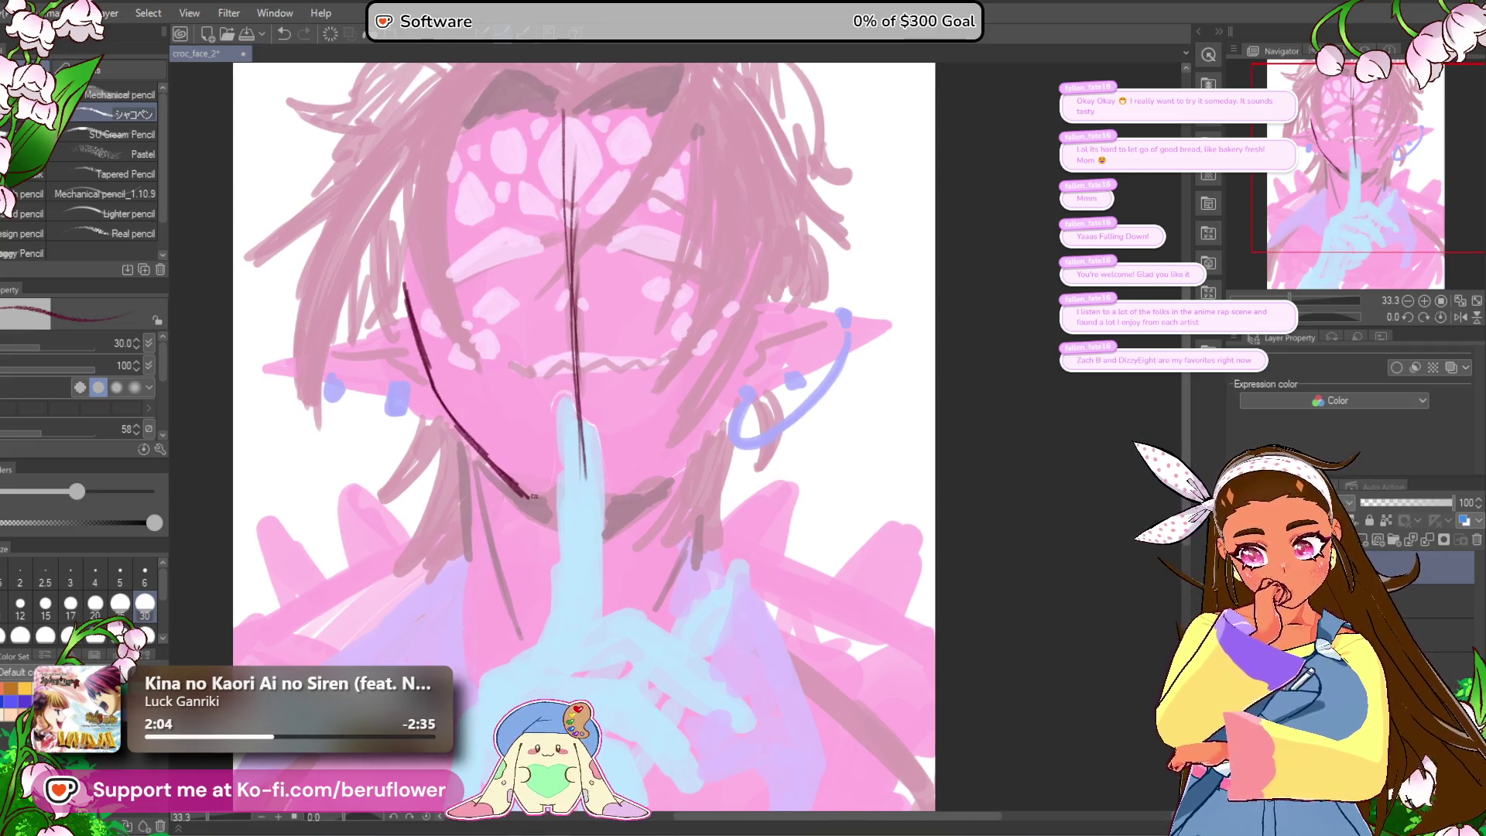
{"action": "left_click_drag", "start_coordinate": [541, 497], "coordinate": [559, 501]}
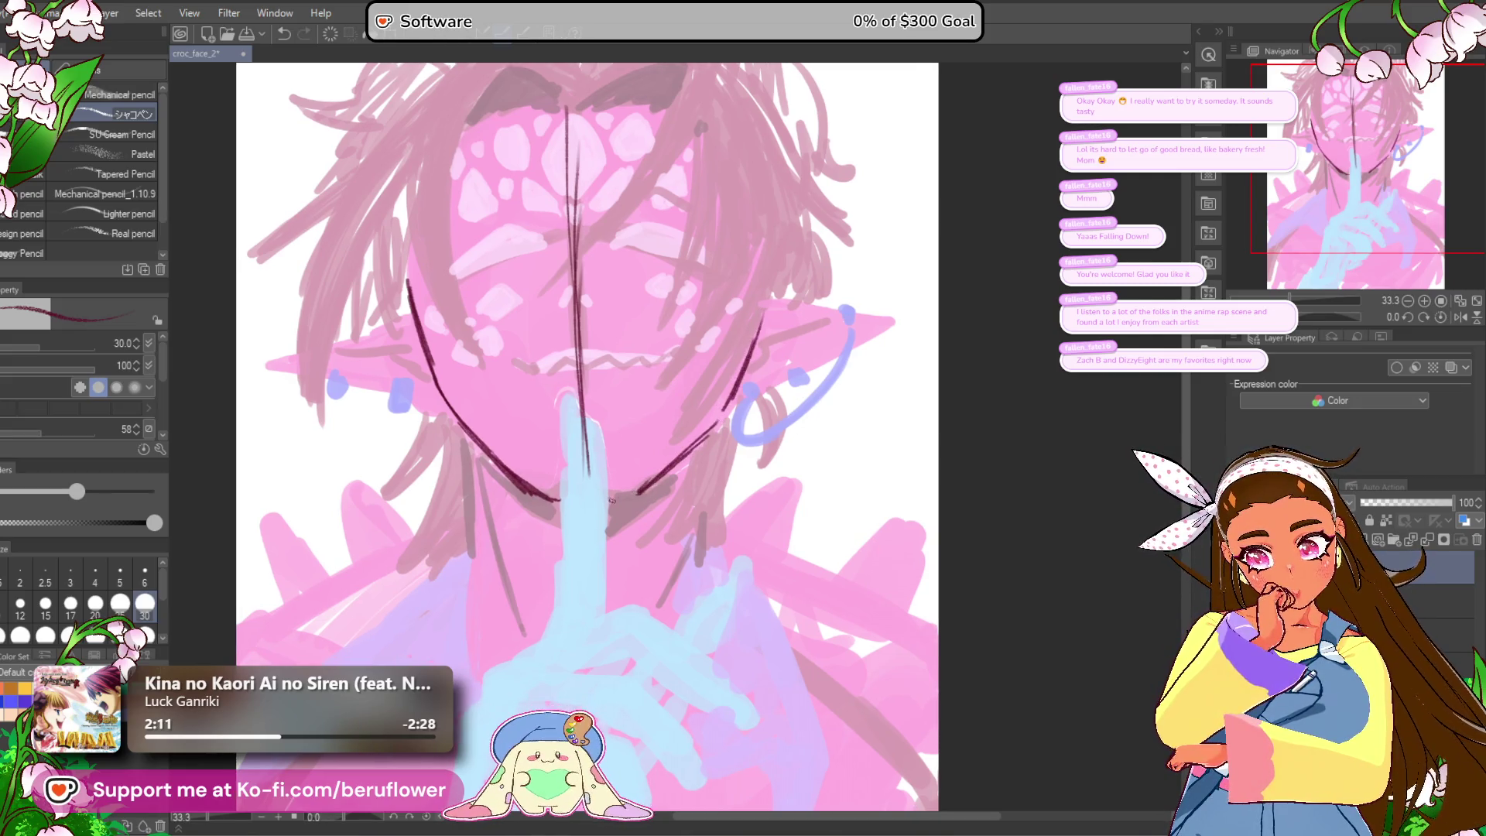
{"action": "left_click_drag", "start_coordinate": [706, 418], "coordinate": [693, 433]}
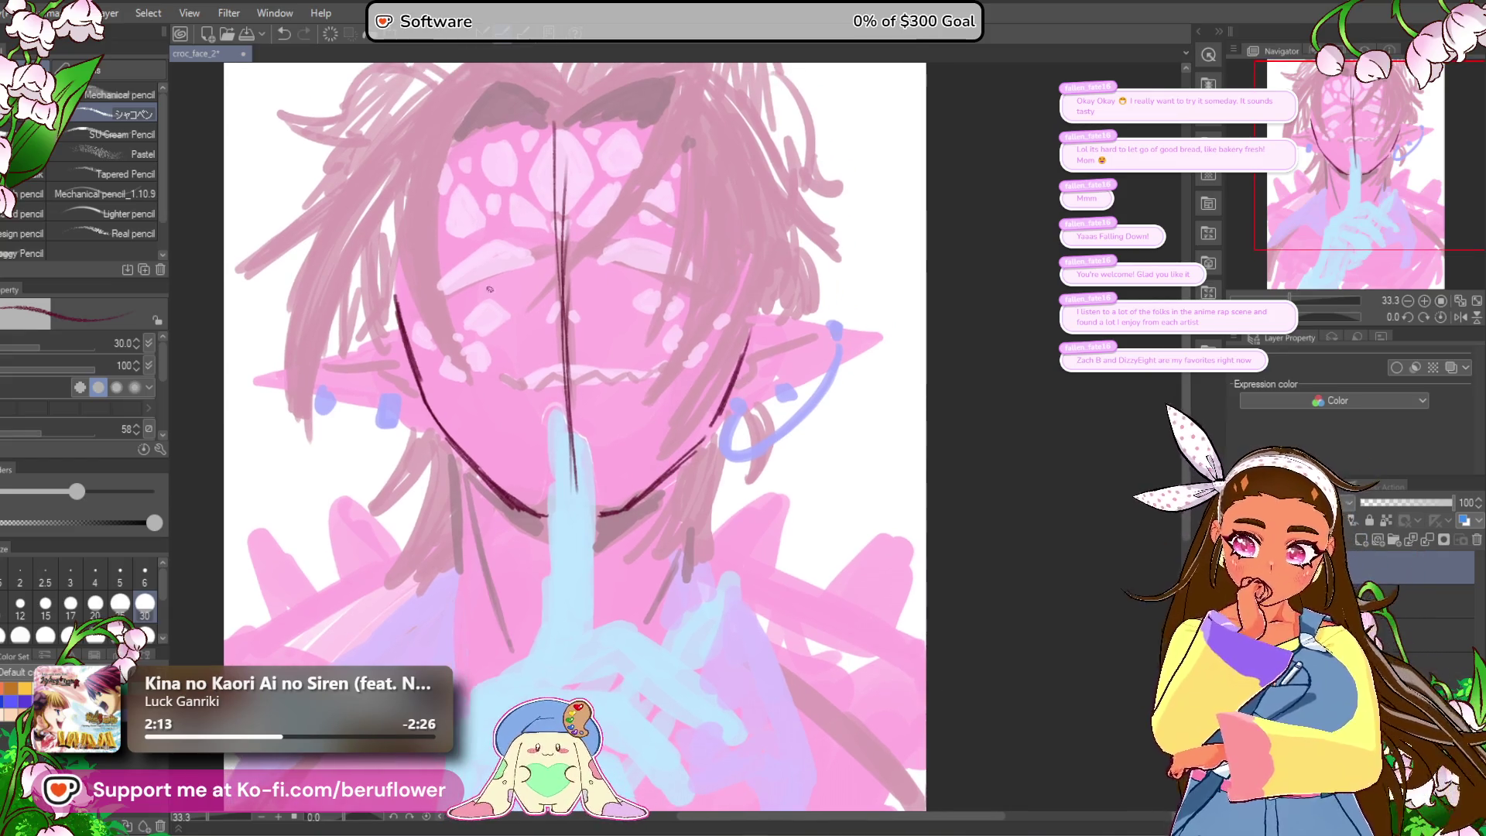
{"action": "left_click_drag", "start_coordinate": [397, 310], "coordinate": [570, 246]}
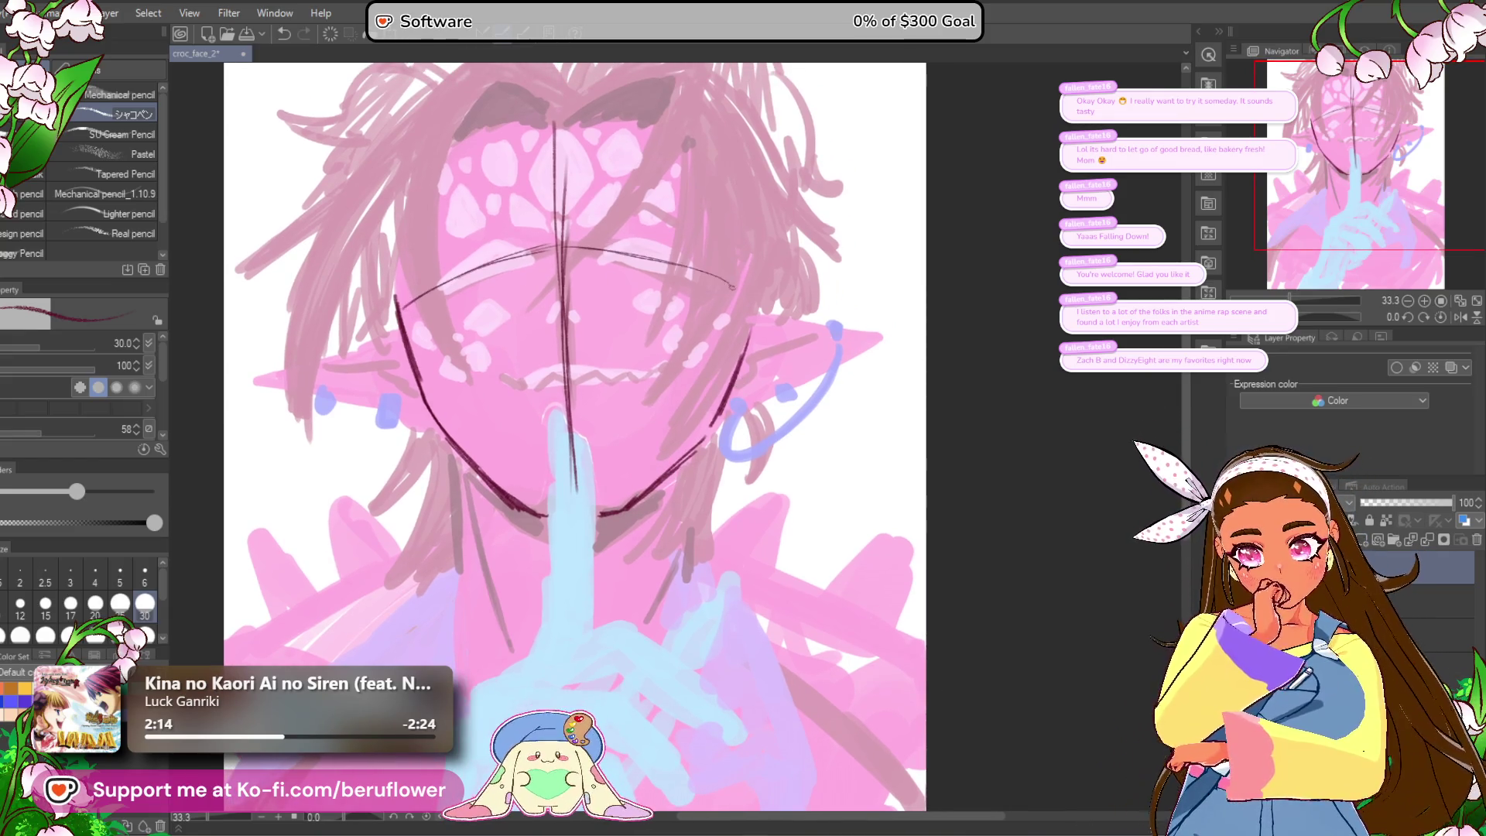
Step: Sketch dark strokes along the left and right sides of the neck
{"action": "mouse_move", "coordinate": [762, 394]}
{"action": "left_mouse_down"}
{"action": "mouse_move", "coordinate": [820, 414]}
{"action": "mouse_move", "coordinate": [741, 349]}
{"action": "mouse_move", "coordinate": [747, 298]}
{"action": "left_mouse_up"}
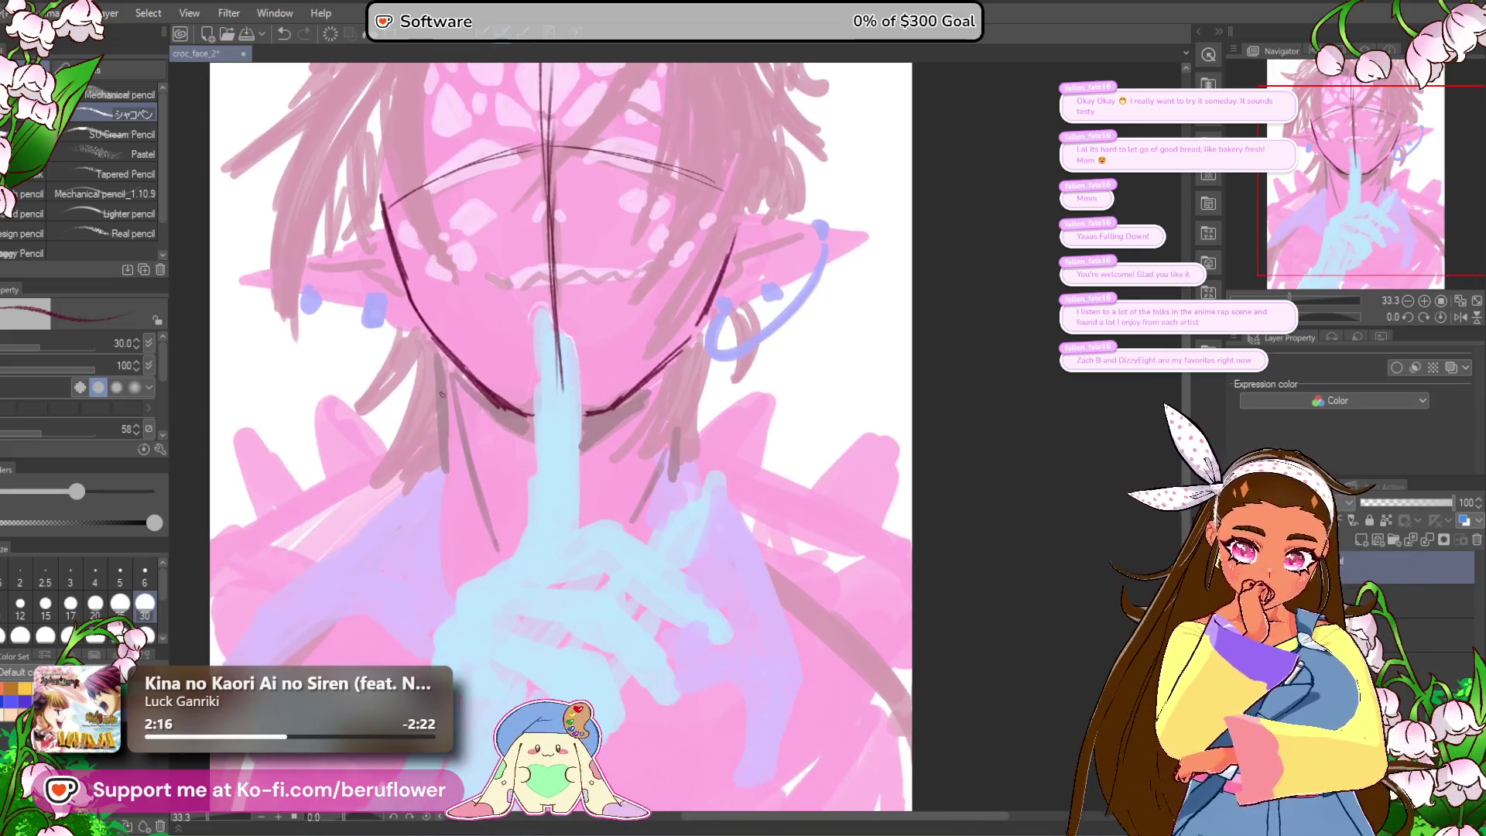
{"action": "left_click_drag", "start_coordinate": [431, 334], "coordinate": [444, 430]}
{"action": "left_click_drag", "start_coordinate": [681, 340], "coordinate": [675, 349]}
{"action": "mouse_move", "coordinate": [677, 409]}
{"action": "left_mouse_down"}
{"action": "mouse_move", "coordinate": [684, 353]}
{"action": "mouse_move", "coordinate": [671, 463]}
{"action": "left_mouse_up"}
{"action": "left_click_drag", "start_coordinate": [678, 391], "coordinate": [664, 493]}
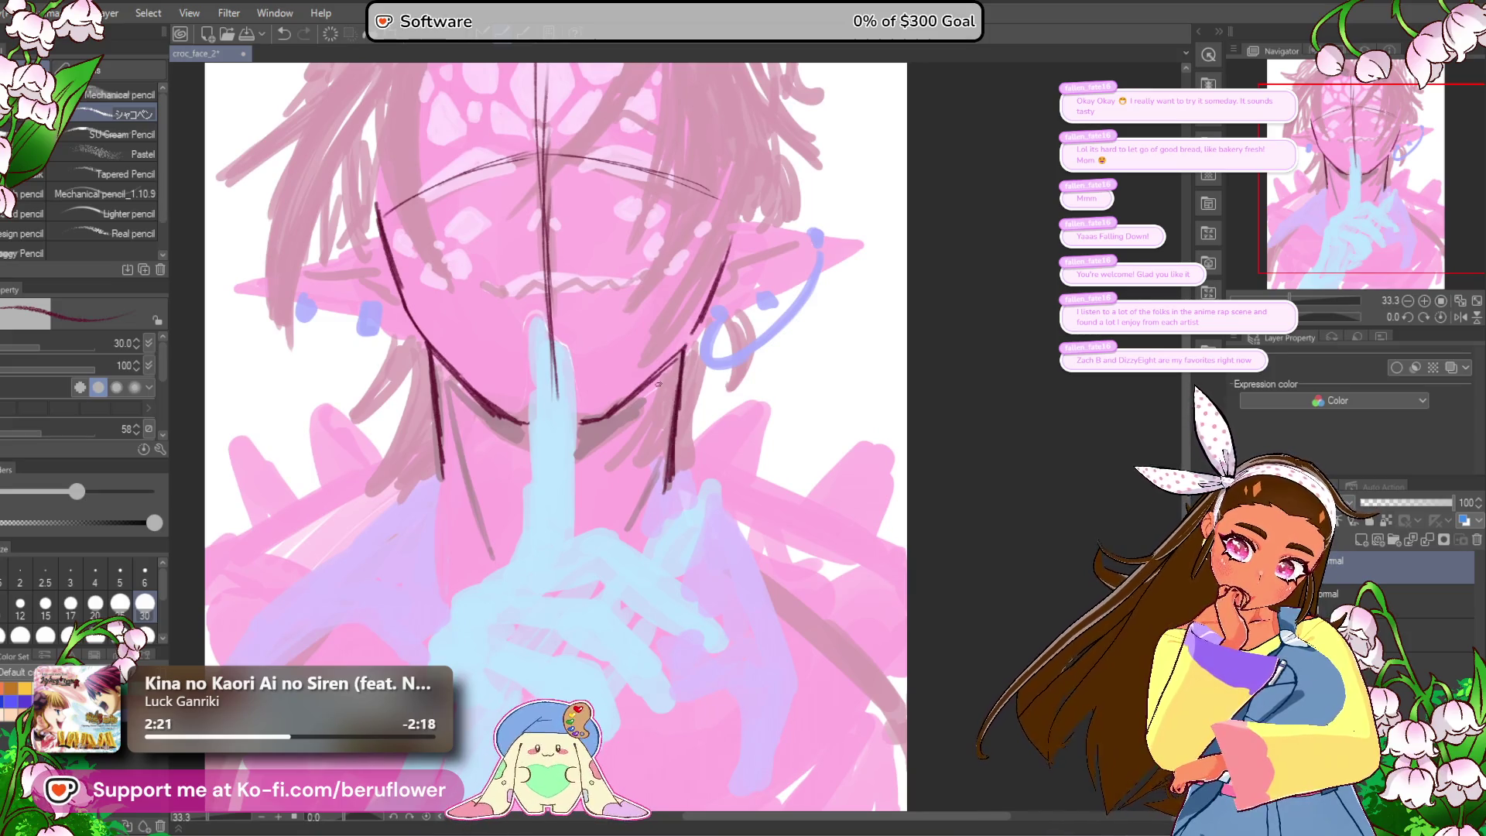
{"action": "scroll", "coordinate": [657, 384], "scroll_direction": "down", "scroll_amount": 2}
{"action": "scroll", "coordinate": [658, 383], "scroll_direction": "up", "scroll_amount": 2}
{"action": "left_click_drag", "start_coordinate": [633, 412], "coordinate": [651, 445]}
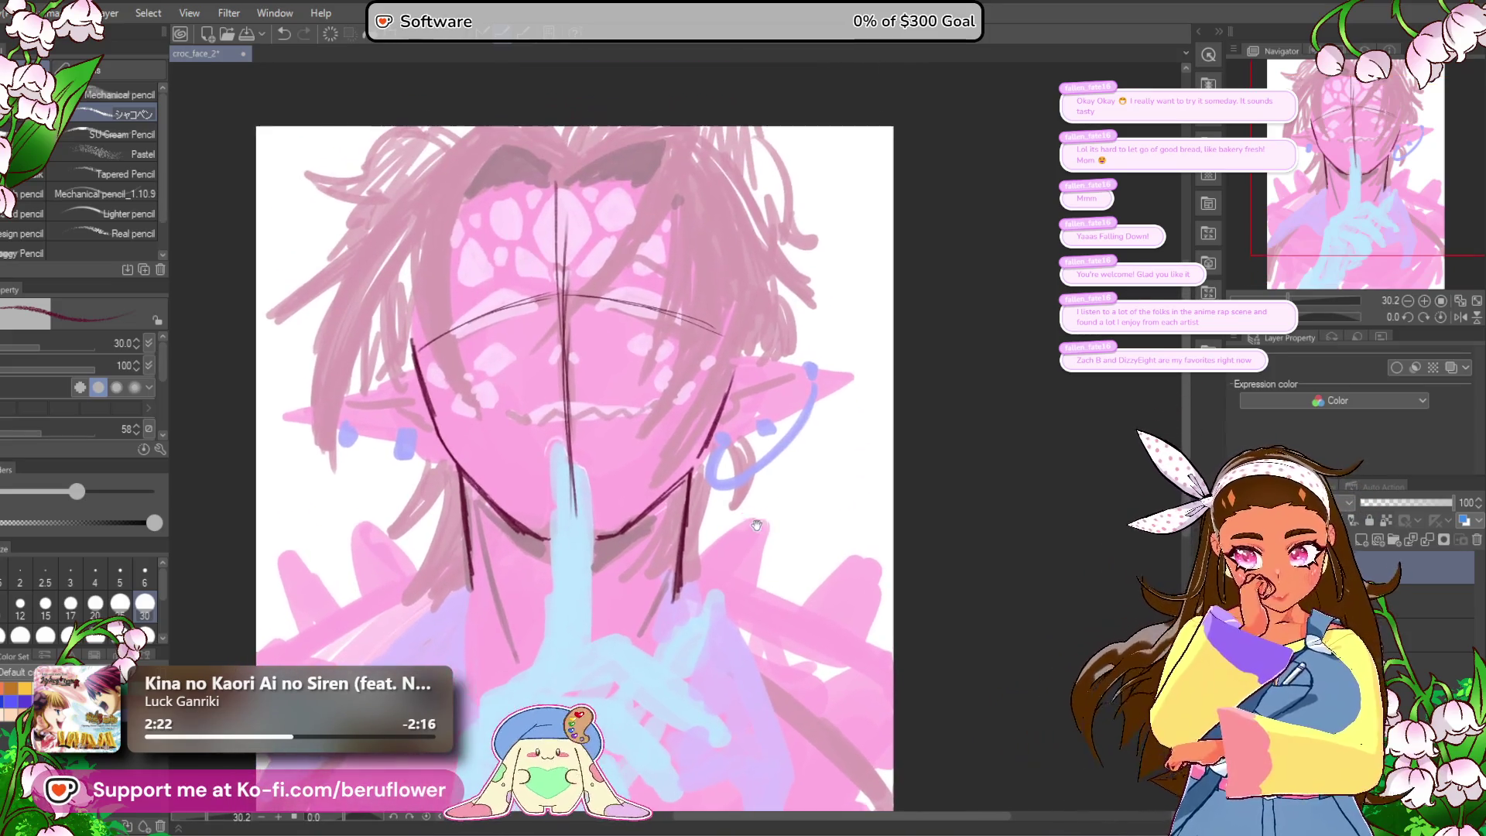
{"action": "scroll", "coordinate": [652, 445], "scroll_direction": "up", "scroll_amount": 2}
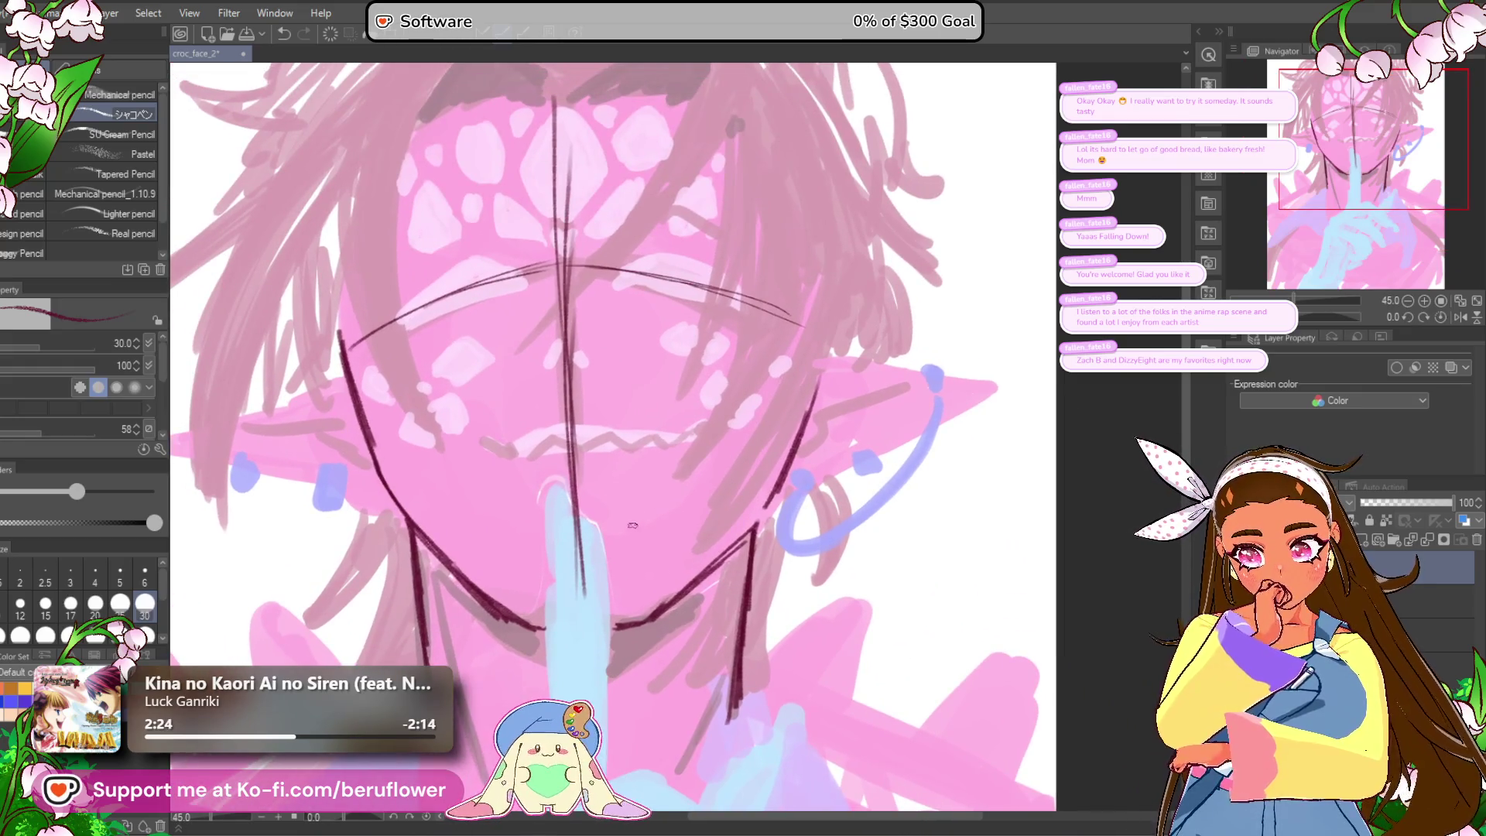
Step: Bring the hand into view and sketch a thin stroke below it
{"action": "scroll", "coordinate": [646, 580], "scroll_direction": "down", "scroll_amount": 3}
{"action": "scroll", "coordinate": [646, 570], "scroll_direction": "down", "scroll_amount": 3}
{"action": "scroll", "coordinate": [619, 479], "scroll_direction": "down", "scroll_amount": 4}
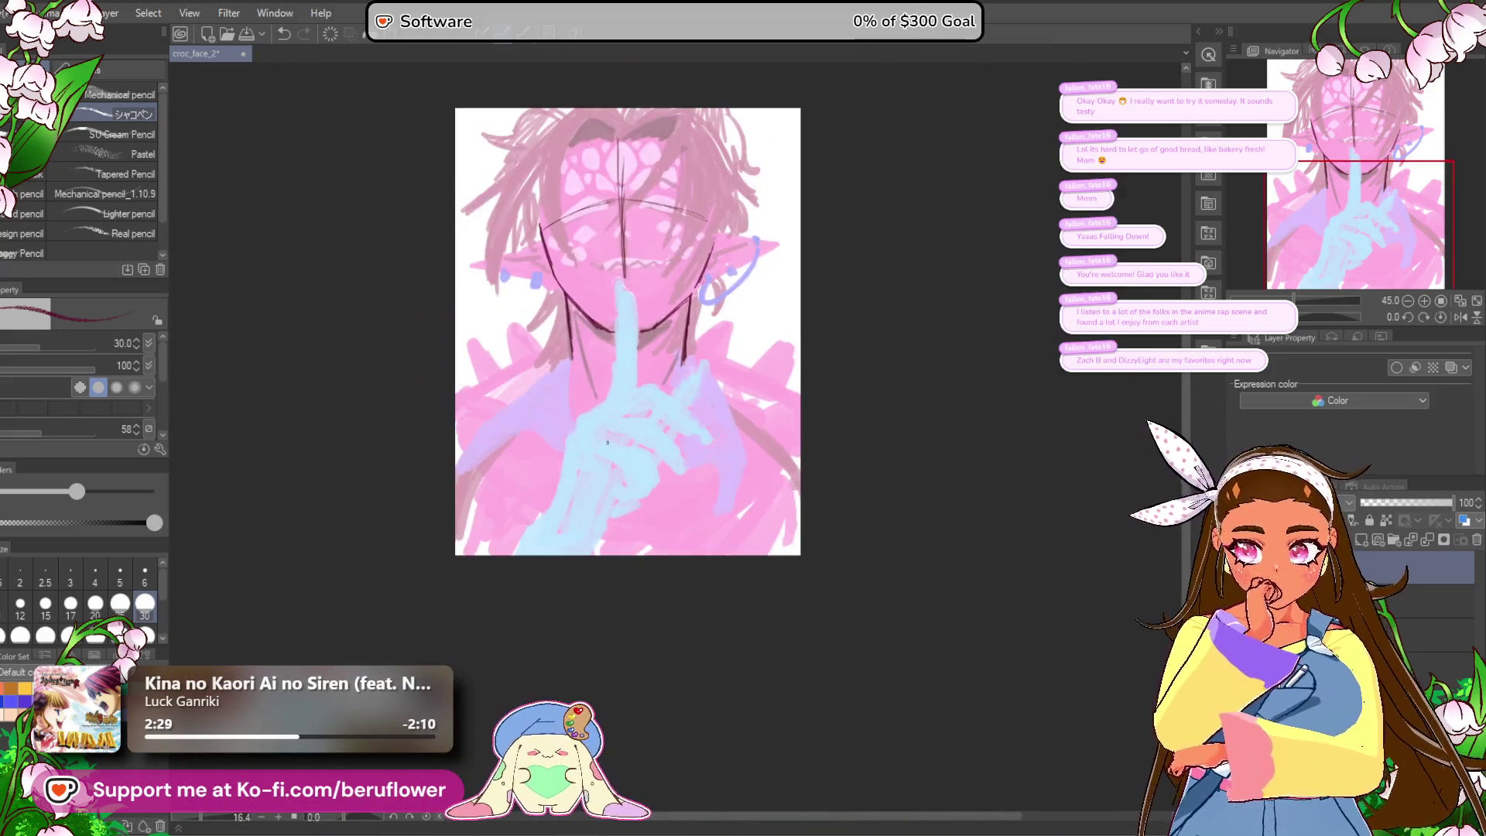
{"action": "scroll", "coordinate": [607, 442], "scroll_direction": "up", "scroll_amount": 4}
{"action": "scroll", "coordinate": [607, 442], "scroll_direction": "up", "scroll_amount": 2}
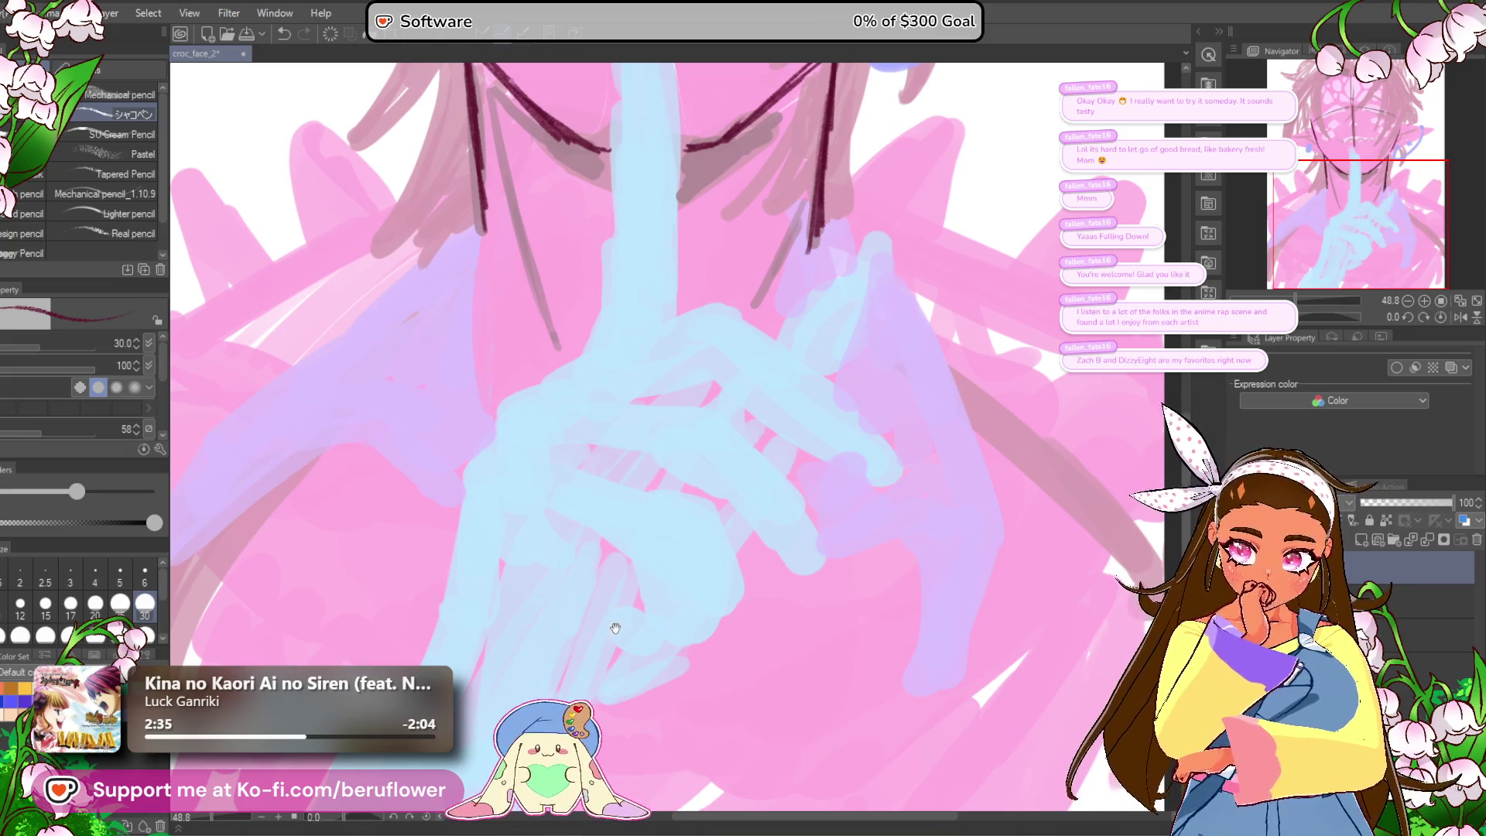
{"action": "left_click_drag", "start_coordinate": [614, 625], "coordinate": [622, 584]}
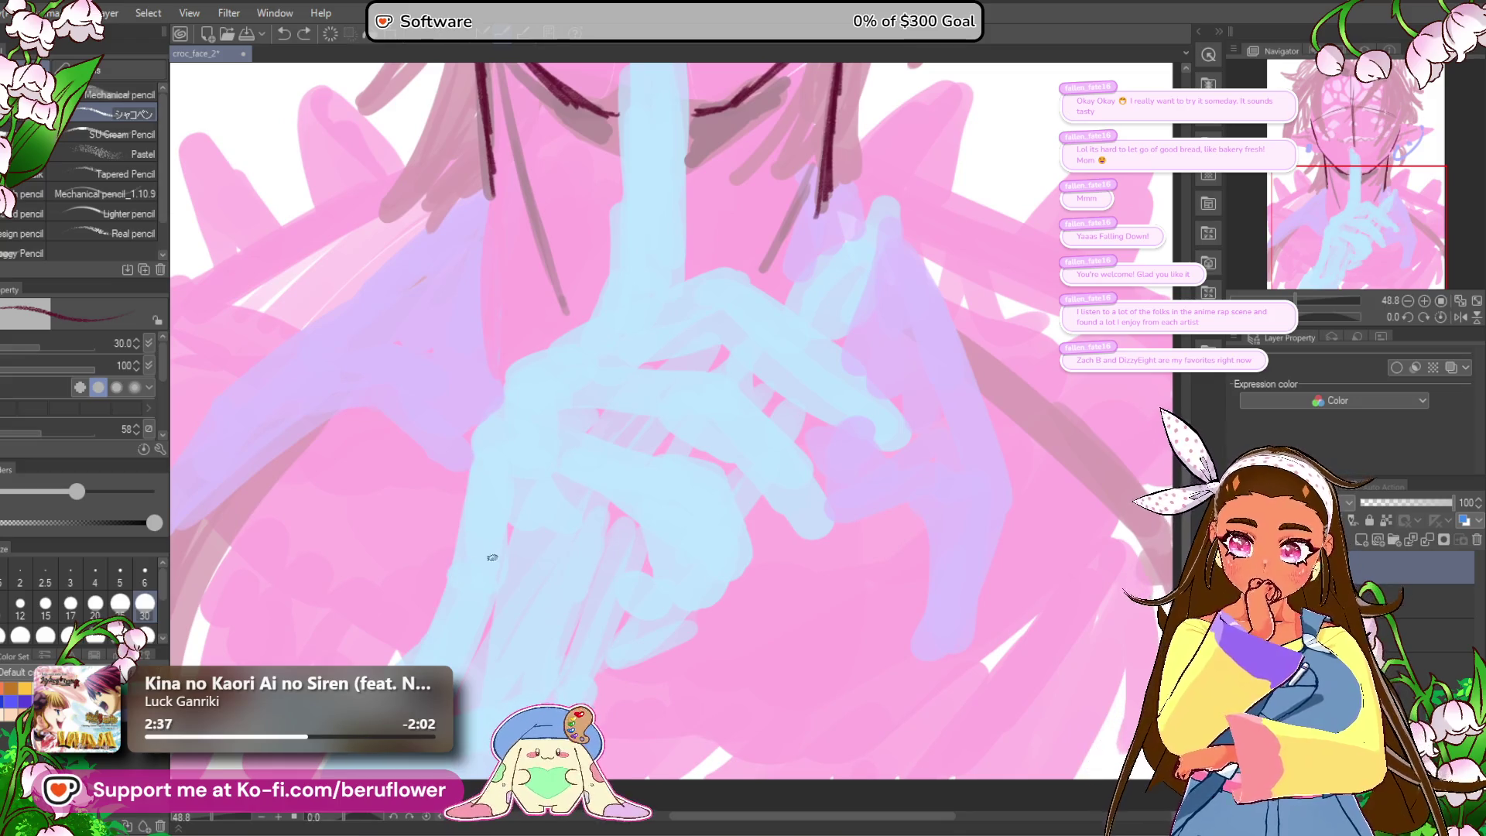
{"action": "left_click_drag", "start_coordinate": [456, 754], "coordinate": [495, 765]}
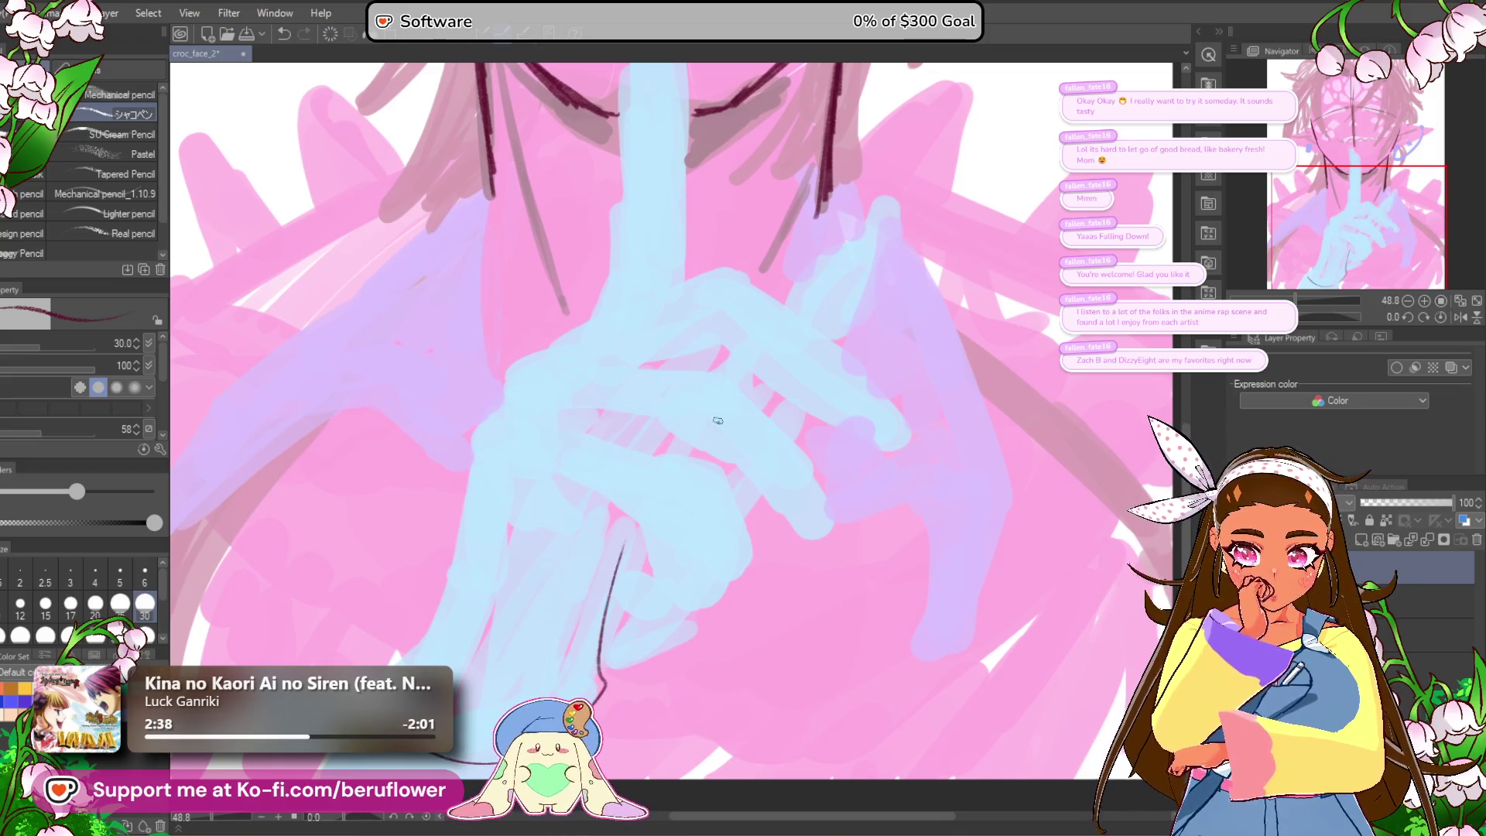
{"action": "scroll", "coordinate": [718, 403], "scroll_direction": "up", "scroll_amount": 3}
{"action": "left_click_drag", "start_coordinate": [739, 439], "coordinate": [793, 385]}
Step: Draw ring ovals around the fingers and a line from the top ring across the hand
{"action": "left_click_drag", "start_coordinate": [616, 381], "coordinate": [671, 376]}
{"action": "key", "text": "ctrl+z"}
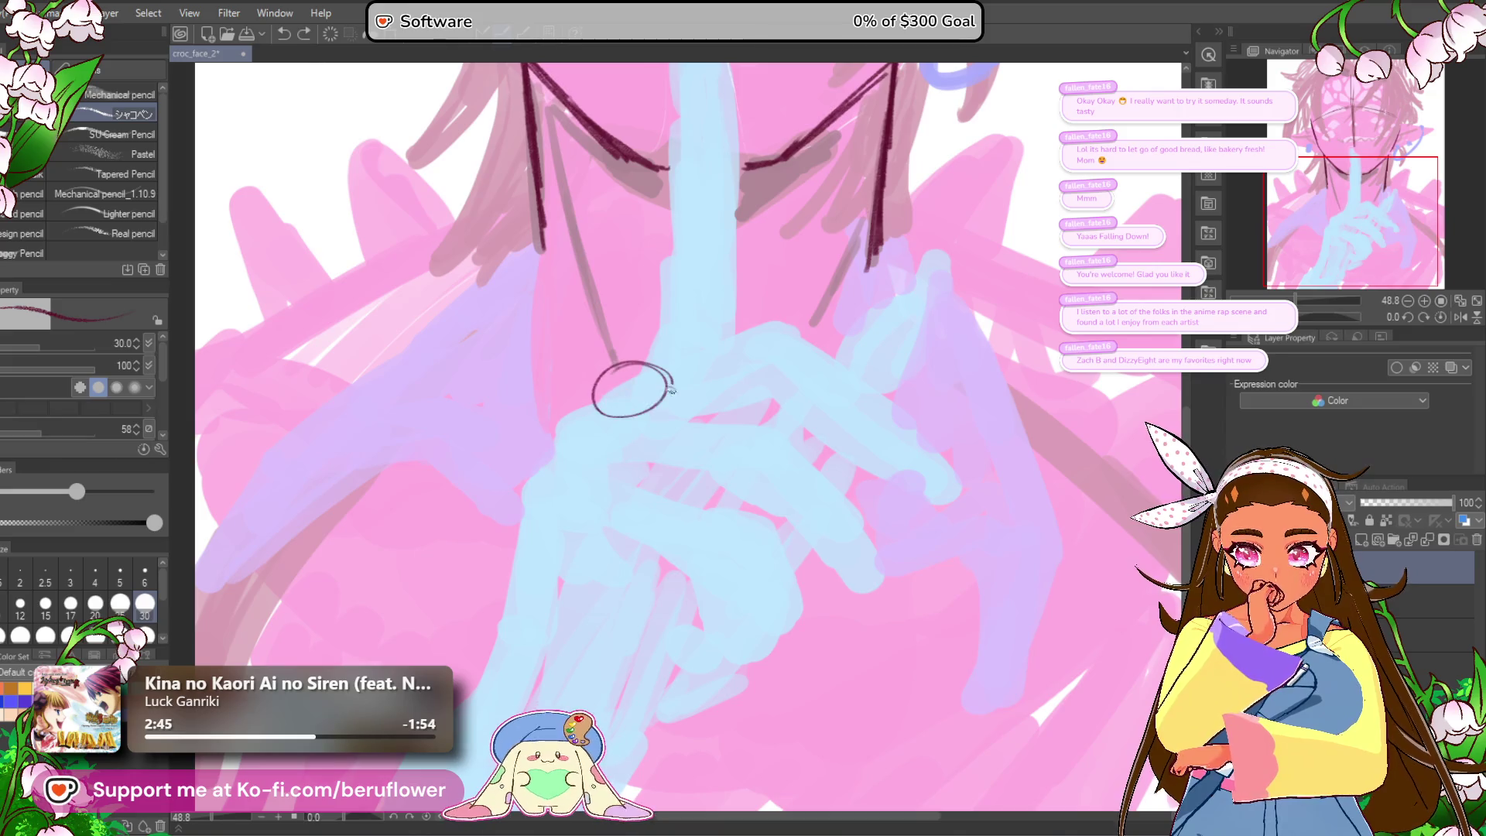
{"action": "key", "text": "ctrl+z"}
{"action": "left_click_drag", "start_coordinate": [576, 457], "coordinate": [574, 464]}
{"action": "mouse_move", "coordinate": [707, 345]}
{"action": "left_mouse_down"}
{"action": "mouse_move", "coordinate": [642, 380]}
{"action": "mouse_move", "coordinate": [601, 460]}
{"action": "left_mouse_up"}
{"action": "left_click_drag", "start_coordinate": [673, 437], "coordinate": [542, 482]}
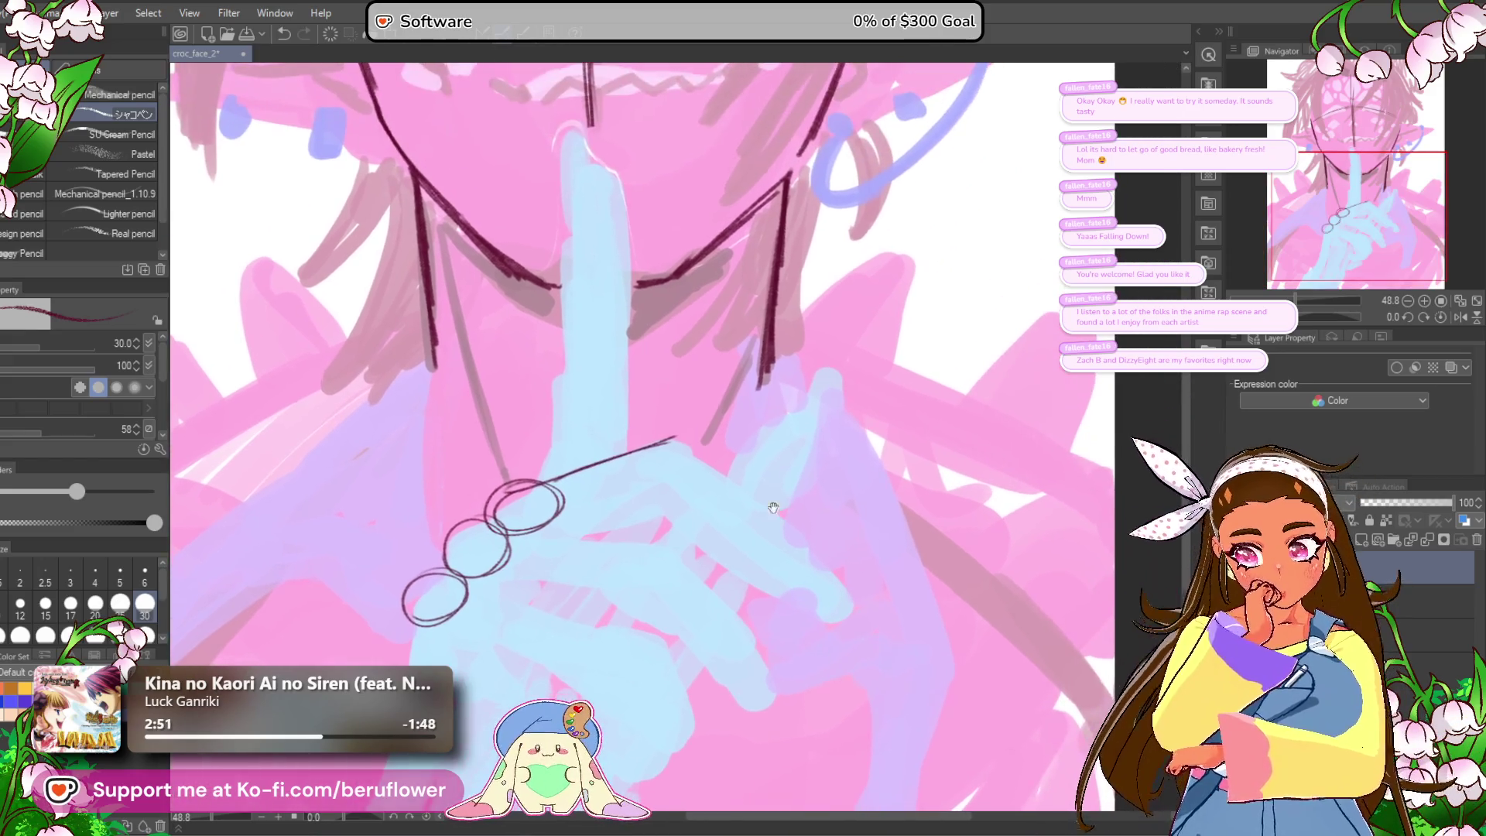
{"action": "left_click_drag", "start_coordinate": [566, 434], "coordinate": [551, 450]}
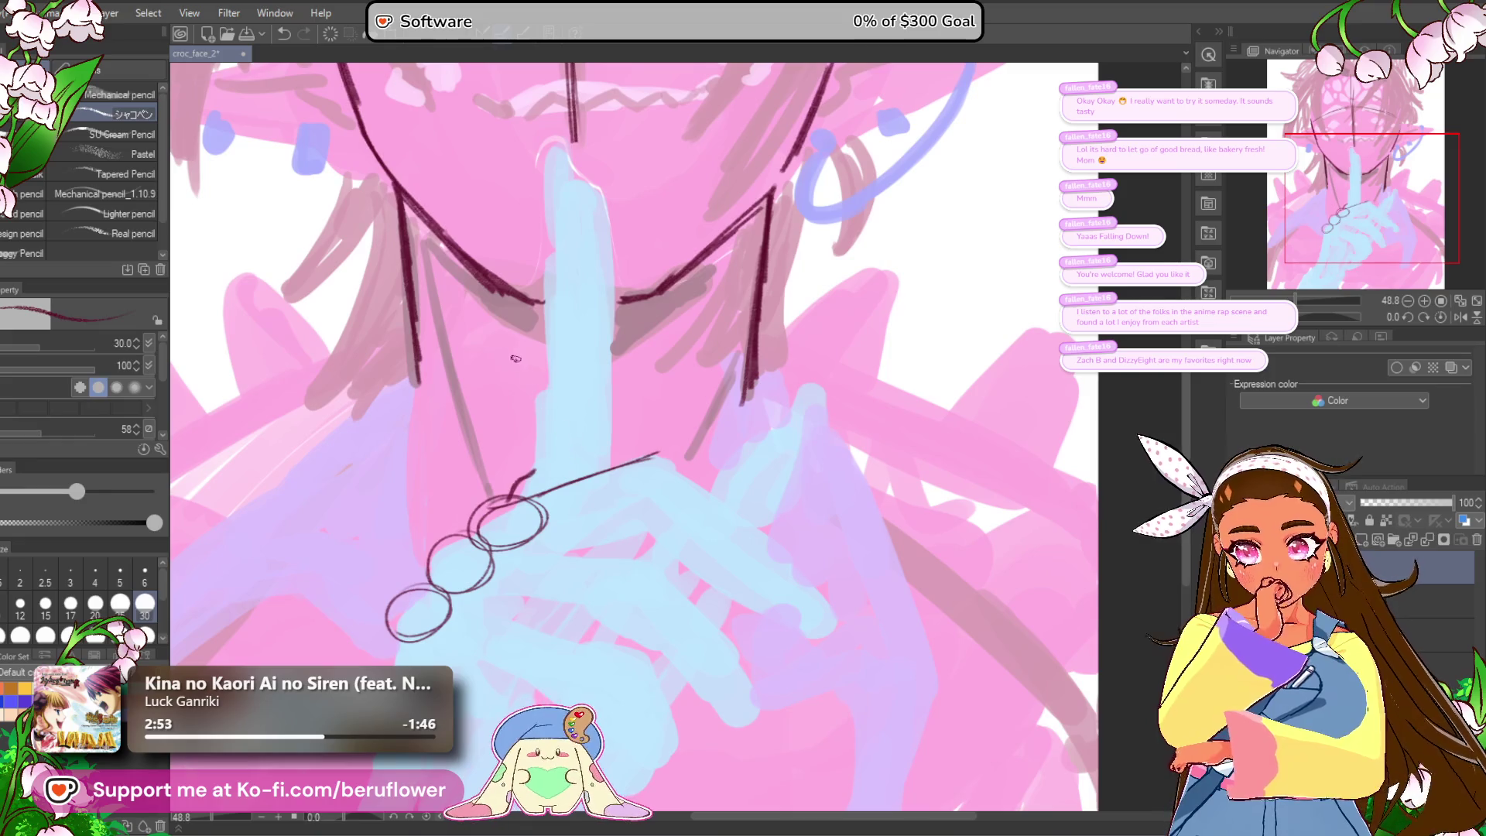
{"action": "mouse_move", "coordinate": [545, 383]}
{"action": "left_mouse_down"}
{"action": "mouse_move", "coordinate": [611, 345]}
{"action": "mouse_move", "coordinate": [576, 357]}
{"action": "left_mouse_up"}
{"action": "key", "text": "ctrl+z"}
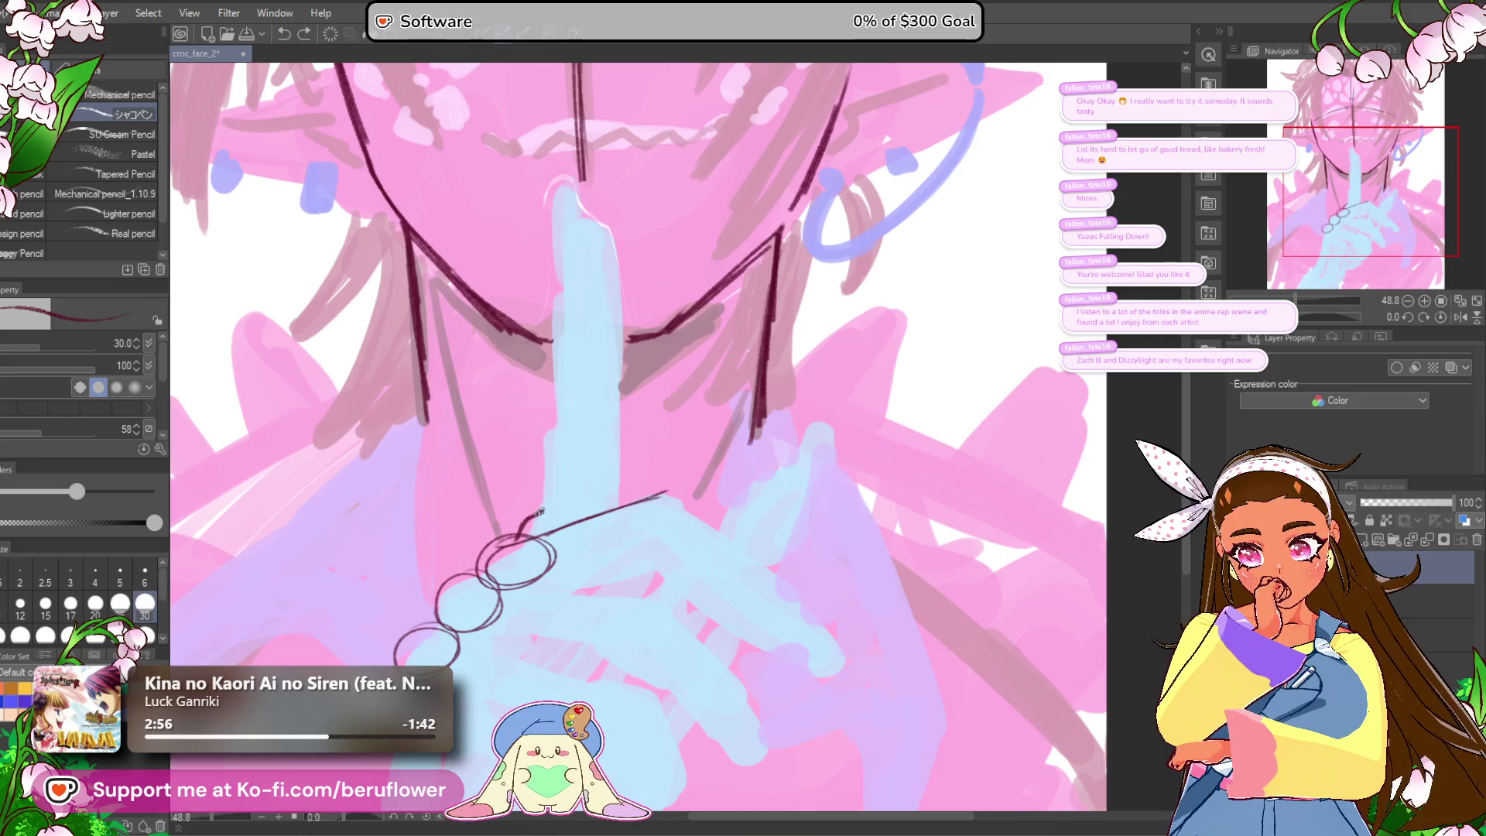
{"action": "left_click_drag", "start_coordinate": [572, 227], "coordinate": [564, 389]}
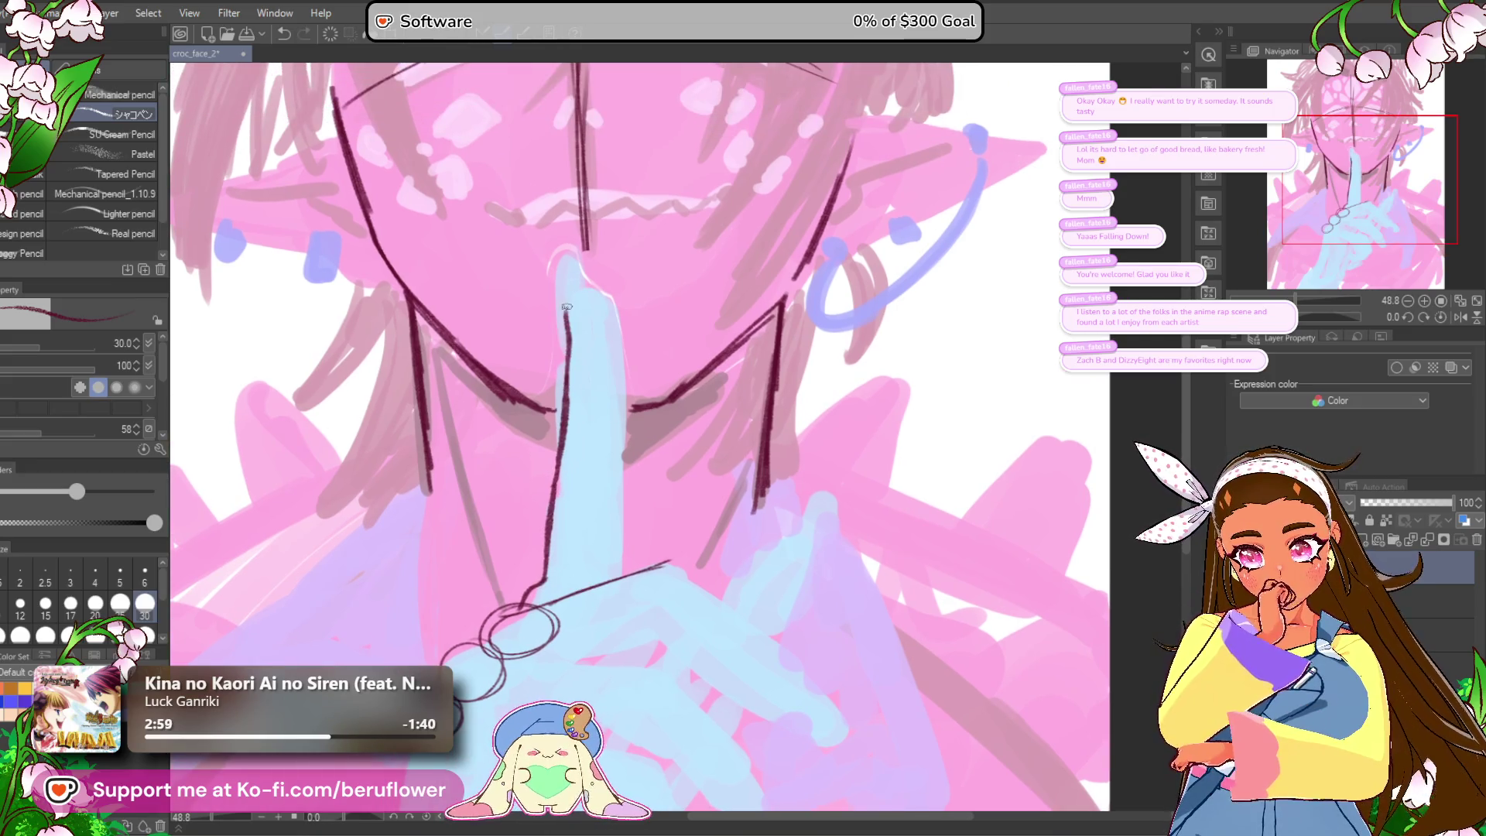
Step: Outline and thicken both sides of the raised finger, continuing the line down toward the ringed hand
{"action": "left_click_drag", "start_coordinate": [579, 229], "coordinate": [584, 318]}
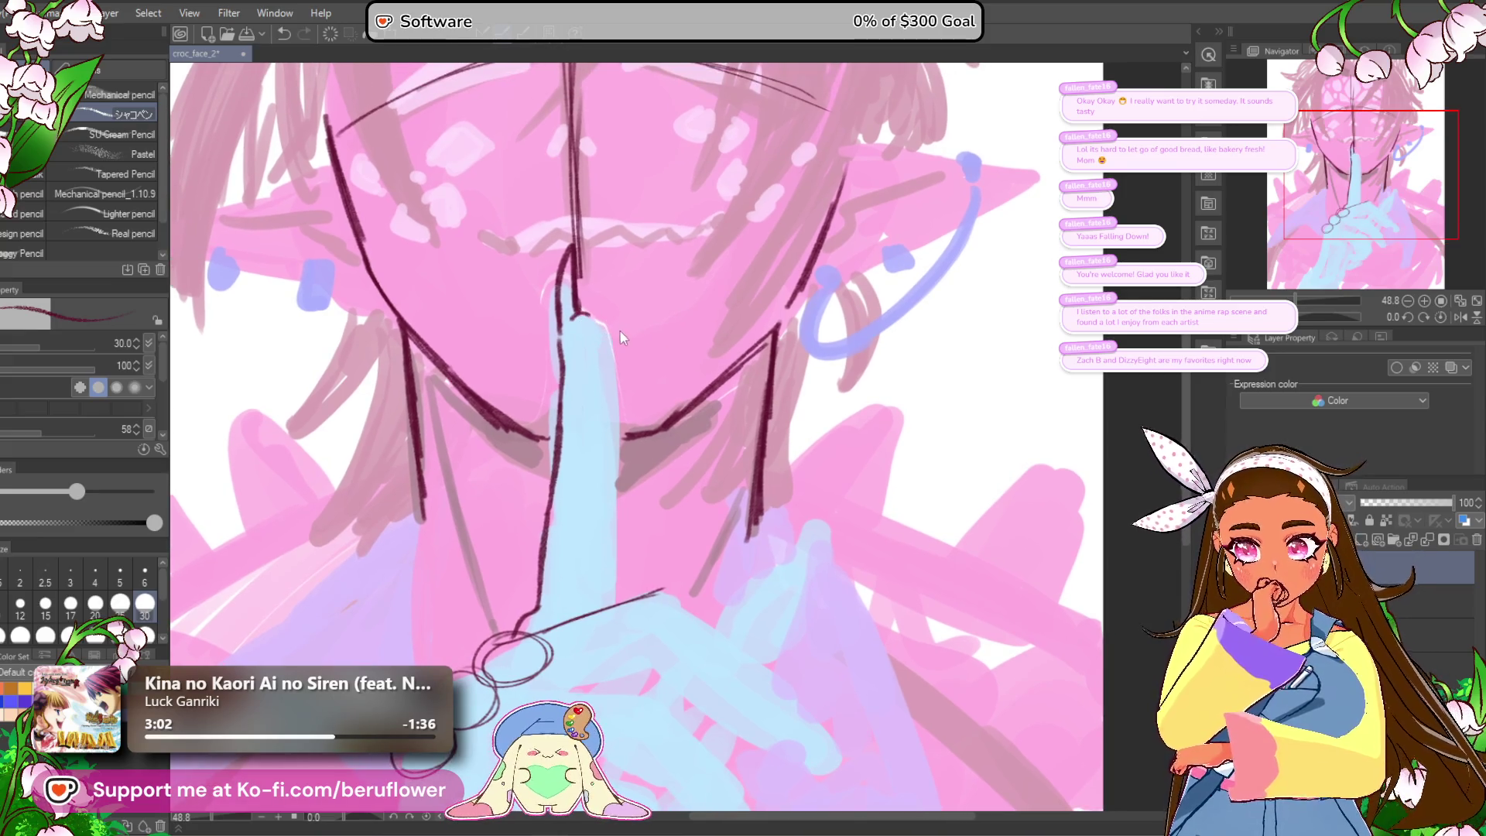
{"action": "key", "text": "ctrl+z"}
{"action": "key", "text": "ctrl+z"}
{"action": "key", "text": "ctrl+z"}
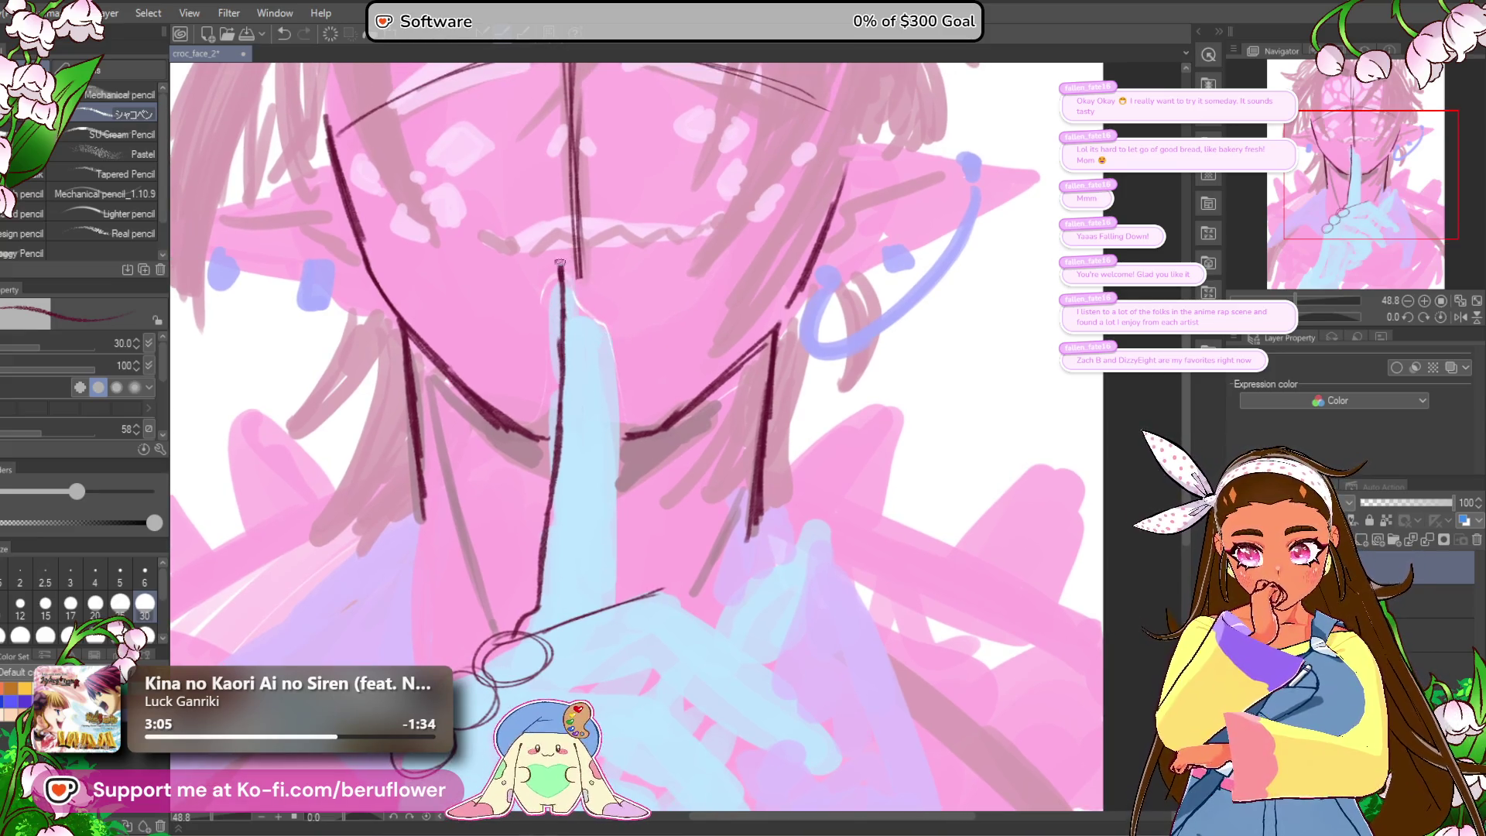
{"action": "left_click_drag", "start_coordinate": [570, 246], "coordinate": [556, 337]}
{"action": "left_click_drag", "start_coordinate": [571, 263], "coordinate": [544, 368]}
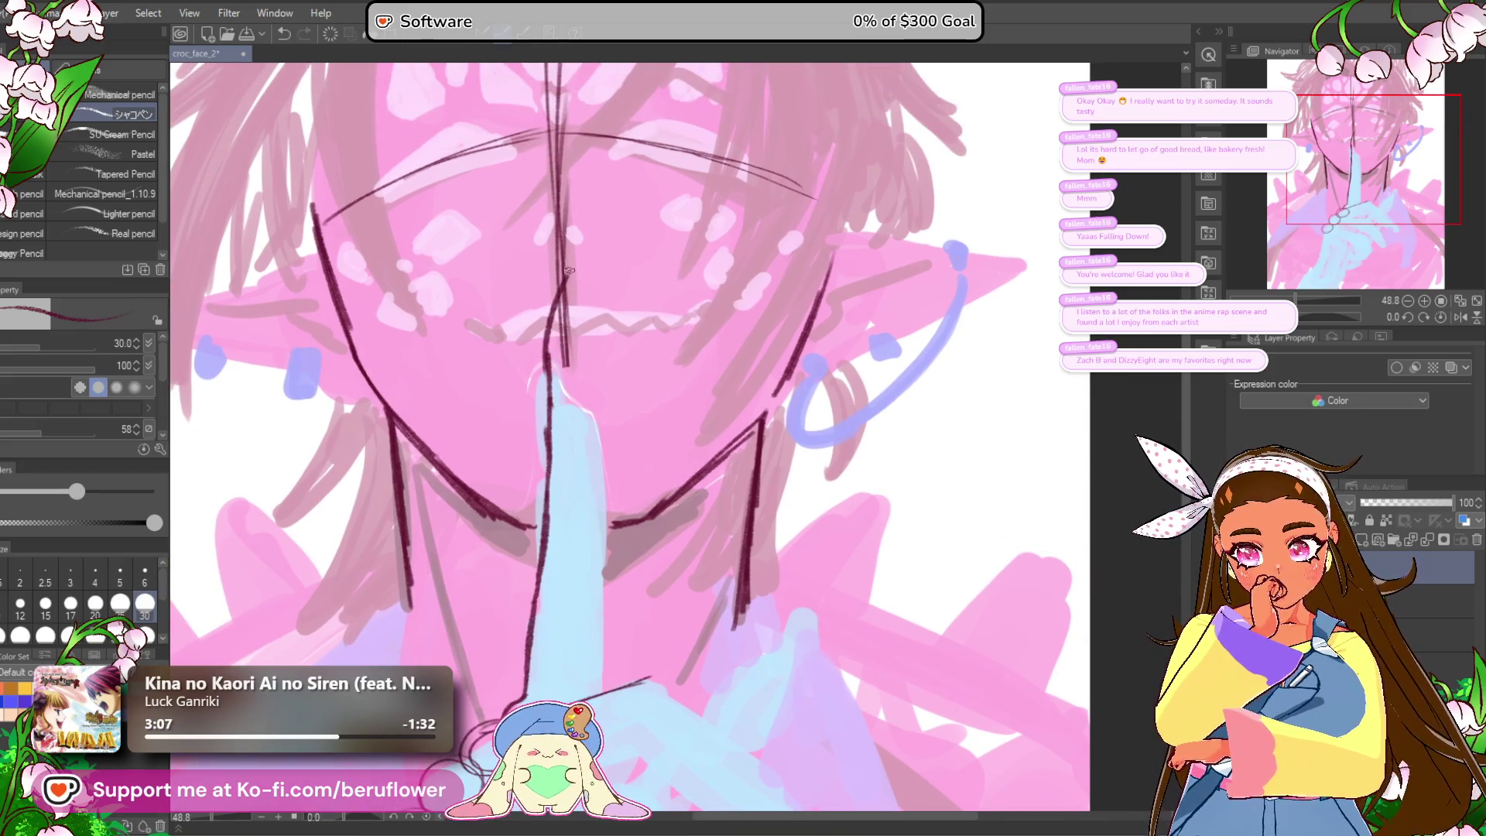
{"action": "mouse_move", "coordinate": [578, 257]}
{"action": "left_mouse_down"}
{"action": "mouse_move", "coordinate": [568, 365]}
{"action": "mouse_move", "coordinate": [563, 298]}
{"action": "left_mouse_up"}
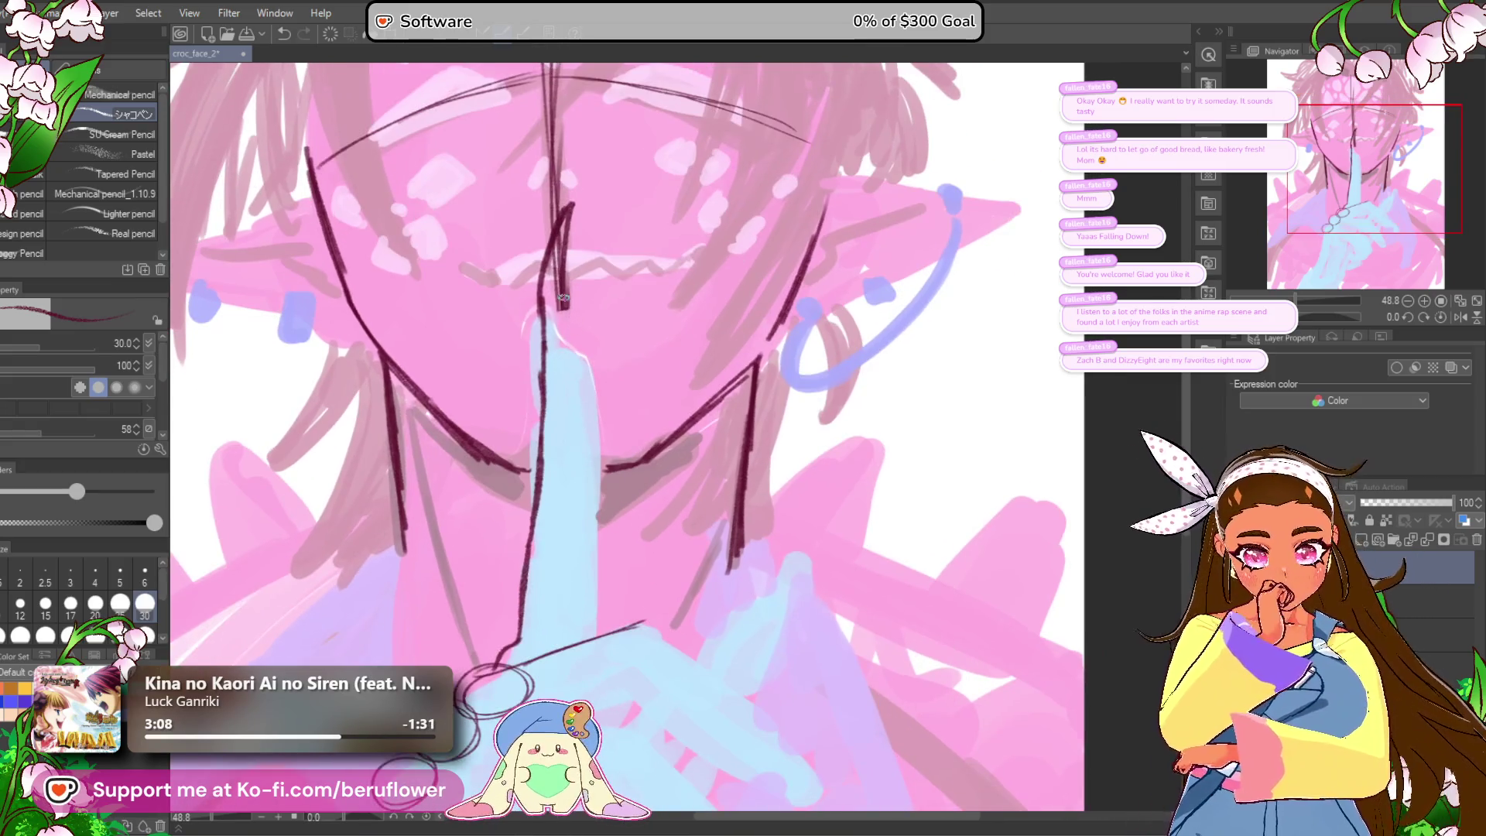
{"action": "mouse_move", "coordinate": [569, 205]}
{"action": "left_mouse_down"}
{"action": "mouse_move", "coordinate": [549, 311]}
{"action": "mouse_move", "coordinate": [595, 377]}
{"action": "left_mouse_up"}
{"action": "left_click_drag", "start_coordinate": [557, 277], "coordinate": [537, 360]}
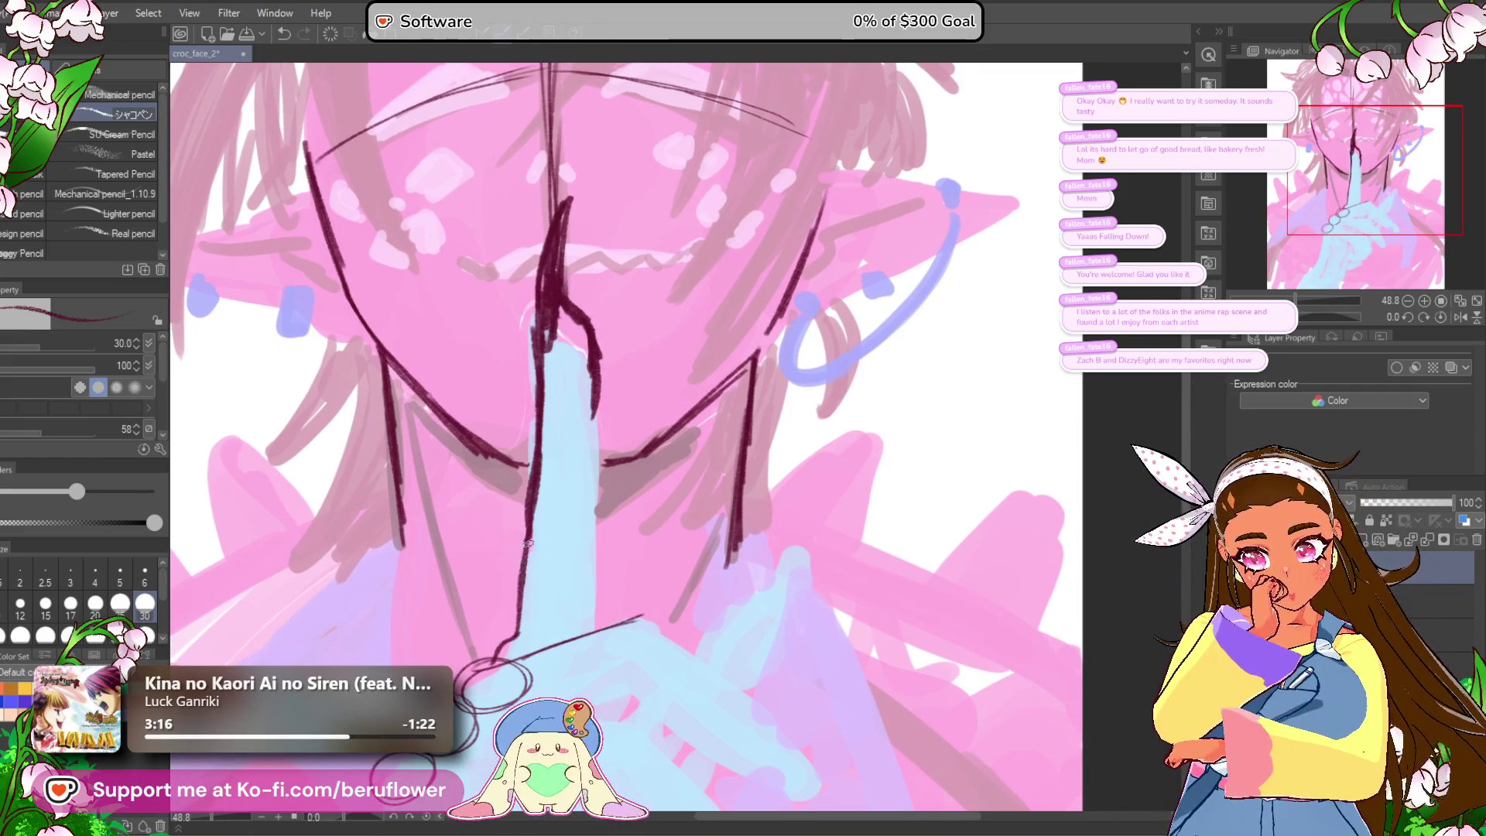
{"action": "left_click_drag", "start_coordinate": [590, 481], "coordinate": [592, 597]}
{"action": "left_click_drag", "start_coordinate": [490, 648], "coordinate": [553, 439]}
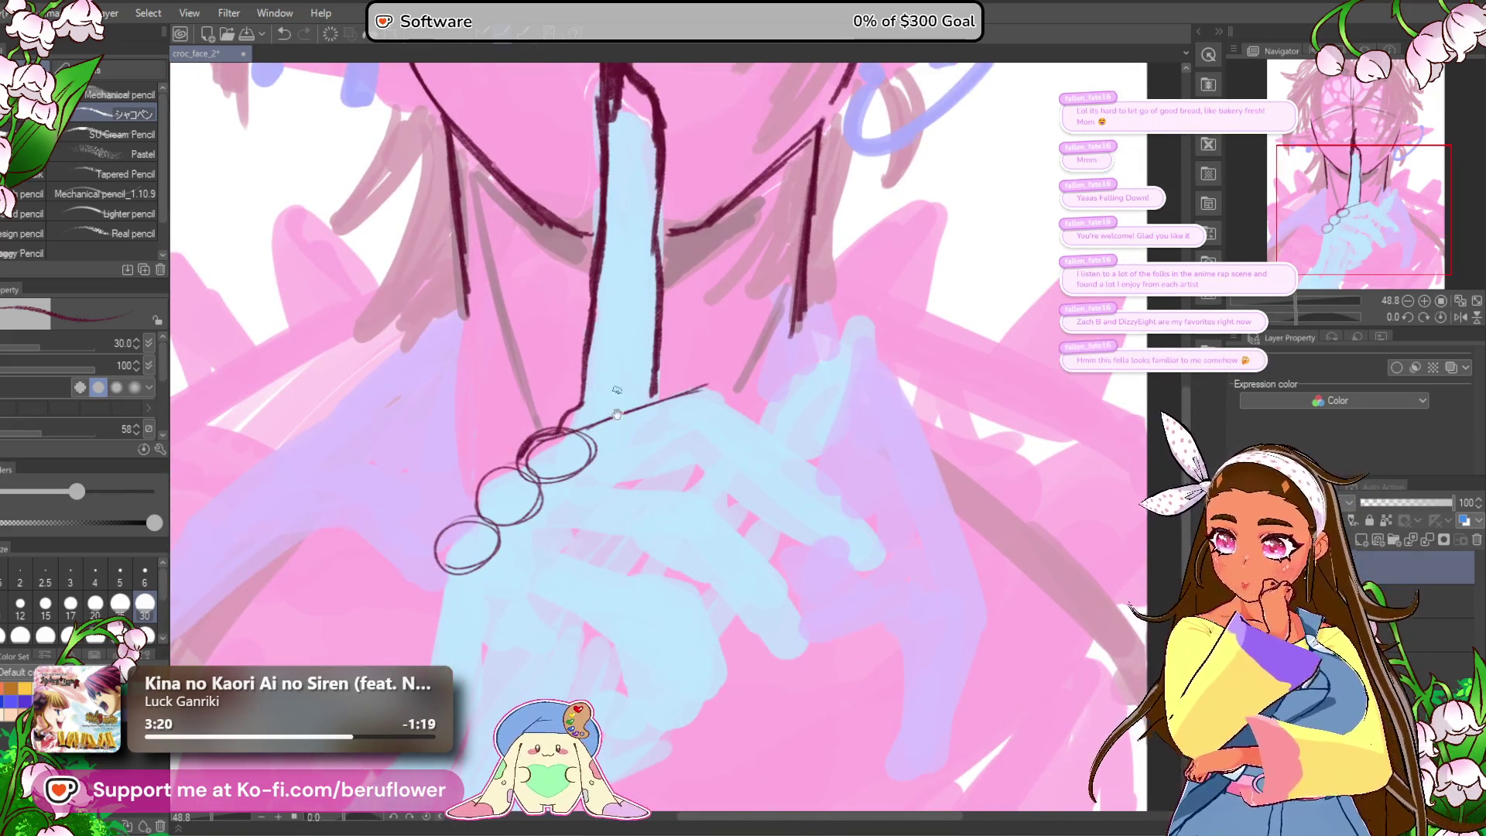
Step: Outline the ring and the finger edge below the raised fingertip in dark maroon
{"action": "left_click_drag", "start_coordinate": [631, 404], "coordinate": [601, 445]}
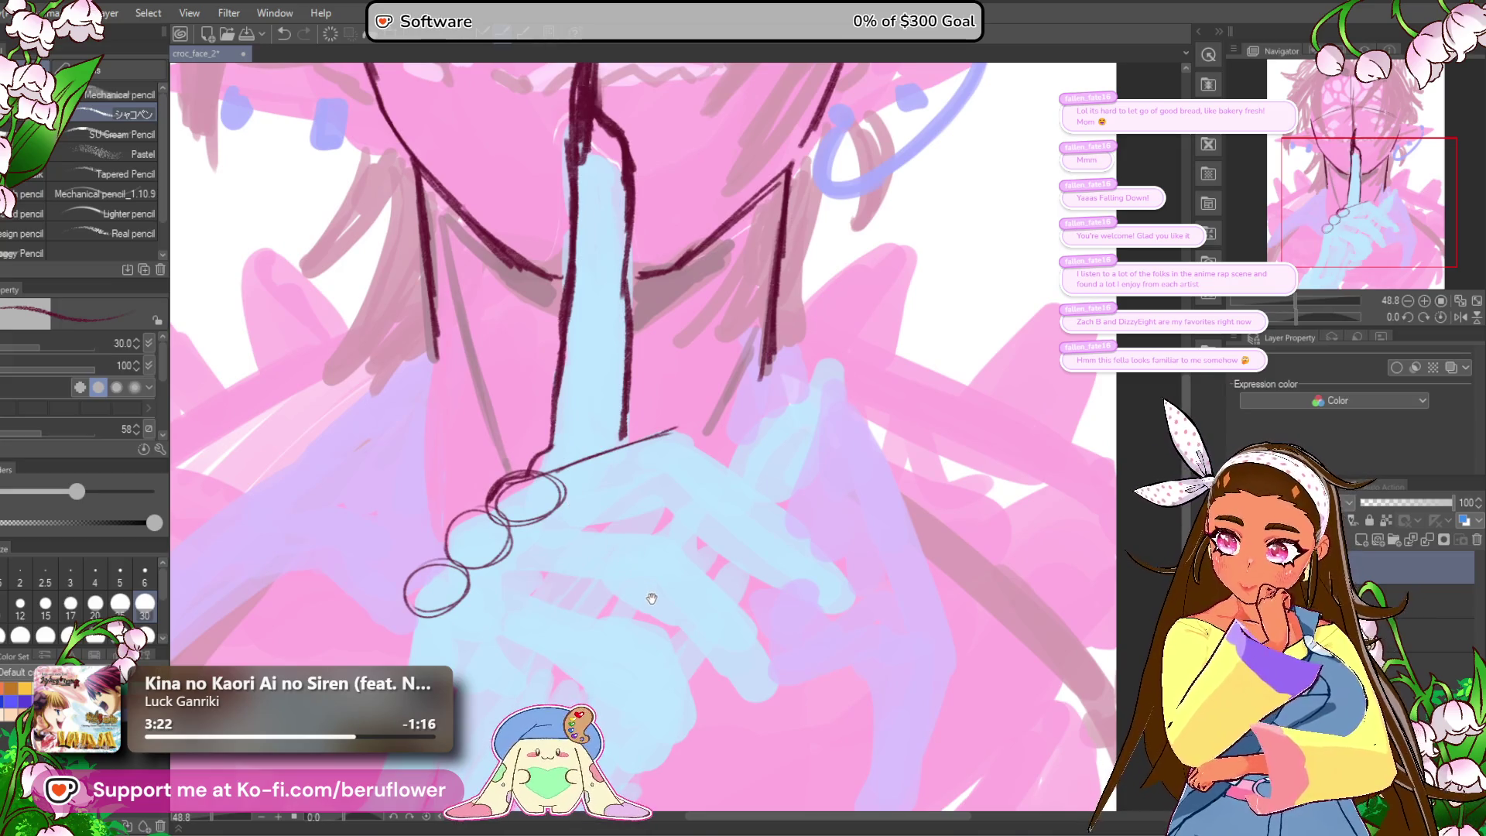
{"action": "left_click_drag", "start_coordinate": [653, 606], "coordinate": [618, 546]}
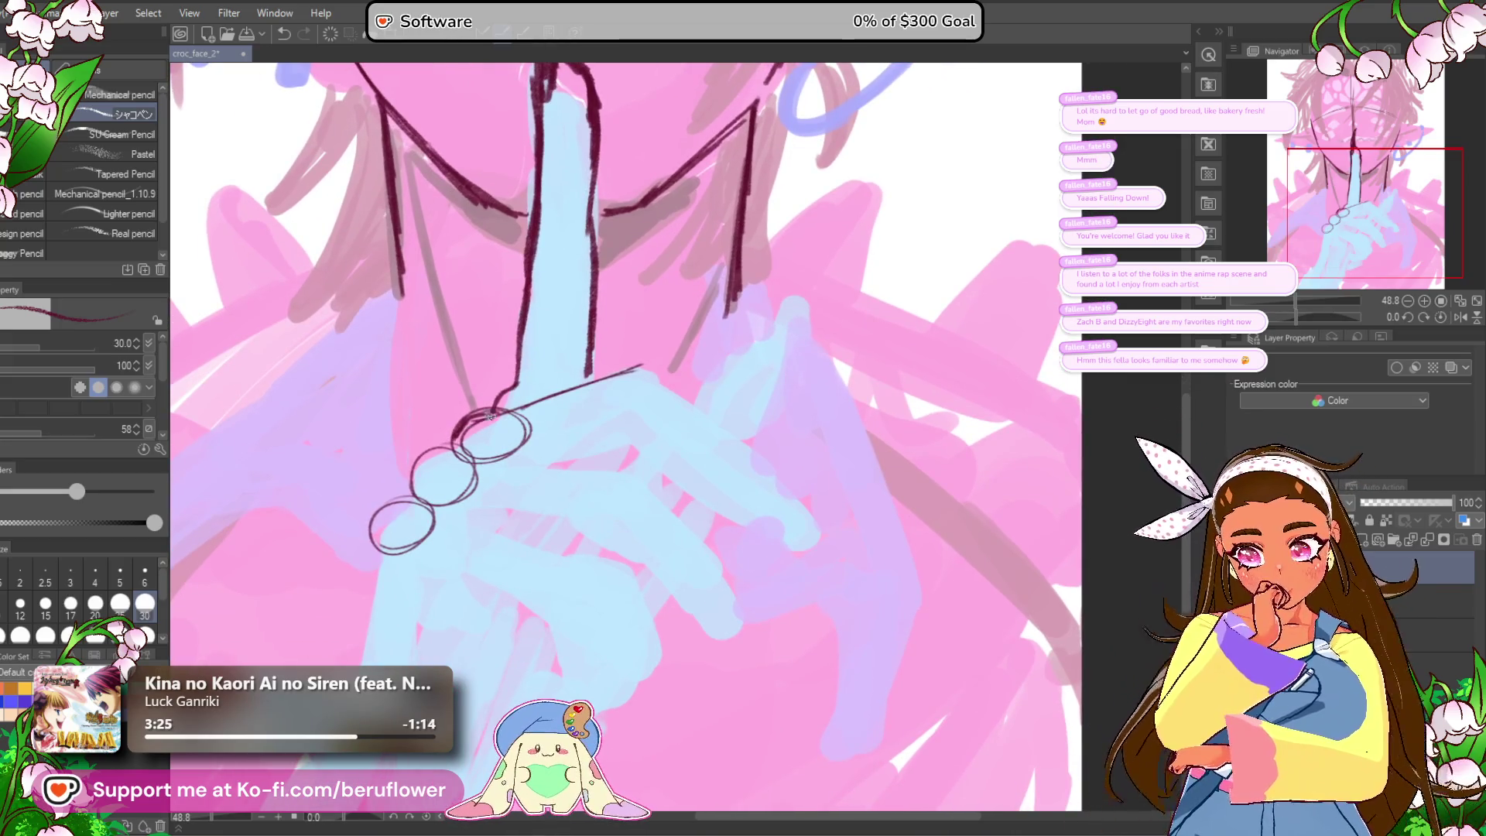
{"action": "mouse_move", "coordinate": [475, 412]}
{"action": "left_mouse_down"}
{"action": "mouse_move", "coordinate": [452, 443]}
{"action": "mouse_move", "coordinate": [539, 400]}
{"action": "left_mouse_up"}
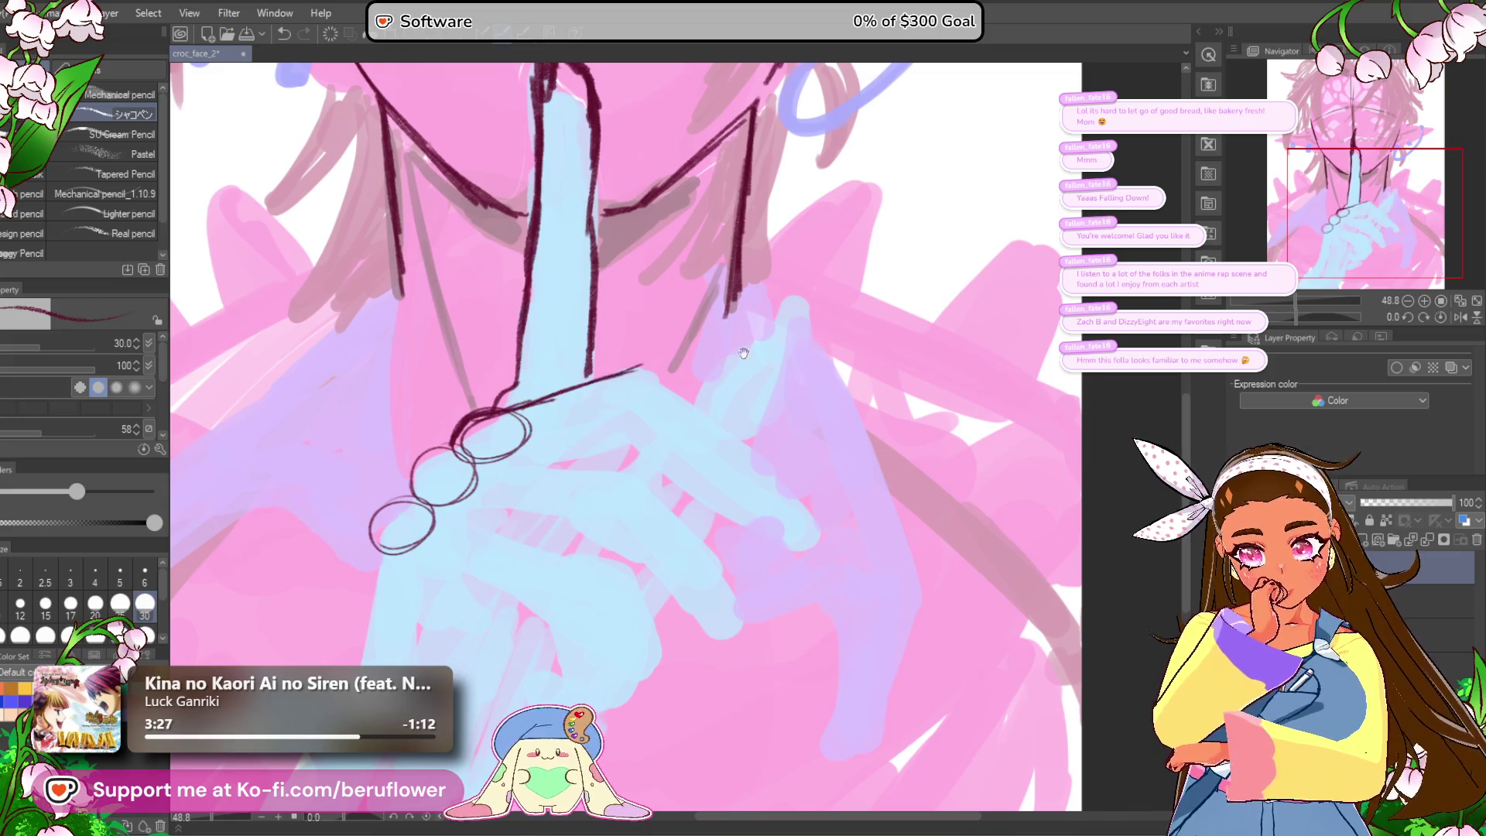
{"action": "left_click_drag", "start_coordinate": [731, 350], "coordinate": [611, 332]}
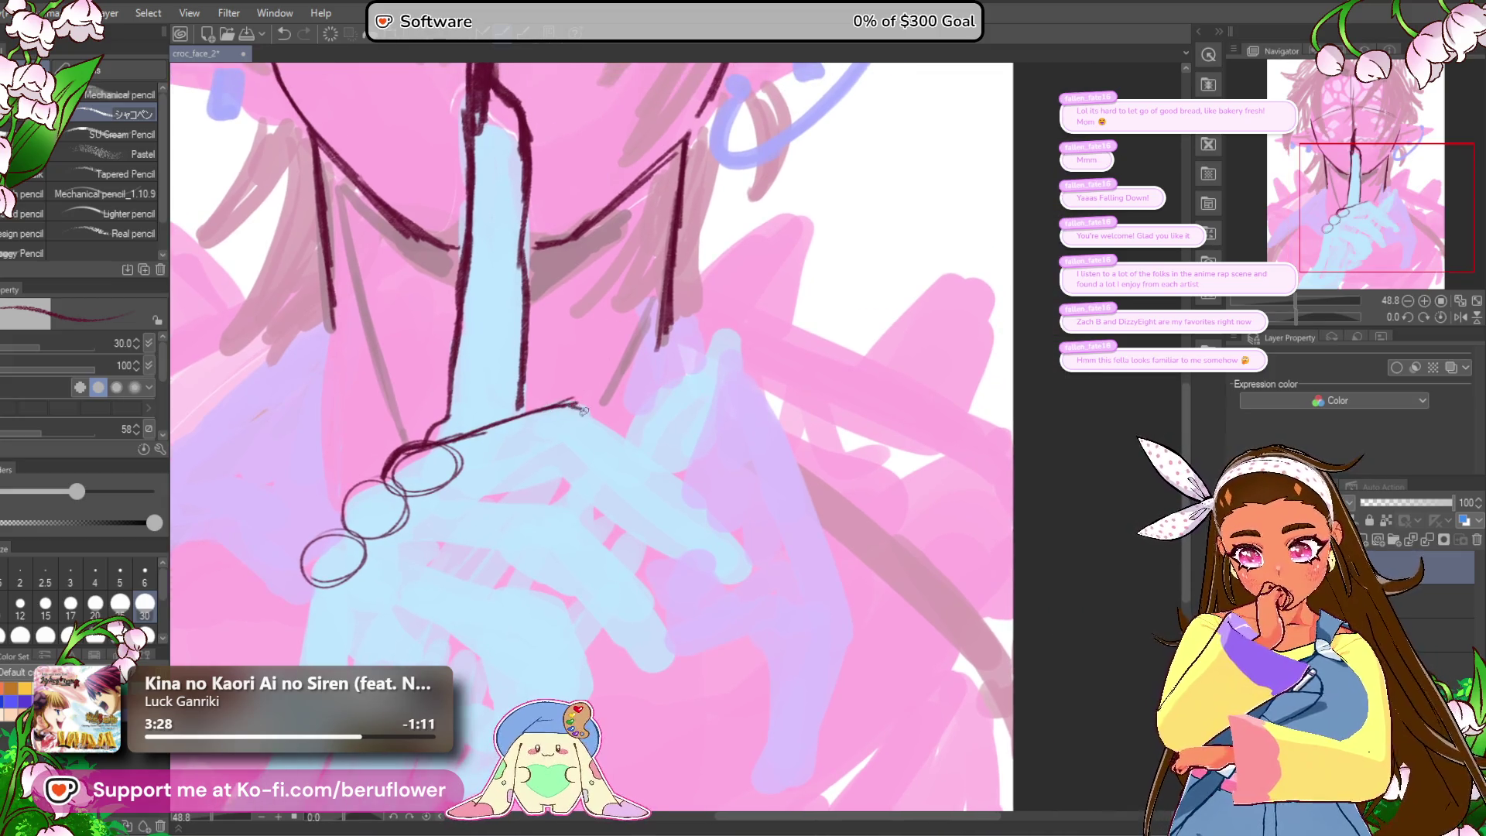
{"action": "left_click_drag", "start_coordinate": [638, 442], "coordinate": [675, 435]}
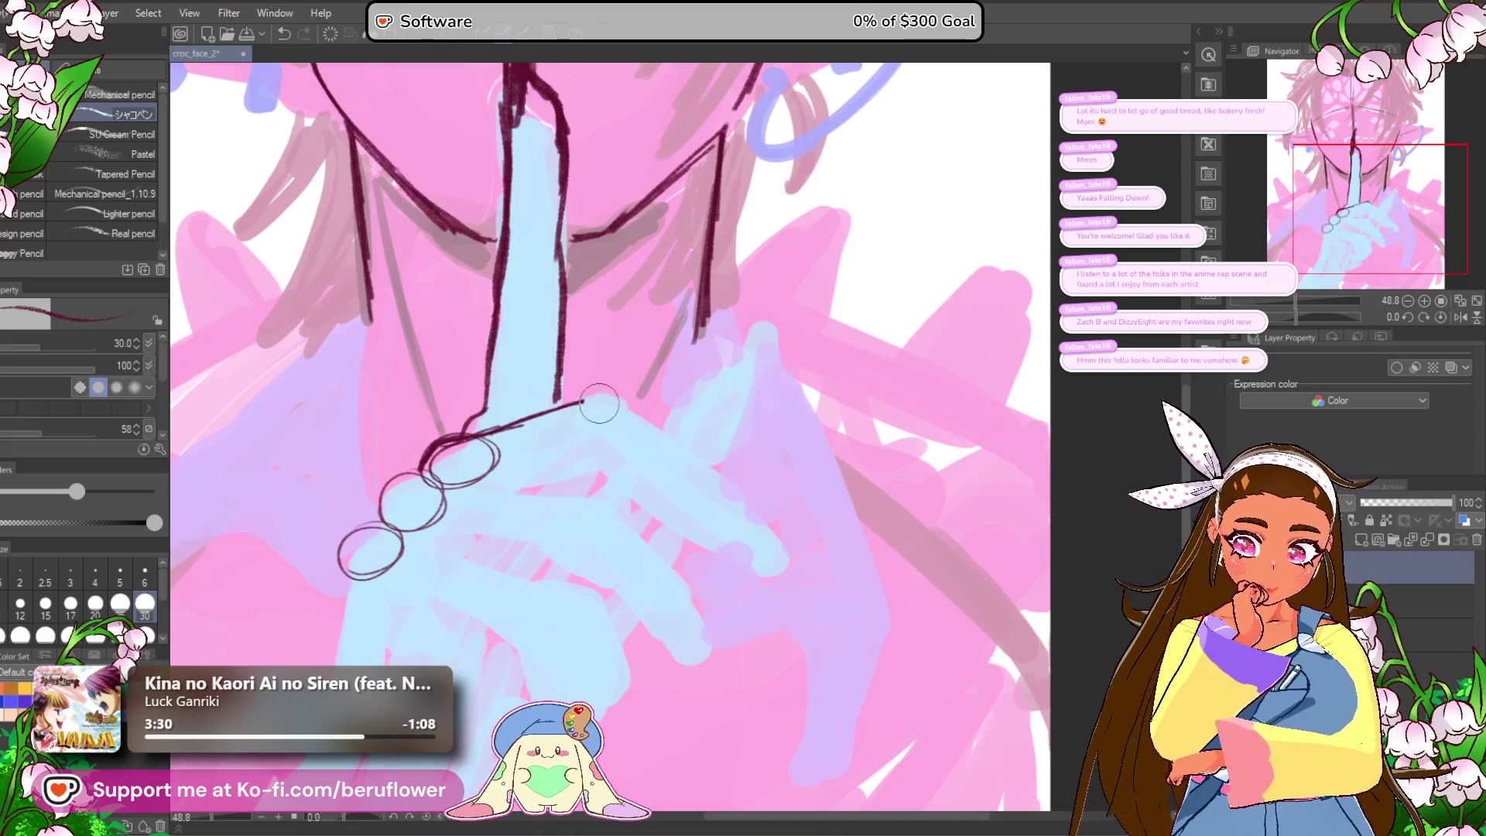
{"action": "left_click_drag", "start_coordinate": [538, 400], "coordinate": [556, 372]}
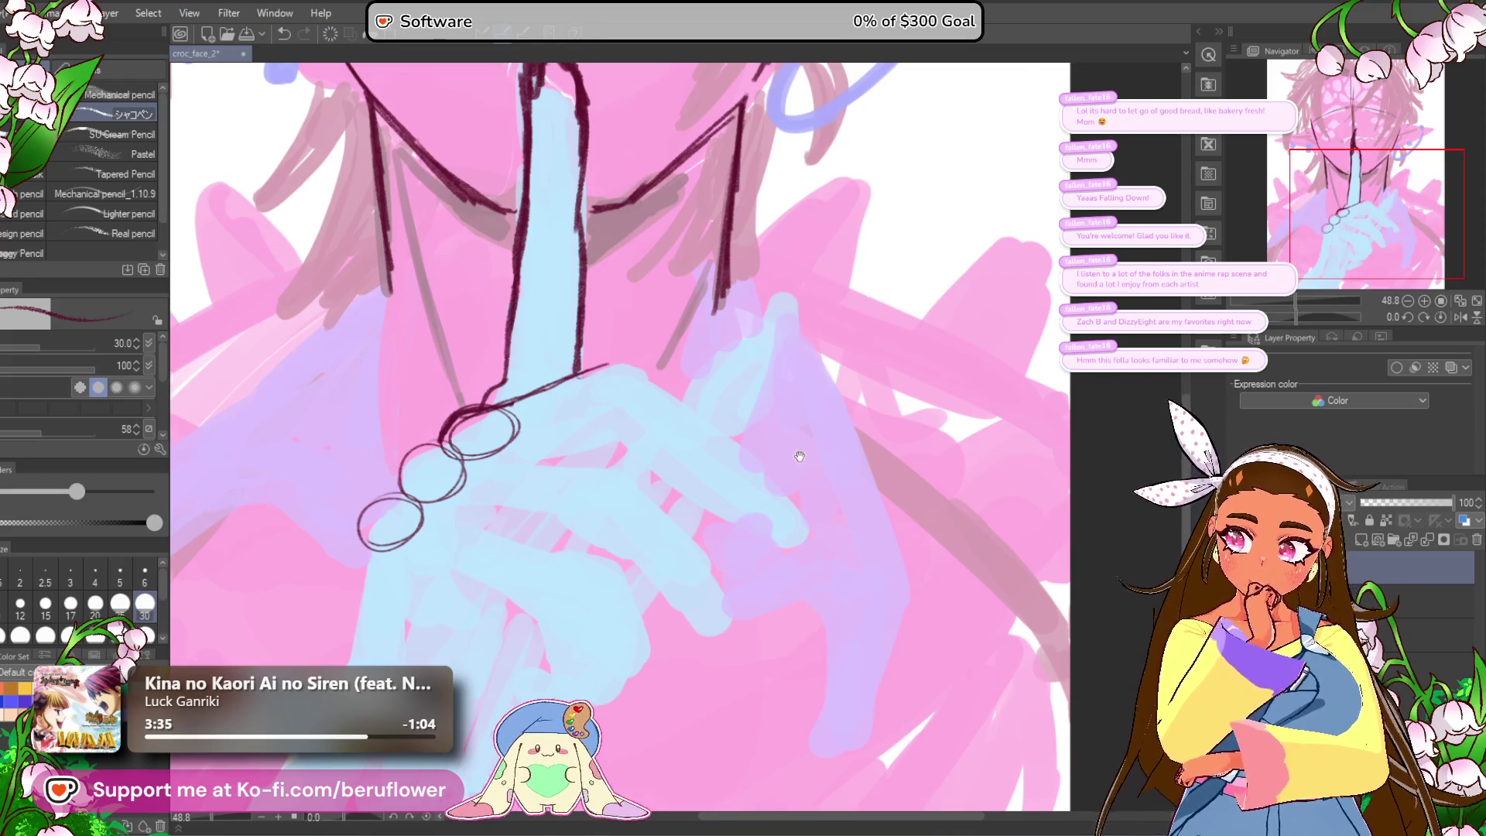
{"action": "left_click_drag", "start_coordinate": [805, 454], "coordinate": [753, 488]}
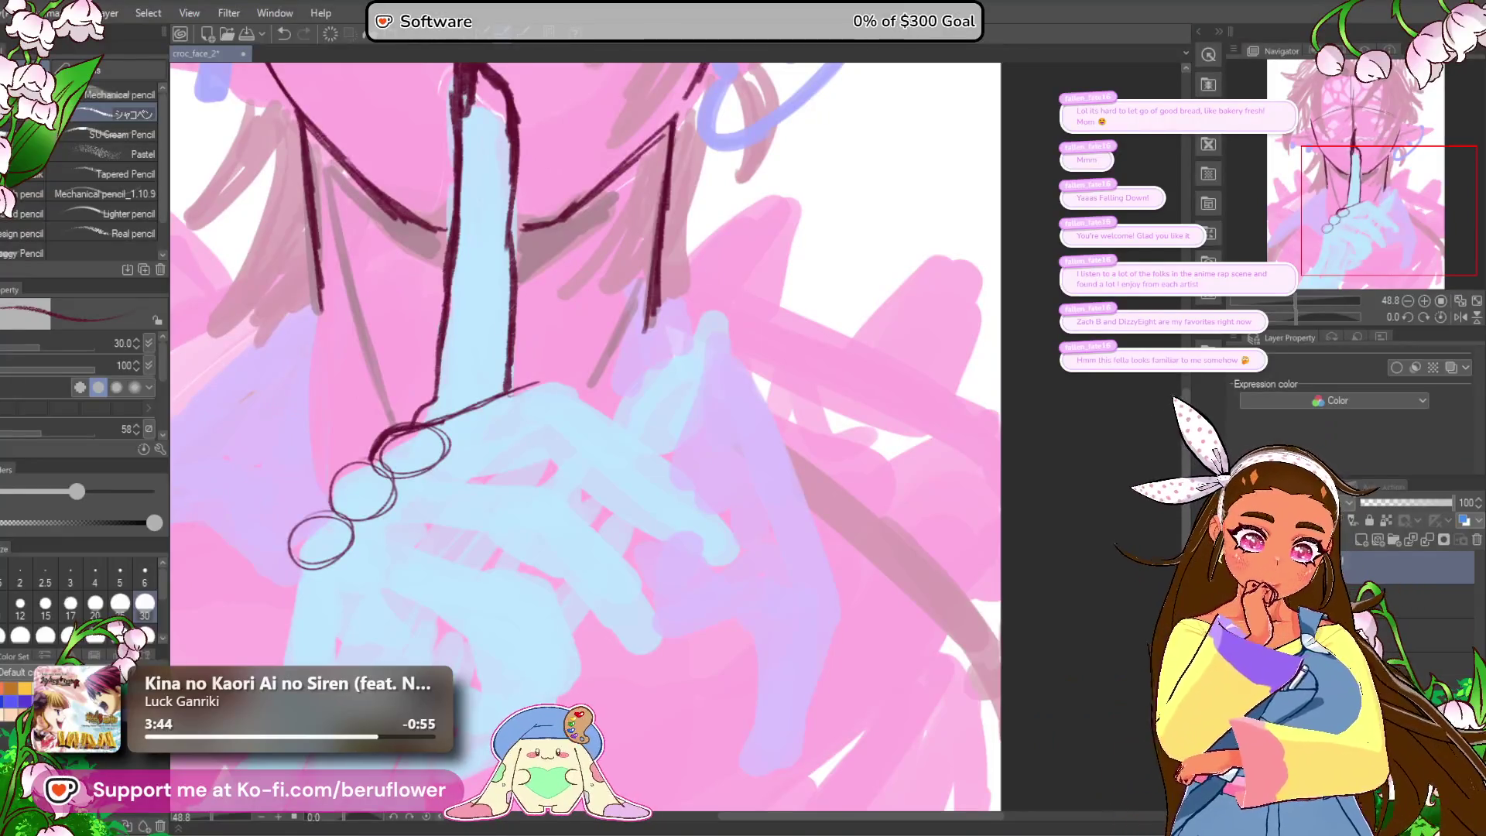
Step: Draw curled-finger lines running down and right across the blue hand
{"action": "mouse_move", "coordinate": [677, 546]}
{"action": "left_mouse_down"}
{"action": "mouse_move", "coordinate": [695, 500]}
{"action": "mouse_move", "coordinate": [619, 522]}
{"action": "left_mouse_up"}
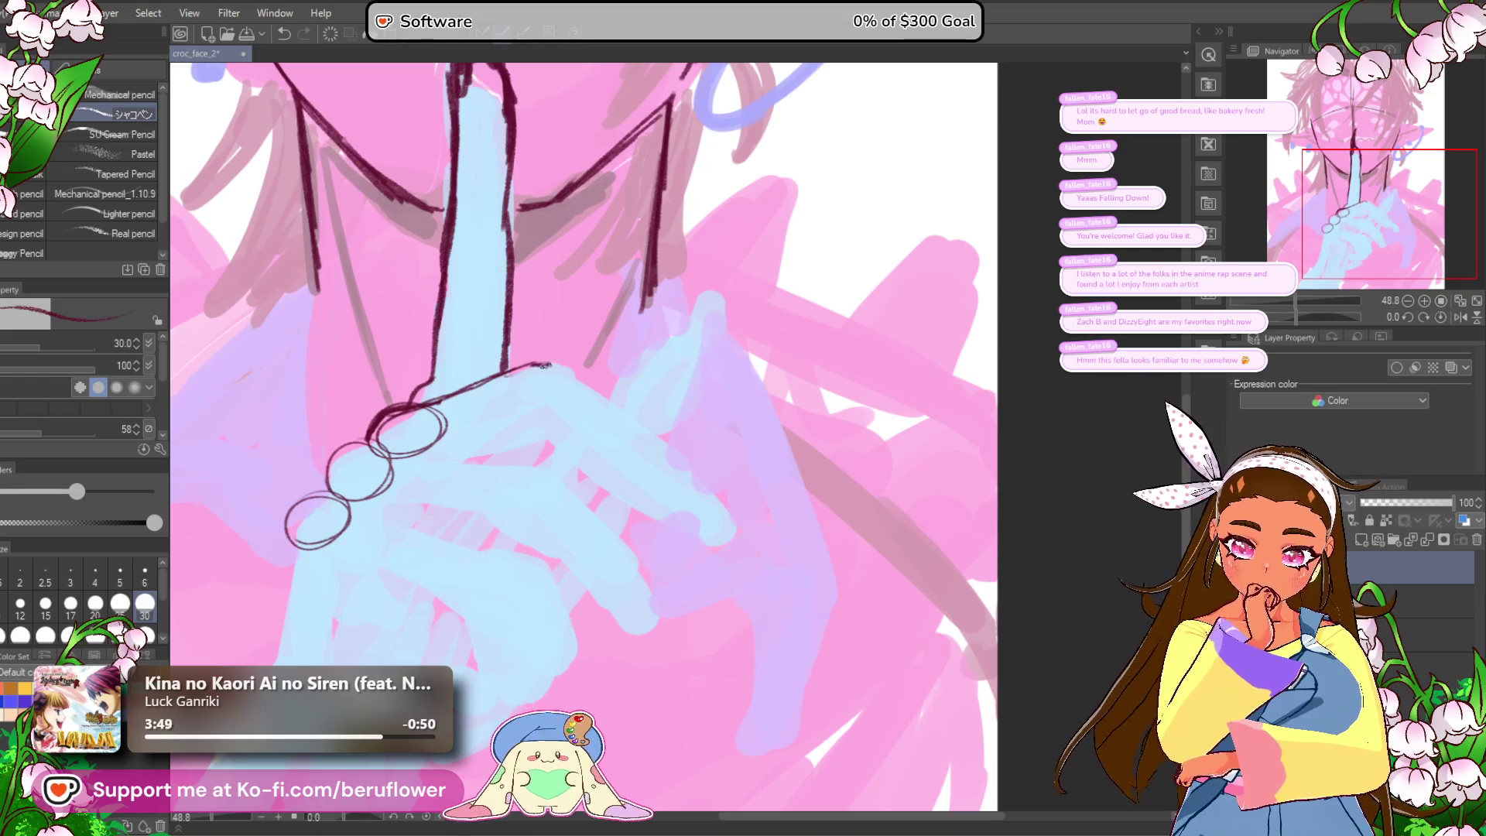
{"action": "left_click_drag", "start_coordinate": [568, 376], "coordinate": [605, 410]}
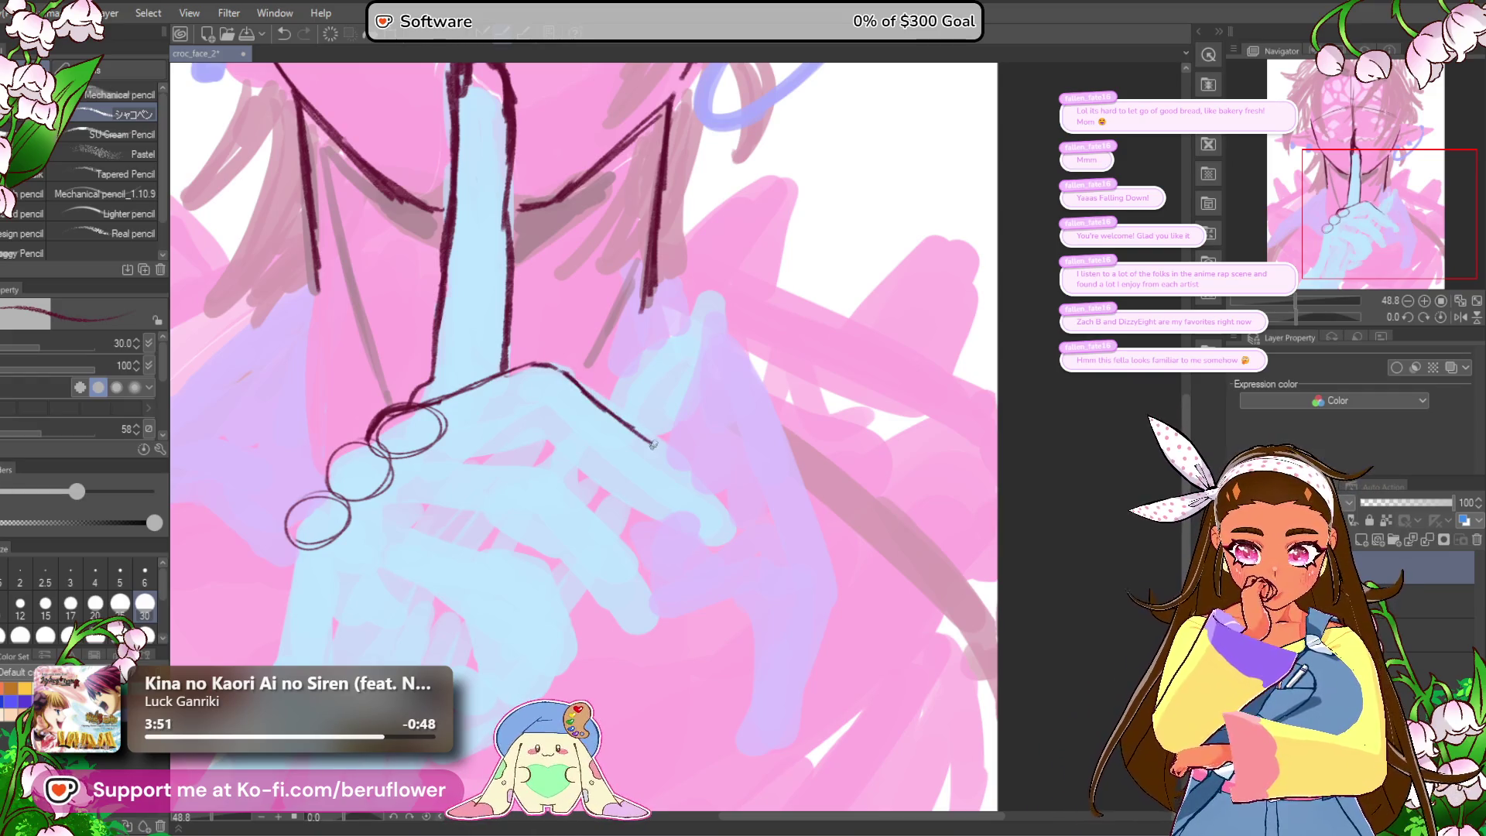
{"action": "mouse_move", "coordinate": [669, 475]}
{"action": "left_mouse_down"}
{"action": "mouse_move", "coordinate": [712, 434]}
{"action": "mouse_move", "coordinate": [727, 461]}
{"action": "left_mouse_up"}
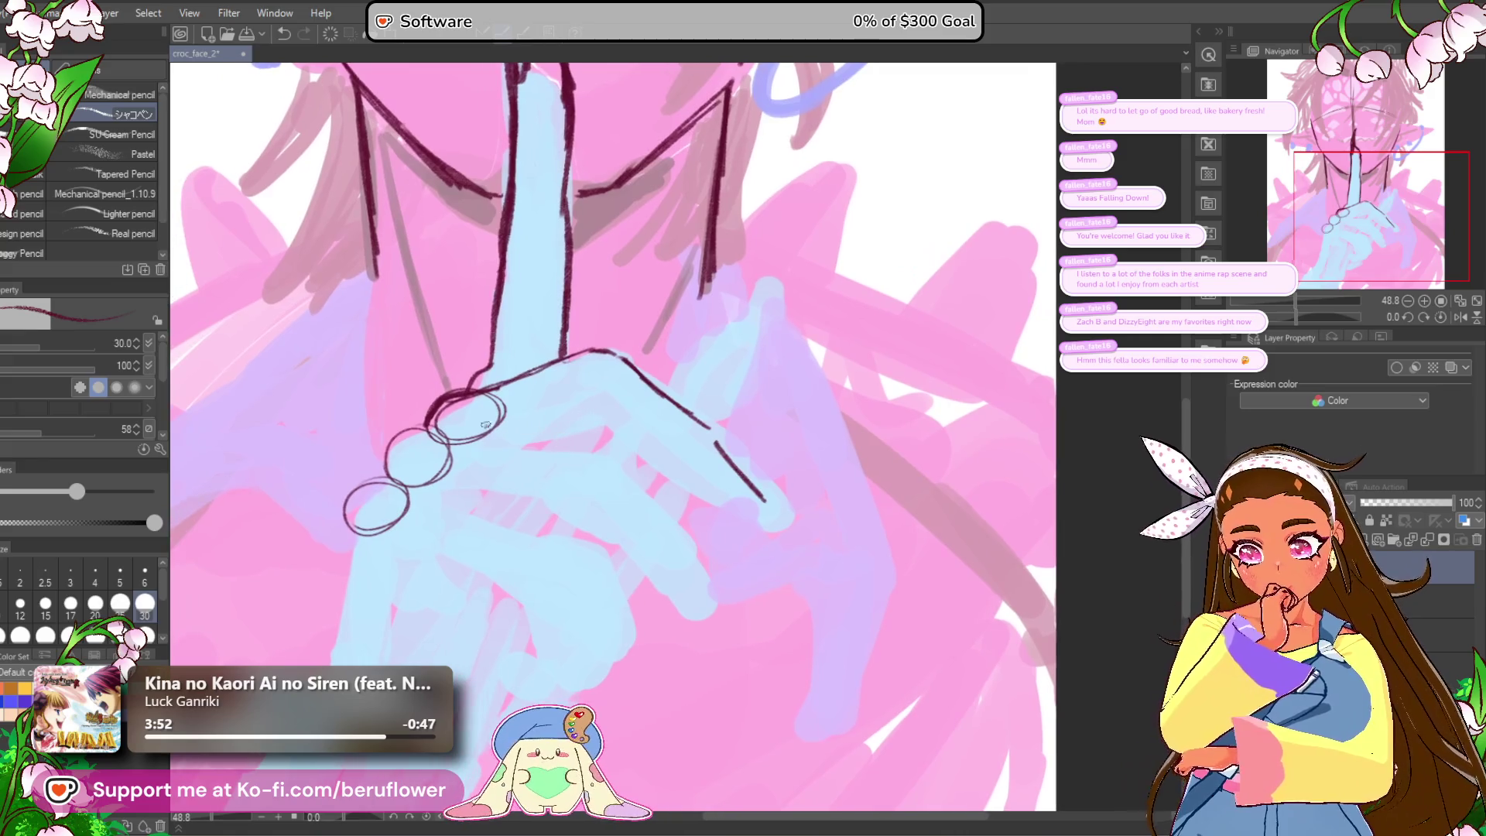
{"action": "mouse_move", "coordinate": [489, 444]}
{"action": "left_mouse_down"}
{"action": "mouse_move", "coordinate": [459, 437]}
{"action": "mouse_move", "coordinate": [657, 461]}
{"action": "left_mouse_up"}
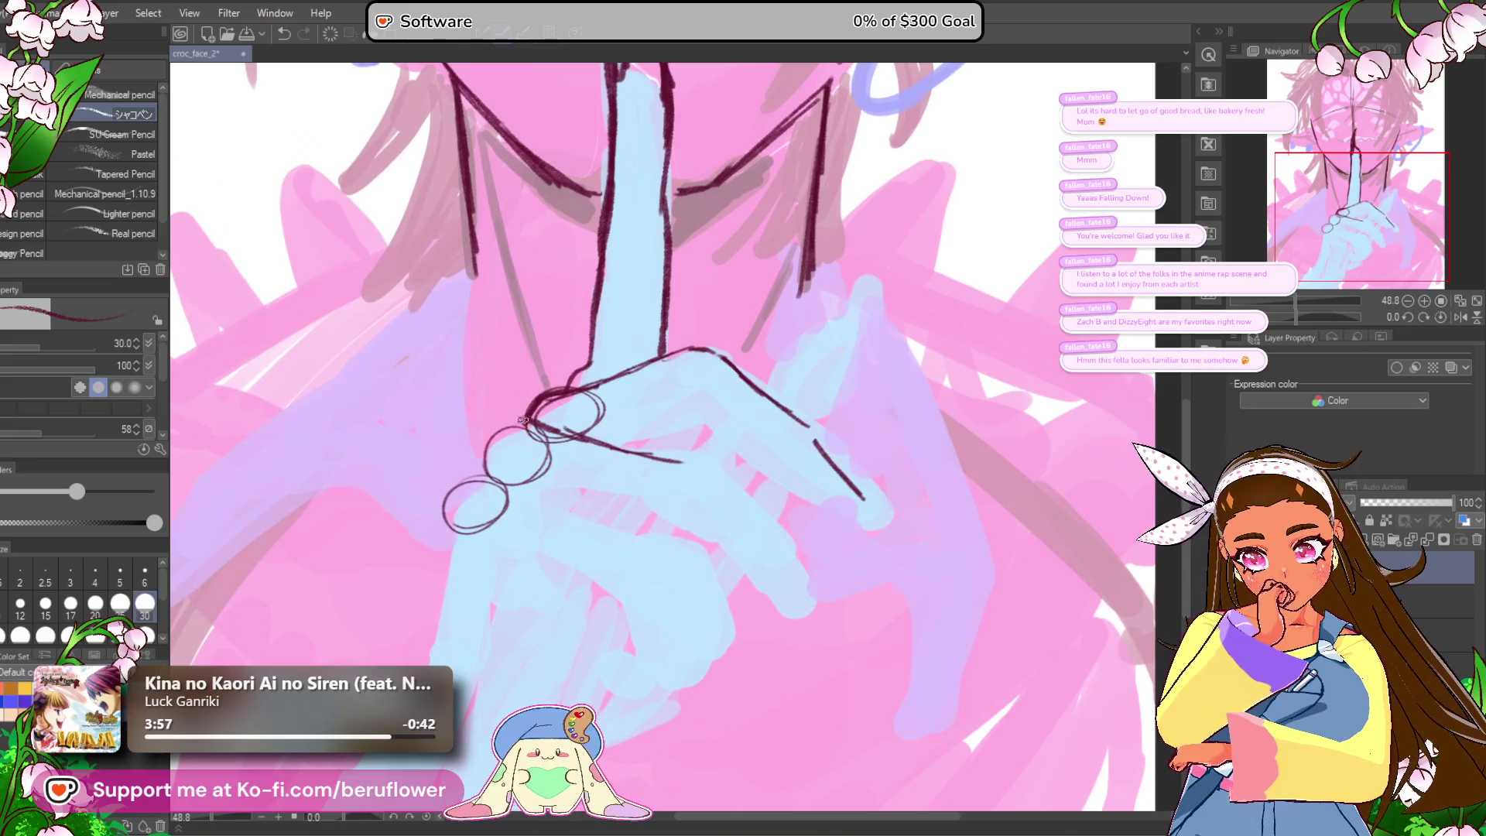
{"action": "left_click_drag", "start_coordinate": [500, 439], "coordinate": [457, 432]}
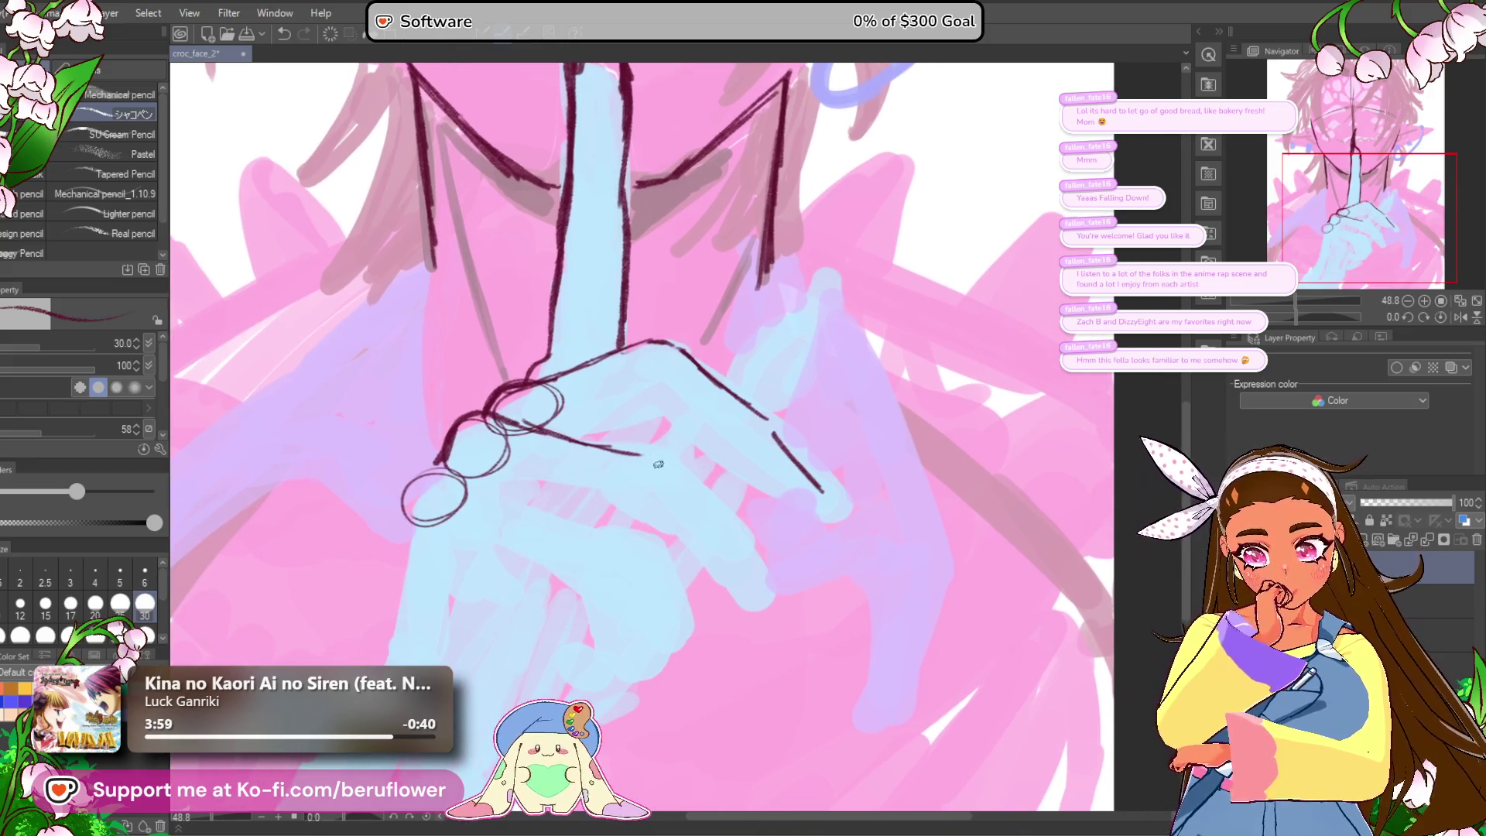
{"action": "left_click_drag", "start_coordinate": [667, 474], "coordinate": [727, 544]}
{"action": "left_click_drag", "start_coordinate": [686, 462], "coordinate": [624, 395]}
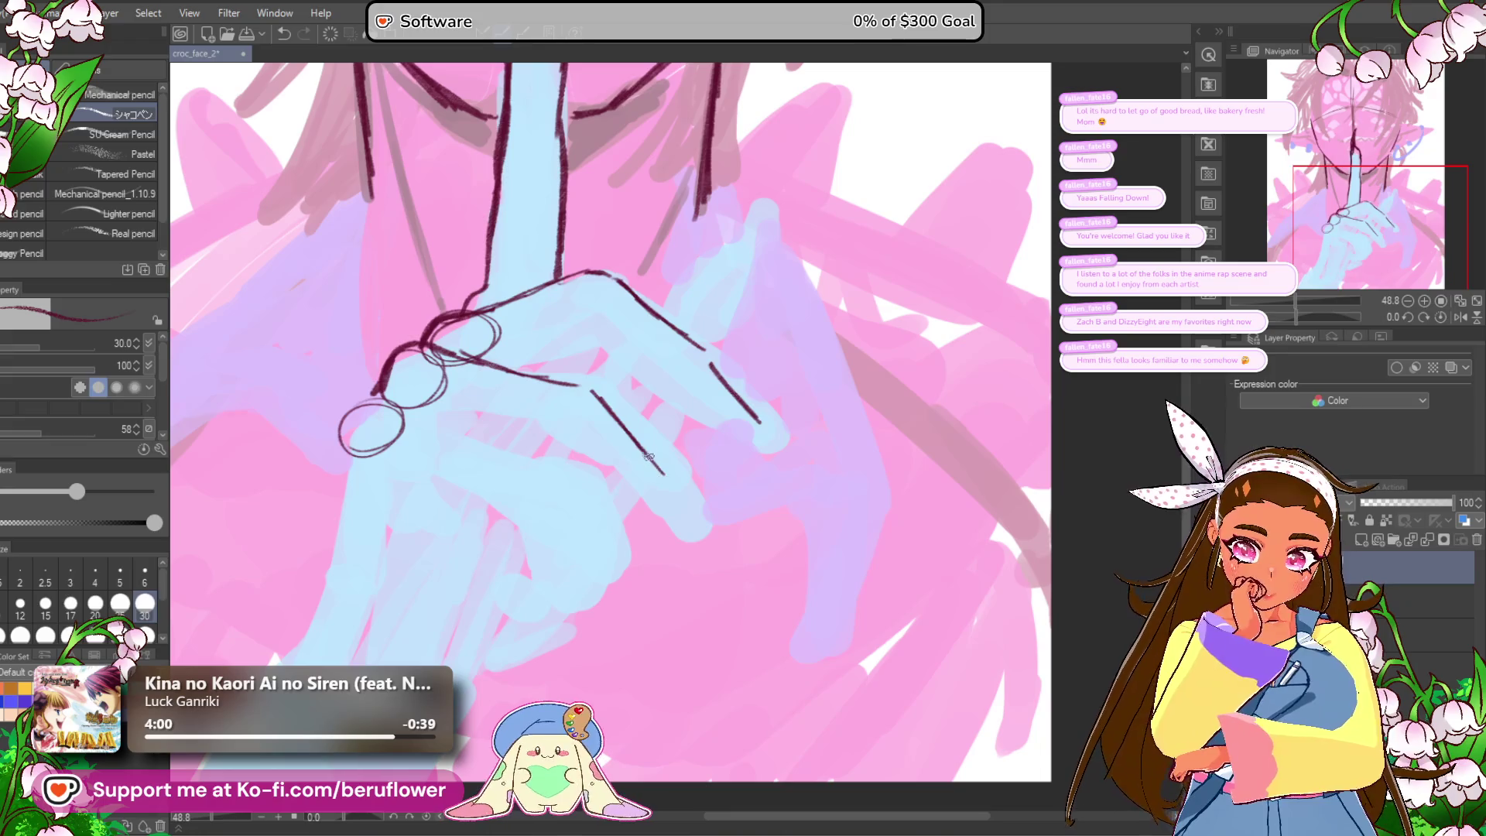
Step: Undo the bad finger stroke and redraw the finger outlines across the hand
{"action": "key", "text": "ctrl+z"}
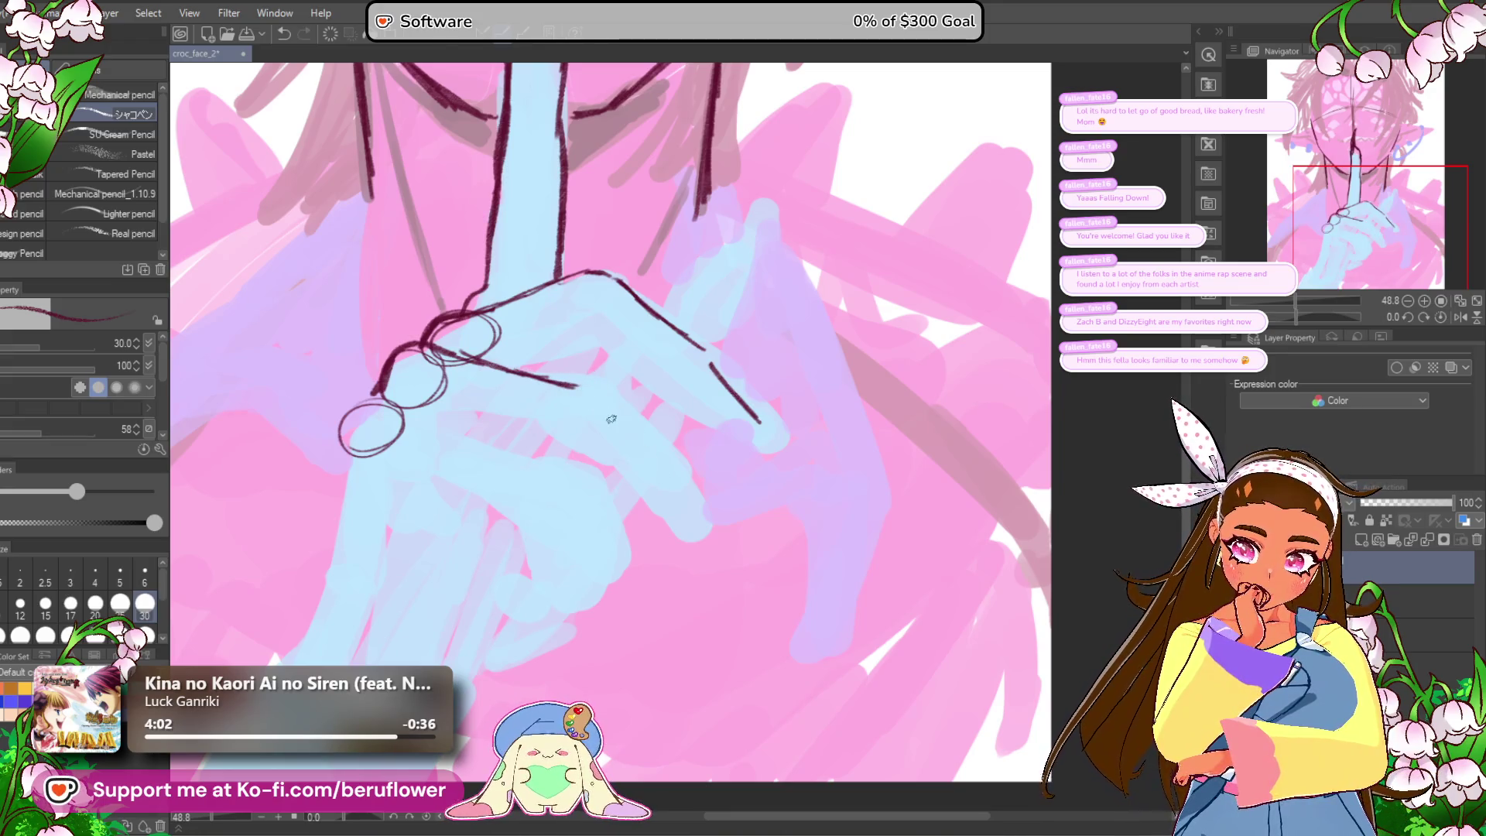
{"action": "mouse_move", "coordinate": [594, 399]}
{"action": "left_mouse_down"}
{"action": "mouse_move", "coordinate": [652, 472]}
{"action": "mouse_move", "coordinate": [672, 597]}
{"action": "left_mouse_up"}
{"action": "mouse_move", "coordinate": [408, 422]}
{"action": "left_mouse_down"}
{"action": "mouse_move", "coordinate": [520, 456]}
{"action": "mouse_move", "coordinate": [564, 429]}
{"action": "left_mouse_up"}
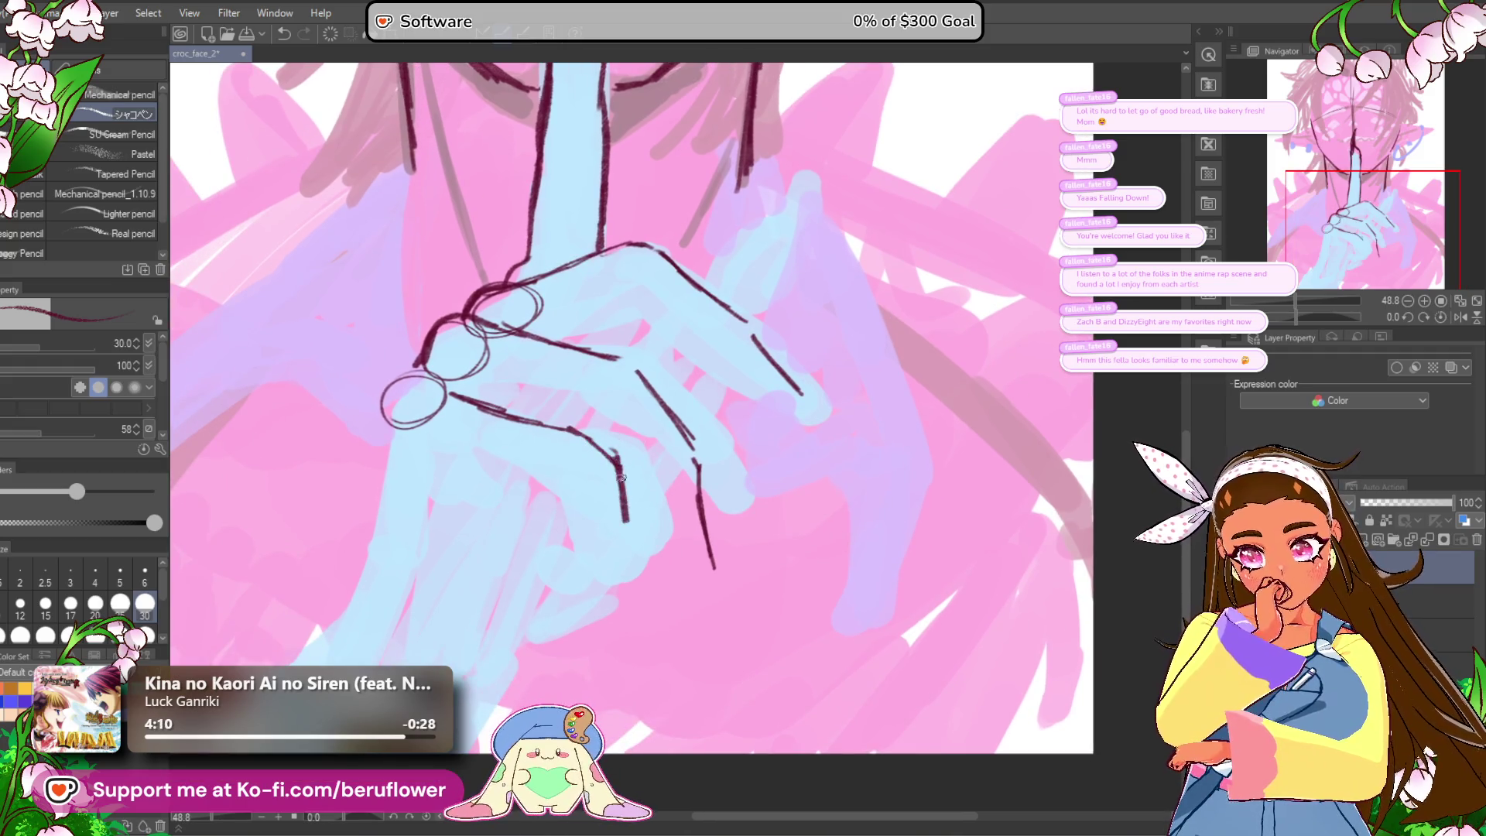
Step: Outline the left side of the lower ring and extend the stroke below it downward
{"action": "left_click_drag", "start_coordinate": [651, 569], "coordinate": [672, 525]}
{"action": "mouse_move", "coordinate": [462, 339]}
{"action": "left_mouse_down"}
{"action": "mouse_move", "coordinate": [425, 350]}
{"action": "mouse_move", "coordinate": [404, 381]}
{"action": "left_mouse_up"}
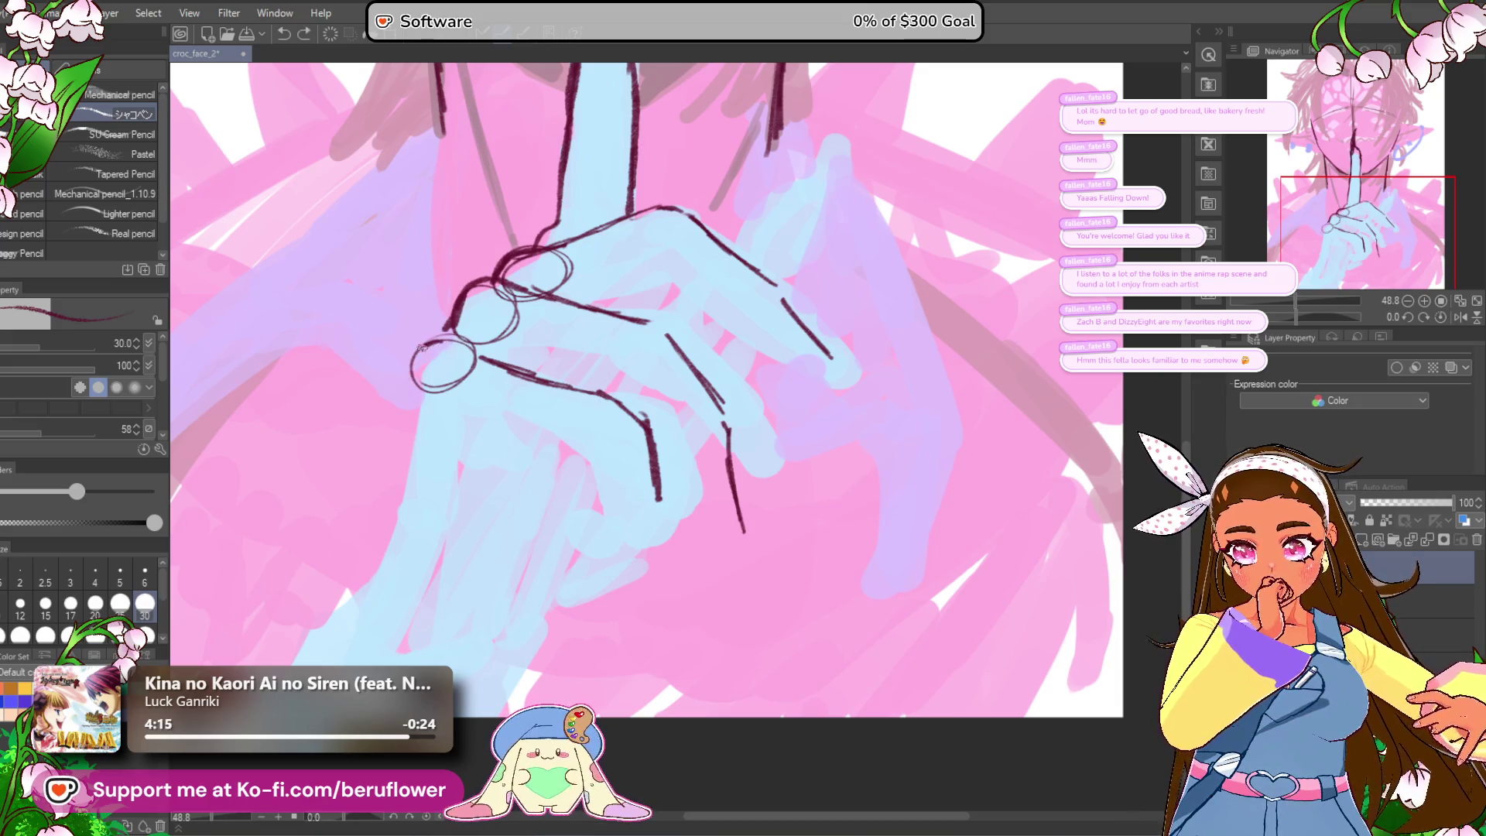
{"action": "key", "text": "ctrl+z"}
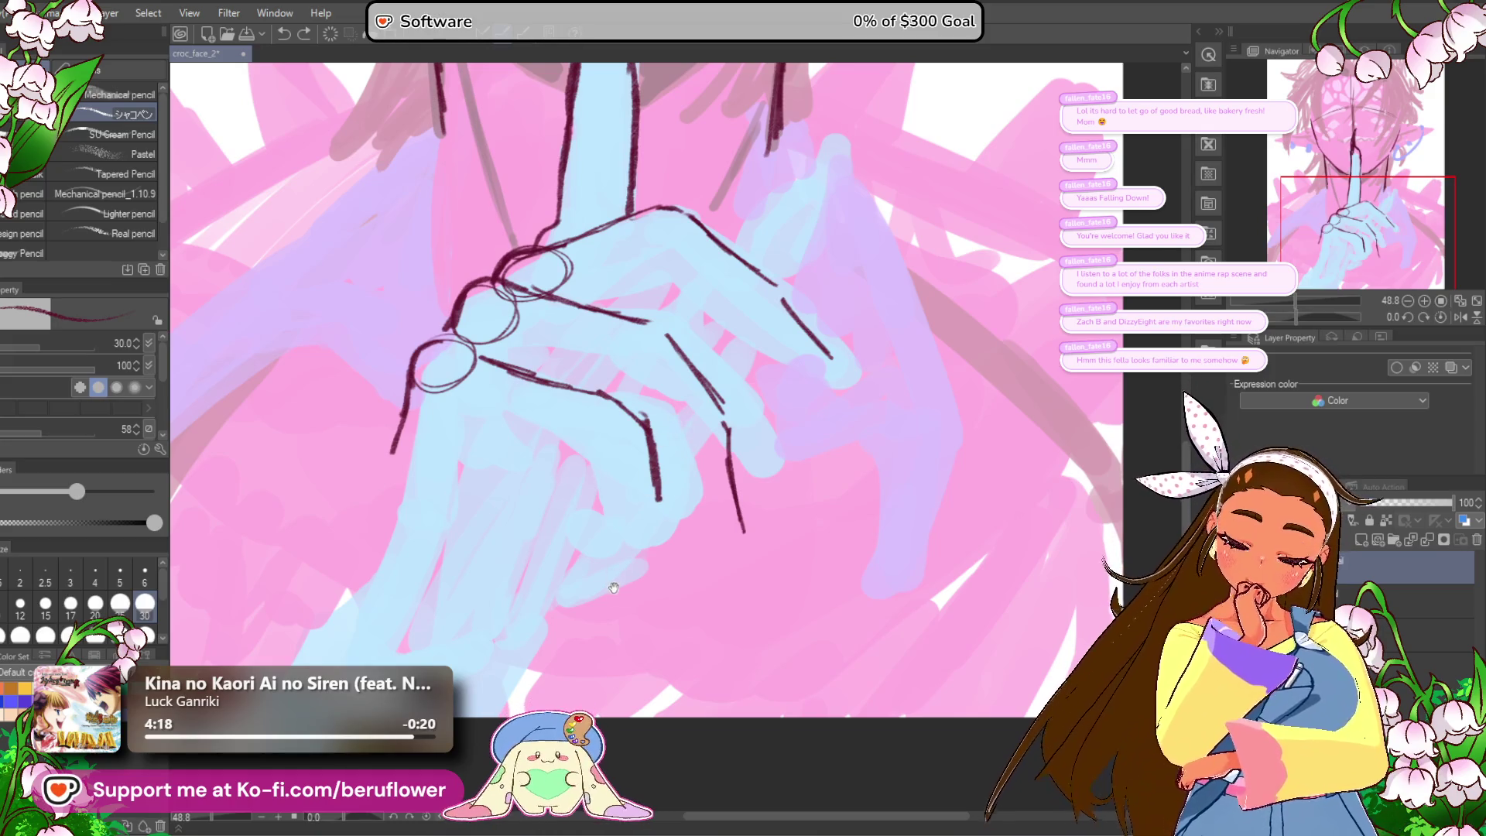
{"action": "left_click_drag", "start_coordinate": [659, 438], "coordinate": [685, 410]}
{"action": "left_click_drag", "start_coordinate": [509, 409], "coordinate": [548, 375]}
{"action": "left_click_drag", "start_coordinate": [476, 337], "coordinate": [453, 437]}
{"action": "mouse_move", "coordinate": [675, 553]}
{"action": "left_mouse_down"}
{"action": "mouse_move", "coordinate": [617, 578]}
{"action": "mouse_move", "coordinate": [621, 553]}
{"action": "left_mouse_up"}
{"action": "left_click_drag", "start_coordinate": [642, 398], "coordinate": [641, 452]}
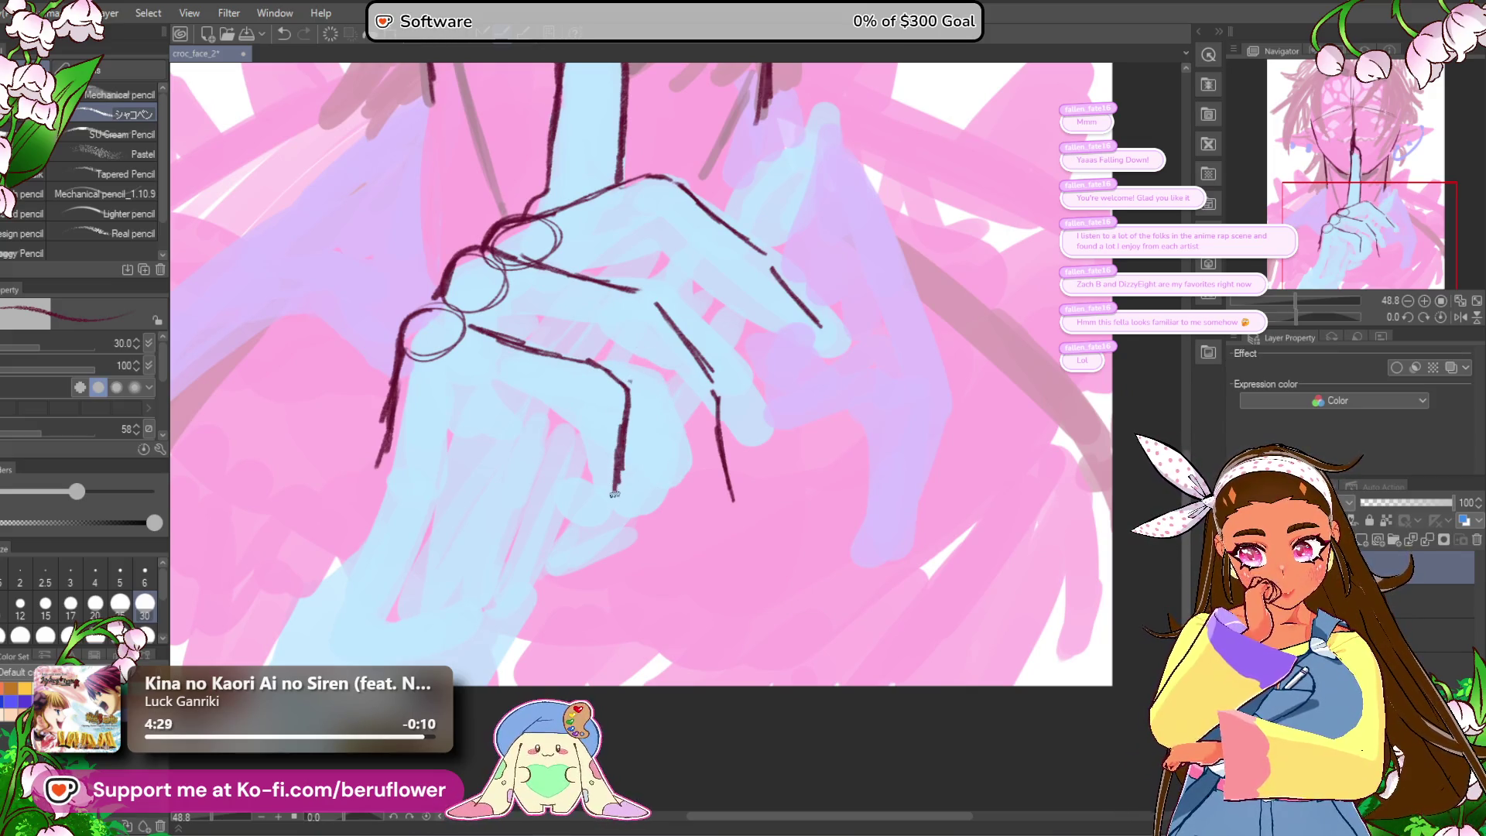
Step: Sketch a knuckle line and a vertical finger line, discarding a stray short stroke
{"action": "left_click_drag", "start_coordinate": [597, 518], "coordinate": [568, 524]}
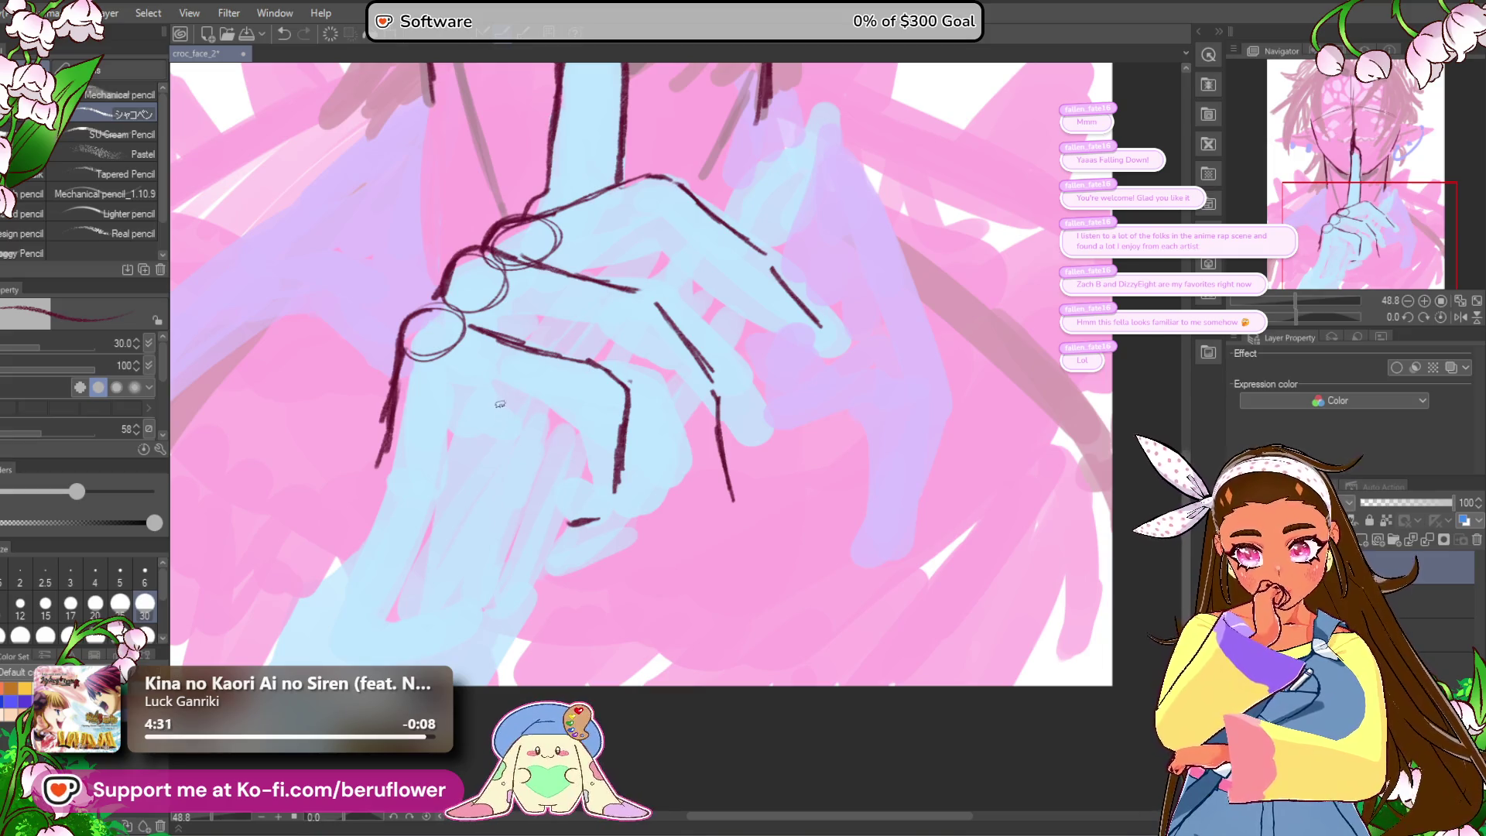
{"action": "left_click_drag", "start_coordinate": [489, 420], "coordinate": [571, 424]}
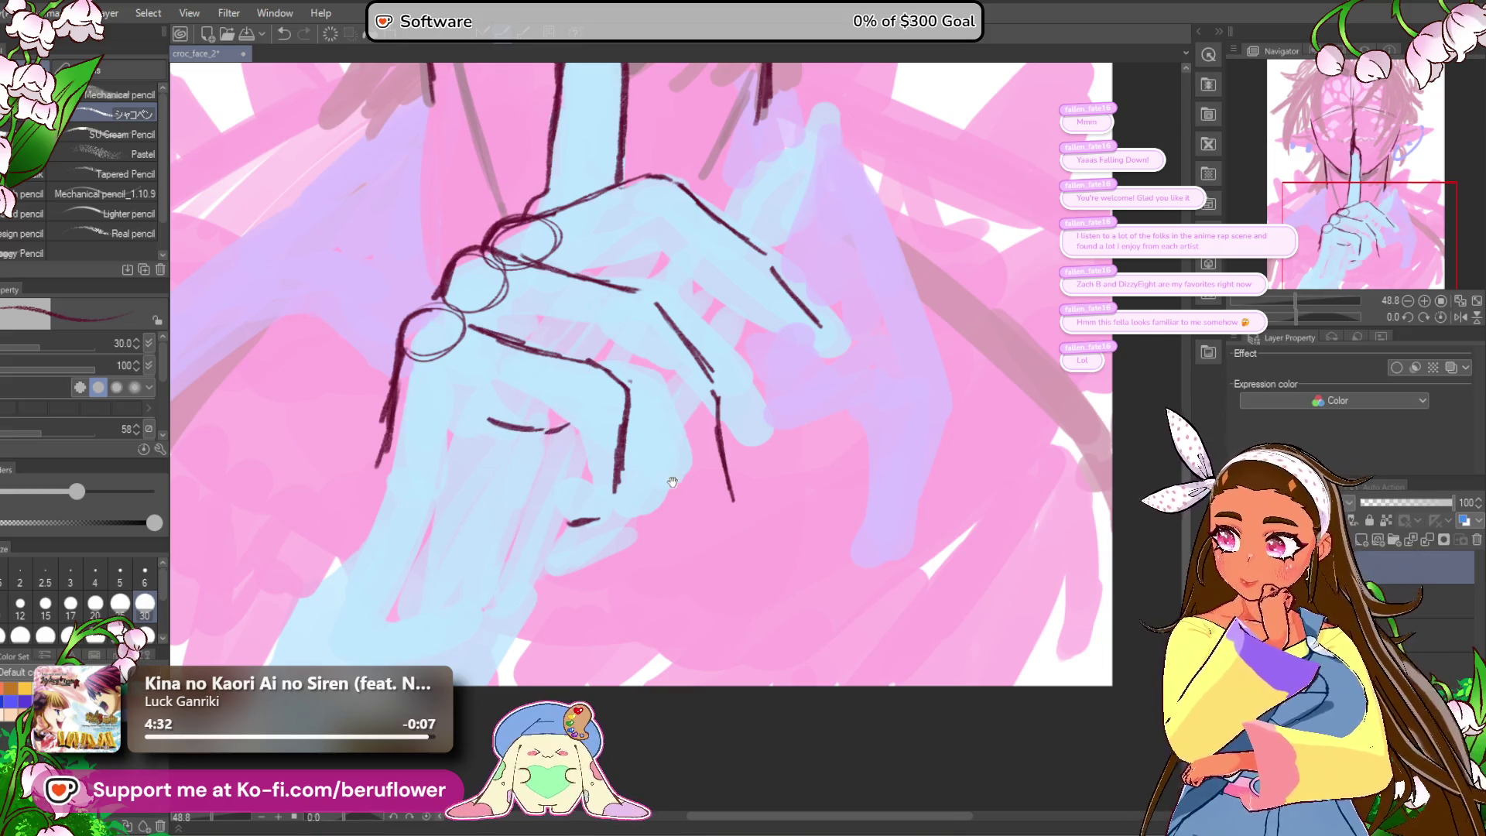
{"action": "left_click_drag", "start_coordinate": [673, 478], "coordinate": [666, 477]}
{"action": "mouse_move", "coordinate": [531, 428]}
{"action": "left_mouse_down"}
{"action": "mouse_move", "coordinate": [532, 490]}
{"action": "mouse_move", "coordinate": [593, 515]}
{"action": "left_mouse_up"}
{"action": "left_click_drag", "start_coordinate": [499, 416], "coordinate": [480, 456]}
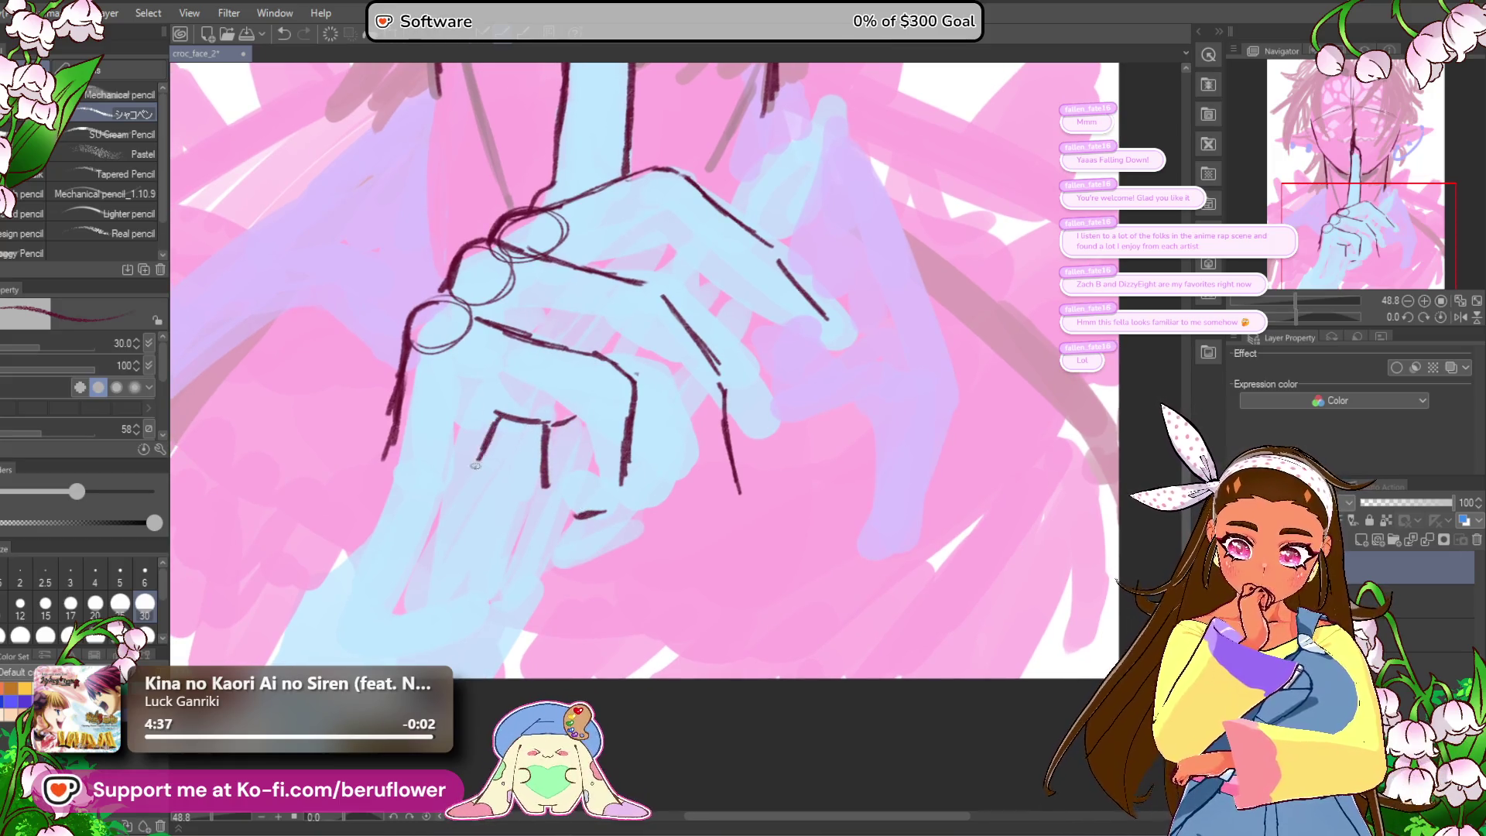
{"action": "key", "text": "ctrl+z"}
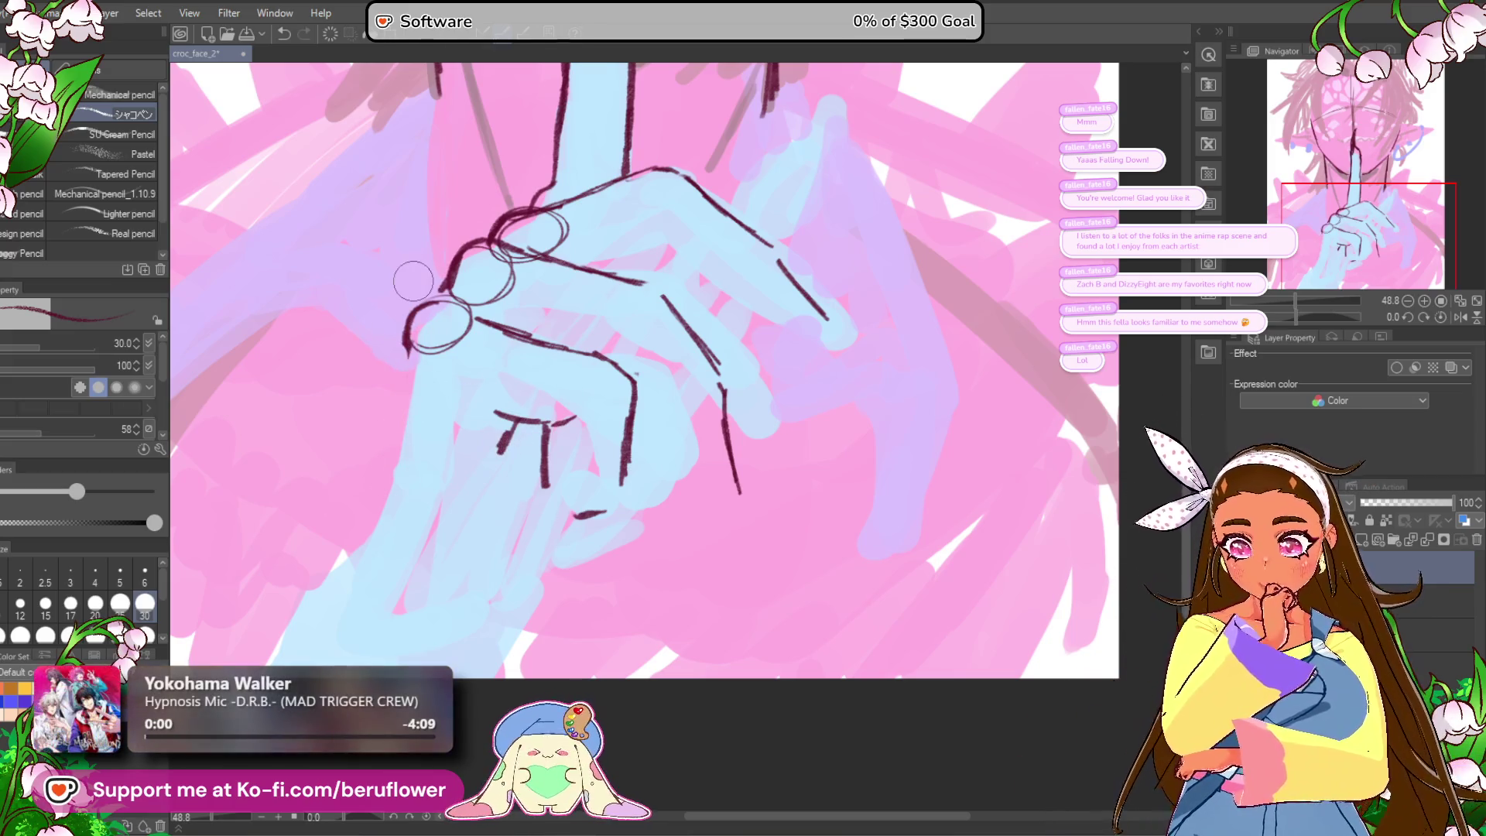
Step: Extend the left finger stroke downward and draw the hand's left edge
{"action": "mouse_move", "coordinate": [413, 281]}
{"action": "left_mouse_down"}
{"action": "mouse_move", "coordinate": [457, 275]}
{"action": "mouse_move", "coordinate": [531, 303]}
{"action": "left_mouse_up"}
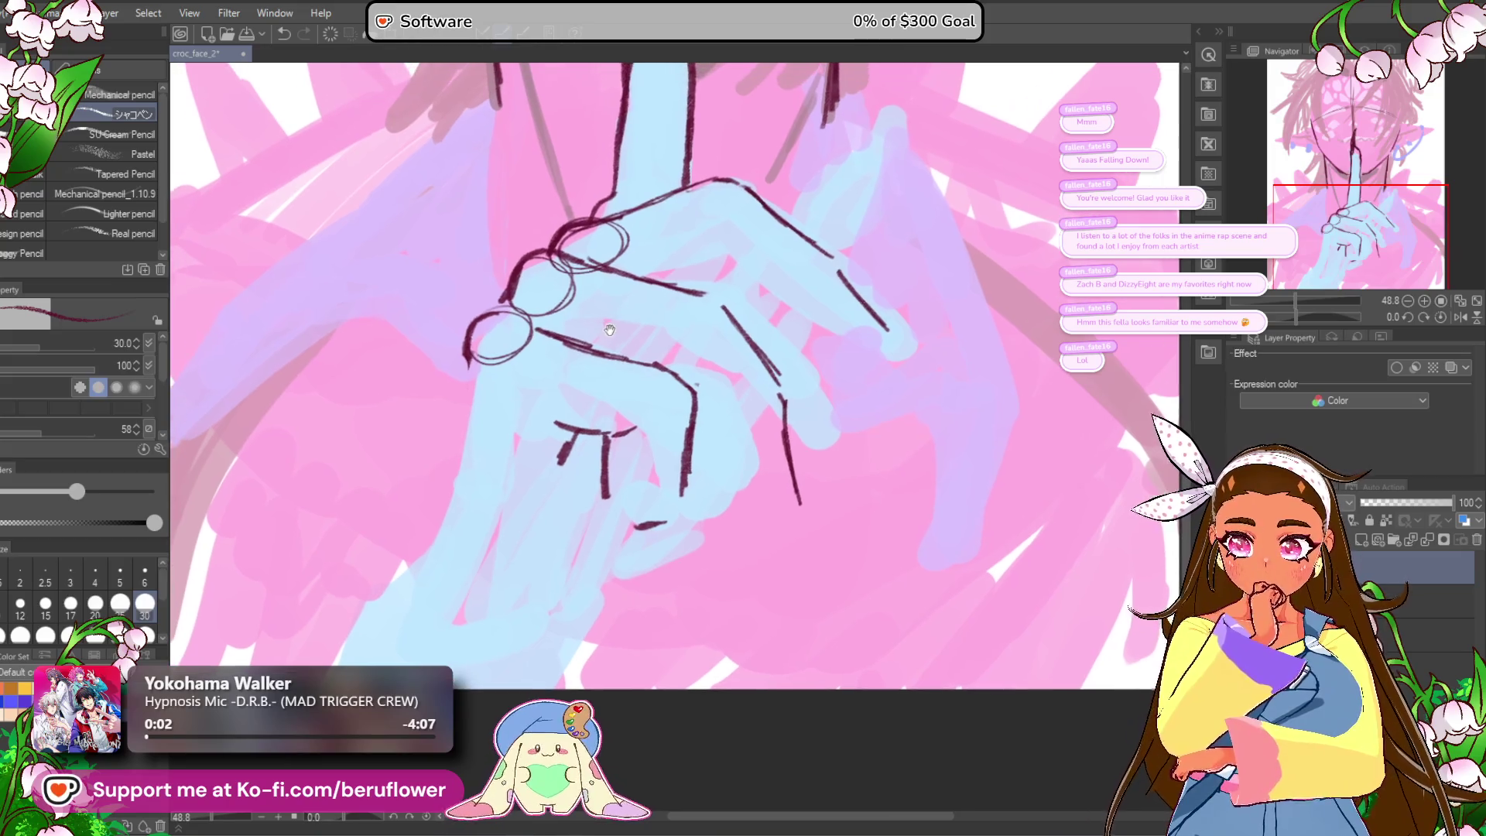
{"action": "scroll", "coordinate": [554, 340], "scroll_direction": "down", "scroll_amount": 4}
{"action": "scroll", "coordinate": [554, 340], "scroll_direction": "up", "scroll_amount": 4}
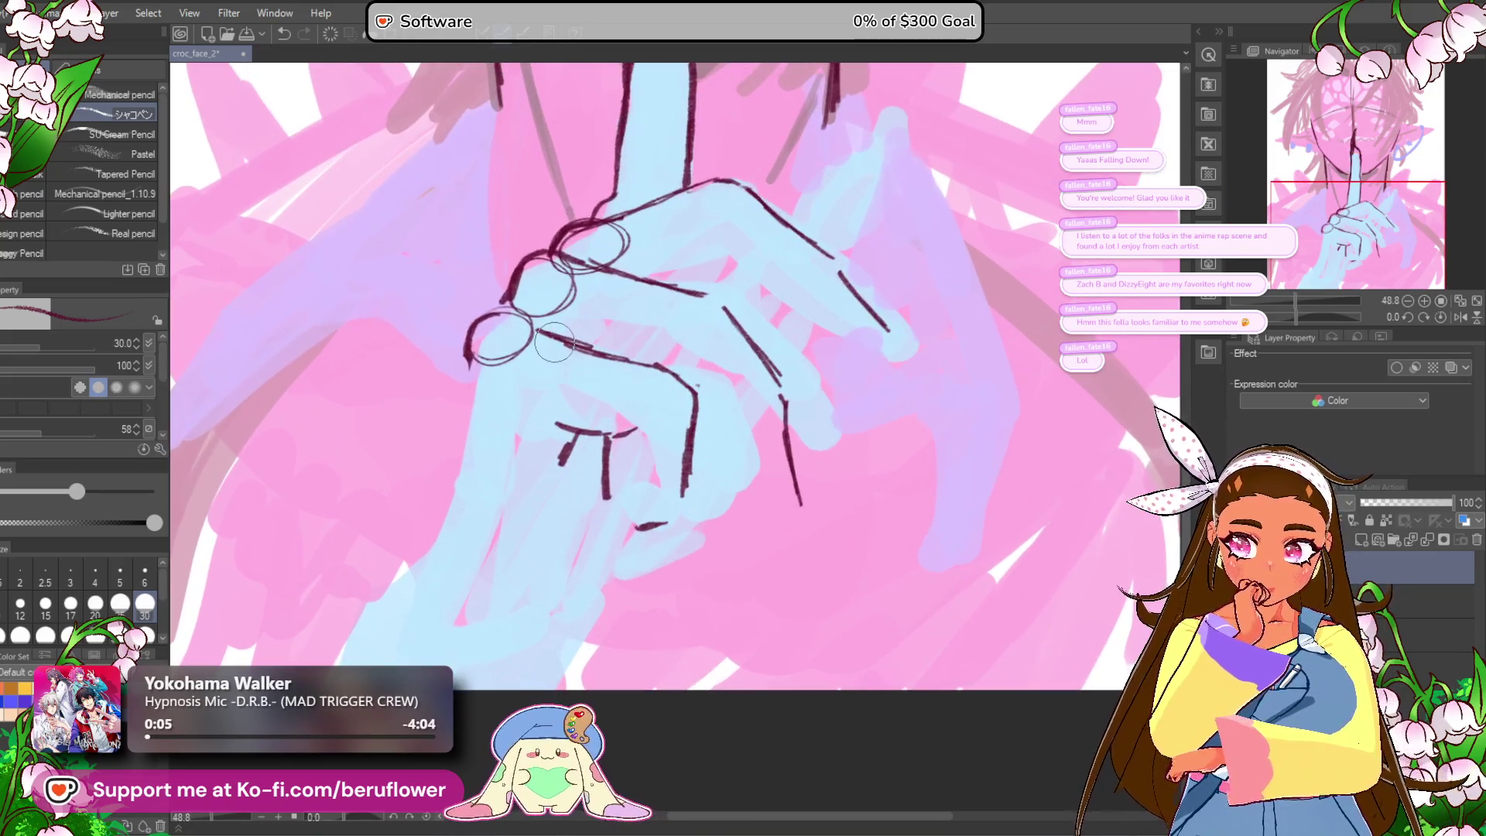
{"action": "mouse_move", "coordinate": [465, 367]}
{"action": "left_mouse_down"}
{"action": "mouse_move", "coordinate": [460, 414]}
{"action": "mouse_move", "coordinate": [496, 360]}
{"action": "mouse_move", "coordinate": [457, 507]}
{"action": "mouse_move", "coordinate": [398, 599]}
{"action": "left_mouse_up"}
{"action": "mouse_move", "coordinate": [818, 418]}
{"action": "left_mouse_down"}
{"action": "mouse_move", "coordinate": [695, 593]}
{"action": "mouse_move", "coordinate": [689, 704]}
{"action": "mouse_move", "coordinate": [635, 797]}
{"action": "left_mouse_up"}
{"action": "scroll", "coordinate": [625, 636], "scroll_direction": "down", "scroll_amount": 5}
{"action": "scroll", "coordinate": [625, 636], "scroll_direction": "up", "scroll_amount": 3}
{"action": "left_click_drag", "start_coordinate": [626, 635], "coordinate": [683, 340]}
{"action": "scroll", "coordinate": [652, 459], "scroll_direction": "up", "scroll_amount": 2}
Step: Add knuckle creases and curled fingertip outlines, ending with the outermost finger
{"action": "mouse_move", "coordinate": [489, 432]}
{"action": "left_mouse_down"}
{"action": "mouse_move", "coordinate": [457, 433]}
{"action": "mouse_move", "coordinate": [490, 429]}
{"action": "left_mouse_up"}
{"action": "key", "text": "ctrl+z"}
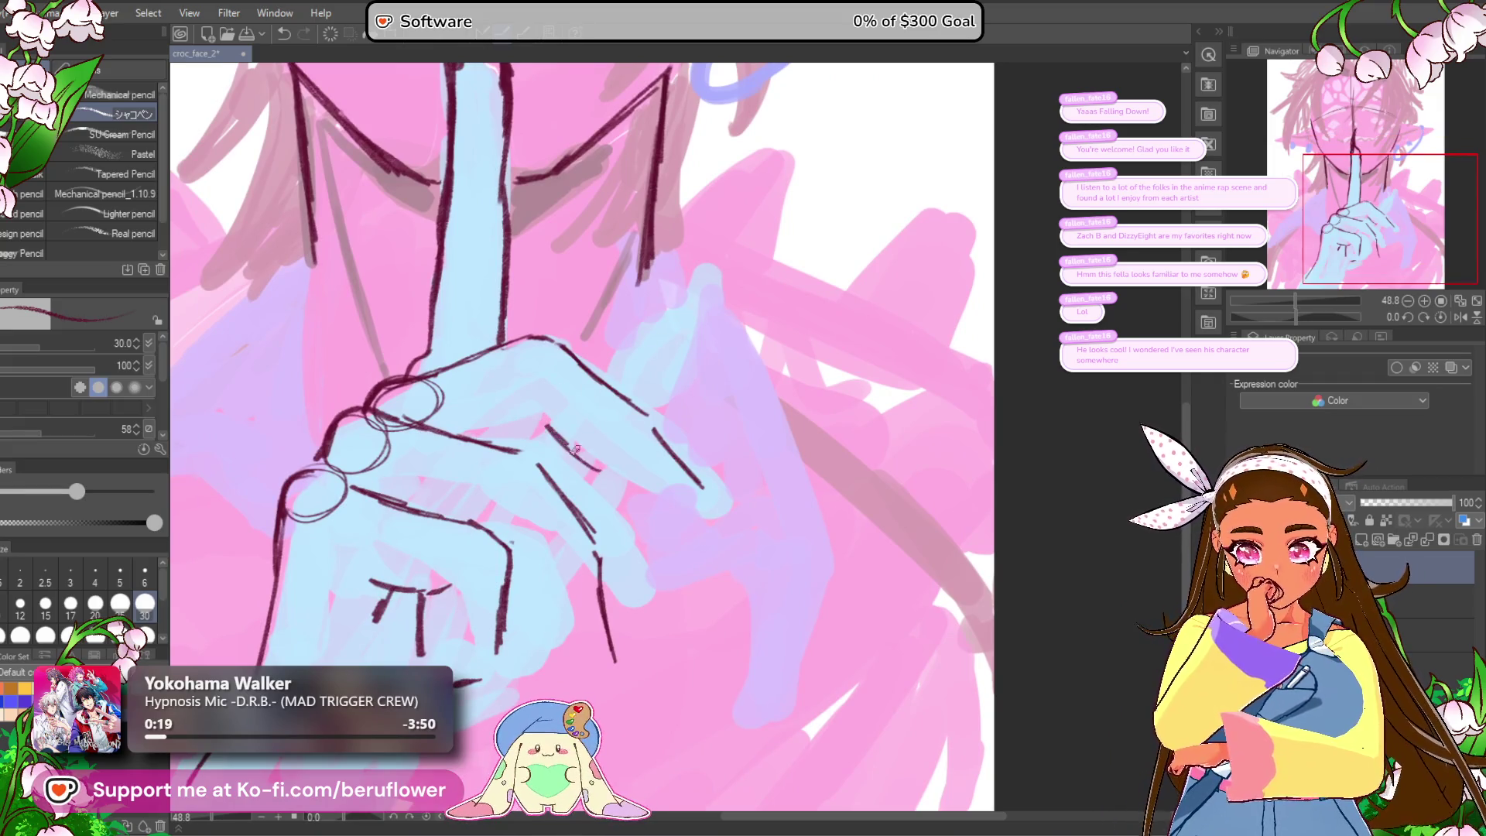
{"action": "key", "text": "ctrl+z"}
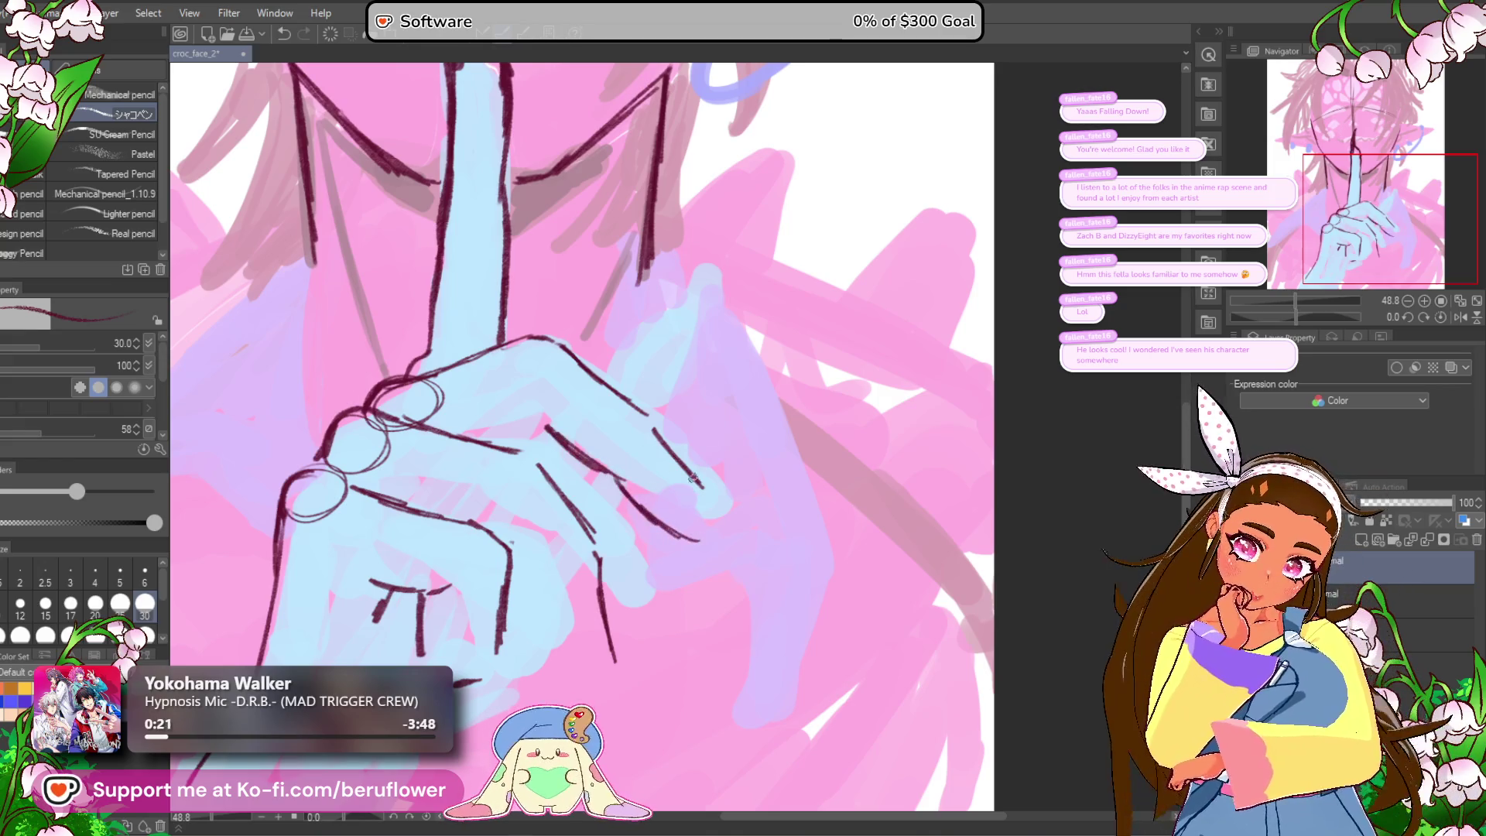
{"action": "mouse_move", "coordinate": [594, 462]}
{"action": "left_mouse_down"}
{"action": "mouse_move", "coordinate": [540, 402]}
{"action": "mouse_move", "coordinate": [572, 364]}
{"action": "mouse_move", "coordinate": [544, 422]}
{"action": "left_mouse_up"}
{"action": "key", "text": "ctrl+z"}
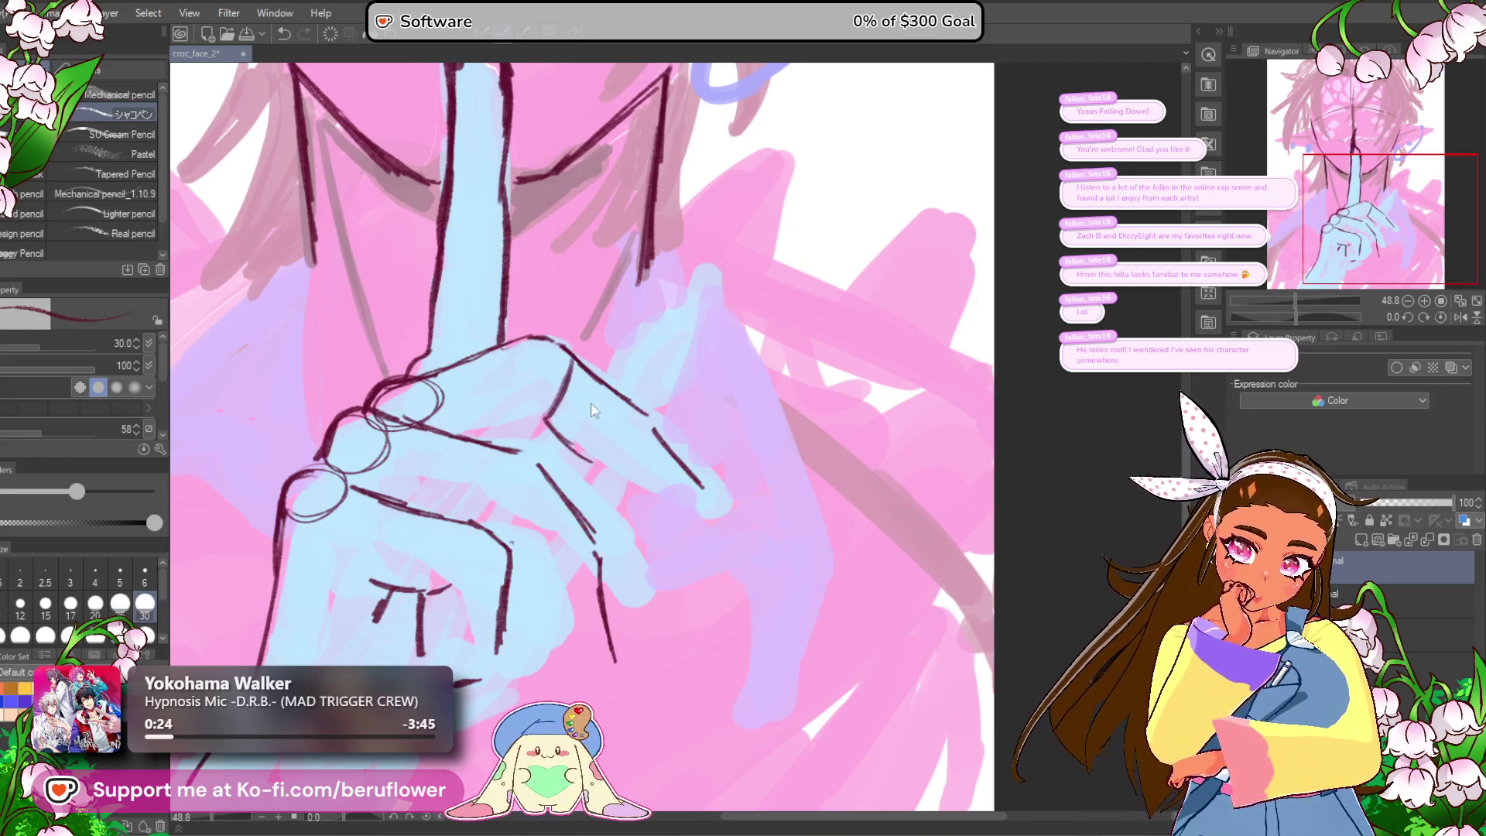
{"action": "mouse_move", "coordinate": [602, 467]}
{"action": "left_mouse_down"}
{"action": "mouse_move", "coordinate": [644, 436]}
{"action": "mouse_move", "coordinate": [664, 524]}
{"action": "mouse_move", "coordinate": [712, 505]}
{"action": "left_mouse_up"}
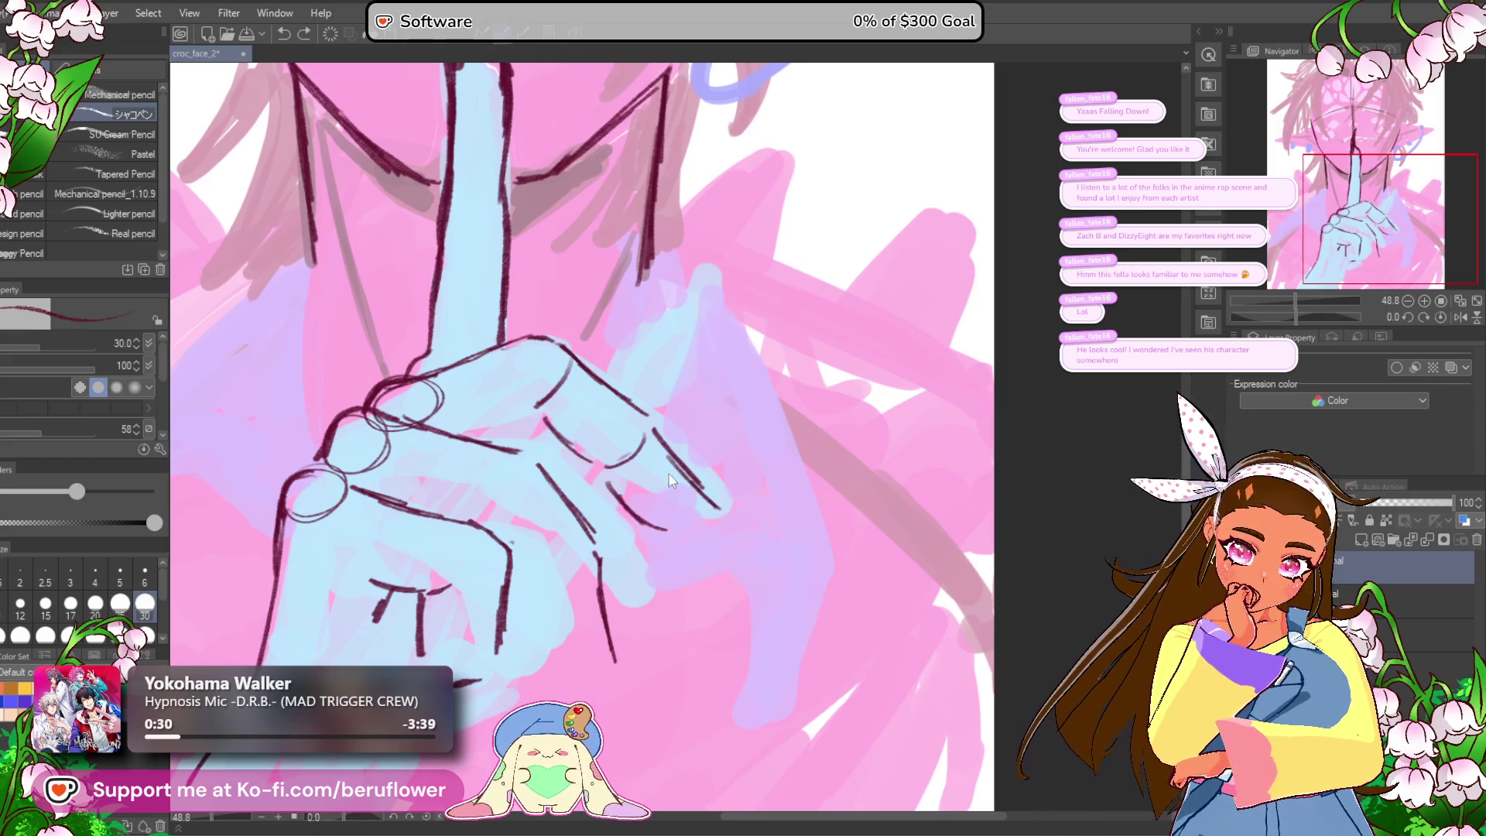
{"action": "left_click_drag", "start_coordinate": [612, 477], "coordinate": [678, 524]}
{"action": "left_click_drag", "start_coordinate": [681, 474], "coordinate": [739, 542]}
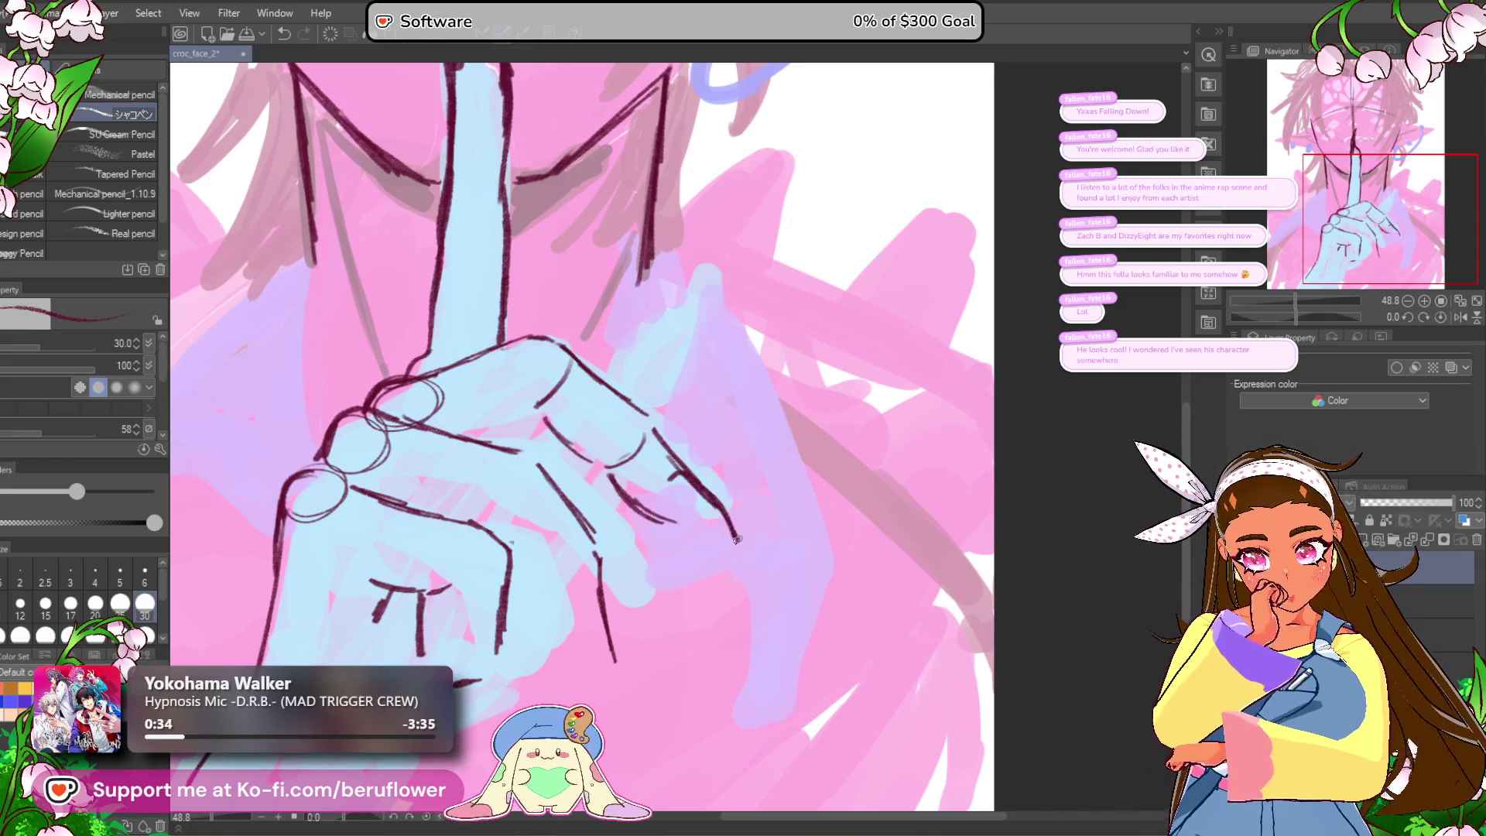
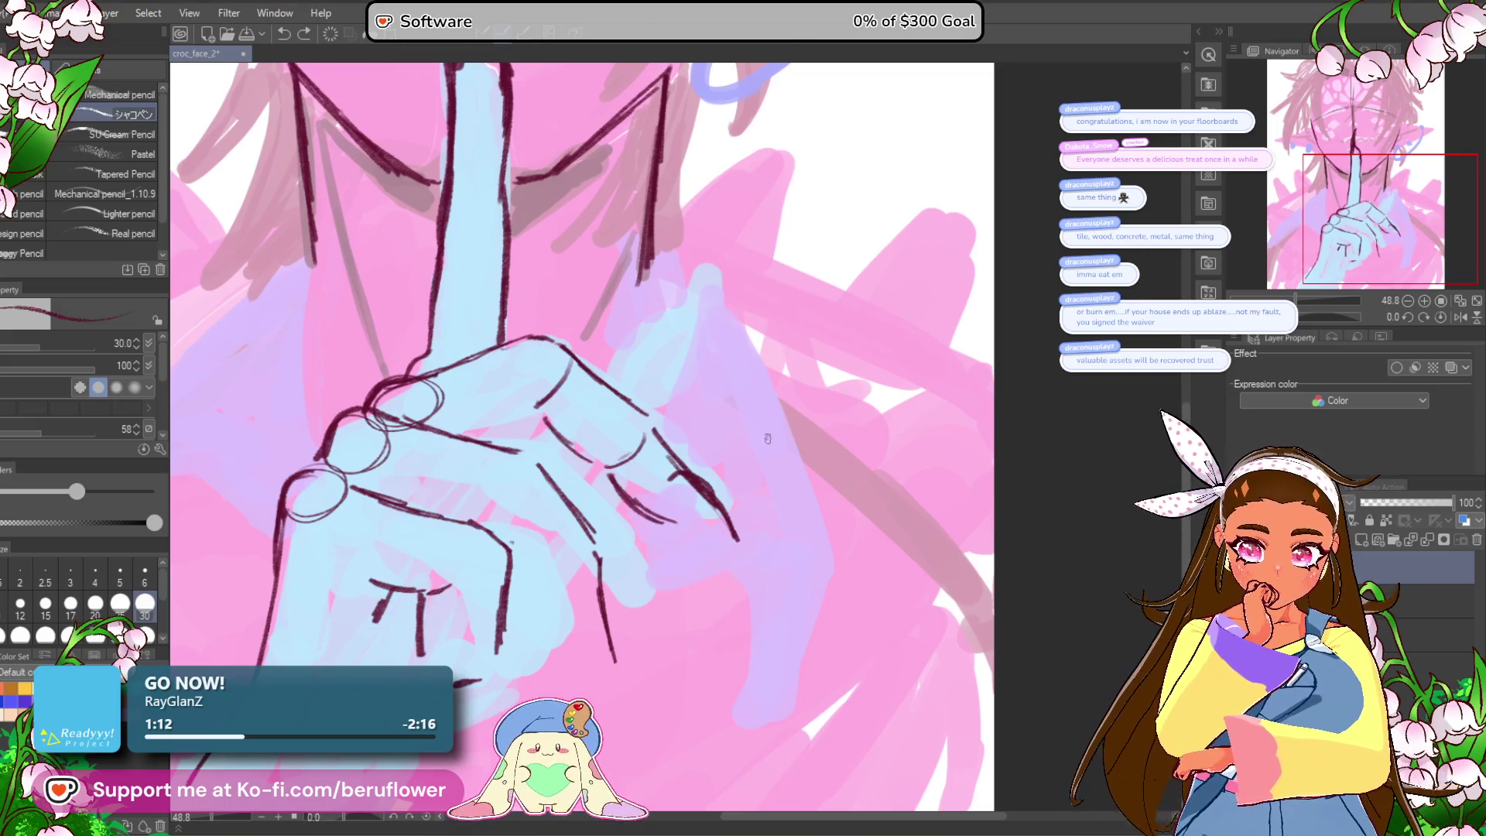
Step: Add pencil strokes along the curled fingers, the lower finger edge and the fingertip
{"action": "scroll", "coordinate": [541, 352], "scroll_direction": "up", "scroll_amount": 1}
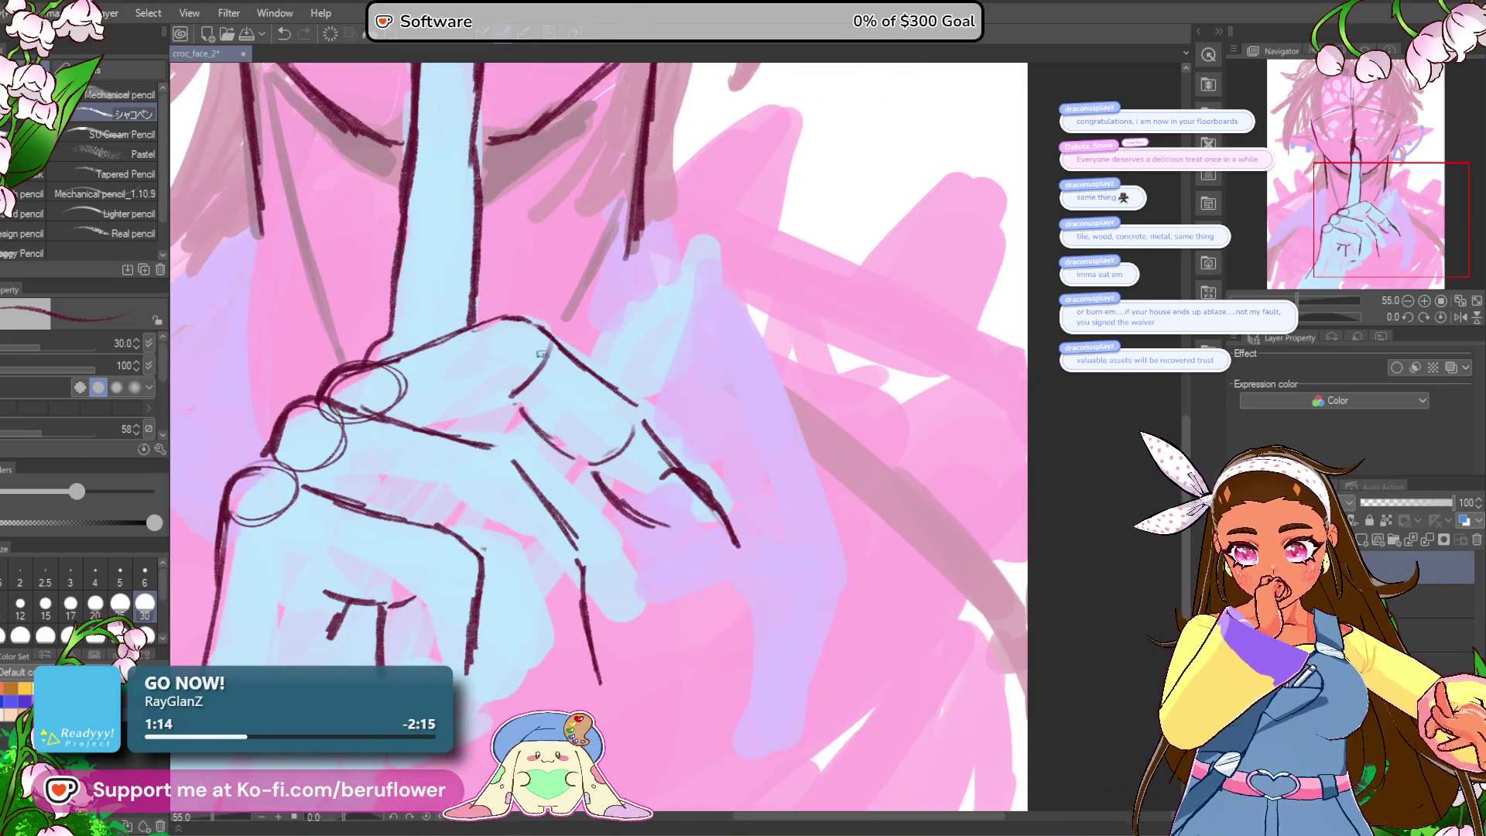
{"action": "left_click_drag", "start_coordinate": [541, 352], "coordinate": [605, 352]}
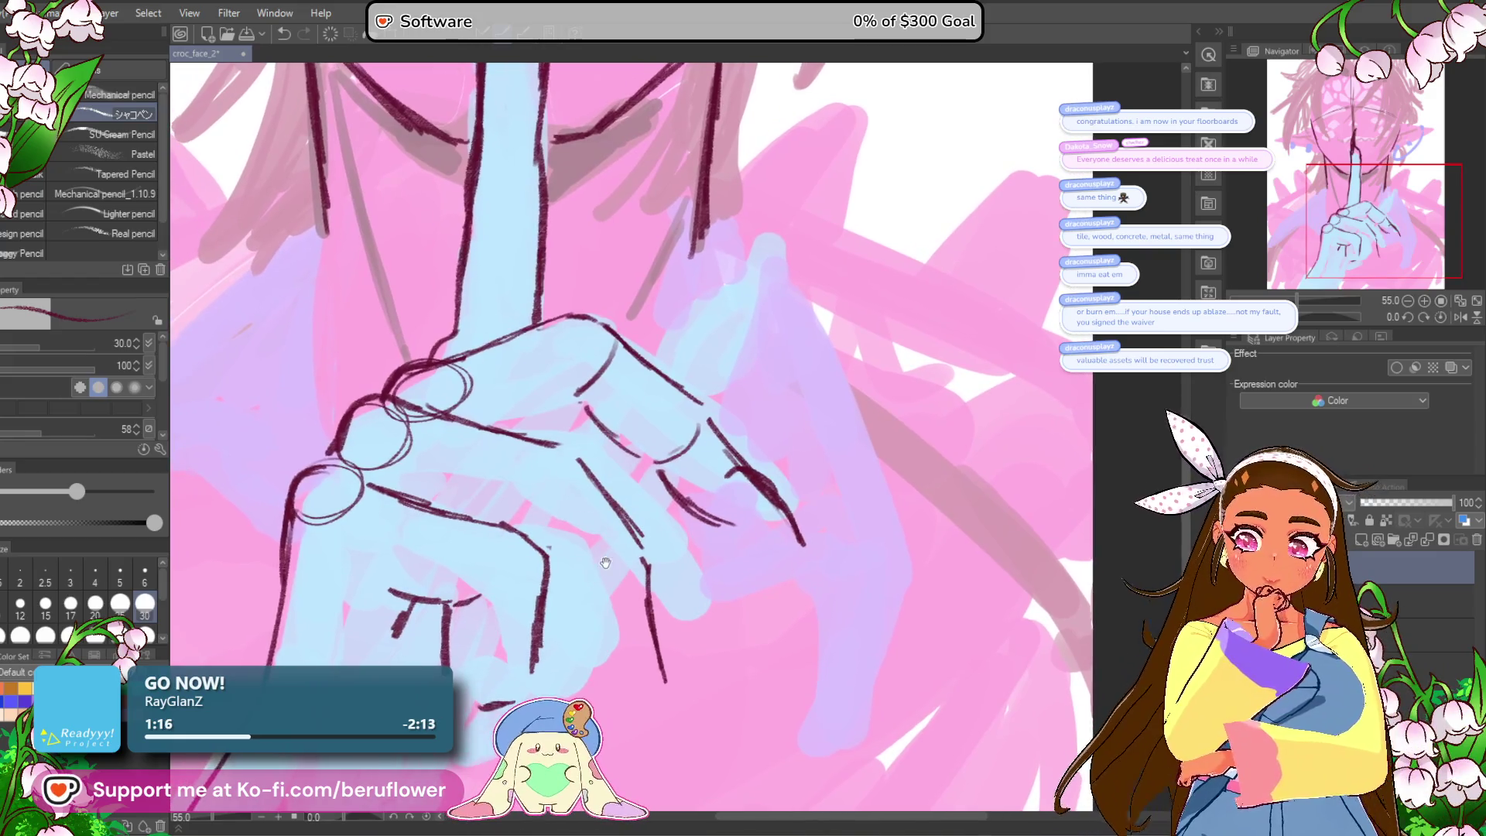
{"action": "left_click_drag", "start_coordinate": [515, 432], "coordinate": [576, 408]}
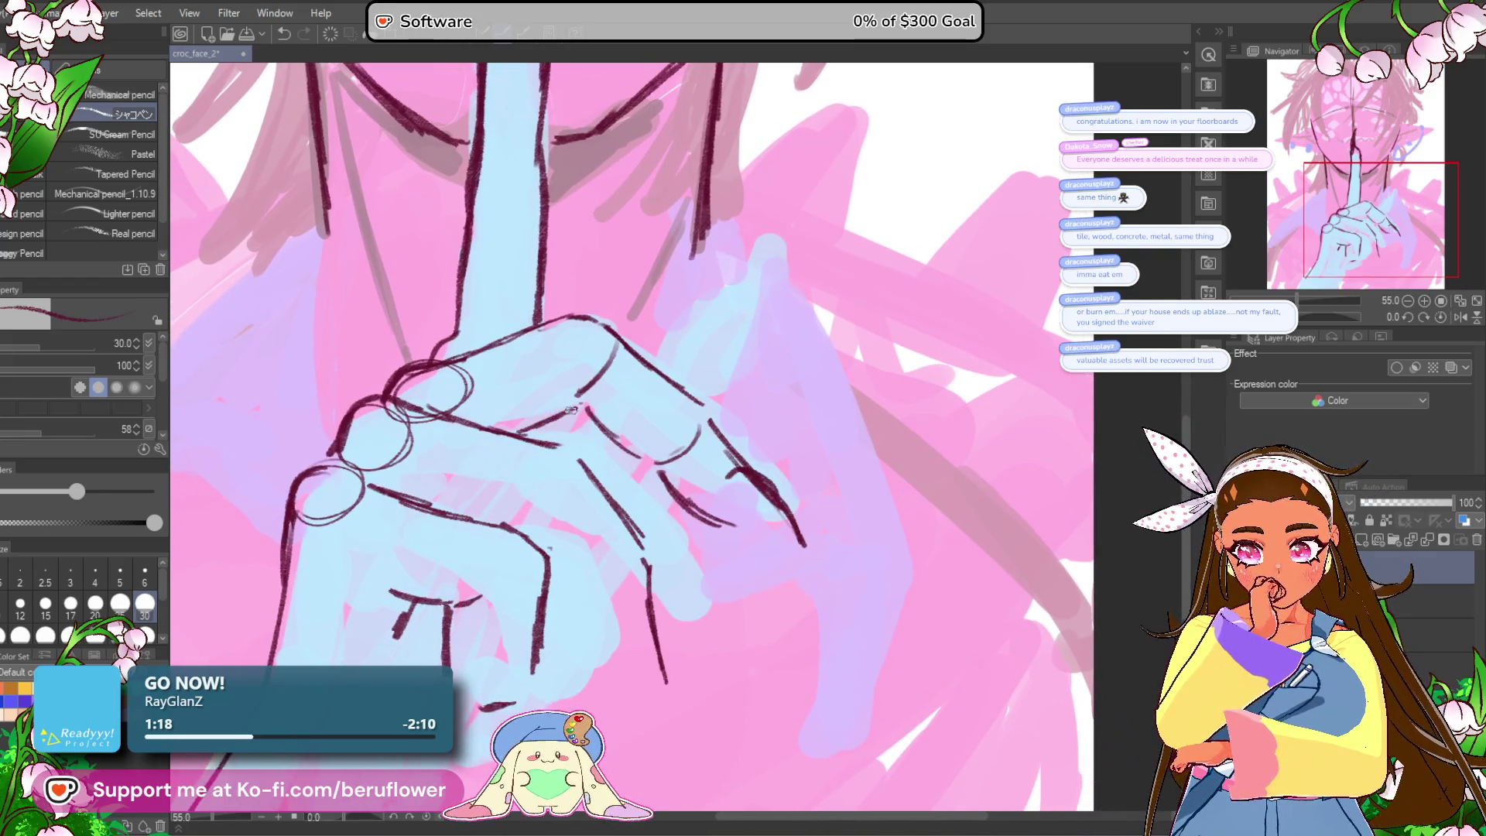
{"action": "left_click_drag", "start_coordinate": [805, 495], "coordinate": [781, 443]}
{"action": "mouse_move", "coordinate": [506, 376]}
{"action": "left_mouse_down"}
{"action": "mouse_move", "coordinate": [550, 357]}
{"action": "mouse_move", "coordinate": [700, 474]}
{"action": "left_mouse_up"}
{"action": "left_click_drag", "start_coordinate": [636, 431], "coordinate": [711, 480]}
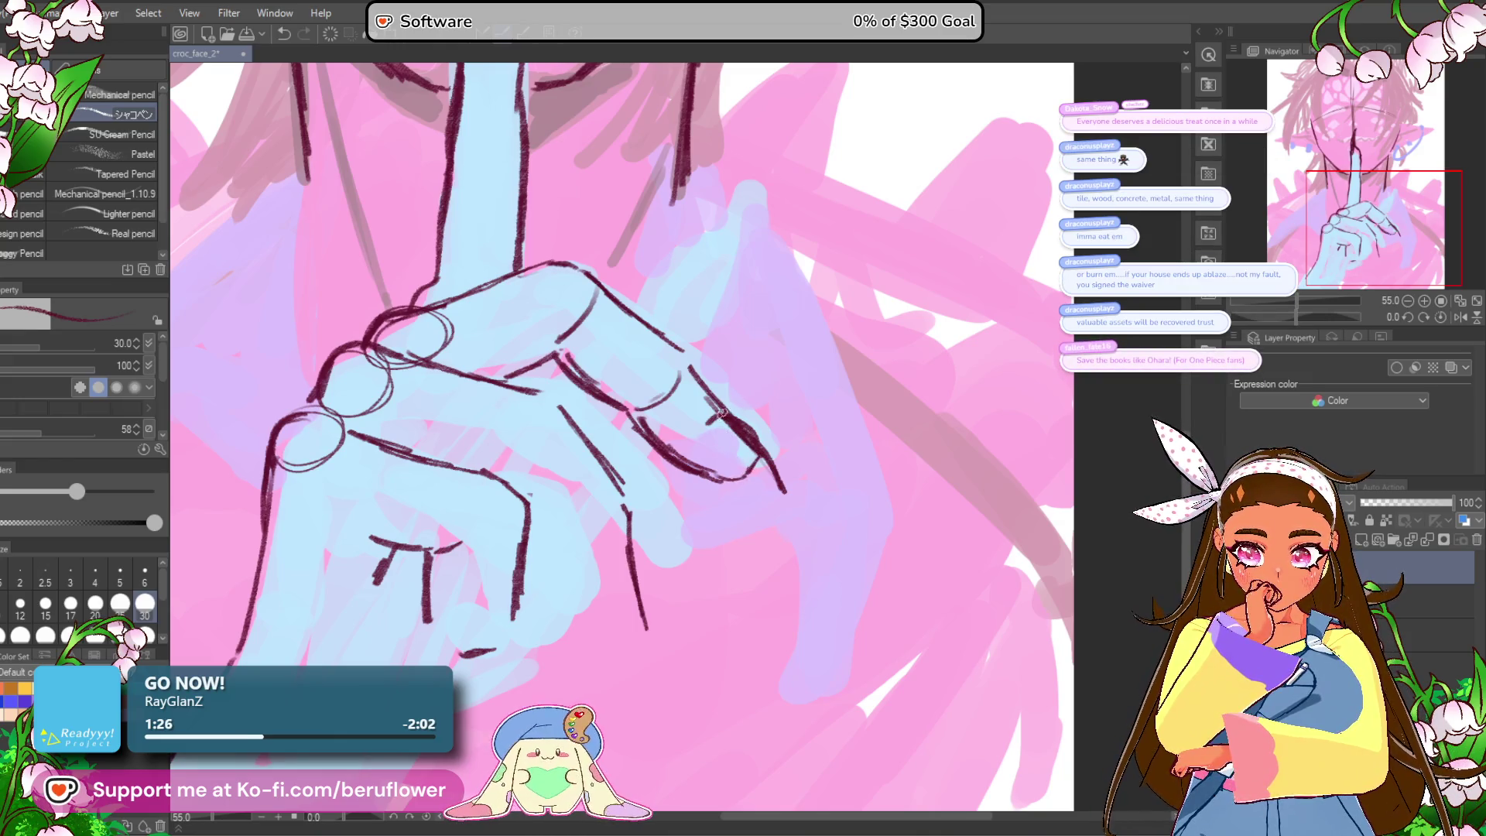
{"action": "mouse_move", "coordinate": [713, 426]}
{"action": "left_mouse_down"}
{"action": "mouse_move", "coordinate": [692, 435]}
{"action": "mouse_move", "coordinate": [747, 504]}
{"action": "left_mouse_up"}
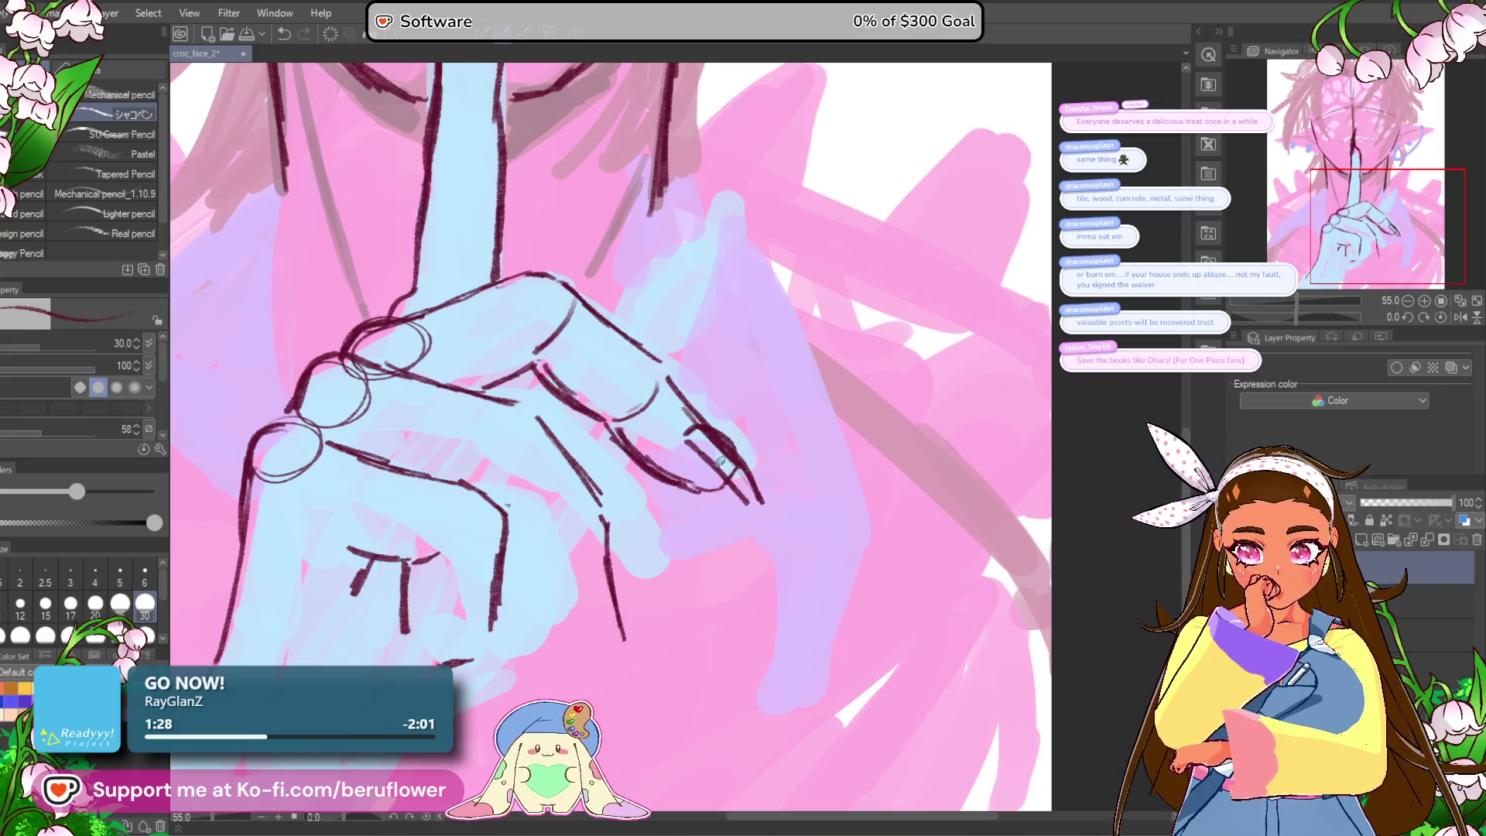
Step: Shape the lower fingertip's edge into a sharp pointed nail and thicken its strokes
{"action": "left_click_drag", "start_coordinate": [691, 415], "coordinate": [776, 546]}
{"action": "mouse_move", "coordinate": [708, 448]}
{"action": "left_mouse_down"}
{"action": "mouse_move", "coordinate": [778, 541]}
{"action": "mouse_move", "coordinate": [693, 437]}
{"action": "mouse_move", "coordinate": [772, 532]}
{"action": "mouse_move", "coordinate": [802, 487]}
{"action": "left_mouse_up"}
{"action": "key", "text": "ctrl+0"}
{"action": "scroll", "coordinate": [786, 534], "scroll_direction": "up", "scroll_amount": 3}
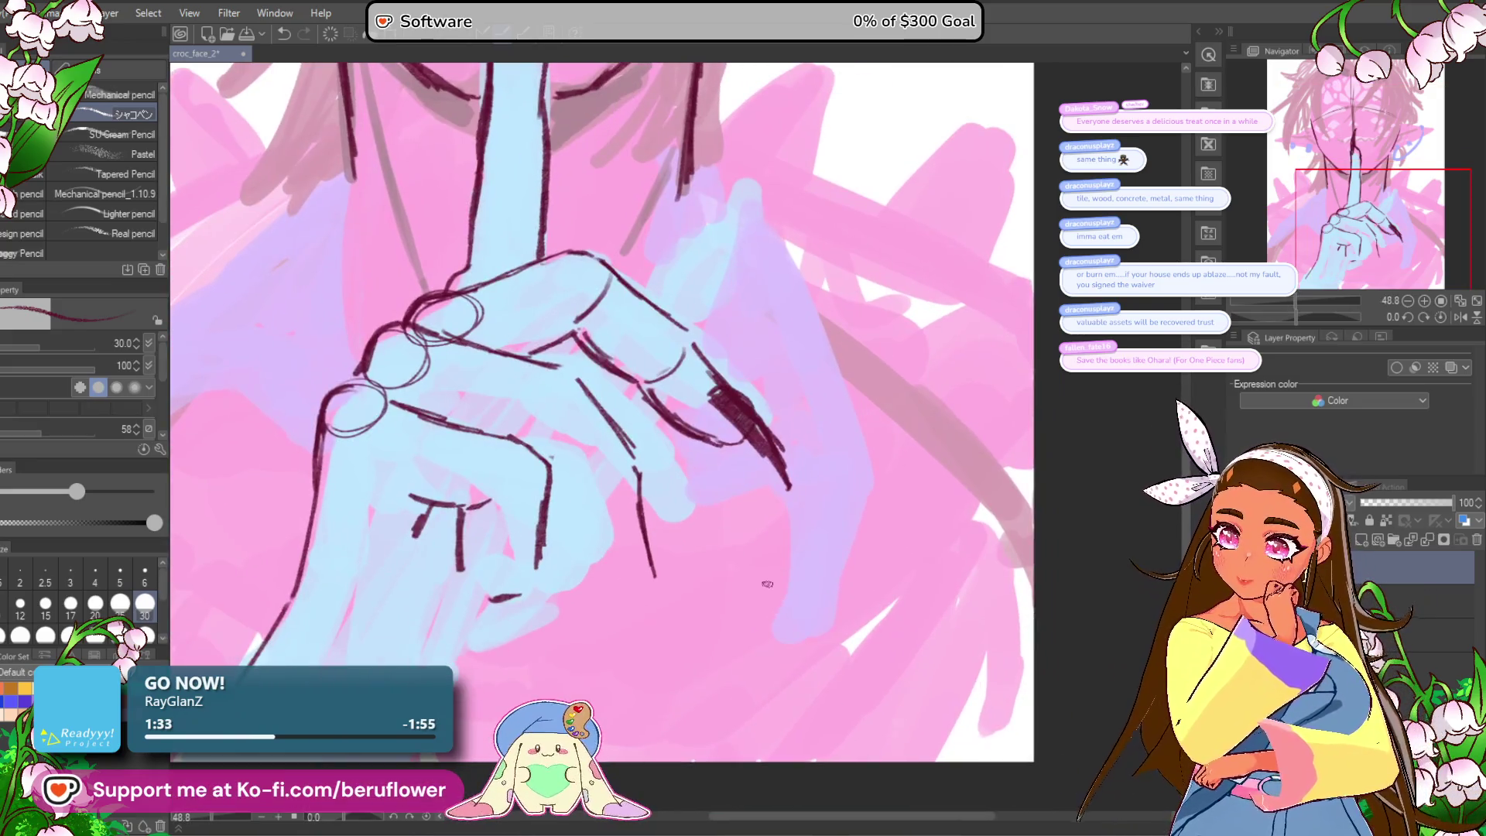
{"action": "left_click_drag", "start_coordinate": [777, 606], "coordinate": [770, 657]}
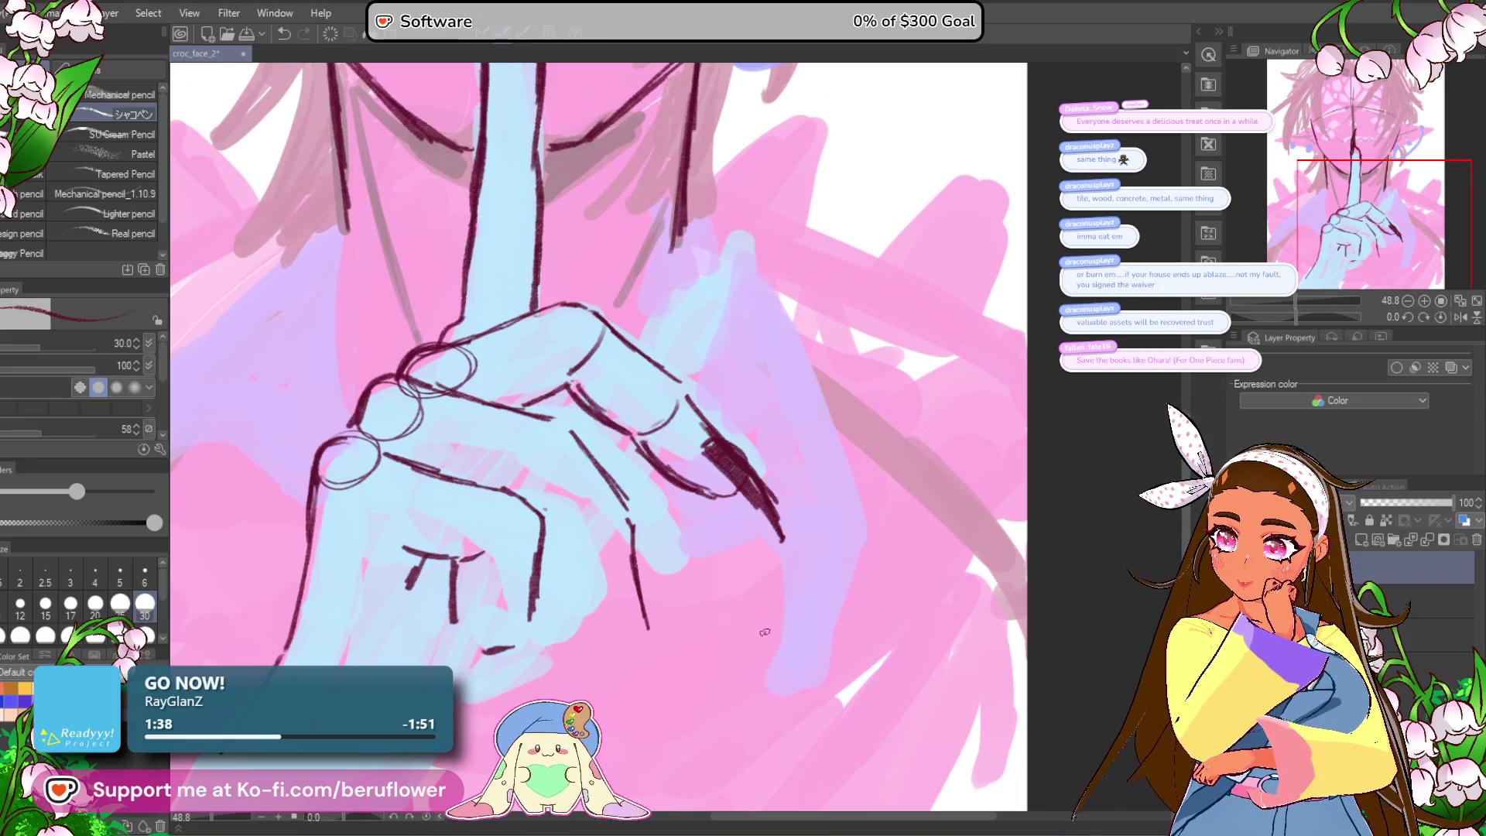
{"action": "left_click_drag", "start_coordinate": [762, 629], "coordinate": [777, 585]}
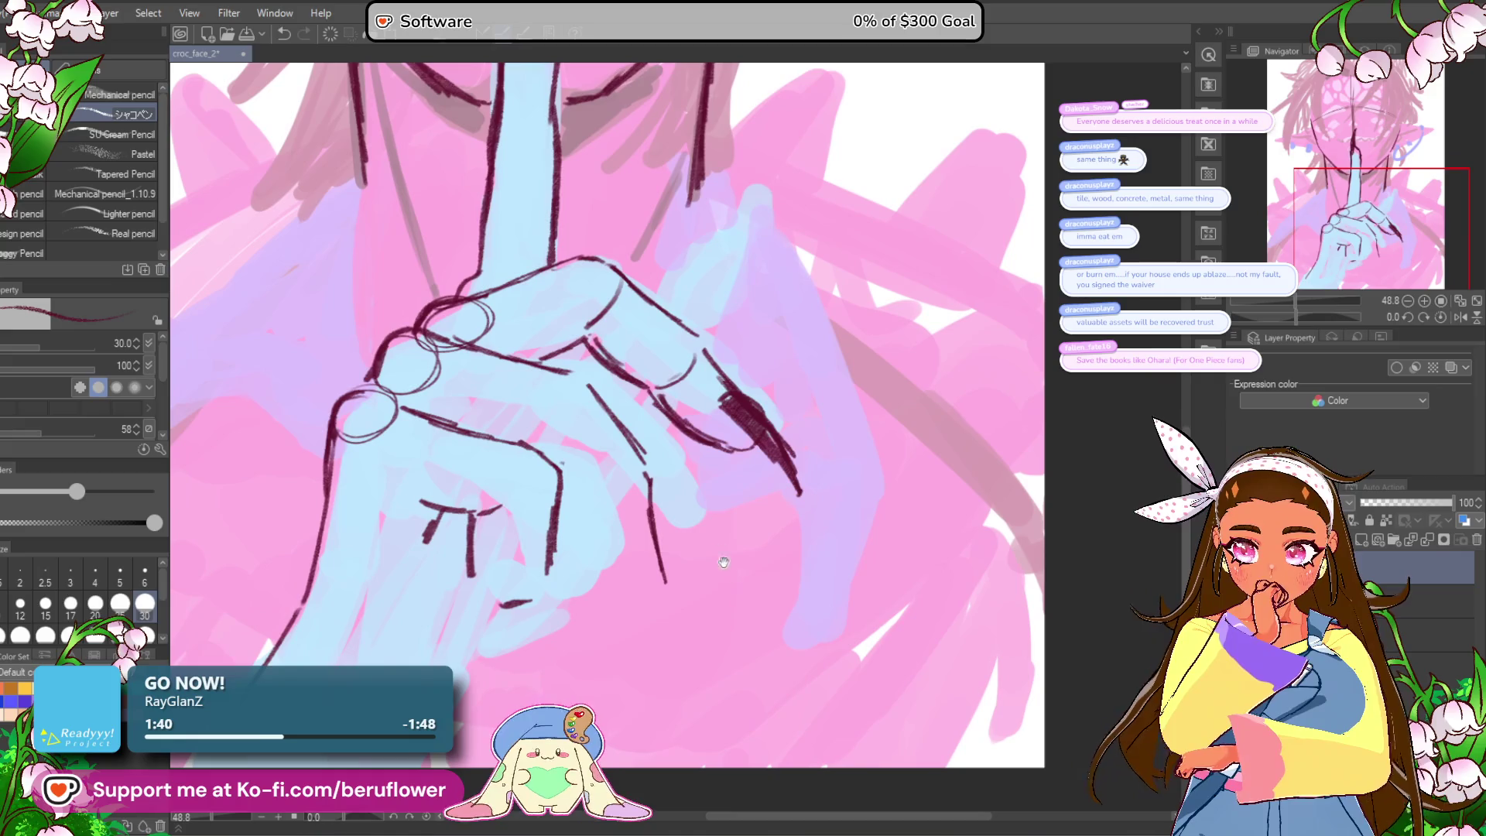
{"action": "scroll", "coordinate": [754, 403], "scroll_direction": "down", "scroll_amount": 5}
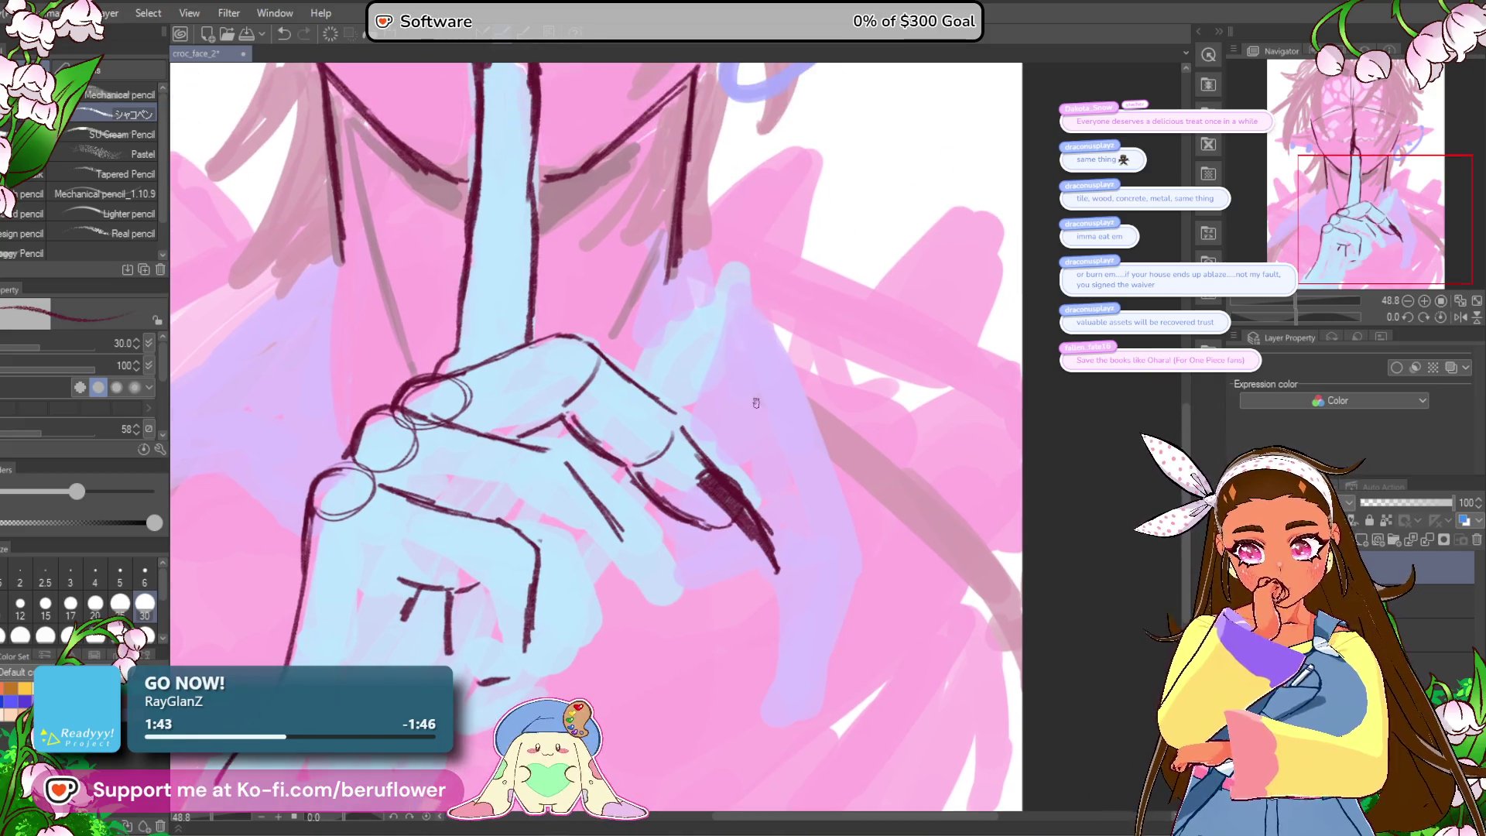
{"action": "scroll", "coordinate": [756, 402], "scroll_direction": "up", "scroll_amount": 4}
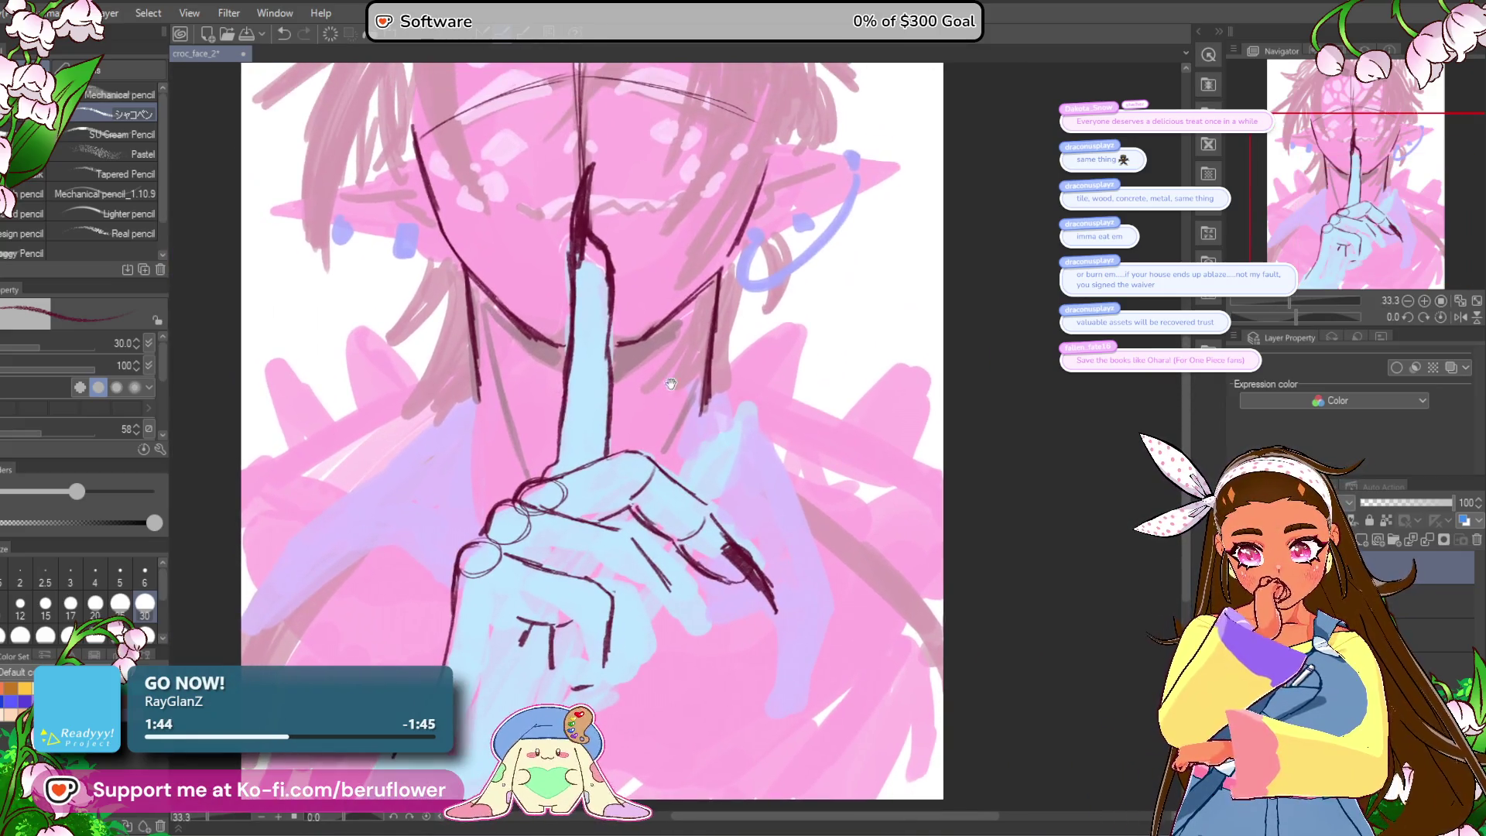
{"action": "left_click_drag", "start_coordinate": [621, 428], "coordinate": [554, 418]}
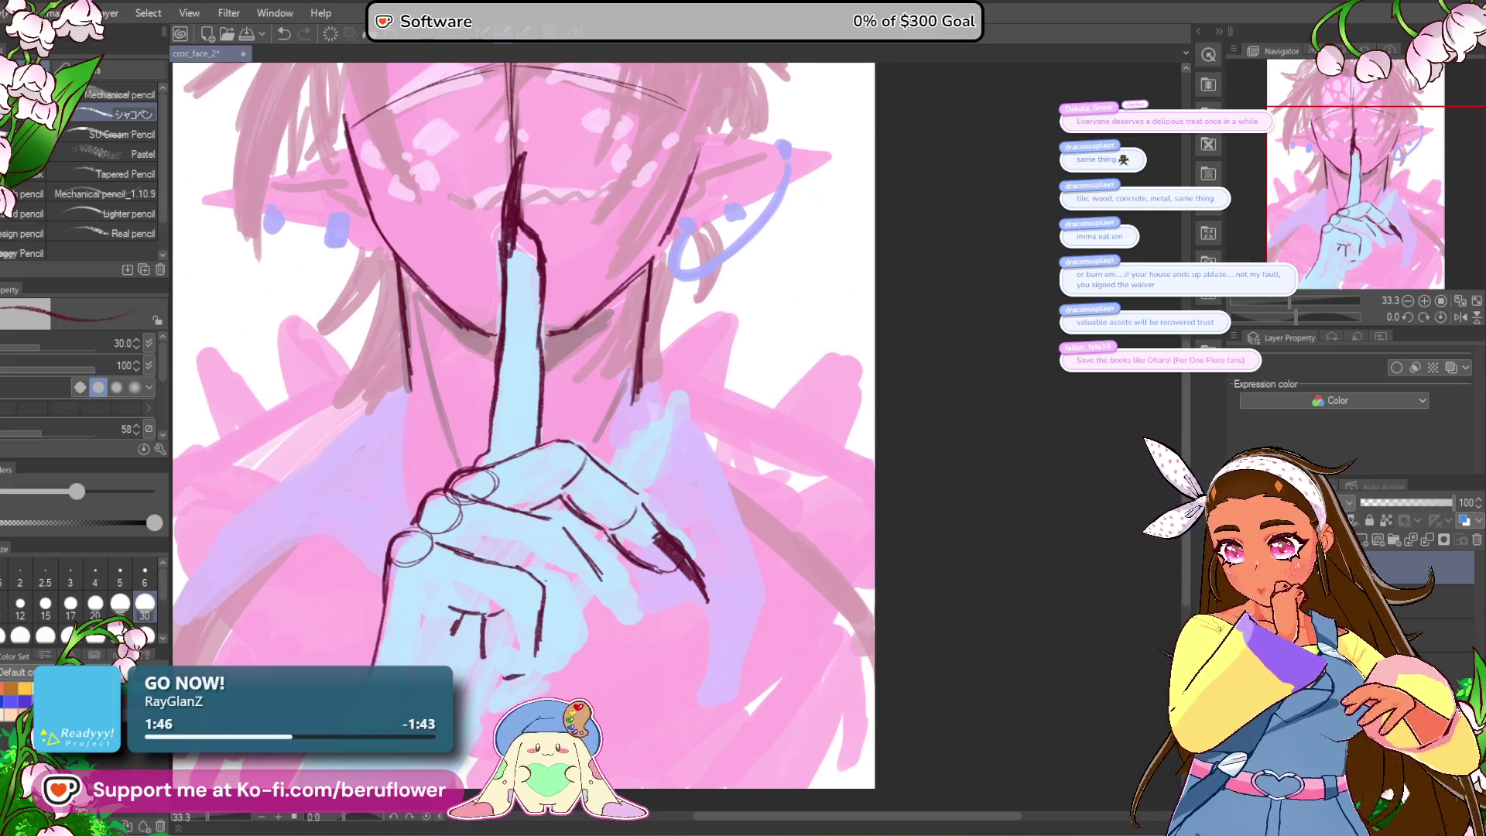
Step: Lasso-select the raised finger and start transforming it with Ctrl+T
{"action": "key", "text": "m"}
{"action": "scroll", "coordinate": [533, 421], "scroll_direction": "up", "scroll_amount": 2}
{"action": "mouse_move", "coordinate": [673, 518]}
{"action": "left_mouse_down"}
{"action": "mouse_move", "coordinate": [712, 554]}
{"action": "mouse_move", "coordinate": [725, 661]}
{"action": "left_mouse_up"}
{"action": "scroll", "coordinate": [725, 661], "scroll_direction": "down", "scroll_amount": 1}
{"action": "mouse_move", "coordinate": [635, 309]}
{"action": "left_mouse_down"}
{"action": "mouse_move", "coordinate": [578, 201]}
{"action": "mouse_move", "coordinate": [534, 198]}
{"action": "mouse_move", "coordinate": [543, 464]}
{"action": "mouse_move", "coordinate": [576, 414]}
{"action": "mouse_move", "coordinate": [581, 224]}
{"action": "left_mouse_up"}
{"action": "key", "text": "ctrl+t"}
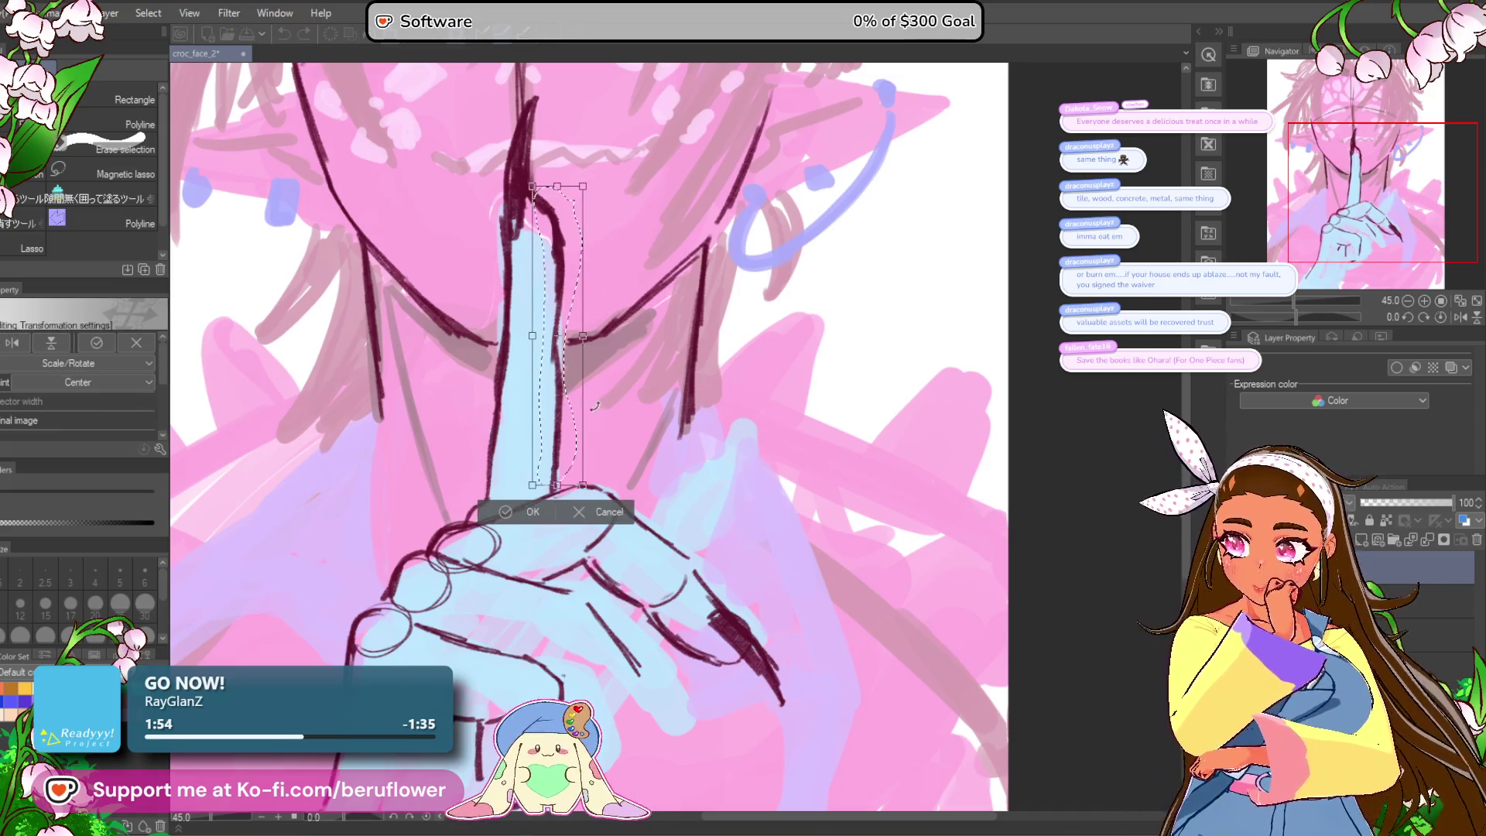
Step: Nudge the raised index finger slightly right and apply the adjustment
{"action": "left_click_drag", "start_coordinate": [582, 449], "coordinate": [587, 448]}
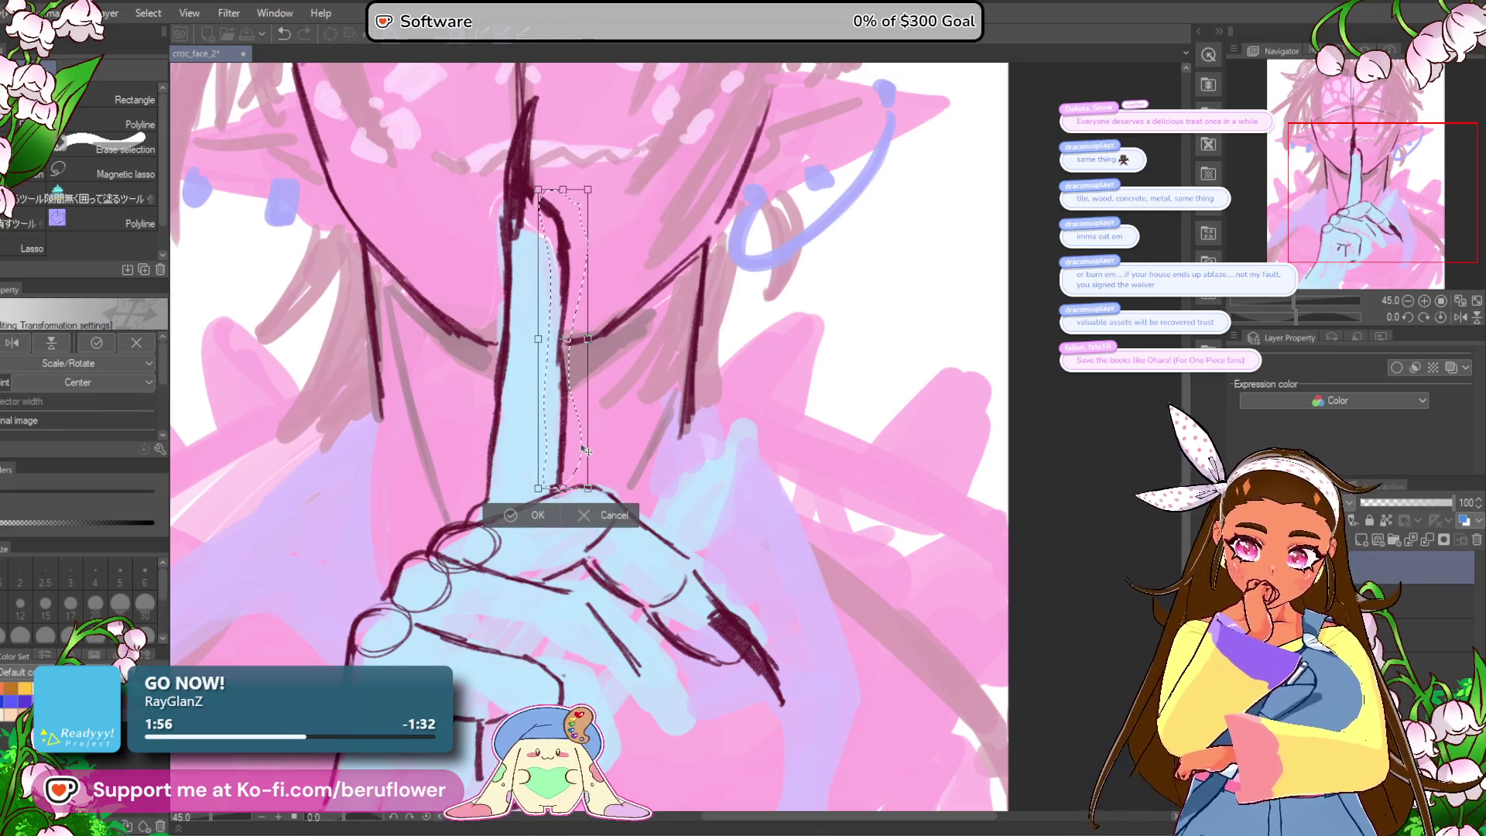
{"action": "key", "text": "Return"}
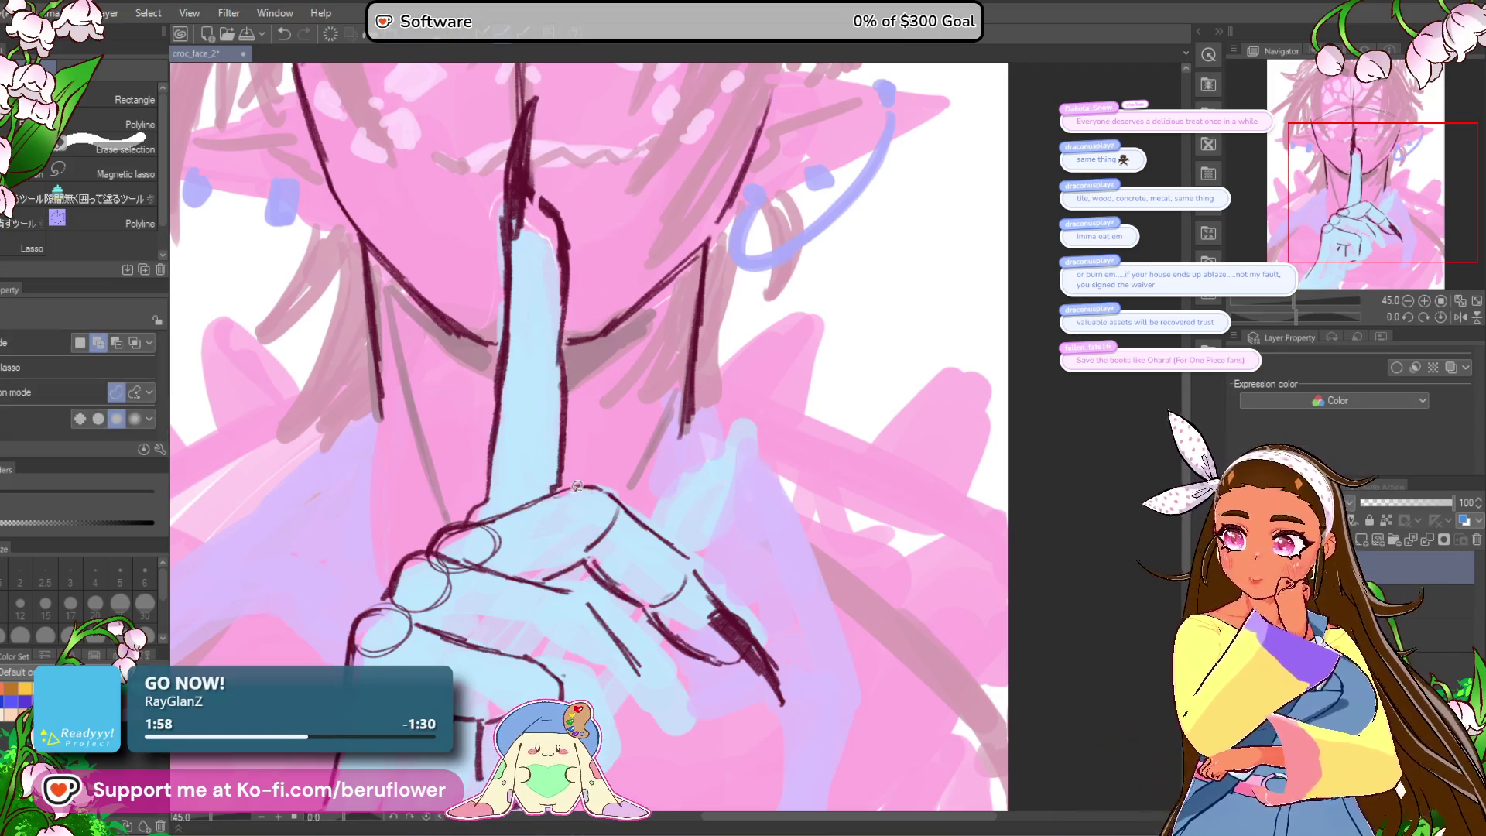
{"action": "scroll", "coordinate": [576, 486], "scroll_direction": "down", "scroll_amount": 5}
{"action": "scroll", "coordinate": [577, 486], "scroll_direction": "up", "scroll_amount": 3}
{"action": "key", "text": "p"}
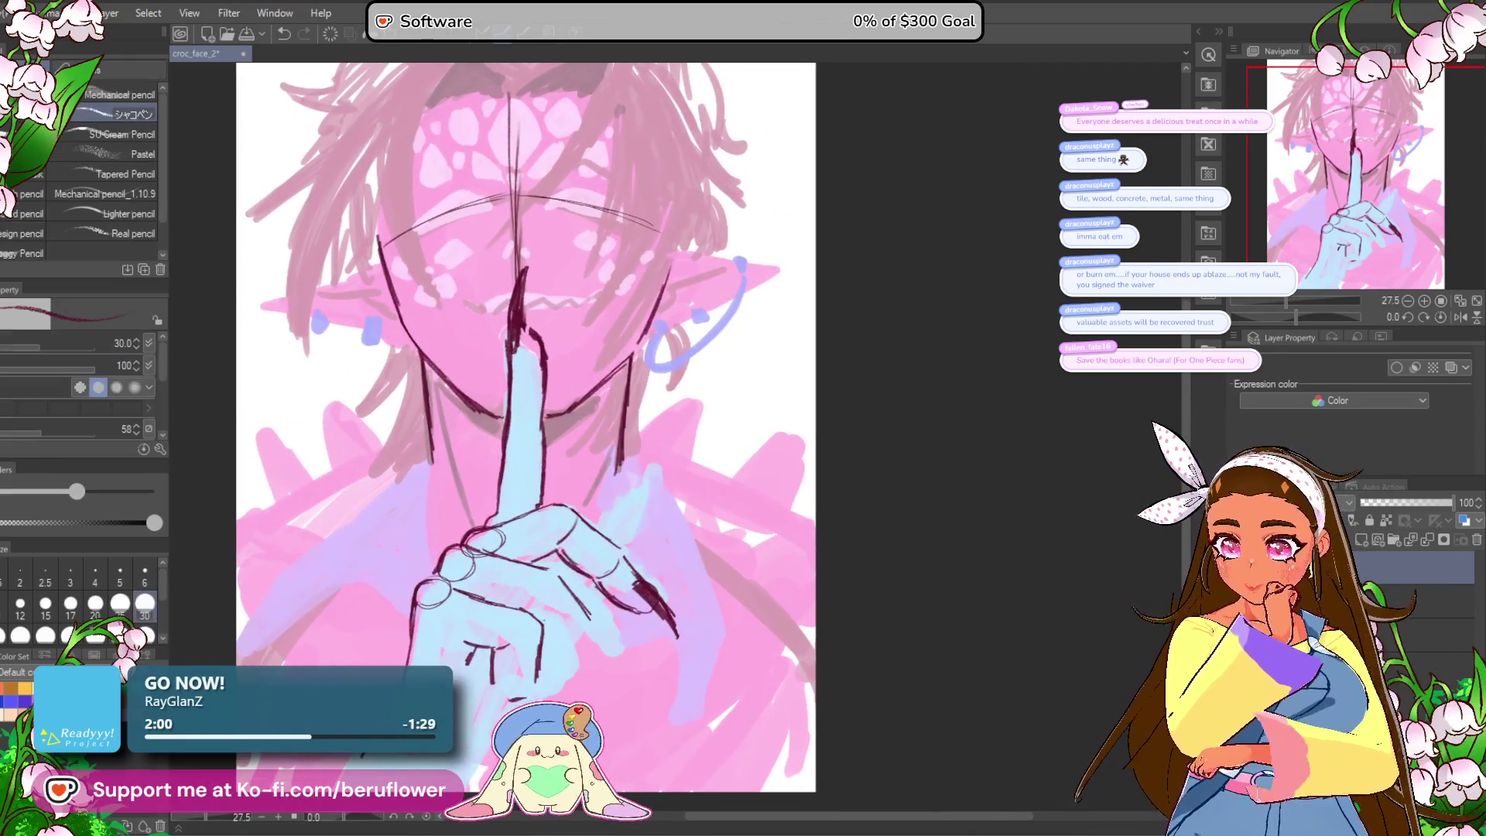
{"action": "left_click_drag", "start_coordinate": [692, 546], "coordinate": [718, 513]}
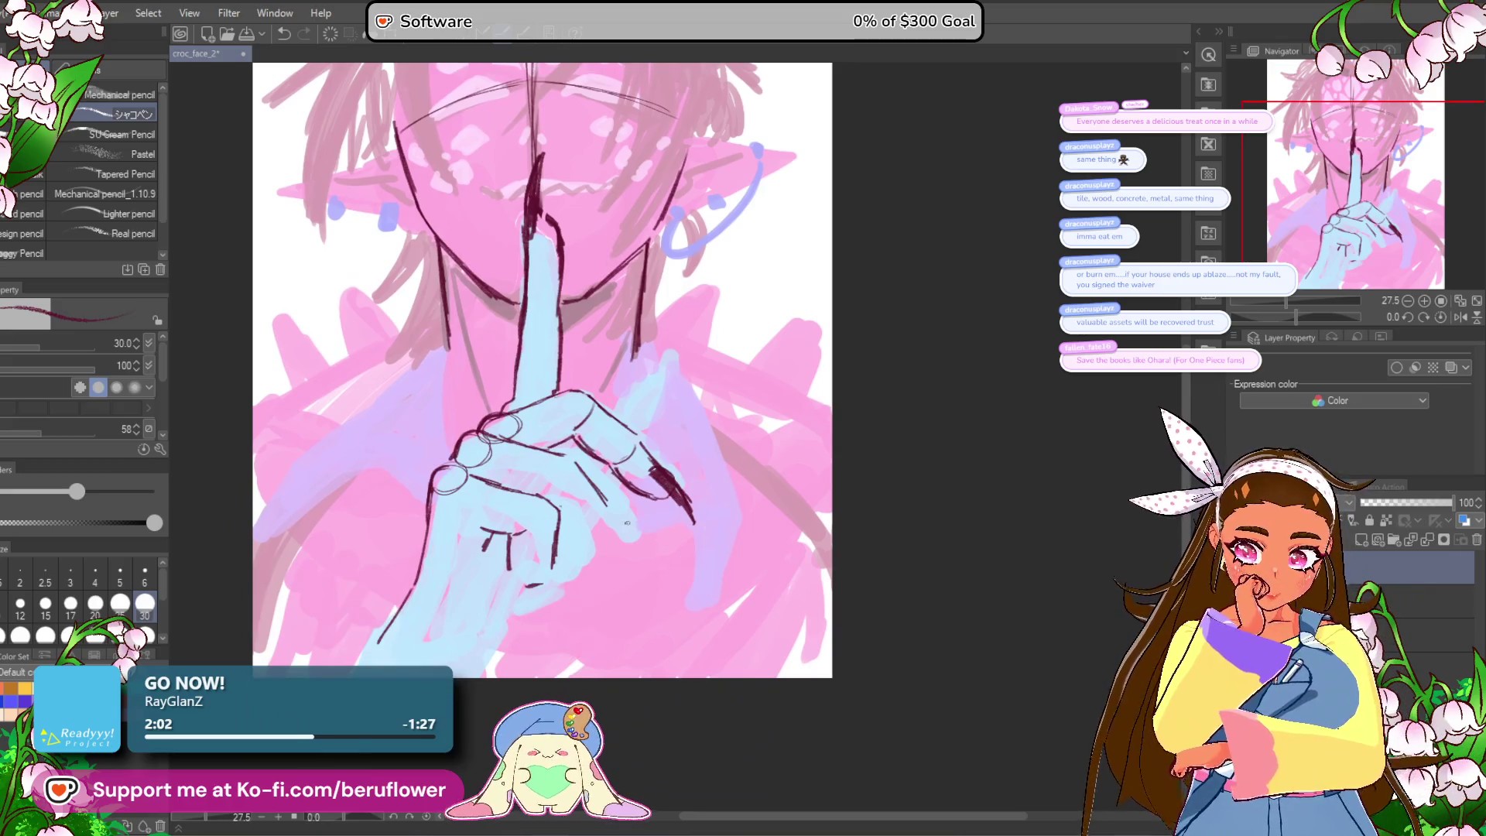
{"action": "scroll", "coordinate": [631, 521], "scroll_direction": "up", "scroll_amount": 3}
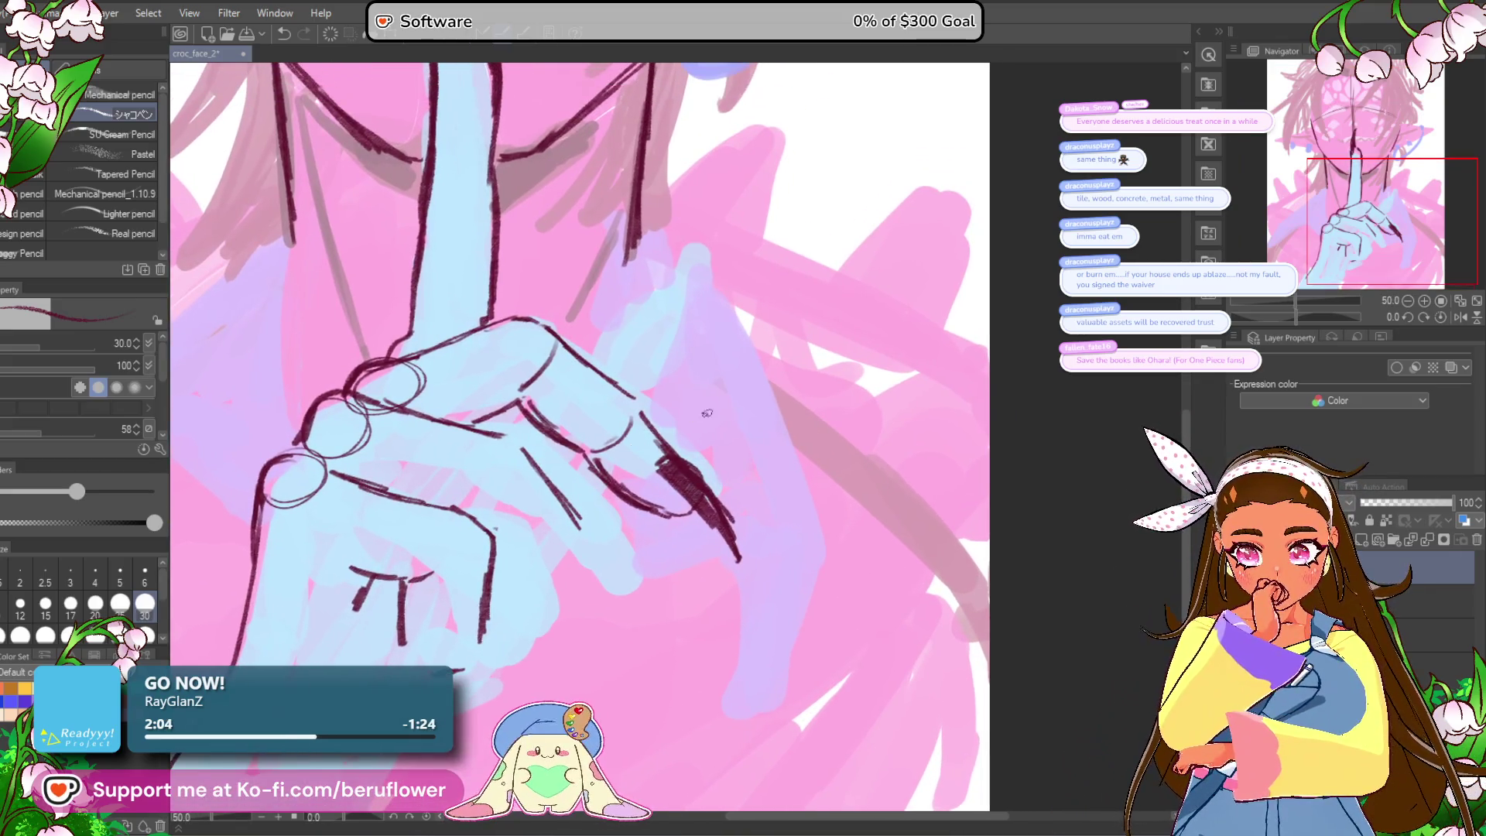
{"action": "left_click_drag", "start_coordinate": [704, 414], "coordinate": [695, 407]}
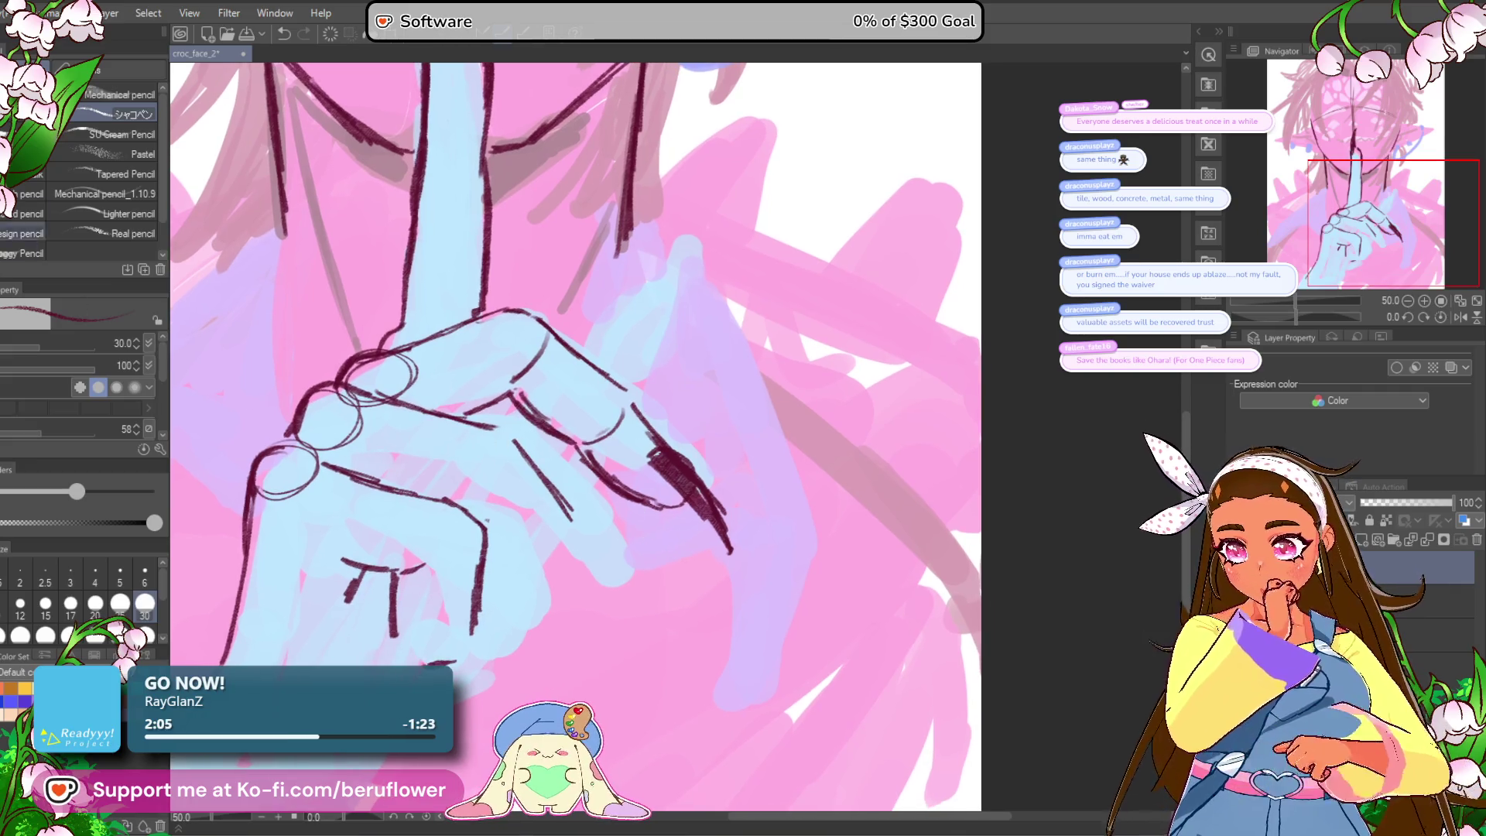
Step: Rotate the curled finger's pointed nail slightly clockwise, shift it down-left, then deselect
{"action": "key", "text": "m"}
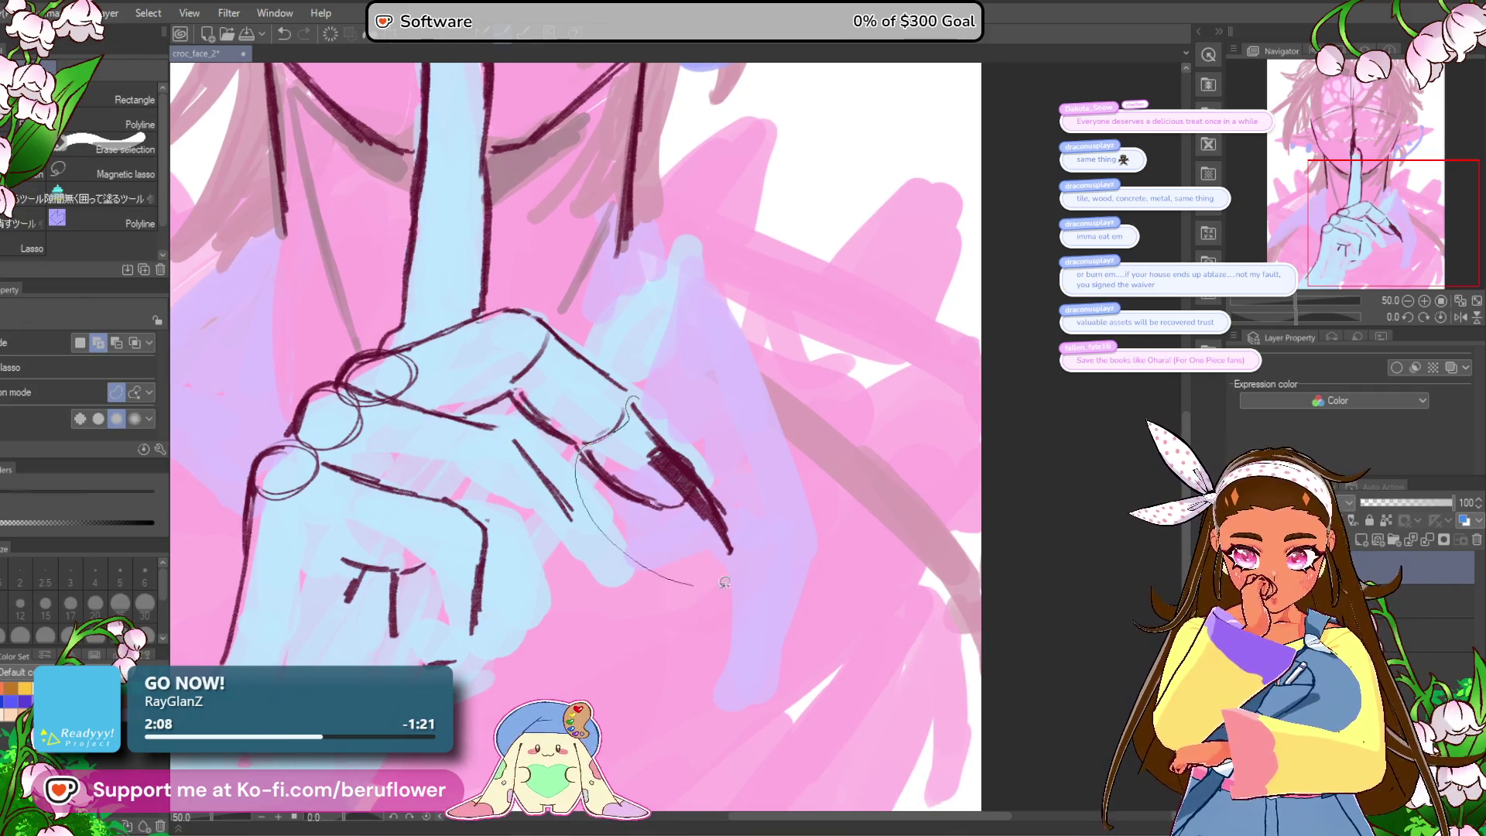
{"action": "left_click_drag", "start_coordinate": [705, 581], "coordinate": [654, 396]}
{"action": "key", "text": "ctrl+t"}
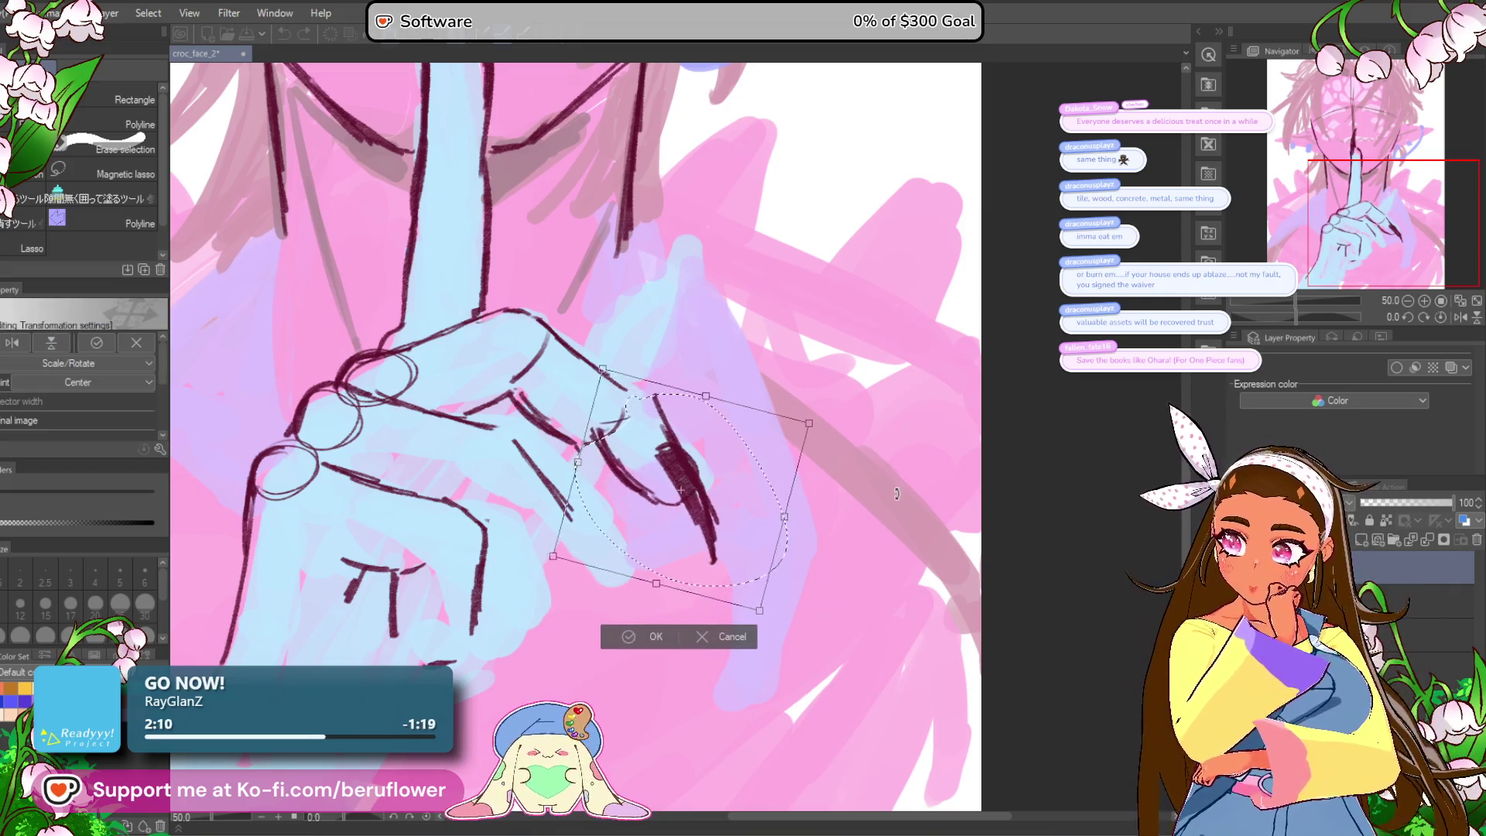
{"action": "left_click_drag", "start_coordinate": [897, 492], "coordinate": [895, 500]}
{"action": "mouse_move", "coordinate": [740, 569]}
{"action": "left_mouse_down"}
{"action": "mouse_move", "coordinate": [721, 581]}
{"action": "mouse_move", "coordinate": [725, 559]}
{"action": "left_mouse_up"}
{"action": "key", "text": "Return"}
{"action": "key", "text": "ctrl+d"}
Step: Redraw the finger edges, erasing part of a dark line and replacing a too-long stroke
{"action": "key", "text": "p"}
{"action": "mouse_move", "coordinate": [623, 387]}
{"action": "left_mouse_down"}
{"action": "mouse_move", "coordinate": [659, 448]}
{"action": "mouse_move", "coordinate": [712, 458]}
{"action": "left_mouse_up"}
{"action": "left_click_drag", "start_coordinate": [619, 507], "coordinate": [629, 504]}
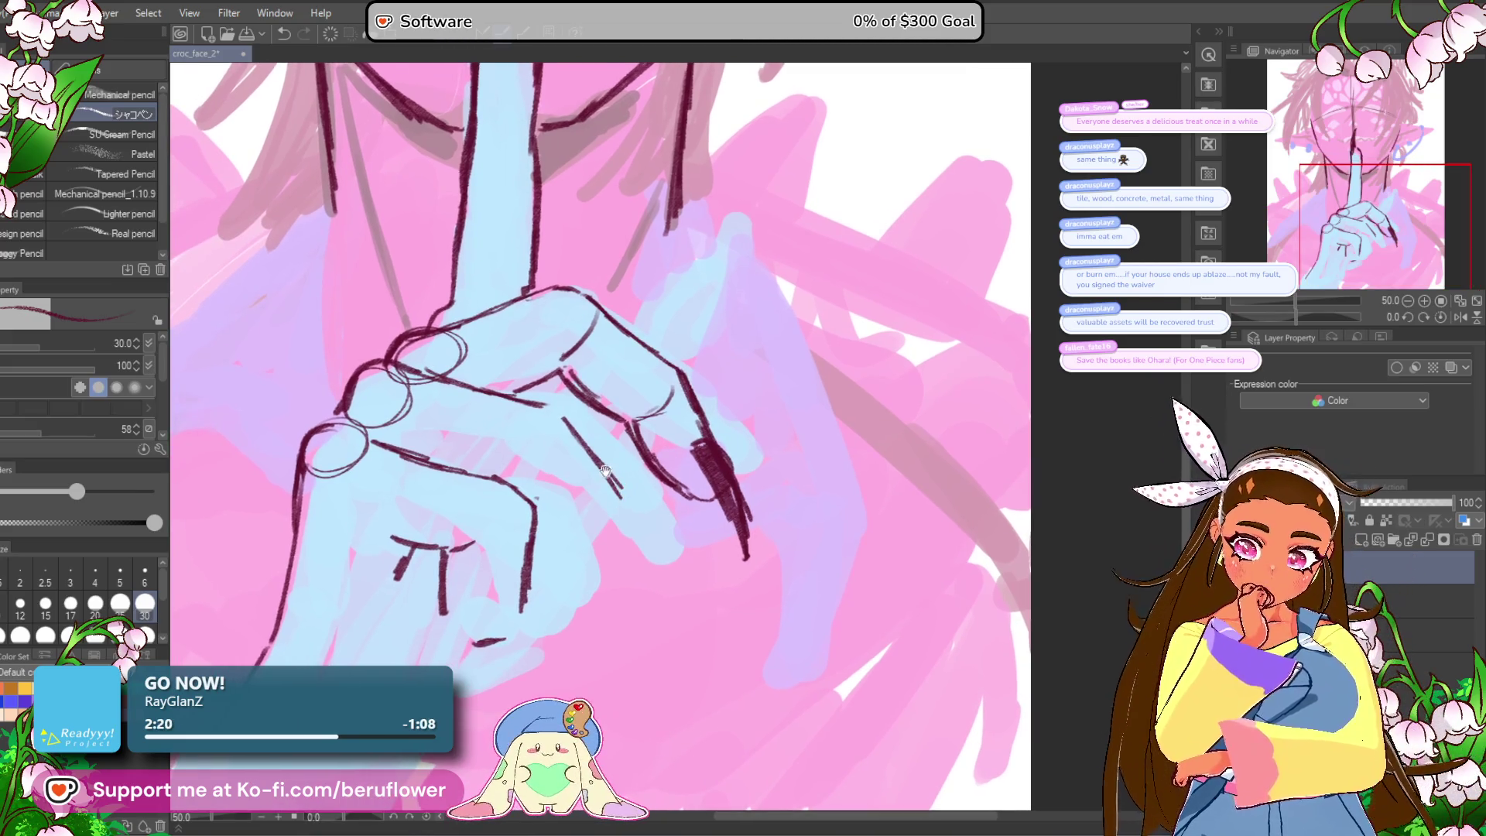
{"action": "left_click_drag", "start_coordinate": [565, 401], "coordinate": [499, 395]}
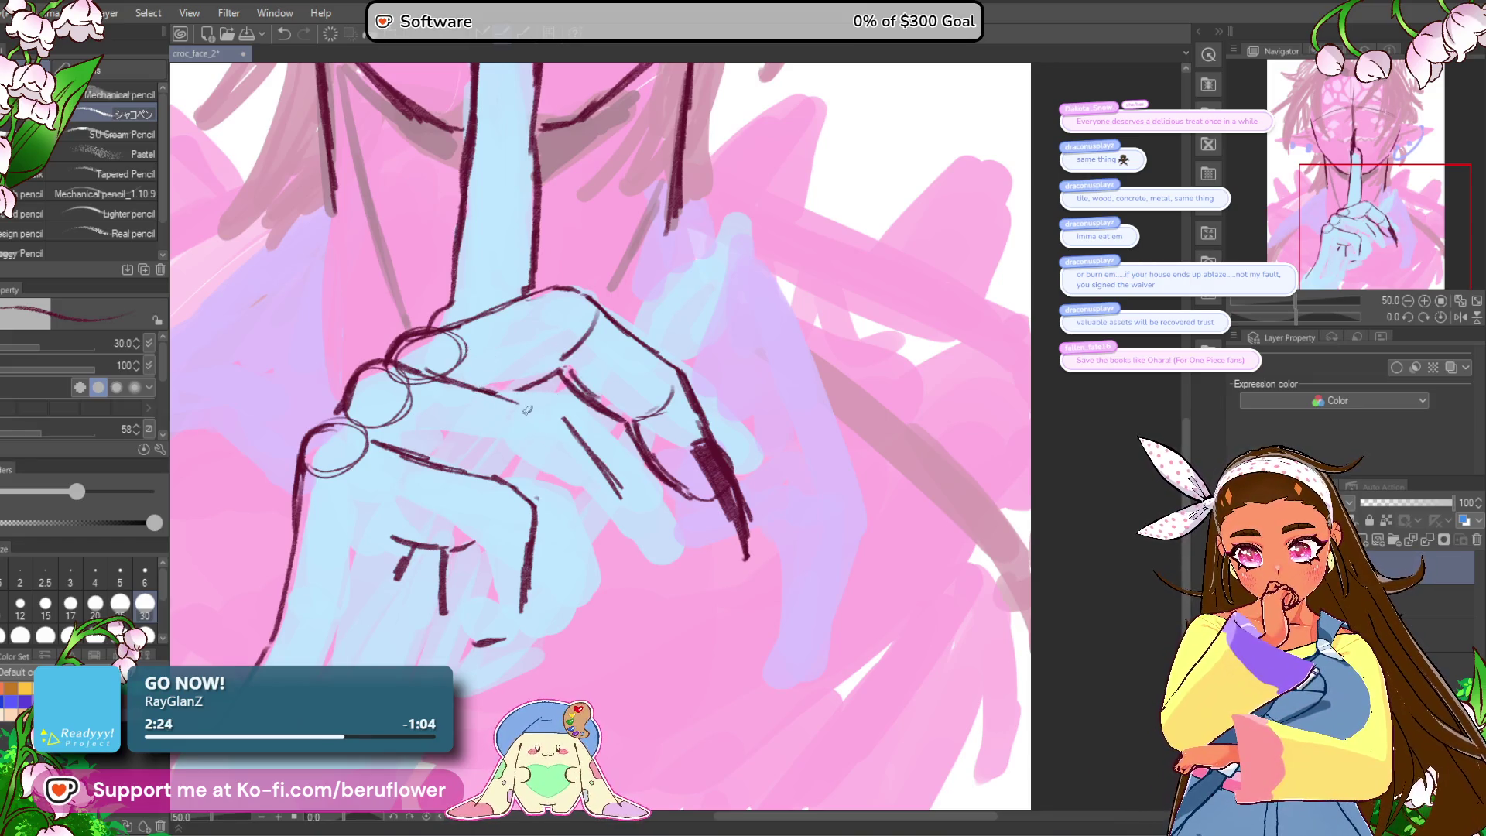
{"action": "left_click_drag", "start_coordinate": [515, 391], "coordinate": [571, 480]}
{"action": "mouse_move", "coordinate": [538, 432]}
{"action": "left_mouse_down"}
{"action": "mouse_move", "coordinate": [604, 522]}
{"action": "mouse_move", "coordinate": [626, 496]}
{"action": "left_mouse_up"}
{"action": "key", "text": "ctrl+z"}
{"action": "mouse_move", "coordinate": [507, 353]}
{"action": "left_mouse_down"}
{"action": "mouse_move", "coordinate": [578, 431]}
{"action": "mouse_move", "coordinate": [591, 542]}
{"action": "left_mouse_up"}
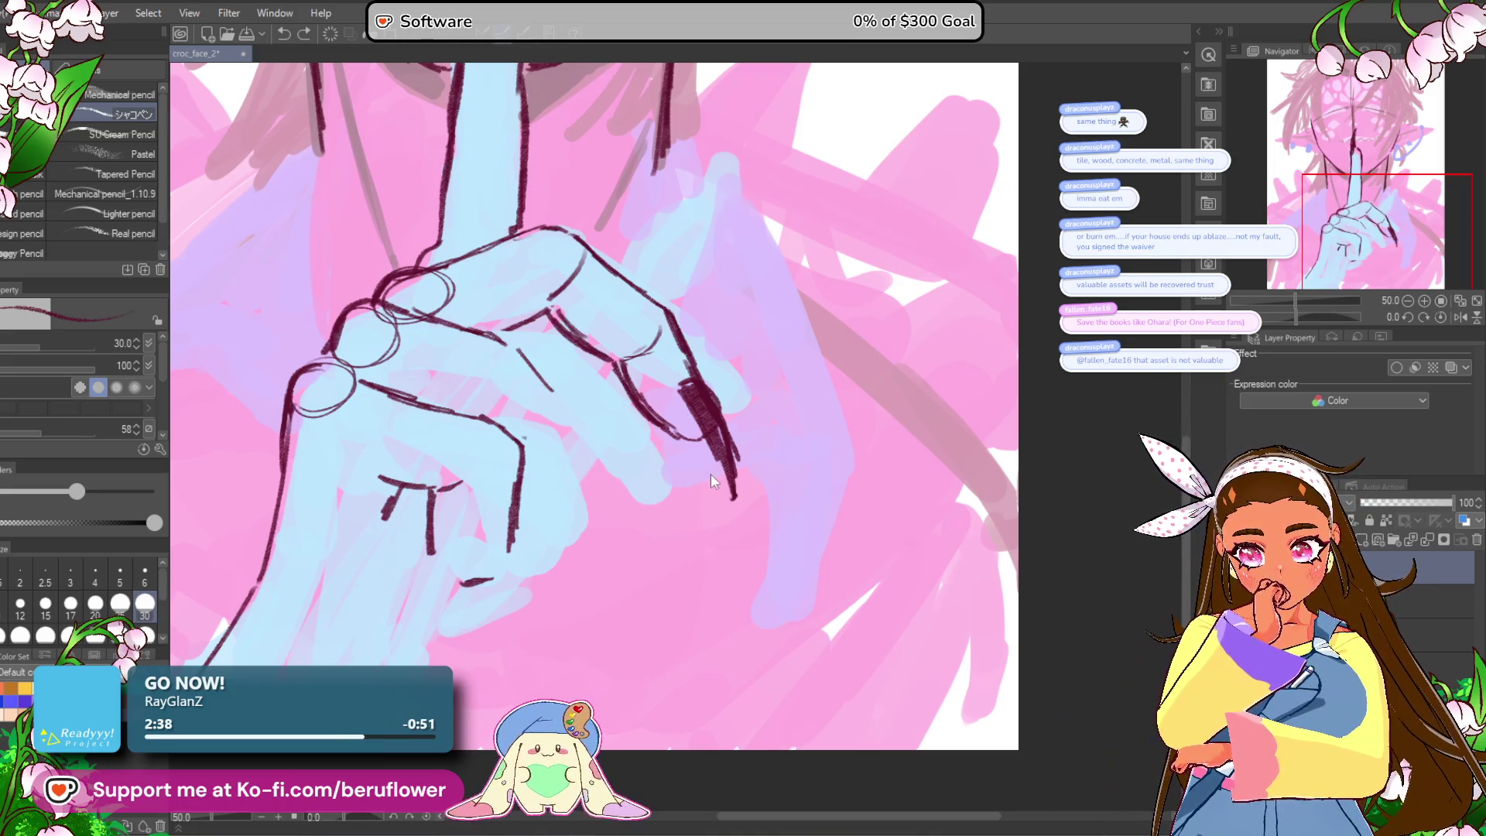
Step: Add a diagonal finger line, a slanted knuckle line and a curved crease on the lower knuckles
{"action": "left_click_drag", "start_coordinate": [550, 358], "coordinate": [609, 438]}
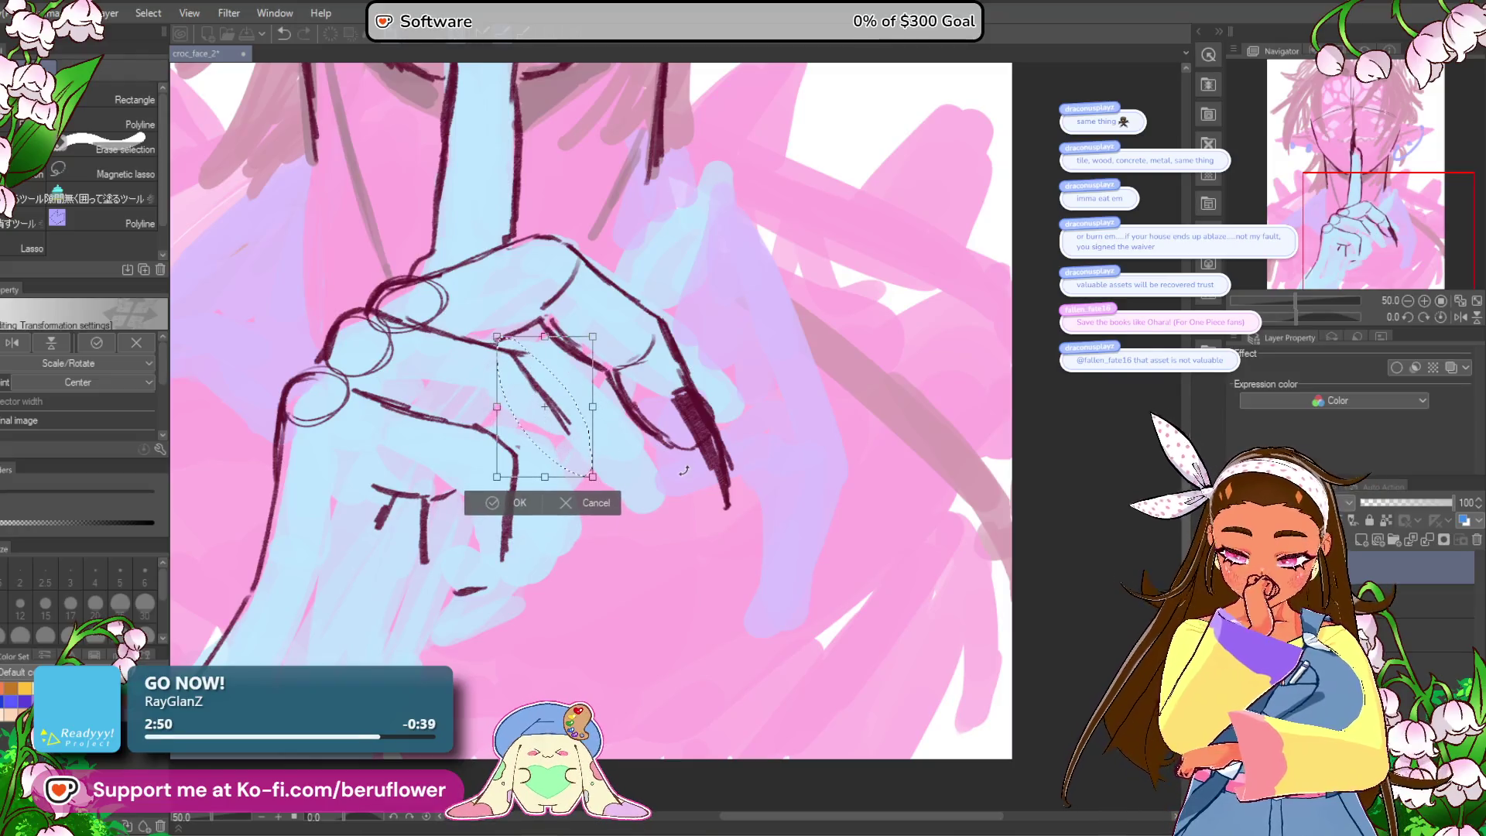
{"action": "key", "text": "Return"}
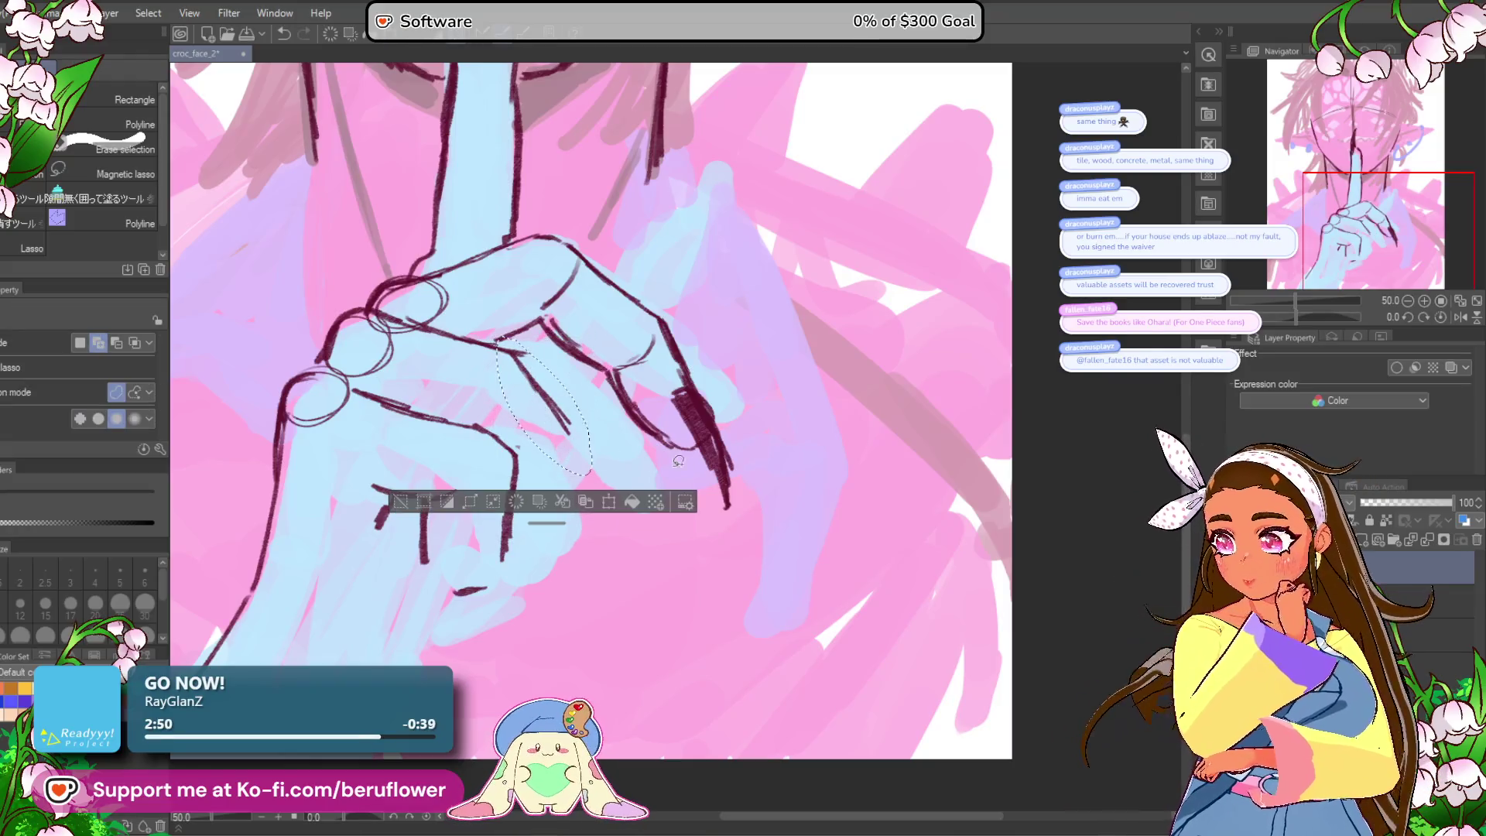
{"action": "key", "text": "ctrl+d"}
{"action": "key", "text": "p"}
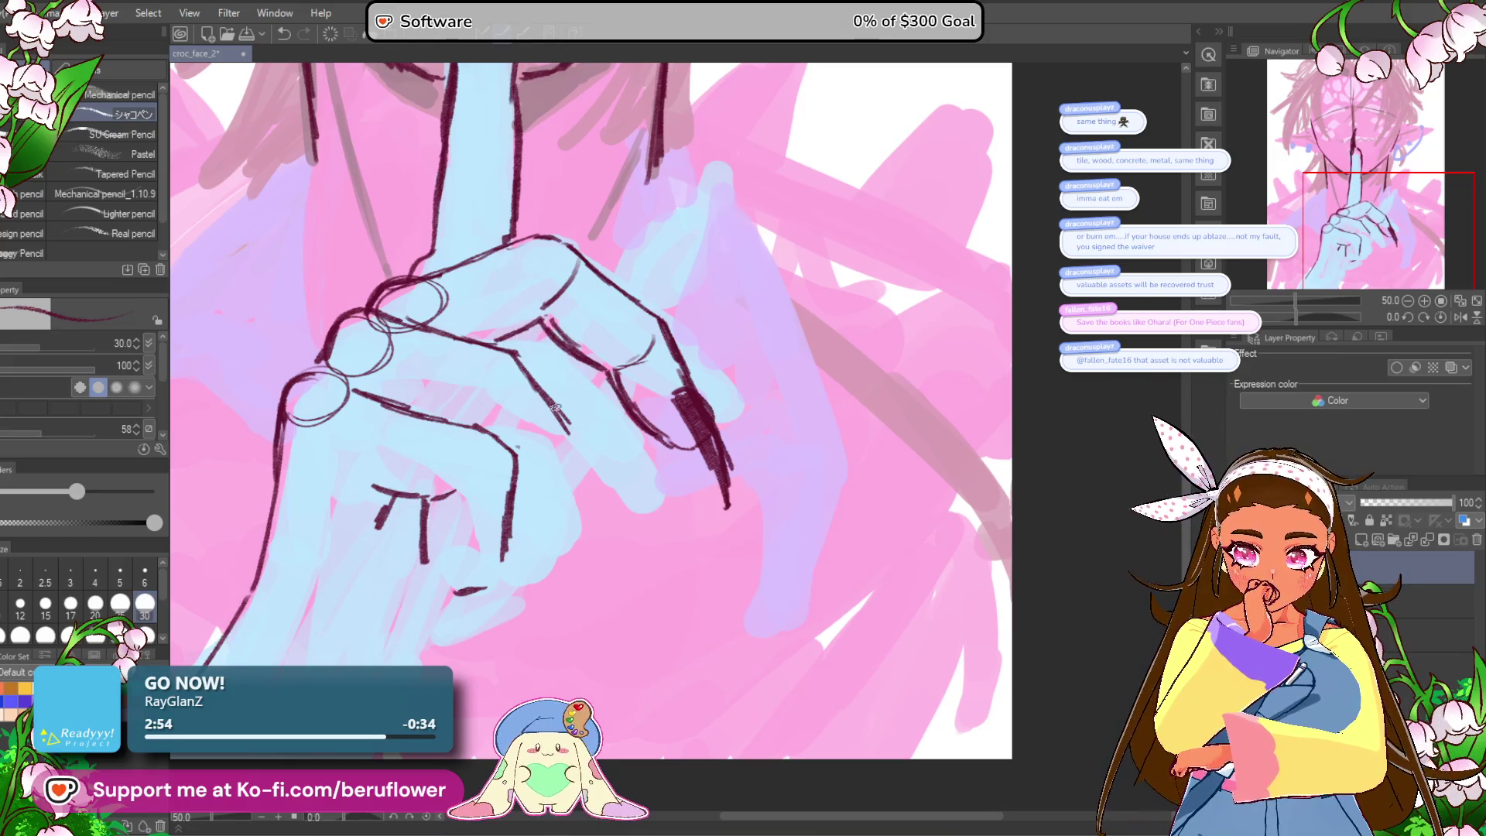
{"action": "left_click_drag", "start_coordinate": [601, 477], "coordinate": [571, 426]}
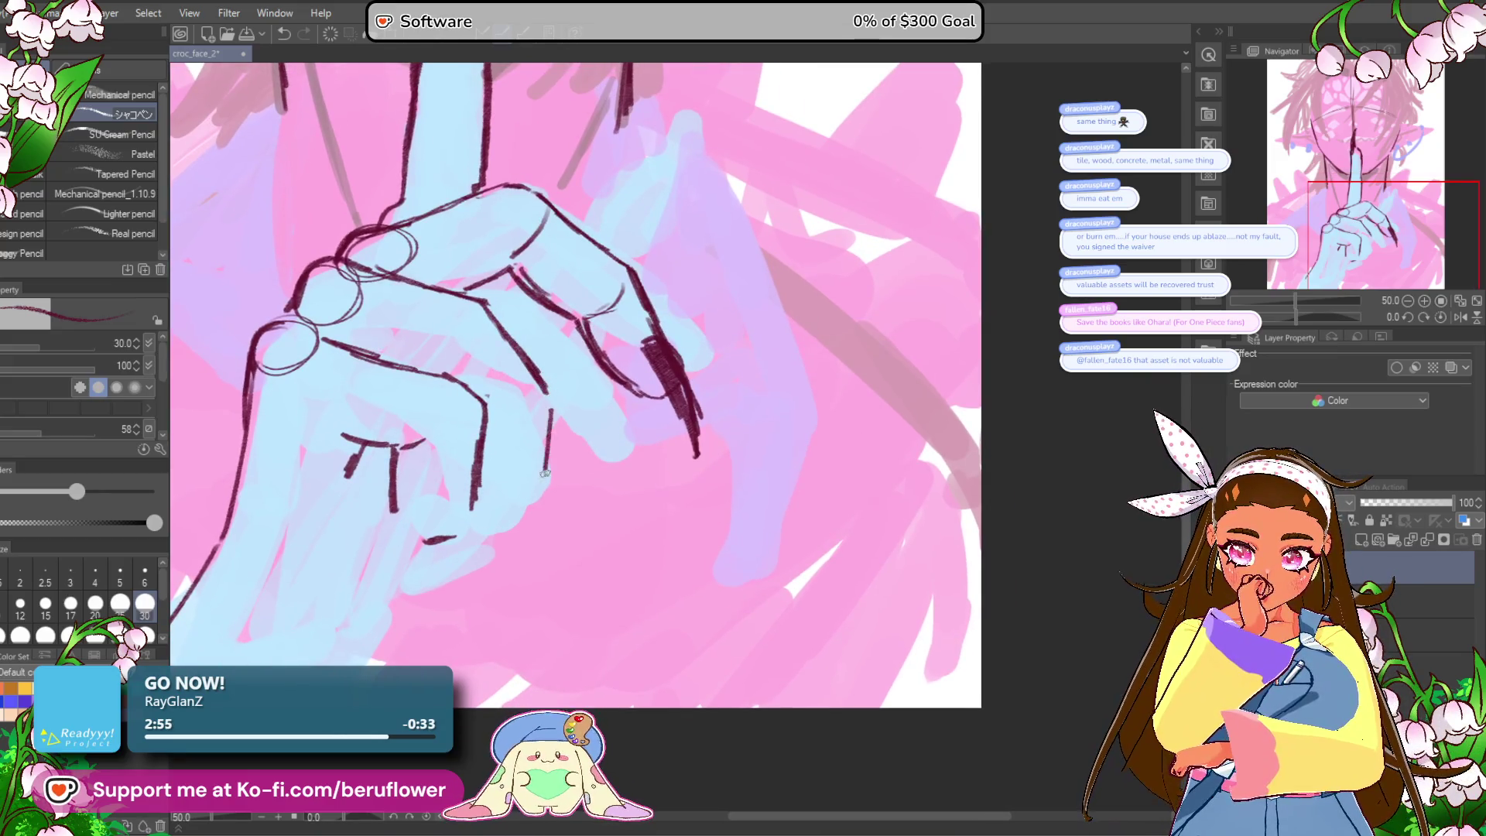
{"action": "key", "text": "ctrl+z"}
{"action": "mouse_move", "coordinate": [553, 401]}
{"action": "left_mouse_down"}
{"action": "mouse_move", "coordinate": [573, 499]}
{"action": "mouse_move", "coordinate": [543, 465]}
{"action": "left_mouse_up"}
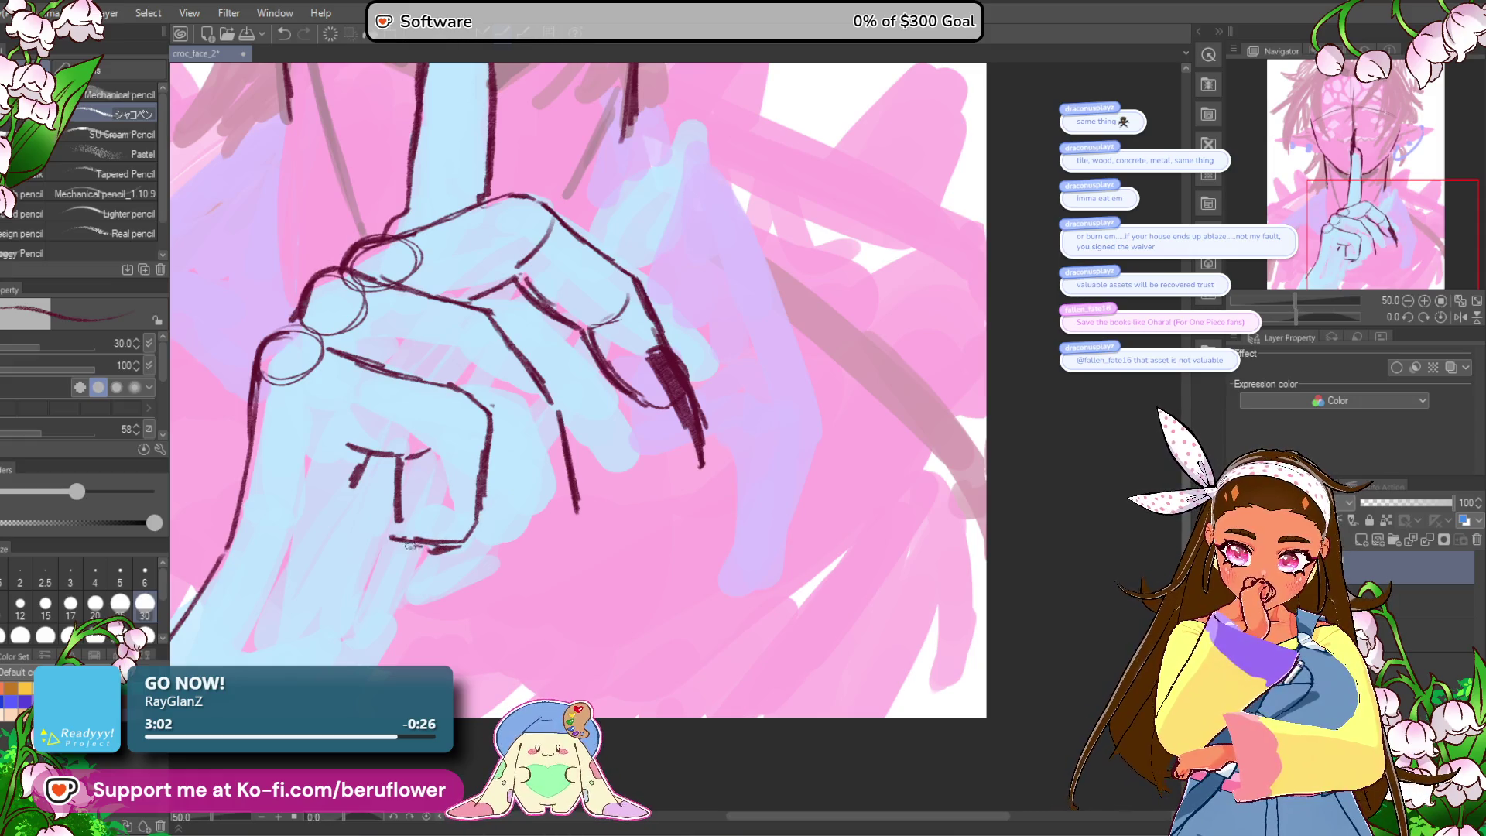
{"action": "left_click_drag", "start_coordinate": [696, 398], "coordinate": [699, 417]}
{"action": "left_click_drag", "start_coordinate": [478, 344], "coordinate": [444, 406]}
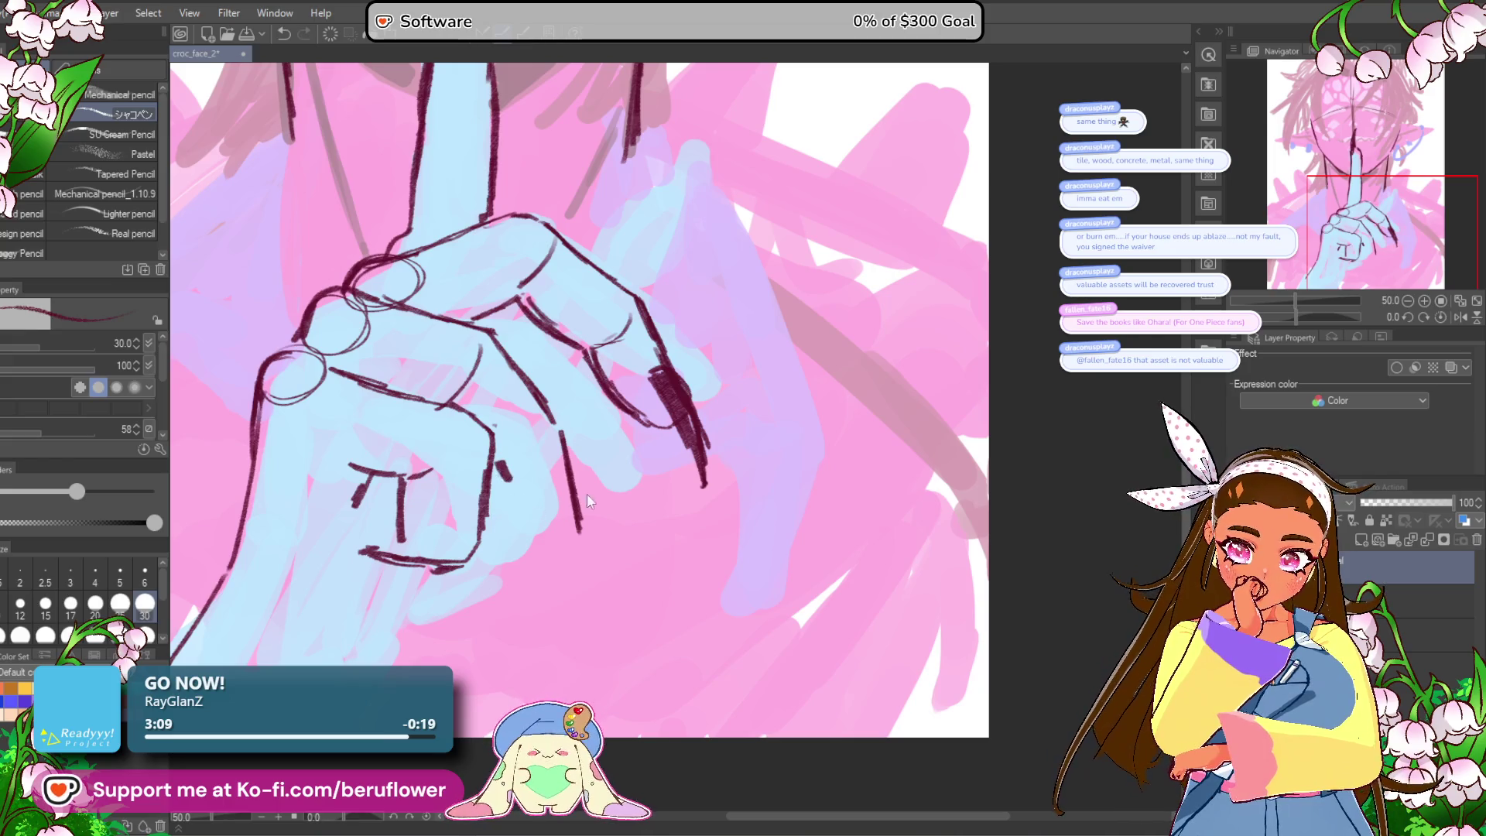
Step: Redraw the pinky's curved outline and draw its nail edge down to a dark point
{"action": "left_click_drag", "start_coordinate": [580, 534], "coordinate": [583, 555]}
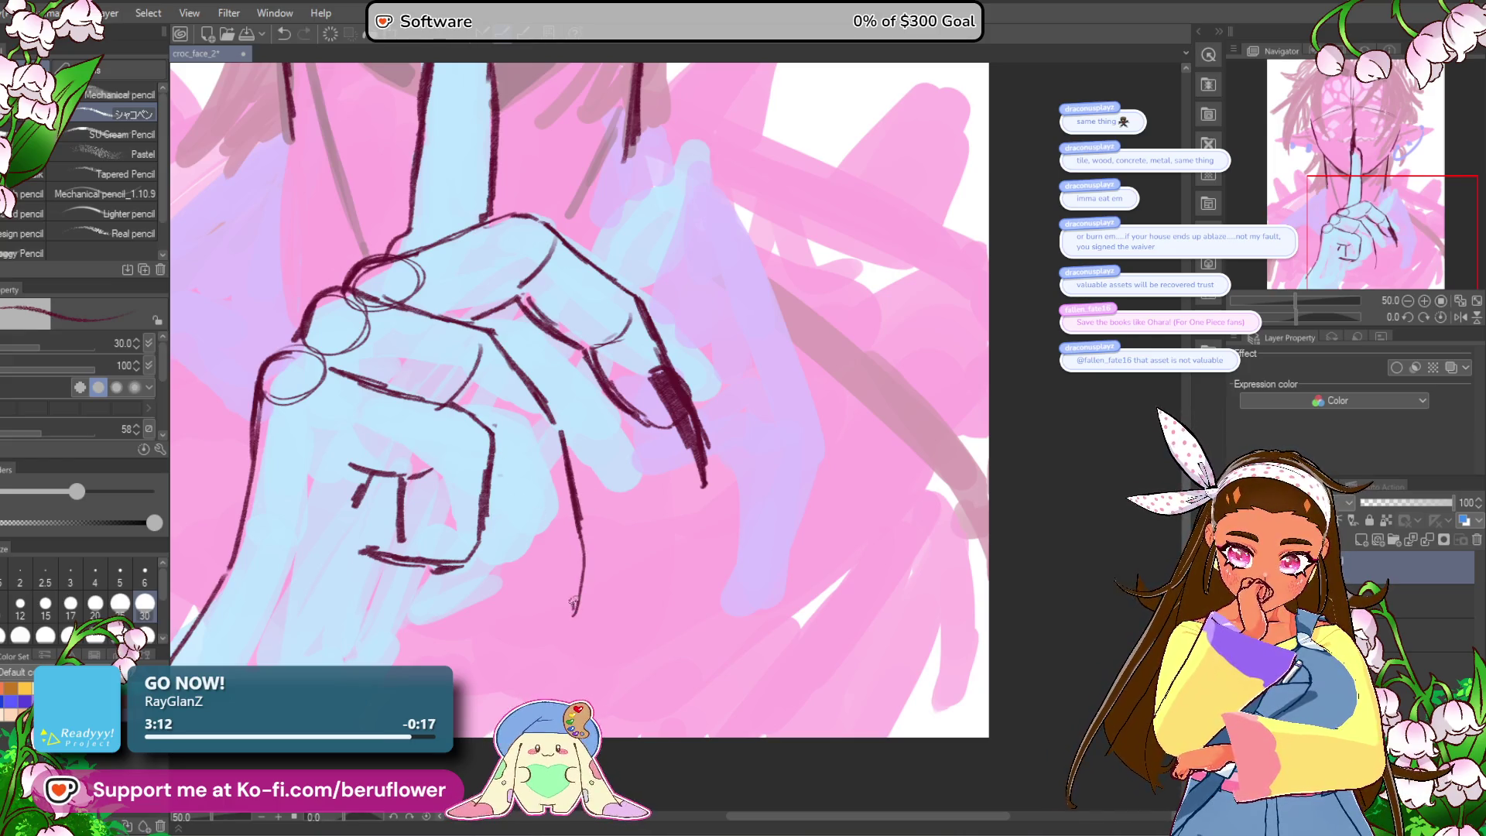
{"action": "left_click_drag", "start_coordinate": [516, 513], "coordinate": [499, 459]}
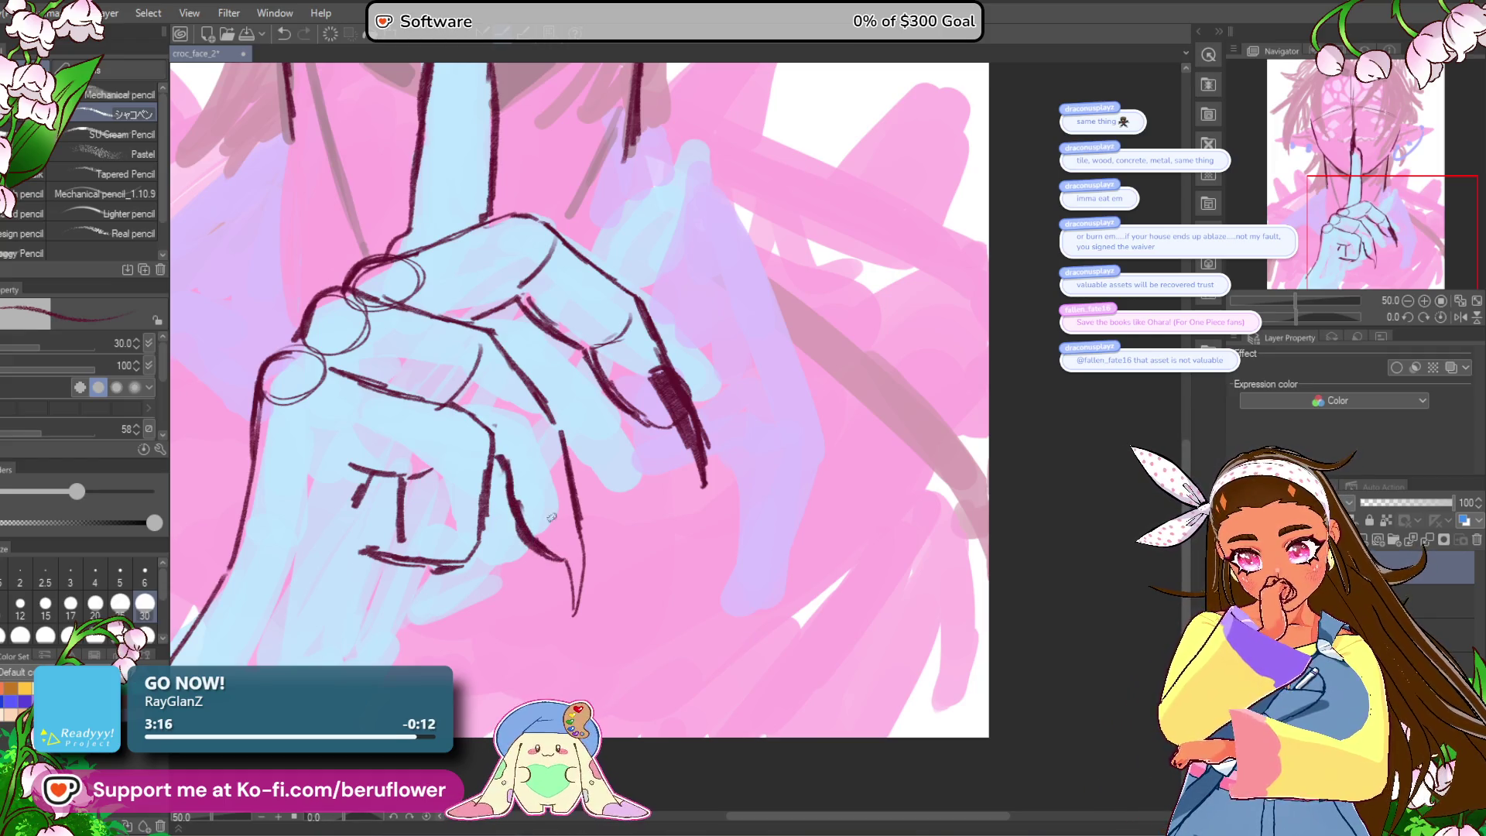
{"action": "key", "text": "ctrl+z"}
{"action": "key", "text": "ctrl+z"}
{"action": "key", "text": "ctrl+z"}
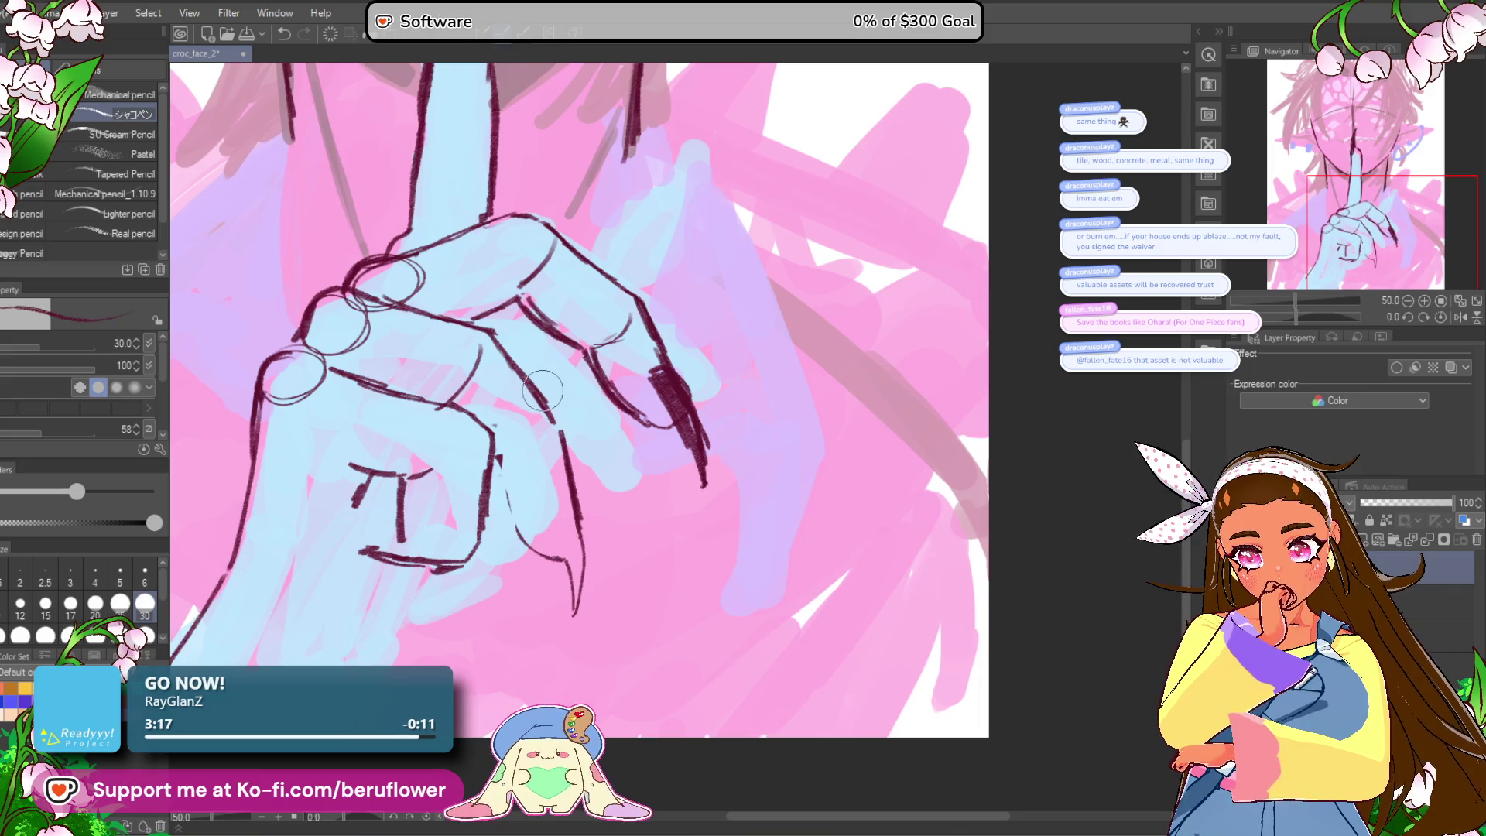
{"action": "left_click_drag", "start_coordinate": [494, 467], "coordinate": [549, 556]}
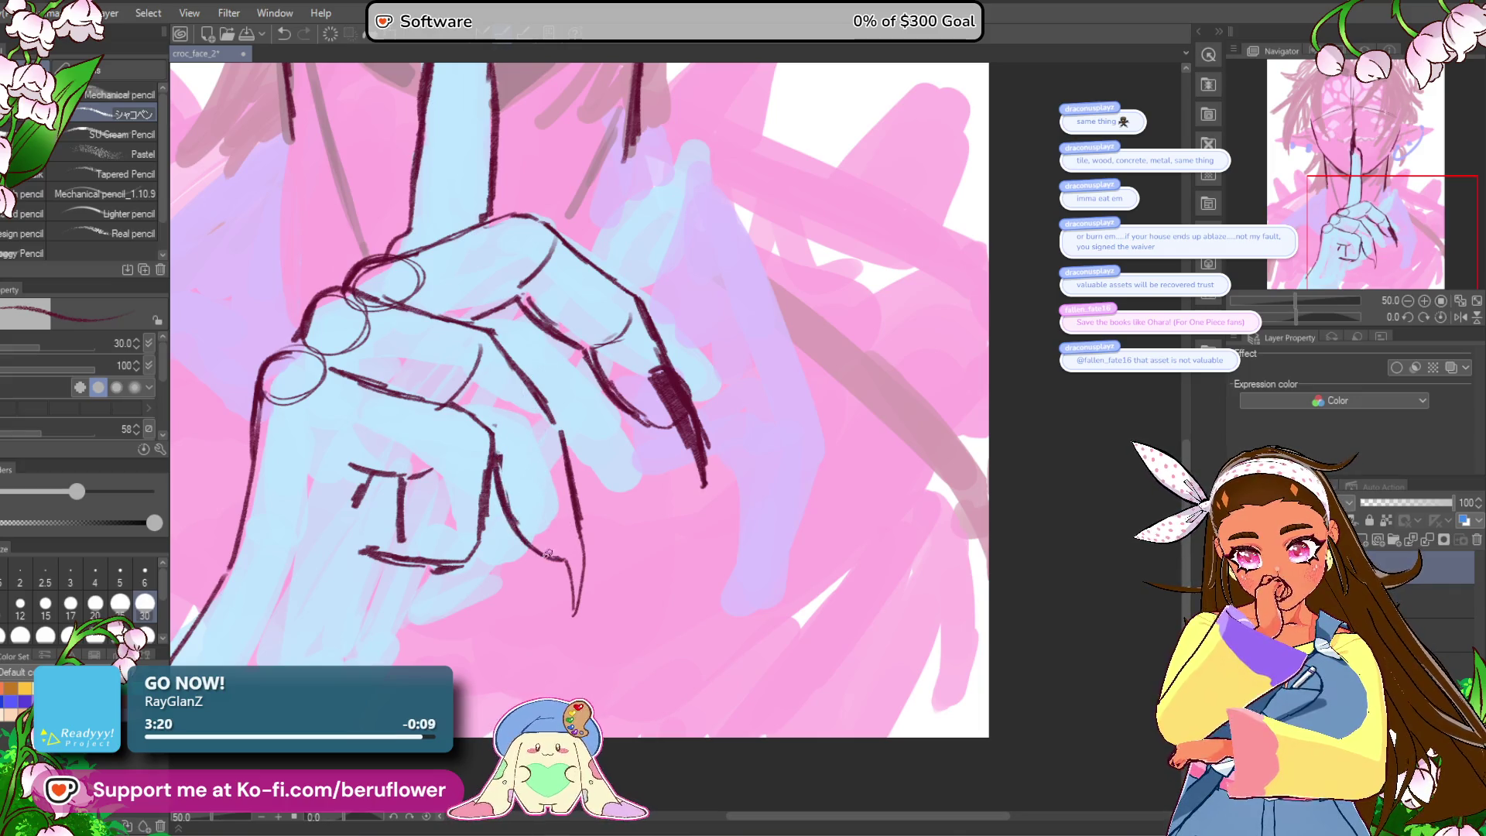
{"action": "left_click_drag", "start_coordinate": [652, 497], "coordinate": [650, 488]}
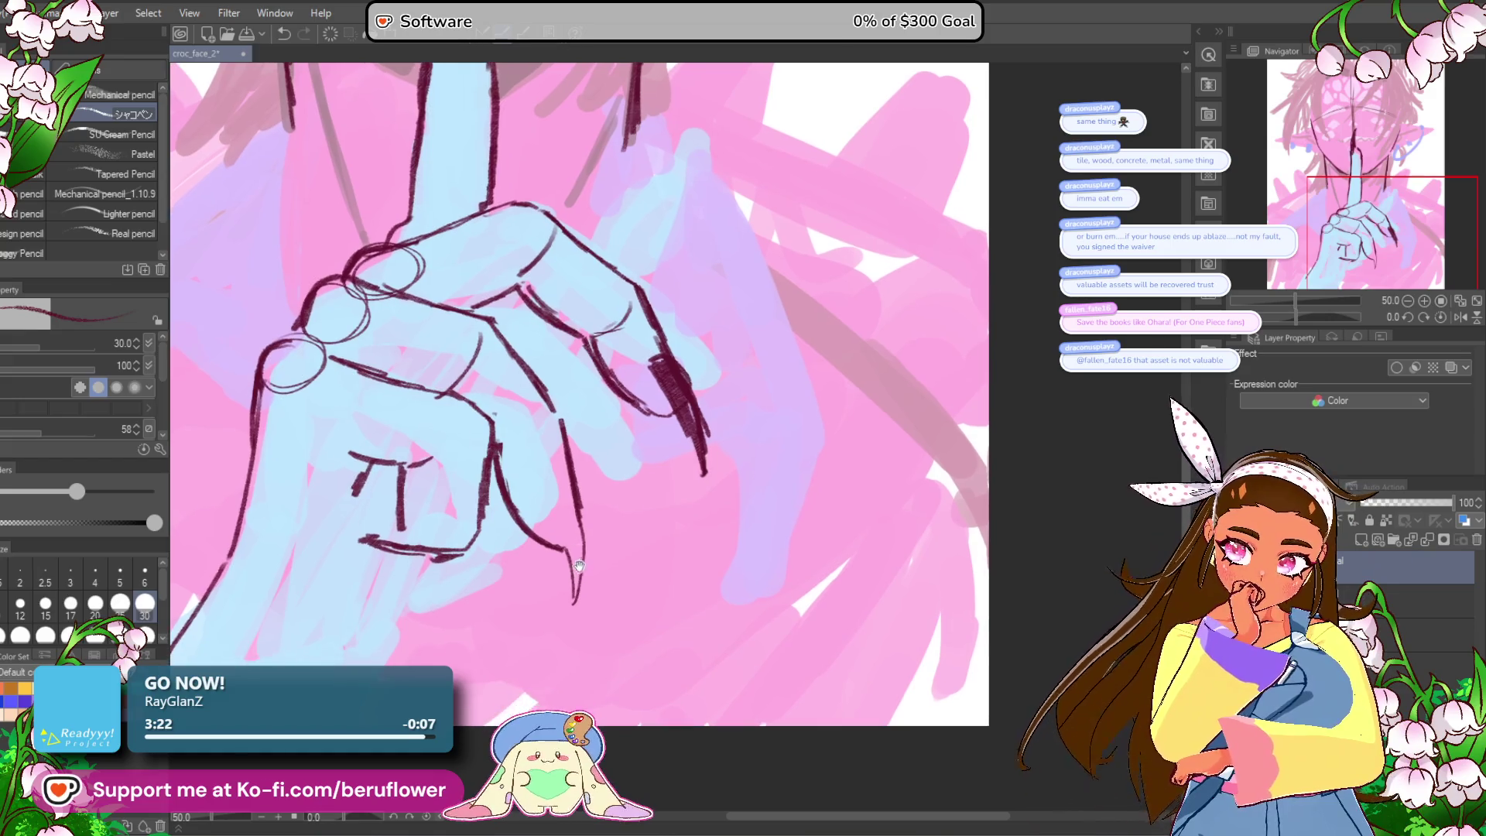
{"action": "left_click_drag", "start_coordinate": [554, 514], "coordinate": [575, 602]}
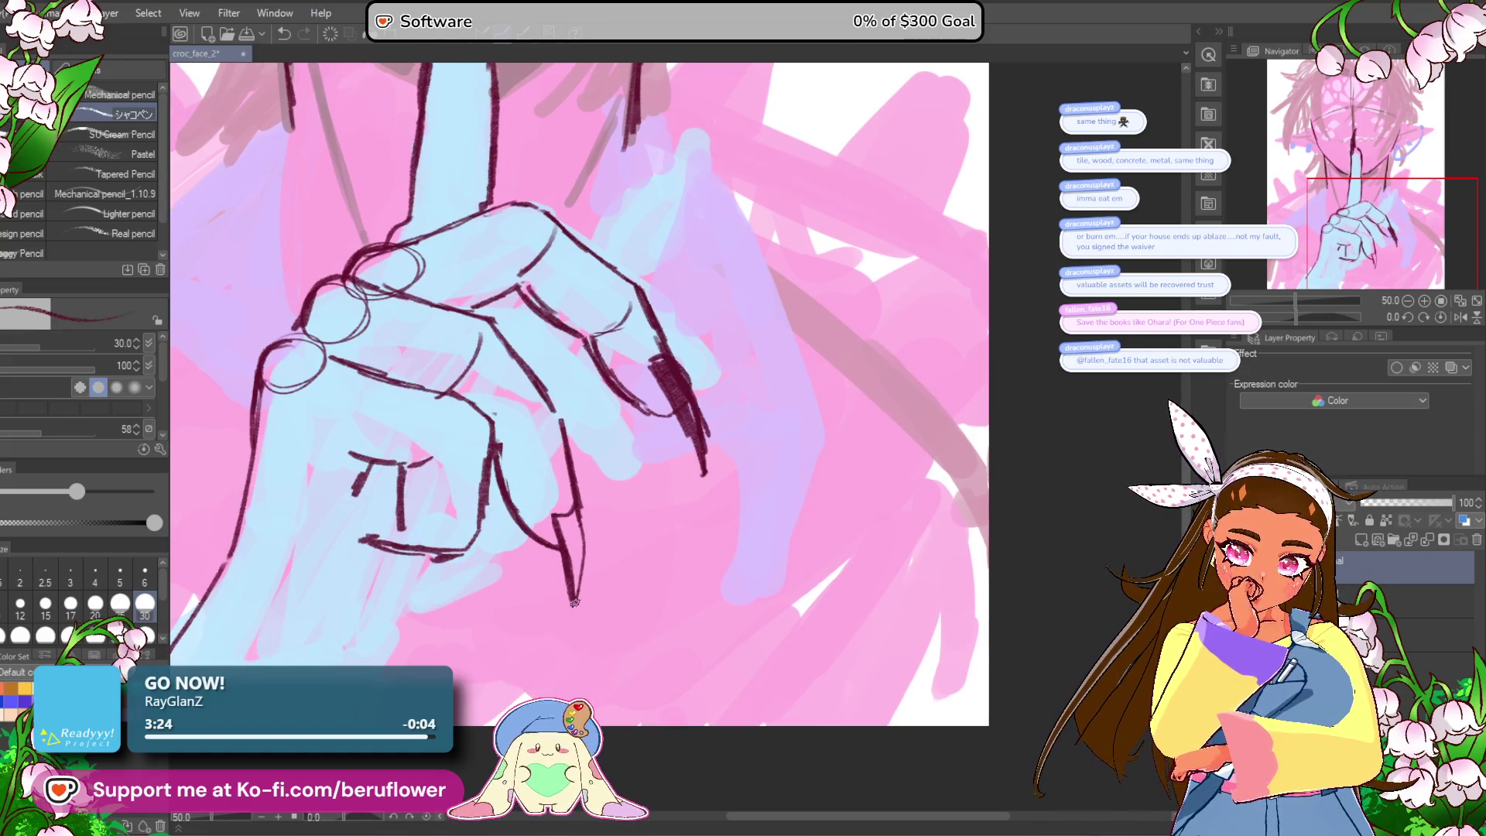
{"action": "mouse_move", "coordinate": [577, 509]}
{"action": "left_mouse_down"}
{"action": "mouse_move", "coordinate": [565, 557]}
{"action": "mouse_move", "coordinate": [577, 552]}
{"action": "left_mouse_up"}
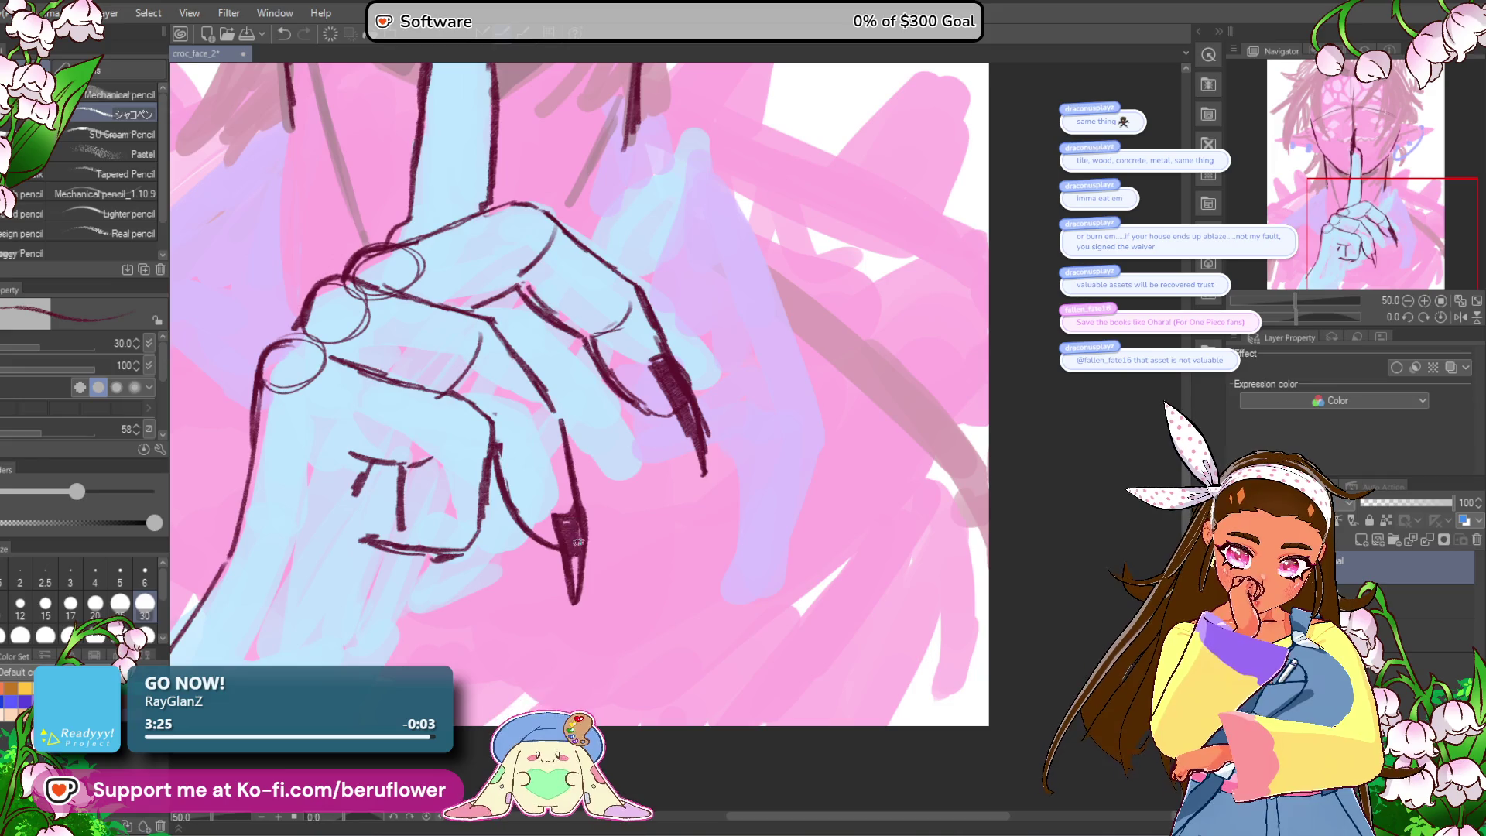
Step: Erase the pinky's lower curve and nail tip, then refill the nail with dark strokes
{"action": "key", "text": "ctrl+0"}
{"action": "scroll", "coordinate": [560, 508], "scroll_direction": "up", "scroll_amount": 5}
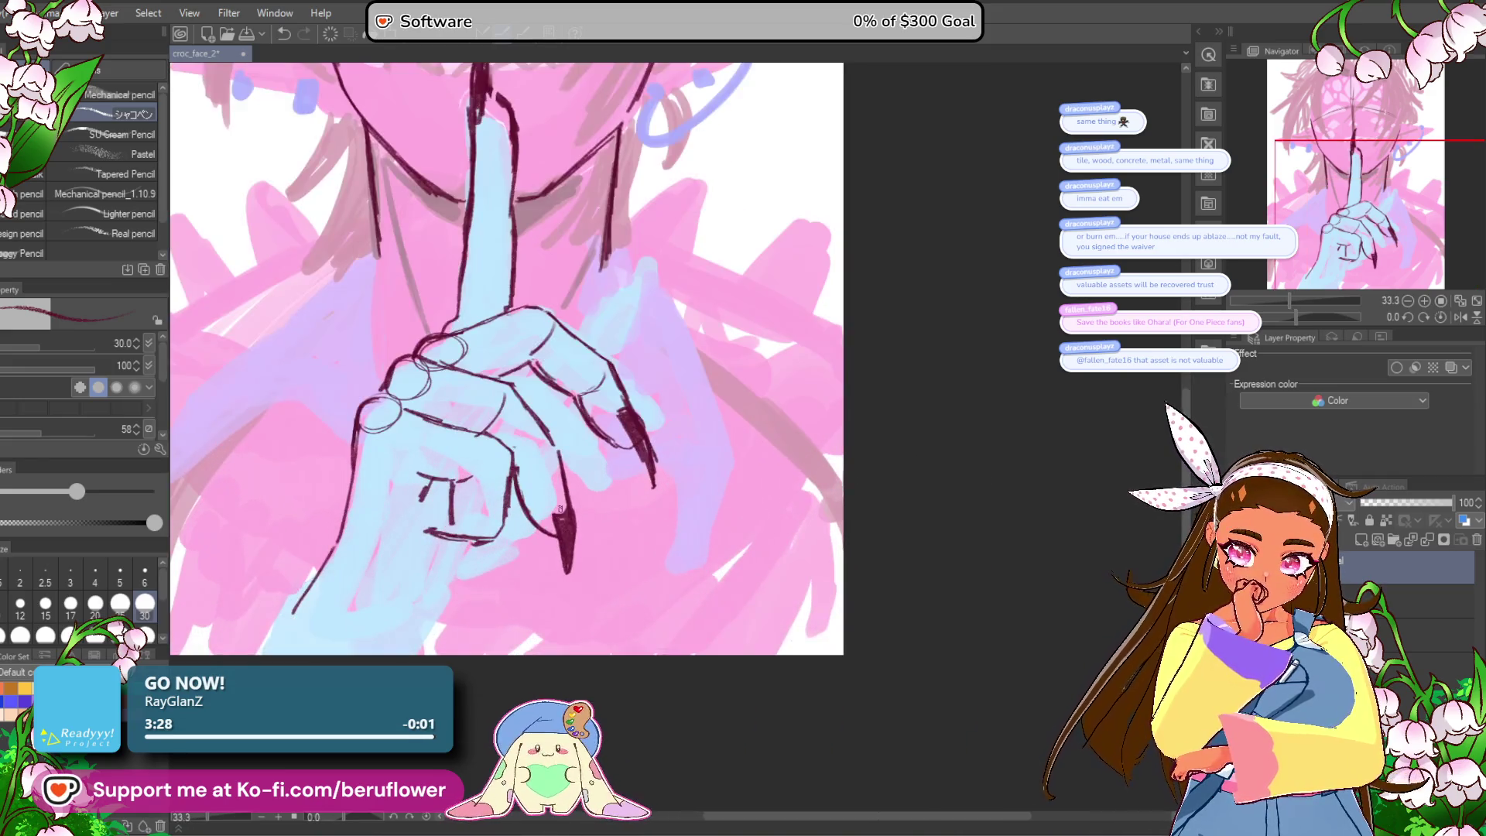
{"action": "left_click_drag", "start_coordinate": [501, 499], "coordinate": [536, 548]}
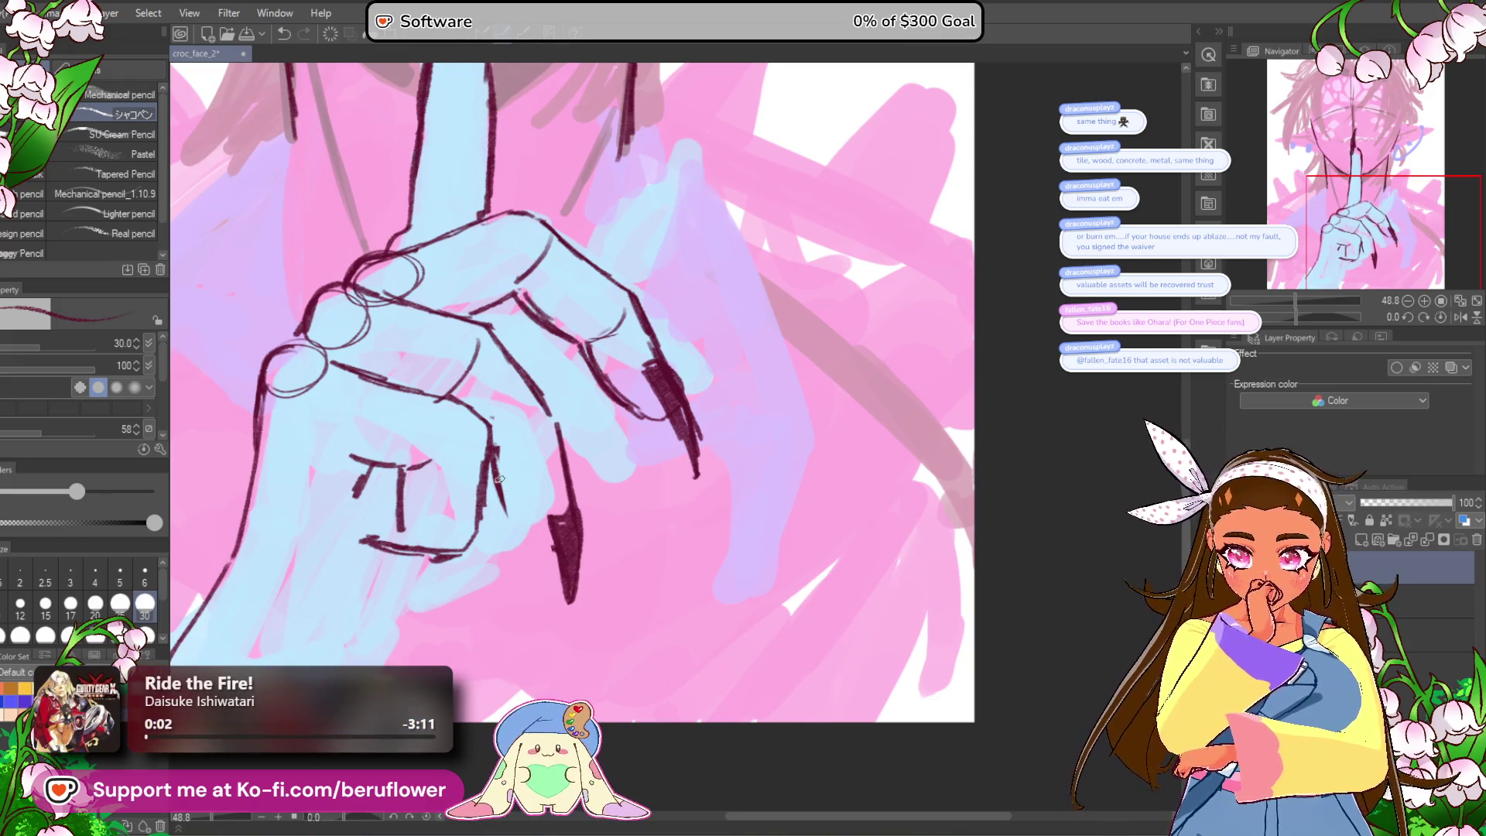
{"action": "mouse_move", "coordinate": [557, 511]}
{"action": "left_mouse_down"}
{"action": "mouse_move", "coordinate": [563, 538]}
{"action": "mouse_move", "coordinate": [597, 550]}
{"action": "mouse_move", "coordinate": [559, 526]}
{"action": "left_mouse_up"}
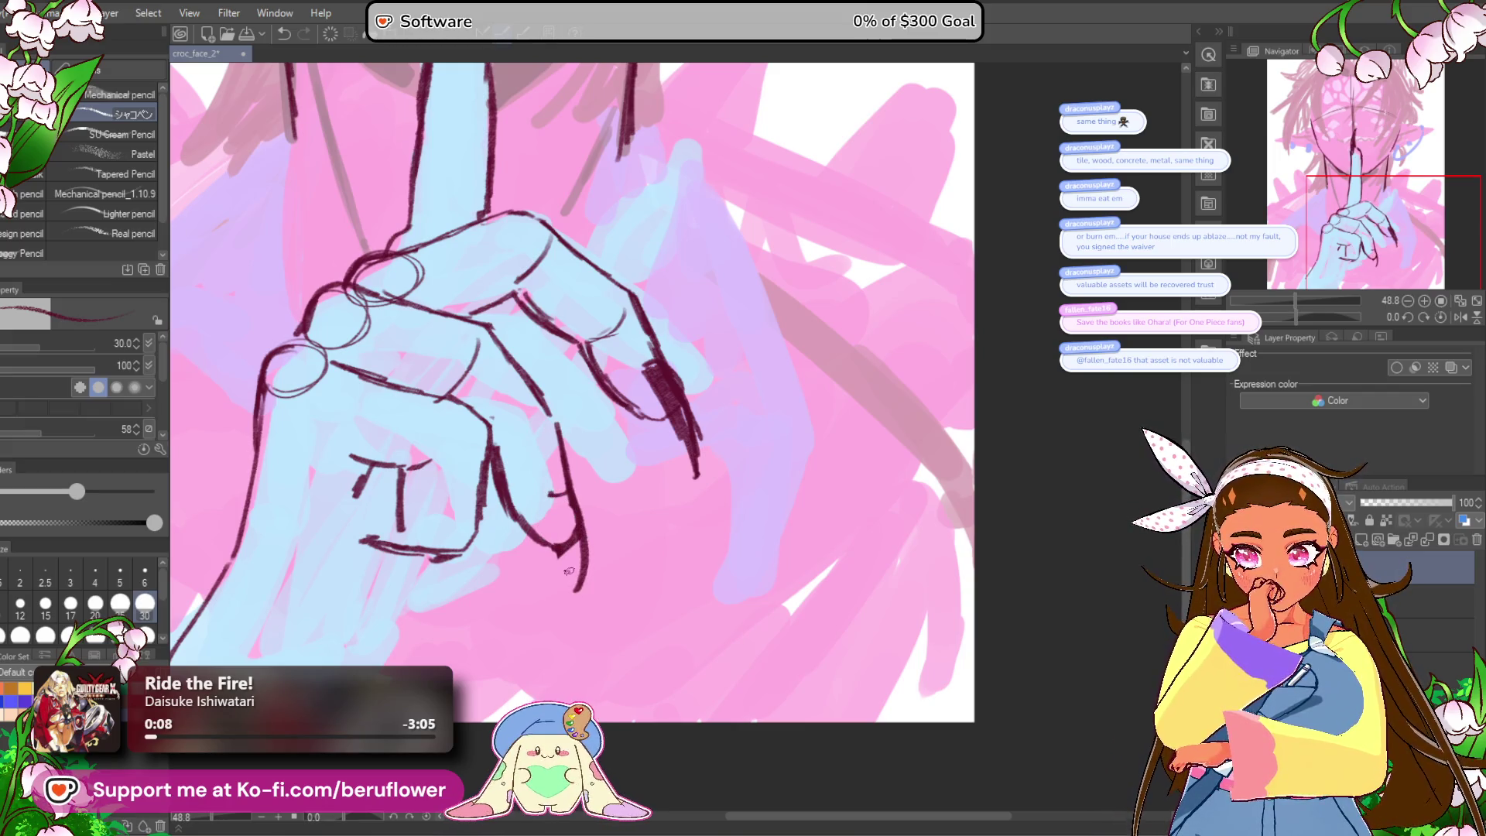
{"action": "left_click_drag", "start_coordinate": [556, 516], "coordinate": [576, 580]}
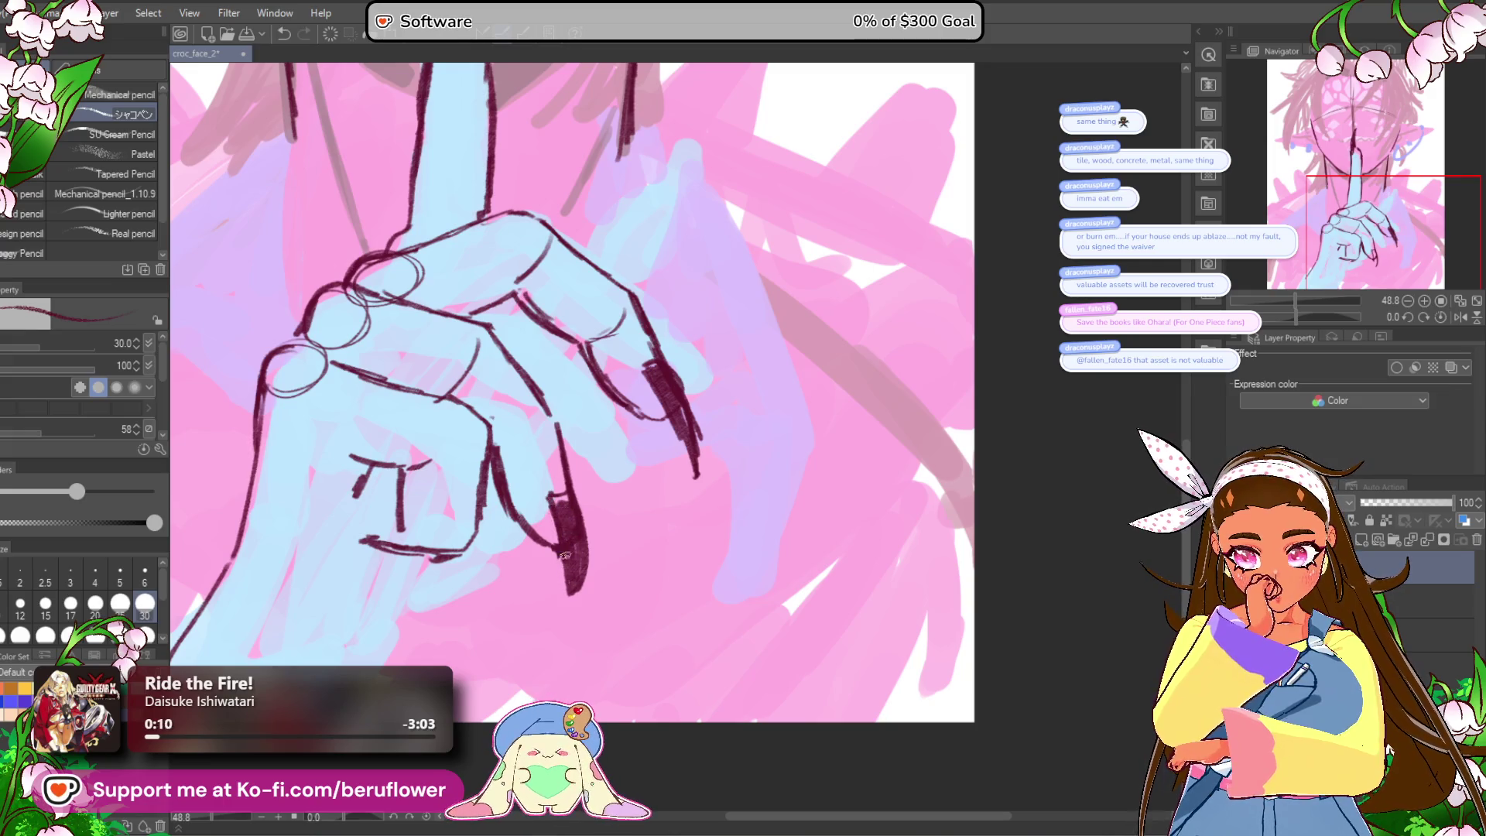
{"action": "left_click_drag", "start_coordinate": [522, 620], "coordinate": [587, 623]}
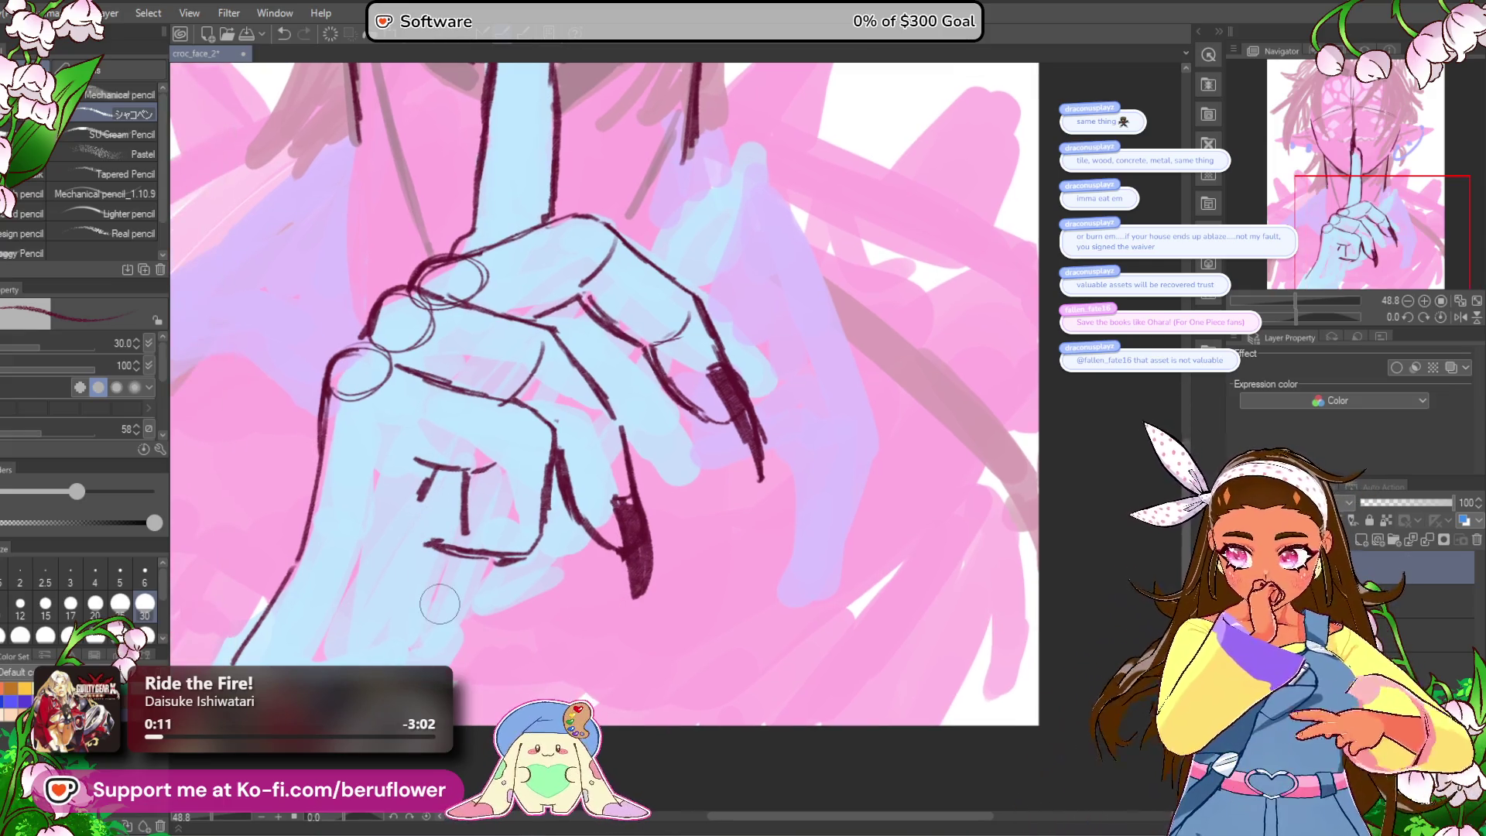
{"action": "key", "text": "m"}
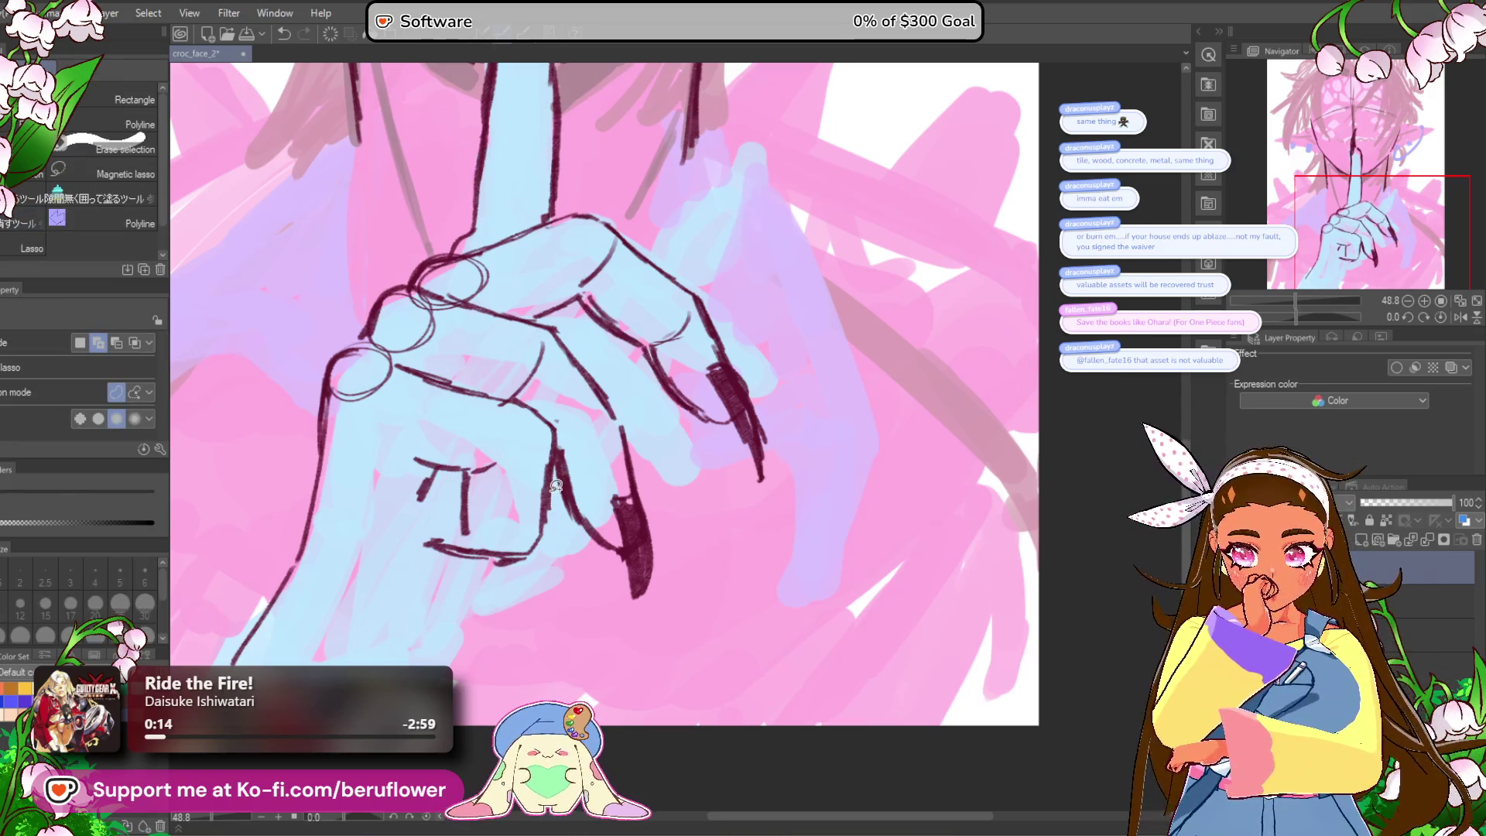
Step: Lasso the knuckle marks on the back of the hand and move them slightly down
{"action": "left_click_drag", "start_coordinate": [554, 512], "coordinate": [551, 495]}
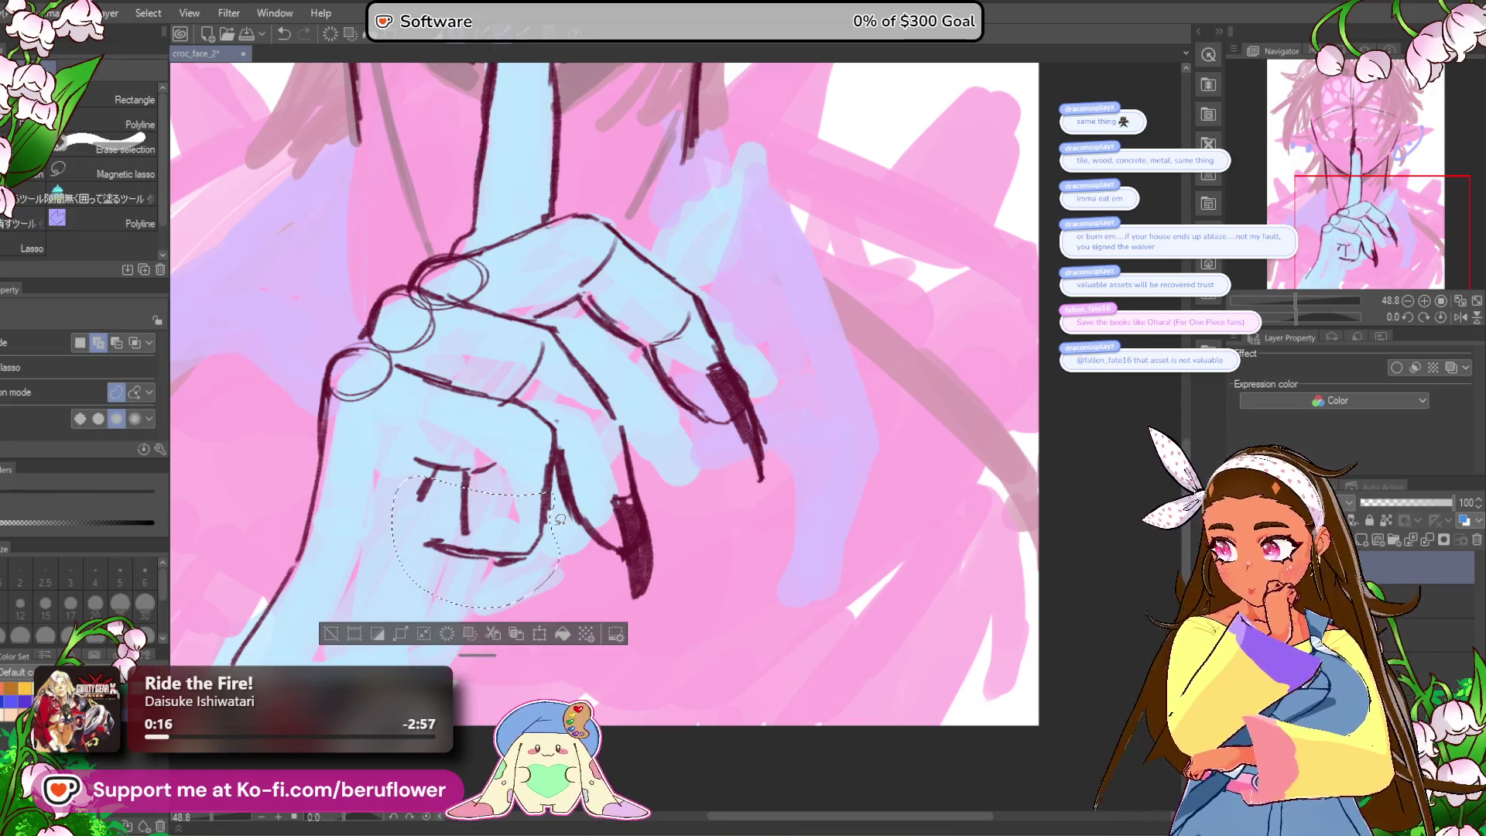
{"action": "key", "text": "ctrl+t"}
{"action": "left_click_drag", "start_coordinate": [533, 545], "coordinate": [554, 536]}
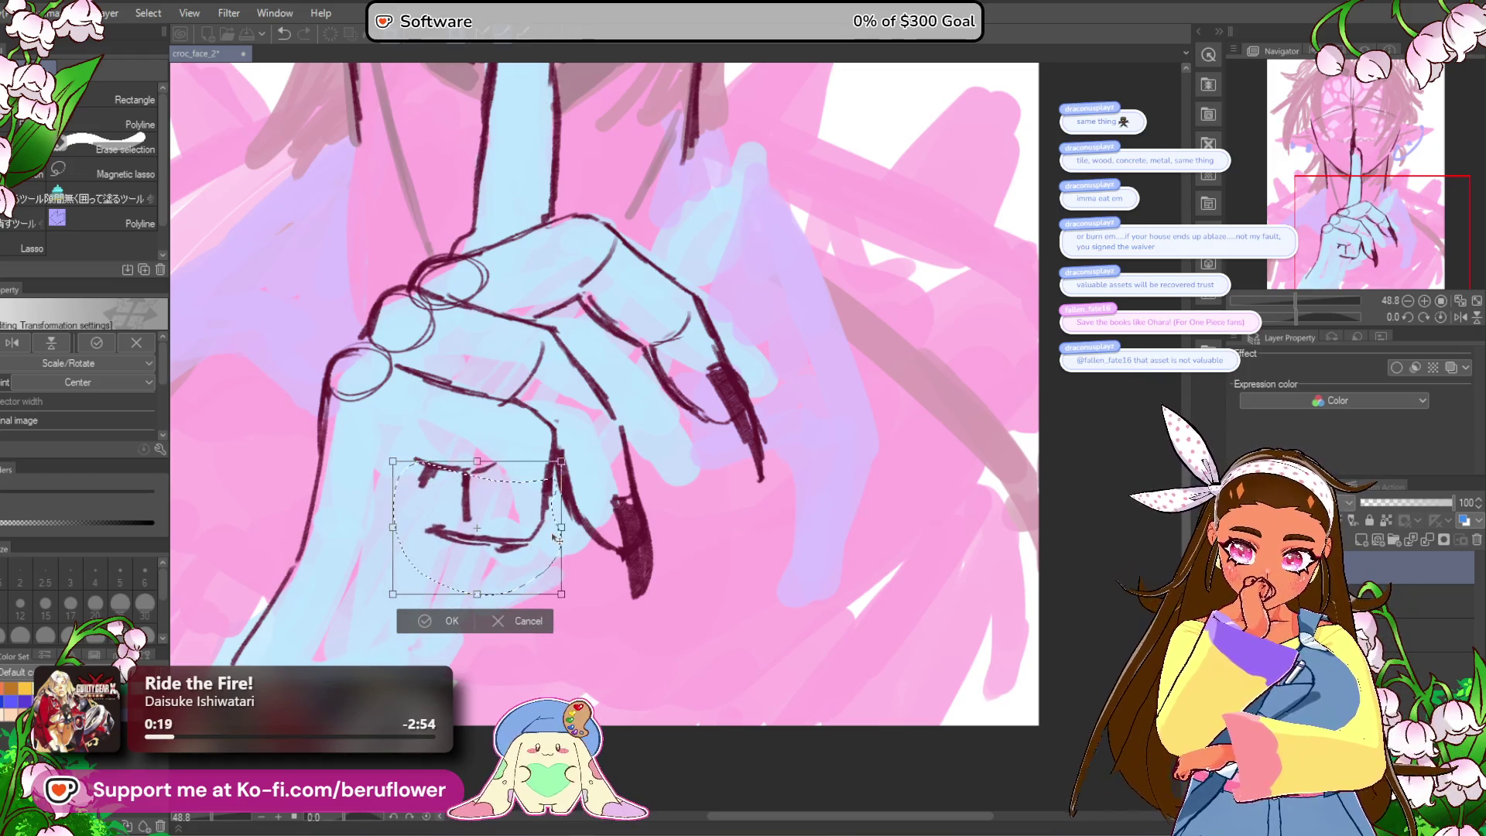
{"action": "key", "text": "Return"}
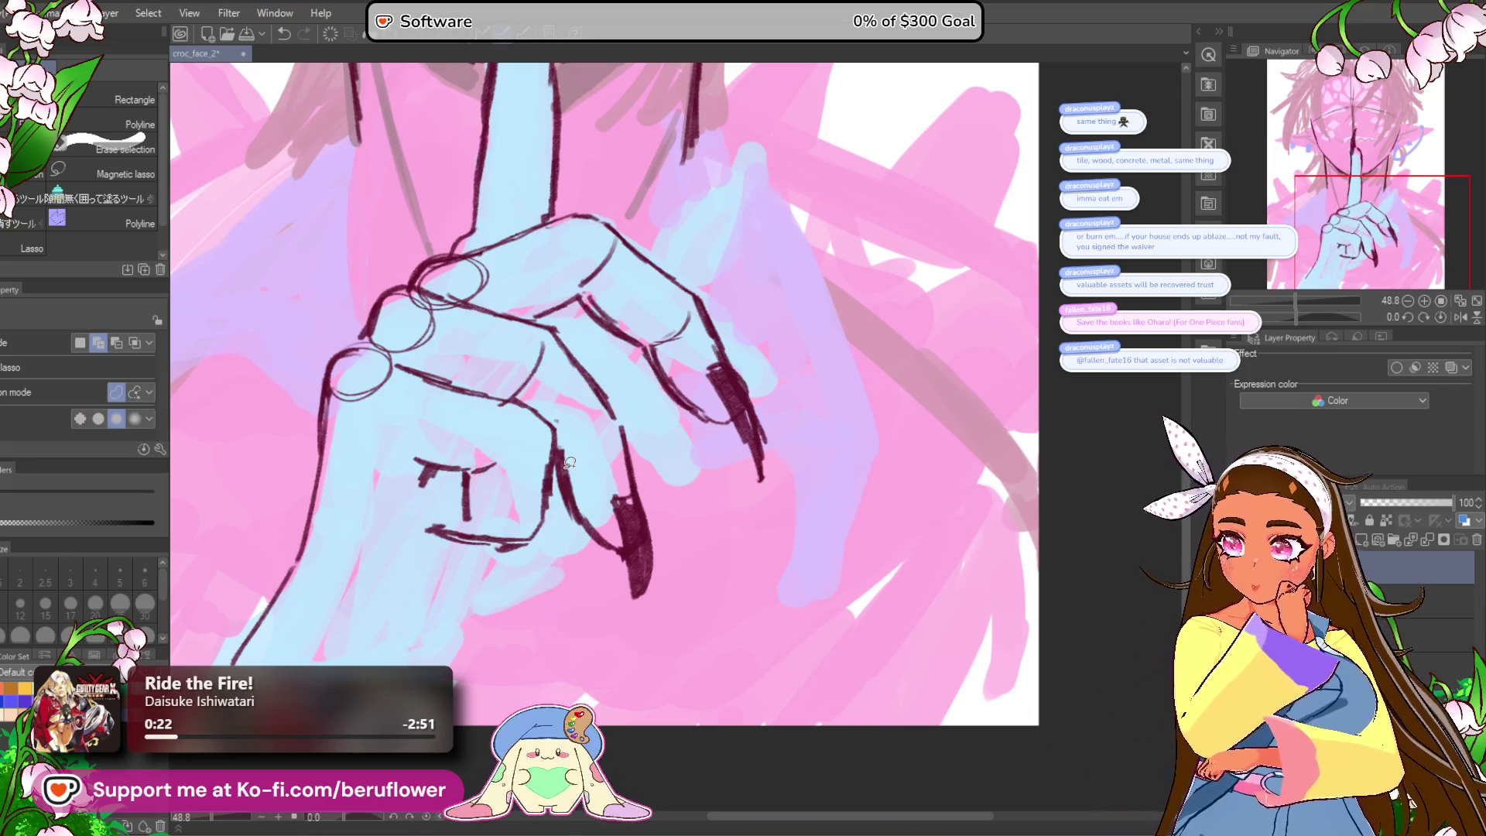
{"action": "key", "text": "p"}
{"action": "left_click_drag", "start_coordinate": [420, 511], "coordinate": [439, 494]}
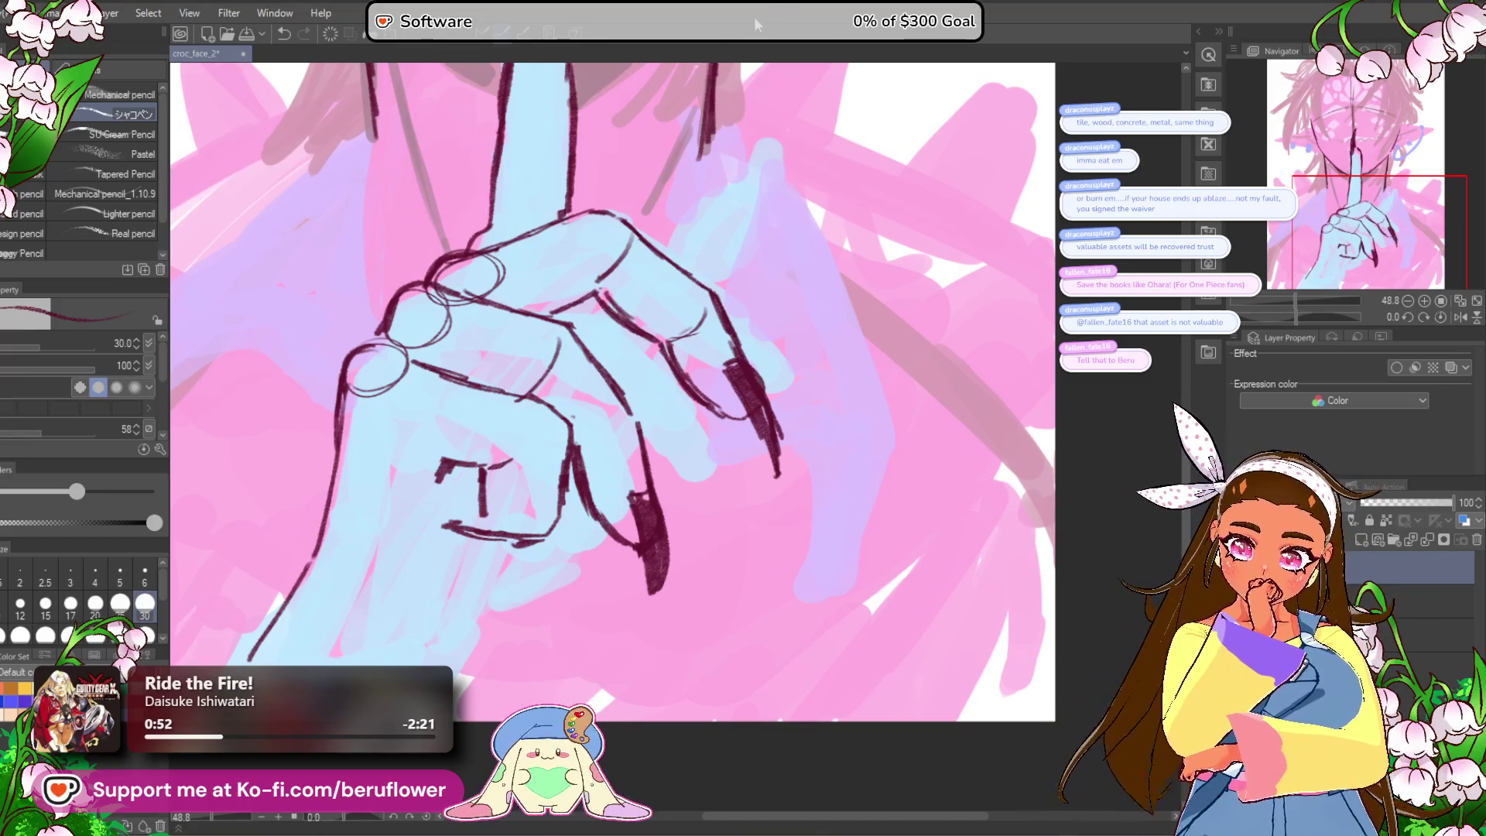
Step: Erase stray lines and rework the wrist strokes, undoing the misplaced attempts
{"action": "left_click_drag", "start_coordinate": [579, 573], "coordinate": [659, 542]}
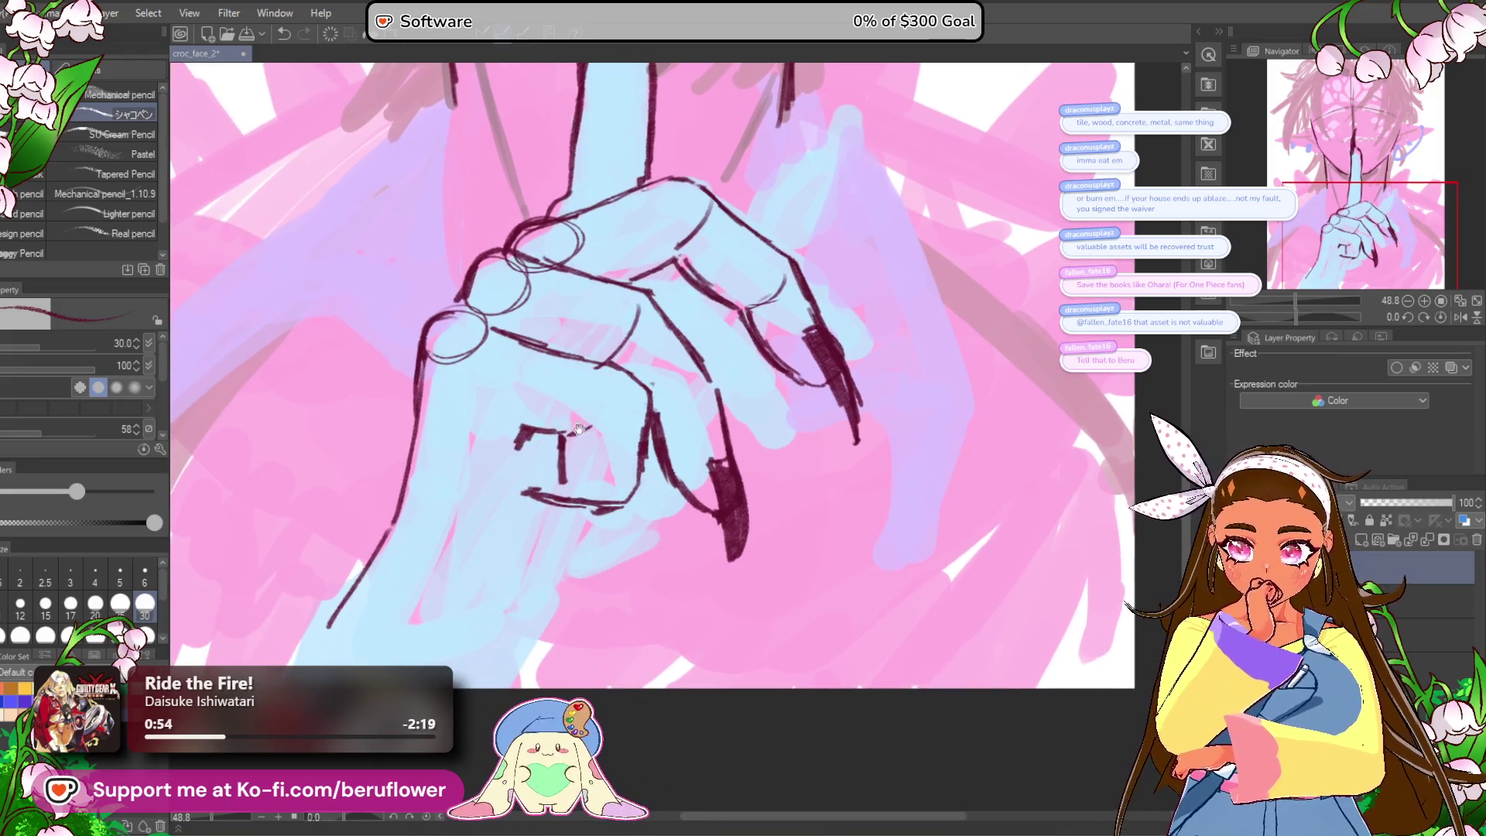
{"action": "left_click_drag", "start_coordinate": [387, 534], "coordinate": [374, 617]}
{"action": "mouse_move", "coordinate": [516, 416]}
{"action": "left_mouse_down"}
{"action": "mouse_move", "coordinate": [526, 445]}
{"action": "mouse_move", "coordinate": [556, 433]}
{"action": "mouse_move", "coordinate": [480, 387]}
{"action": "mouse_move", "coordinate": [521, 487]}
{"action": "mouse_move", "coordinate": [495, 604]}
{"action": "mouse_move", "coordinate": [500, 587]}
{"action": "left_mouse_up"}
{"action": "key", "text": "ctrl+z"}
{"action": "mouse_move", "coordinate": [528, 502]}
{"action": "left_mouse_down"}
{"action": "mouse_move", "coordinate": [514, 556]}
{"action": "mouse_move", "coordinate": [526, 491]}
{"action": "mouse_move", "coordinate": [467, 497]}
{"action": "left_mouse_up"}
{"action": "key", "text": "ctrl+z"}
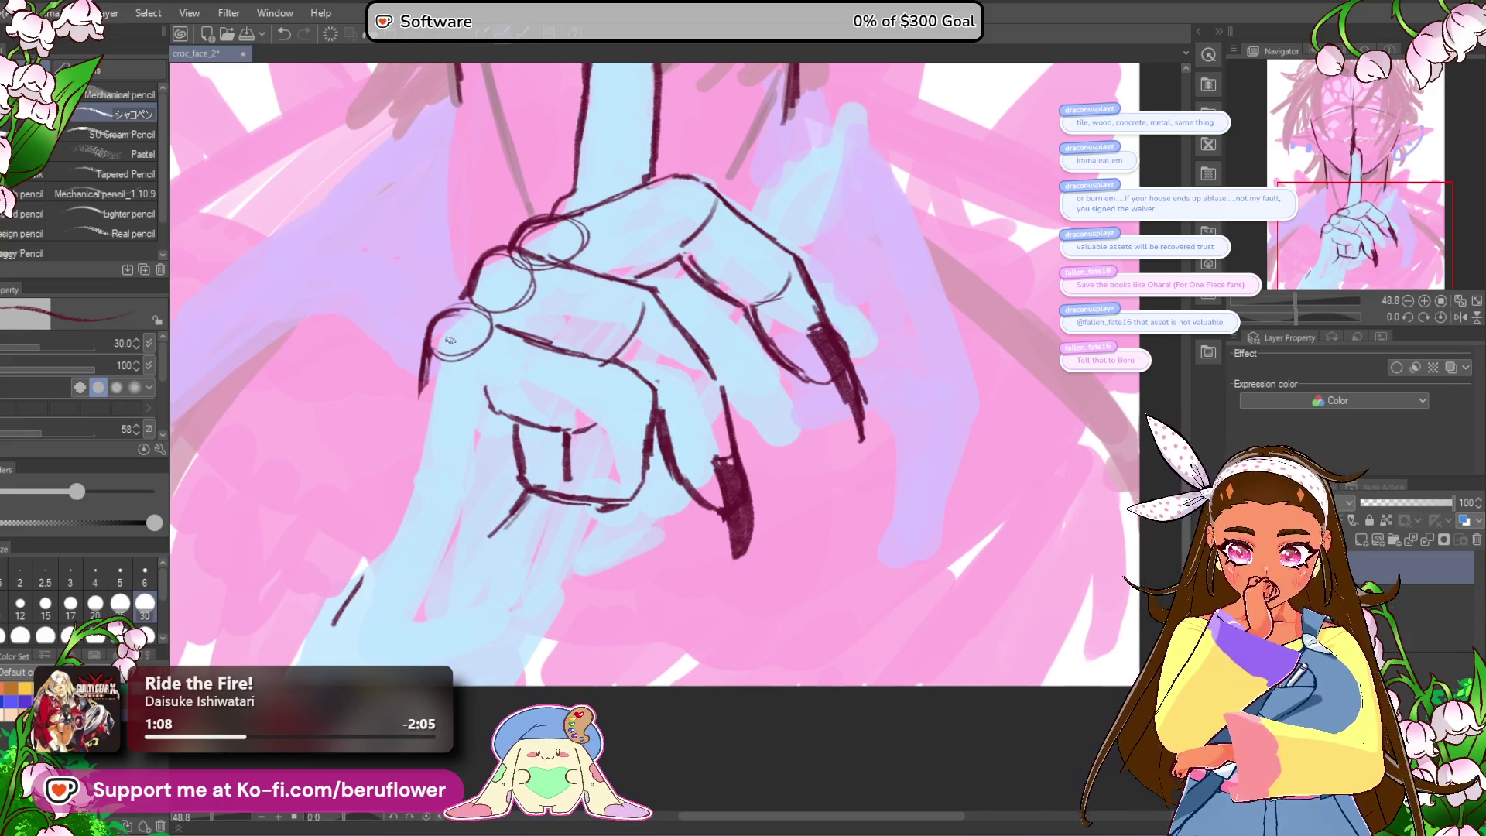
{"action": "left_click_drag", "start_coordinate": [422, 391], "coordinate": [383, 512]}
{"action": "mouse_move", "coordinate": [409, 450]}
{"action": "left_mouse_down"}
{"action": "mouse_move", "coordinate": [311, 642]}
{"action": "mouse_move", "coordinate": [379, 534]}
{"action": "left_mouse_up"}
{"action": "left_click_drag", "start_coordinate": [748, 263], "coordinate": [785, 186]}
{"action": "left_click_drag", "start_coordinate": [570, 407], "coordinate": [547, 551]}
{"action": "key", "text": "ctrl+z"}
{"action": "left_click_drag", "start_coordinate": [566, 422], "coordinate": [569, 554]}
{"action": "left_click_drag", "start_coordinate": [563, 578], "coordinate": [541, 598]}
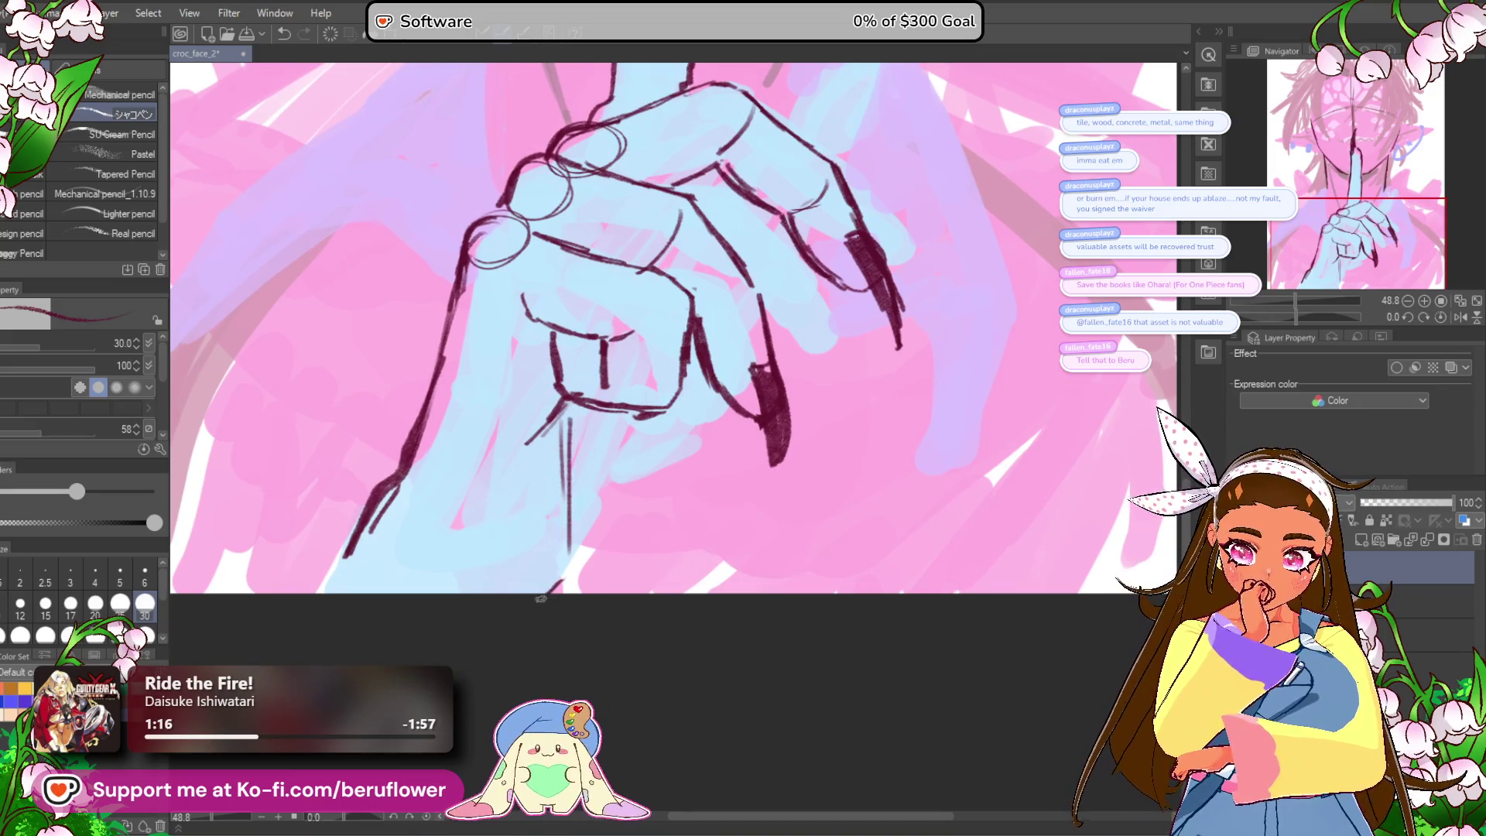
{"action": "left_click_drag", "start_coordinate": [624, 482], "coordinate": [558, 545]}
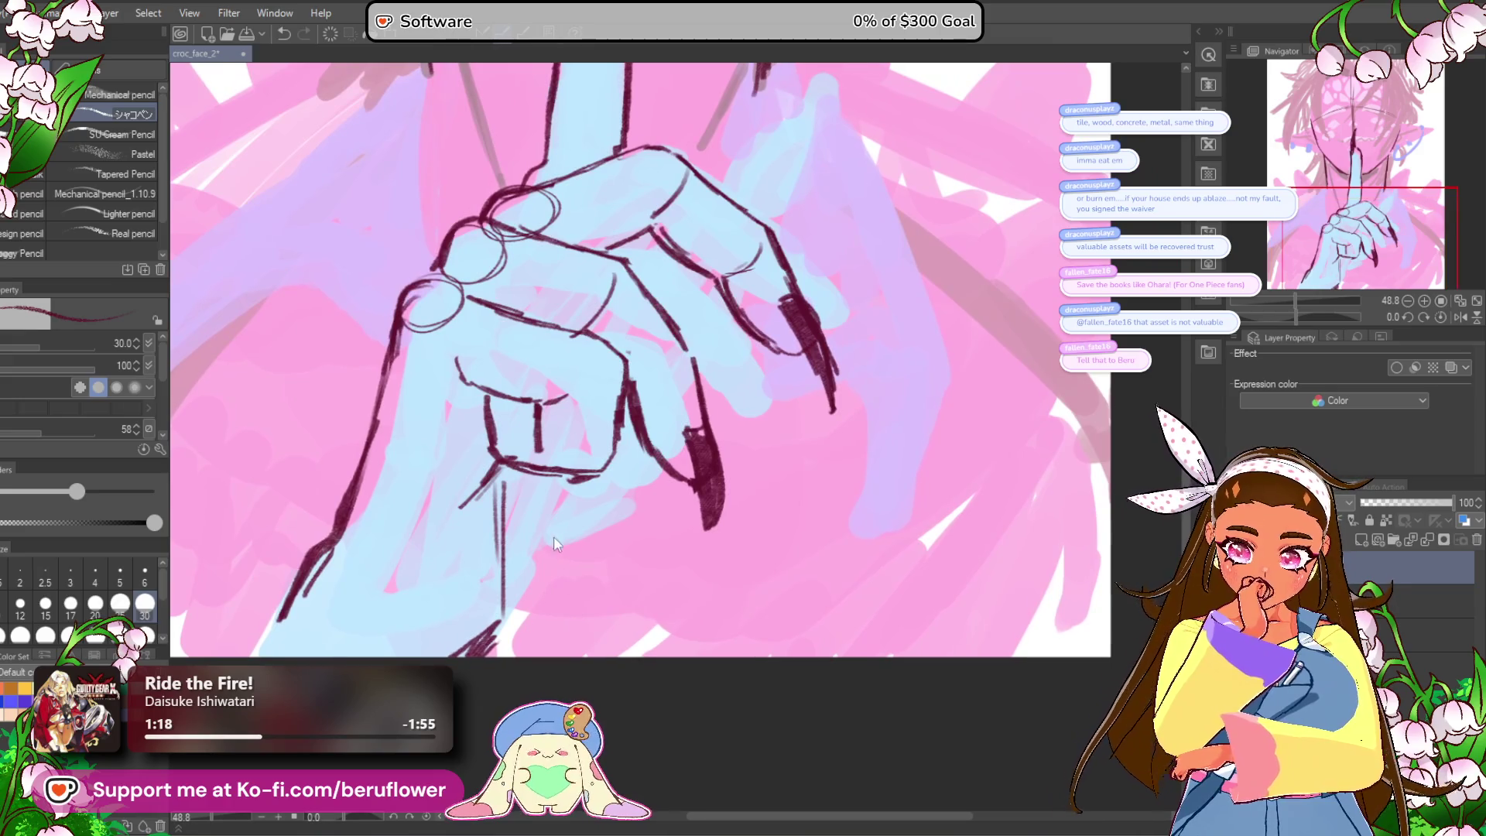
{"action": "key", "text": "ctrl+z"}
{"action": "key", "text": "ctrl+z"}
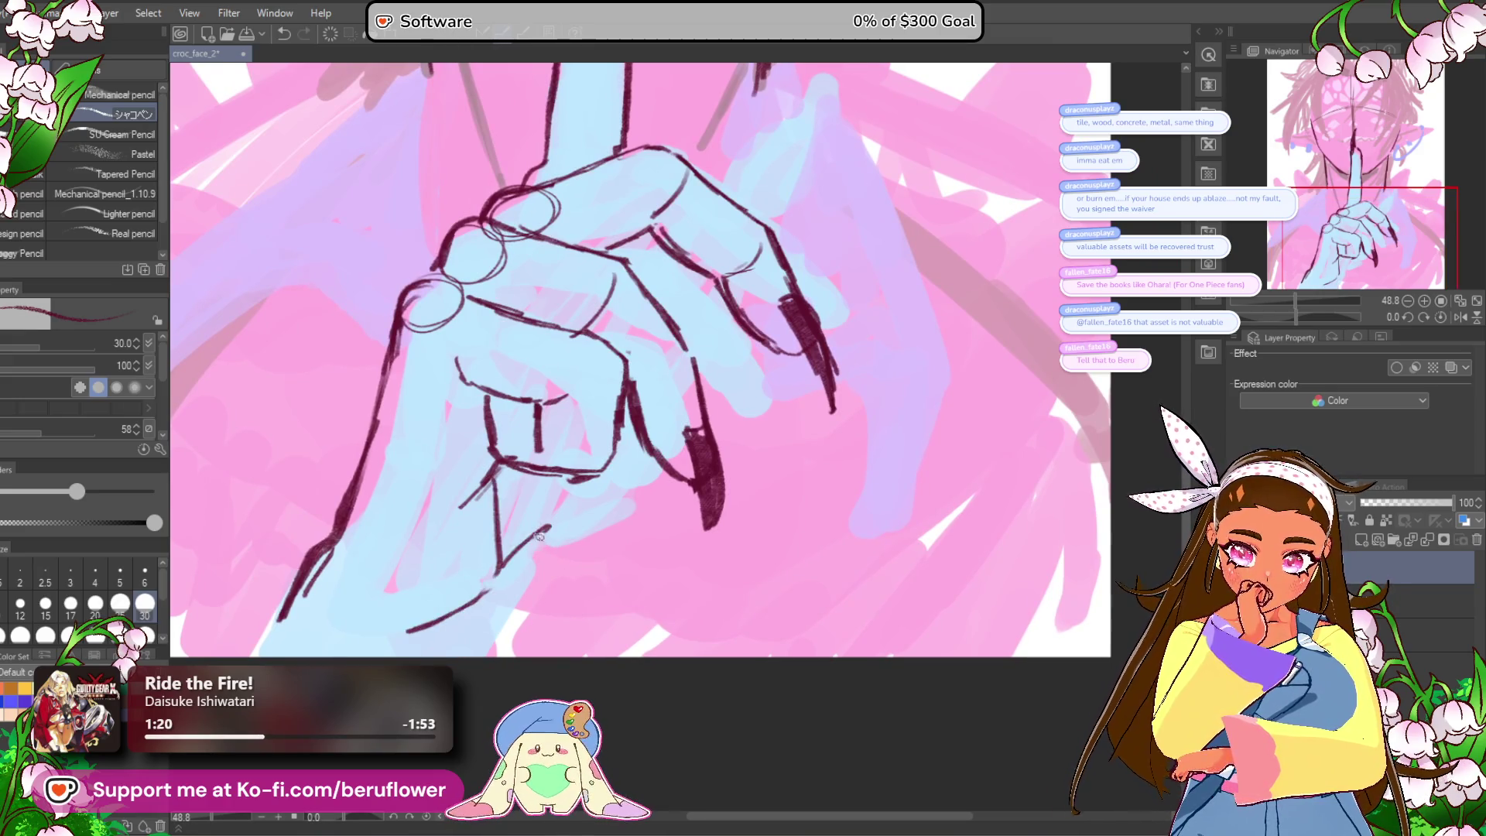
{"action": "mouse_move", "coordinate": [609, 503]}
{"action": "left_mouse_down"}
{"action": "mouse_move", "coordinate": [535, 620]}
{"action": "mouse_move", "coordinate": [520, 680]}
{"action": "left_mouse_up"}
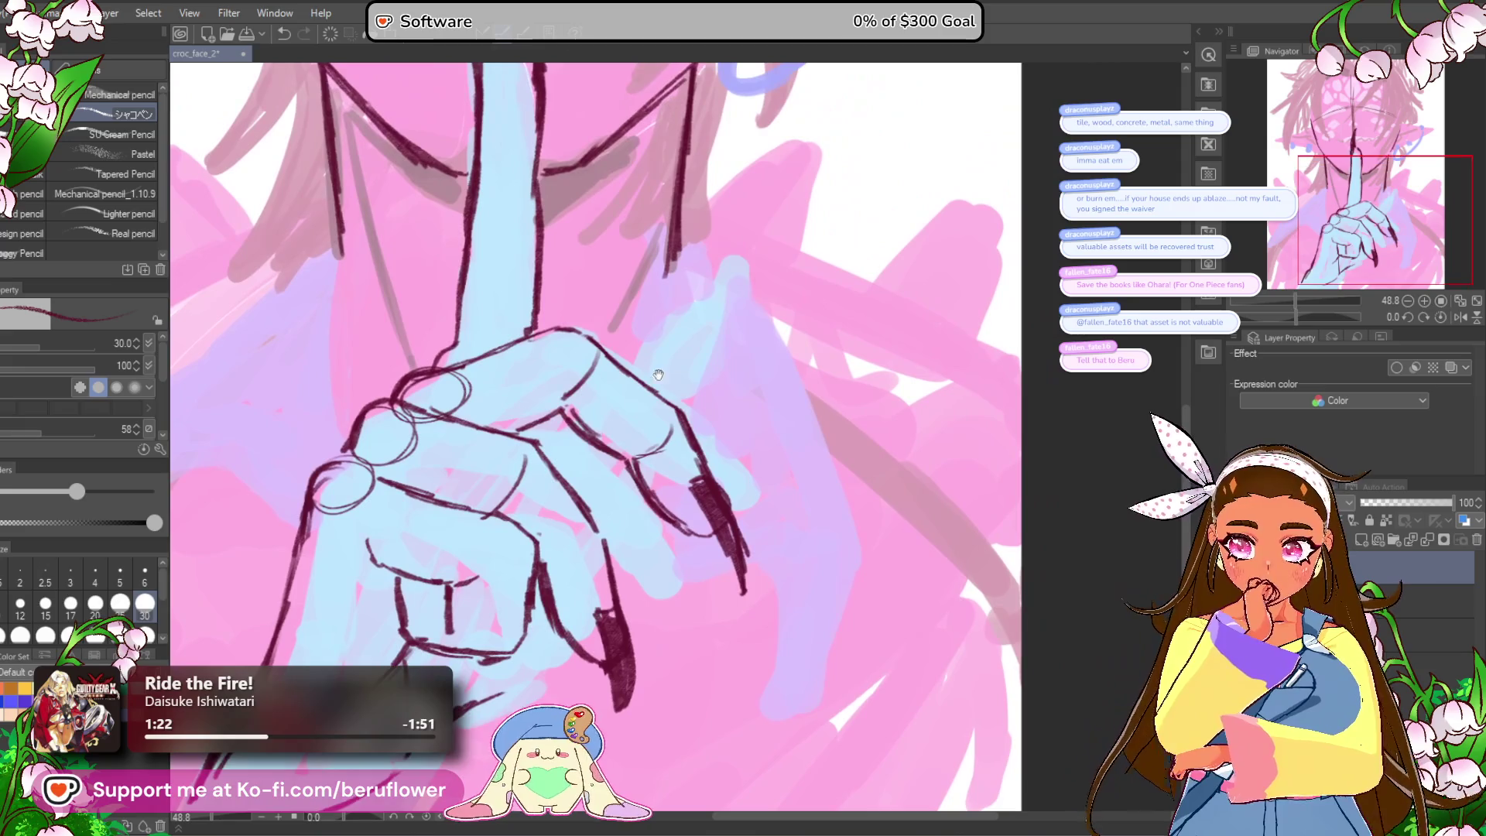
Step: Trace the upper finger and knuckle outline and redraw its sharp pointed fingertip, then zoom out
{"action": "left_click_drag", "start_coordinate": [651, 341], "coordinate": [630, 375]}
{"action": "left_click_drag", "start_coordinate": [659, 325], "coordinate": [644, 344]}
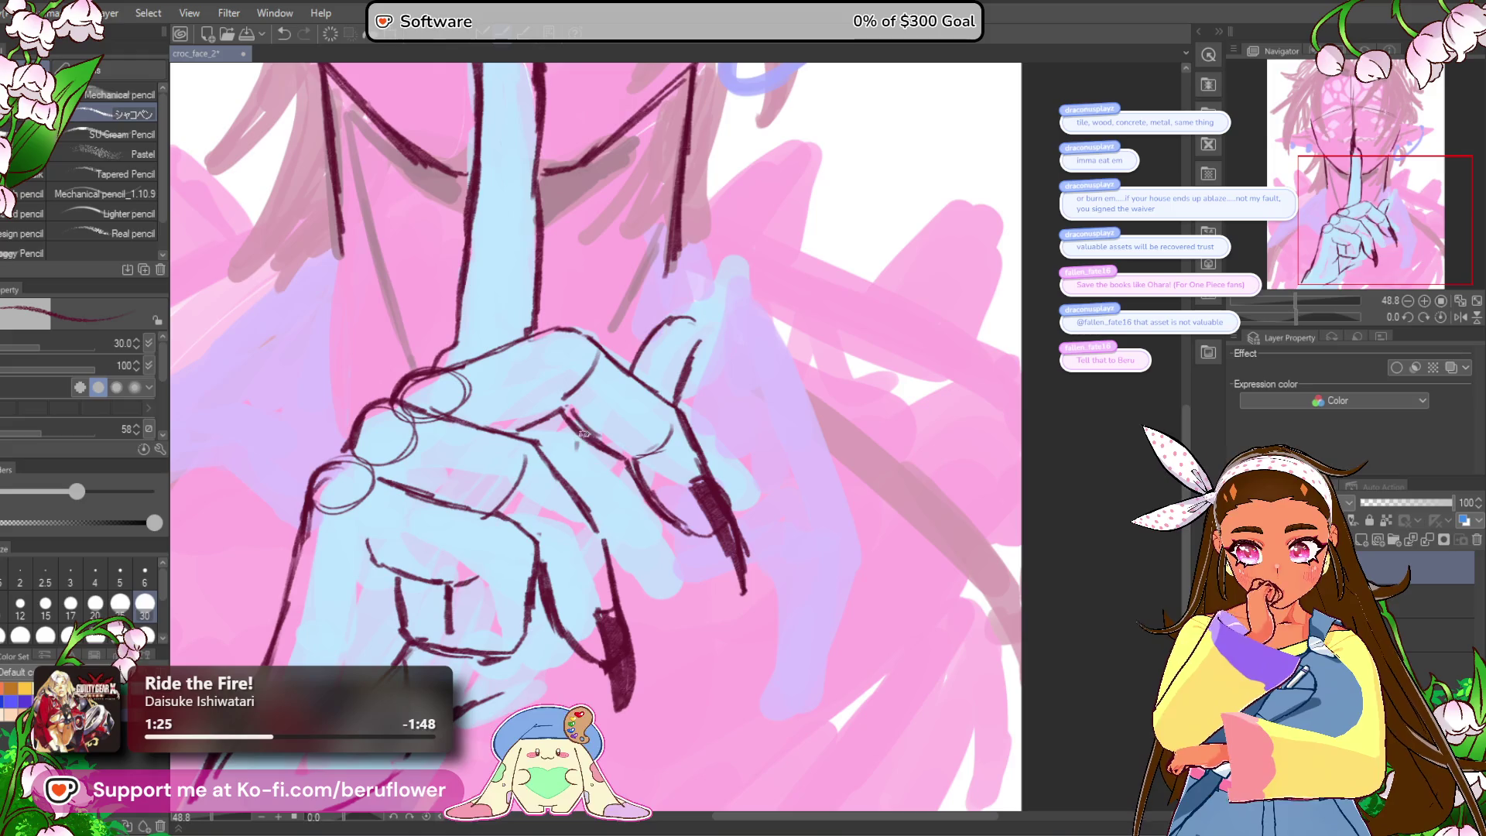
{"action": "mouse_move", "coordinate": [571, 435]}
{"action": "left_mouse_down"}
{"action": "mouse_move", "coordinate": [576, 480]}
{"action": "mouse_move", "coordinate": [630, 476]}
{"action": "left_mouse_up"}
{"action": "left_click_drag", "start_coordinate": [621, 358], "coordinate": [645, 334]}
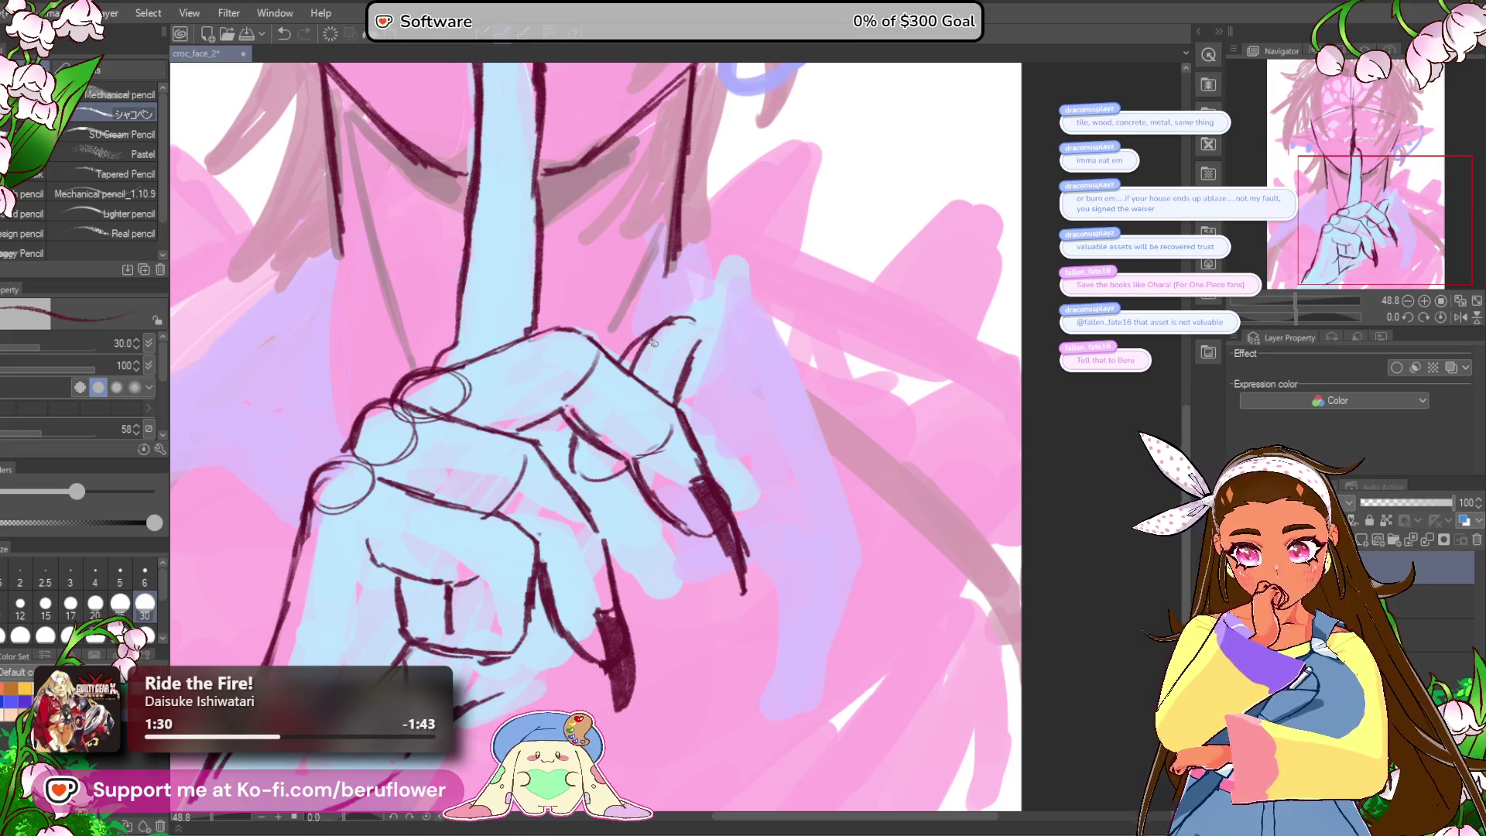
{"action": "key", "text": "ctrl+z"}
{"action": "key", "text": "ctrl+z"}
{"action": "key", "text": "ctrl+z"}
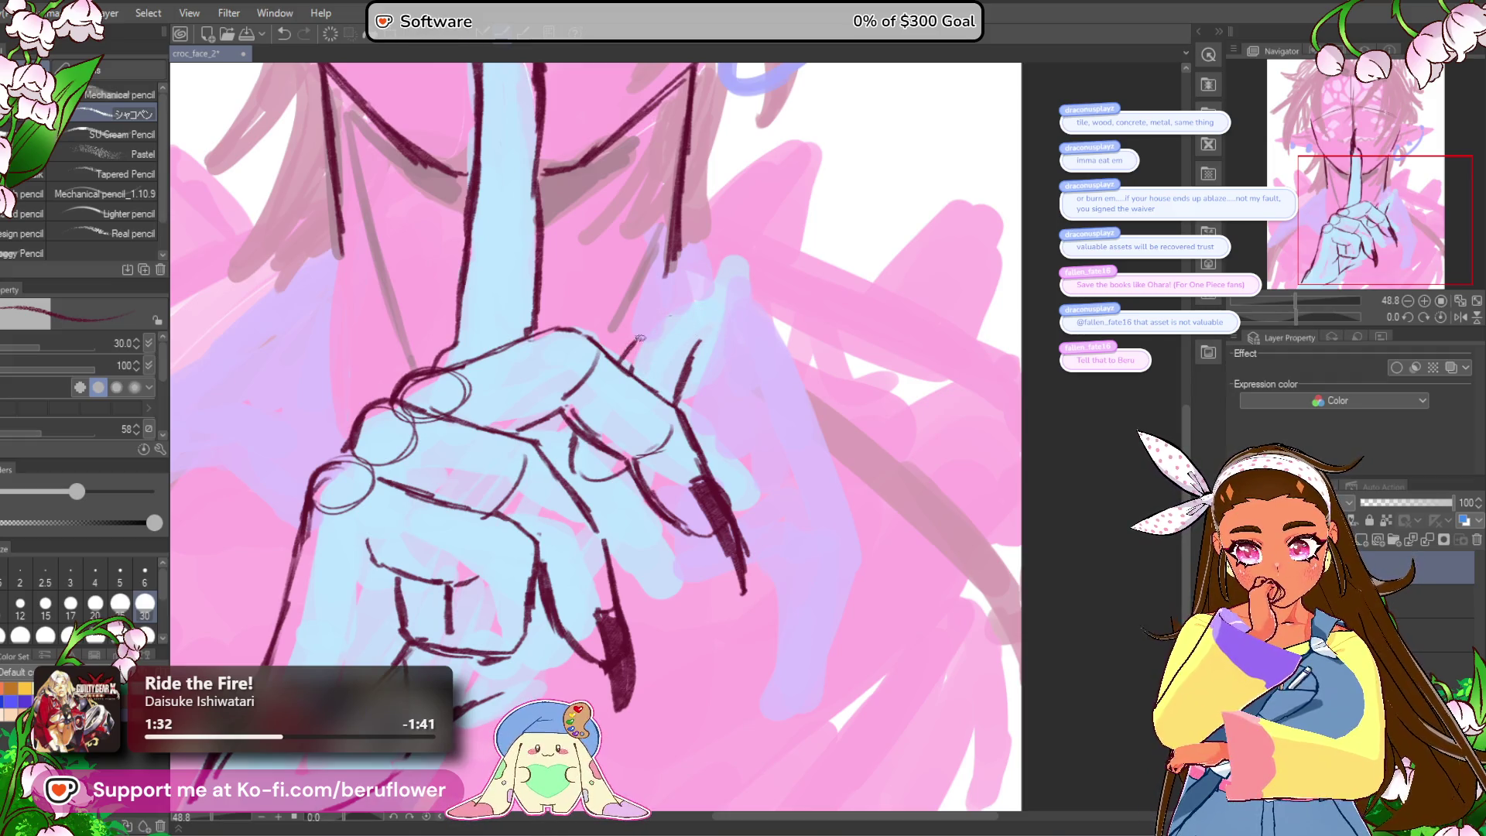
{"action": "mouse_move", "coordinate": [611, 470]}
{"action": "left_mouse_down"}
{"action": "mouse_move", "coordinate": [625, 407]}
{"action": "mouse_move", "coordinate": [623, 462]}
{"action": "left_mouse_up"}
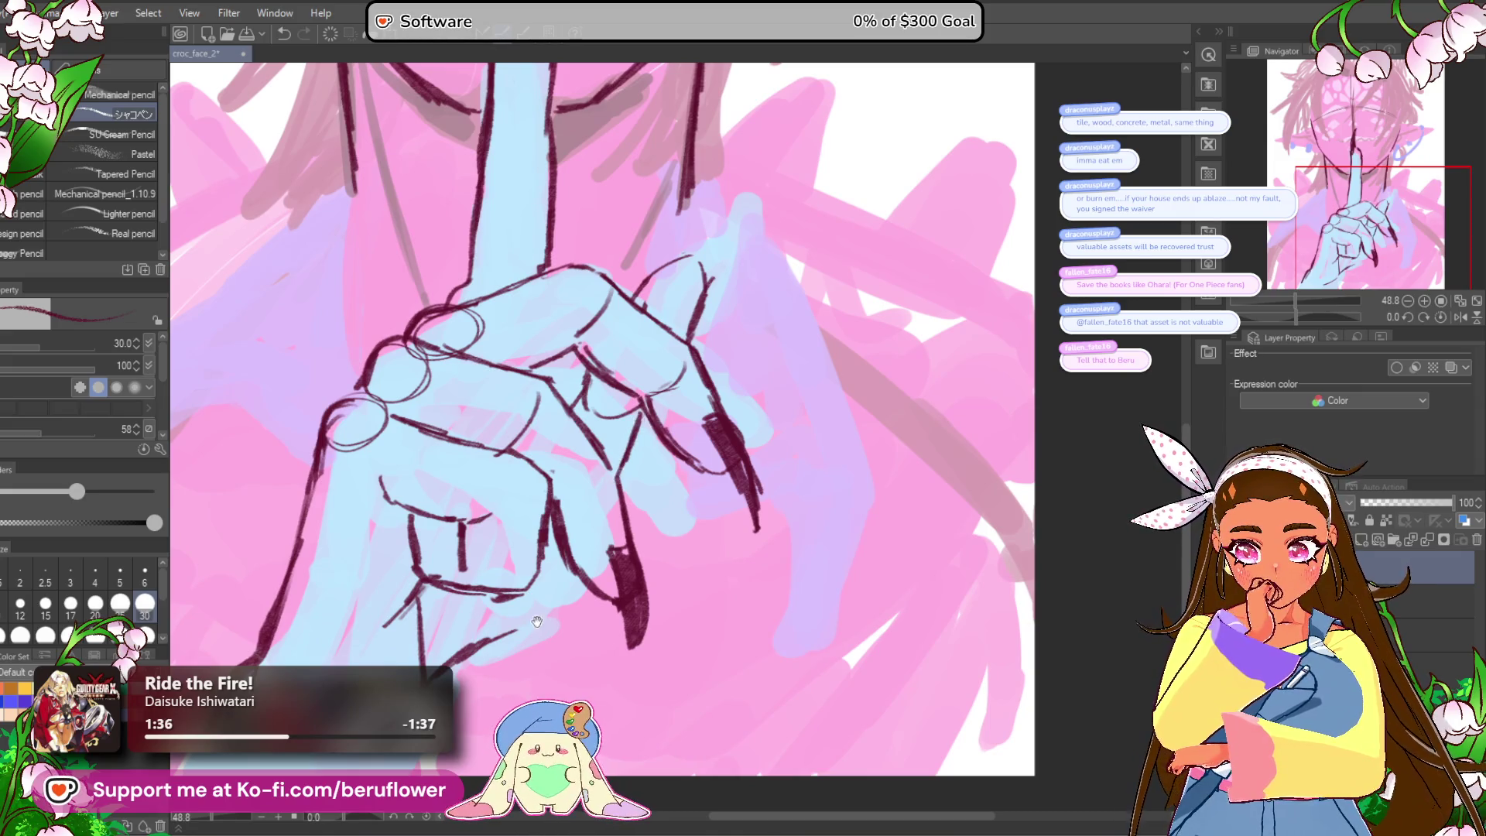
{"action": "left_click_drag", "start_coordinate": [707, 402], "coordinate": [702, 427]}
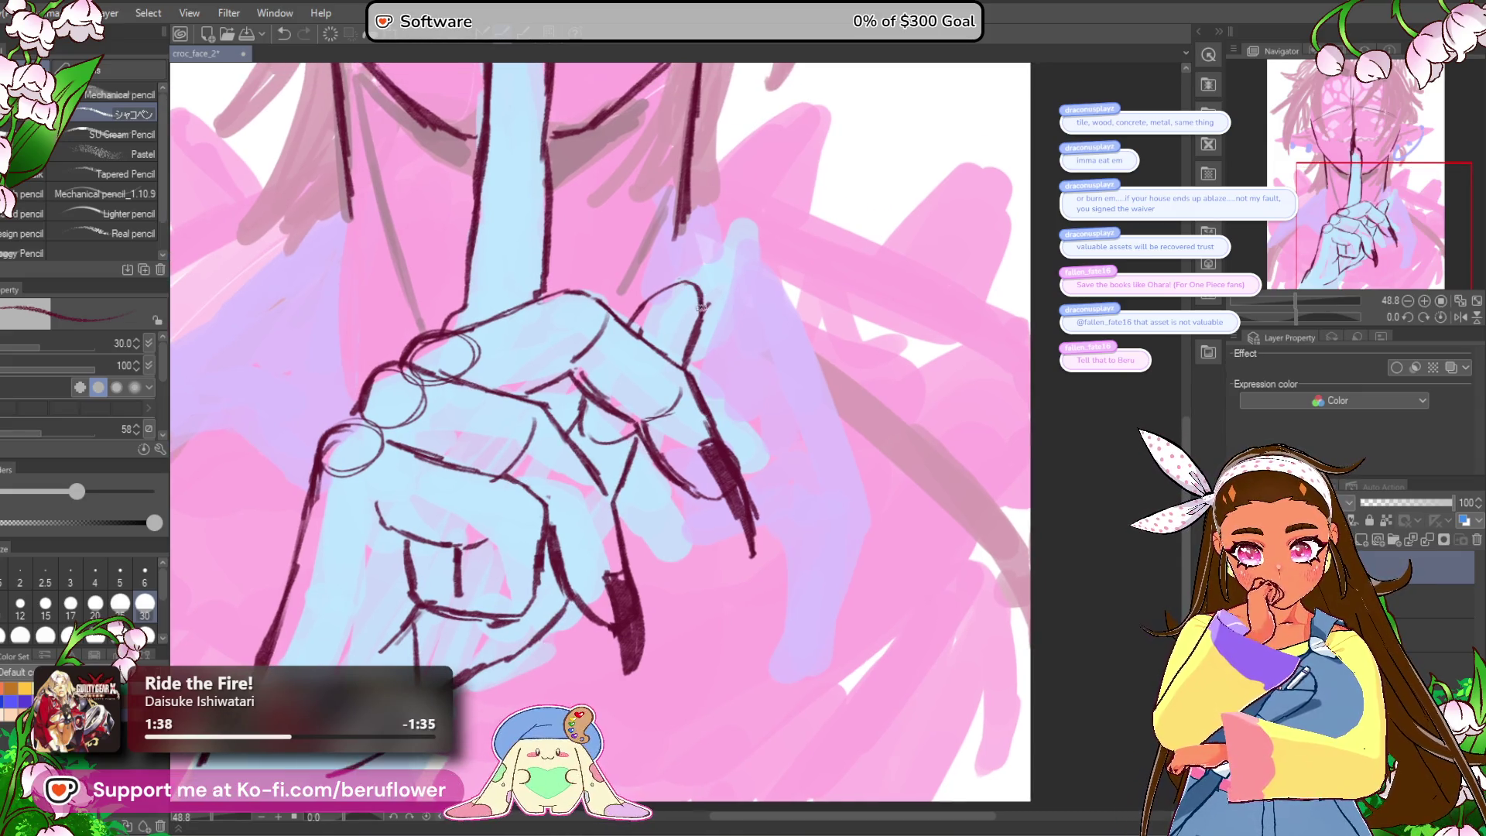
{"action": "mouse_move", "coordinate": [701, 338]}
{"action": "left_mouse_down"}
{"action": "mouse_move", "coordinate": [687, 355]}
{"action": "mouse_move", "coordinate": [698, 263]}
{"action": "mouse_move", "coordinate": [679, 288]}
{"action": "mouse_move", "coordinate": [699, 259]}
{"action": "mouse_move", "coordinate": [700, 325]}
{"action": "mouse_move", "coordinate": [684, 308]}
{"action": "left_mouse_up"}
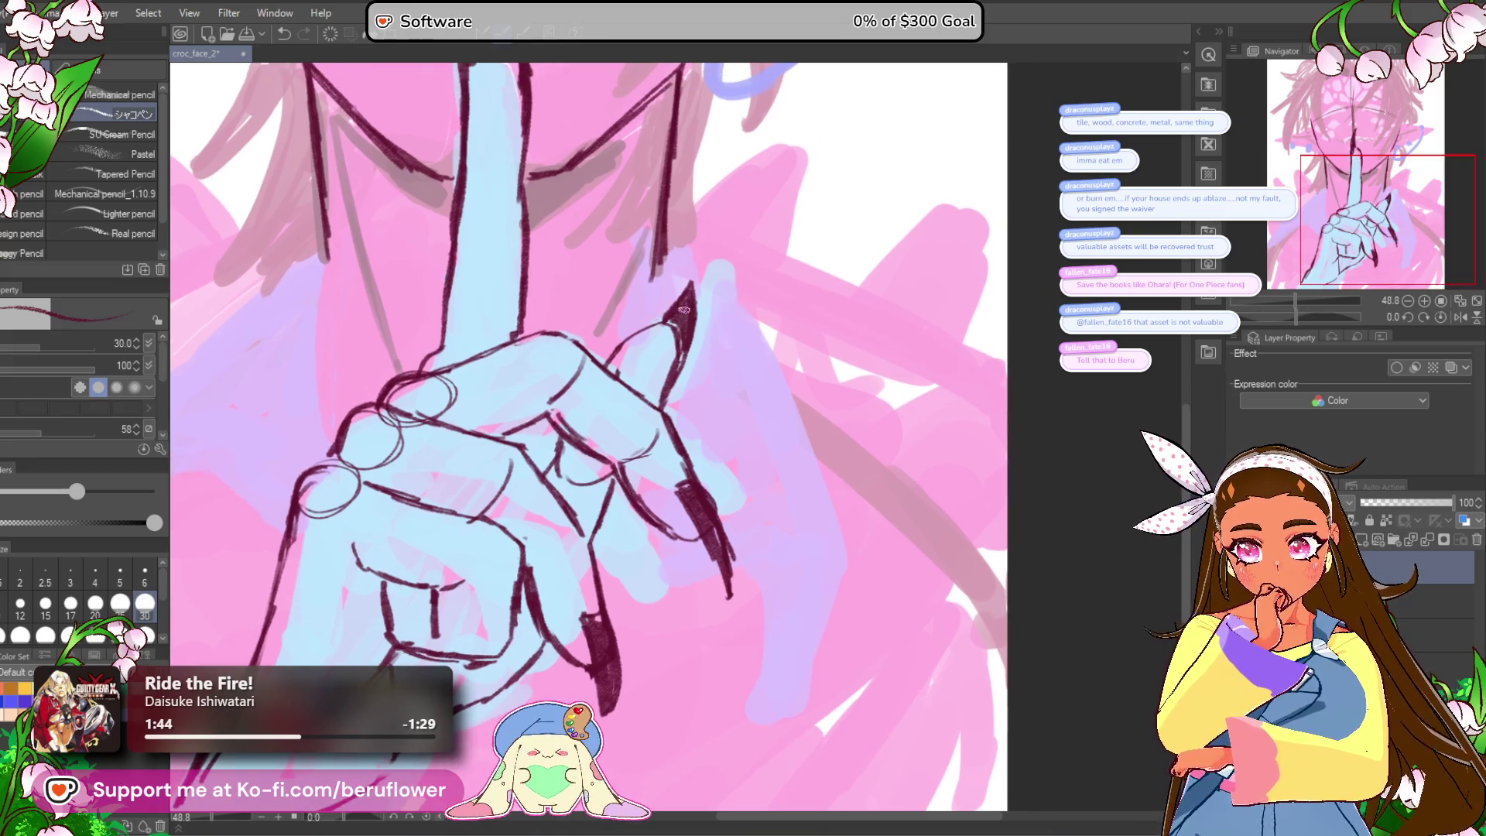
{"action": "scroll", "coordinate": [693, 307], "scroll_direction": "down", "scroll_amount": 5}
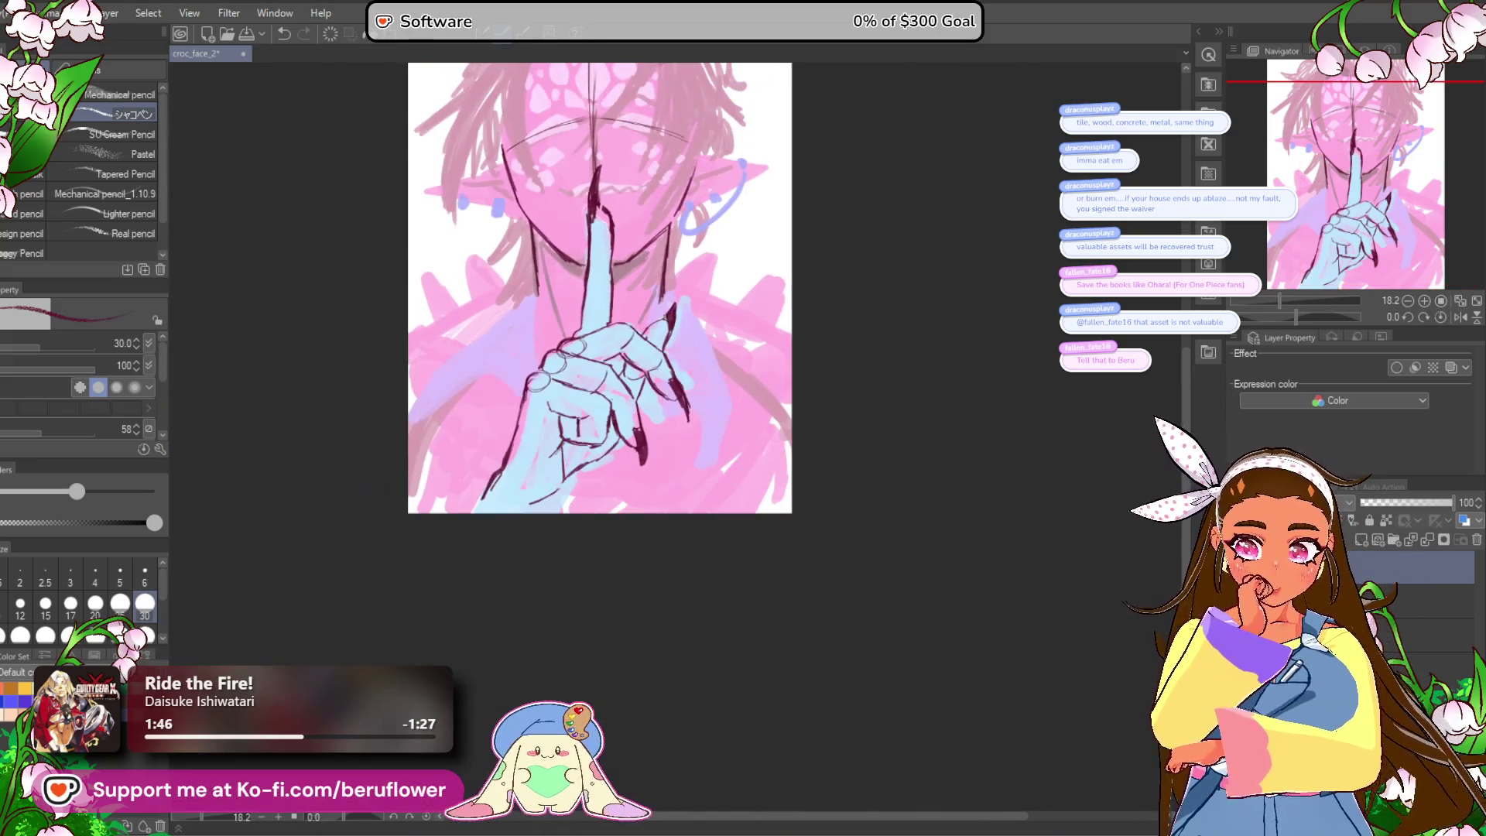
Step: Undo a stray stroke on the hand and zoom in on the face and raised finger
{"action": "left_click_drag", "start_coordinate": [829, 570], "coordinate": [854, 628]}
{"action": "scroll", "coordinate": [800, 577], "scroll_direction": "up", "scroll_amount": 2}
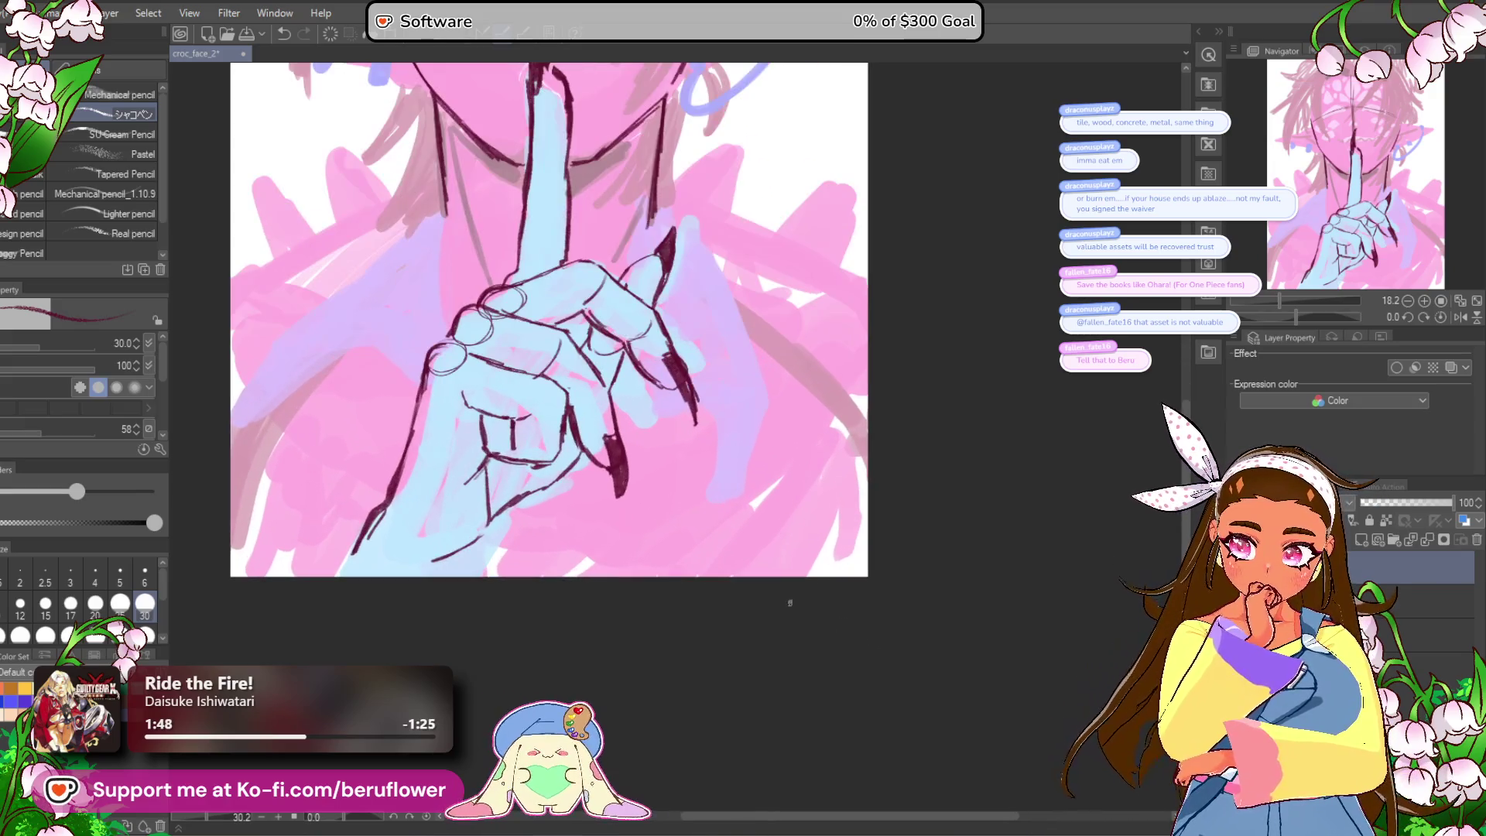
{"action": "left_click_drag", "start_coordinate": [690, 626], "coordinate": [889, 570]}
{"action": "left_click_drag", "start_coordinate": [696, 480], "coordinate": [666, 520]}
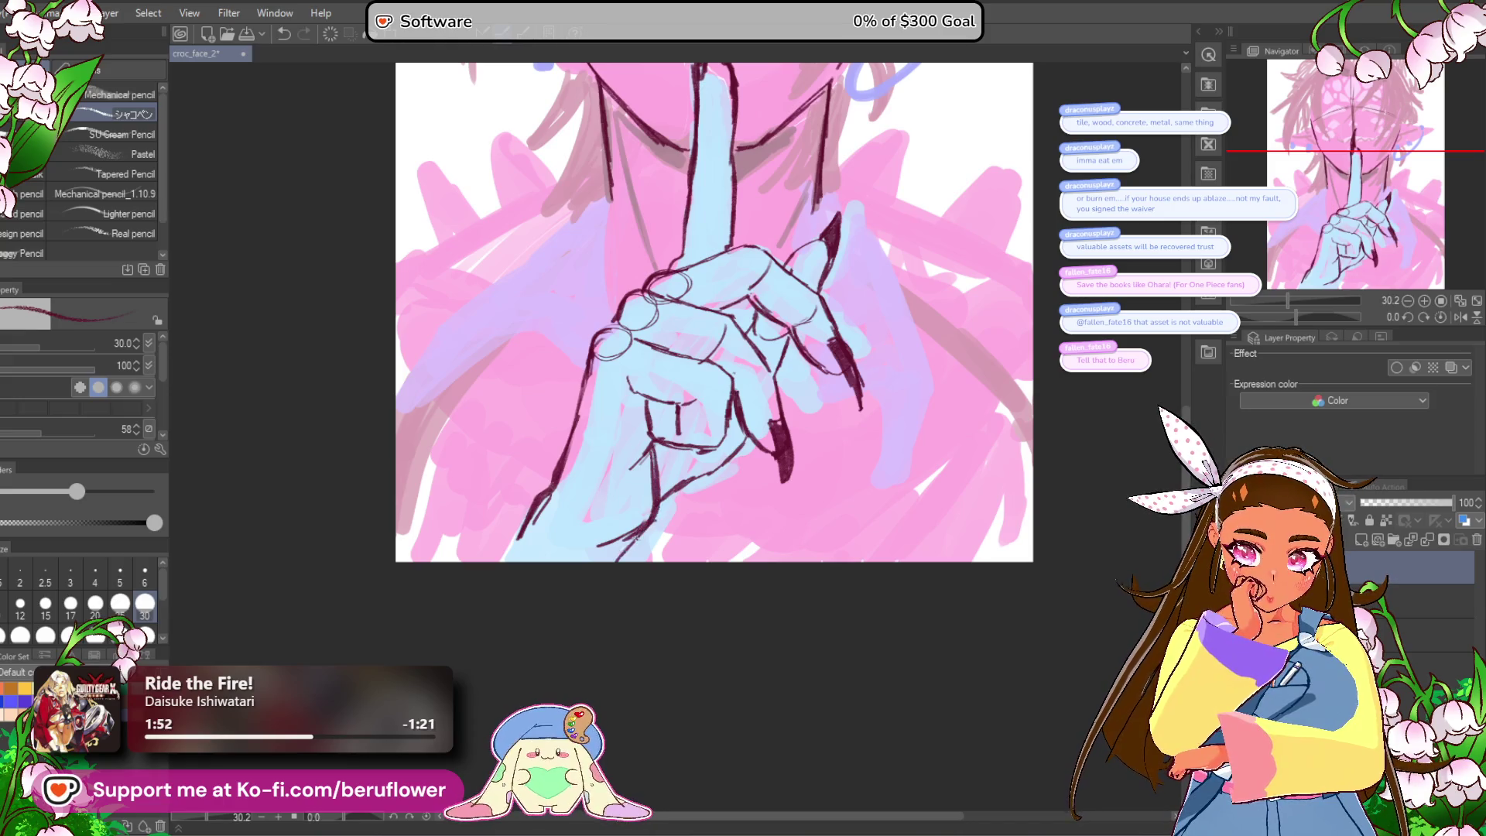
{"action": "left_click_drag", "start_coordinate": [636, 546], "coordinate": [650, 564]}
{"action": "key", "text": "ctrl+z"}
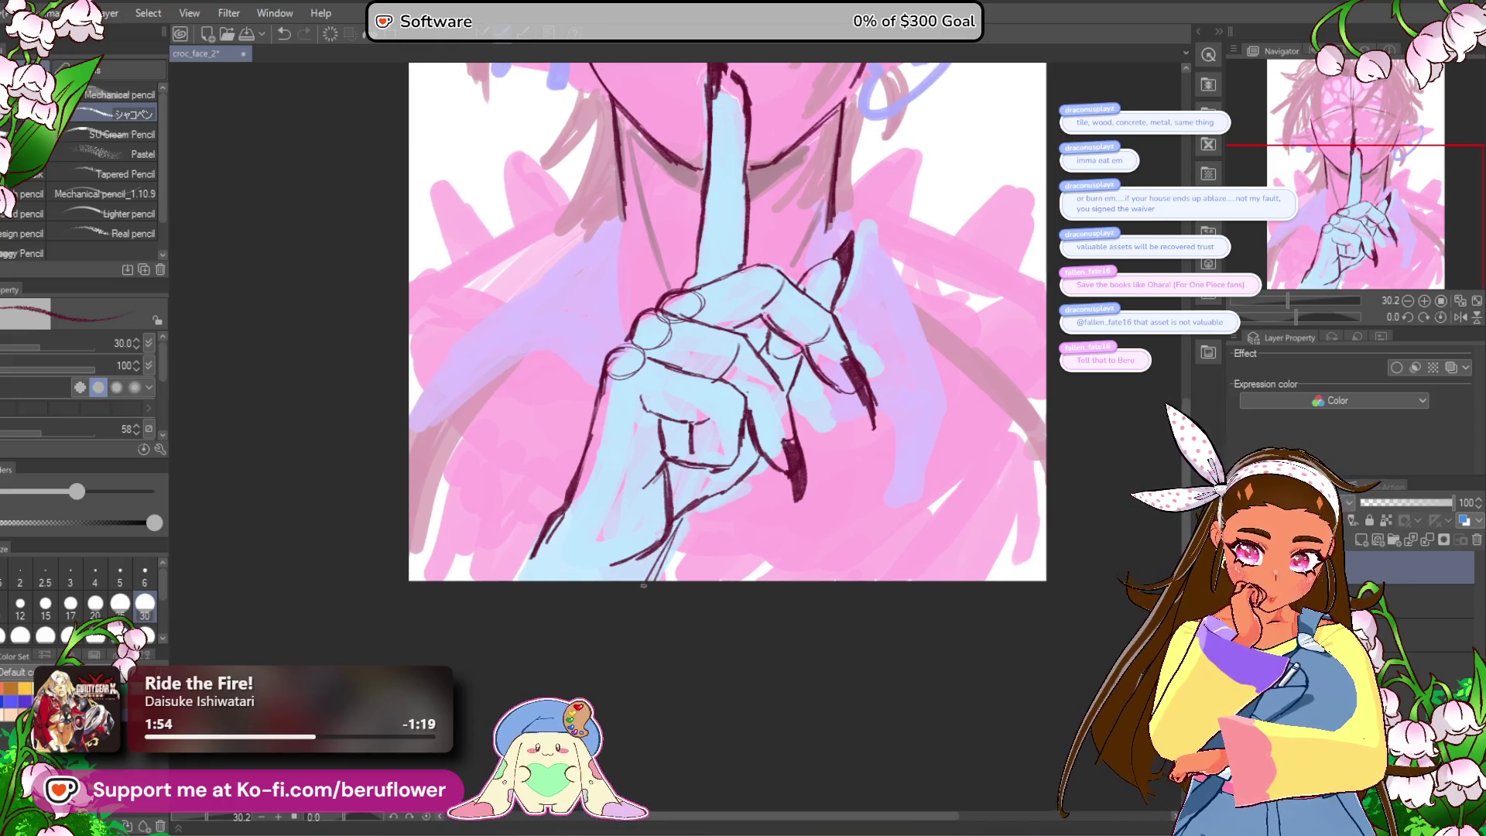
{"action": "scroll", "coordinate": [532, 561], "scroll_direction": "down", "scroll_amount": 3}
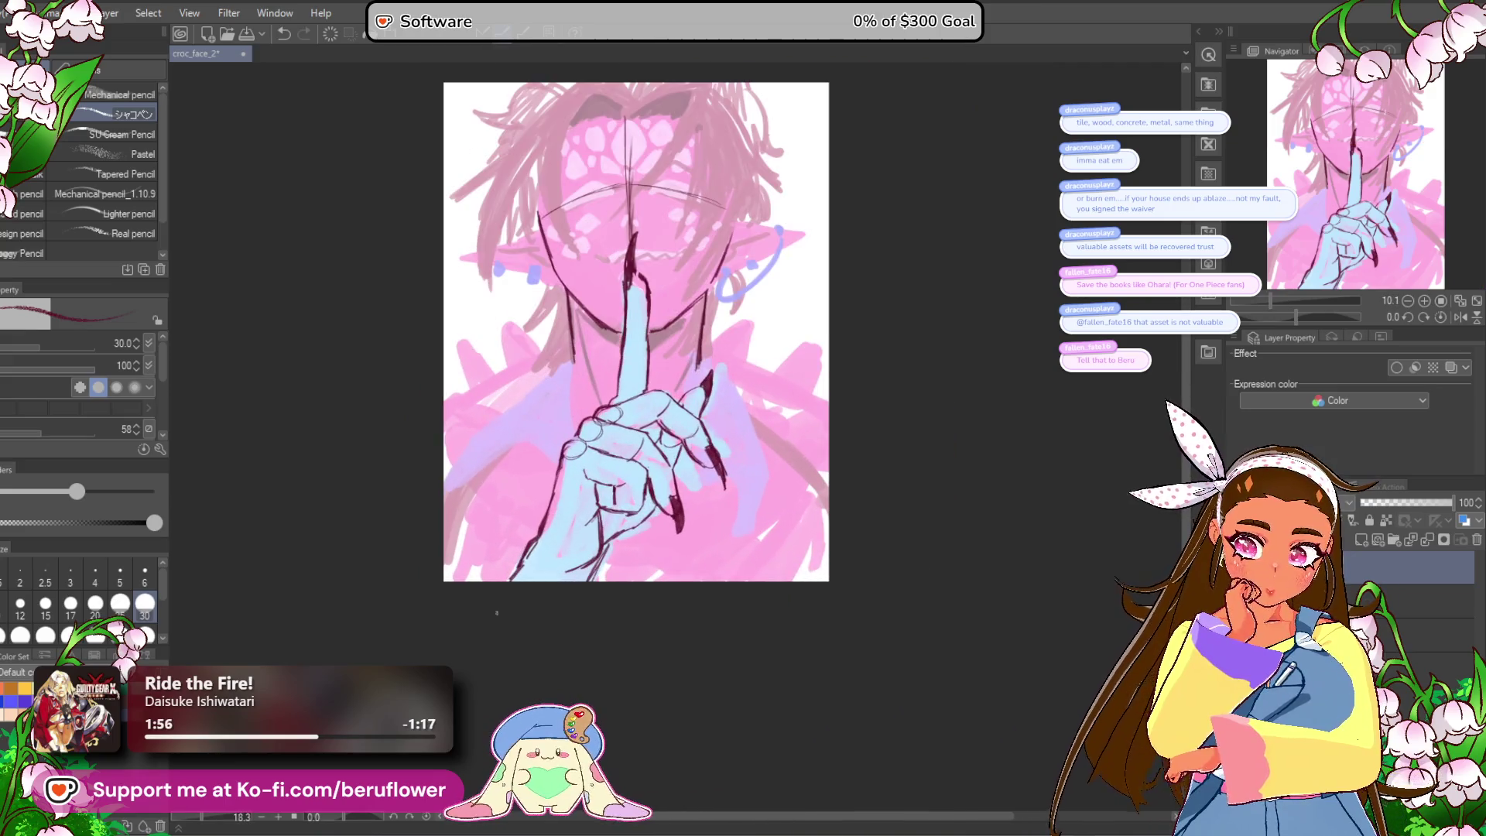
{"action": "left_click_drag", "start_coordinate": [886, 451], "coordinate": [860, 547]}
{"action": "scroll", "coordinate": [868, 513], "scroll_direction": "up", "scroll_amount": 3}
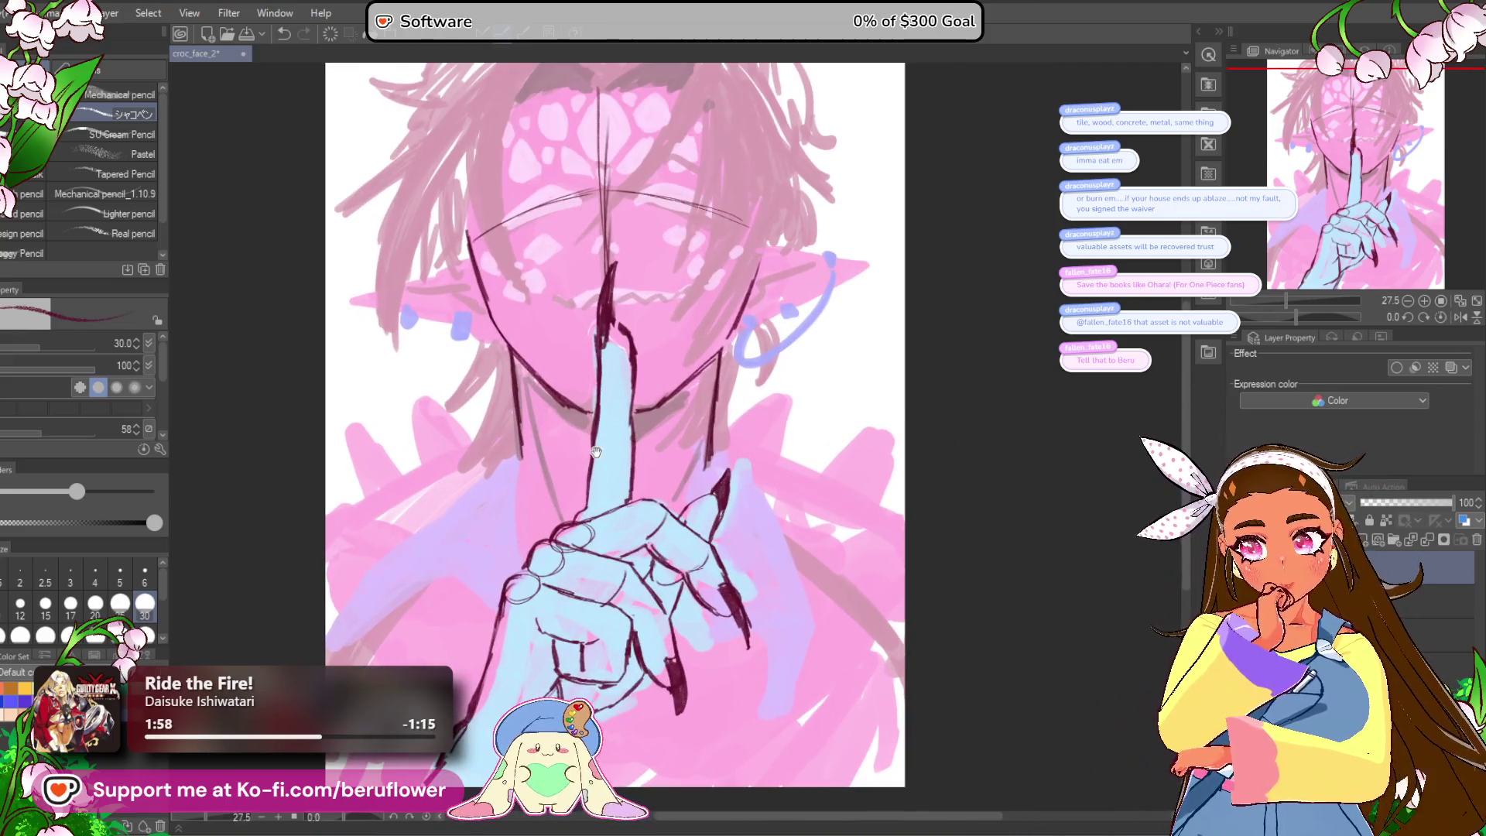
{"action": "key", "text": "ctrl+plus"}
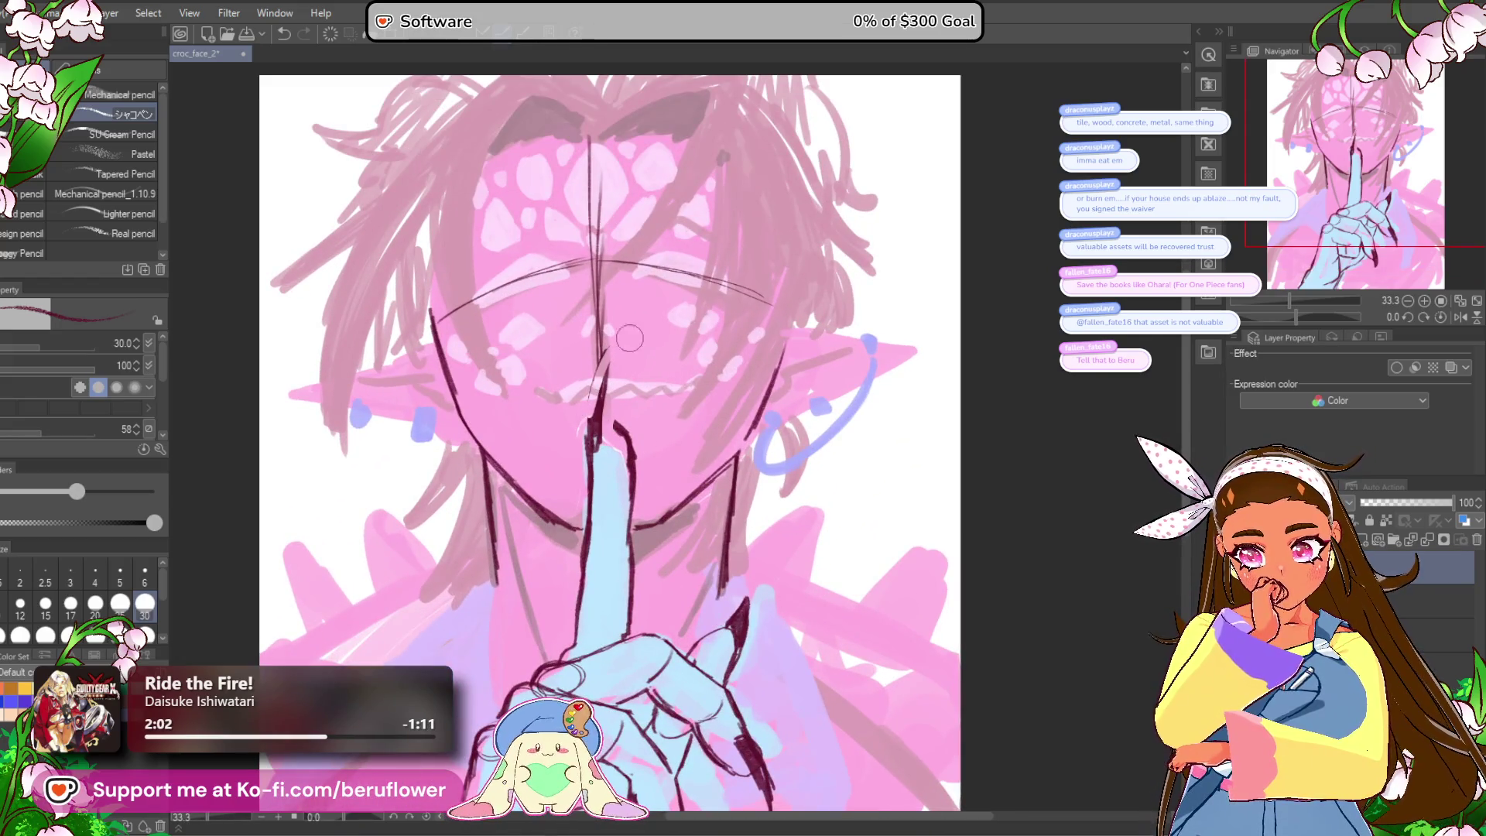
Step: Thicken the dark outlines on the left and right sides of the raised finger
{"action": "left_click_drag", "start_coordinate": [590, 418], "coordinate": [609, 349]}
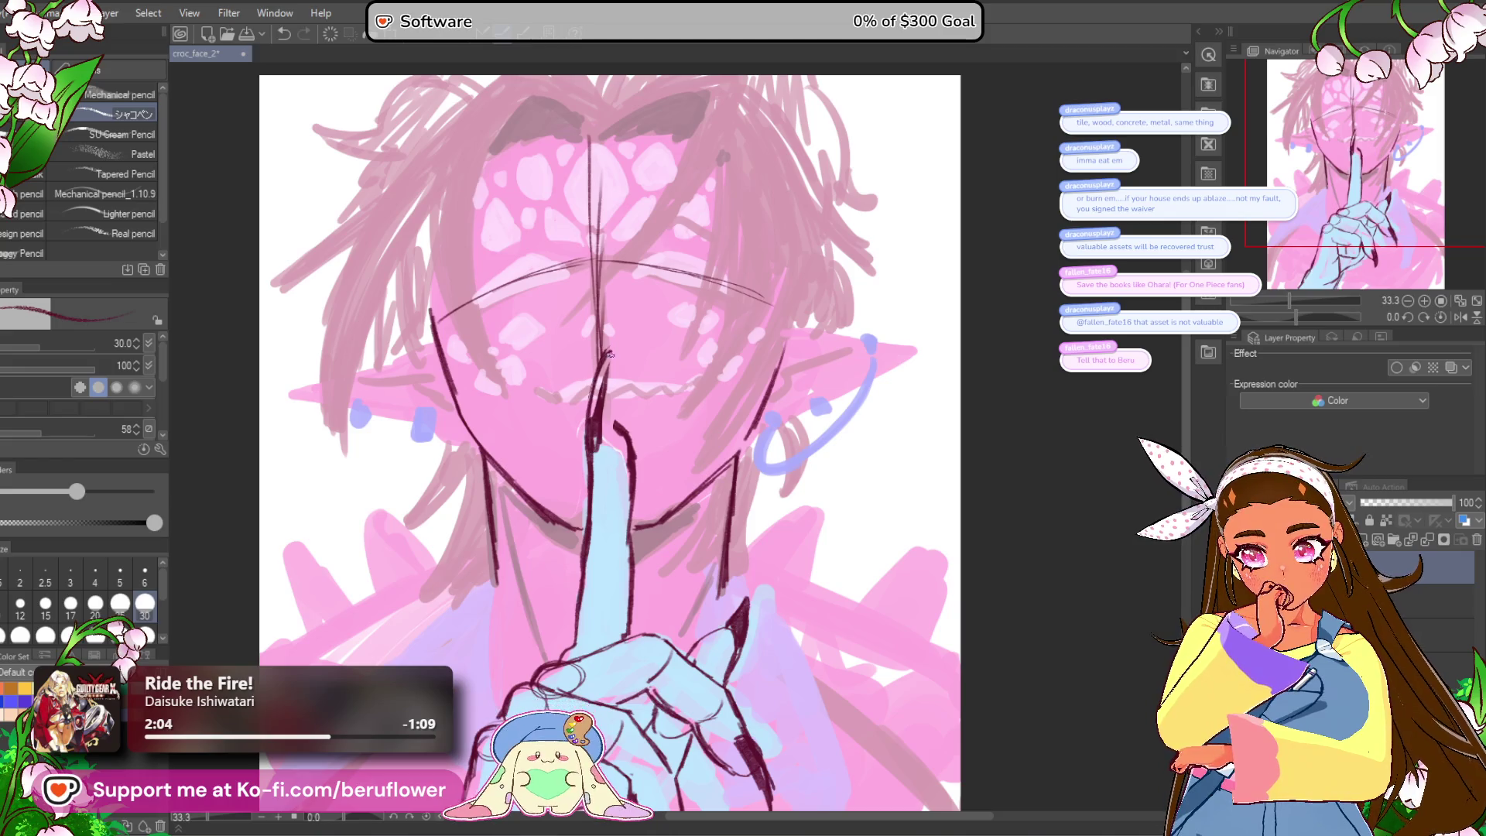
{"action": "key", "text": "ctrl+z"}
{"action": "left_click_drag", "start_coordinate": [591, 422], "coordinate": [612, 347]}
{"action": "scroll", "coordinate": [594, 384], "scroll_direction": "up", "scroll_amount": 3}
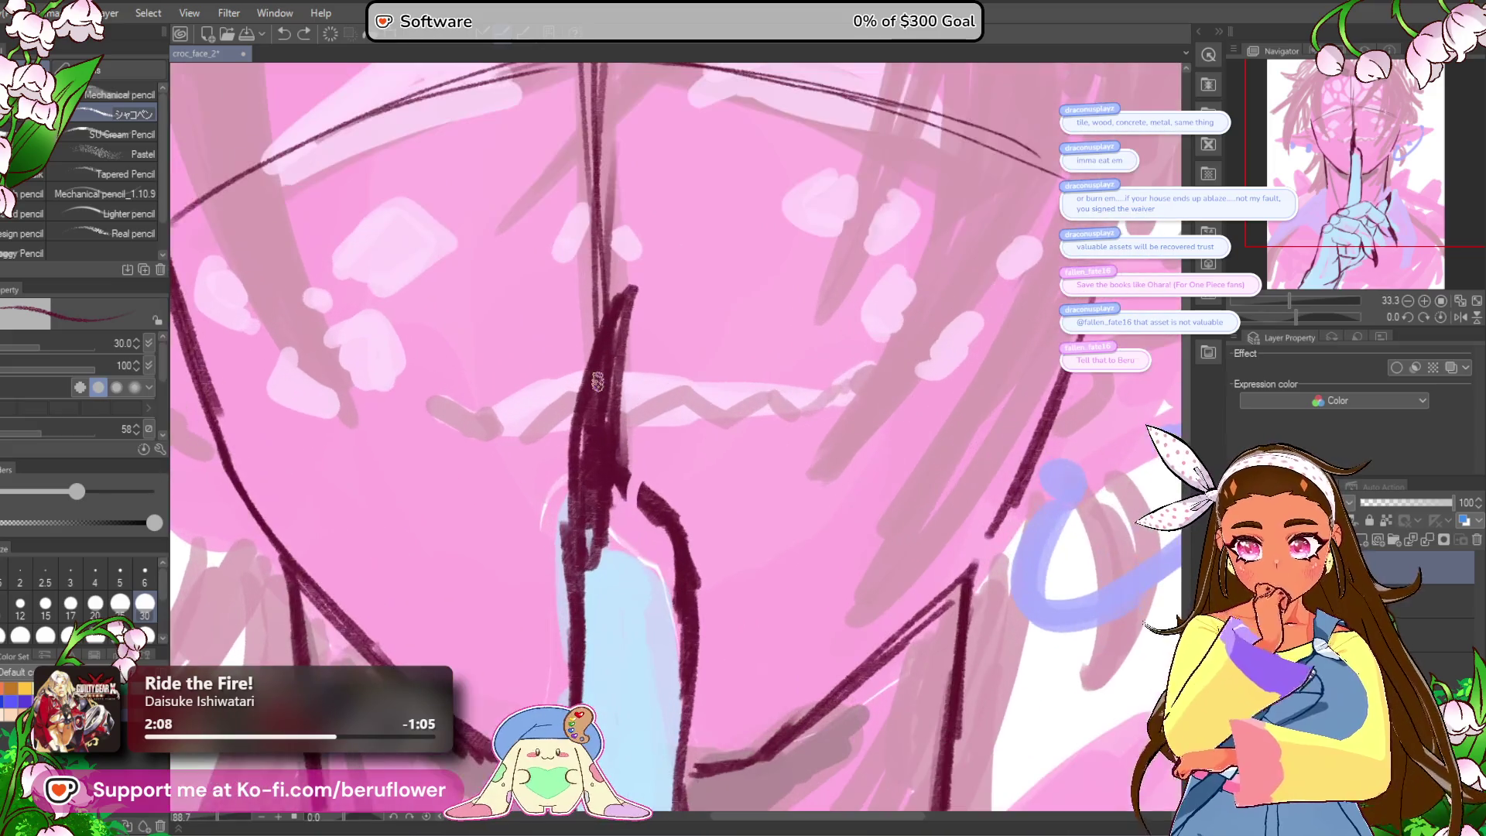
{"action": "scroll", "coordinate": [622, 349], "scroll_direction": "down", "scroll_amount": 2}
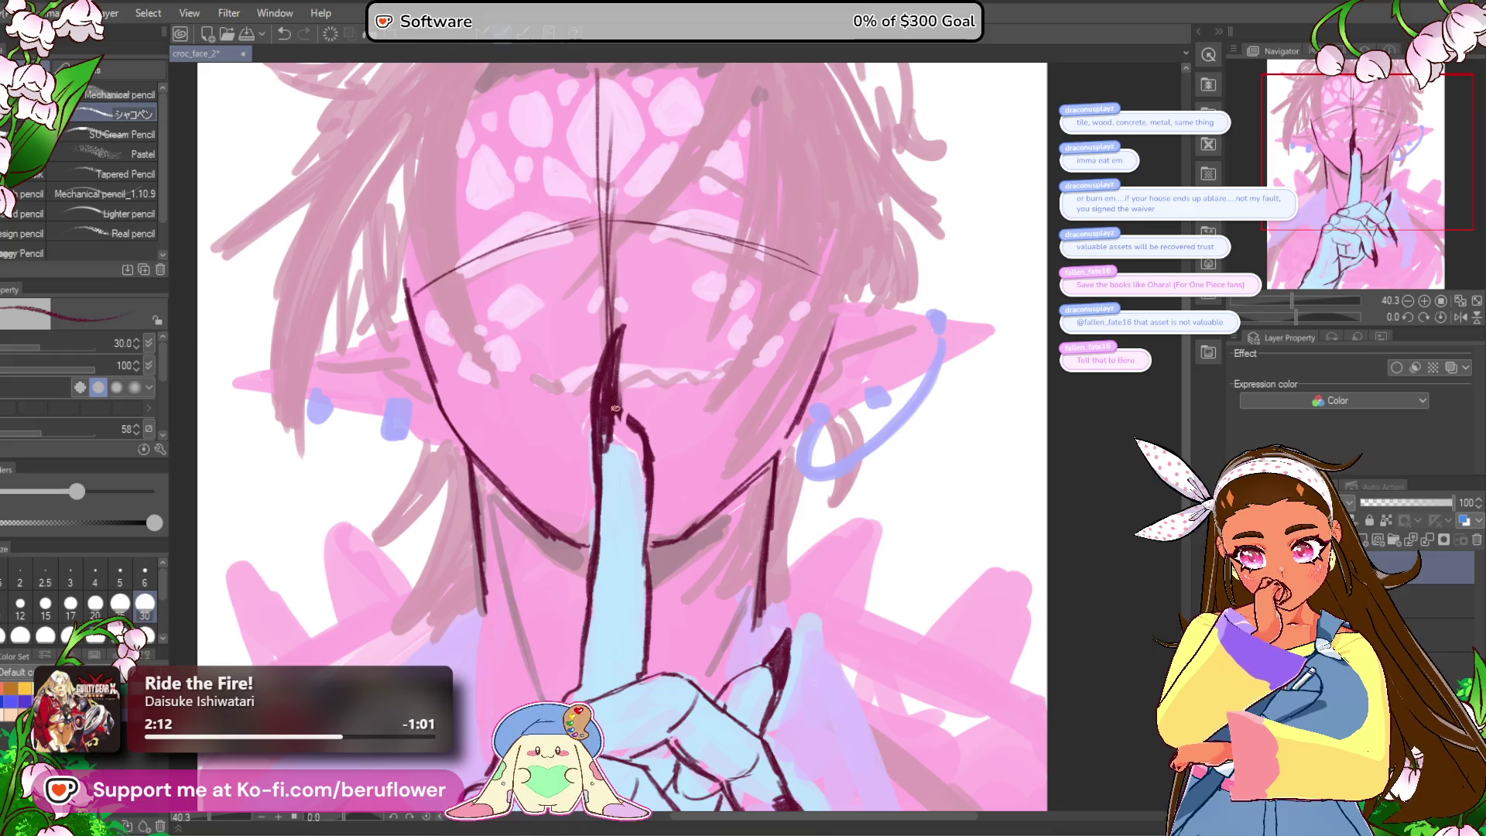
{"action": "mouse_move", "coordinate": [638, 426]}
{"action": "left_mouse_down"}
{"action": "mouse_move", "coordinate": [657, 484]}
{"action": "mouse_move", "coordinate": [614, 333]}
{"action": "left_mouse_up"}
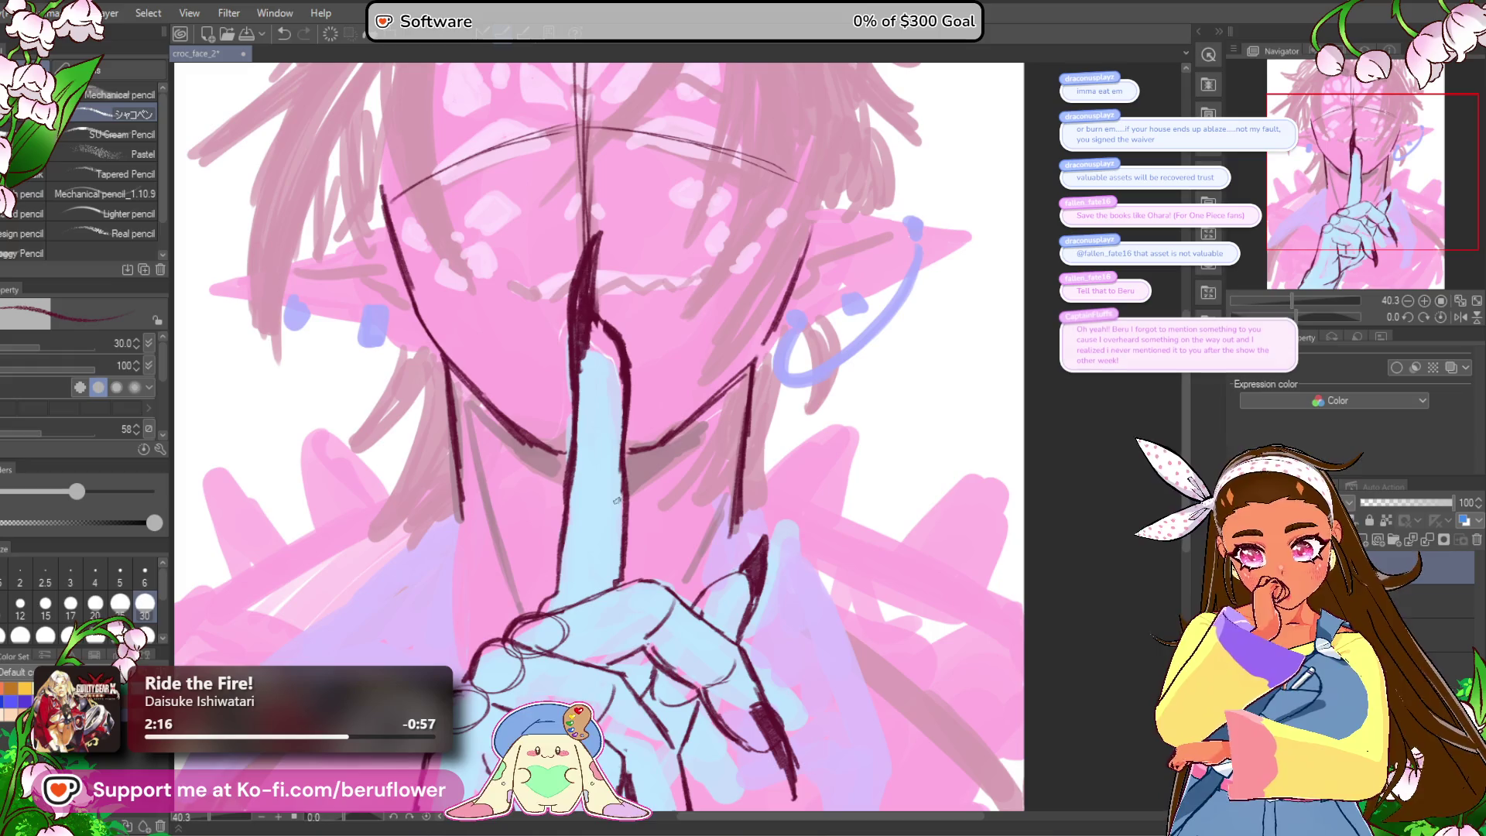
{"action": "mouse_move", "coordinate": [699, 517]}
{"action": "left_mouse_down"}
{"action": "mouse_move", "coordinate": [687, 498]}
{"action": "mouse_move", "coordinate": [690, 510]}
{"action": "left_mouse_up"}
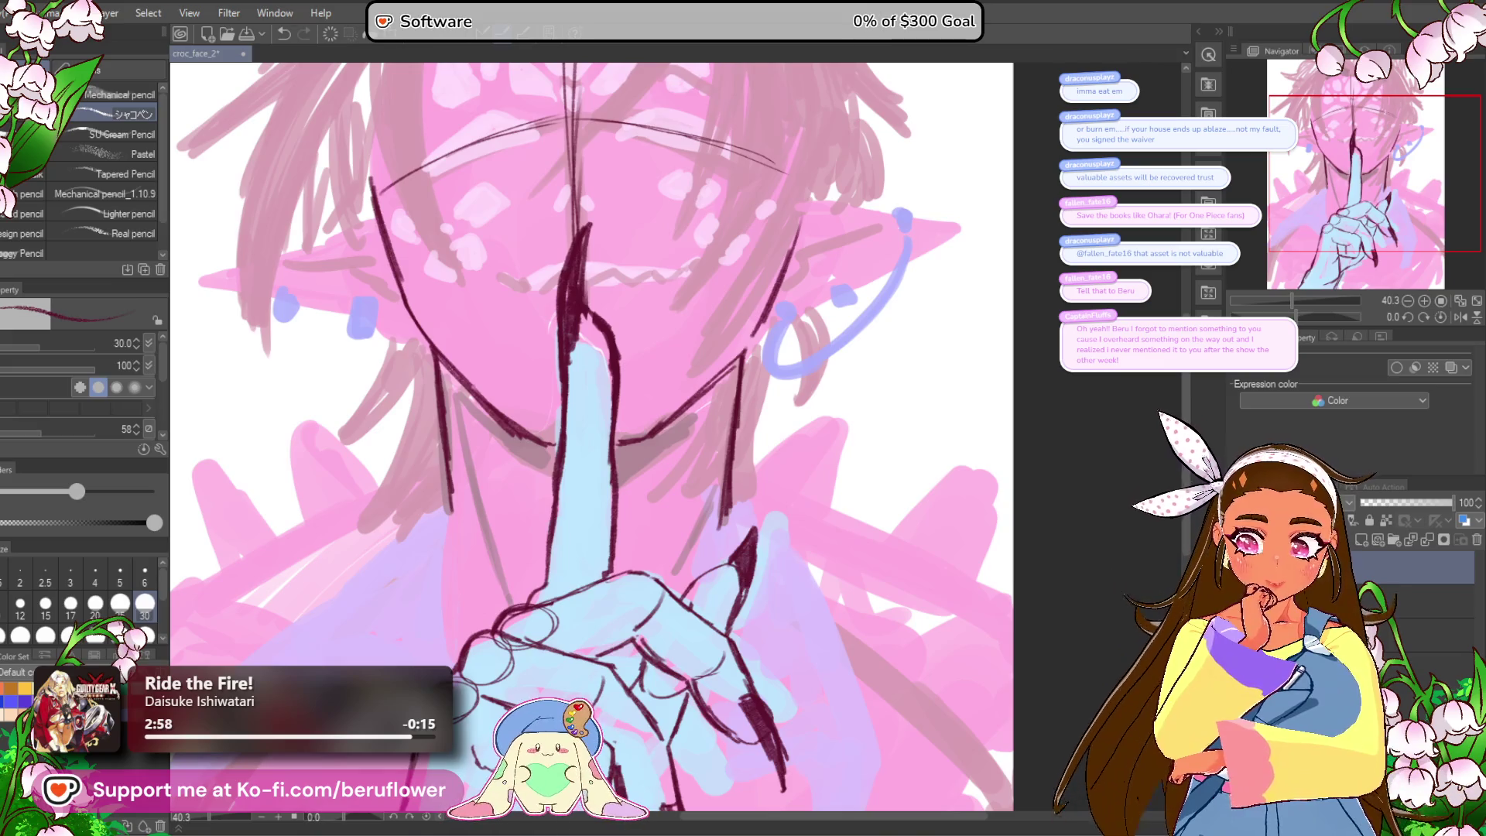
Step: Paint over the raised fingertip's lines where it touches the lips, then undo and view the page
{"action": "scroll", "coordinate": [565, 263], "scroll_direction": "up", "scroll_amount": 3}
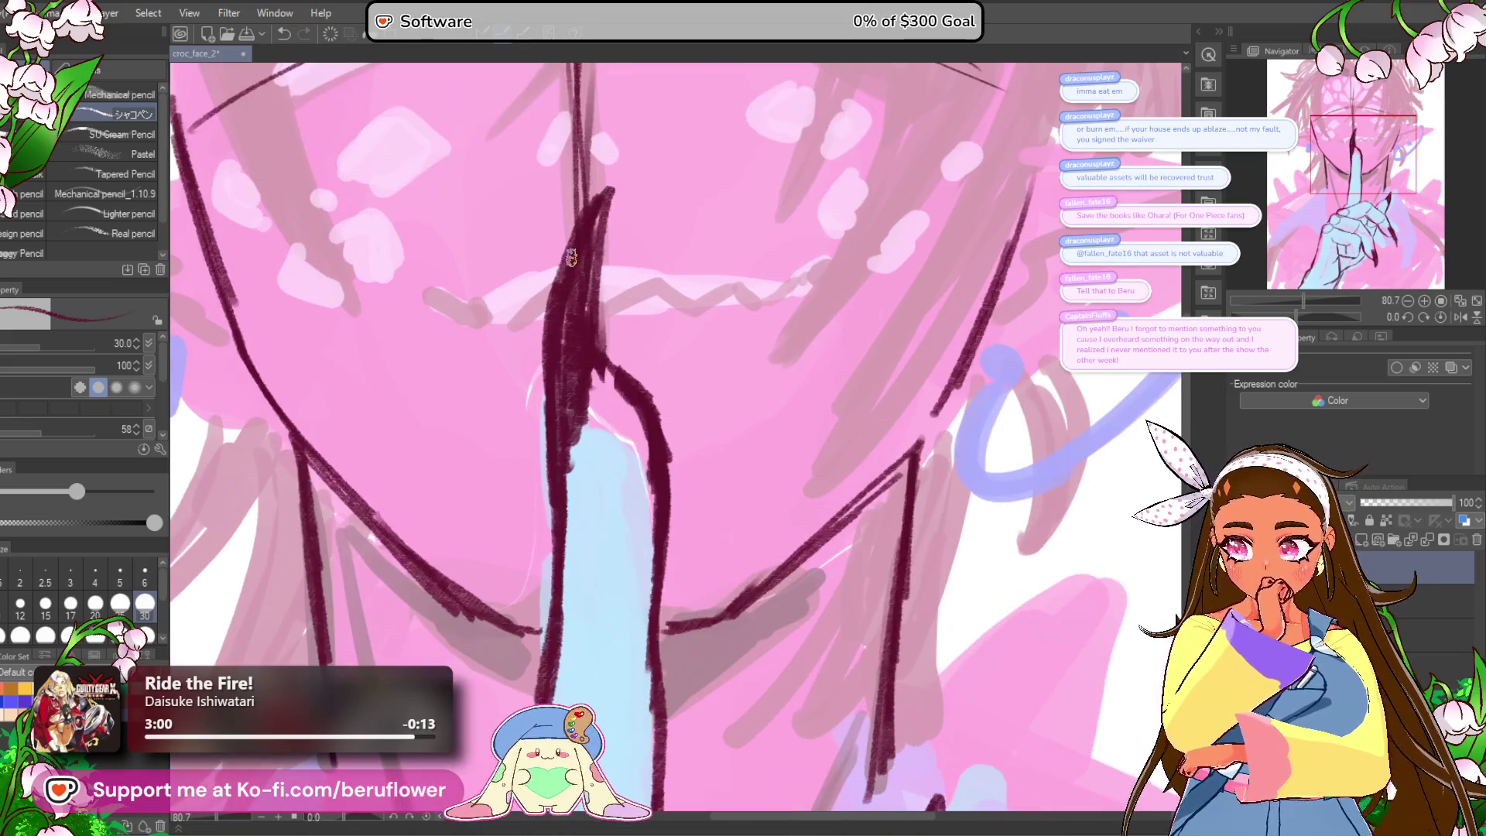
{"action": "mouse_move", "coordinate": [596, 391]}
{"action": "left_mouse_down"}
{"action": "mouse_move", "coordinate": [631, 387]}
{"action": "mouse_move", "coordinate": [563, 364]}
{"action": "mouse_move", "coordinate": [573, 464]}
{"action": "left_mouse_up"}
{"action": "key", "text": "ctrl+0"}
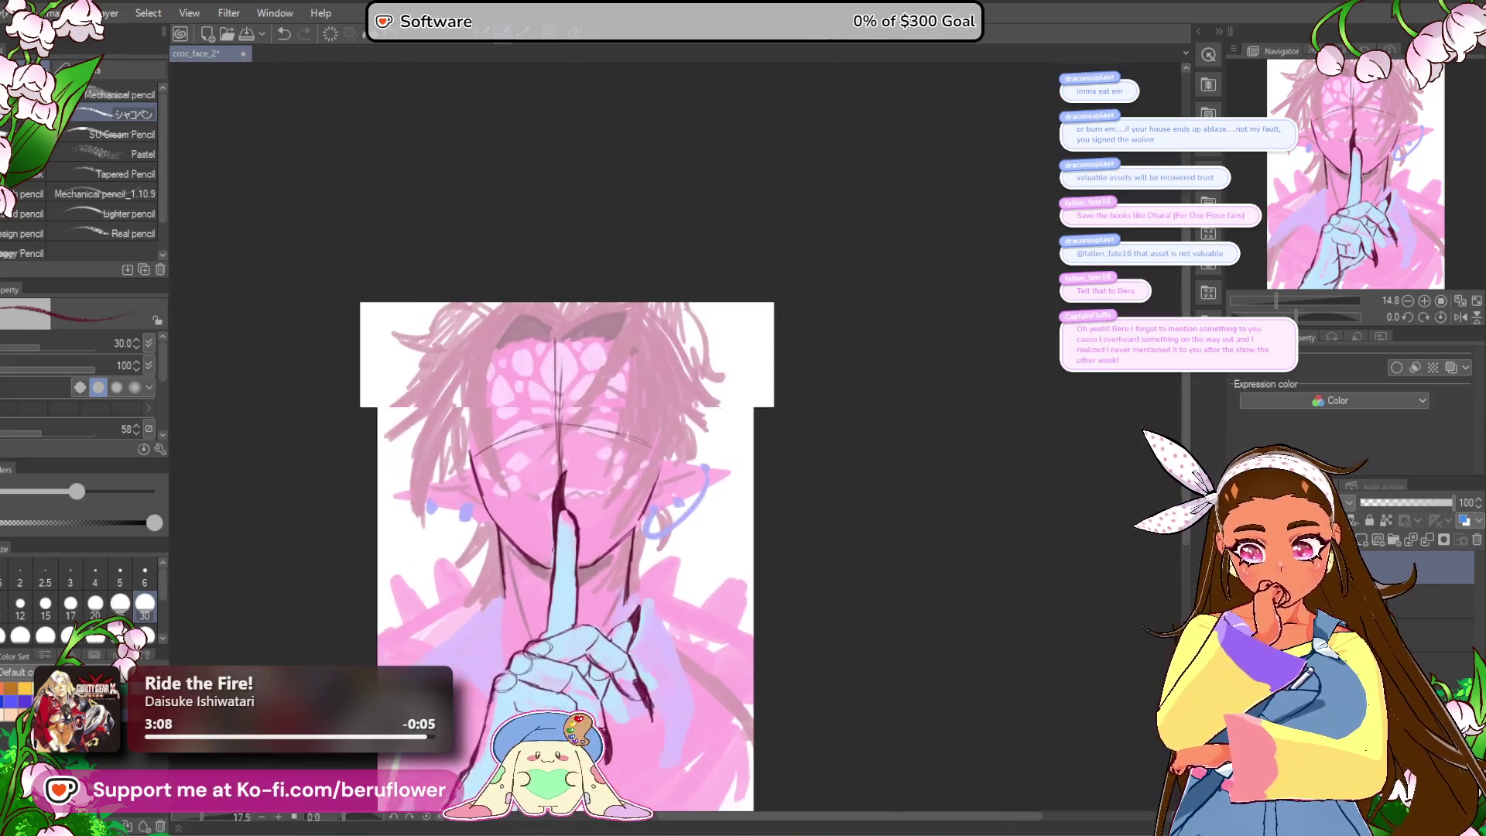
{"action": "scroll", "coordinate": [851, 503], "scroll_direction": "up", "scroll_amount": 3}
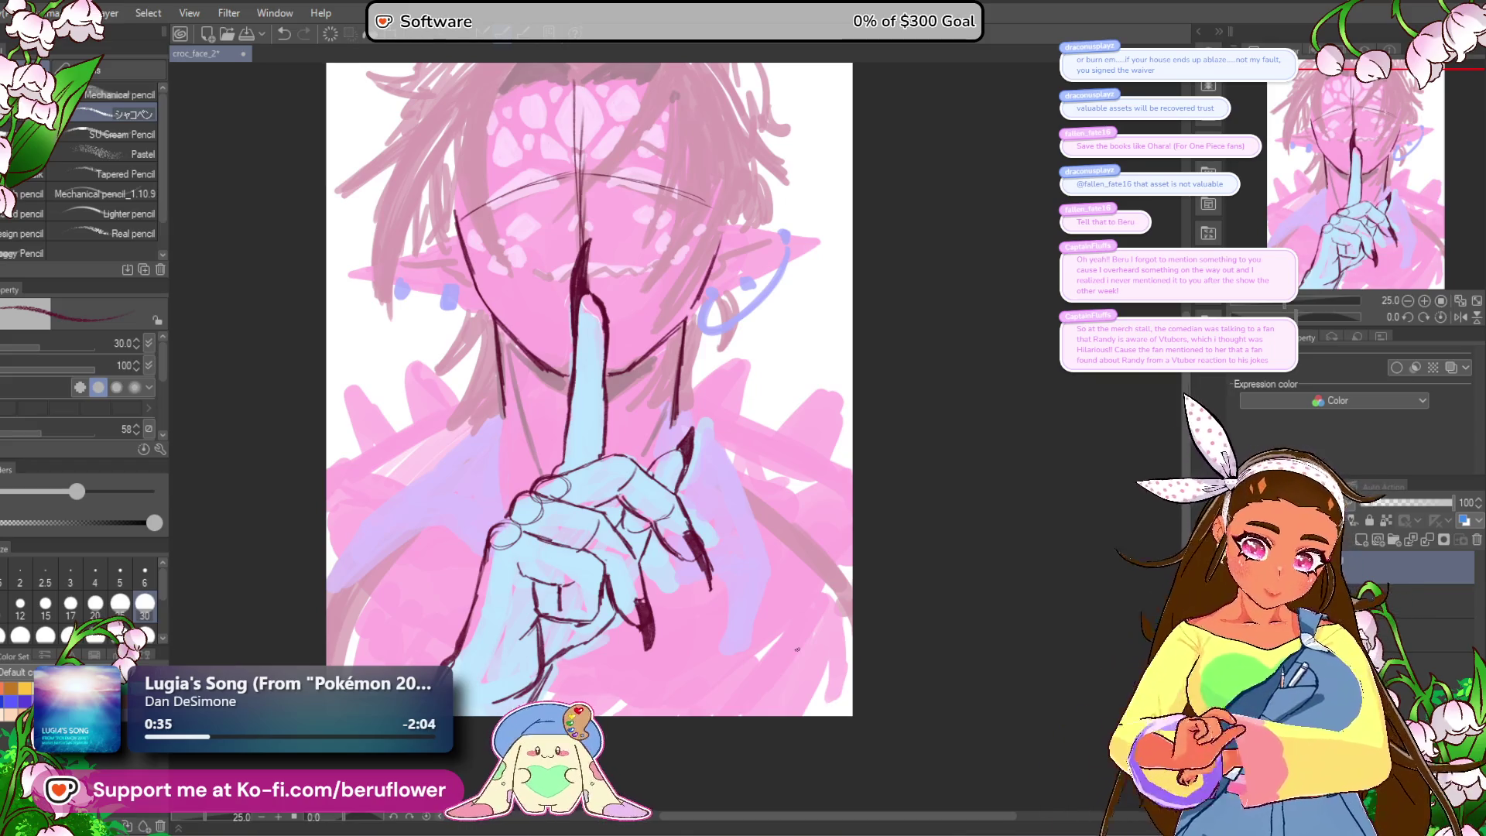
Step: Zoom in on the hand and erase the dark knuckle ring lines
{"action": "left_click_drag", "start_coordinate": [775, 617], "coordinate": [778, 664]}
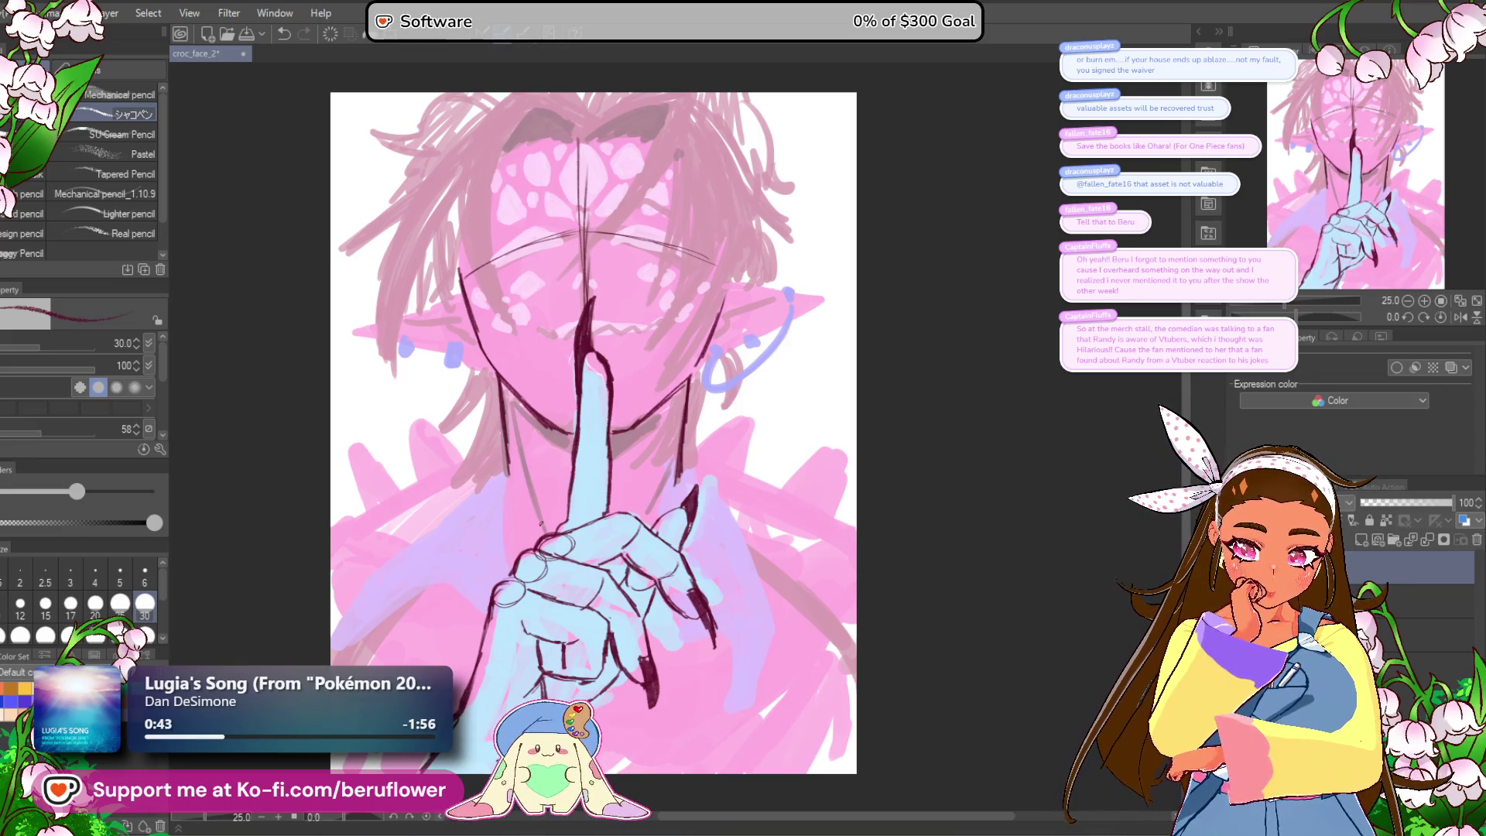
{"action": "scroll", "coordinate": [541, 523], "scroll_direction": "up", "scroll_amount": 2}
{"action": "left_click_drag", "start_coordinate": [541, 523], "coordinate": [674, 418]}
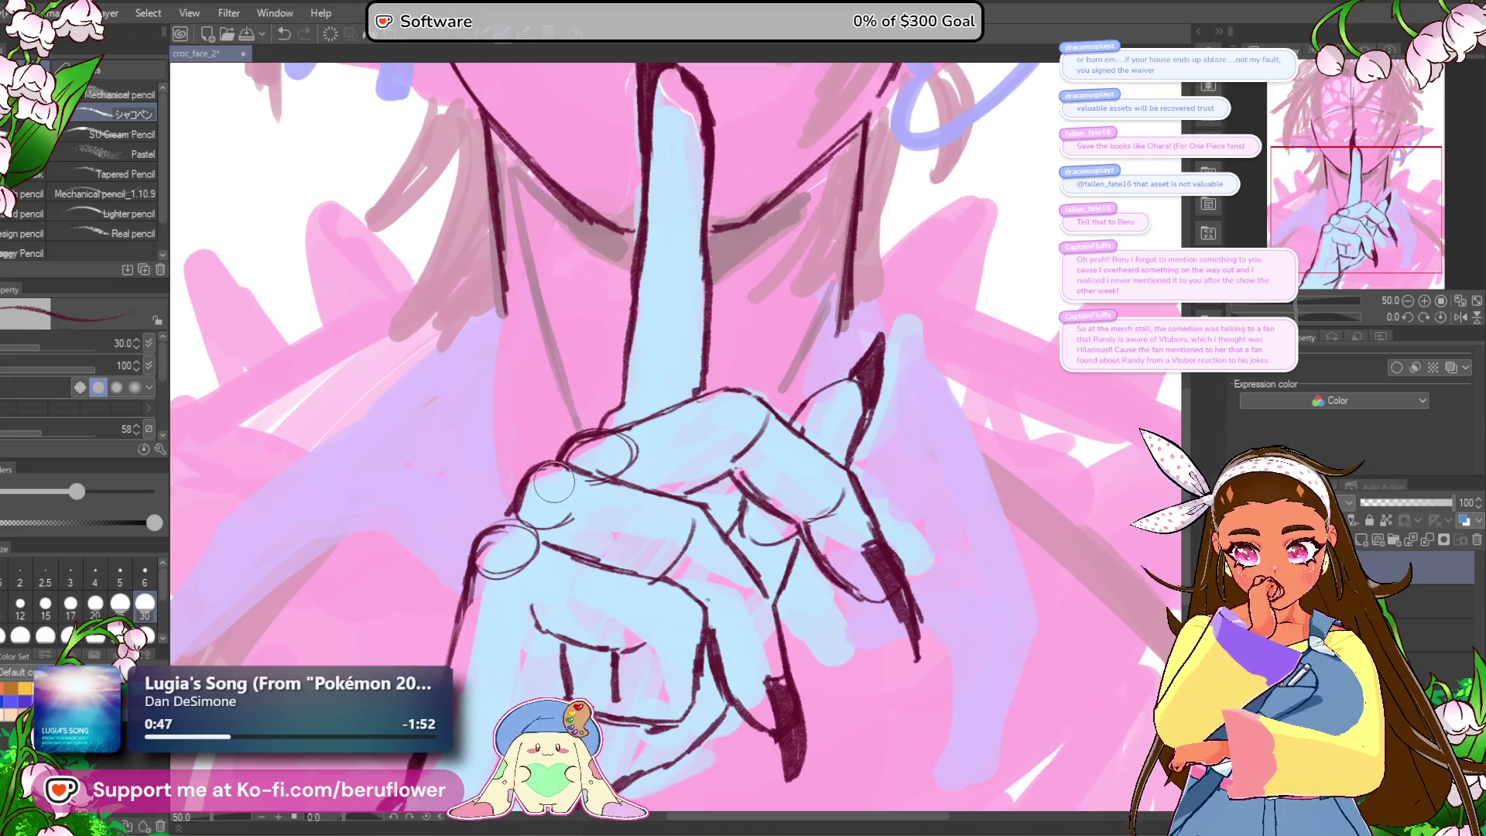
{"action": "mouse_move", "coordinate": [542, 534]}
{"action": "left_mouse_down"}
{"action": "mouse_move", "coordinate": [532, 557]}
{"action": "mouse_move", "coordinate": [495, 572]}
{"action": "left_mouse_up"}
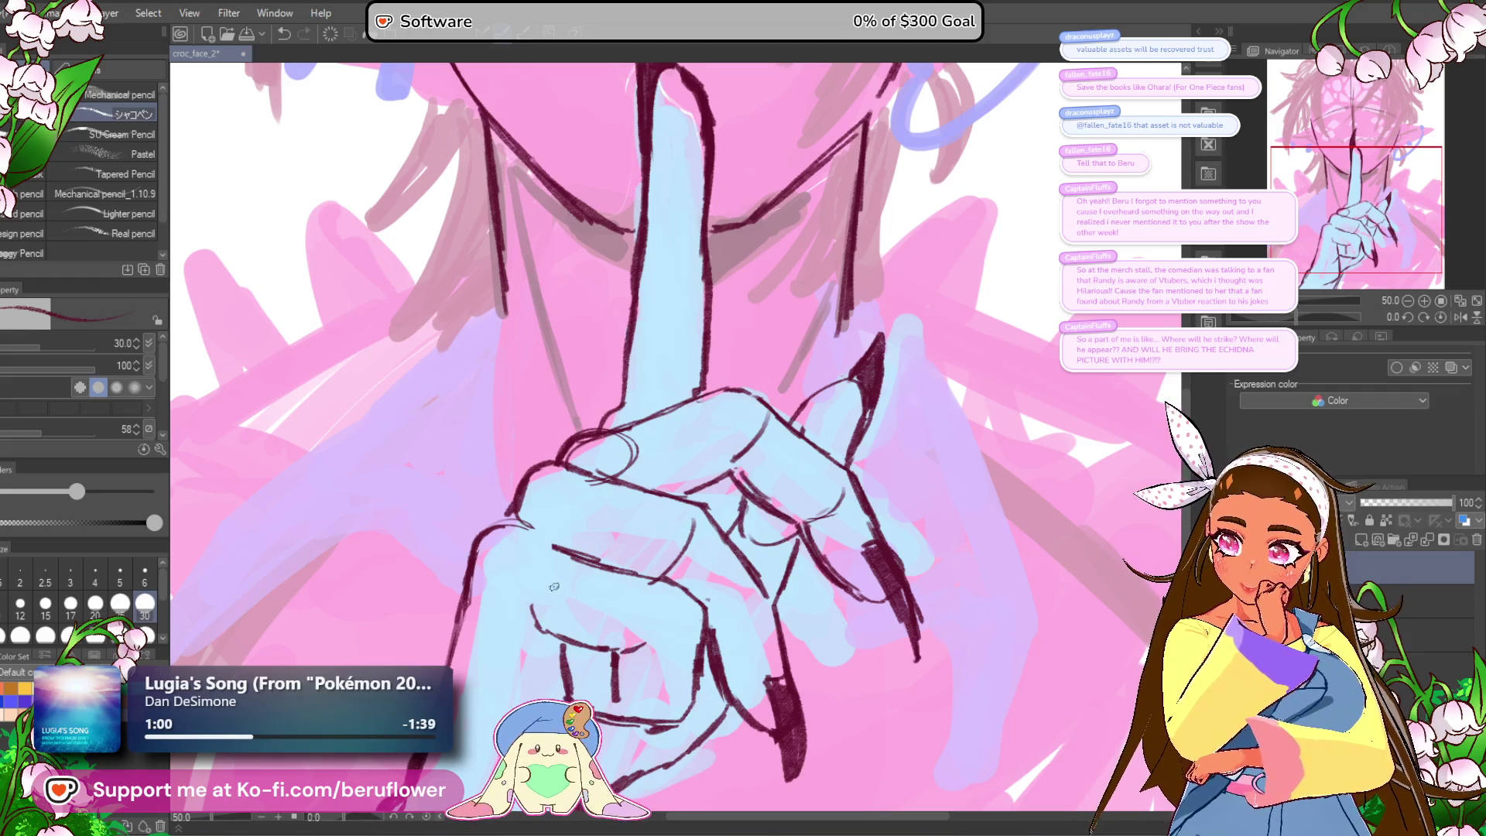
{"action": "left_click_drag", "start_coordinate": [517, 546], "coordinate": [530, 493]}
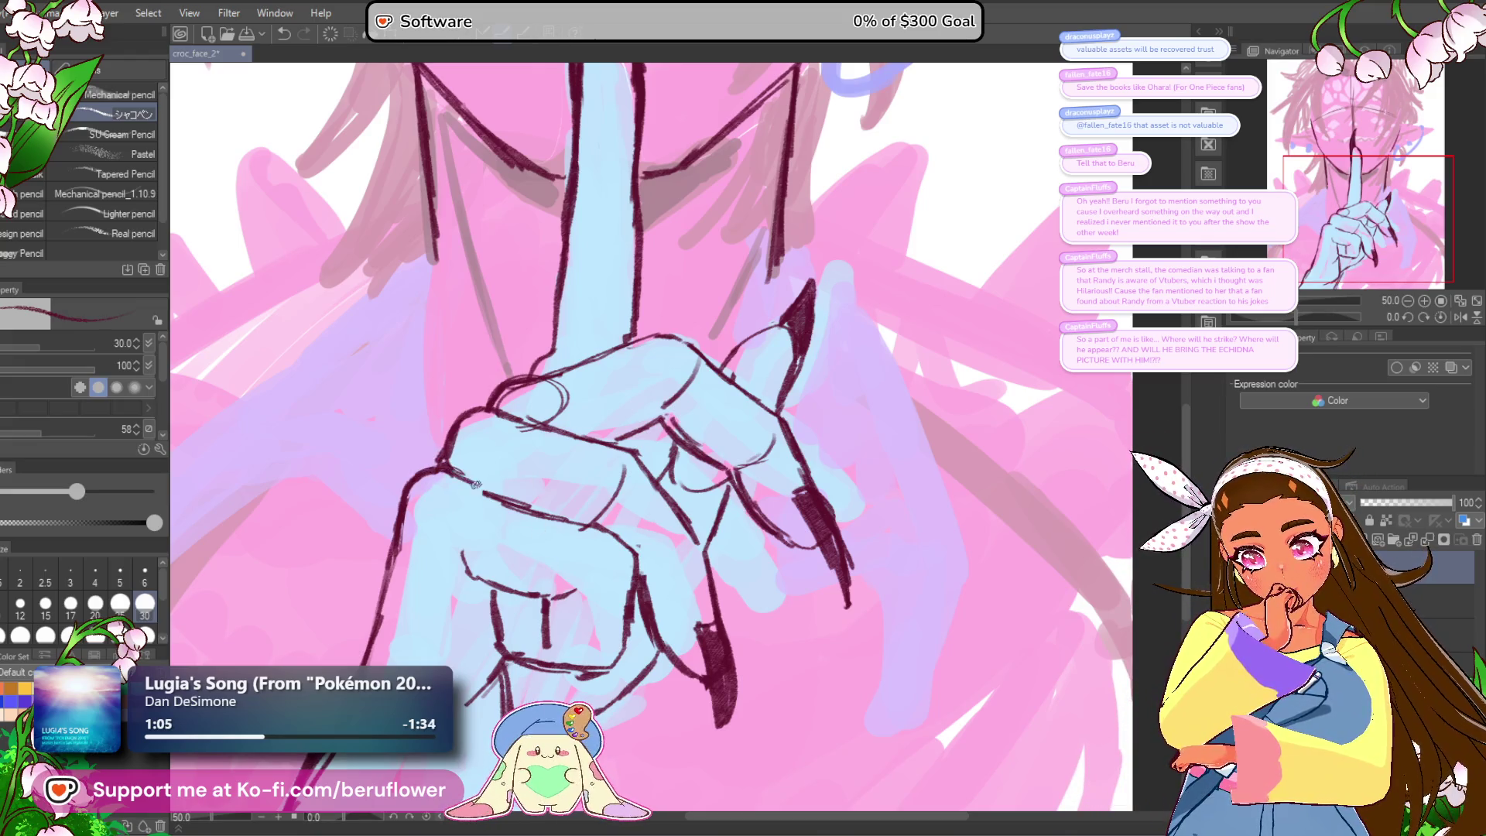
Step: Rotate the canvas to -62° to lighten strokes, reset rotation, and darken the knuckle edges
{"action": "mouse_move", "coordinate": [565, 449]}
{"action": "left_mouse_down"}
{"action": "mouse_move", "coordinate": [619, 480]}
{"action": "mouse_move", "coordinate": [711, 431]}
{"action": "mouse_move", "coordinate": [596, 521]}
{"action": "left_mouse_up"}
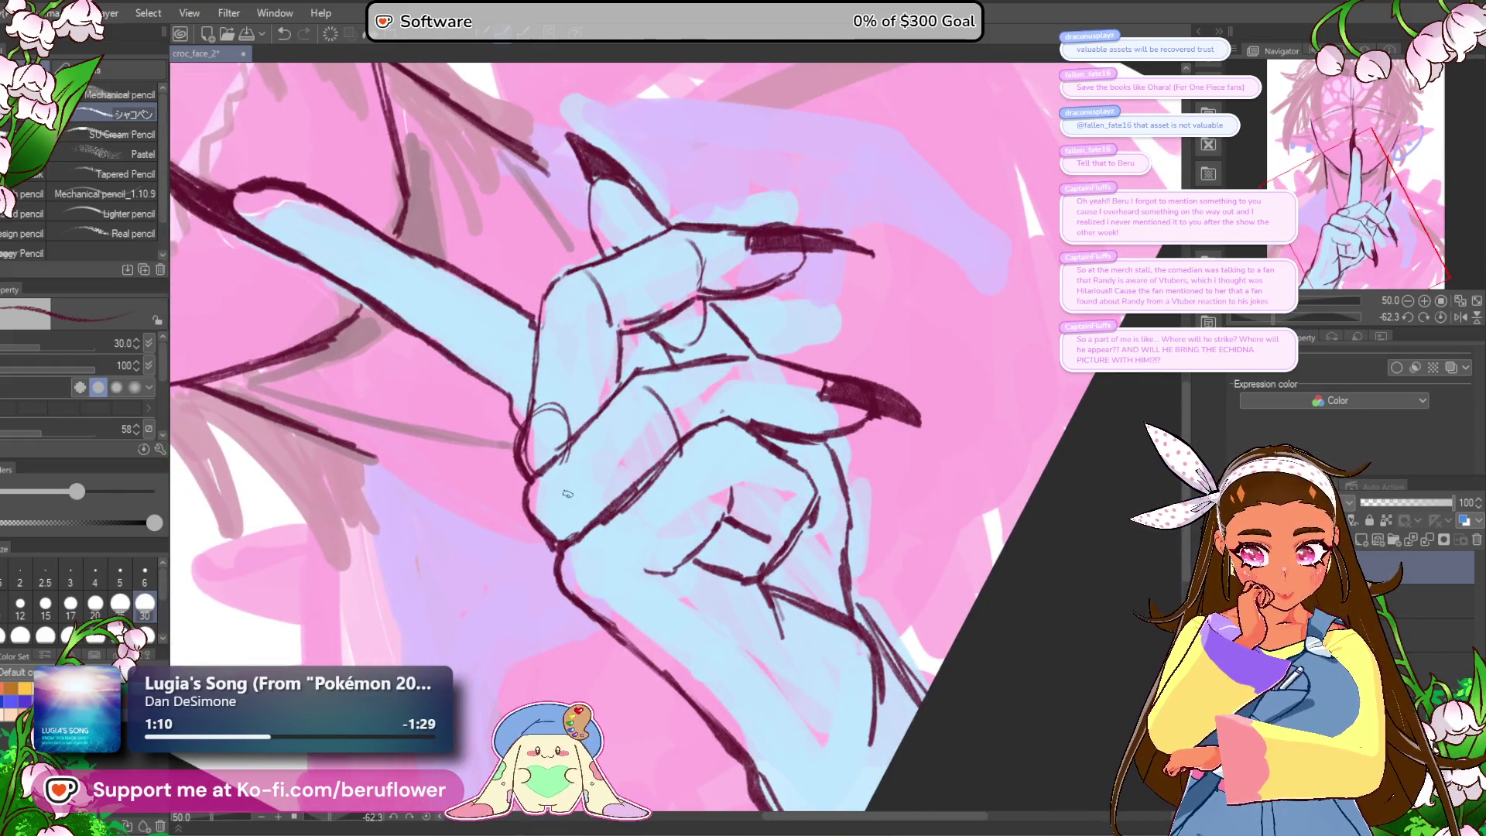
{"action": "mouse_move", "coordinate": [701, 456]}
{"action": "left_mouse_down"}
{"action": "mouse_move", "coordinate": [596, 554]}
{"action": "mouse_move", "coordinate": [687, 467]}
{"action": "mouse_move", "coordinate": [603, 511]}
{"action": "mouse_move", "coordinate": [624, 492]}
{"action": "left_mouse_up"}
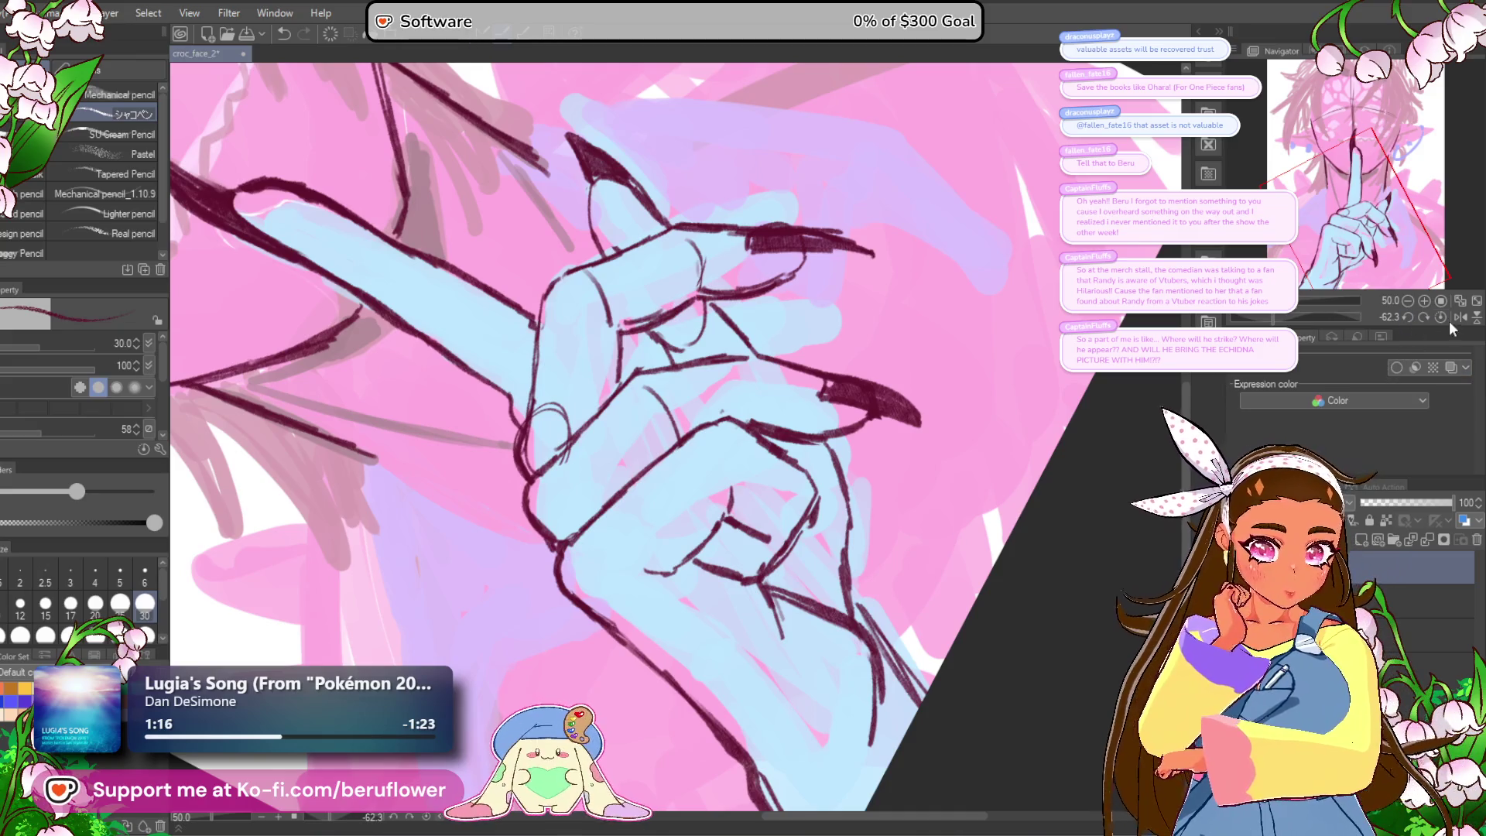
{"action": "left_click", "coordinate": [1440, 317]}
{"action": "left_click_drag", "start_coordinate": [732, 464], "coordinate": [638, 464]}
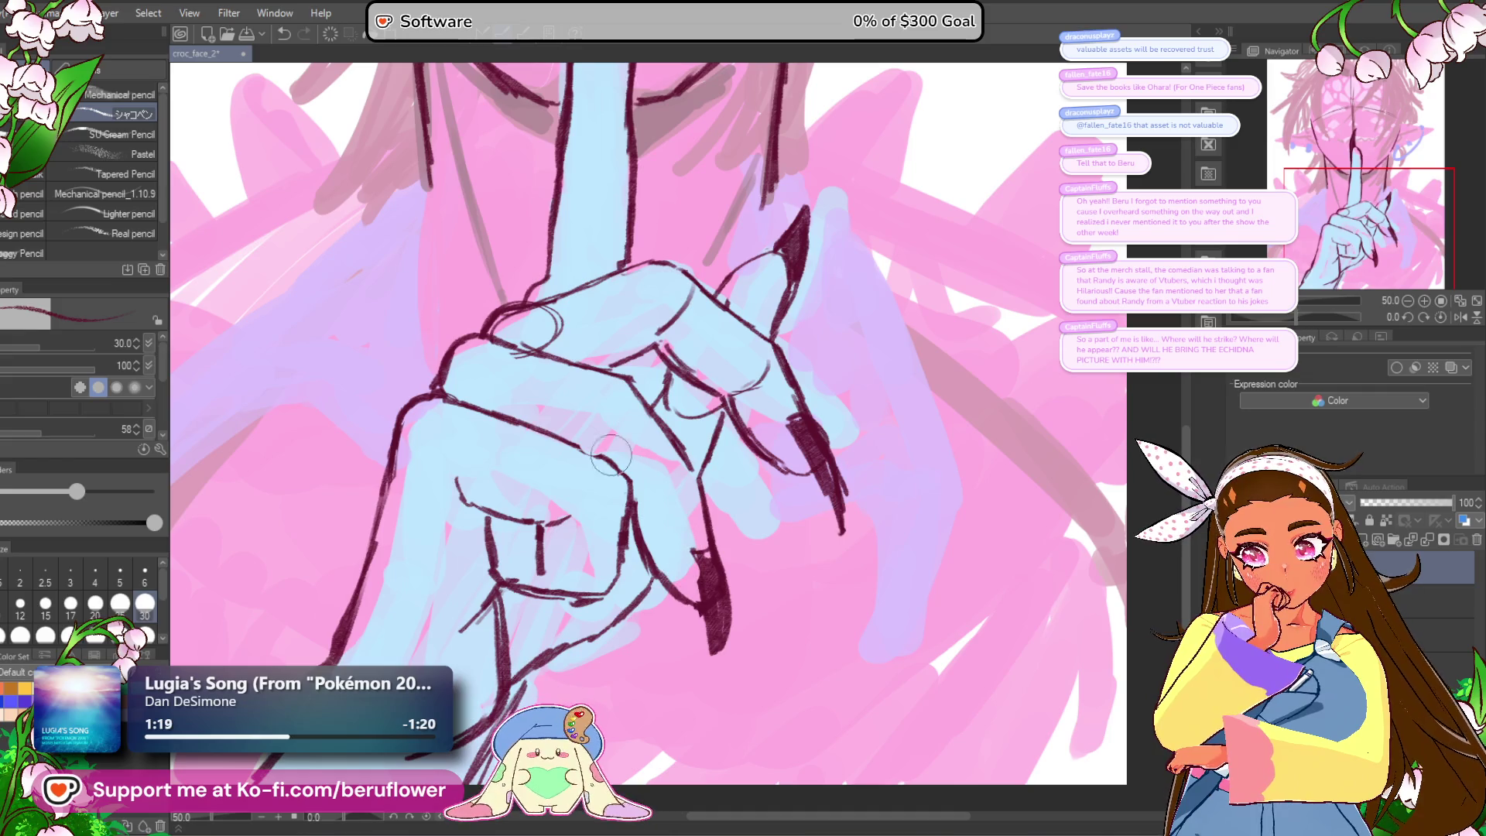
{"action": "left_click_drag", "start_coordinate": [572, 447], "coordinate": [602, 457]}
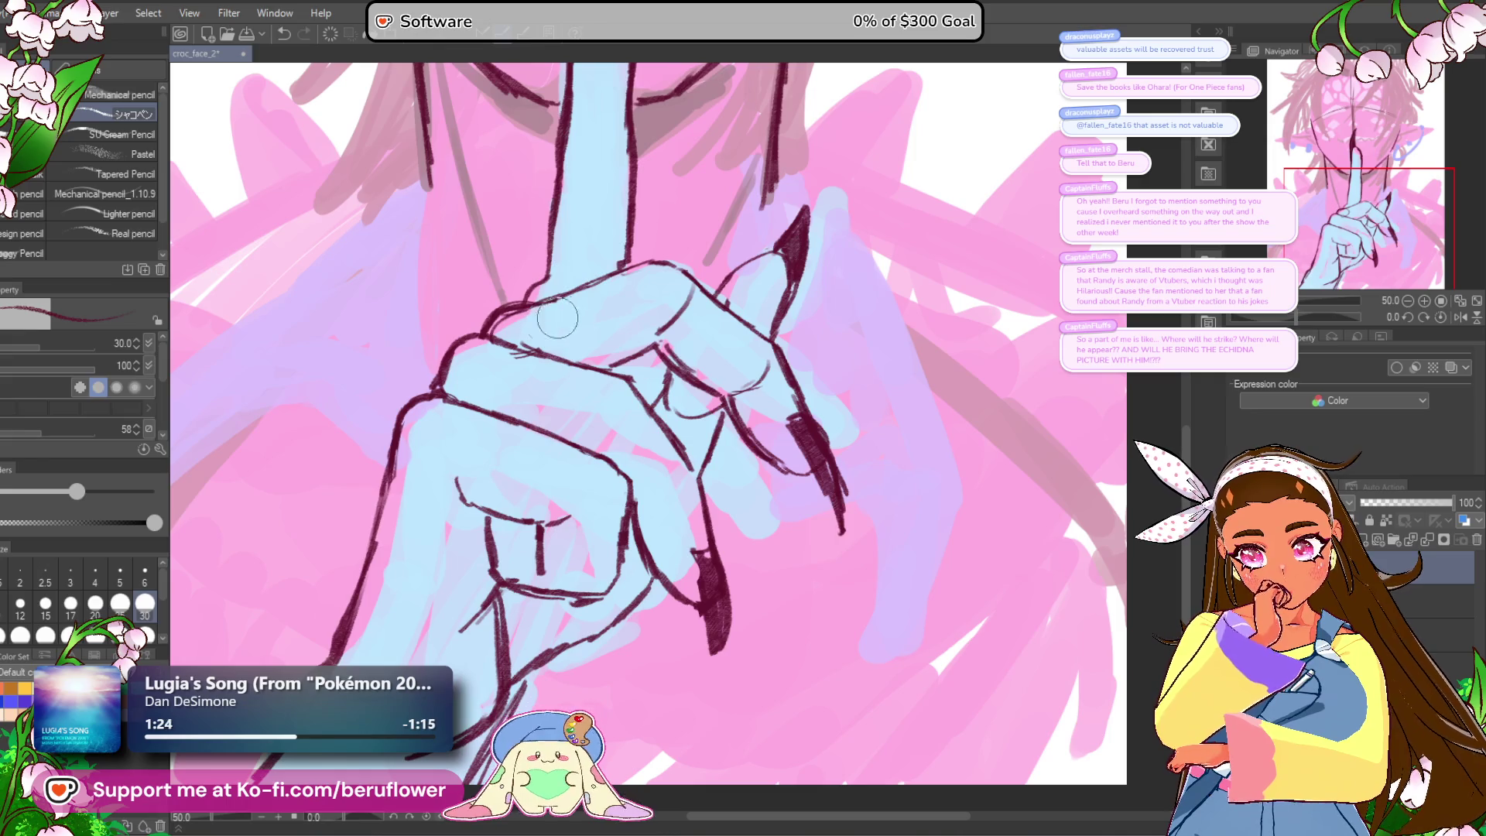
{"action": "mouse_move", "coordinate": [492, 338]}
{"action": "left_mouse_down"}
{"action": "mouse_move", "coordinate": [535, 353]}
{"action": "mouse_move", "coordinate": [499, 341]}
{"action": "mouse_move", "coordinate": [523, 299]}
{"action": "left_mouse_up"}
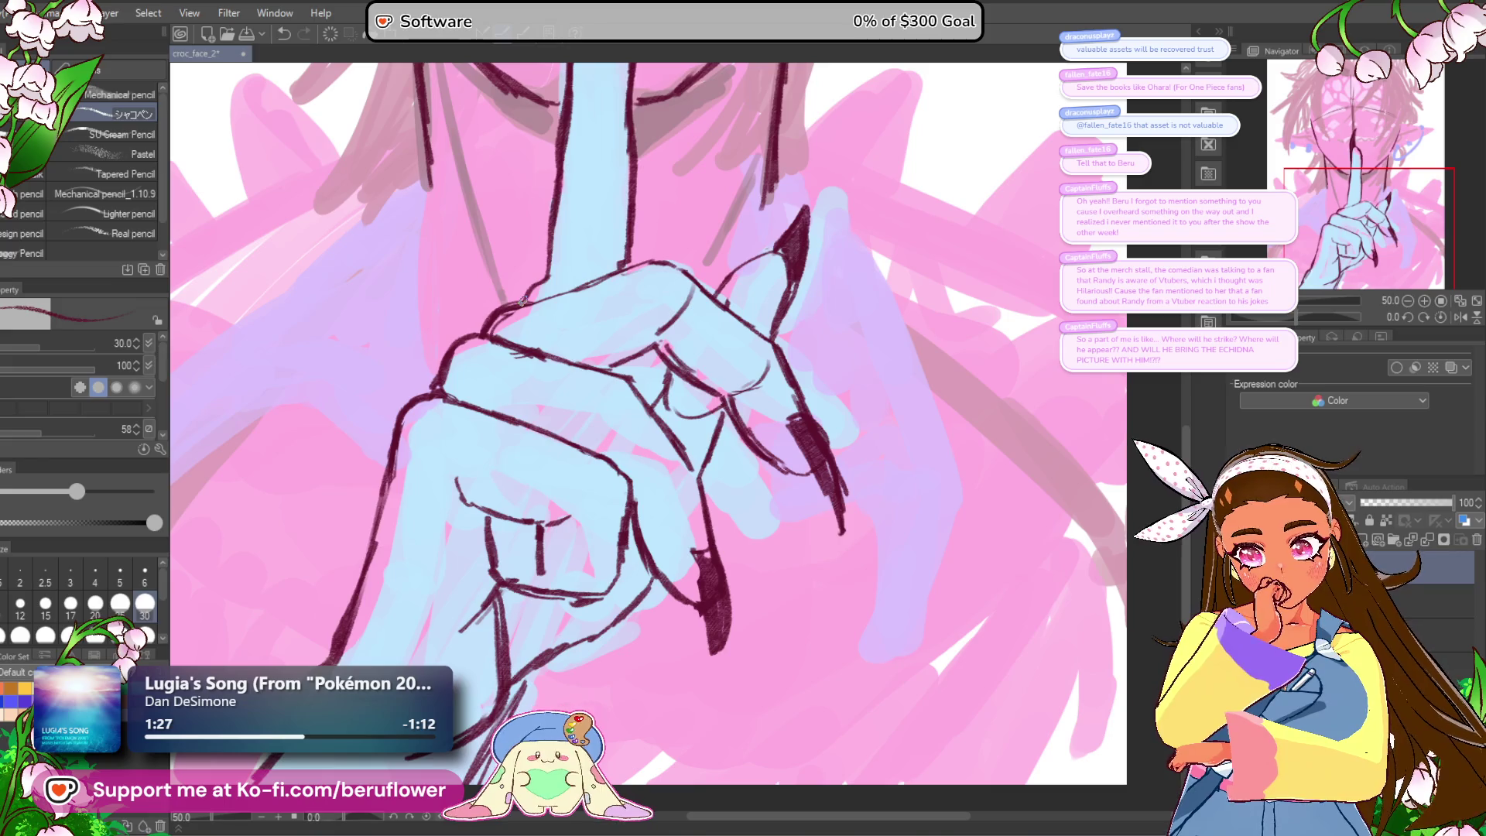
{"action": "scroll", "coordinate": [614, 421], "scroll_direction": "down", "scroll_amount": 1}
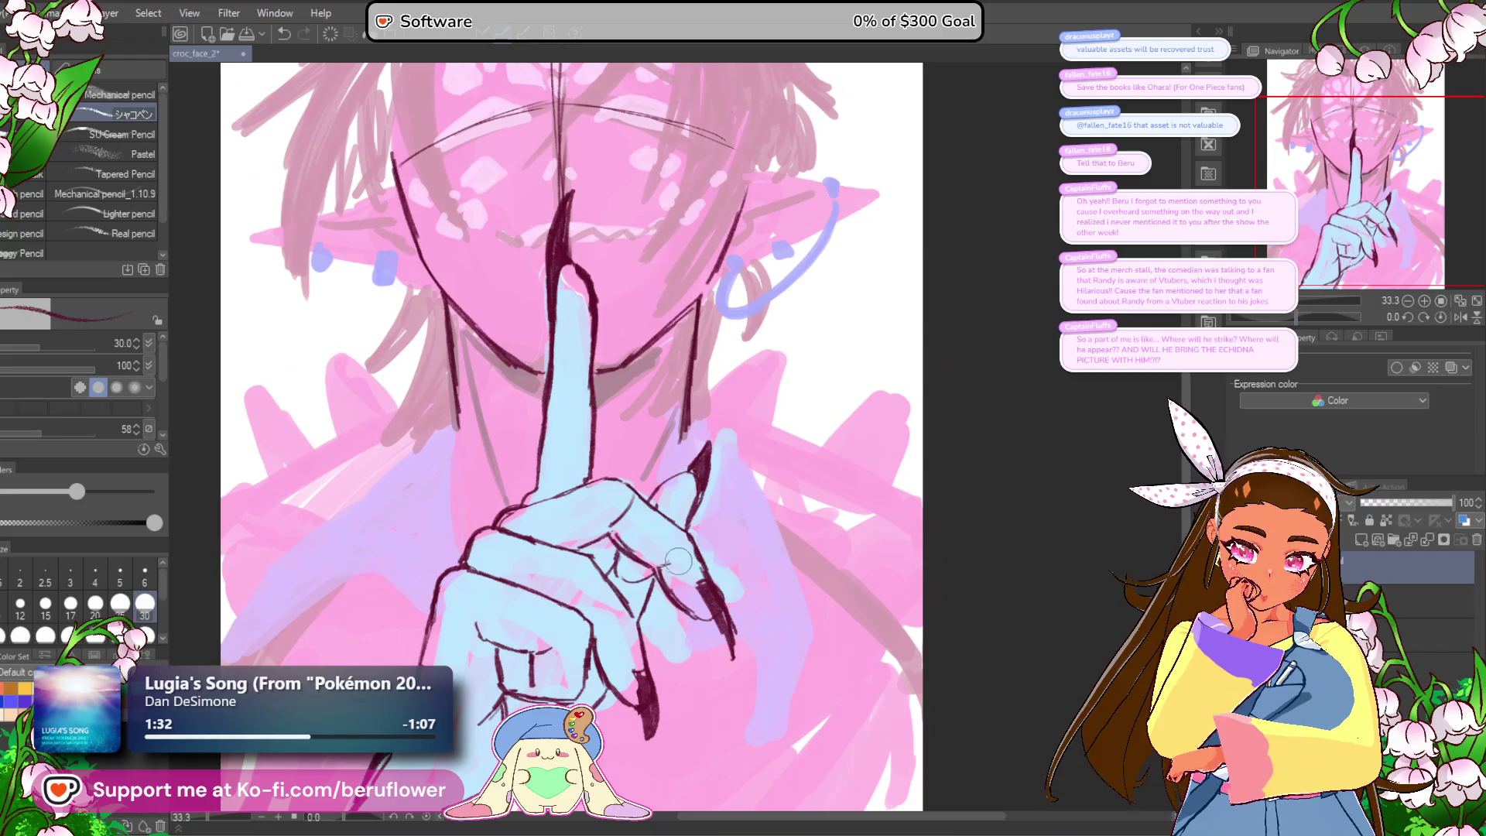
{"action": "scroll", "coordinate": [623, 492], "scroll_direction": "up", "scroll_amount": 1}
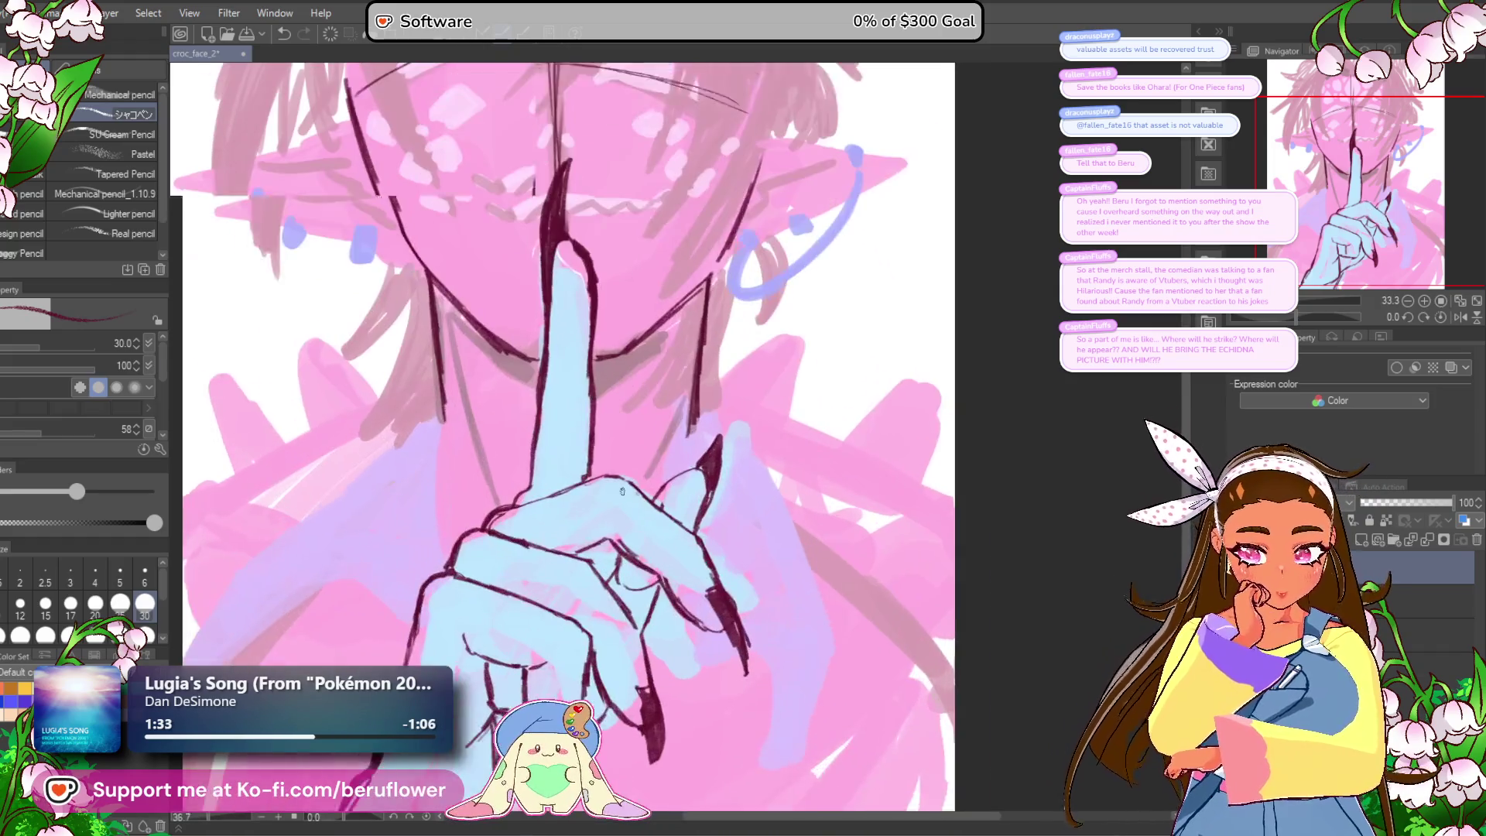
{"action": "scroll", "coordinate": [622, 491], "scroll_direction": "down", "scroll_amount": 3}
{"action": "scroll", "coordinate": [664, 603], "scroll_direction": "up", "scroll_amount": 1}
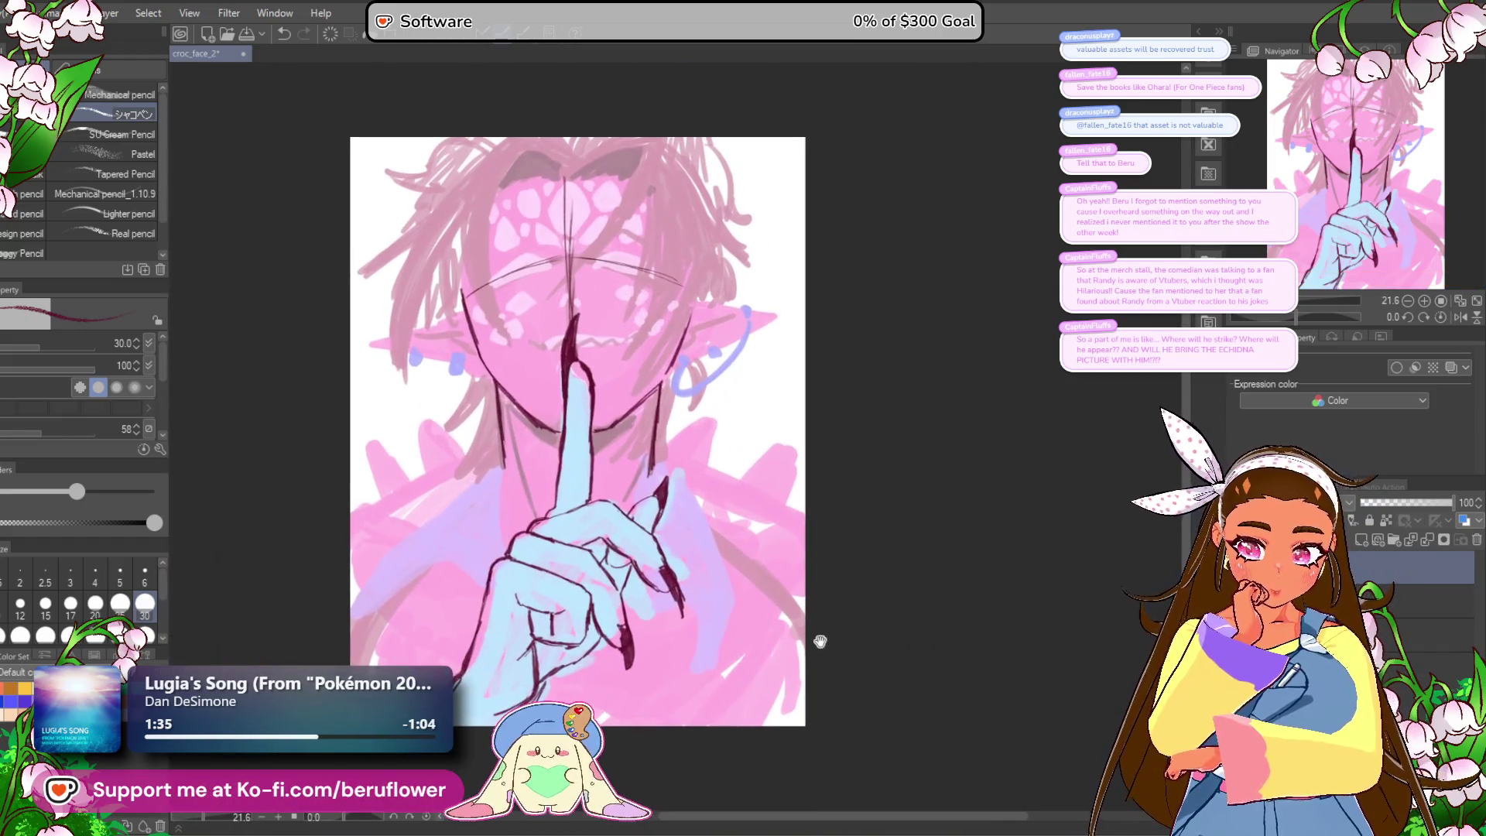
{"action": "scroll", "coordinate": [642, 599], "scroll_direction": "up", "scroll_amount": 4}
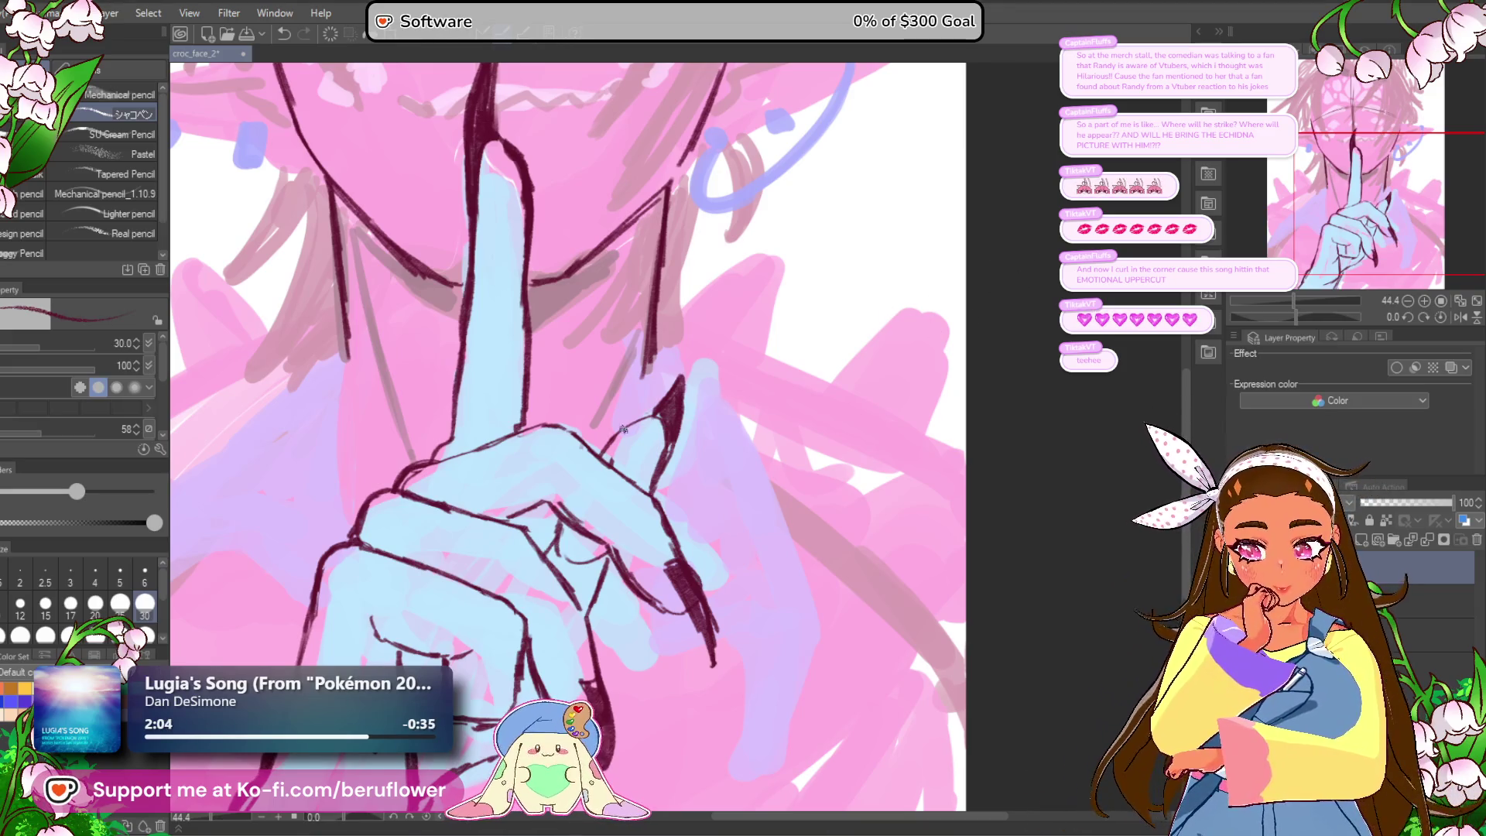
{"action": "key", "text": "ctrl+0"}
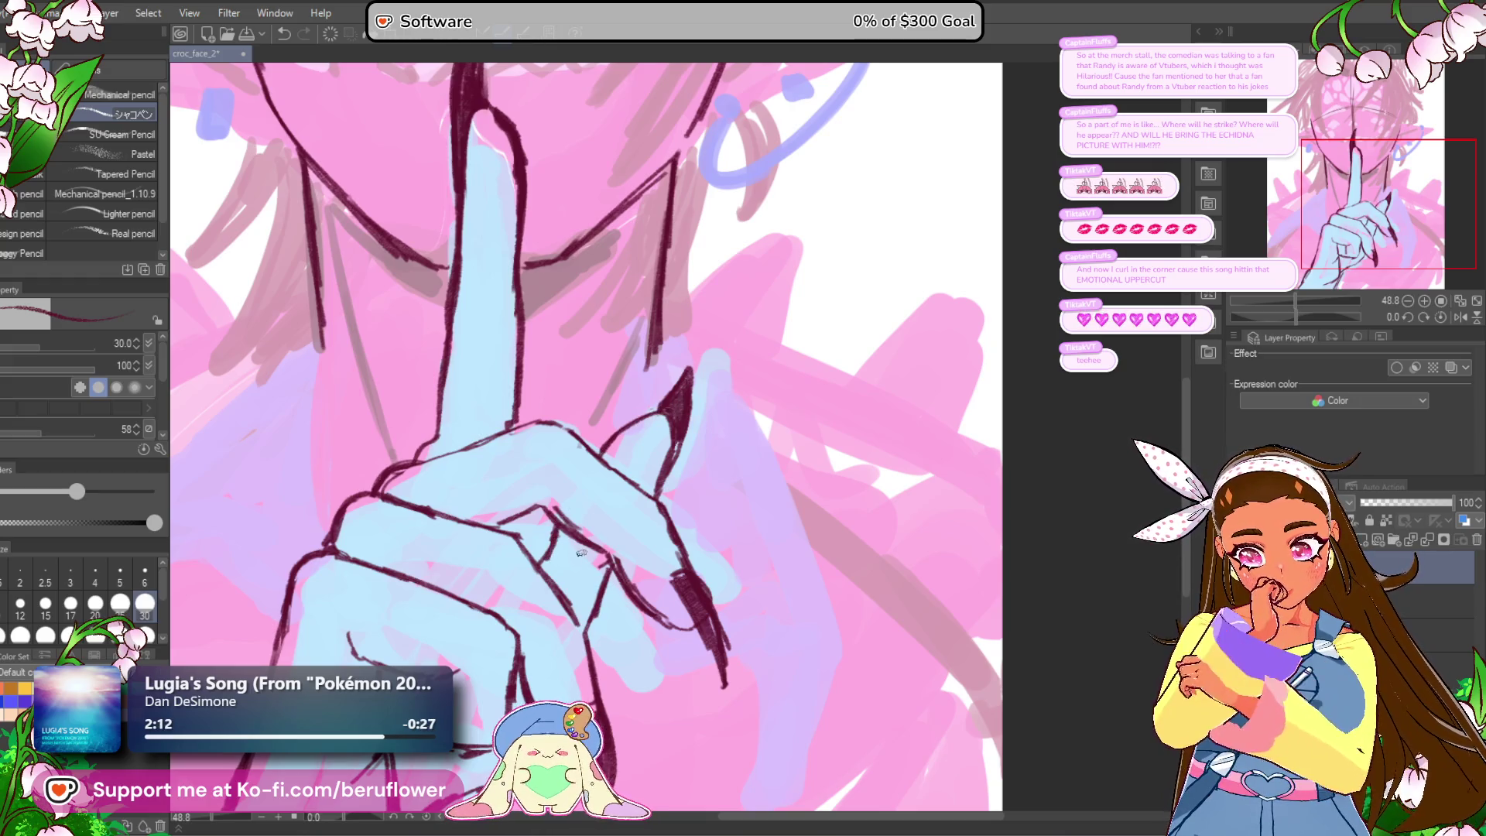
{"action": "key", "text": "ctrl+minus"}
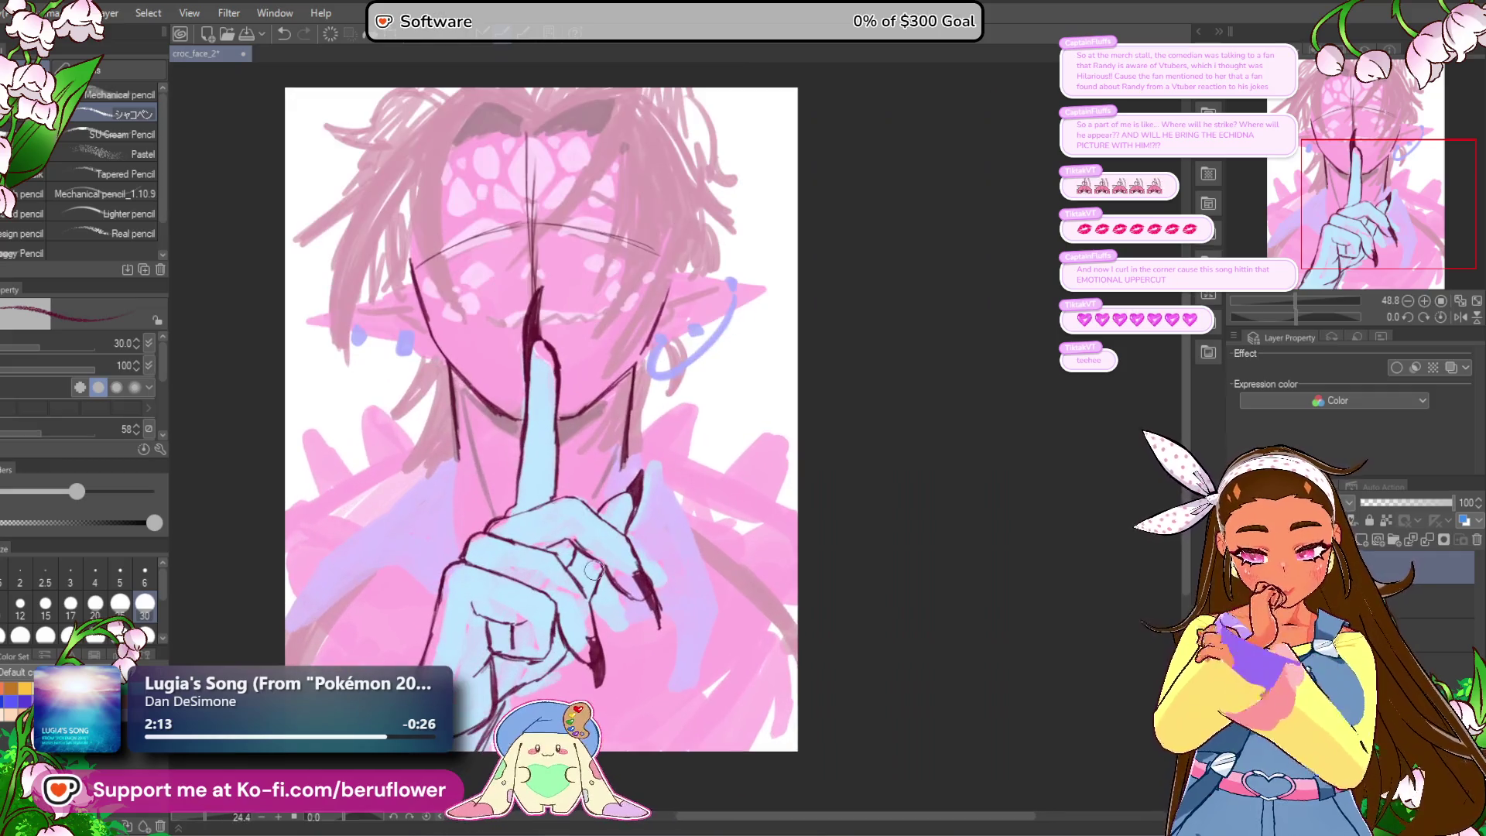
{"action": "left_click_drag", "start_coordinate": [532, 619], "coordinate": [586, 623]}
{"action": "scroll", "coordinate": [587, 623], "scroll_direction": "up", "scroll_amount": 4}
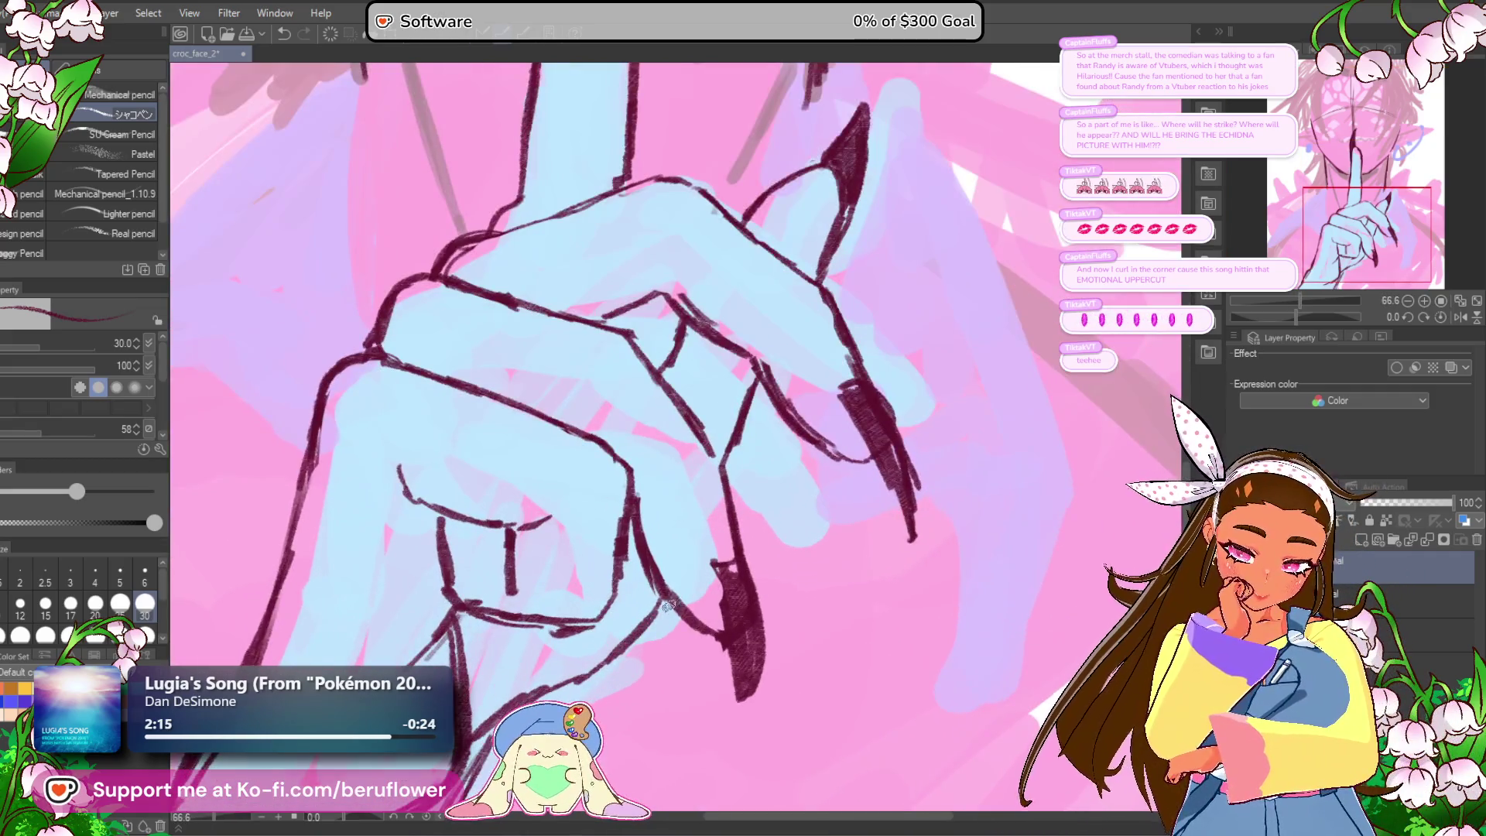
{"action": "scroll", "coordinate": [604, 652], "scroll_direction": "down", "scroll_amount": 3}
{"action": "scroll", "coordinate": [603, 652], "scroll_direction": "up", "scroll_amount": 2}
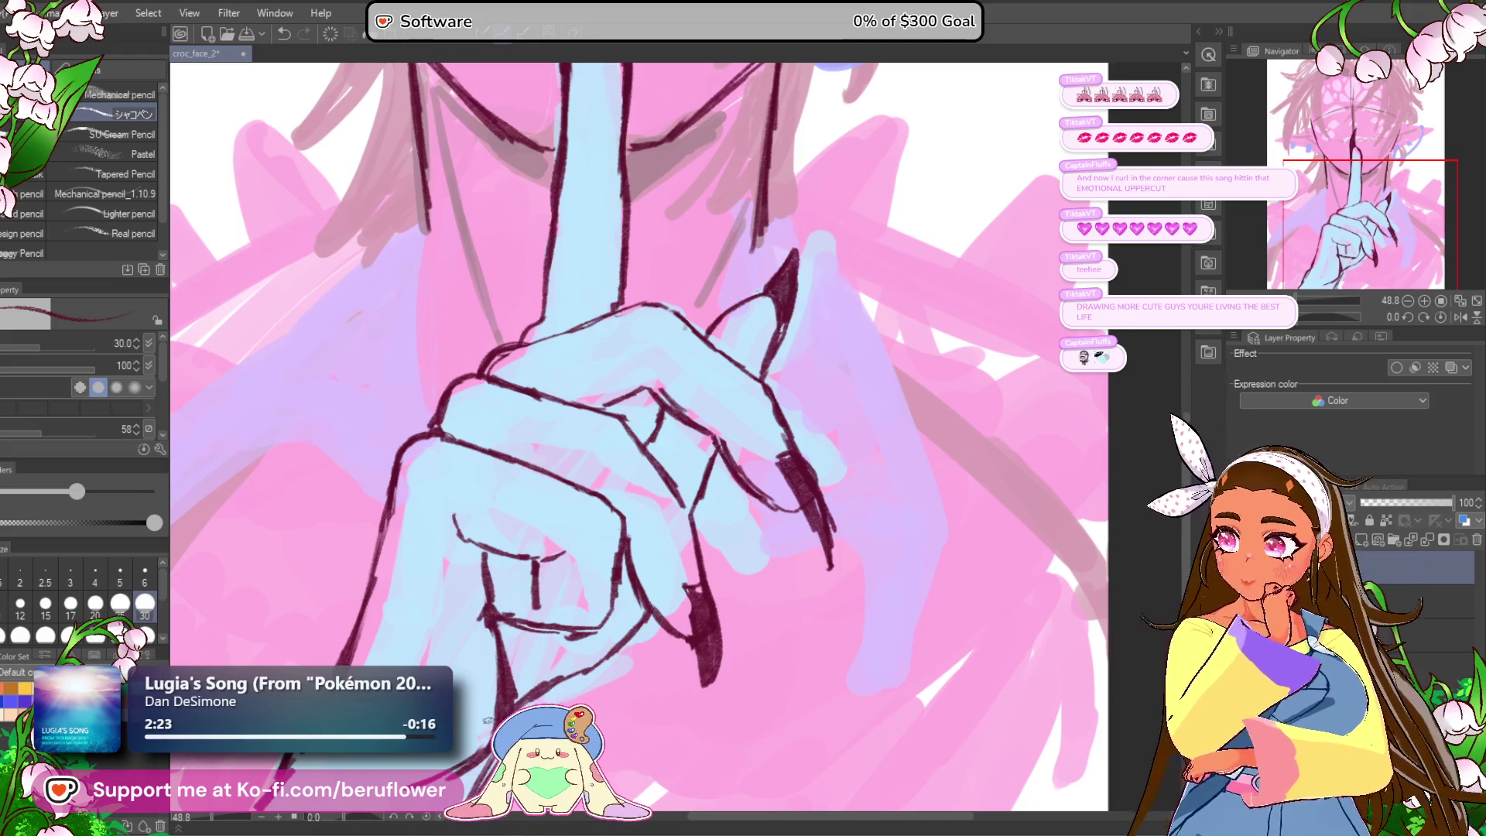
{"action": "scroll", "coordinate": [656, 478], "scroll_direction": "down", "scroll_amount": 2}
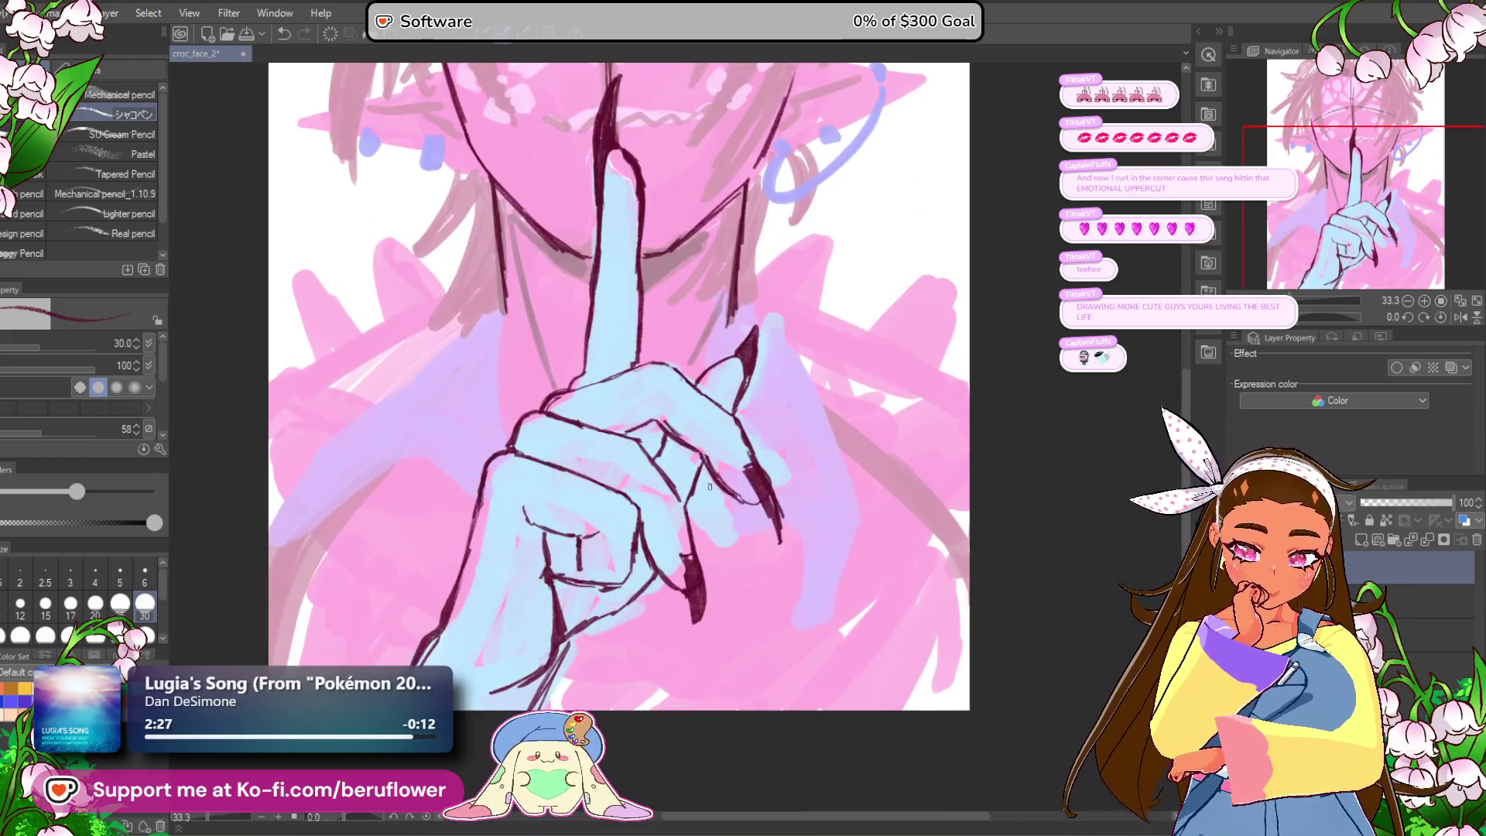
{"action": "left_click_drag", "start_coordinate": [715, 168], "coordinate": [694, 486]}
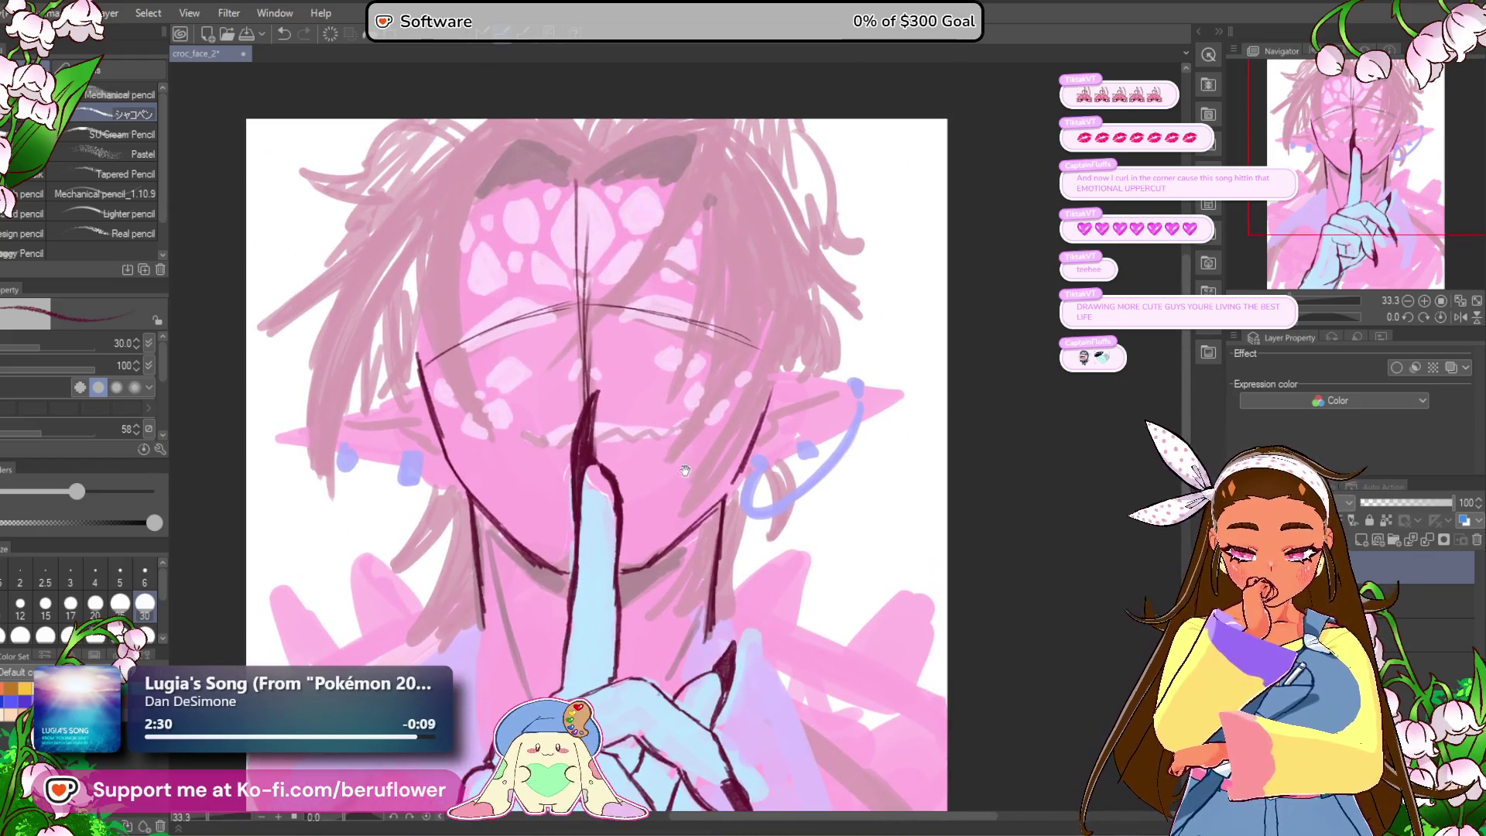
{"action": "scroll", "coordinate": [611, 173], "scroll_direction": "up", "scroll_amount": 2}
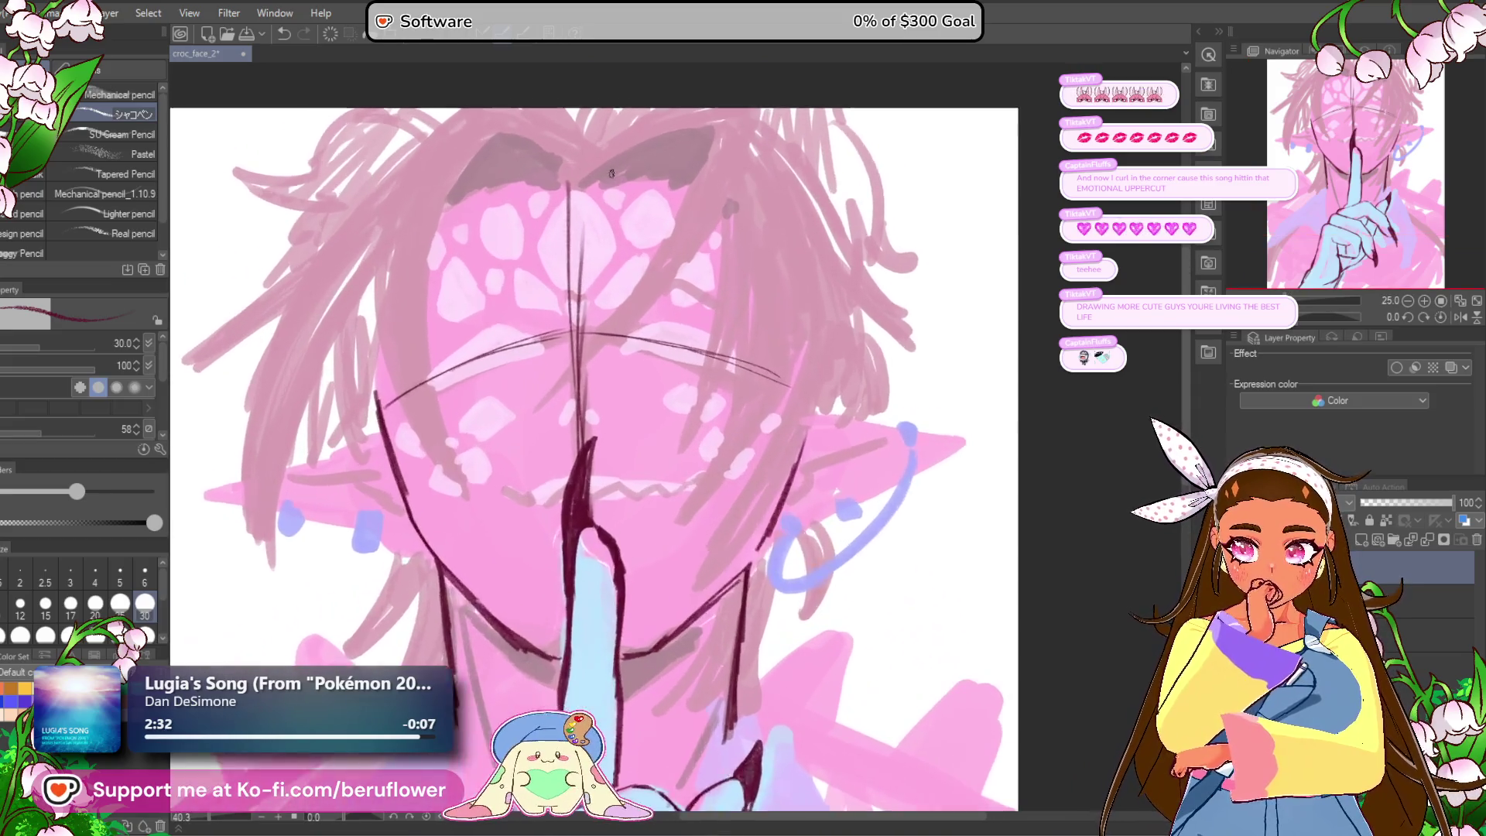
{"action": "scroll", "coordinate": [903, 410], "scroll_direction": "down", "scroll_amount": 2}
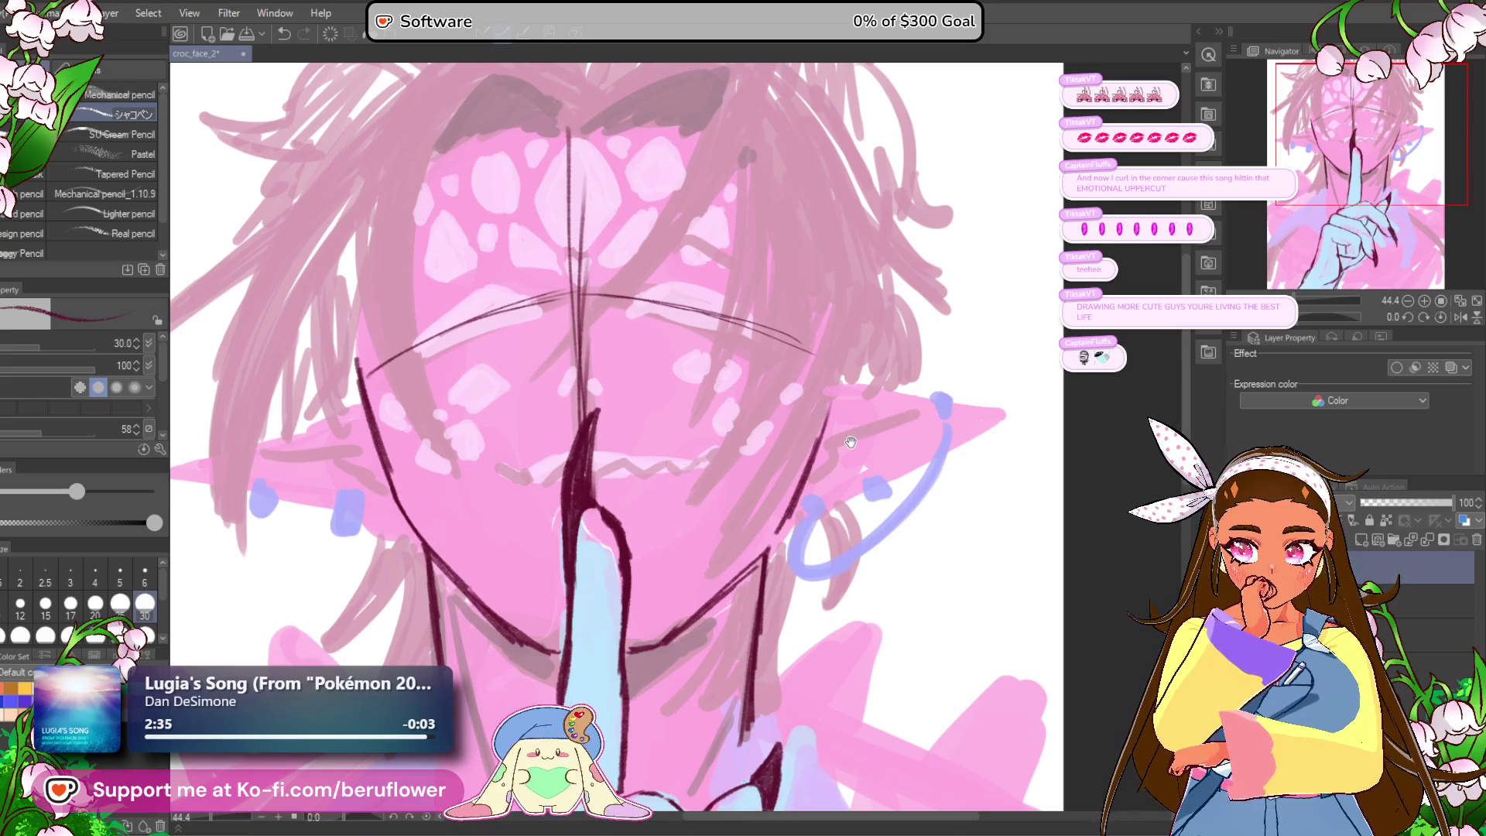
{"action": "left_click_drag", "start_coordinate": [848, 481], "coordinate": [851, 403]}
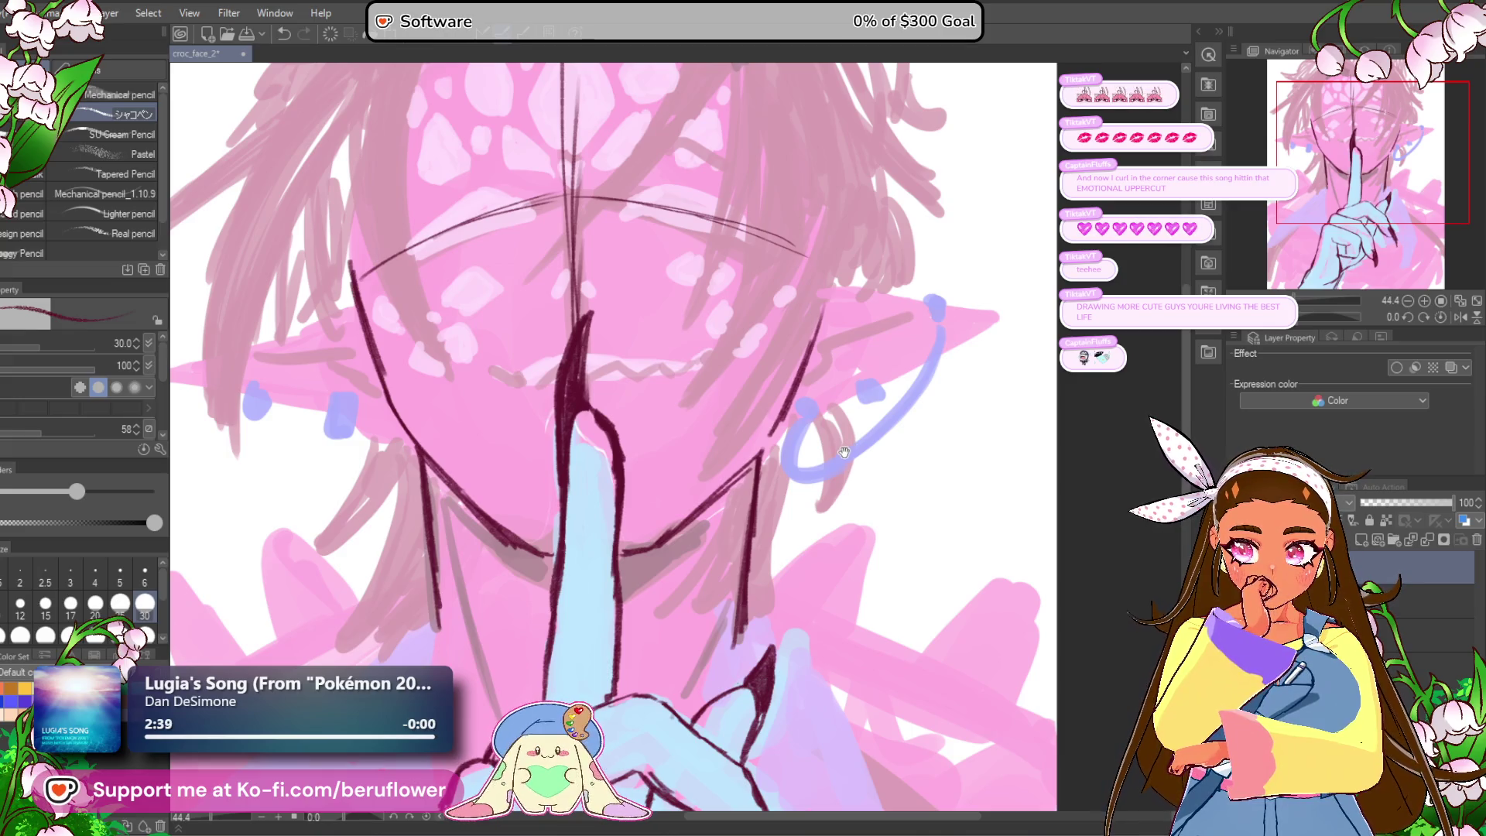
{"action": "left_click_drag", "start_coordinate": [844, 451], "coordinate": [834, 440]}
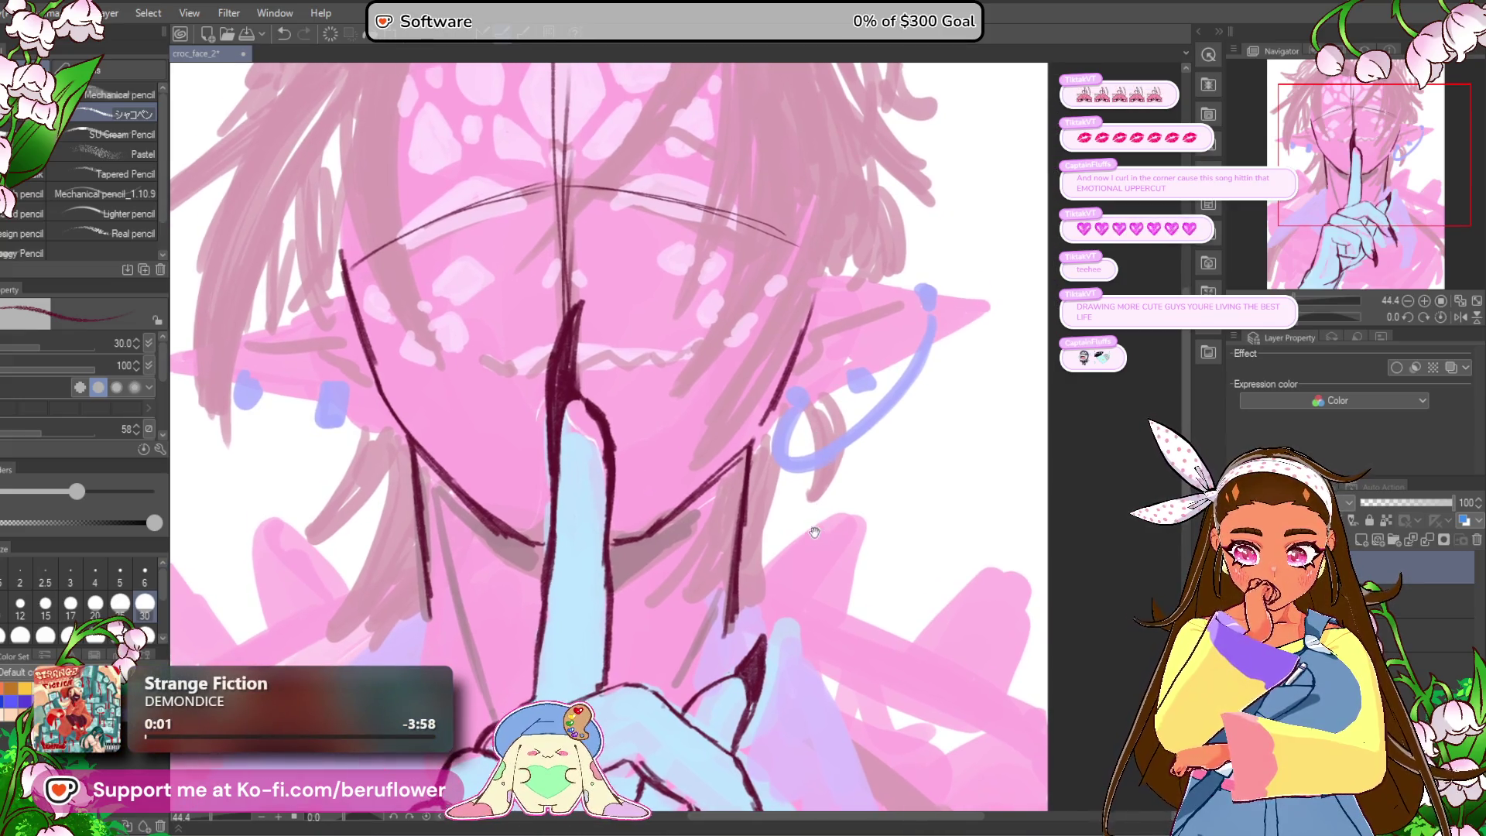
{"action": "left_click_drag", "start_coordinate": [815, 533], "coordinate": [808, 363]}
{"action": "scroll", "coordinate": [715, 409], "scroll_direction": "down", "scroll_amount": 5}
{"action": "scroll", "coordinate": [707, 413], "scroll_direction": "up", "scroll_amount": 2}
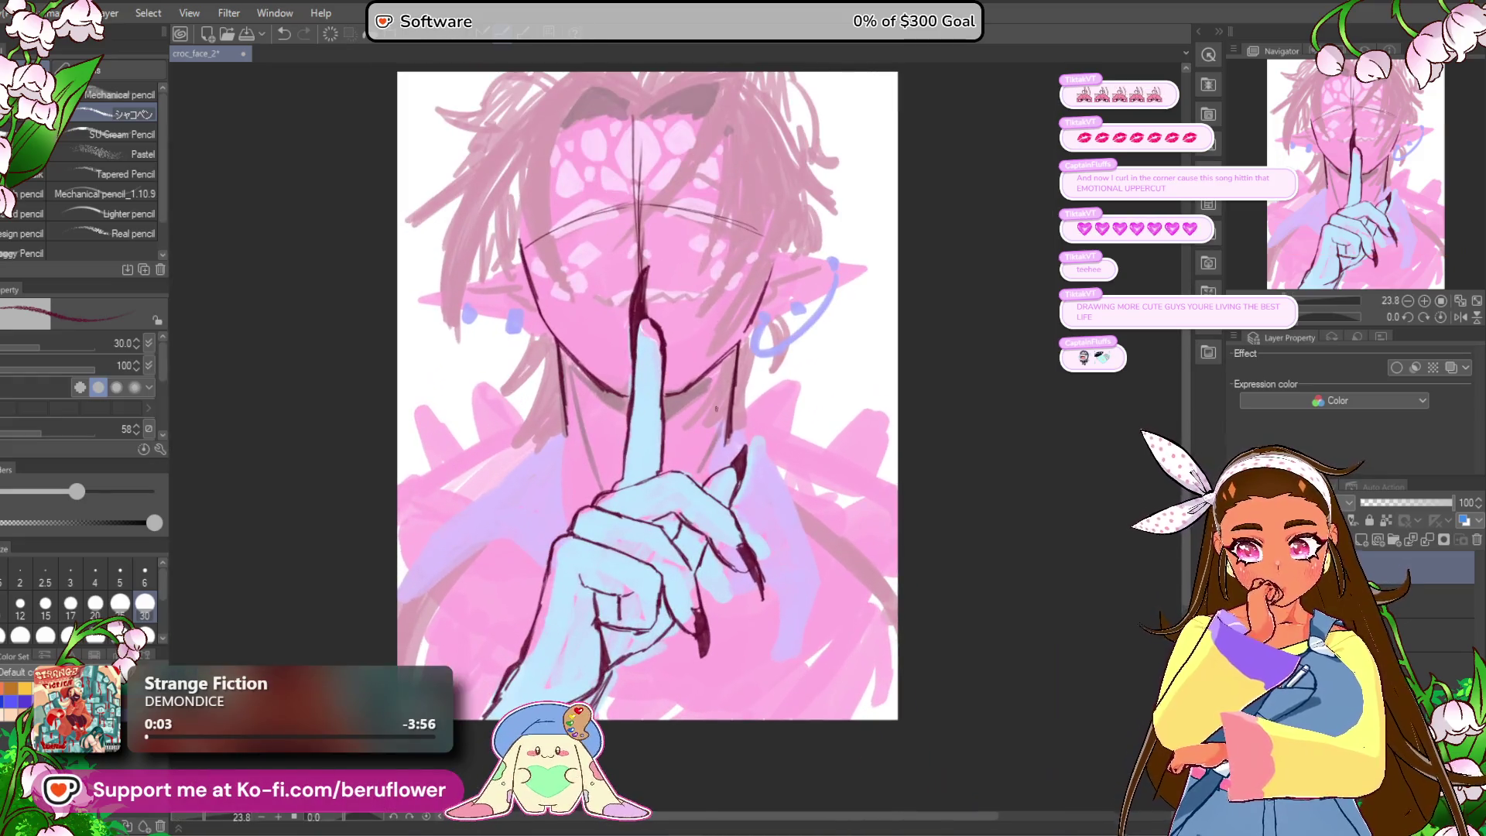
{"action": "scroll", "coordinate": [600, 403], "scroll_direction": "up", "scroll_amount": 4}
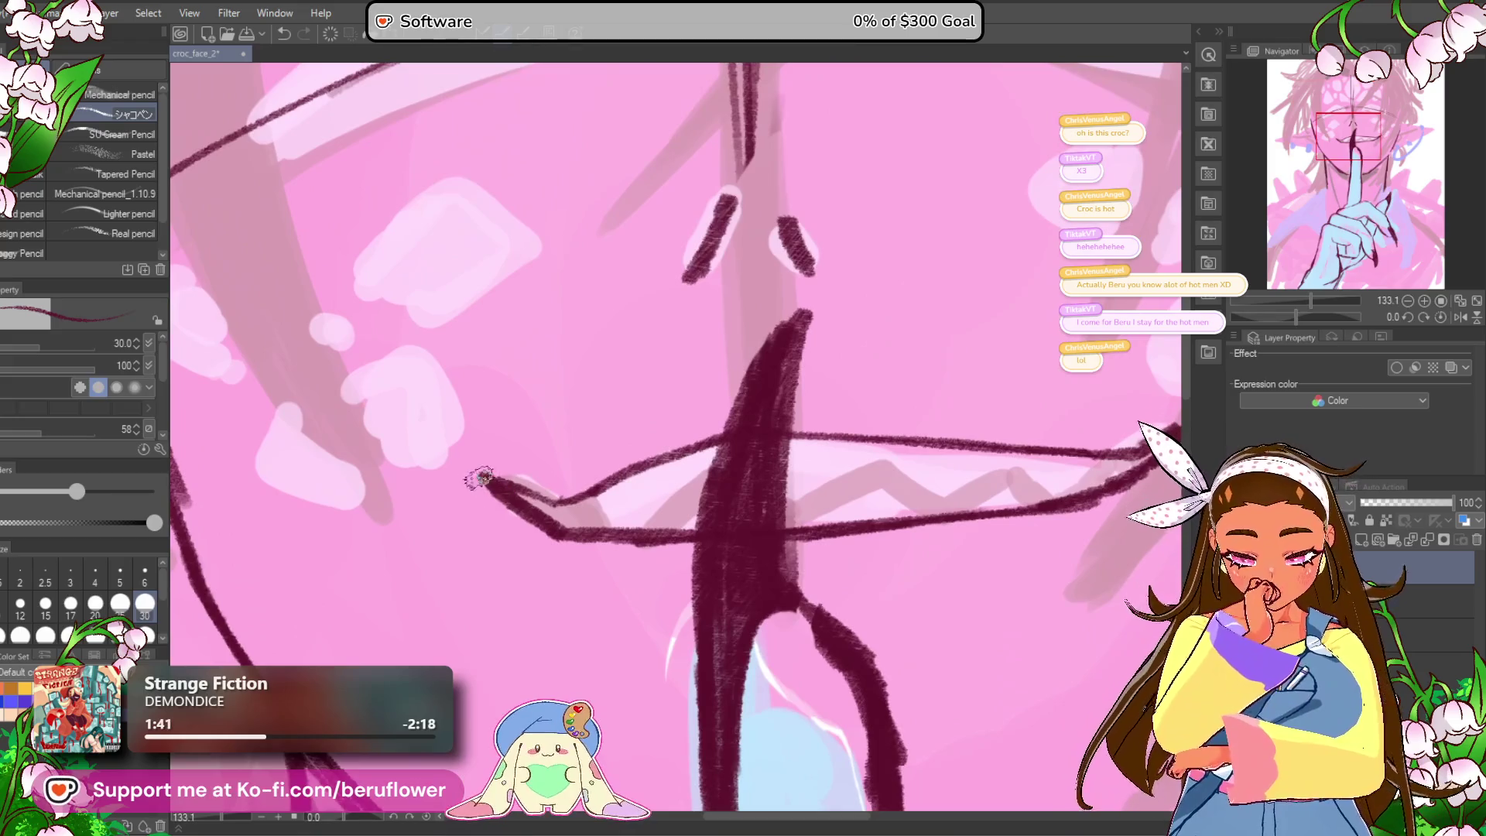
Step: Draw the dark maroon lip lines and a zigzag row of pointed teeth between them
{"action": "mouse_move", "coordinate": [464, 470]}
{"action": "left_mouse_down"}
{"action": "mouse_move", "coordinate": [585, 501]}
{"action": "mouse_move", "coordinate": [448, 513]}
{"action": "left_mouse_up"}
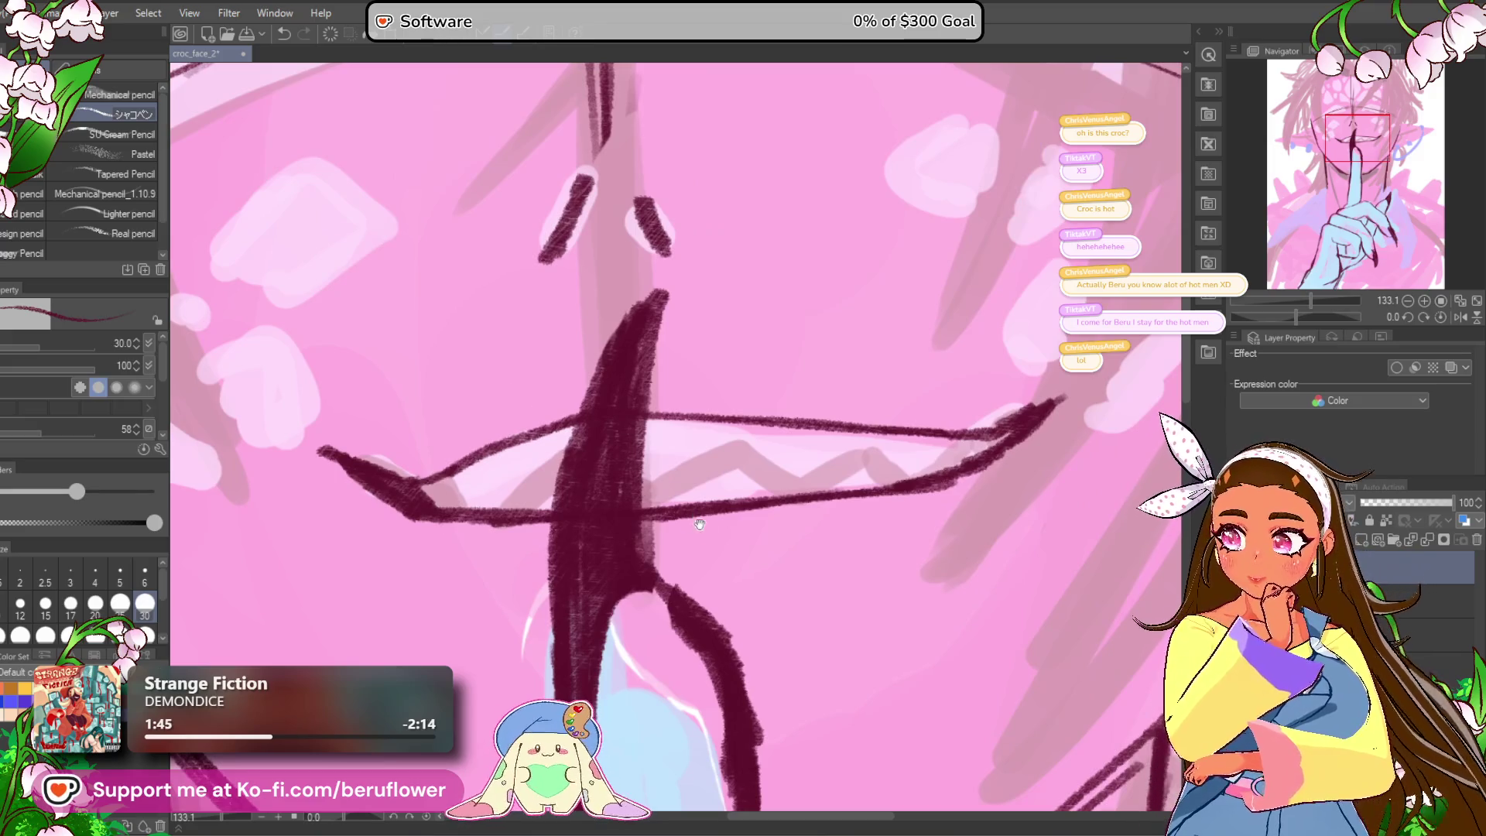
{"action": "left_click_drag", "start_coordinate": [697, 521], "coordinate": [701, 498]}
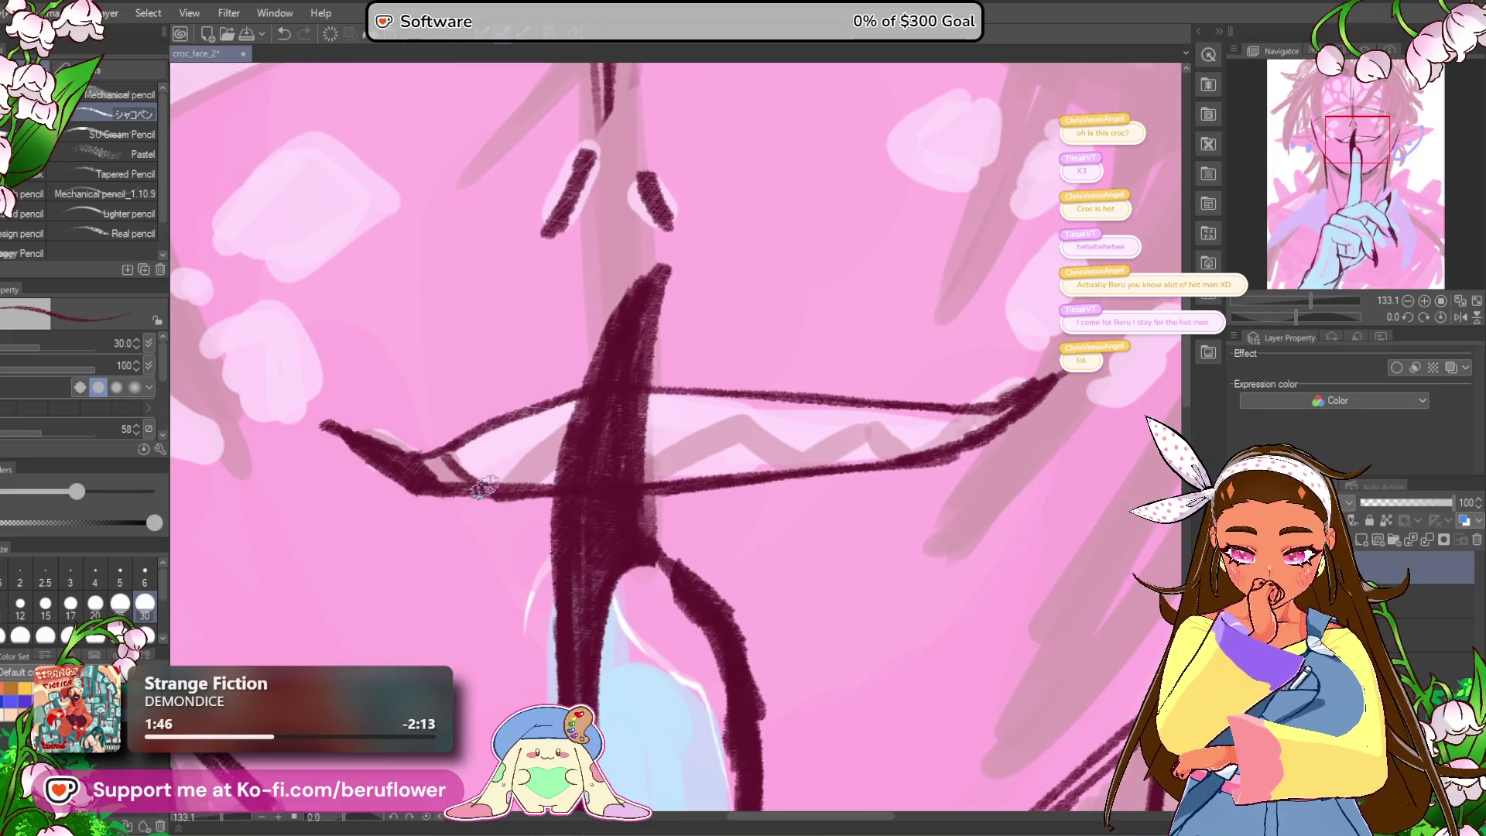
{"action": "left_click_drag", "start_coordinate": [501, 499], "coordinate": [584, 418]}
{"action": "left_click_drag", "start_coordinate": [986, 424], "coordinate": [964, 424]}
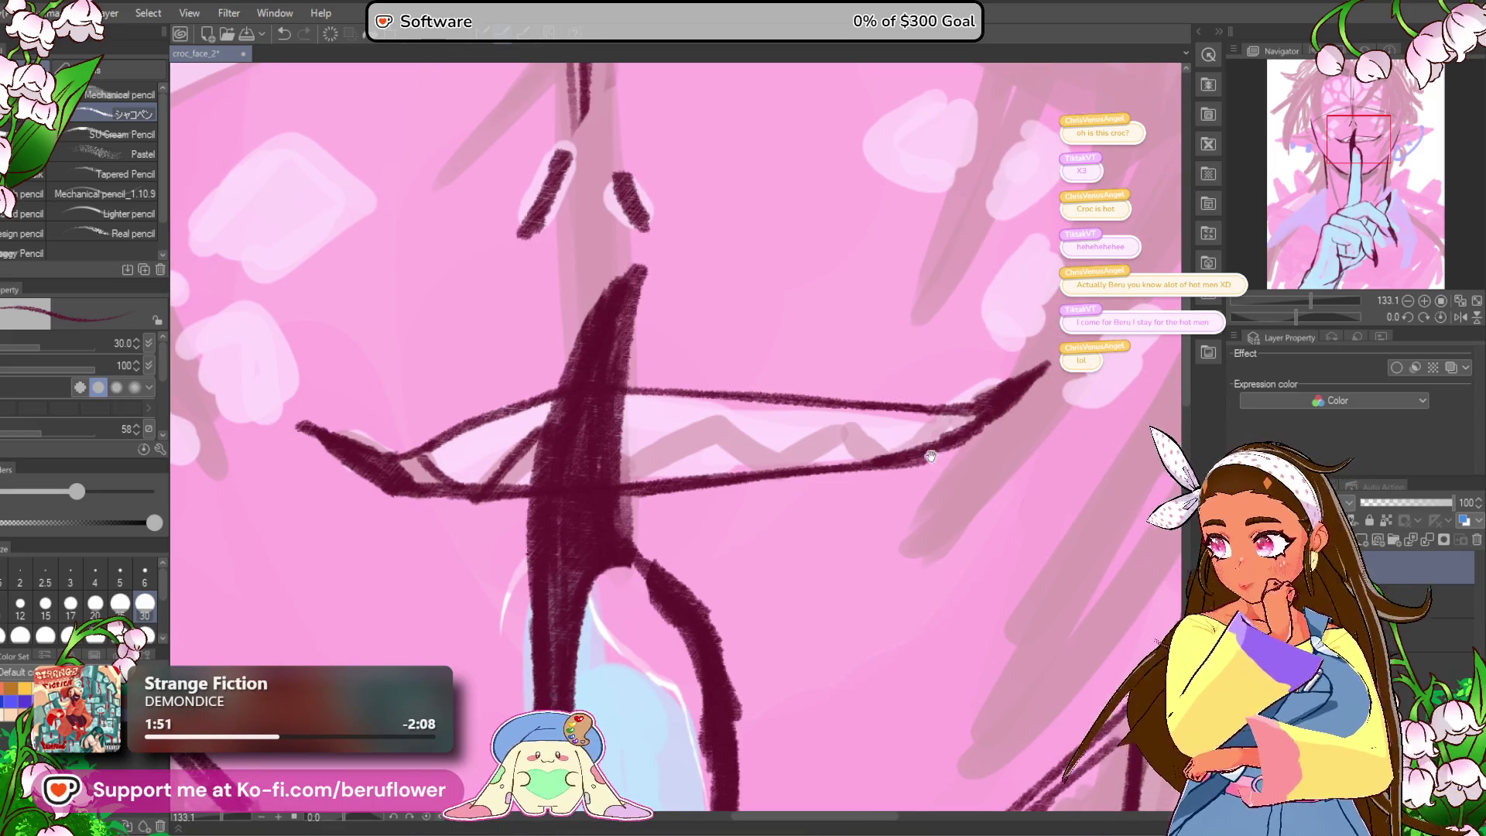
{"action": "scroll", "coordinate": [995, 402], "scroll_direction": "down", "scroll_amount": 1}
{"action": "mouse_move", "coordinate": [959, 392]}
{"action": "left_mouse_down"}
{"action": "mouse_move", "coordinate": [889, 438]}
{"action": "mouse_move", "coordinate": [855, 410]}
{"action": "mouse_move", "coordinate": [804, 447]}
{"action": "mouse_move", "coordinate": [678, 441]}
{"action": "left_mouse_up"}
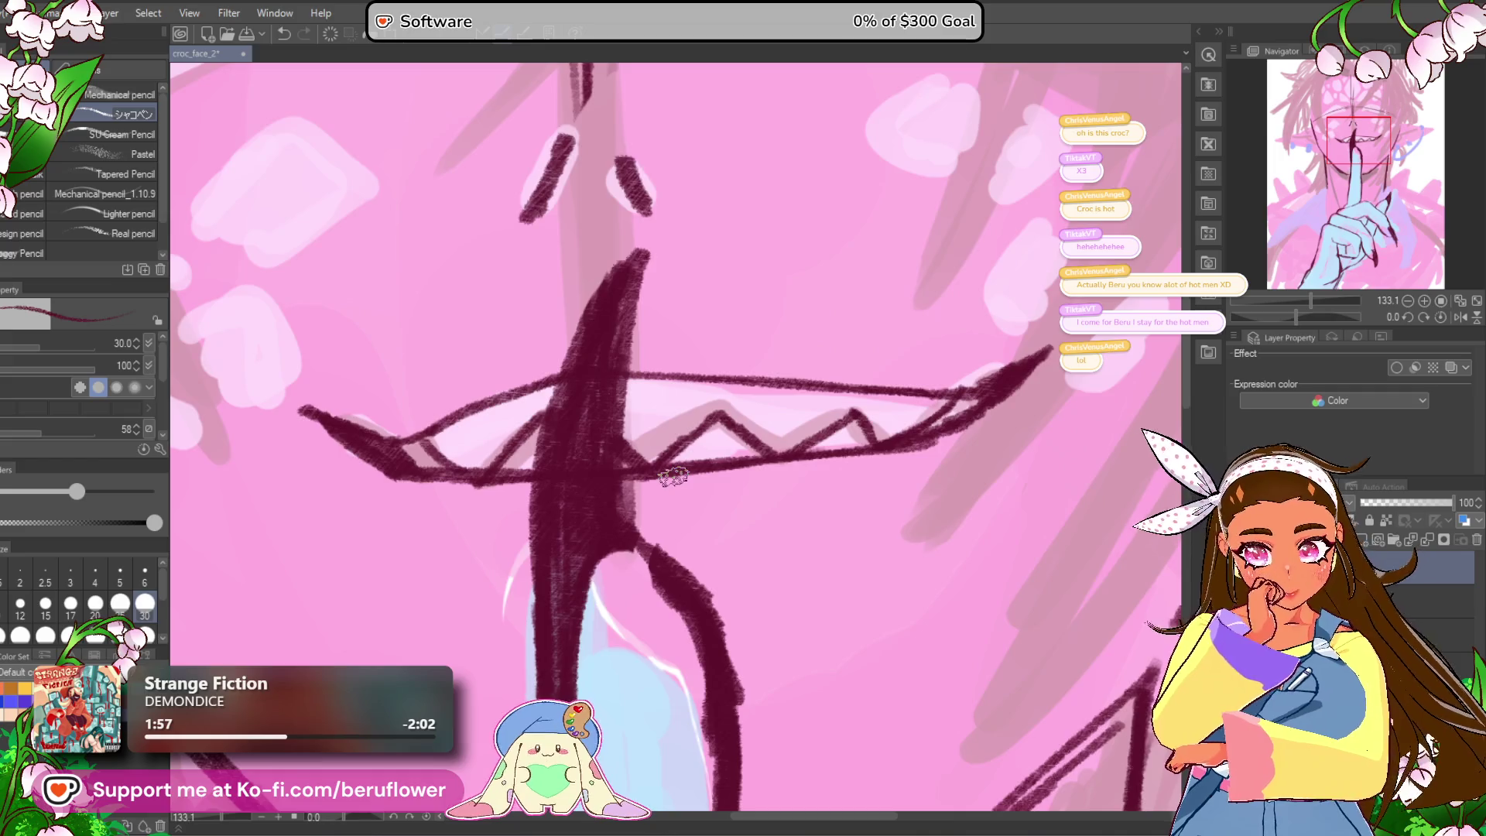
{"action": "scroll", "coordinate": [672, 474], "scroll_direction": "down", "scroll_amount": 4}
{"action": "scroll", "coordinate": [674, 476], "scroll_direction": "up", "scroll_amount": 3}
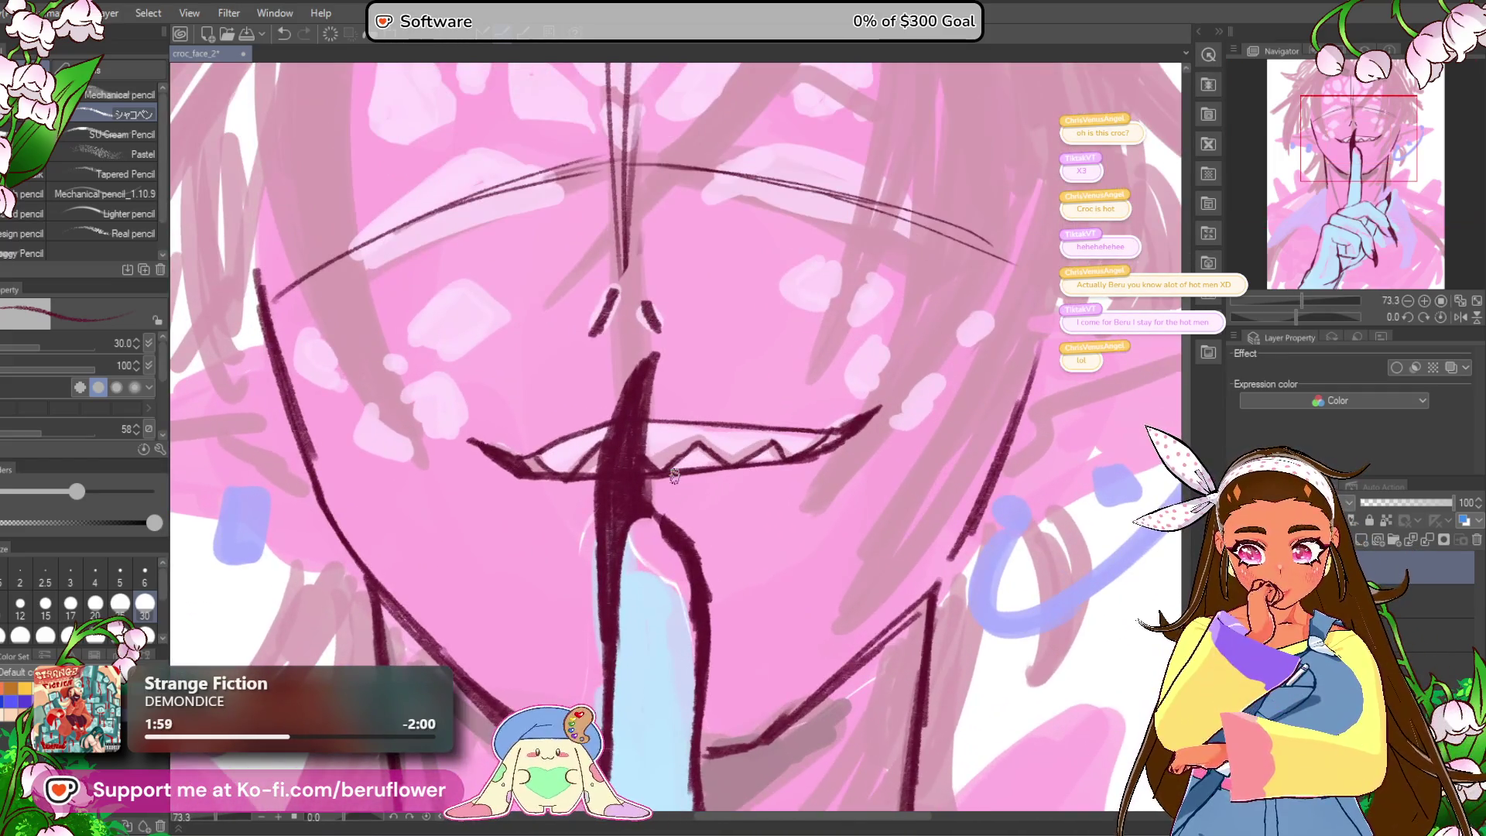
{"action": "scroll", "coordinate": [673, 476], "scroll_direction": "down", "scroll_amount": 3}
{"action": "scroll", "coordinate": [673, 476], "scroll_direction": "up", "scroll_amount": 2}
{"action": "scroll", "coordinate": [674, 476], "scroll_direction": "up", "scroll_amount": 1}
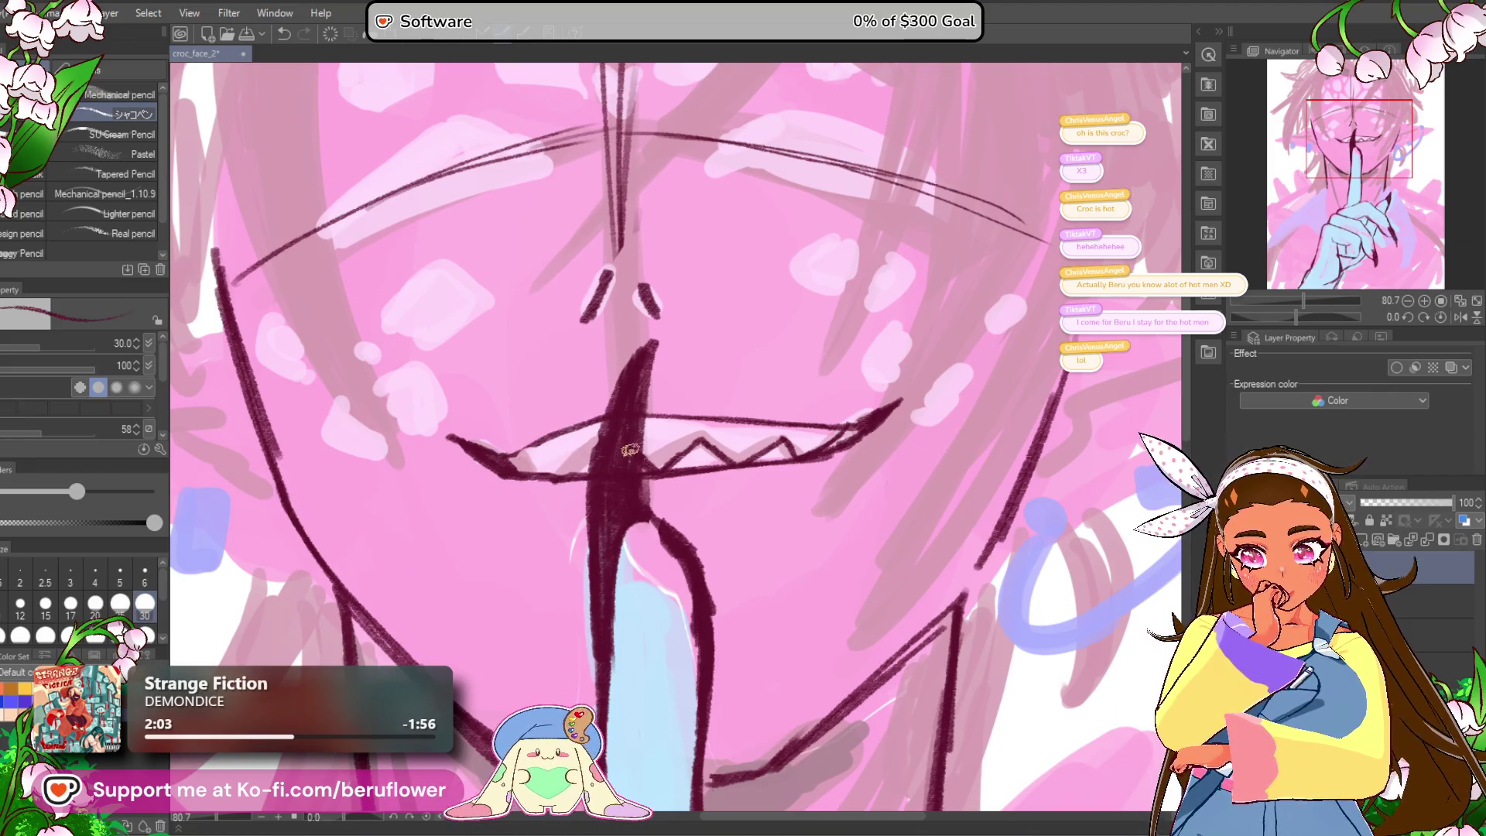
Step: Touch up the lip line at the mouth's left corner
{"action": "left_click_drag", "start_coordinate": [544, 450], "coordinate": [562, 470]}
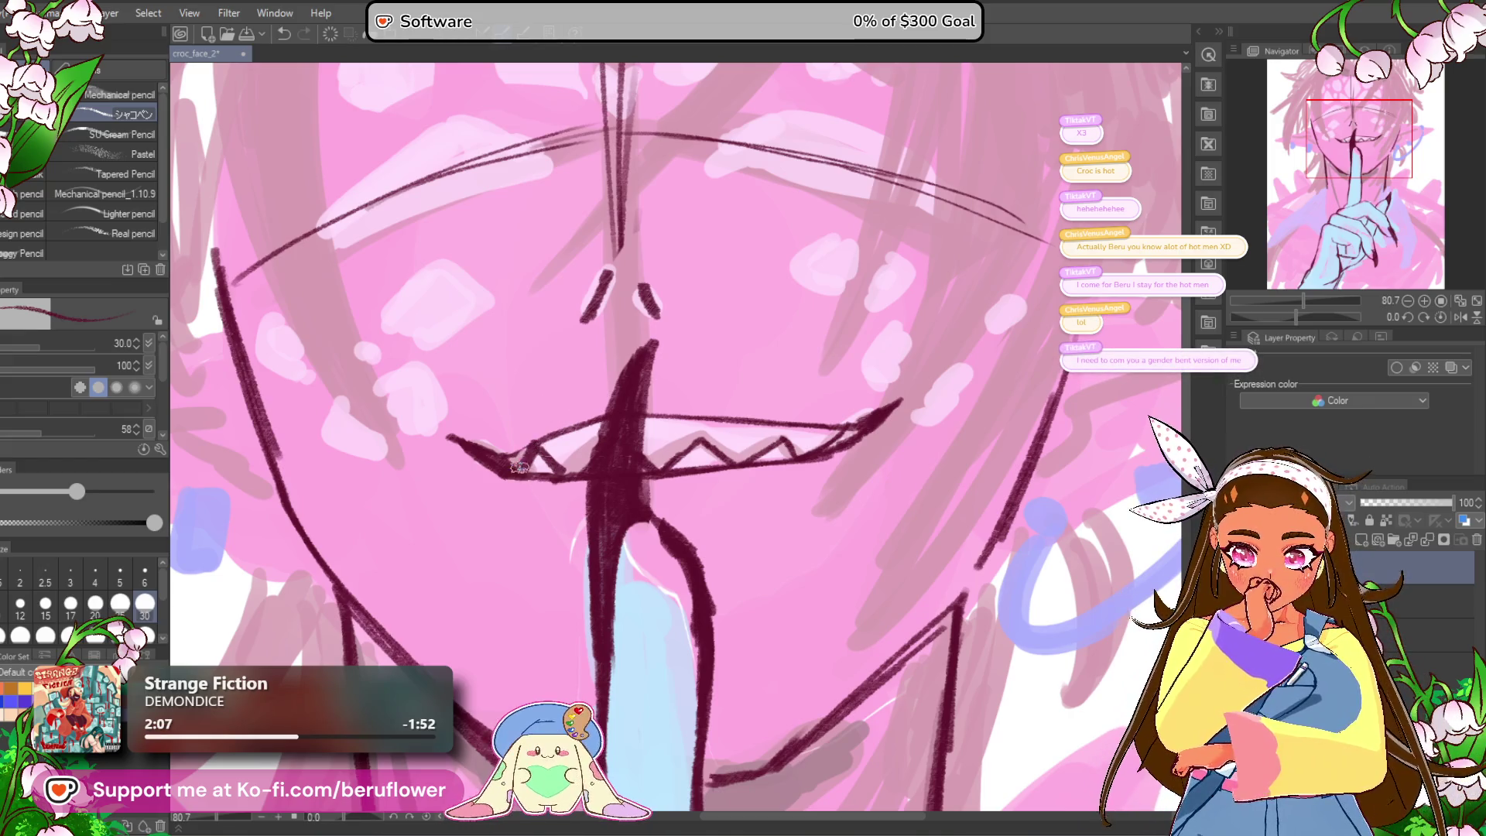
{"action": "scroll", "coordinate": [519, 467], "scroll_direction": "down", "scroll_amount": 1}
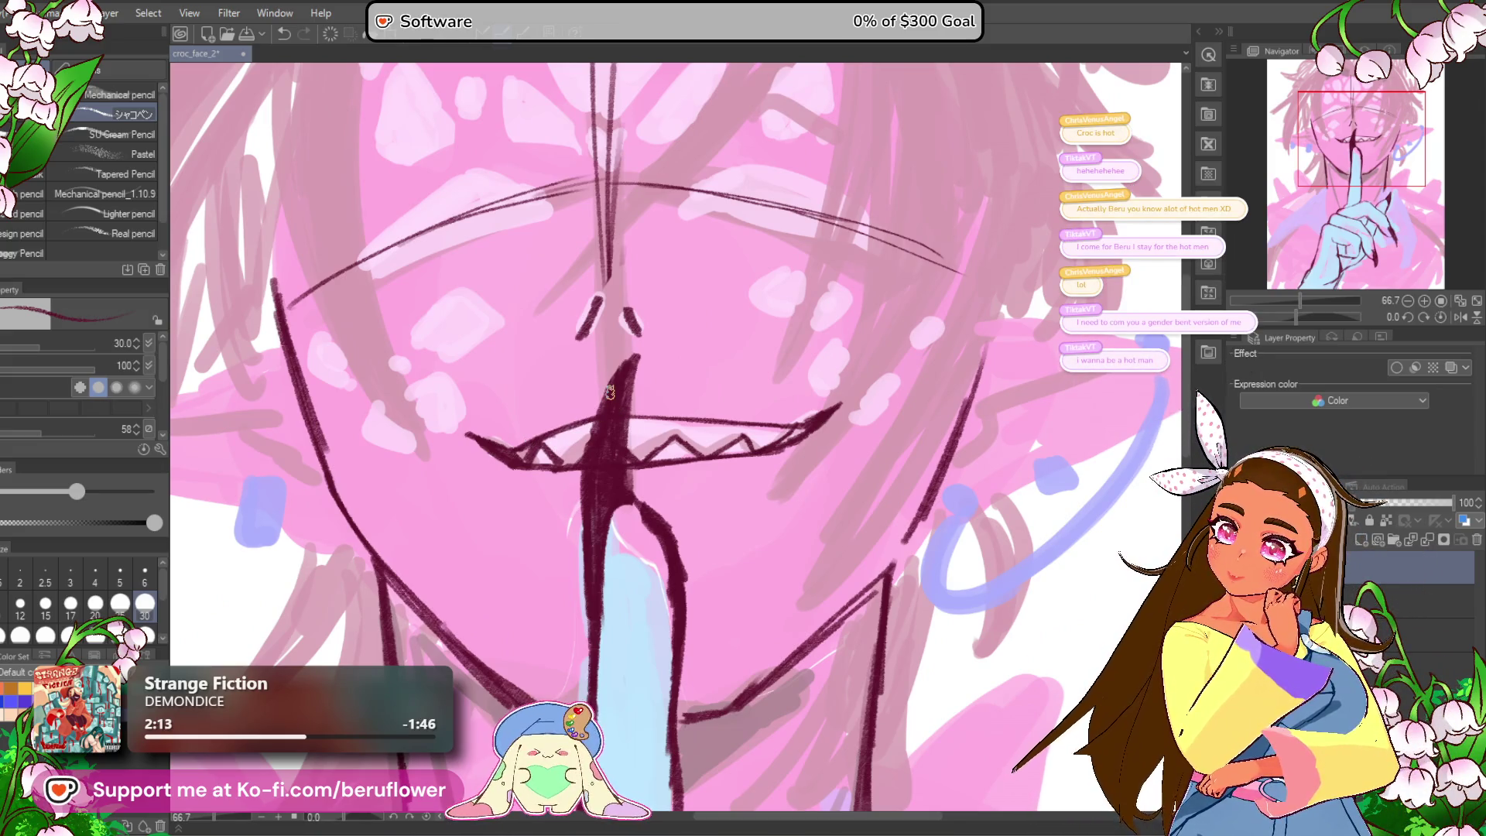
{"action": "scroll", "coordinate": [609, 393], "scroll_direction": "down", "scroll_amount": 1}
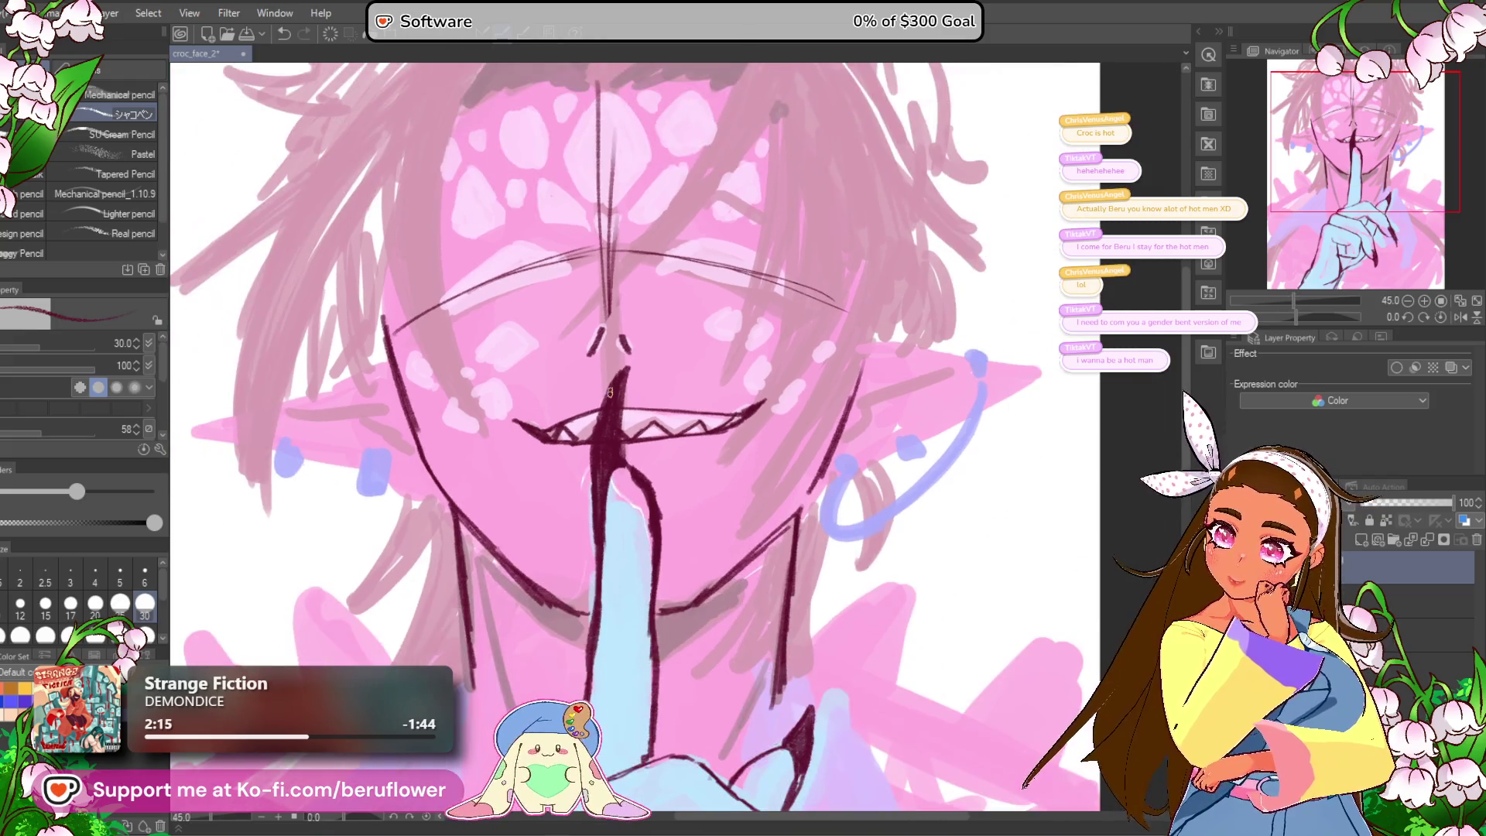
{"action": "scroll", "coordinate": [609, 393], "scroll_direction": "down", "scroll_amount": 1}
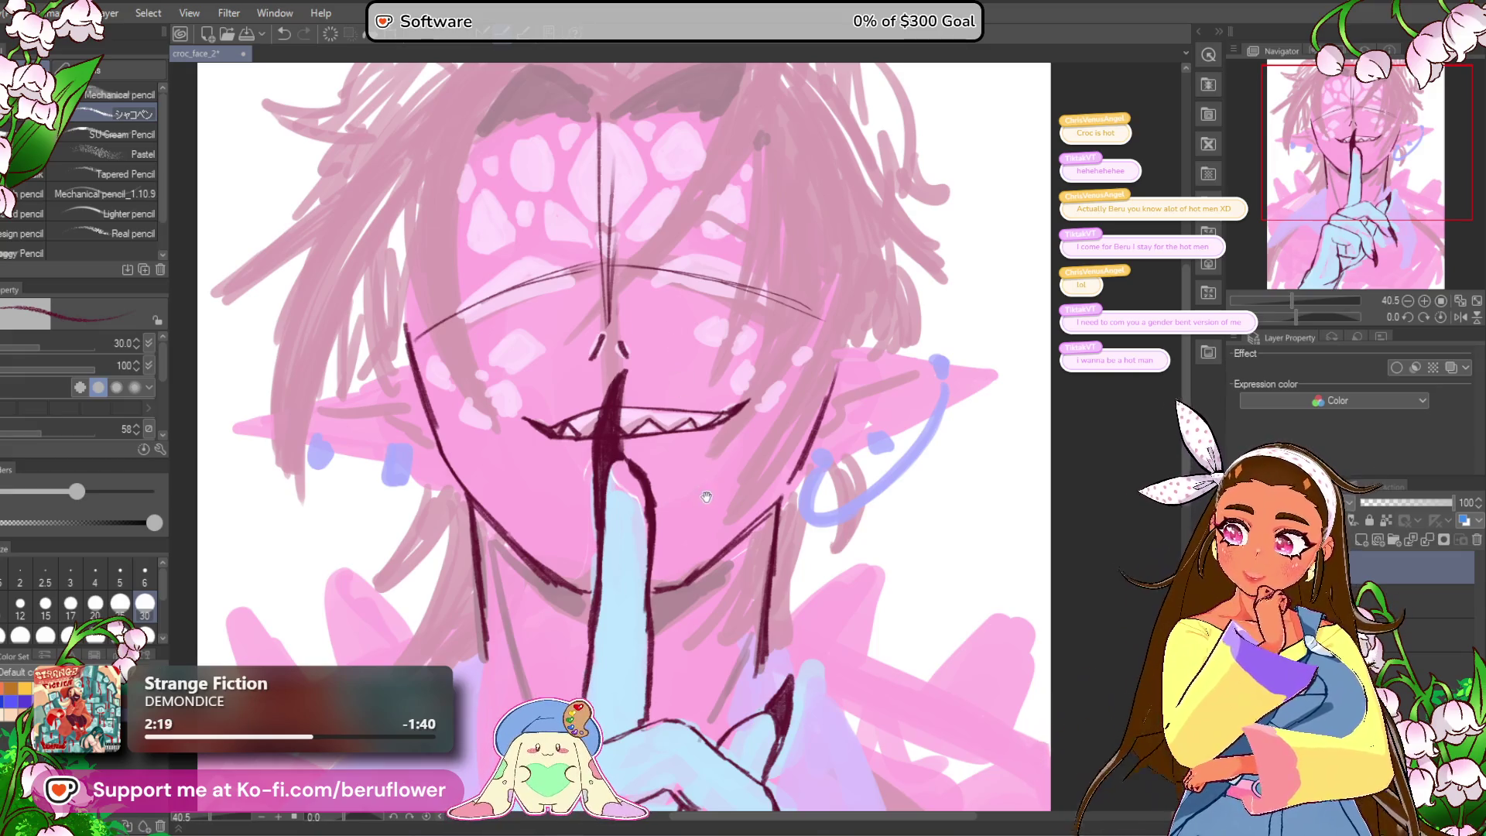
Step: Rotate the canvas to the mouth's angle, then thicken the upper mouth line and add a down-left line
{"action": "left_click_drag", "start_coordinate": [725, 469], "coordinate": [779, 429]}
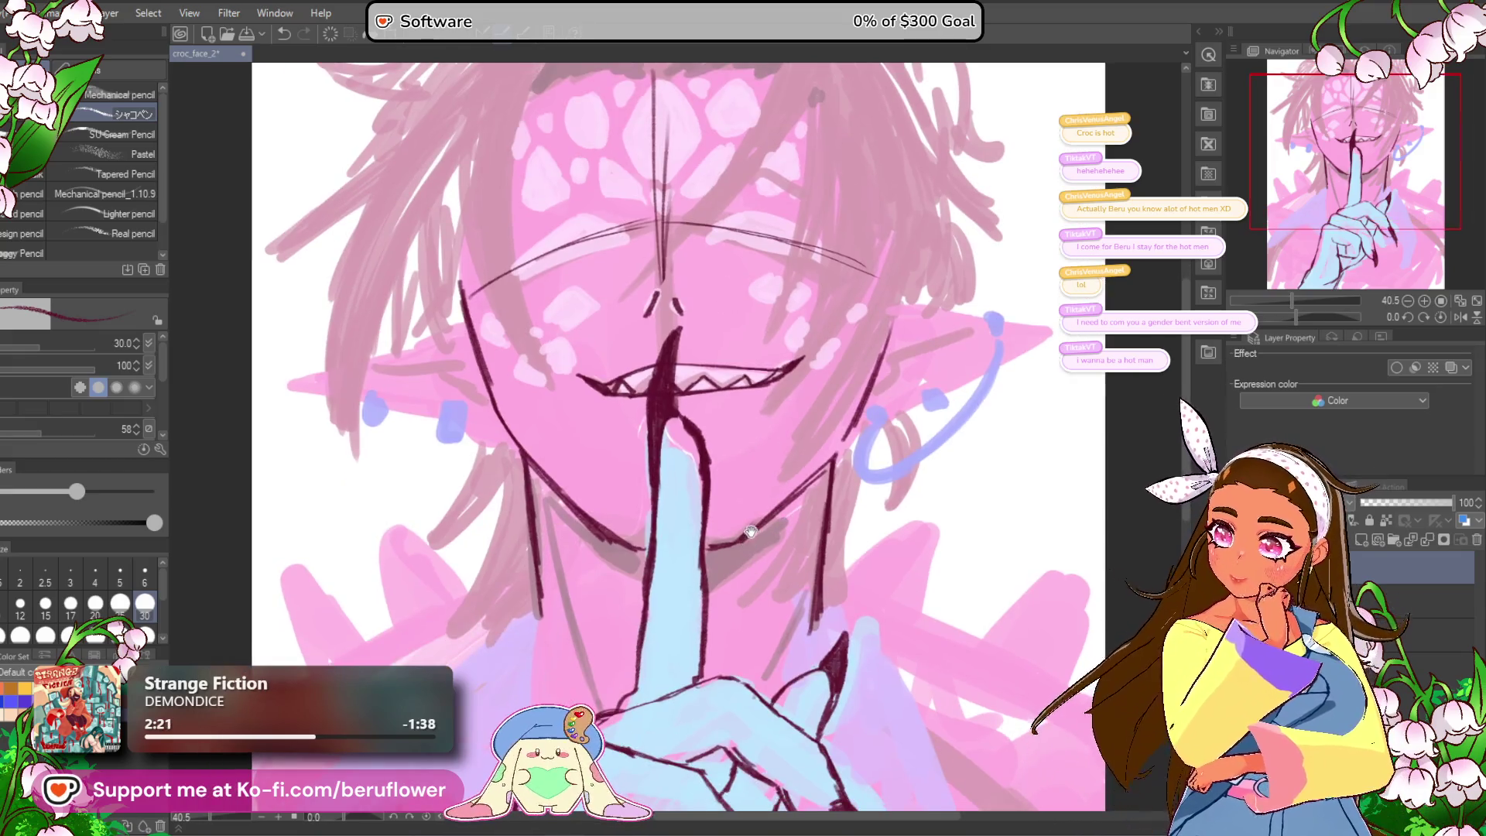
{"action": "left_click_drag", "start_coordinate": [750, 534], "coordinate": [773, 489]}
{"action": "left_click", "coordinate": [1297, 317]}
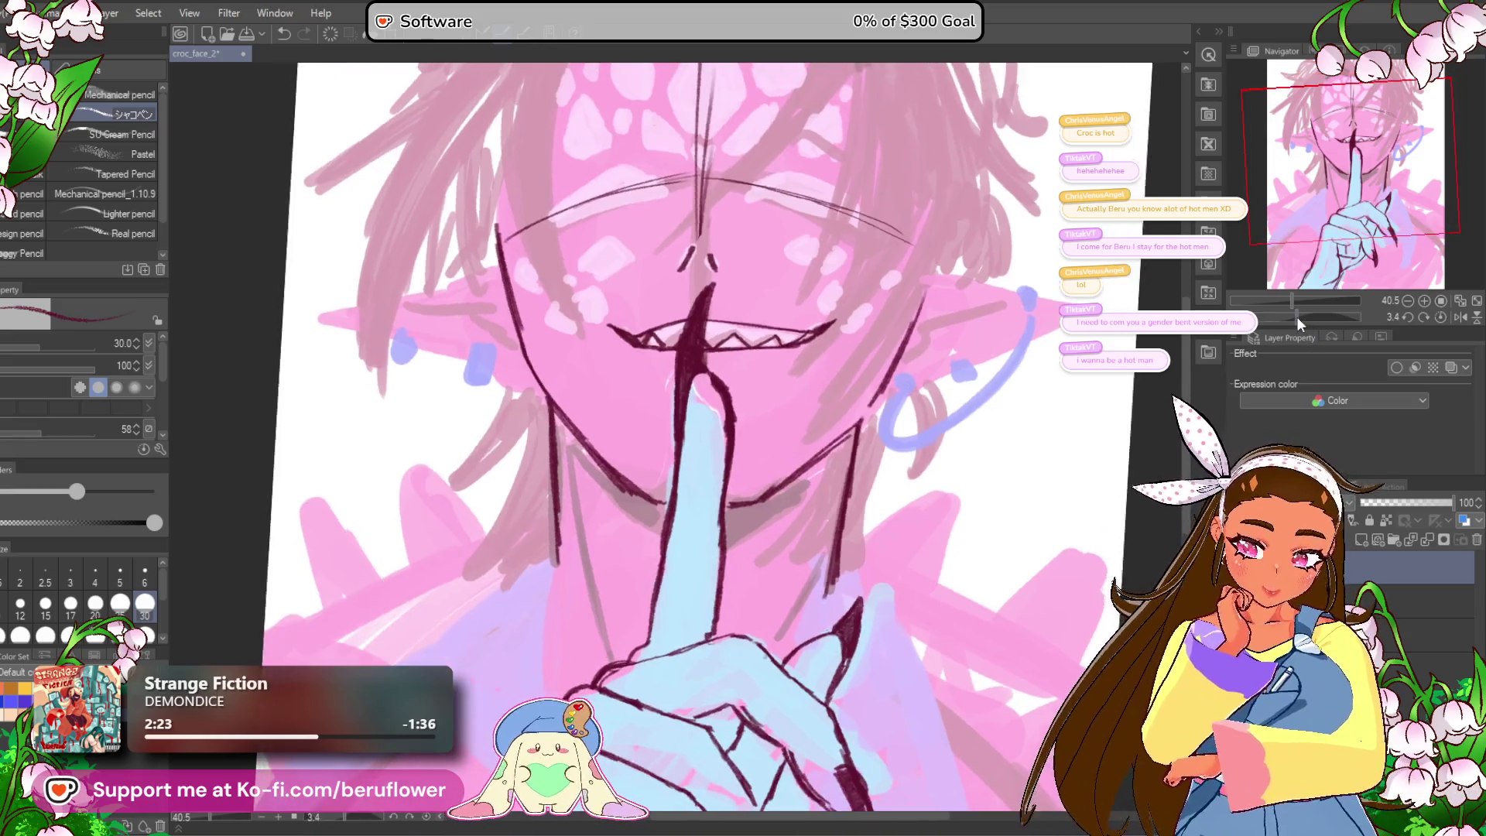
{"action": "left_click_drag", "start_coordinate": [1297, 317], "coordinate": [1289, 317]}
{"action": "scroll", "coordinate": [963, 287], "scroll_direction": "up", "scroll_amount": 5}
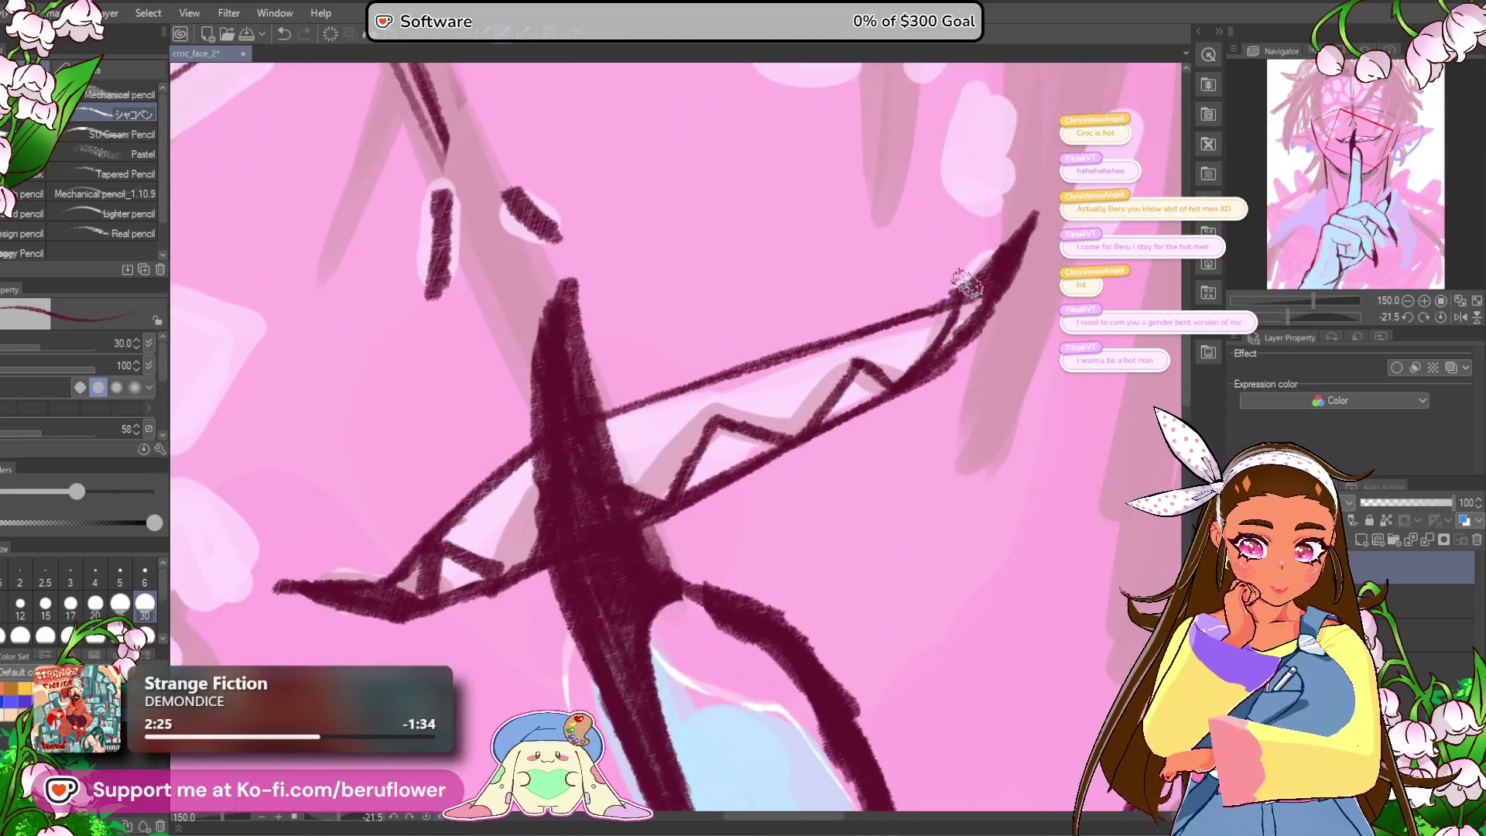
{"action": "left_click_drag", "start_coordinate": [963, 286], "coordinate": [1094, 185]}
{"action": "left_click_drag", "start_coordinate": [855, 274], "coordinate": [690, 331]}
{"action": "left_click_drag", "start_coordinate": [507, 492], "coordinate": [580, 424]}
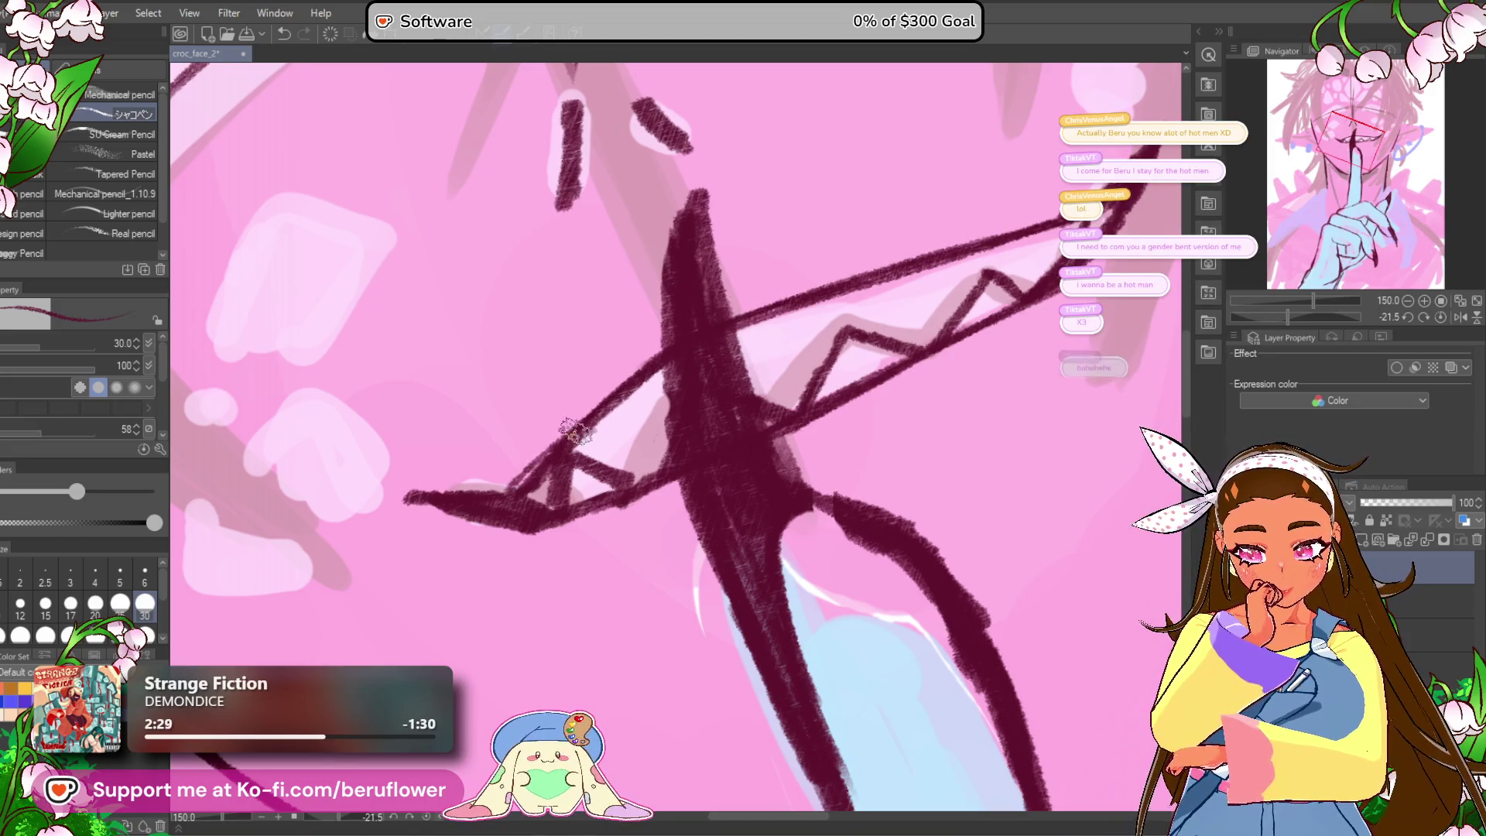
{"action": "scroll", "coordinate": [514, 480], "scroll_direction": "right", "scroll_amount": 2}
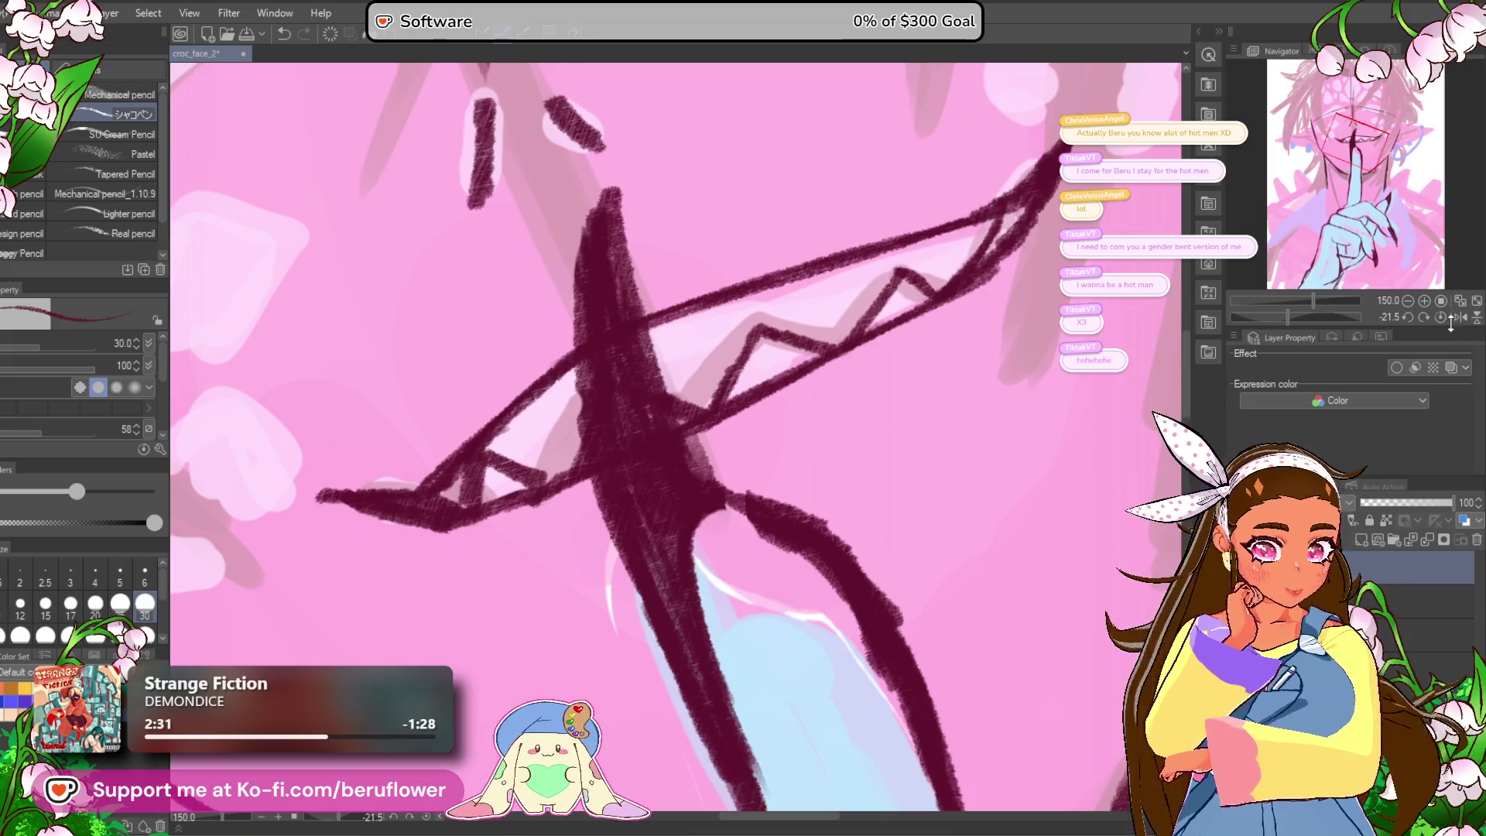
Step: Reset the canvas rotation to upright and erase the stray left tip of the mouth stroke
{"action": "left_click", "coordinate": [1440, 317]}
{"action": "mouse_move", "coordinate": [281, 348]}
{"action": "left_mouse_down"}
{"action": "mouse_move", "coordinate": [364, 431]}
{"action": "mouse_move", "coordinate": [464, 480]}
{"action": "left_mouse_up"}
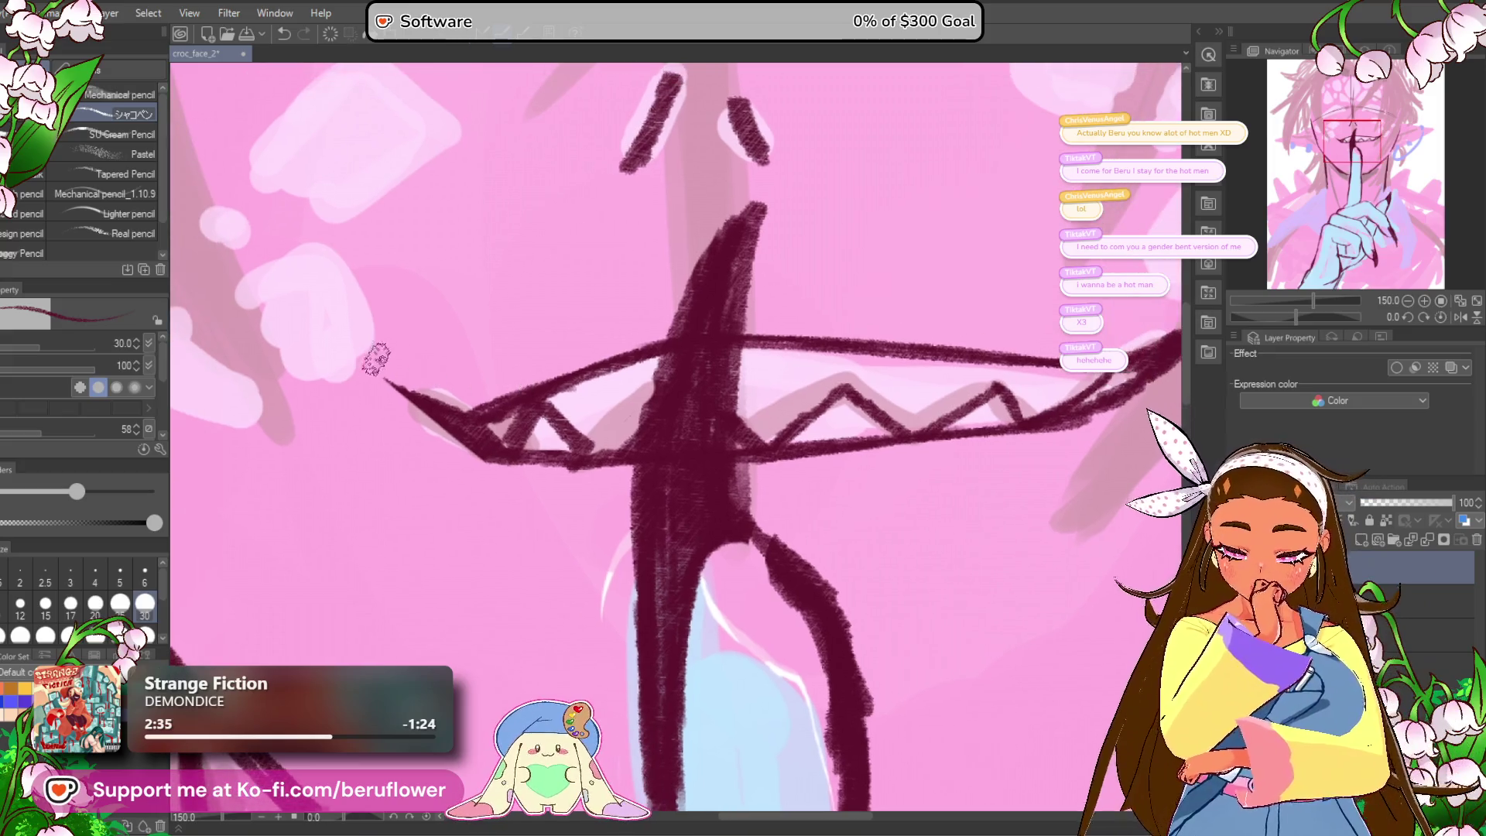
{"action": "scroll", "coordinate": [495, 447], "scroll_direction": "down", "scroll_amount": 10}
{"action": "scroll", "coordinate": [685, 546], "scroll_direction": "up", "scroll_amount": 5}
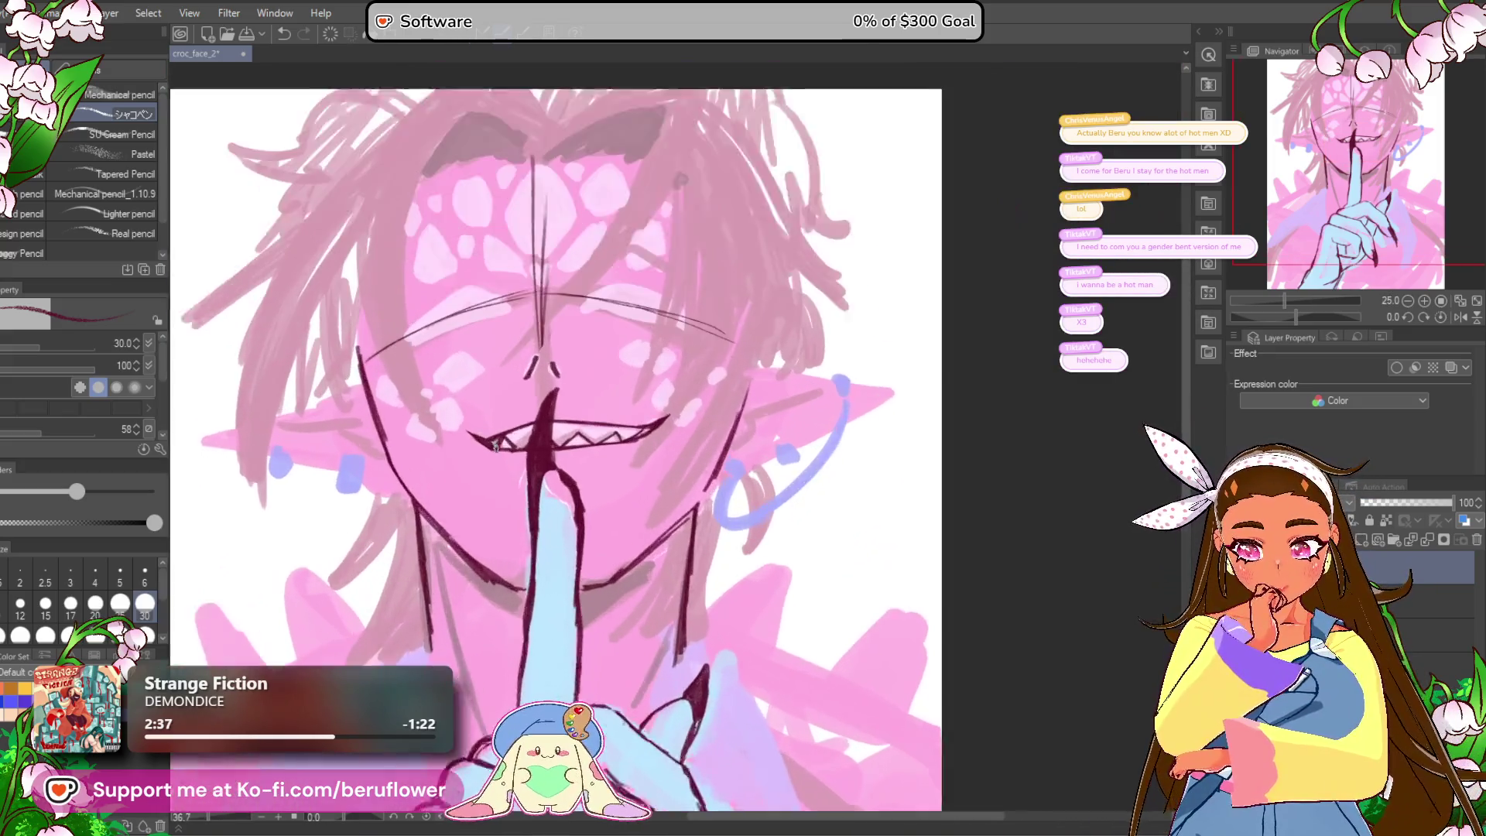
Step: Draw a thin neck line to the right of the shushing finger
{"action": "scroll", "coordinate": [685, 546], "scroll_direction": "down", "scroll_amount": 5}
{"action": "scroll", "coordinate": [866, 623], "scroll_direction": "up", "scroll_amount": 3}
{"action": "left_click_drag", "start_coordinate": [866, 623], "coordinate": [890, 508]}
{"action": "mouse_move", "coordinate": [802, 620]}
{"action": "left_mouse_down"}
{"action": "mouse_move", "coordinate": [826, 503]}
{"action": "mouse_move", "coordinate": [752, 729]}
{"action": "left_mouse_up"}
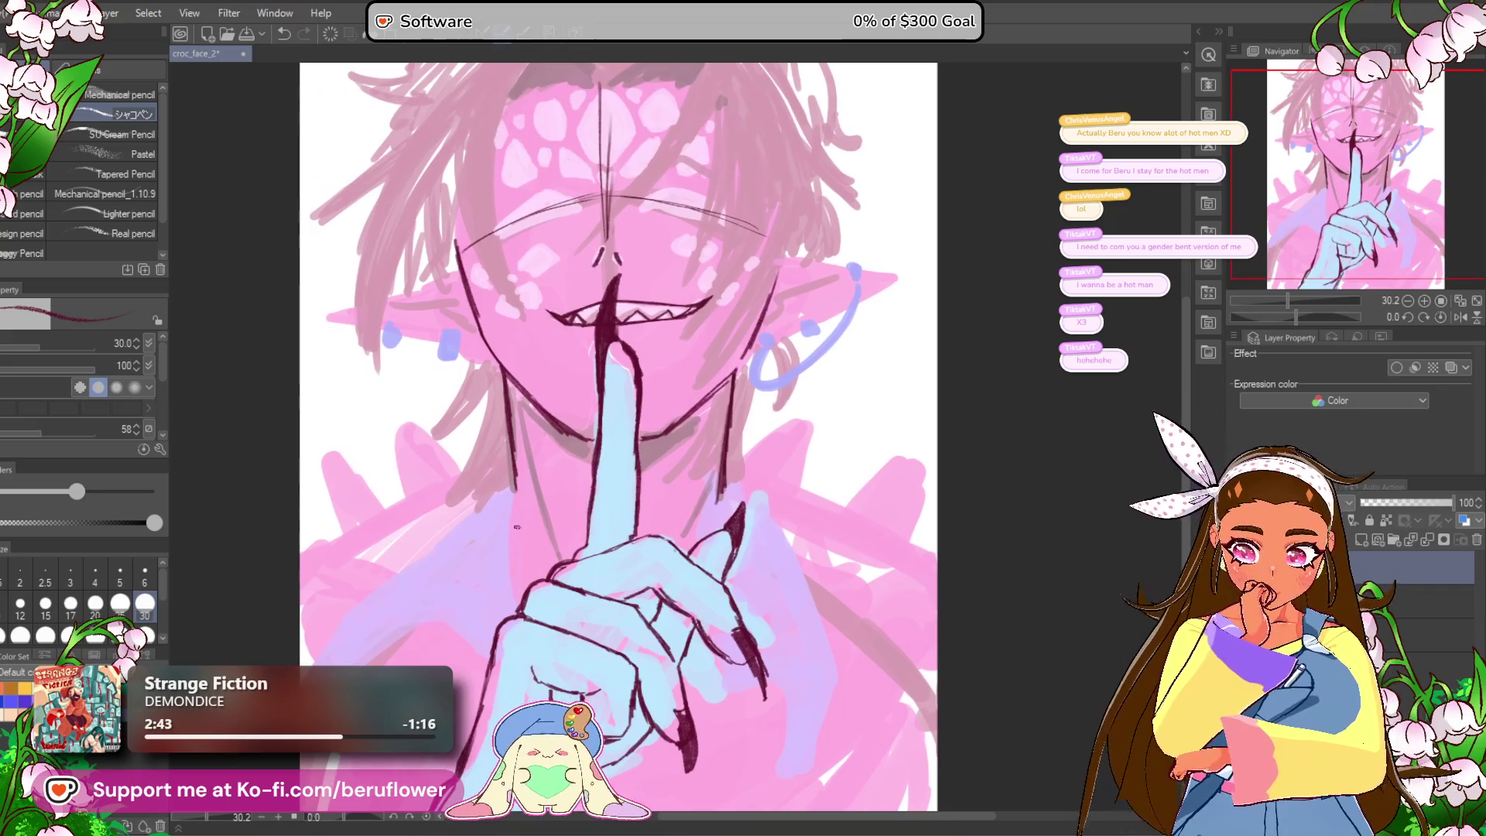
{"action": "scroll", "coordinate": [637, 240], "scroll_direction": "up", "scroll_amount": 3}
{"action": "left_click_drag", "start_coordinate": [638, 240], "coordinate": [604, 353]}
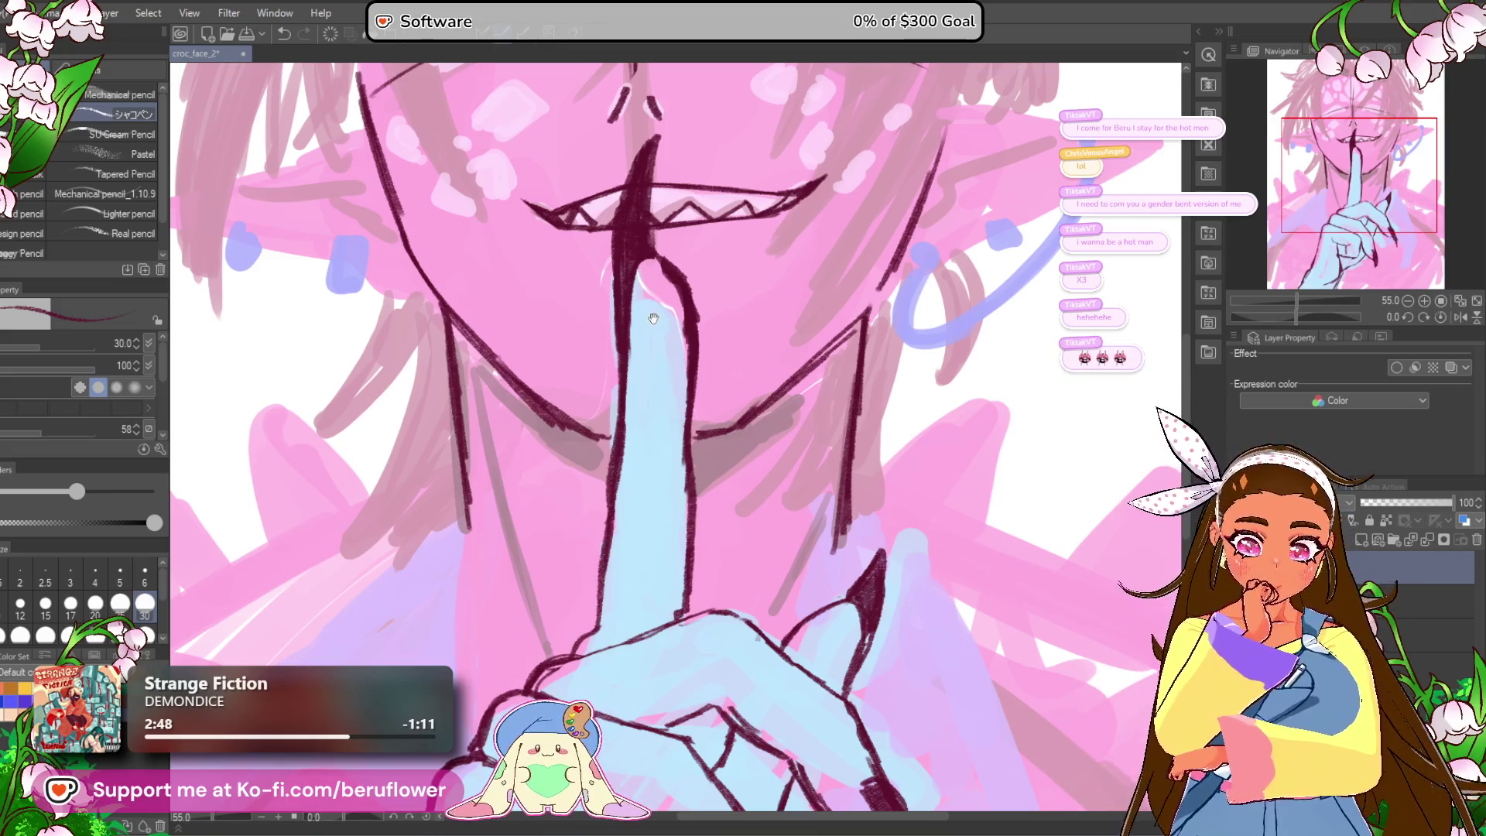
{"action": "left_click_drag", "start_coordinate": [849, 385], "coordinate": [699, 605]}
{"action": "left_click_drag", "start_coordinate": [890, 150], "coordinate": [857, 176]}
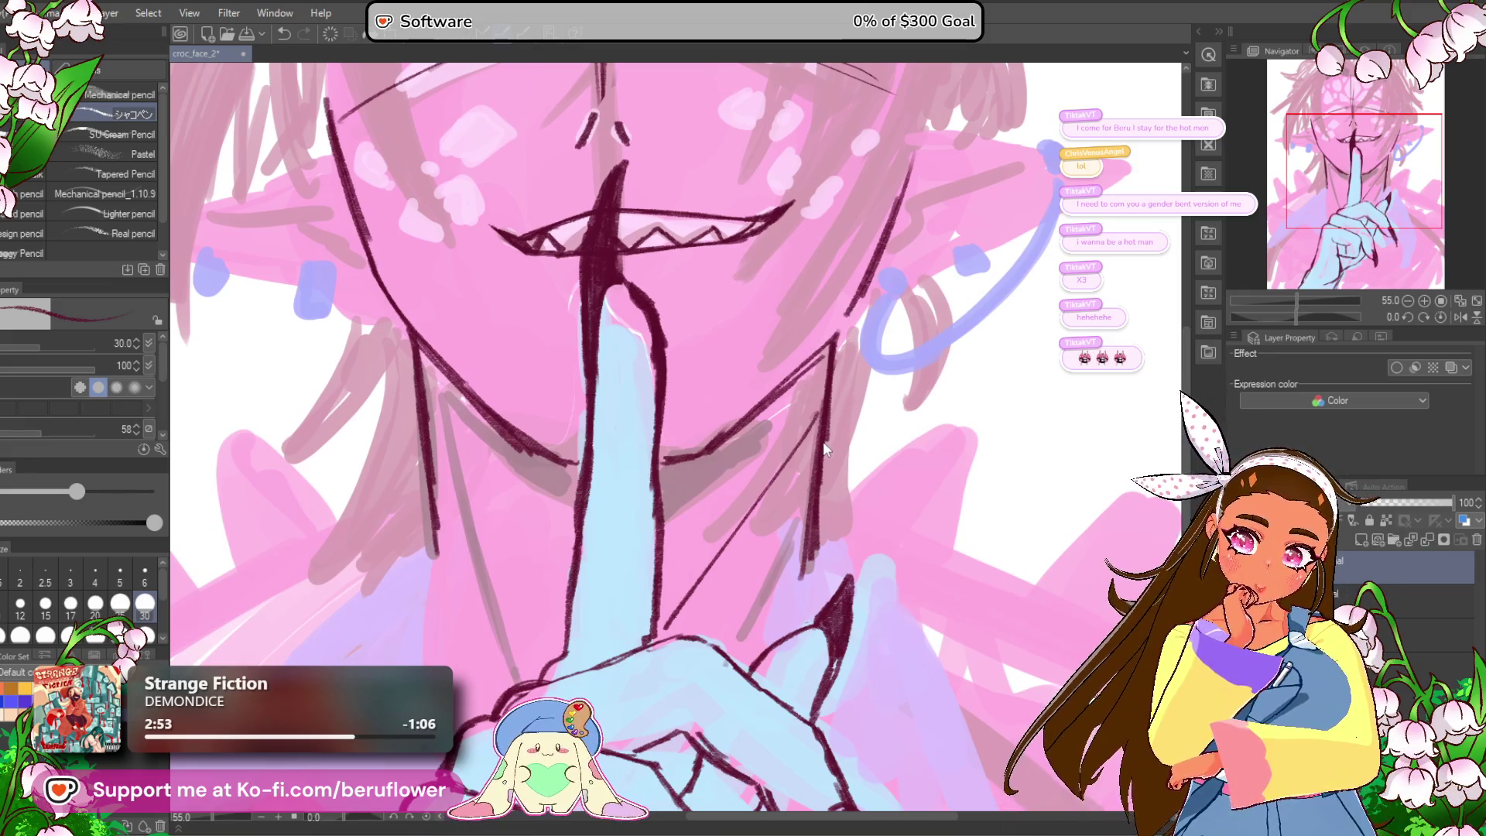
Step: Undo the second neck stroke, redraw it slightly lower, and zoom out to check
{"action": "left_click_drag", "start_coordinate": [825, 399], "coordinate": [691, 609]}
{"action": "key", "text": "ctrl+z"}
{"action": "left_click_drag", "start_coordinate": [789, 462], "coordinate": [659, 623]}
{"action": "mouse_move", "coordinate": [728, 537]}
{"action": "left_mouse_down"}
{"action": "mouse_move", "coordinate": [650, 641]}
{"action": "mouse_move", "coordinate": [655, 622]}
{"action": "left_mouse_up"}
{"action": "scroll", "coordinate": [655, 624], "scroll_direction": "down", "scroll_amount": 4}
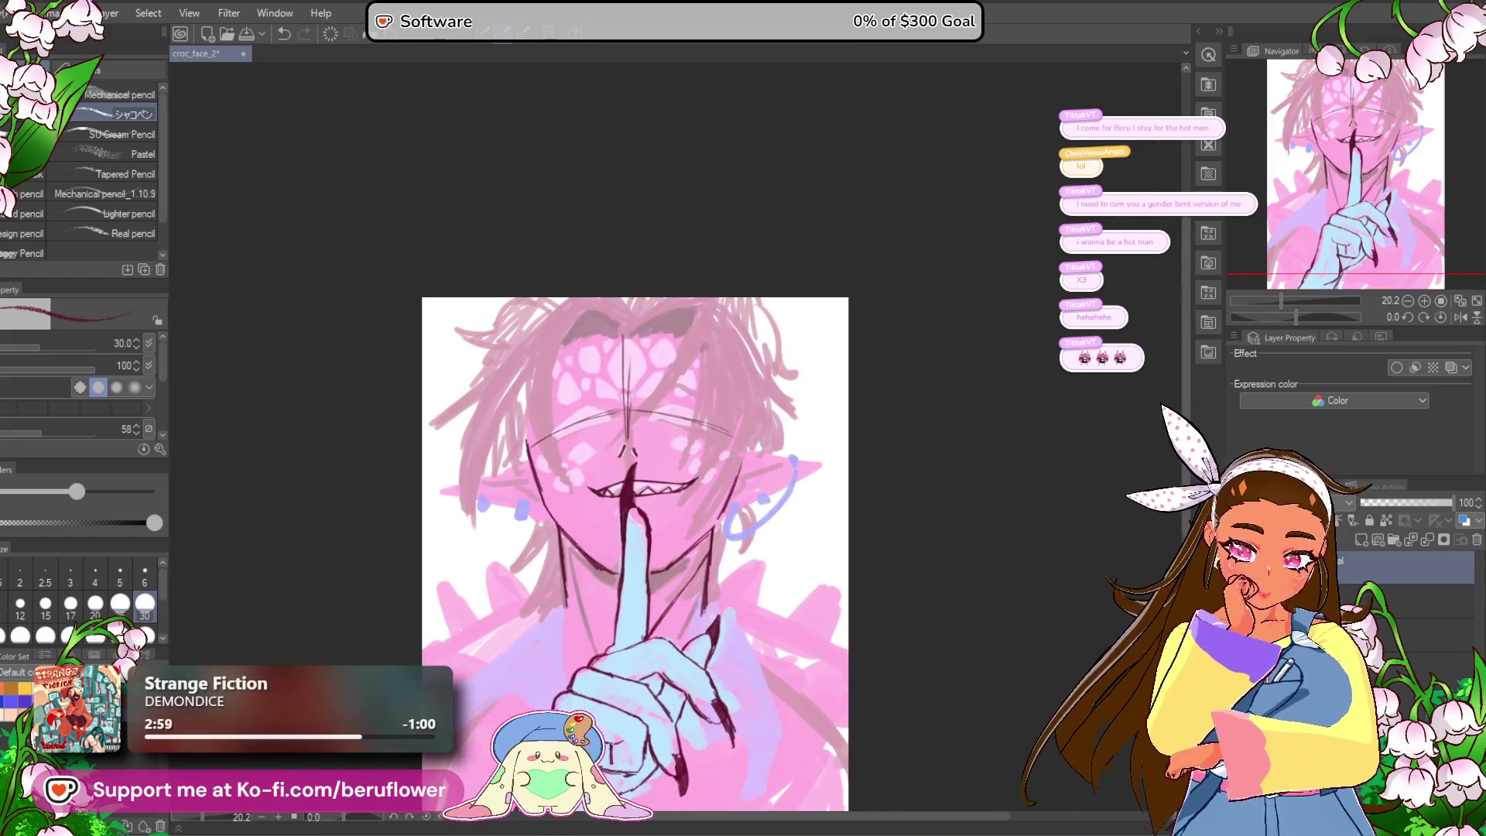
{"action": "scroll", "coordinate": [646, 631], "scroll_direction": "up", "scroll_amount": 1}
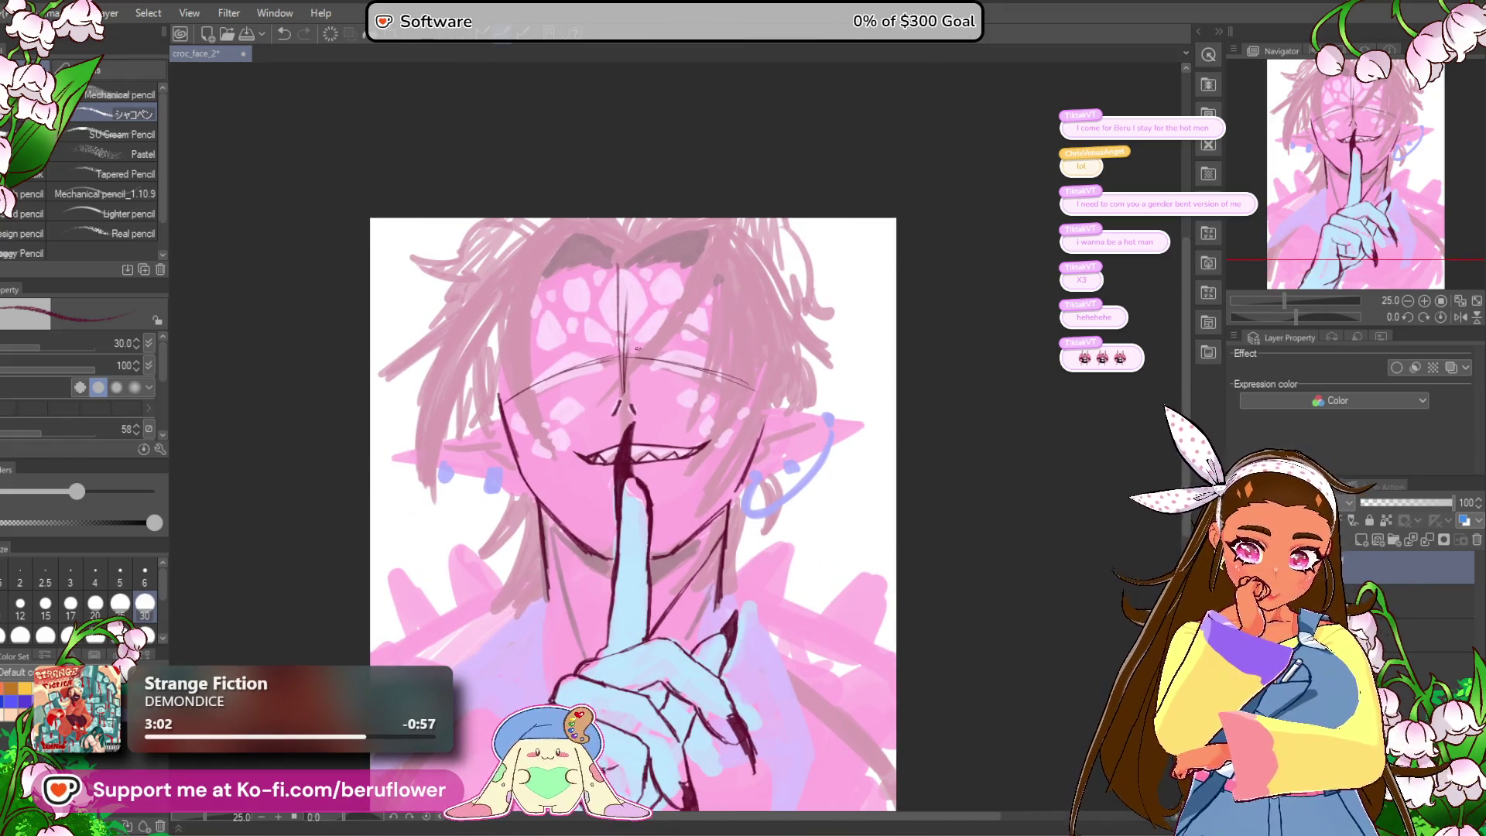
{"action": "scroll", "coordinate": [637, 349], "scroll_direction": "up", "scroll_amount": 3}
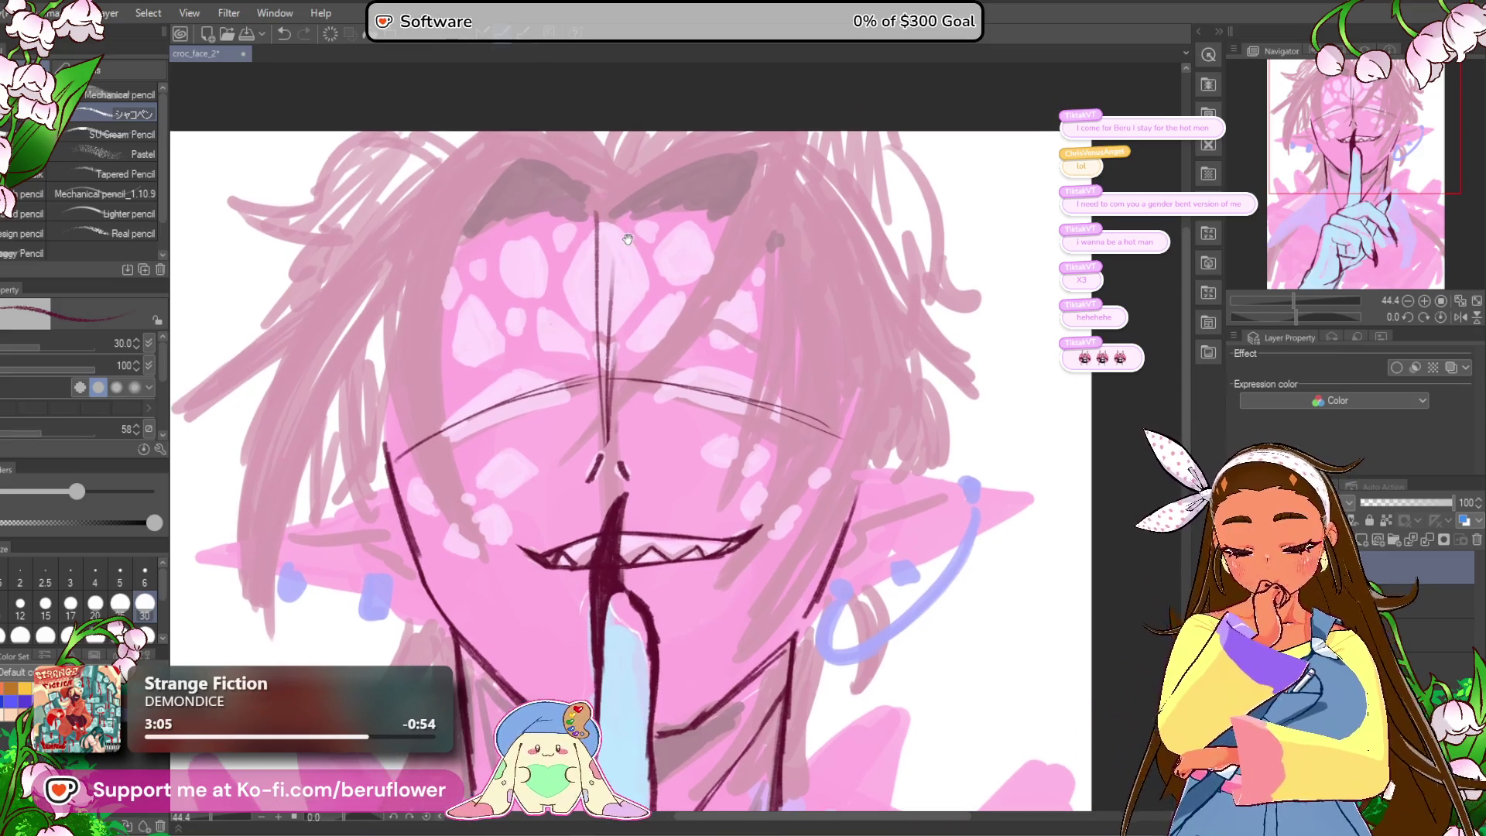
Step: Extend the eyebrow line down-left, undoing a misplaced brow stroke
{"action": "left_click_drag", "start_coordinate": [628, 361], "coordinate": [629, 384]}
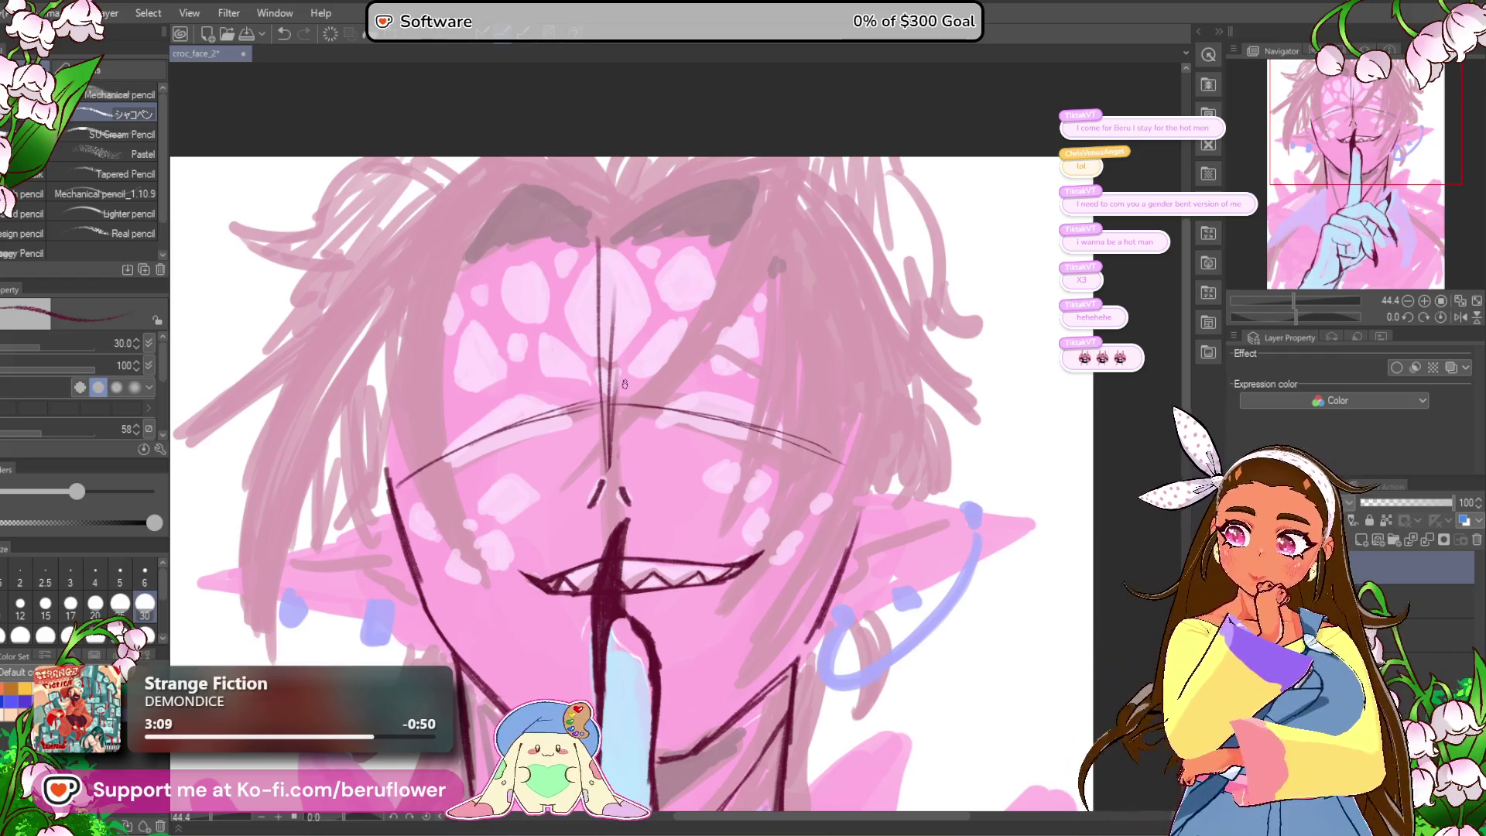
{"action": "left_click_drag", "start_coordinate": [593, 245], "coordinate": [596, 257]}
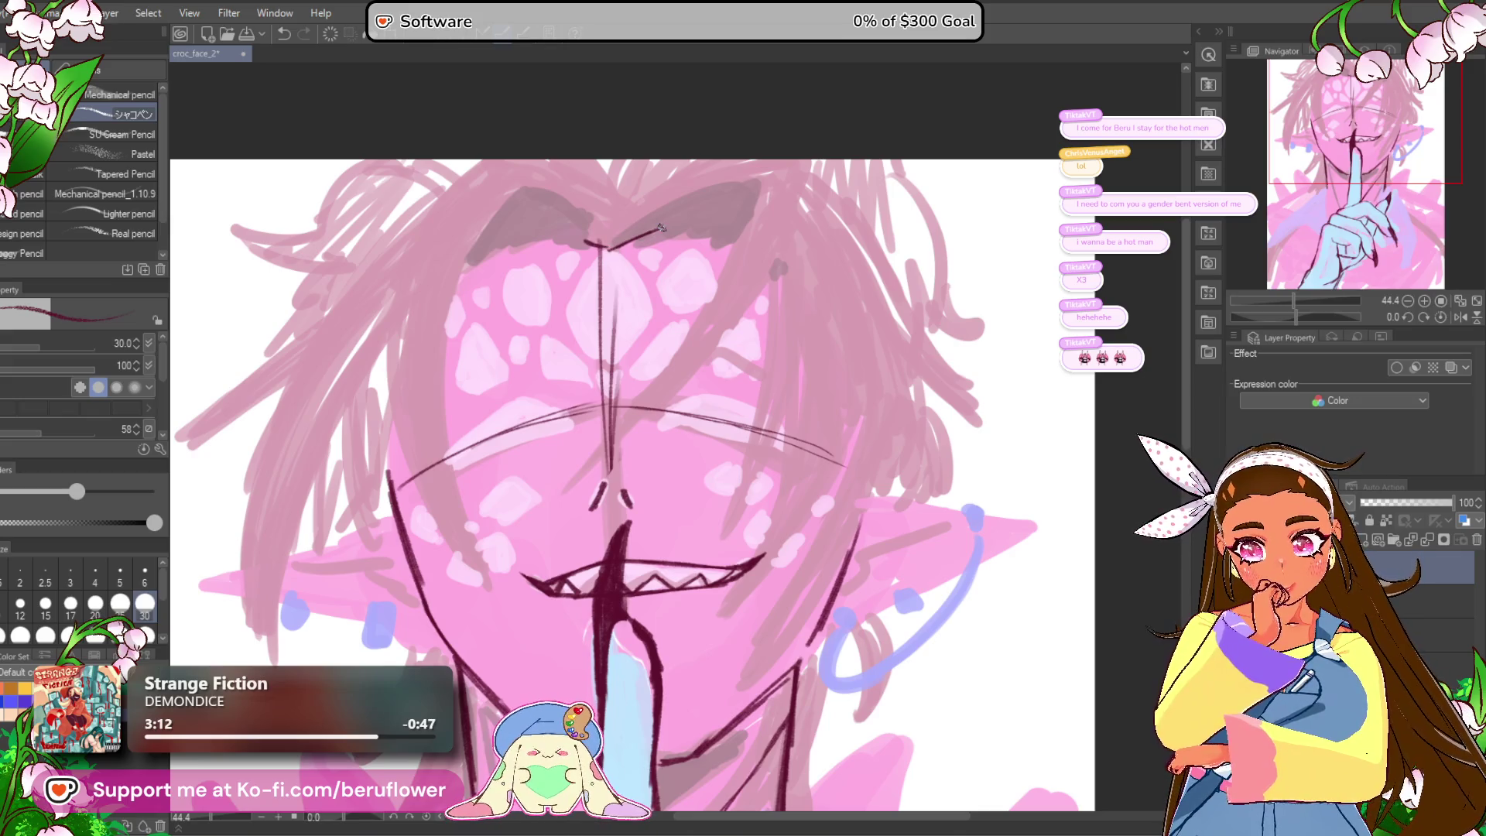
{"action": "key", "text": "ctrl+z"}
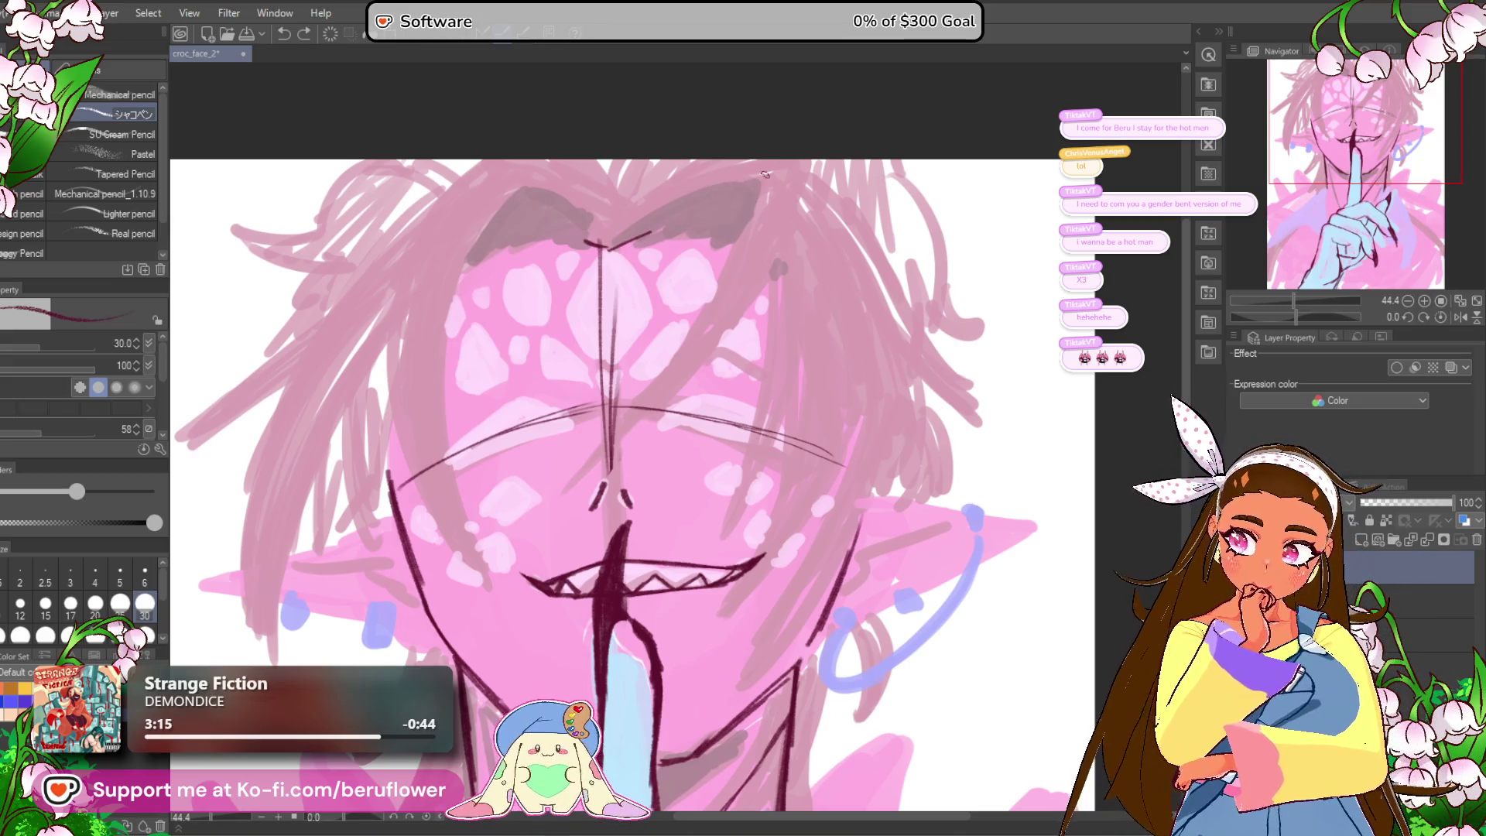
{"action": "left_click_drag", "start_coordinate": [703, 256], "coordinate": [733, 254]}
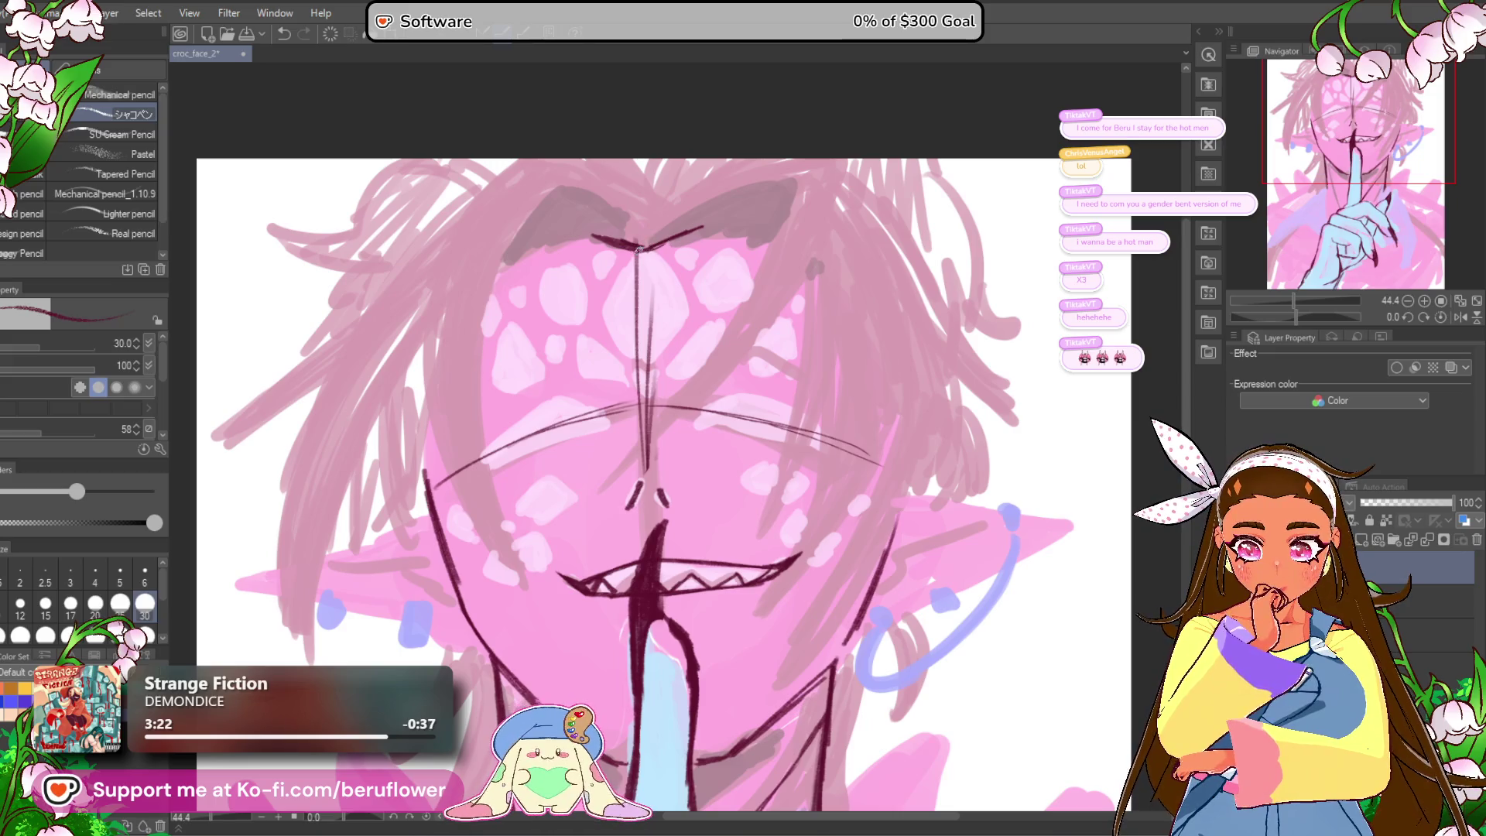
{"action": "left_click_drag", "start_coordinate": [602, 223], "coordinate": [650, 236]}
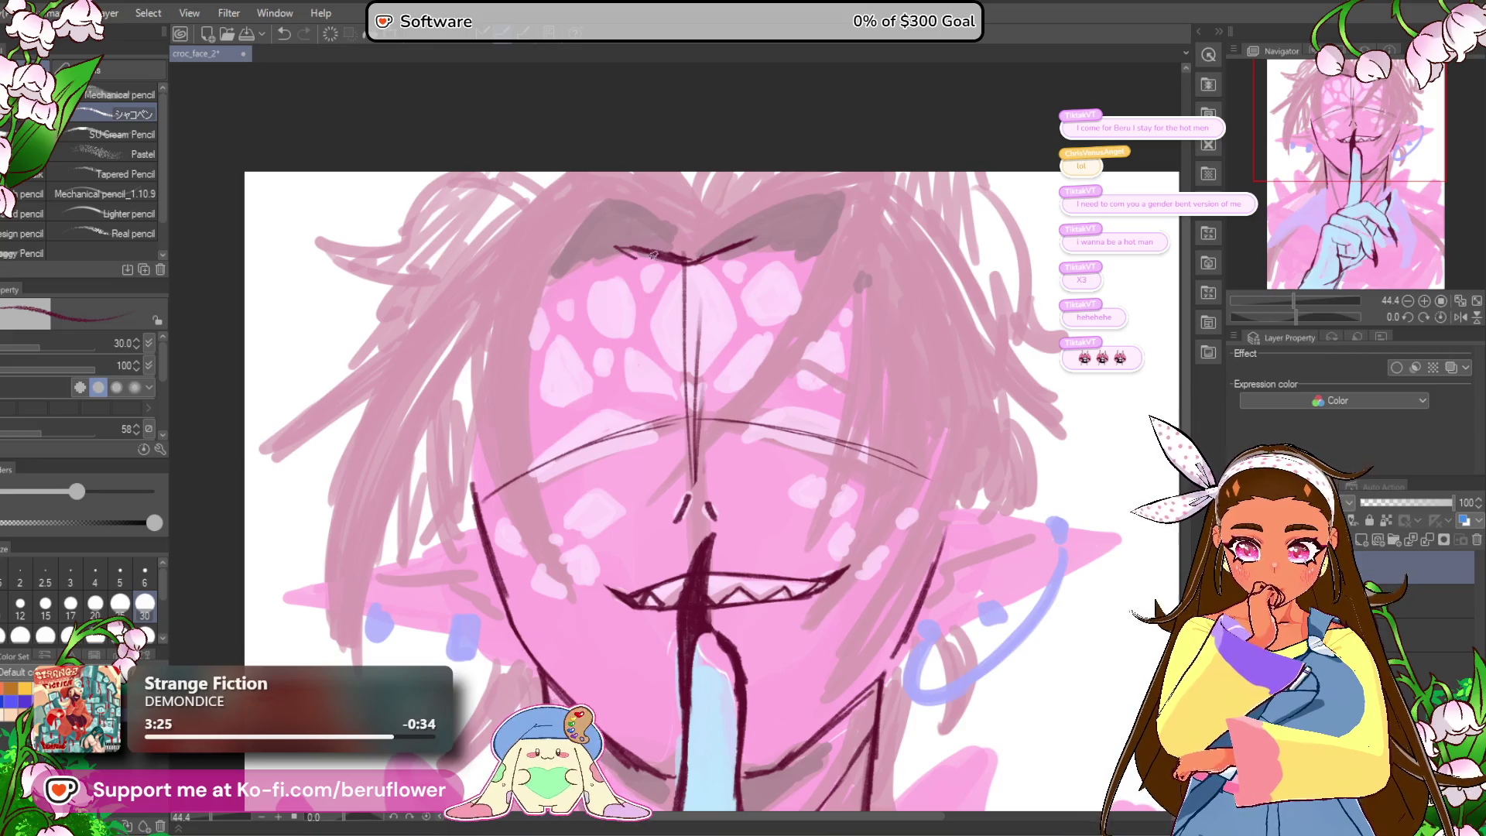
{"action": "left_click_drag", "start_coordinate": [585, 271], "coordinate": [541, 288]}
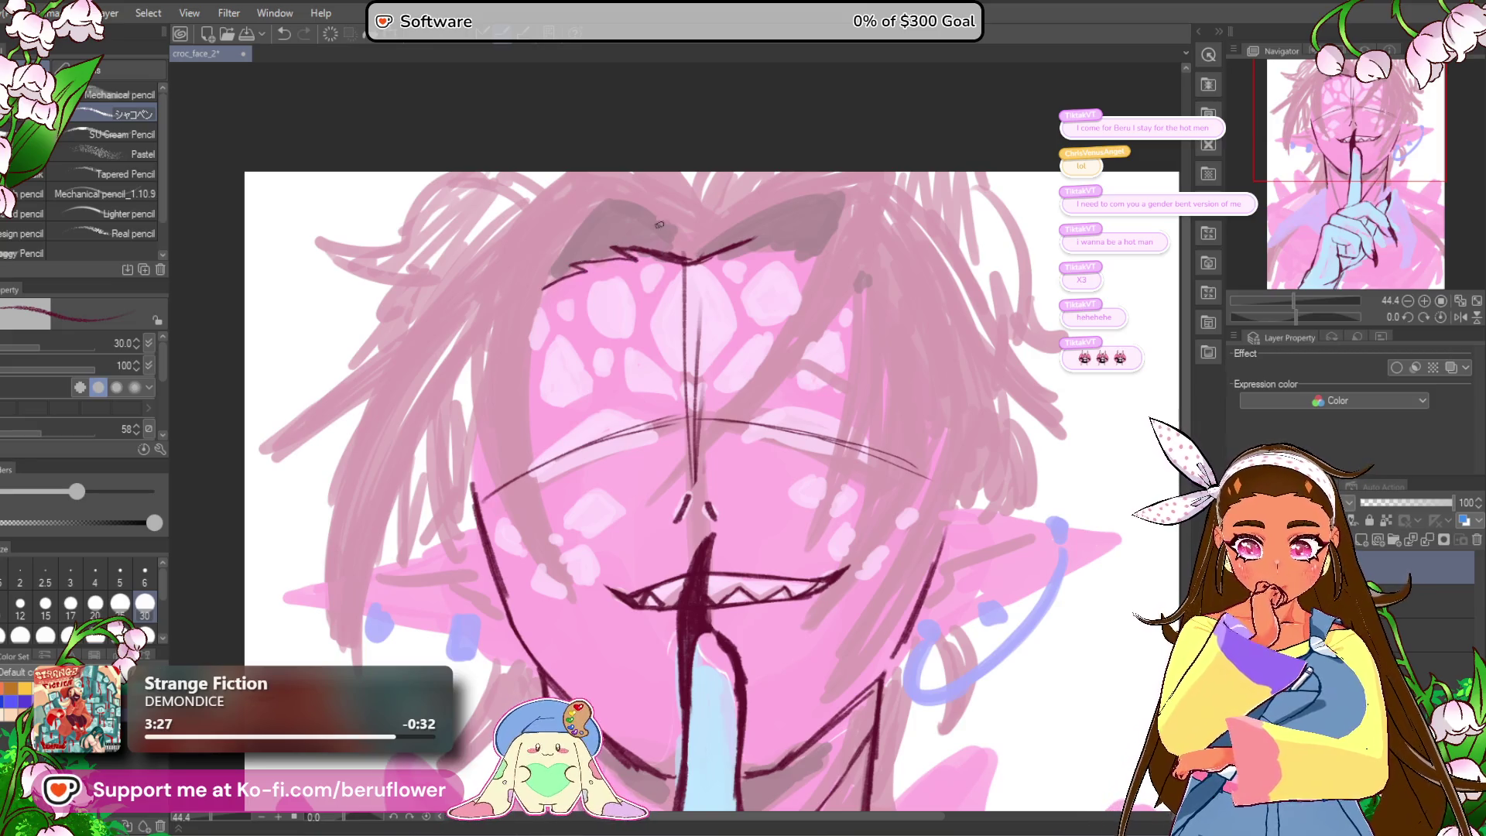
{"action": "left_click_drag", "start_coordinate": [731, 255], "coordinate": [733, 254]}
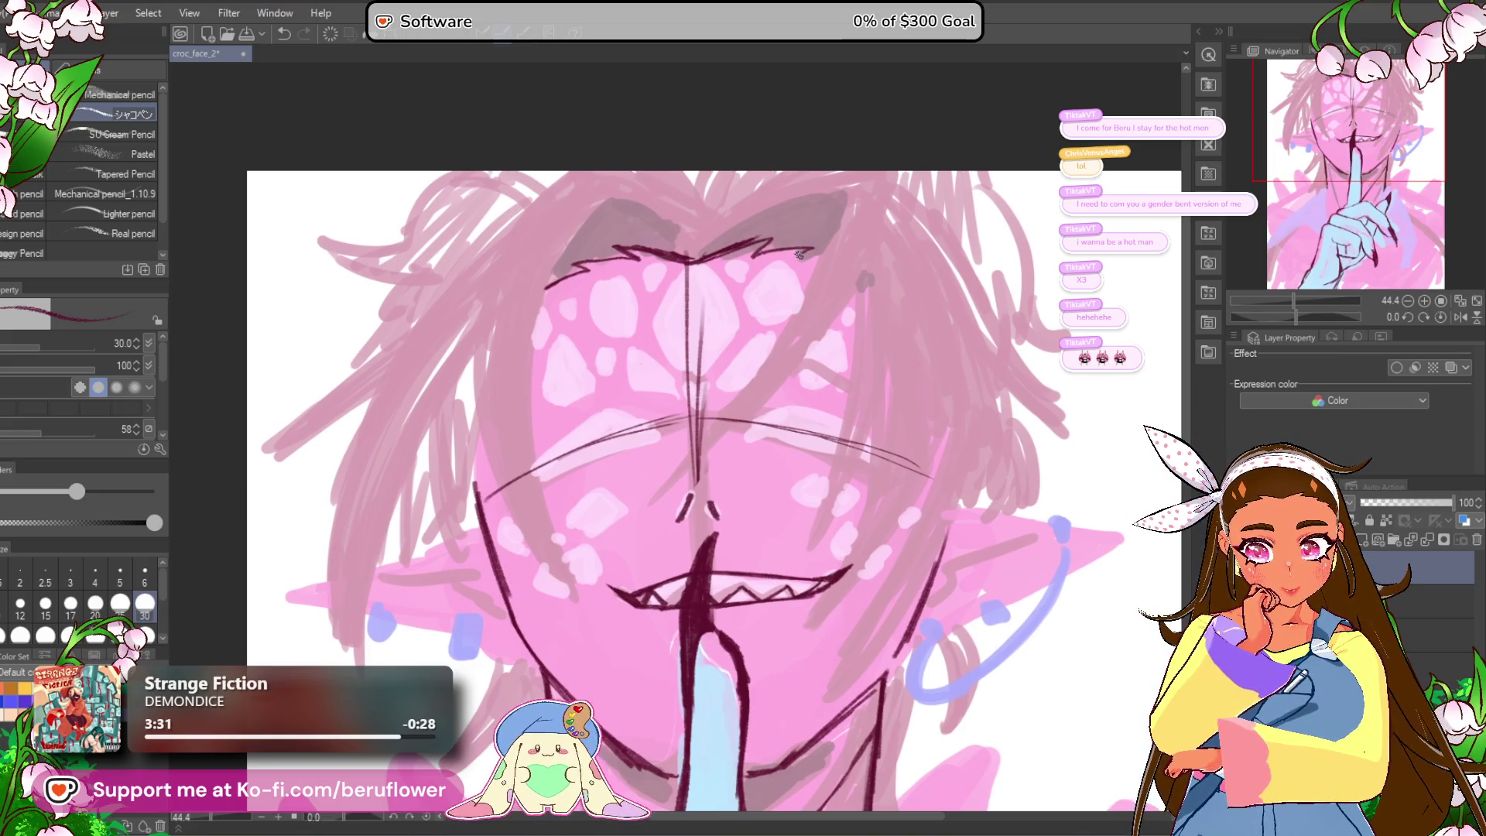
{"action": "scroll", "coordinate": [861, 411], "scroll_direction": "down", "scroll_amount": 3}
{"action": "scroll", "coordinate": [741, 285], "scroll_direction": "up", "scroll_amount": 4}
Step: Draw long diagonal hair strands across the face, then start opening another file from the File menu
{"action": "left_click_drag", "start_coordinate": [742, 286], "coordinate": [708, 312]}
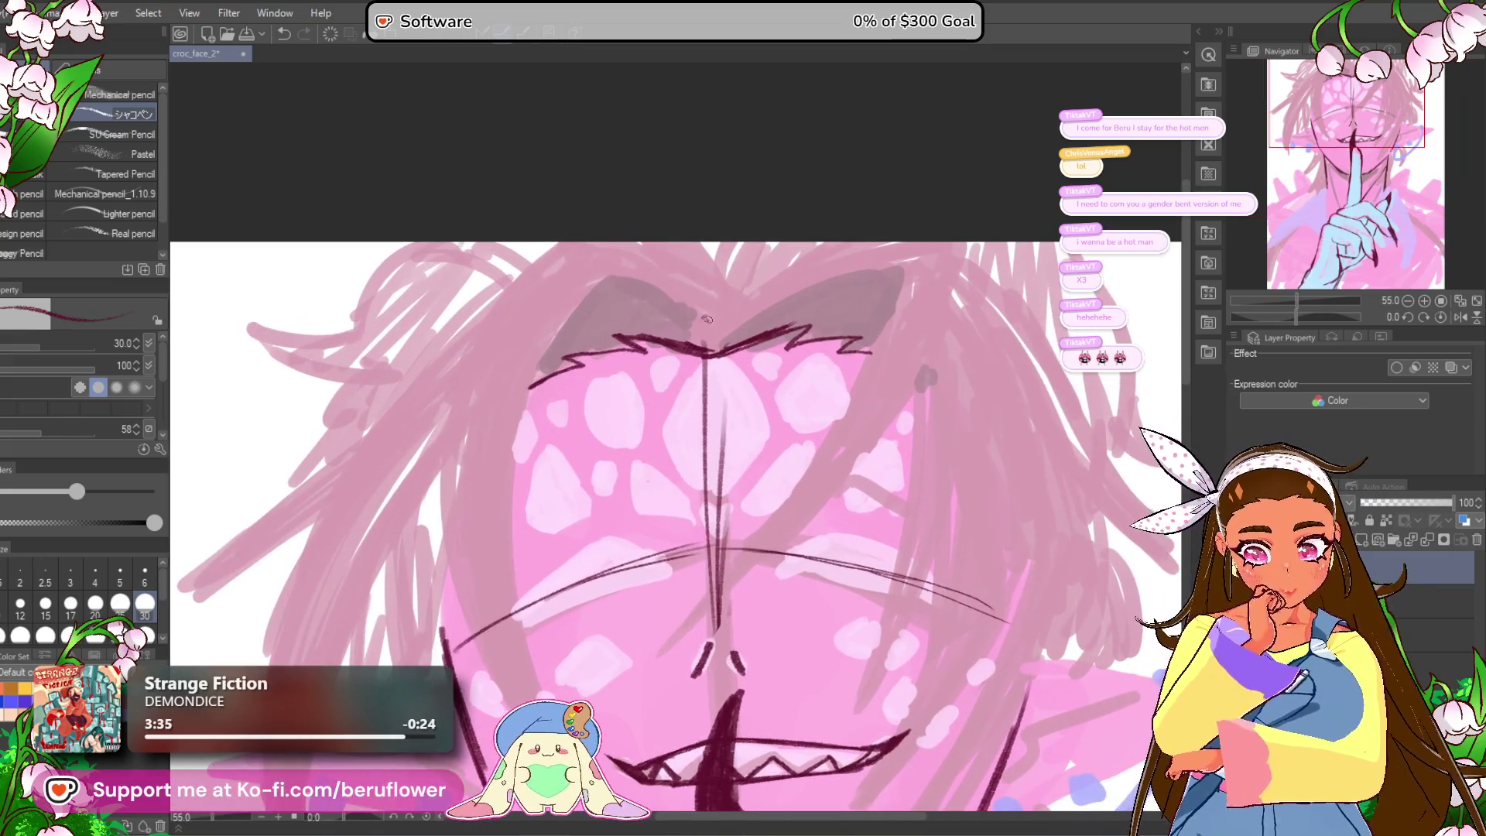
{"action": "left_click_drag", "start_coordinate": [916, 285], "coordinate": [840, 337]}
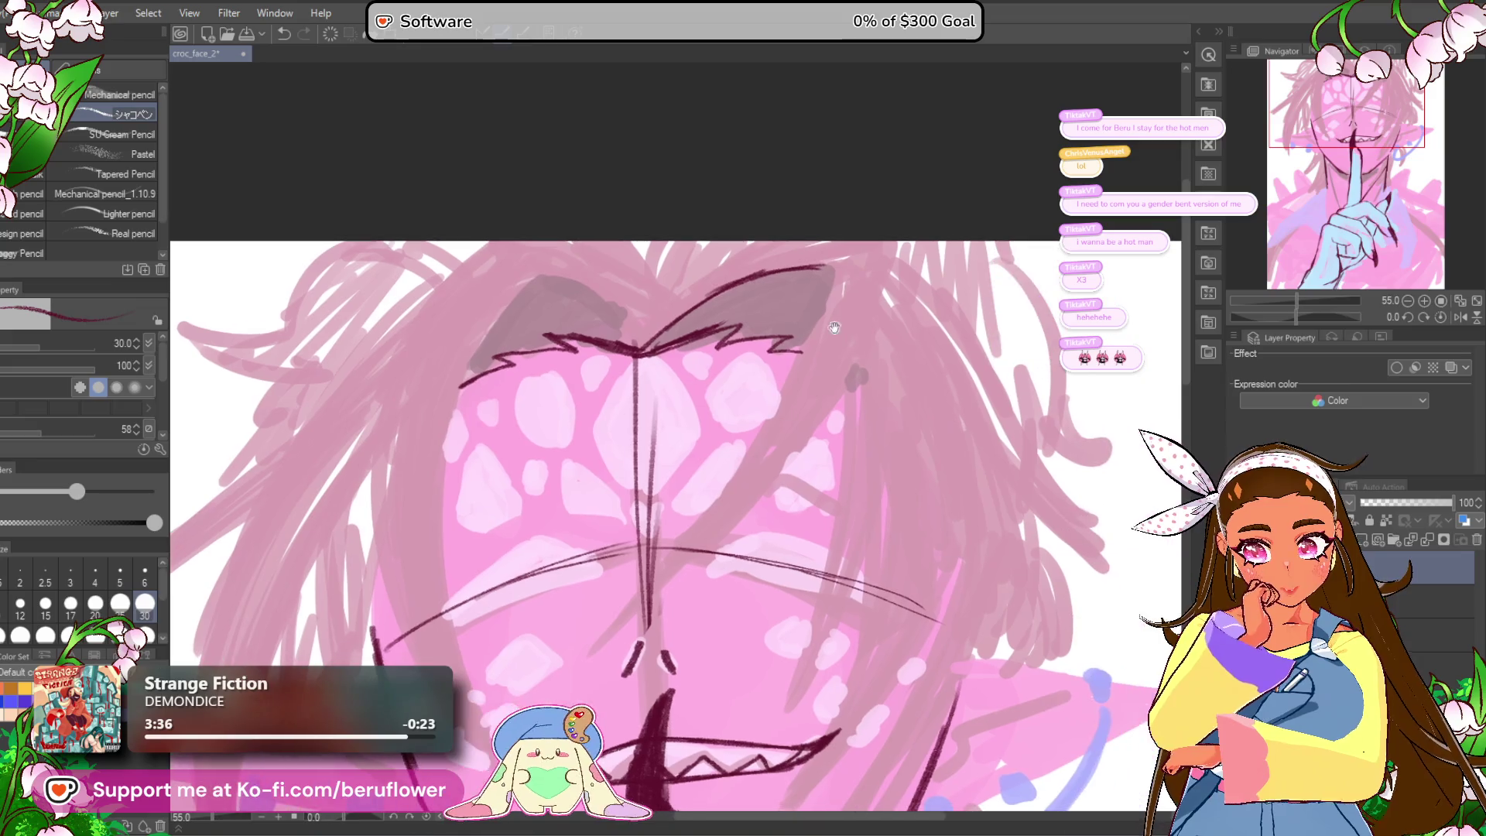
{"action": "key", "text": "ctrl+z"}
{"action": "mouse_move", "coordinate": [752, 286]}
{"action": "left_mouse_down"}
{"action": "mouse_move", "coordinate": [816, 267]}
{"action": "mouse_move", "coordinate": [797, 257]}
{"action": "left_mouse_up"}
{"action": "mouse_move", "coordinate": [799, 314]}
{"action": "left_mouse_down"}
{"action": "mouse_move", "coordinate": [696, 479]}
{"action": "mouse_move", "coordinate": [554, 639]}
{"action": "left_mouse_up"}
{"action": "left_click_drag", "start_coordinate": [666, 603], "coordinate": [678, 534]}
{"action": "mouse_move", "coordinate": [848, 277]}
{"action": "left_mouse_down"}
{"action": "mouse_move", "coordinate": [670, 485]}
{"action": "mouse_move", "coordinate": [546, 596]}
{"action": "left_mouse_up"}
{"action": "left_click_drag", "start_coordinate": [704, 457], "coordinate": [534, 607]}
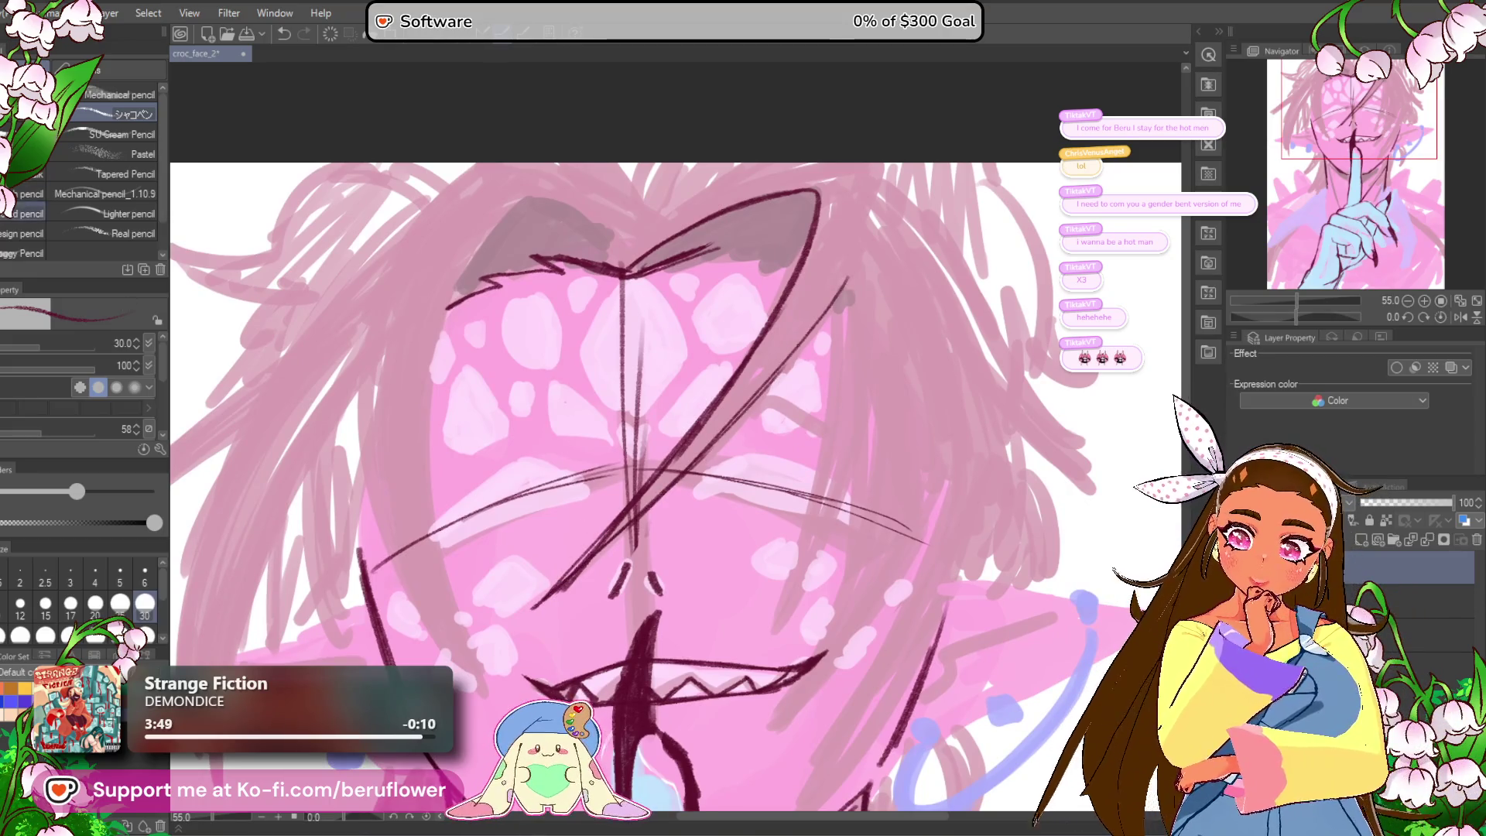
{"action": "left_click", "coordinate": [15, 13]}
{"action": "key", "text": "Escape"}
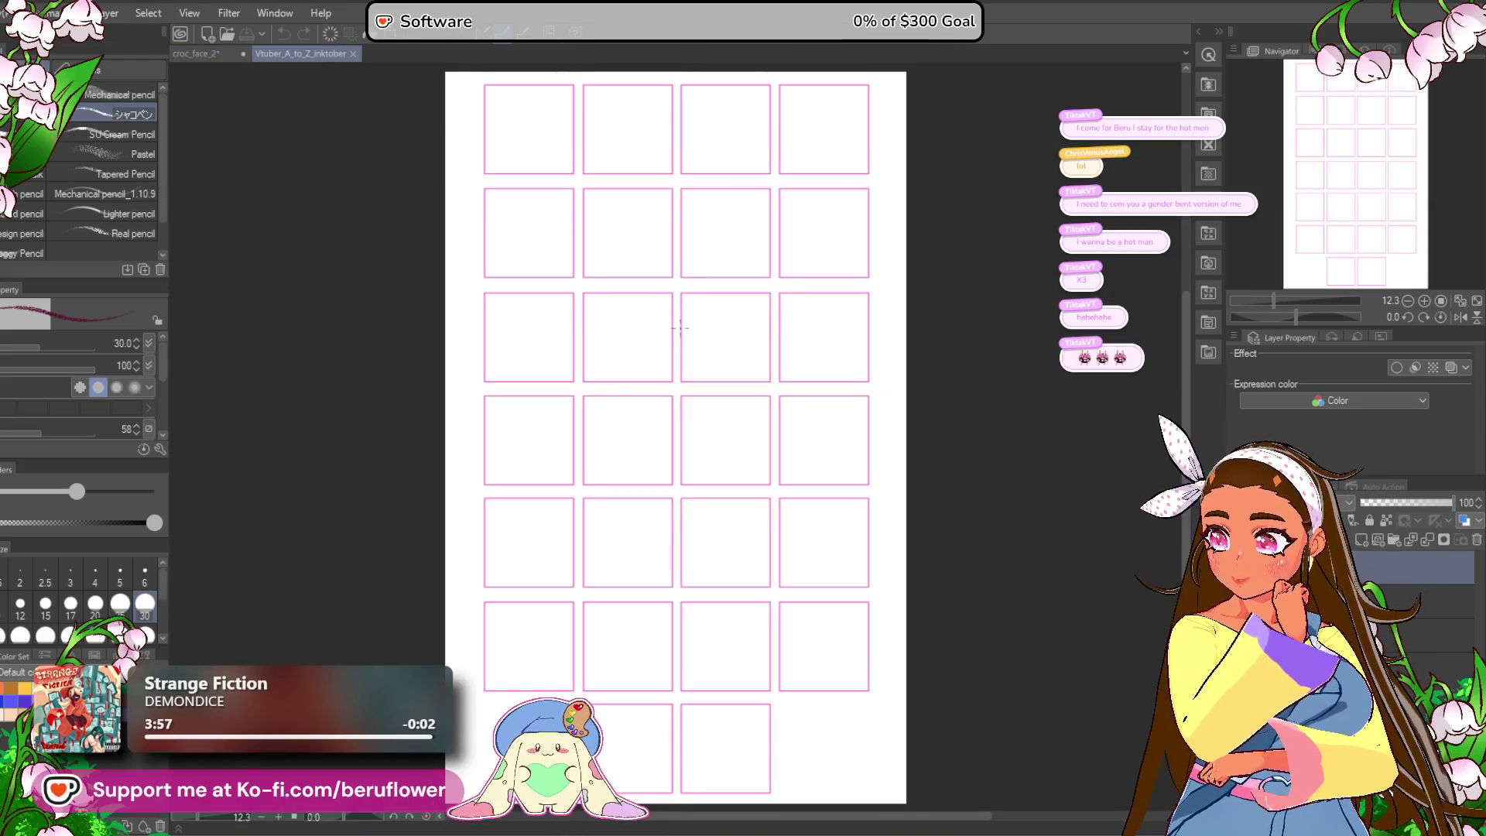
{"action": "scroll", "coordinate": [660, 319], "scroll_direction": "up", "scroll_amount": 3}
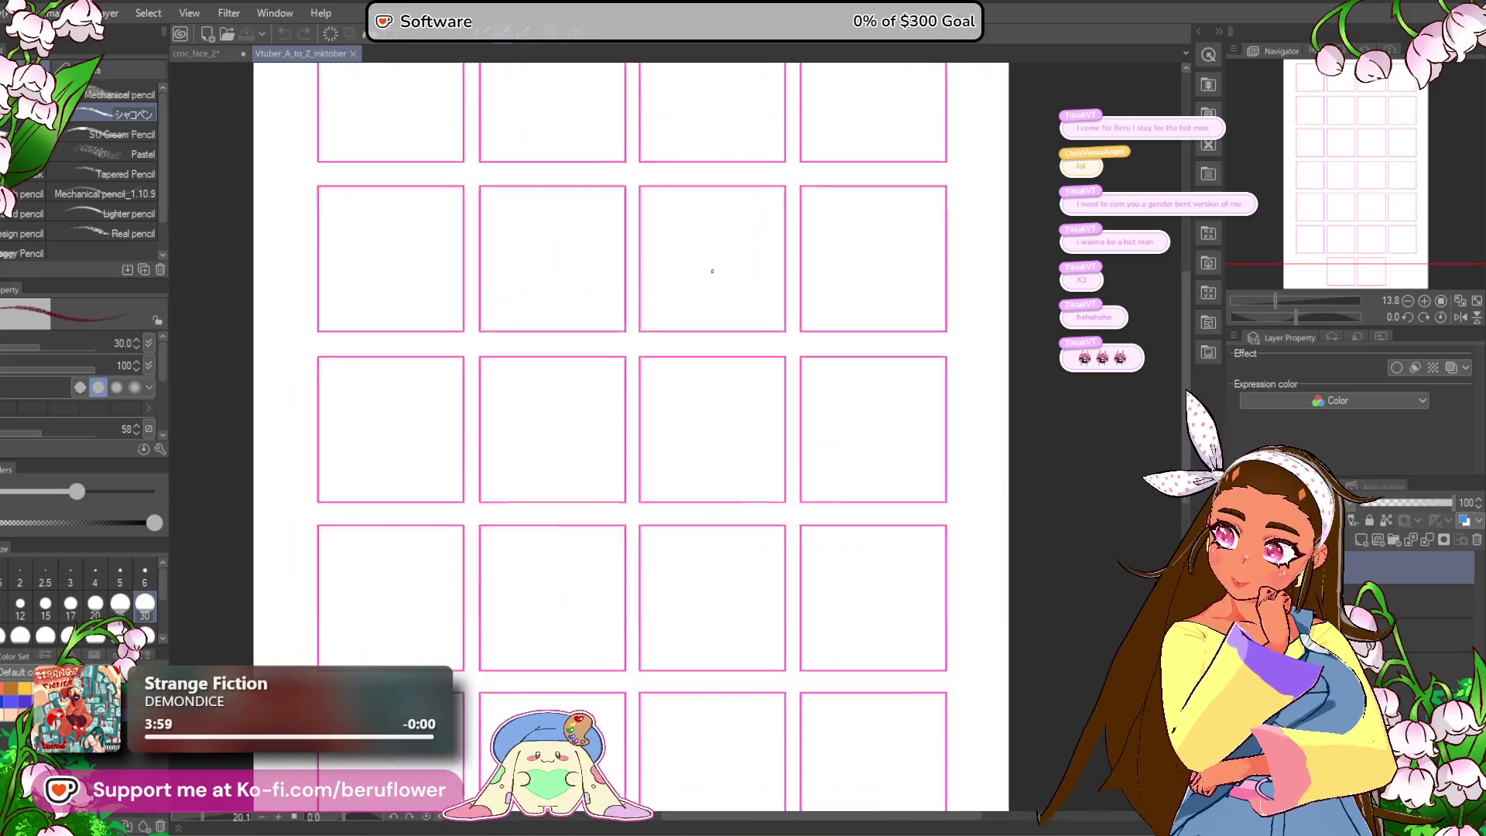
{"action": "scroll", "coordinate": [722, 273], "scroll_direction": "up", "scroll_amount": 3}
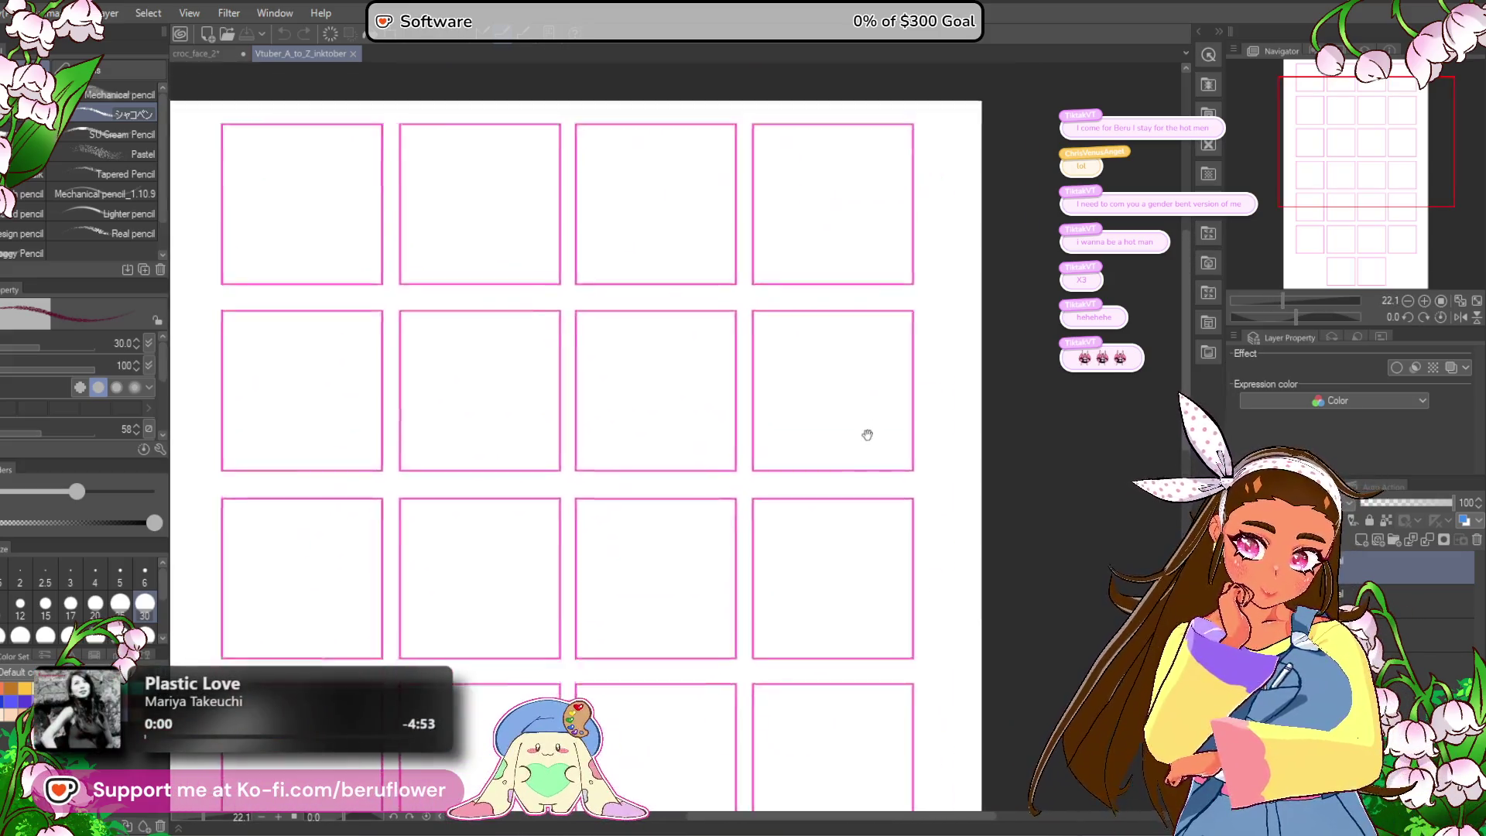
{"action": "scroll", "coordinate": [740, 347], "scroll_direction": "up", "scroll_amount": 2}
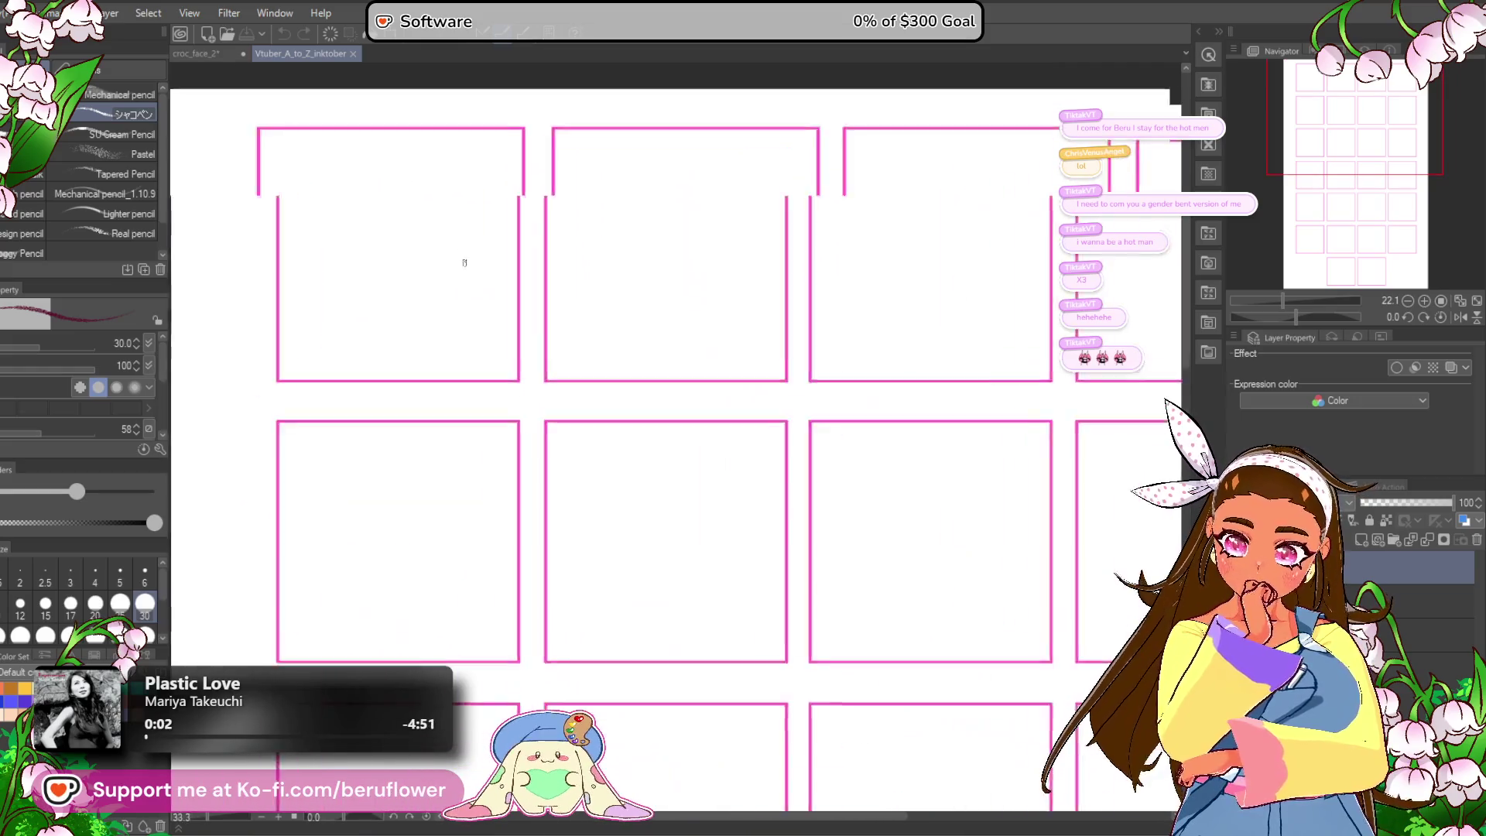
{"action": "scroll", "coordinate": [669, 441], "scroll_direction": "down", "scroll_amount": 4}
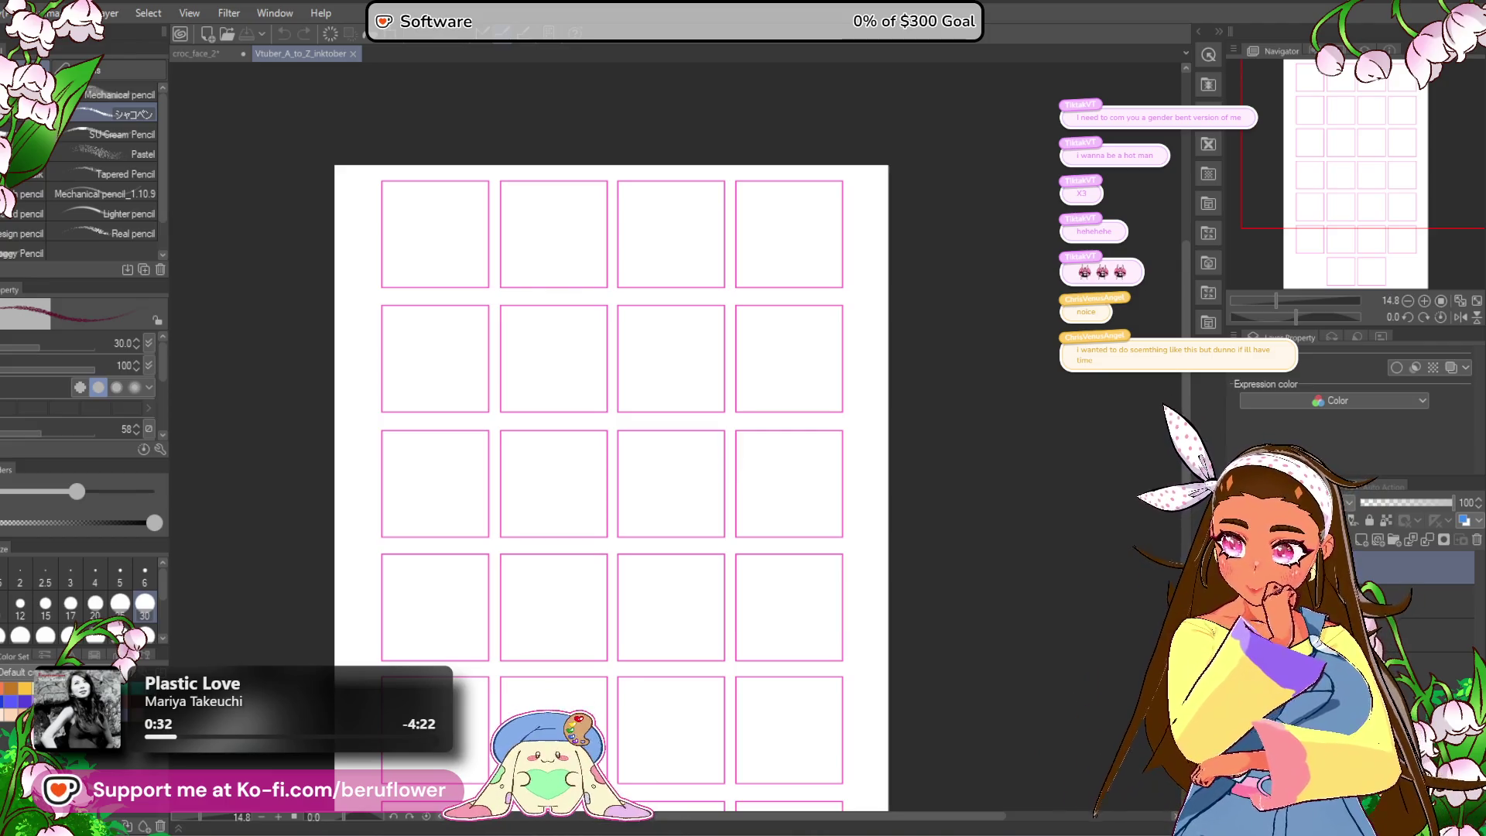
{"action": "left_click", "coordinate": [203, 58]}
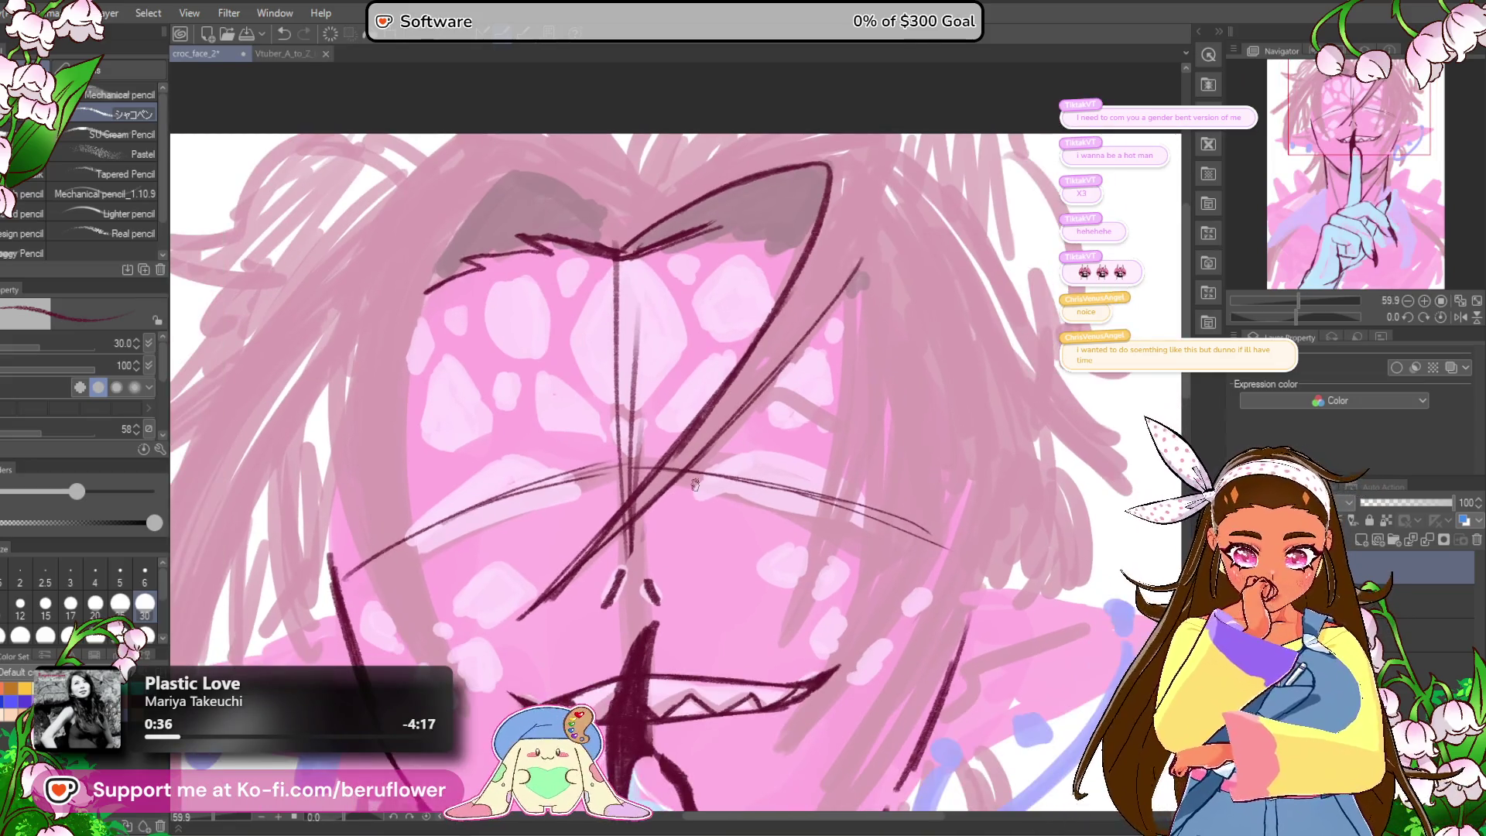
Step: Thicken the long diagonal hair strand with several reinforcing strokes
{"action": "left_click_drag", "start_coordinate": [704, 439], "coordinate": [651, 420]}
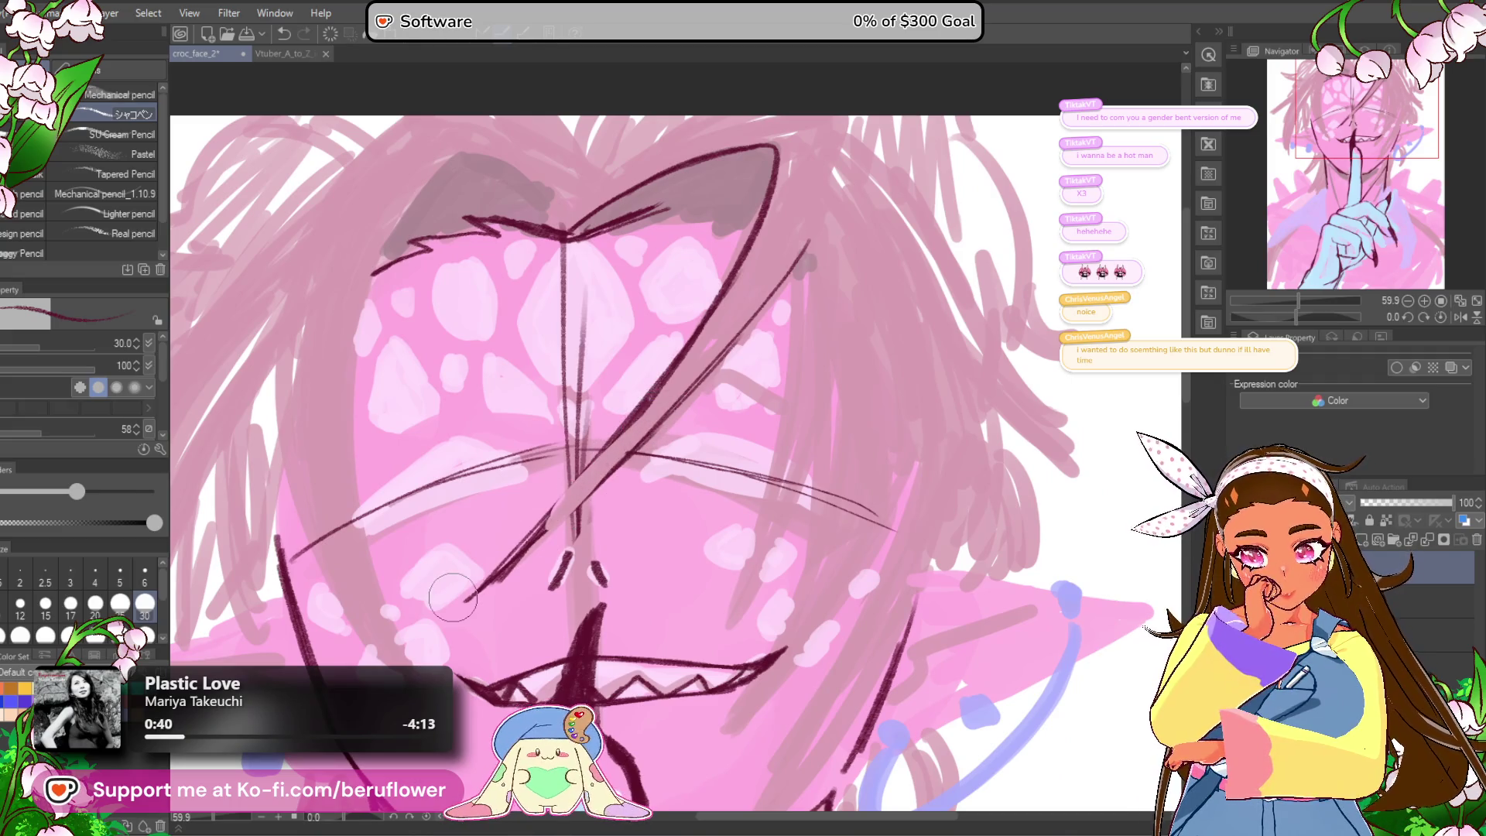
{"action": "scroll", "coordinate": [452, 597], "scroll_direction": "up", "scroll_amount": 3}
{"action": "left_click_drag", "start_coordinate": [773, 249], "coordinate": [511, 548]}
{"action": "left_click_drag", "start_coordinate": [789, 279], "coordinate": [557, 508]}
{"action": "left_click_drag", "start_coordinate": [746, 332], "coordinate": [425, 597]}
{"action": "scroll", "coordinate": [423, 596], "scroll_direction": "down", "scroll_amount": 2}
{"action": "scroll", "coordinate": [424, 596], "scroll_direction": "down", "scroll_amount": 3}
{"action": "scroll", "coordinate": [742, 479], "scroll_direction": "up", "scroll_amount": 1}
Step: Hatch inside the triangular hair shape and draw a strand down to the hair point
{"action": "mouse_move", "coordinate": [742, 479]}
{"action": "left_mouse_down"}
{"action": "mouse_move", "coordinate": [747, 516]}
{"action": "mouse_move", "coordinate": [812, 537]}
{"action": "left_mouse_up"}
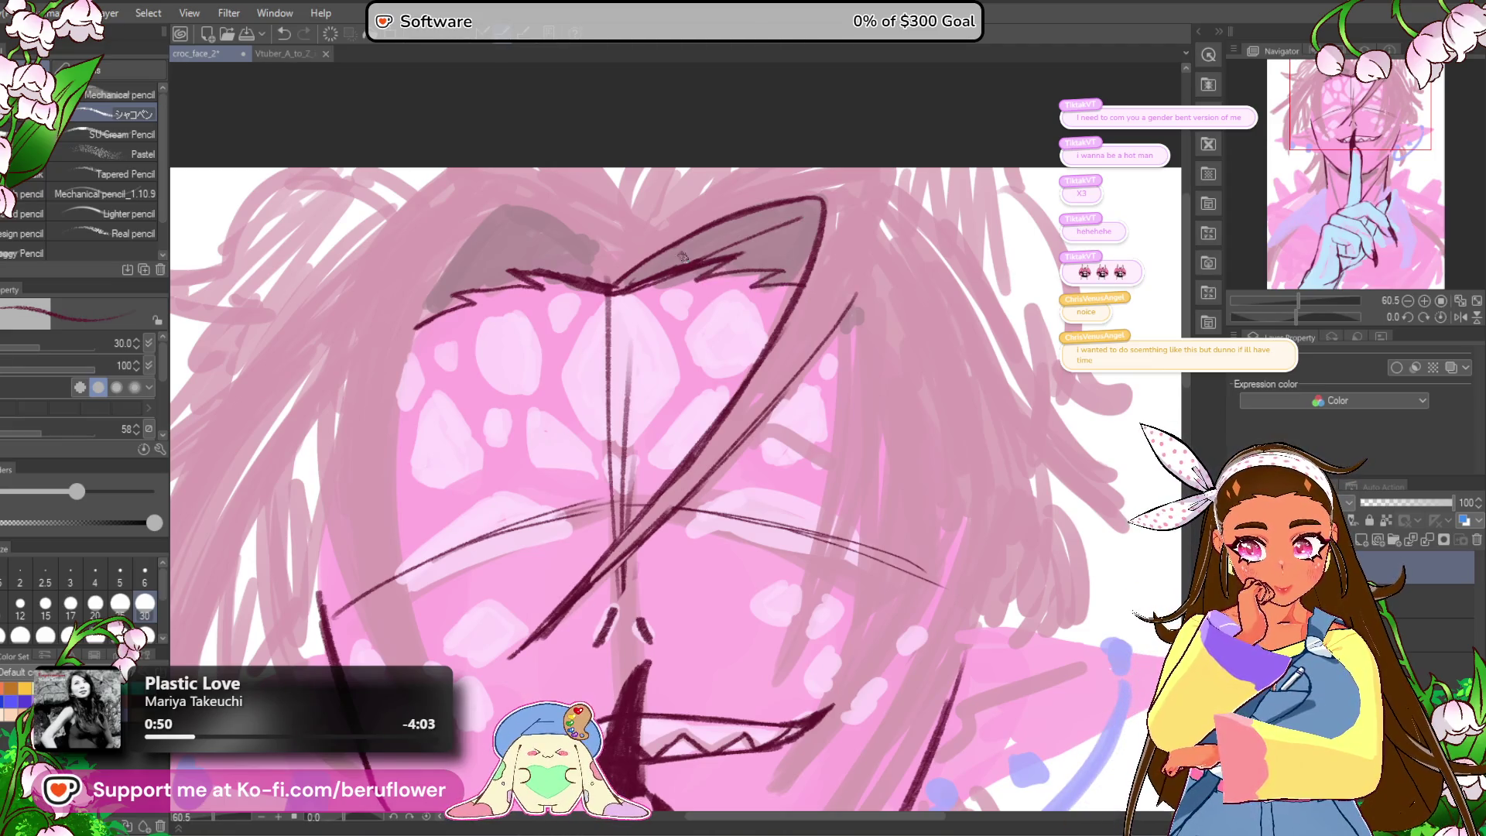
{"action": "left_click_drag", "start_coordinate": [616, 280], "coordinate": [709, 260]}
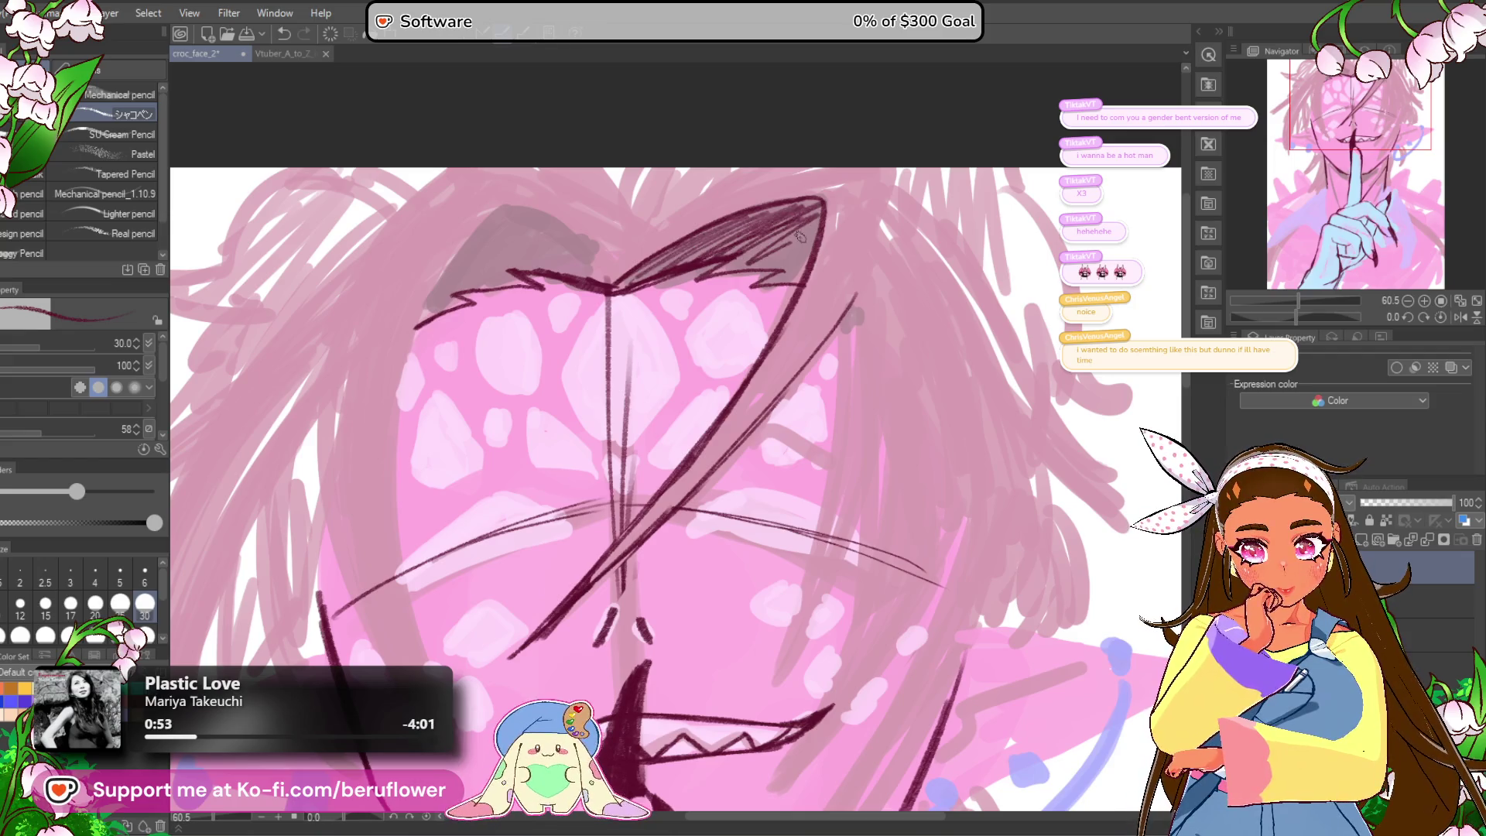
{"action": "scroll", "coordinate": [787, 283], "scroll_direction": "up", "scroll_amount": 1}
{"action": "scroll", "coordinate": [697, 209], "scroll_direction": "up", "scroll_amount": 2}
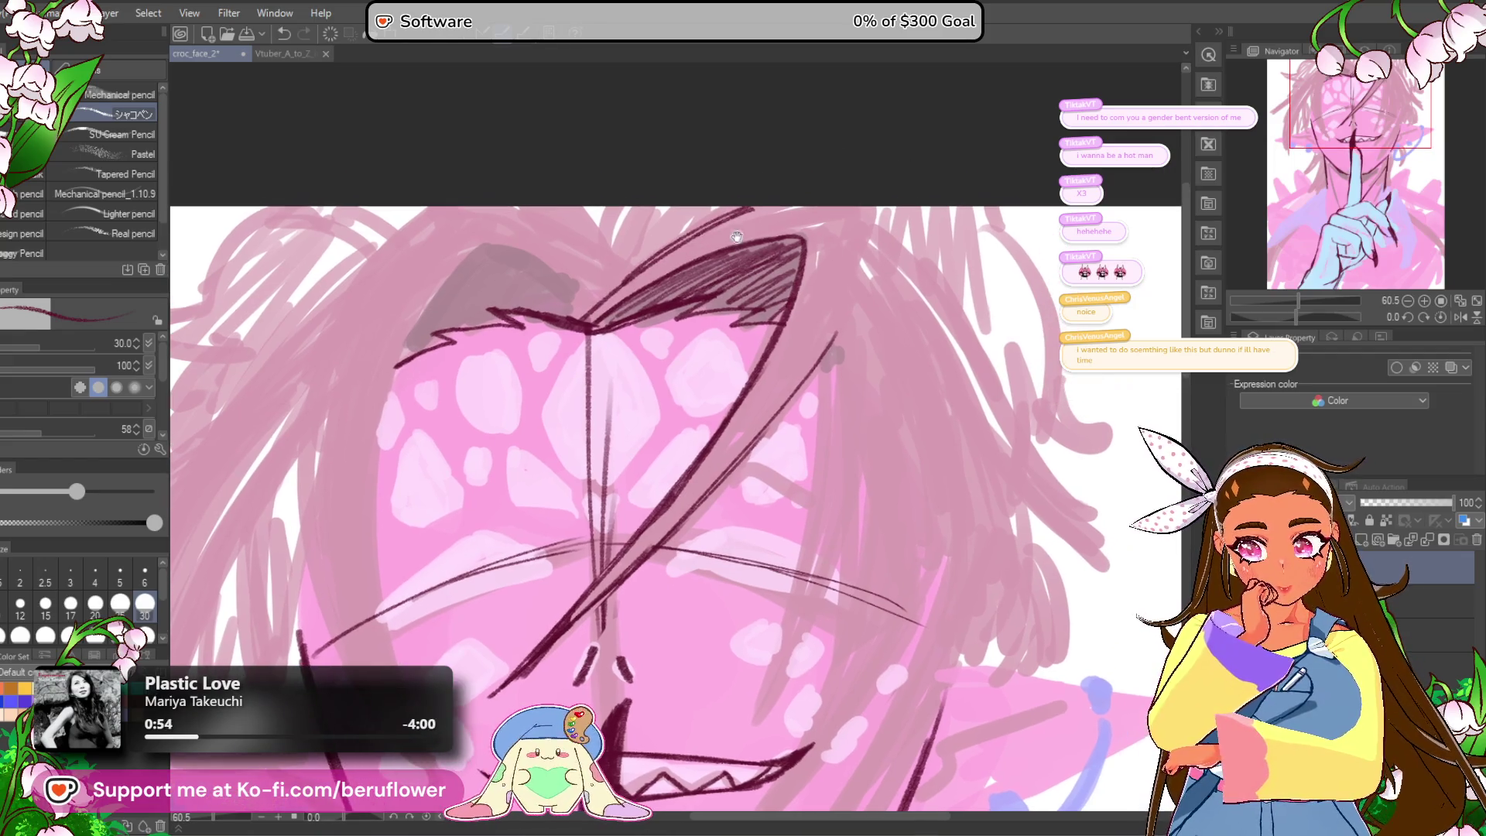
{"action": "left_click_drag", "start_coordinate": [561, 206], "coordinate": [598, 315]}
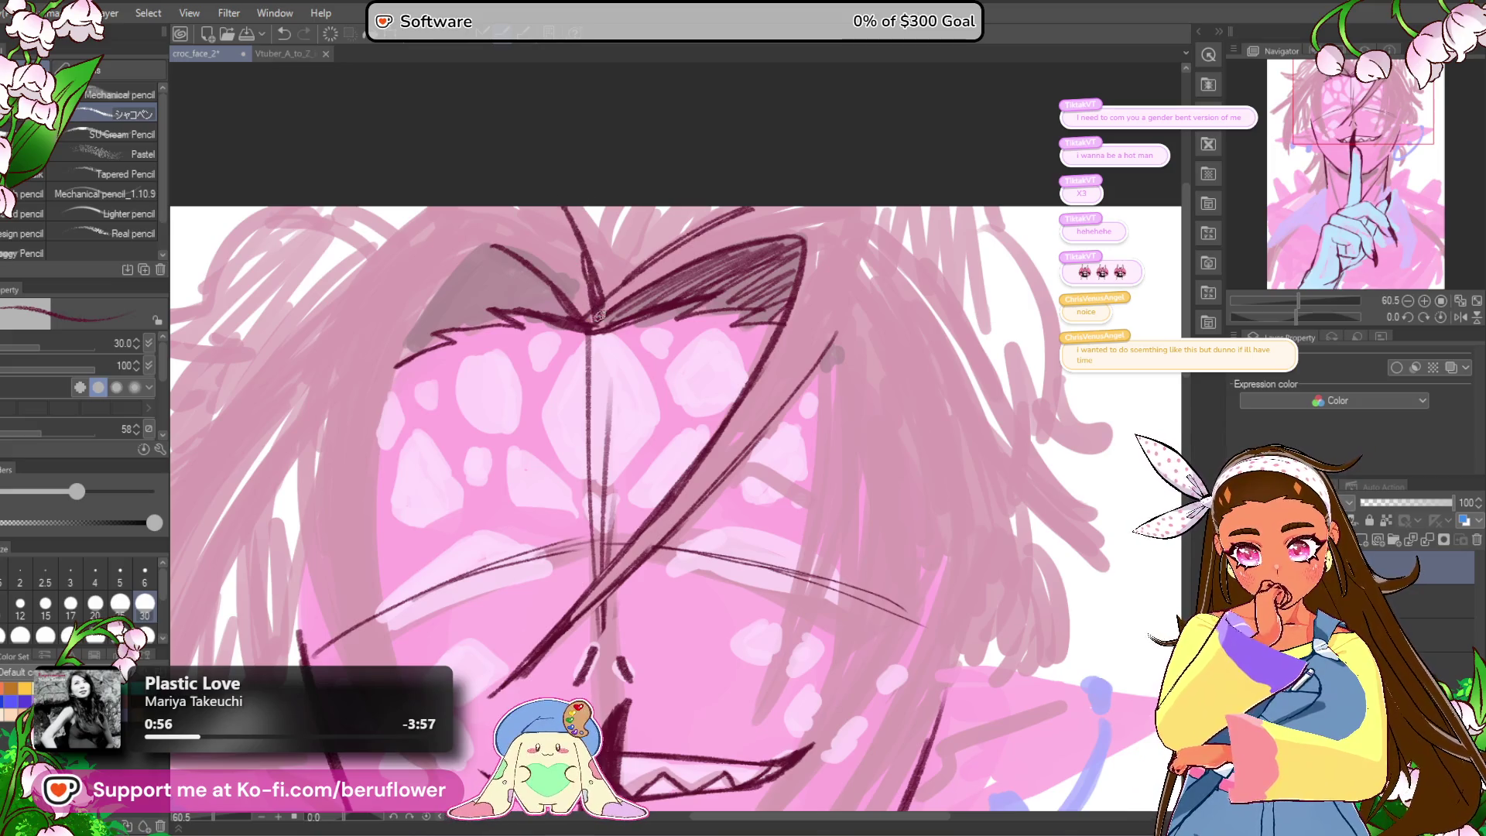
{"action": "scroll", "coordinate": [560, 224], "scroll_direction": "down", "scroll_amount": 2}
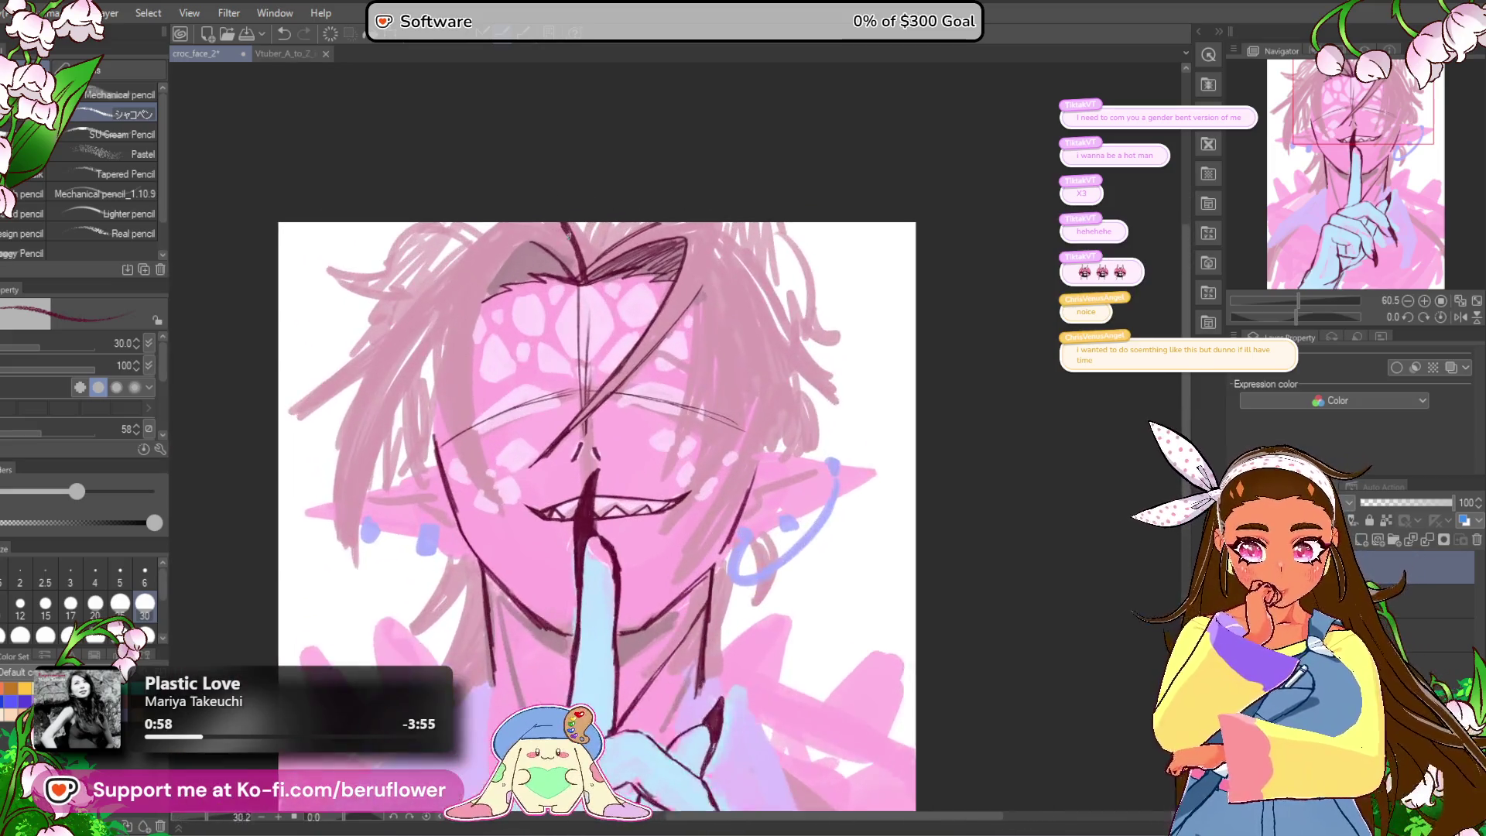
{"action": "scroll", "coordinate": [786, 367], "scroll_direction": "up", "scroll_amount": 1}
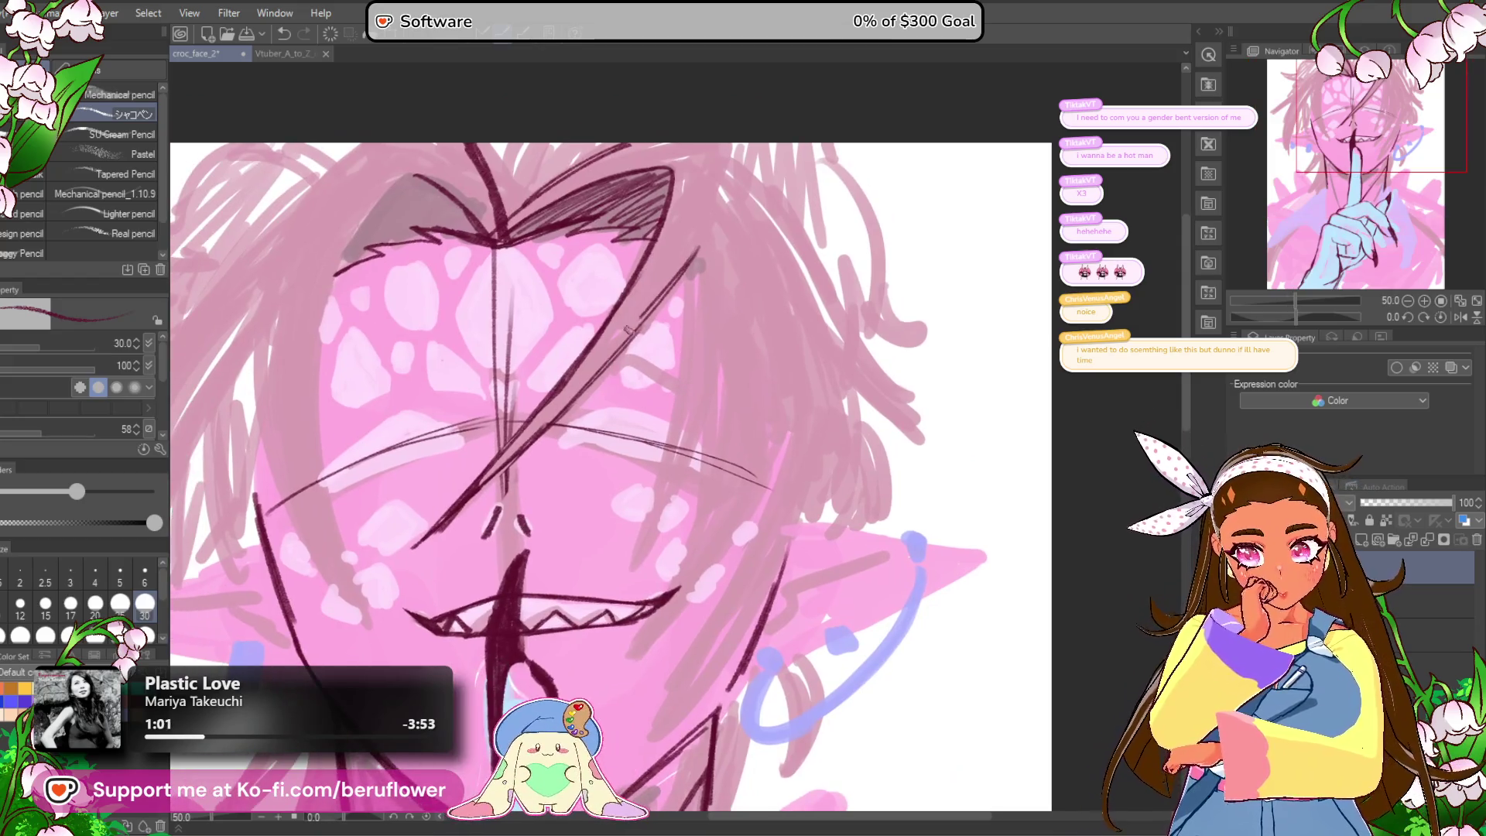
Step: Add a strand parallel to the diagonal line and hatch the upper-right hair
{"action": "left_click_drag", "start_coordinate": [462, 495], "coordinate": [561, 394]}
{"action": "left_click_drag", "start_coordinate": [598, 345], "coordinate": [690, 249]}
{"action": "left_click_drag", "start_coordinate": [628, 294], "coordinate": [665, 240]}
{"action": "scroll", "coordinate": [657, 355], "scroll_direction": "down", "scroll_amount": 3}
{"action": "scroll", "coordinate": [659, 355], "scroll_direction": "up", "scroll_amount": 3}
Step: Add more dark hatching to the upper-right hair and zoom in on it
{"action": "left_click_drag", "start_coordinate": [747, 631], "coordinate": [715, 566]}
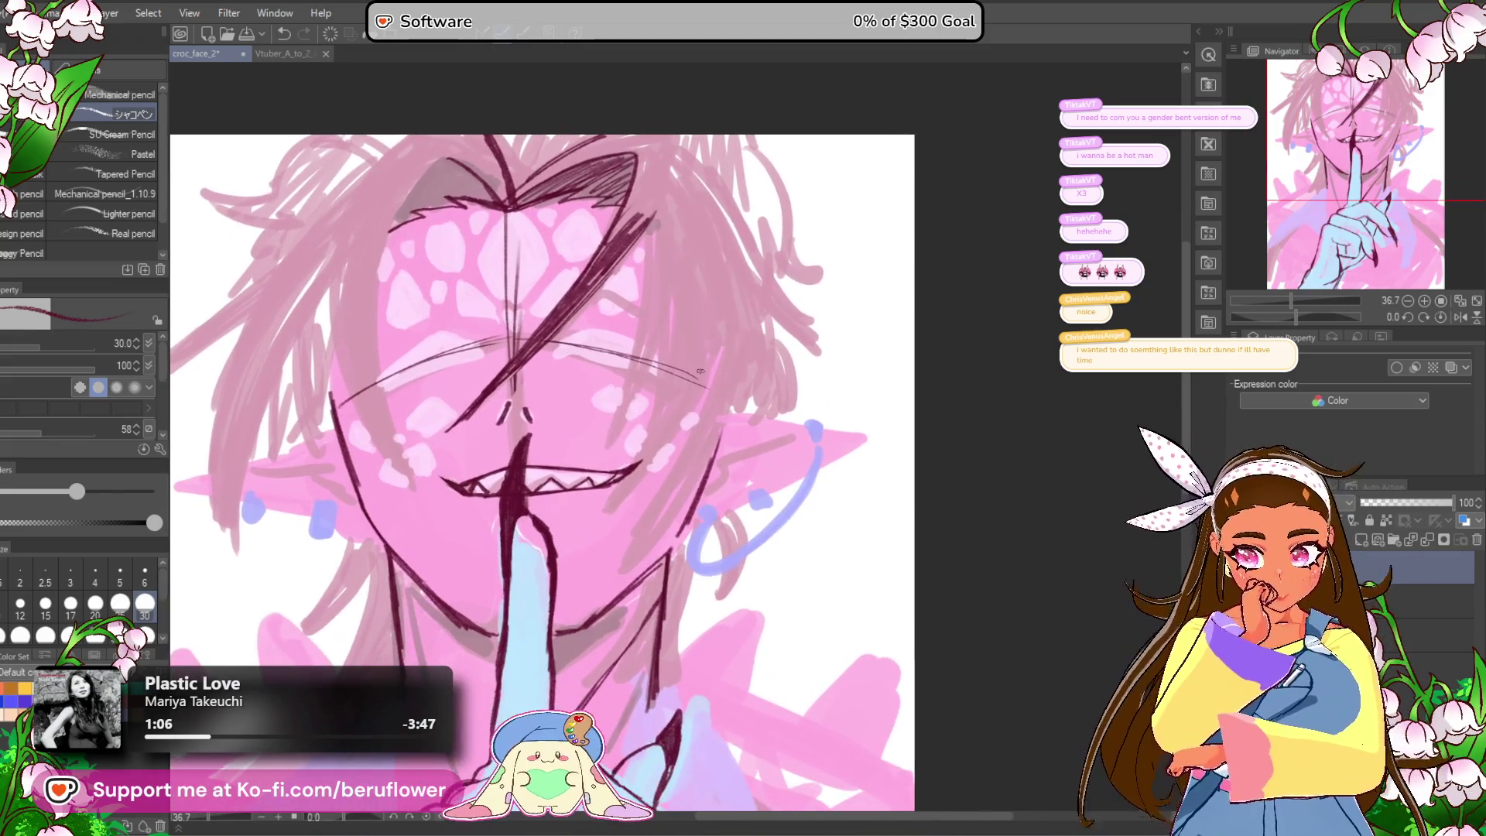
{"action": "scroll", "coordinate": [633, 199], "scroll_direction": "up", "scroll_amount": 2}
{"action": "left_click_drag", "start_coordinate": [611, 220], "coordinate": [665, 132]}
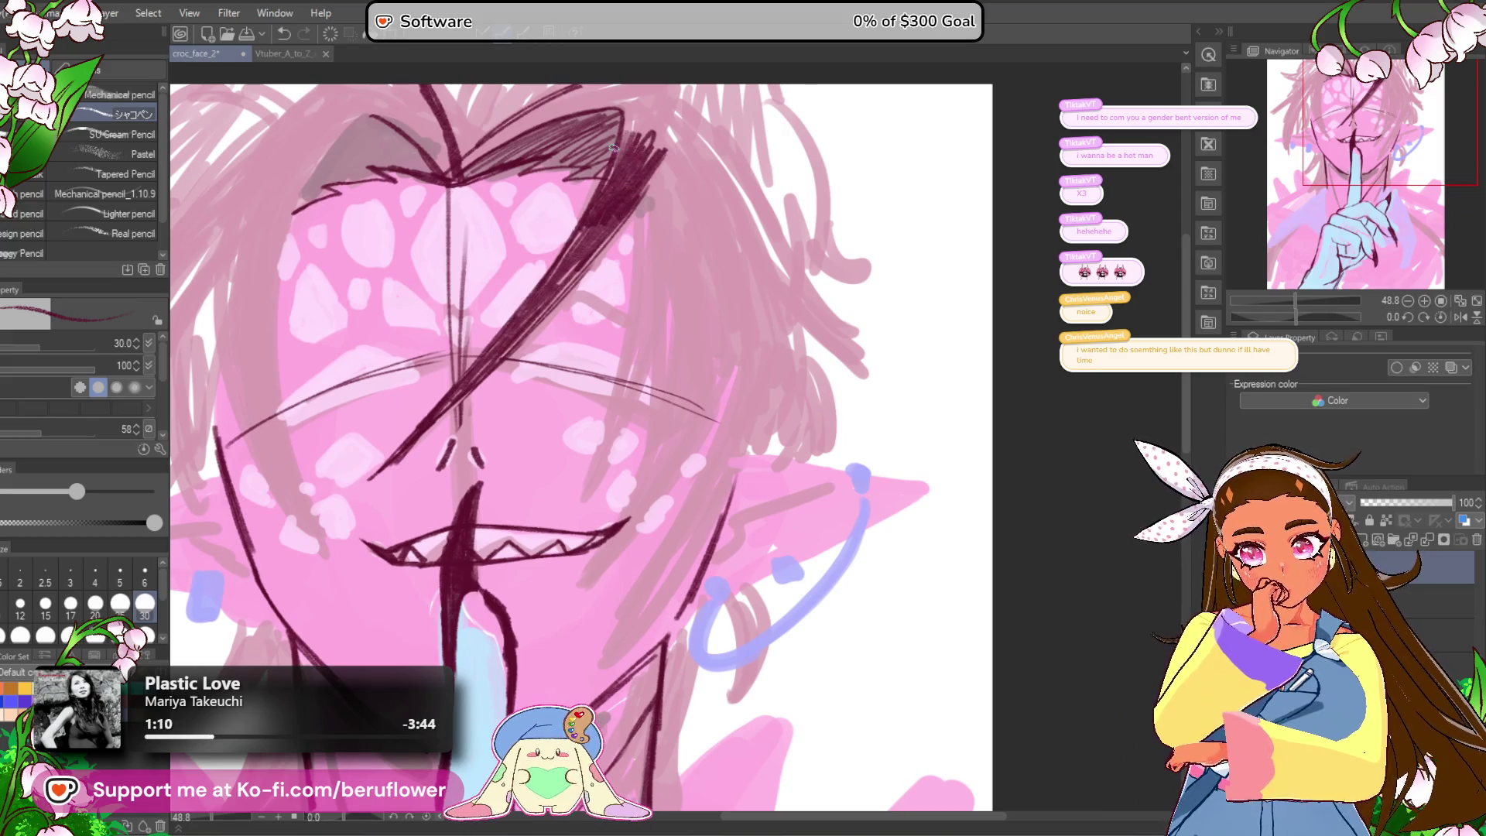
{"action": "scroll", "coordinate": [611, 147], "scroll_direction": "down", "scroll_amount": 4}
{"action": "scroll", "coordinate": [613, 147], "scroll_direction": "up", "scroll_amount": 3}
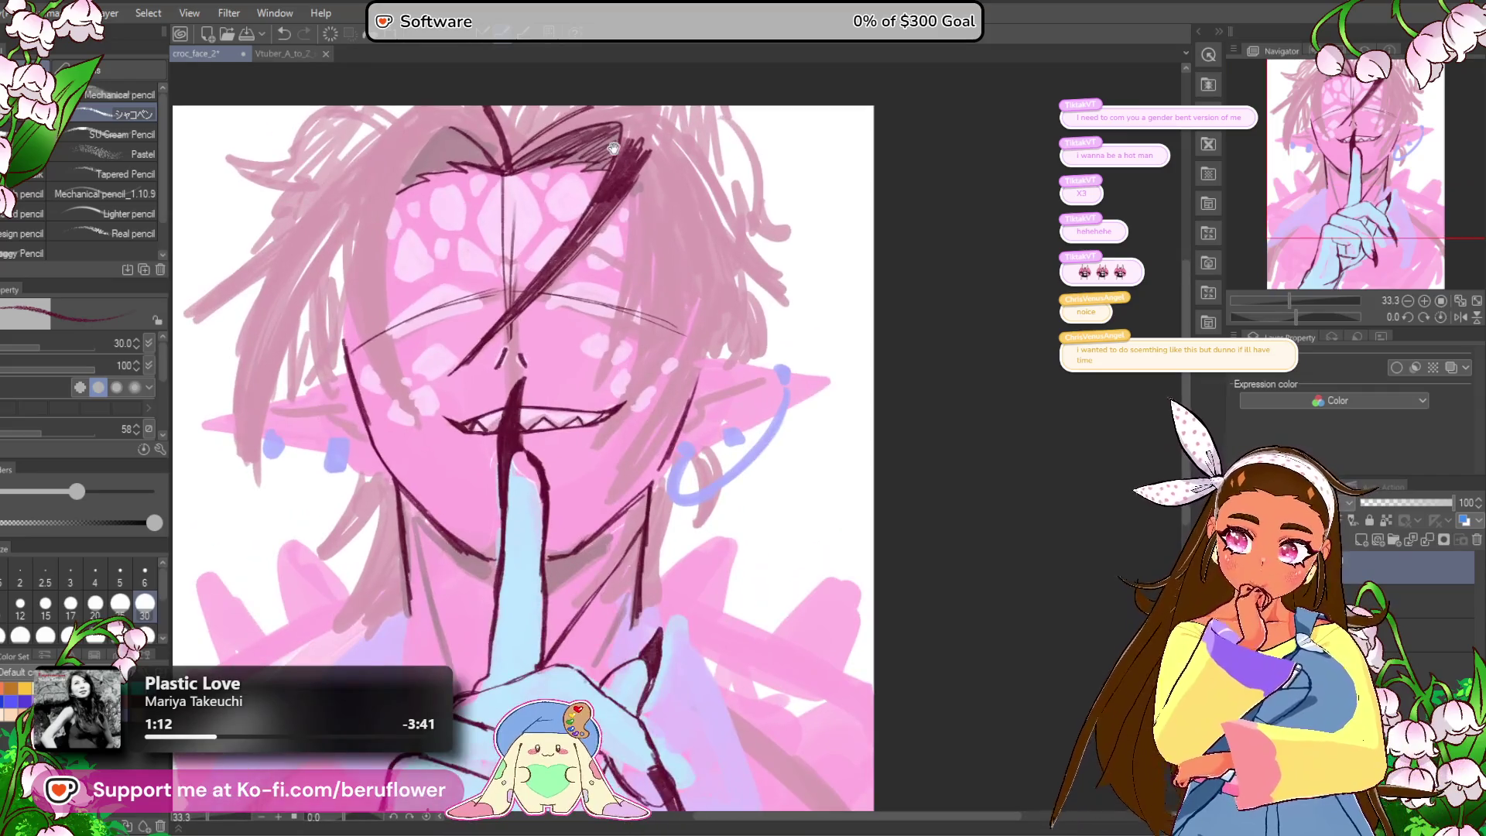
{"action": "left_click_drag", "start_coordinate": [674, 262], "coordinate": [695, 275]}
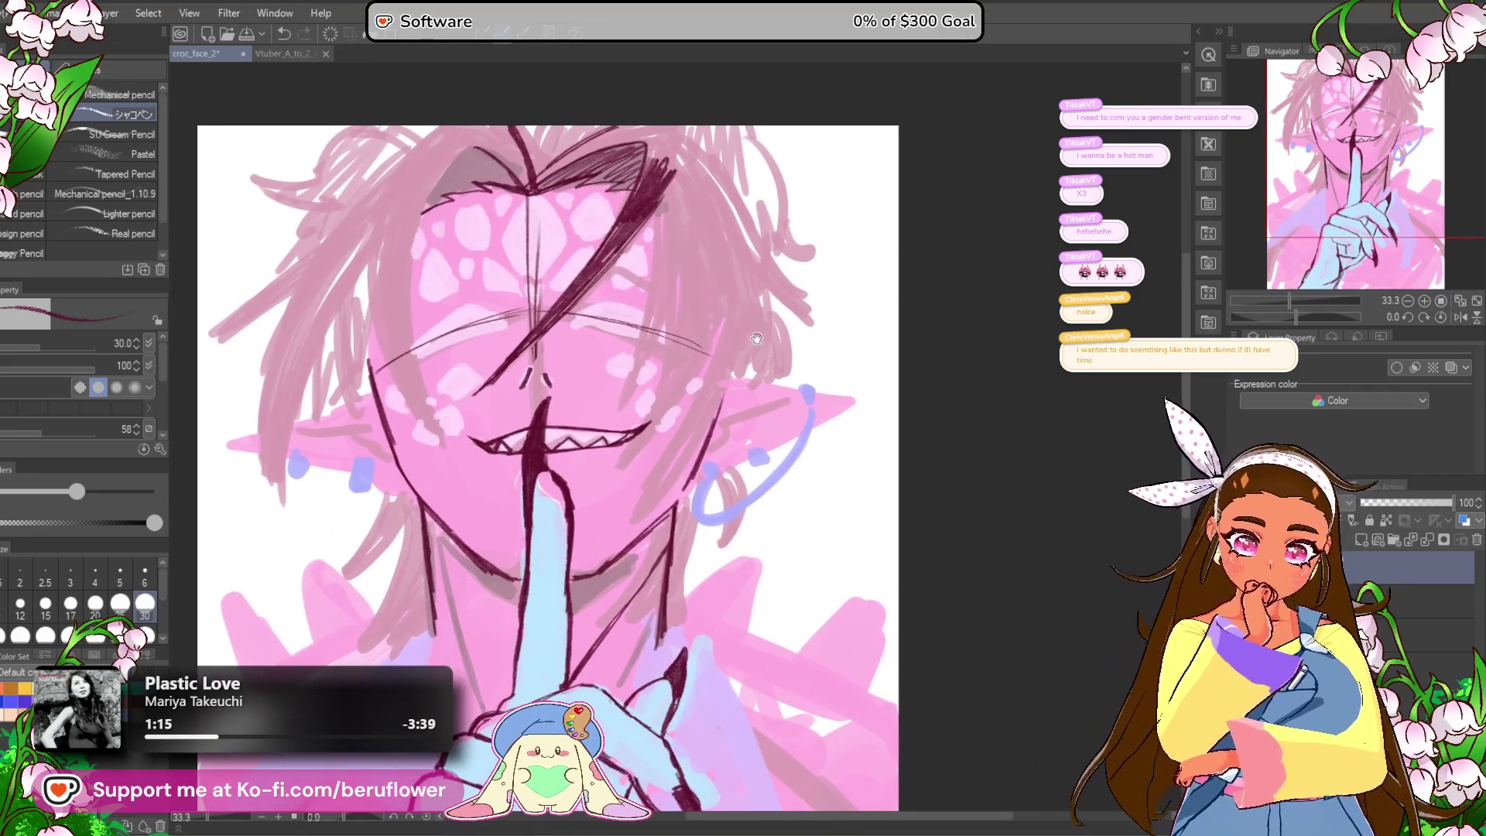
{"action": "scroll", "coordinate": [654, 188], "scroll_direction": "up", "scroll_amount": 5}
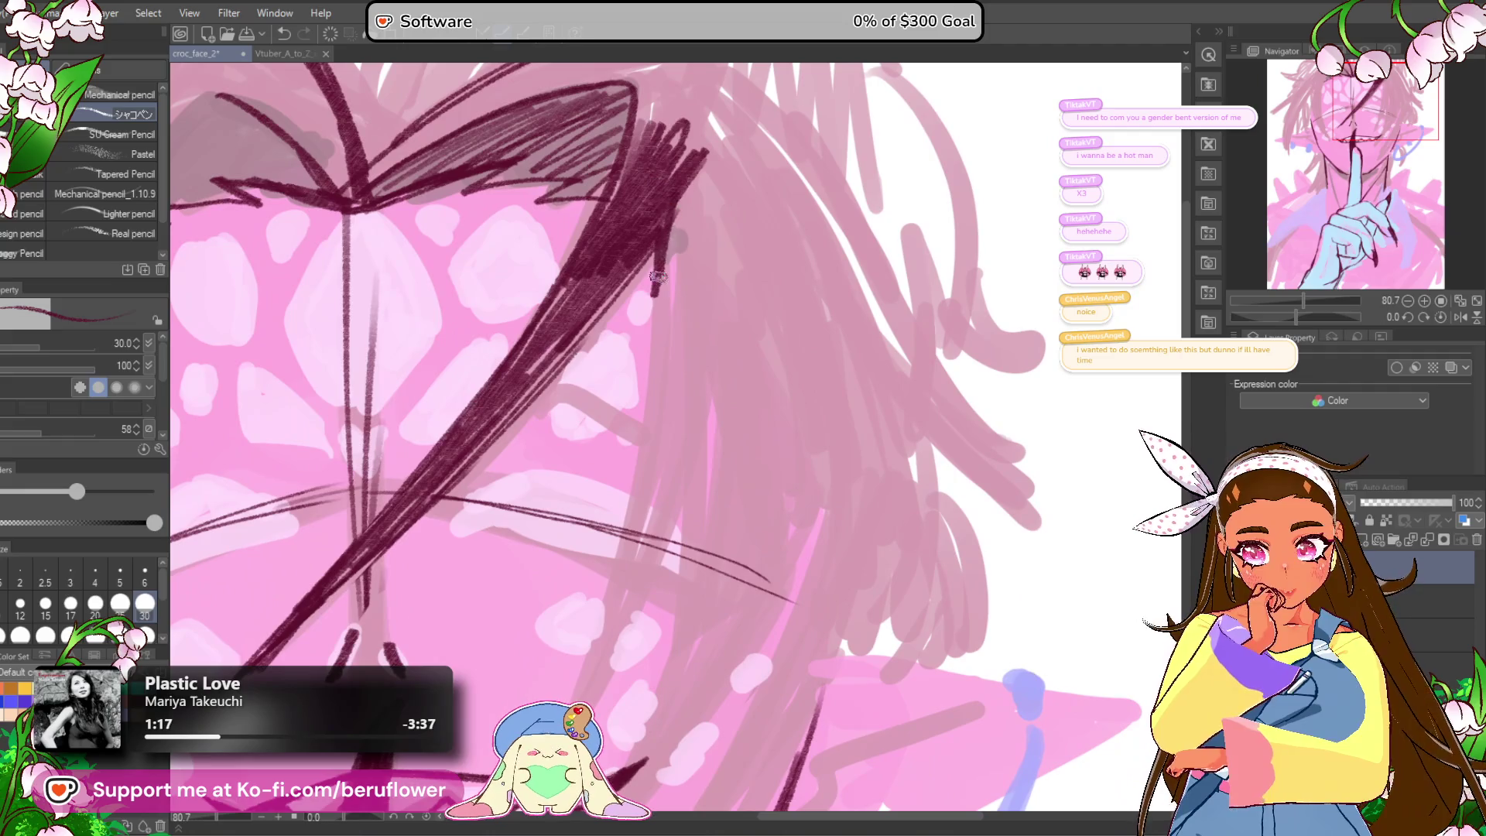
Step: Undo a bad stroke and draw a set of dark maroon strands down the hair
{"action": "mouse_move", "coordinate": [658, 284]}
{"action": "left_mouse_down"}
{"action": "mouse_move", "coordinate": [611, 549]}
{"action": "mouse_move", "coordinate": [689, 164]}
{"action": "mouse_move", "coordinate": [659, 282]}
{"action": "left_mouse_up"}
{"action": "key", "text": "ctrl+z"}
{"action": "left_click_drag", "start_coordinate": [681, 182], "coordinate": [611, 534]}
{"action": "left_click_drag", "start_coordinate": [641, 374], "coordinate": [565, 627]}
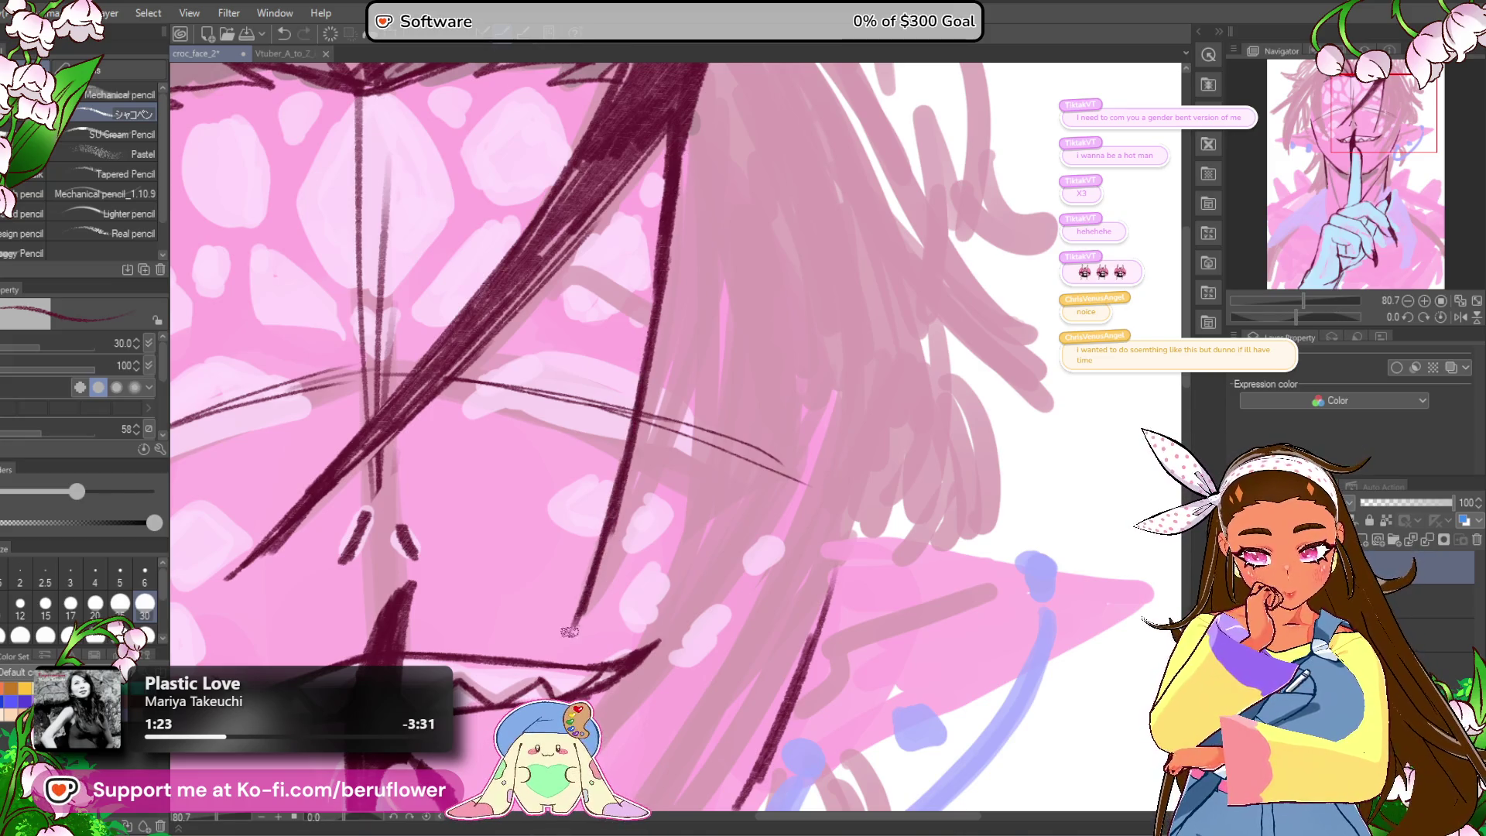
{"action": "left_click_drag", "start_coordinate": [715, 325], "coordinate": [611, 557]}
{"action": "left_click_drag", "start_coordinate": [658, 445], "coordinate": [565, 623]}
{"action": "left_click_drag", "start_coordinate": [700, 318], "coordinate": [642, 479]}
{"action": "scroll", "coordinate": [667, 397], "scroll_direction": "down", "scroll_amount": 5}
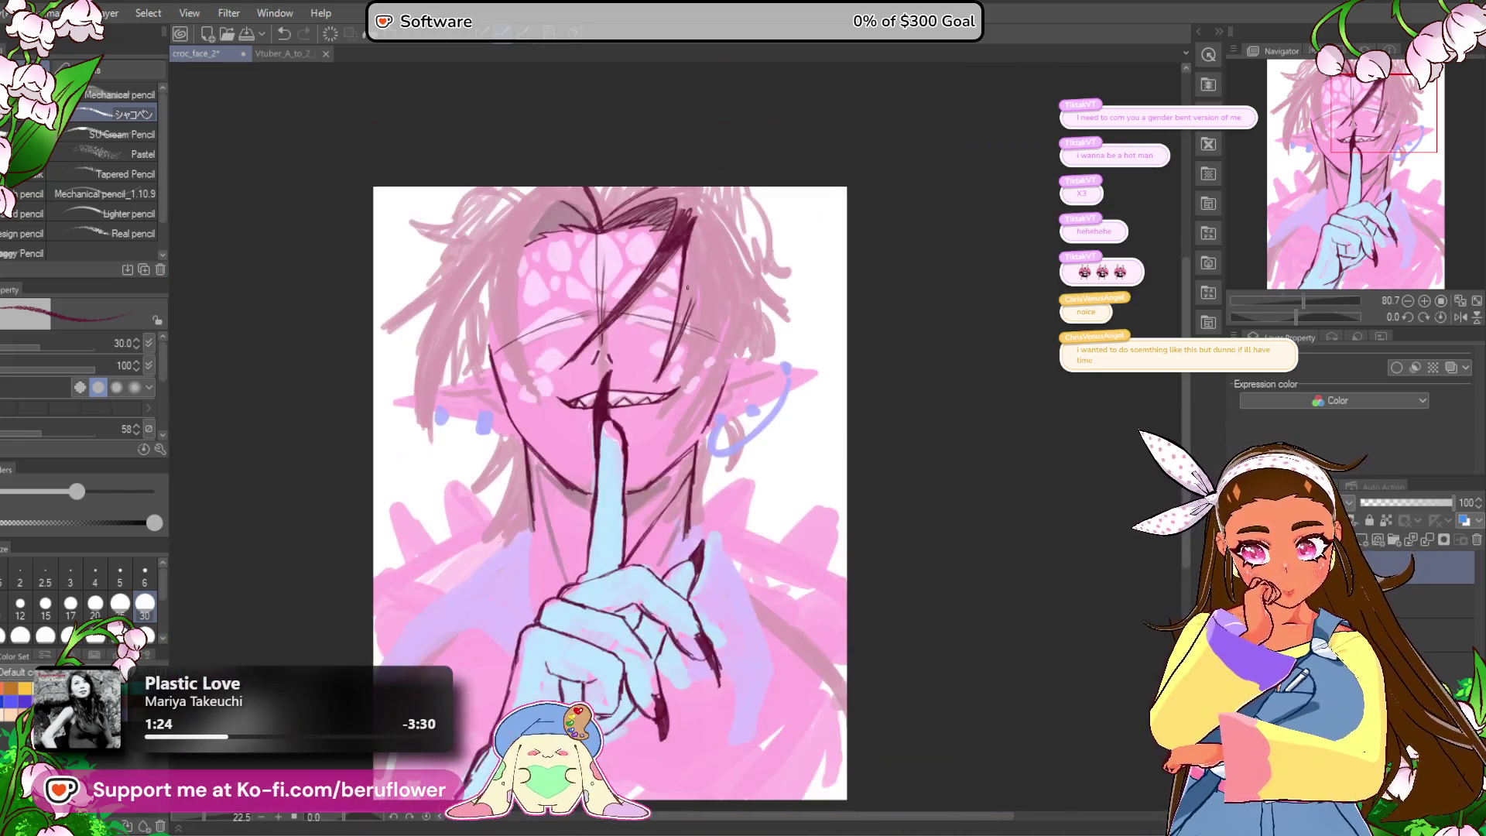
{"action": "scroll", "coordinate": [677, 383], "scroll_direction": "up", "scroll_amount": 4}
Step: Add more dark strands down the hair's right side
{"action": "mouse_move", "coordinate": [713, 302]}
{"action": "left_mouse_down"}
{"action": "mouse_move", "coordinate": [679, 379]}
{"action": "mouse_move", "coordinate": [689, 449]}
{"action": "left_mouse_up"}
{"action": "left_click_drag", "start_coordinate": [716, 337], "coordinate": [658, 557]}
{"action": "left_click_drag", "start_coordinate": [689, 480], "coordinate": [650, 584]}
{"action": "left_click_drag", "start_coordinate": [678, 536], "coordinate": [652, 585]}
{"action": "left_click_drag", "start_coordinate": [826, 369], "coordinate": [632, 659]}
{"action": "left_click_drag", "start_coordinate": [750, 733], "coordinate": [748, 625]}
{"action": "mouse_move", "coordinate": [795, 344]}
{"action": "left_mouse_down"}
{"action": "mouse_move", "coordinate": [762, 327]}
{"action": "mouse_move", "coordinate": [642, 565]}
{"action": "left_mouse_up"}
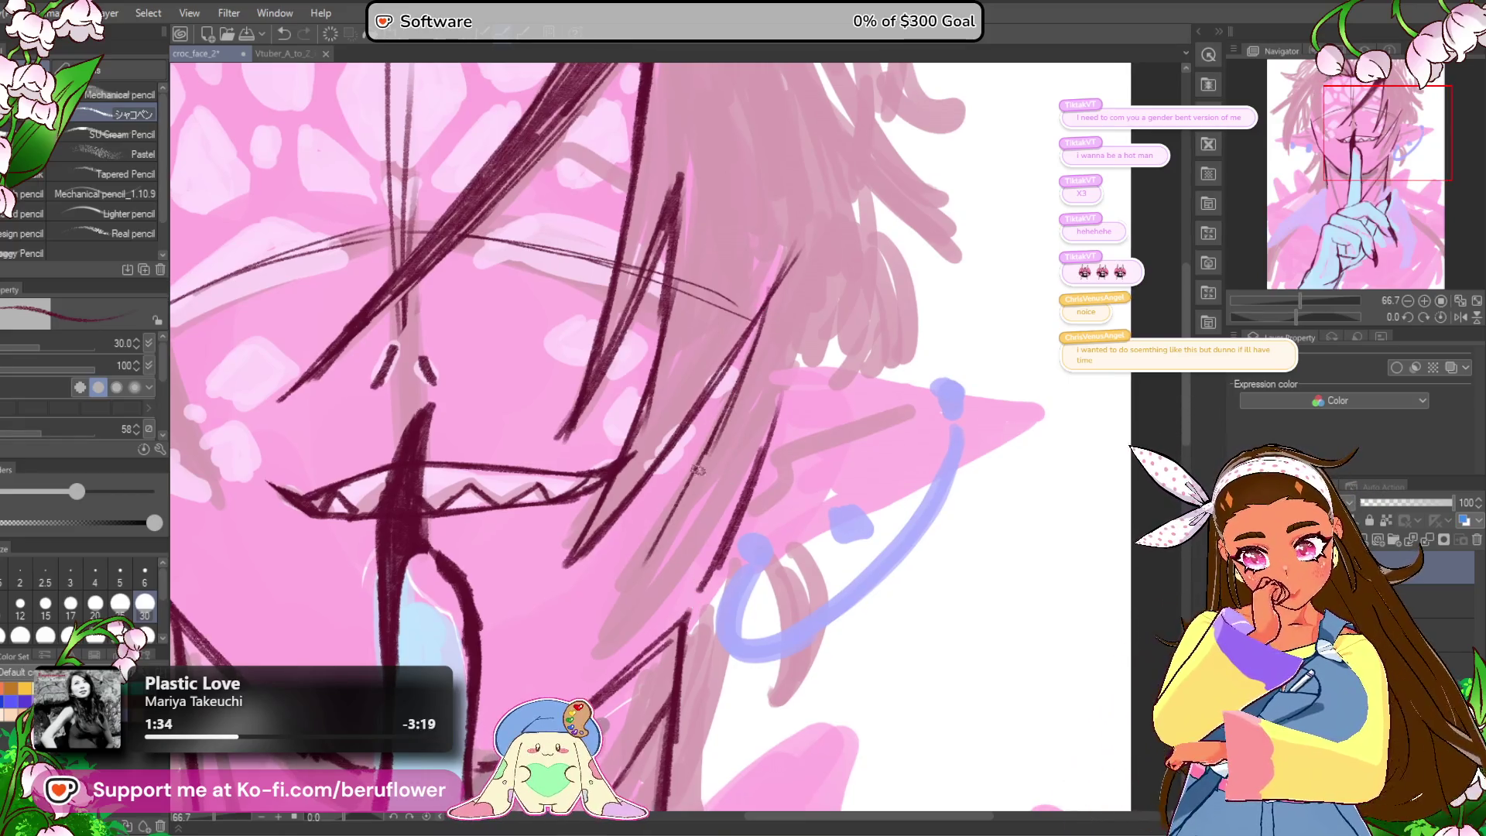
Step: Add several dark strands to the hair beside the ear
{"action": "left_click_drag", "start_coordinate": [718, 429], "coordinate": [605, 630]}
{"action": "left_click_drag", "start_coordinate": [684, 505], "coordinate": [598, 630]}
{"action": "left_click_drag", "start_coordinate": [766, 435], "coordinate": [646, 599]}
{"action": "left_click_drag", "start_coordinate": [801, 402], "coordinate": [710, 515]}
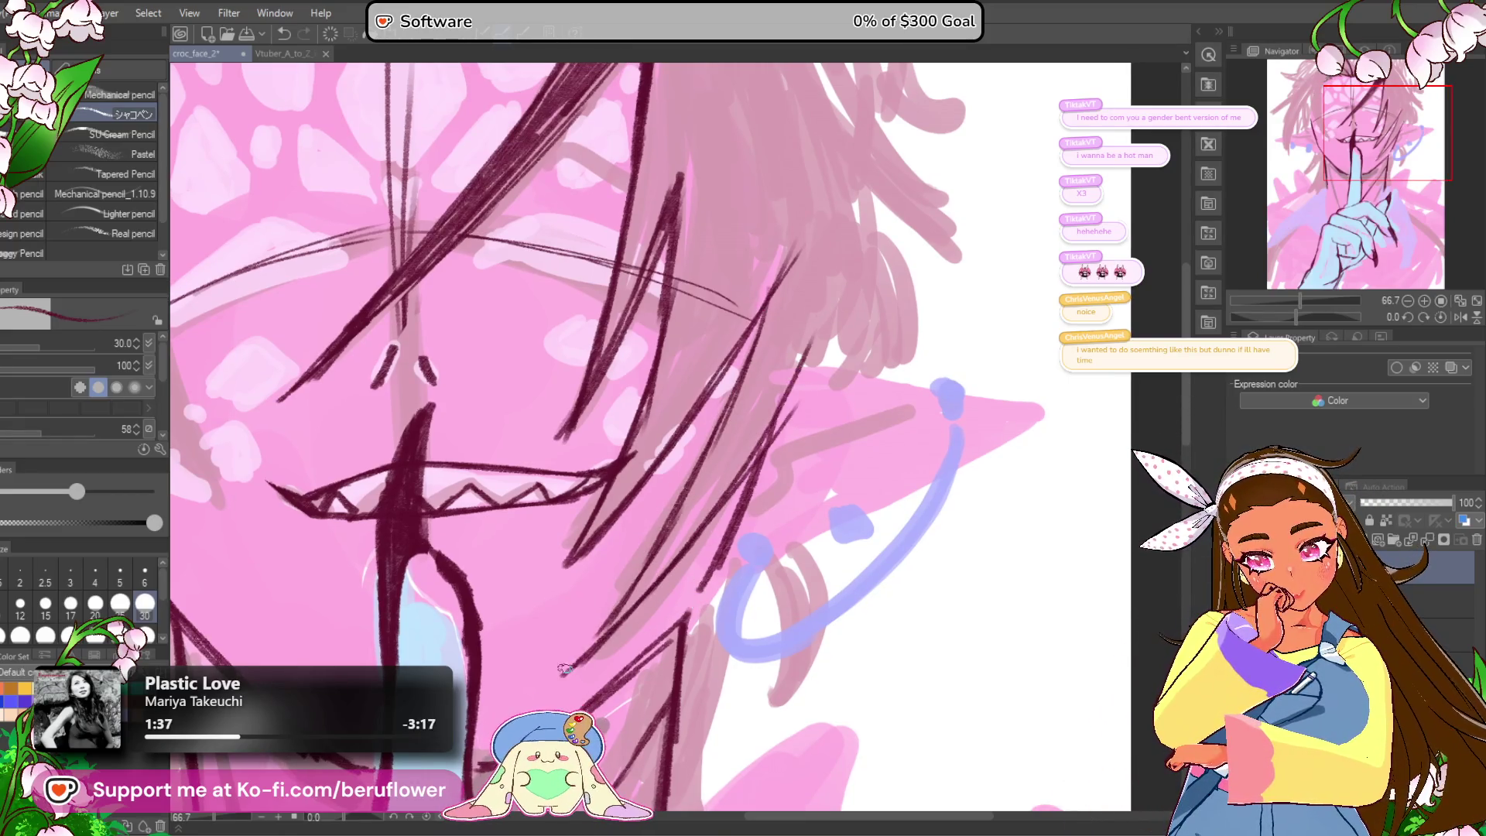
{"action": "left_click_drag", "start_coordinate": [814, 346], "coordinate": [612, 627]}
{"action": "scroll", "coordinate": [853, 354], "scroll_direction": "down", "scroll_amount": 5}
{"action": "scroll", "coordinate": [853, 354], "scroll_direction": "up", "scroll_amount": 4}
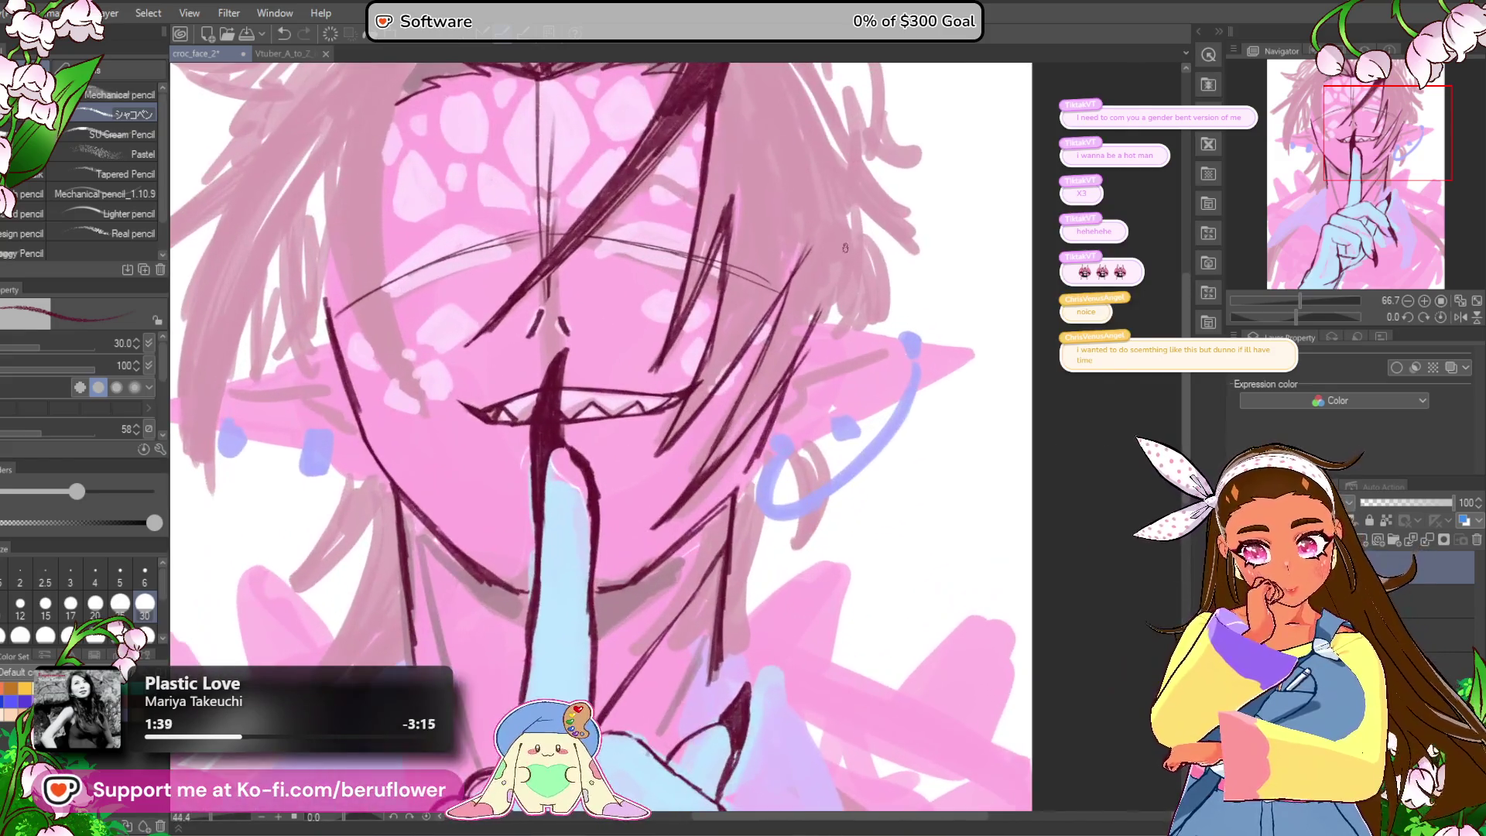
Step: Add dark strands to the upper hair near the top of the head and ear
{"action": "left_click_drag", "start_coordinate": [854, 354], "coordinate": [721, 594]}
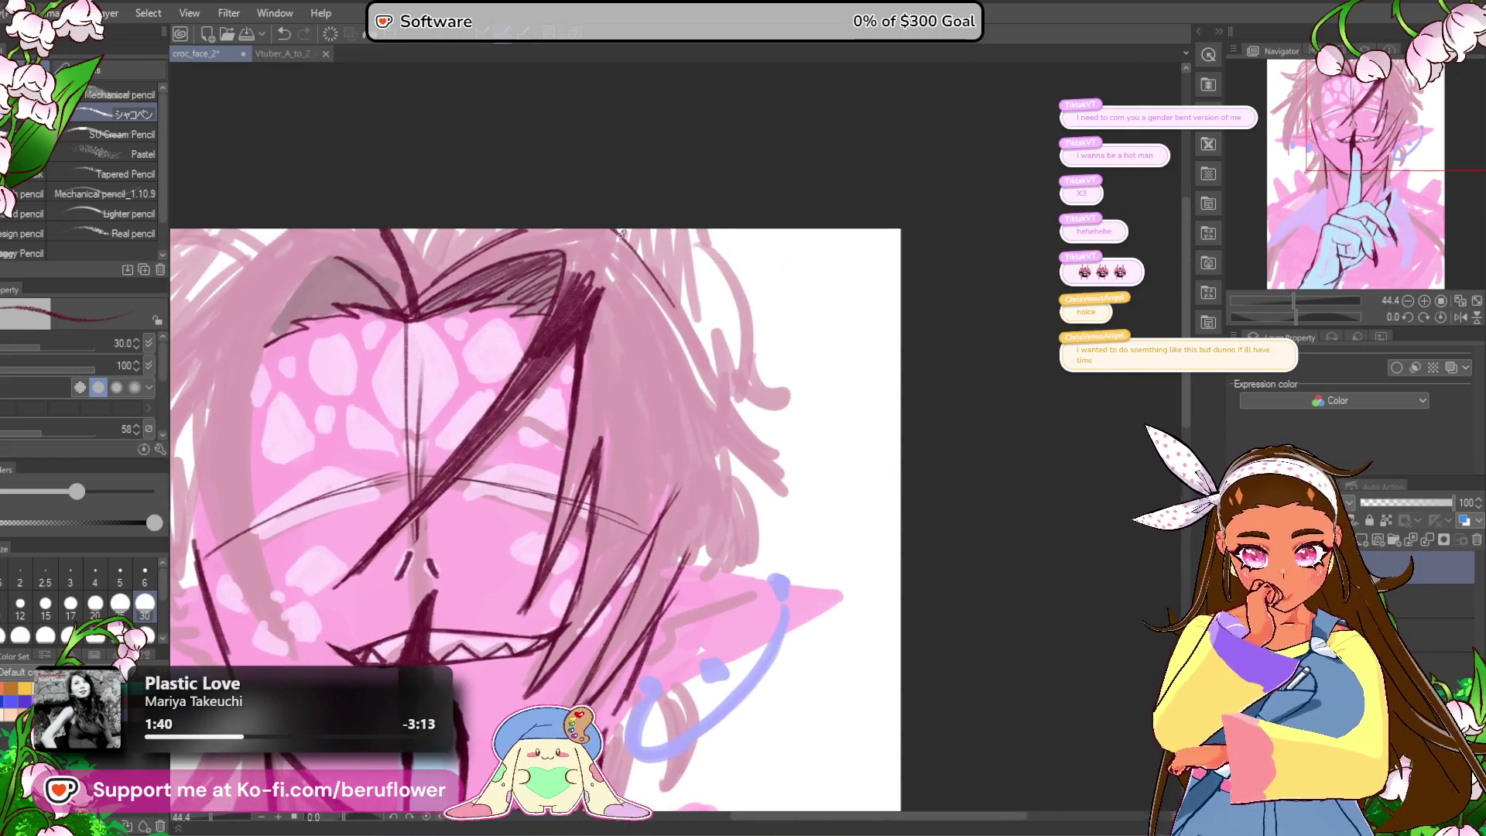
{"action": "left_click_drag", "start_coordinate": [646, 259], "coordinate": [789, 469]}
{"action": "left_click_drag", "start_coordinate": [708, 373], "coordinate": [830, 498]}
{"action": "mouse_move", "coordinate": [753, 414]}
{"action": "left_mouse_down"}
{"action": "mouse_move", "coordinate": [760, 386]}
{"action": "mouse_move", "coordinate": [675, 562]}
{"action": "left_mouse_up"}
{"action": "scroll", "coordinate": [696, 495], "scroll_direction": "down", "scroll_amount": 3}
{"action": "scroll", "coordinate": [723, 435], "scroll_direction": "up", "scroll_amount": 2}
Step: Draw a thin line from the jaw down the neck
{"action": "left_click_drag", "start_coordinate": [623, 773], "coordinate": [658, 585]}
{"action": "scroll", "coordinate": [674, 484], "scroll_direction": "up", "scroll_amount": 3}
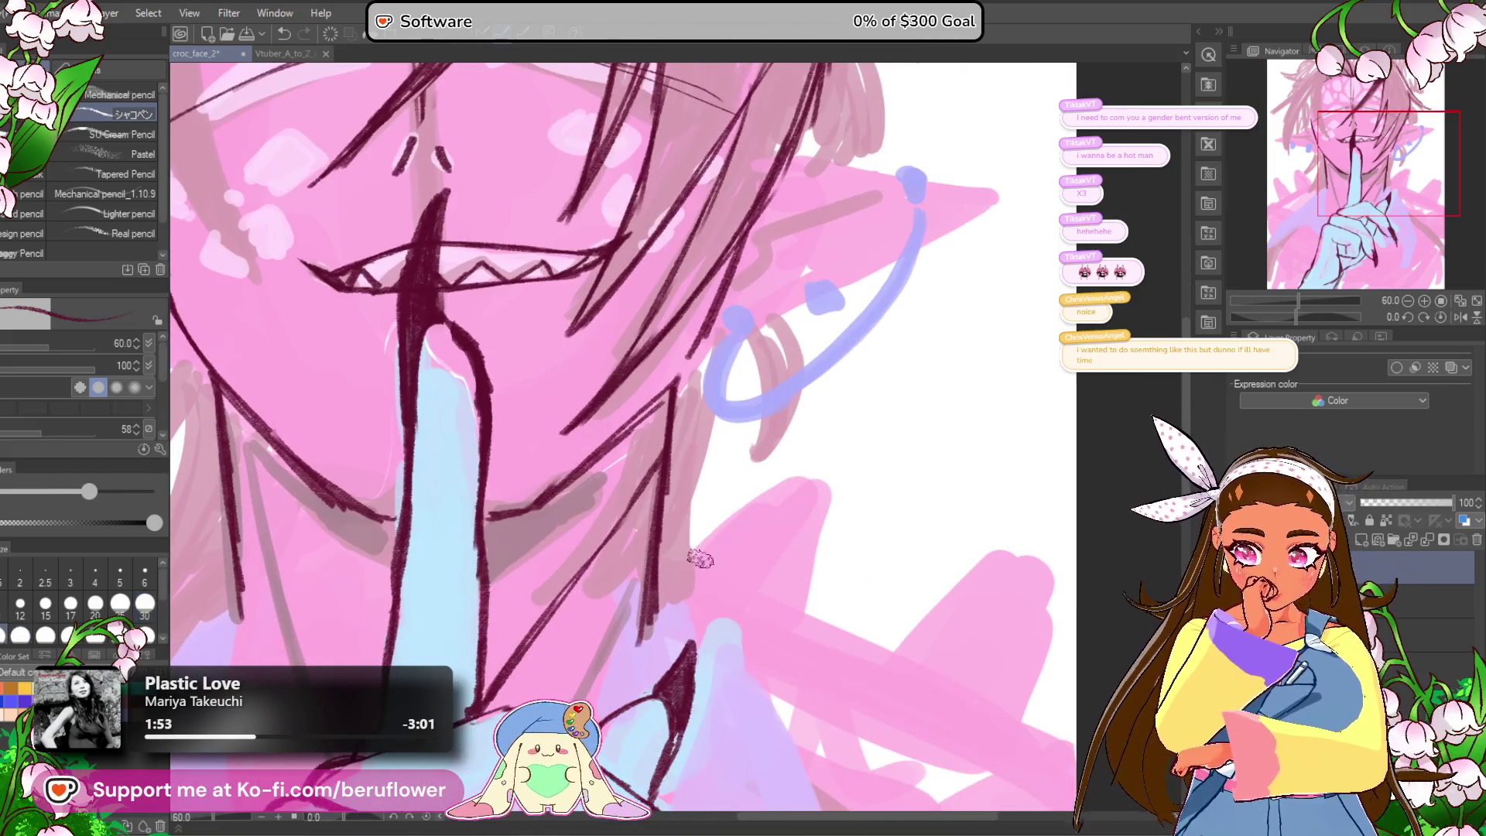
{"action": "left_click_drag", "start_coordinate": [666, 433], "coordinate": [523, 667]}
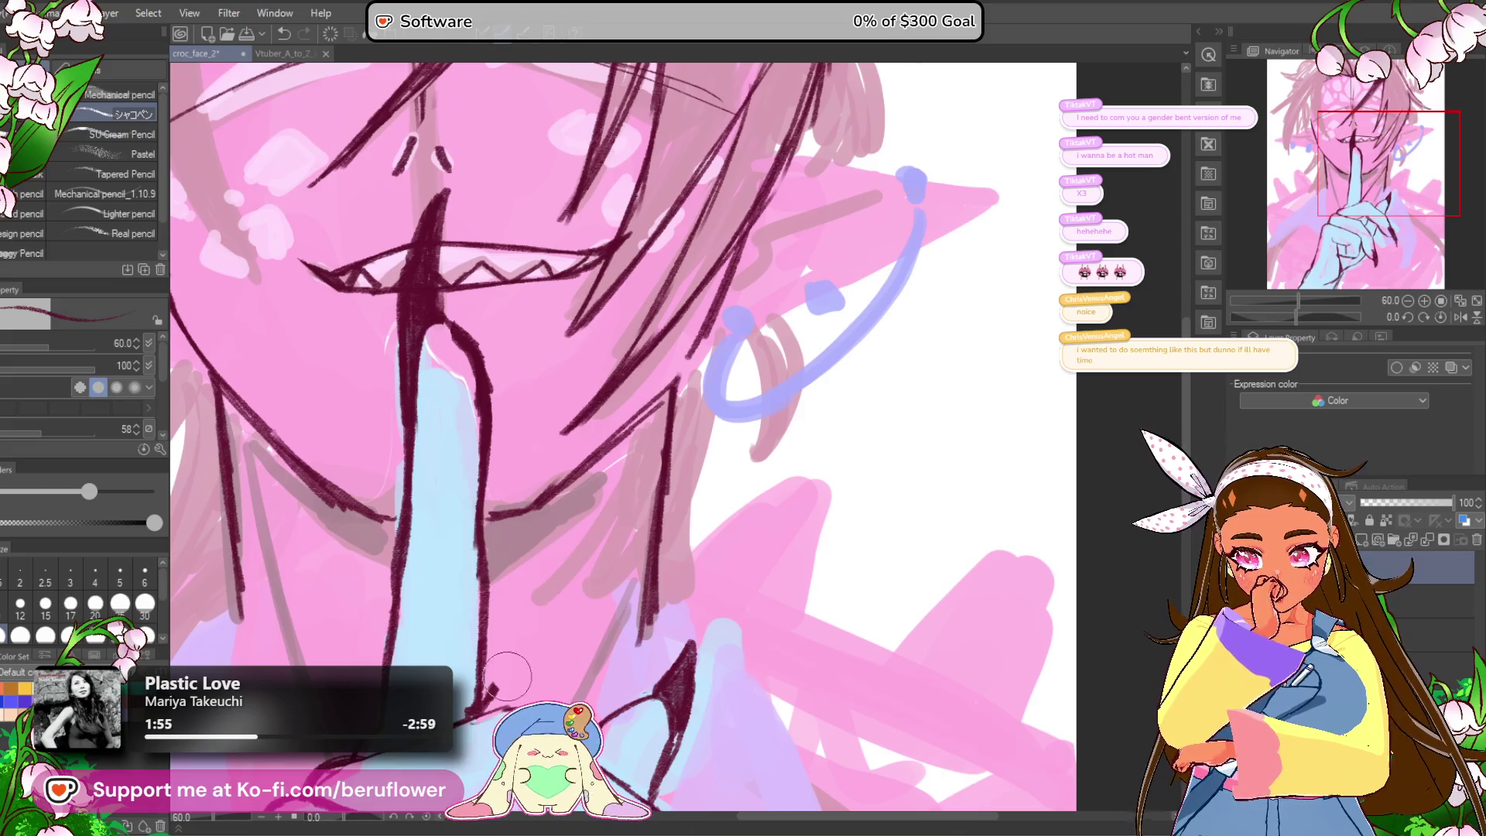
{"action": "mouse_move", "coordinate": [624, 444]}
{"action": "left_mouse_down"}
{"action": "mouse_move", "coordinate": [557, 503]}
{"action": "mouse_move", "coordinate": [542, 588]}
{"action": "mouse_move", "coordinate": [752, 513]}
{"action": "mouse_move", "coordinate": [725, 556]}
{"action": "left_mouse_up"}
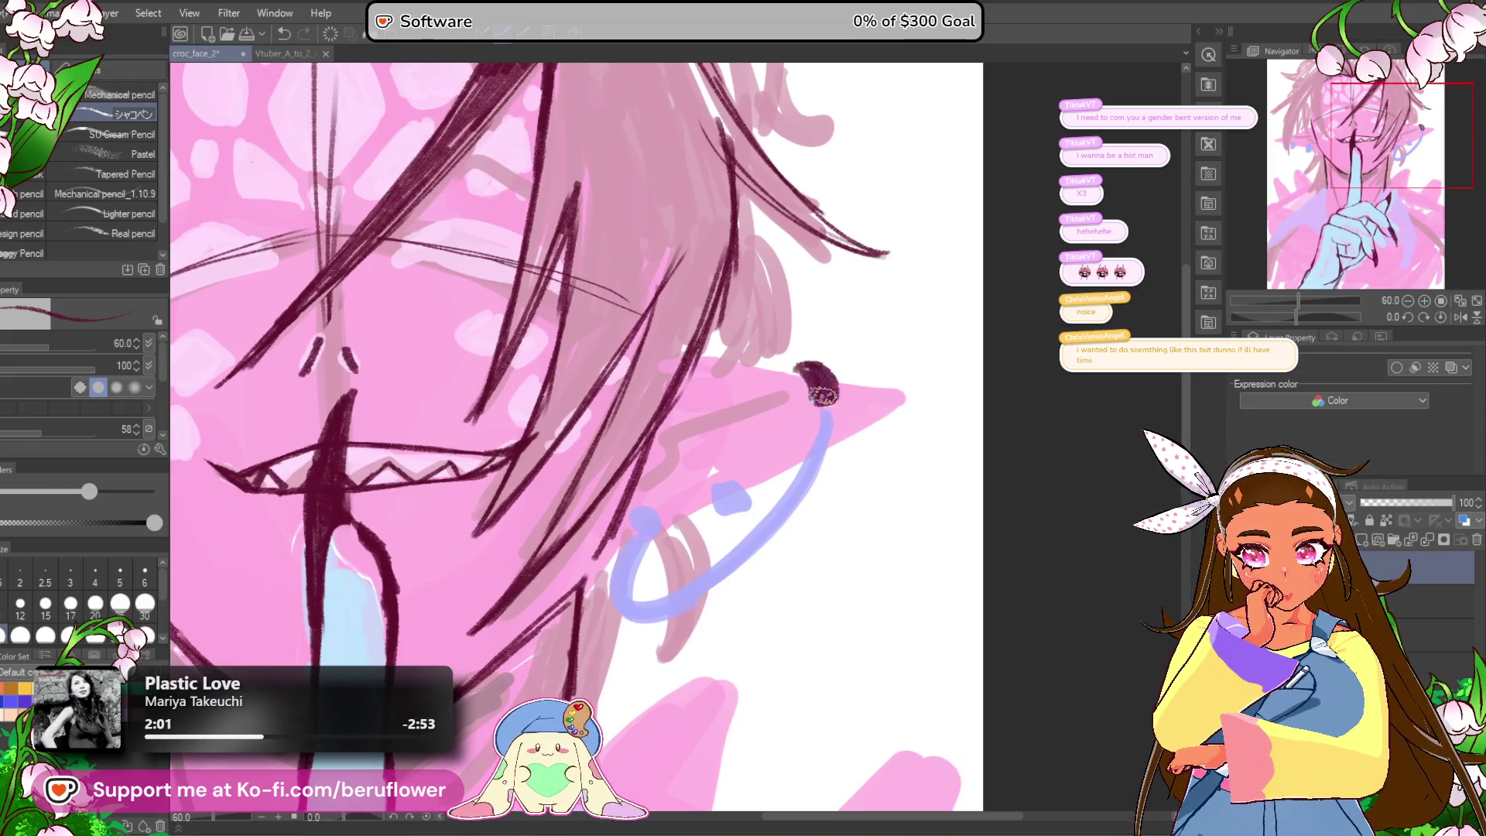
Step: Tilt the canvas and outline the ear from the bead to its tip, including its long lower edge
{"action": "left_click_drag", "start_coordinate": [1288, 317], "coordinate": [1270, 297]}
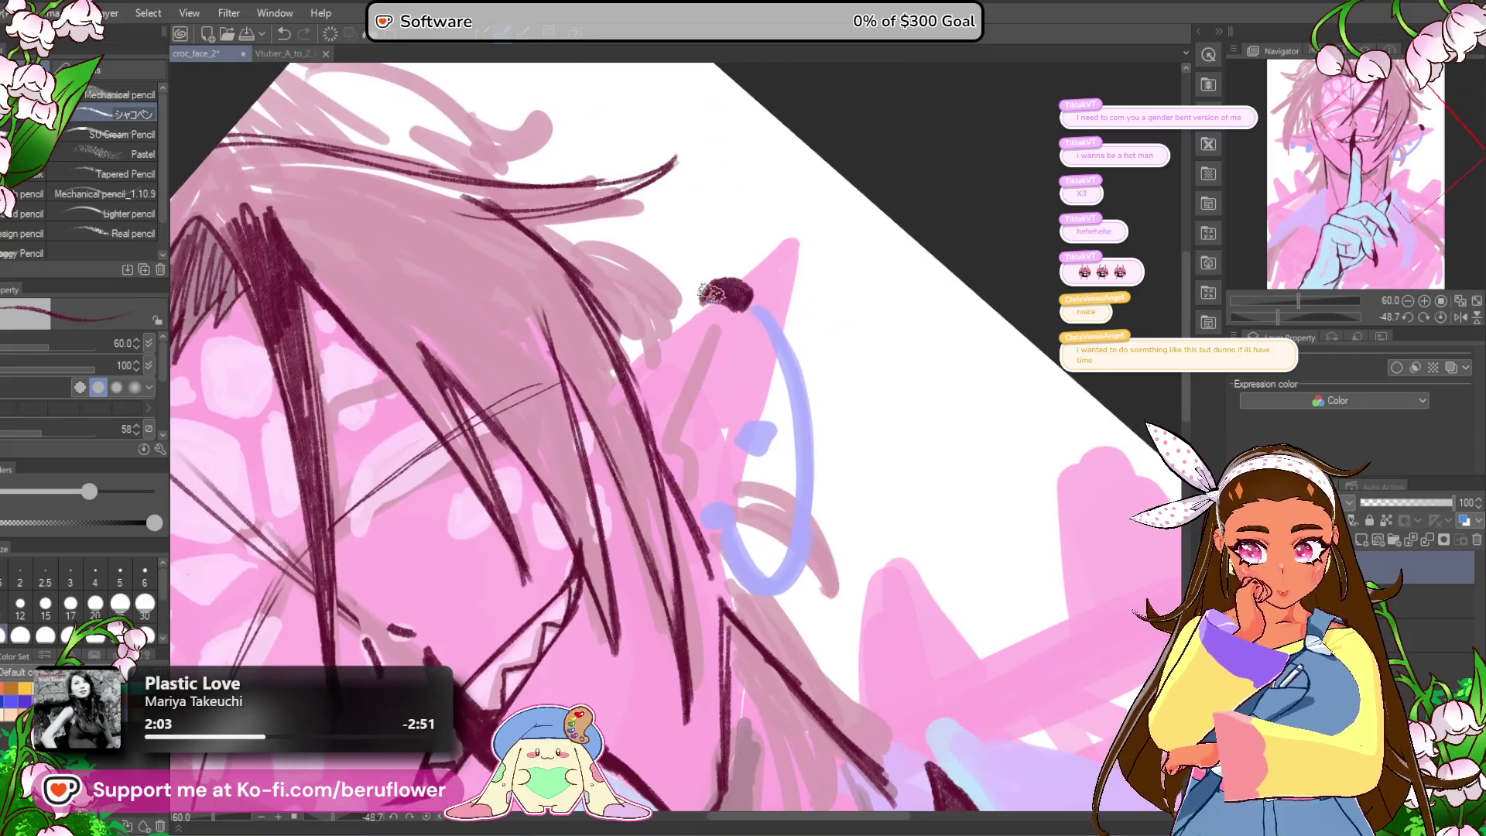
{"action": "scroll", "coordinate": [712, 293], "scroll_direction": "up", "scroll_amount": 5}
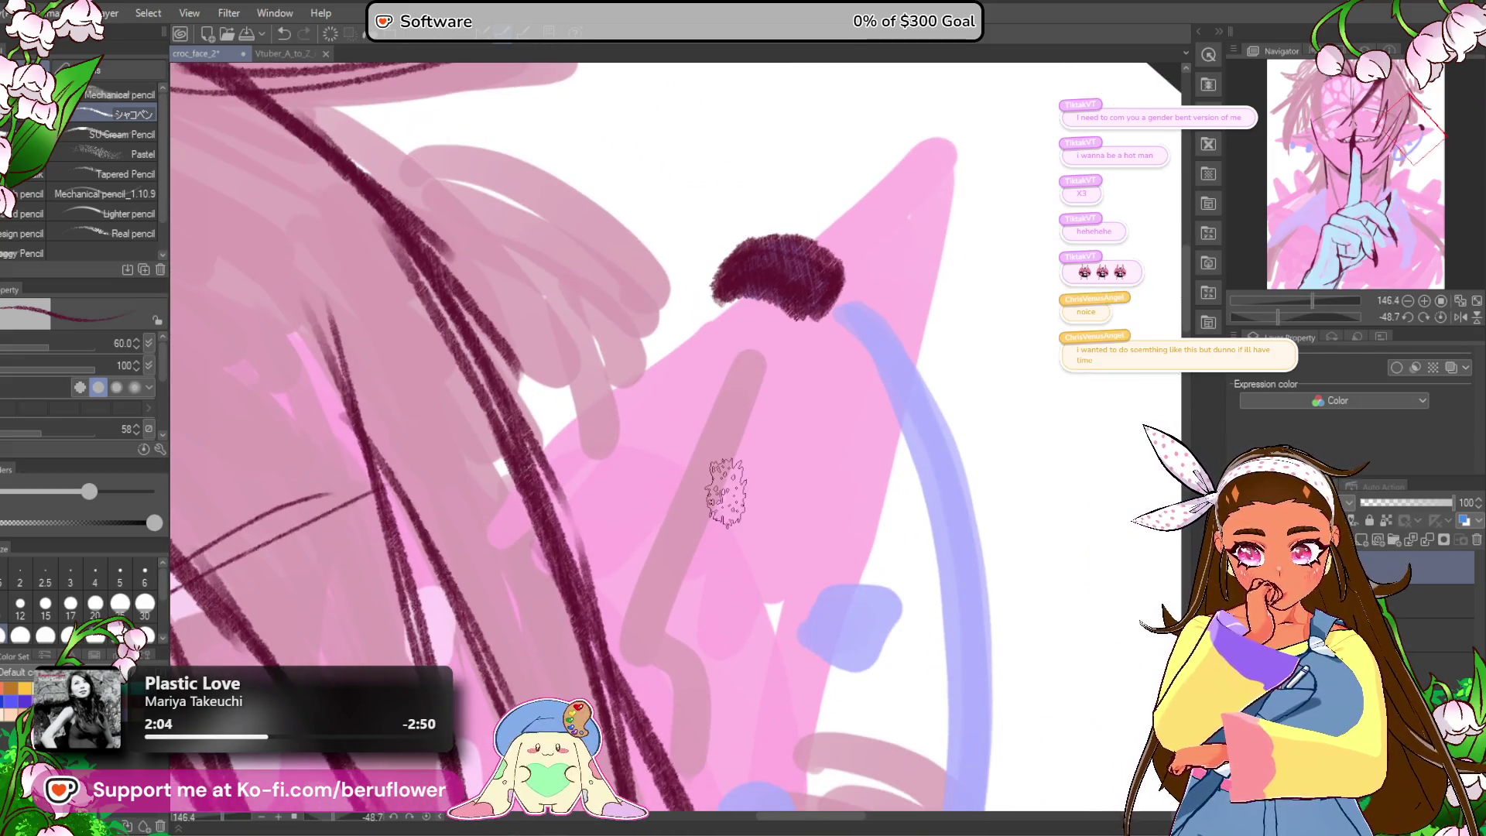
{"action": "left_click_drag", "start_coordinate": [731, 303], "coordinate": [535, 458]}
{"action": "mouse_move", "coordinate": [804, 294]}
{"action": "left_mouse_down"}
{"action": "mouse_move", "coordinate": [685, 333]}
{"action": "mouse_move", "coordinate": [836, 239]}
{"action": "mouse_move", "coordinate": [797, 457]}
{"action": "left_mouse_up"}
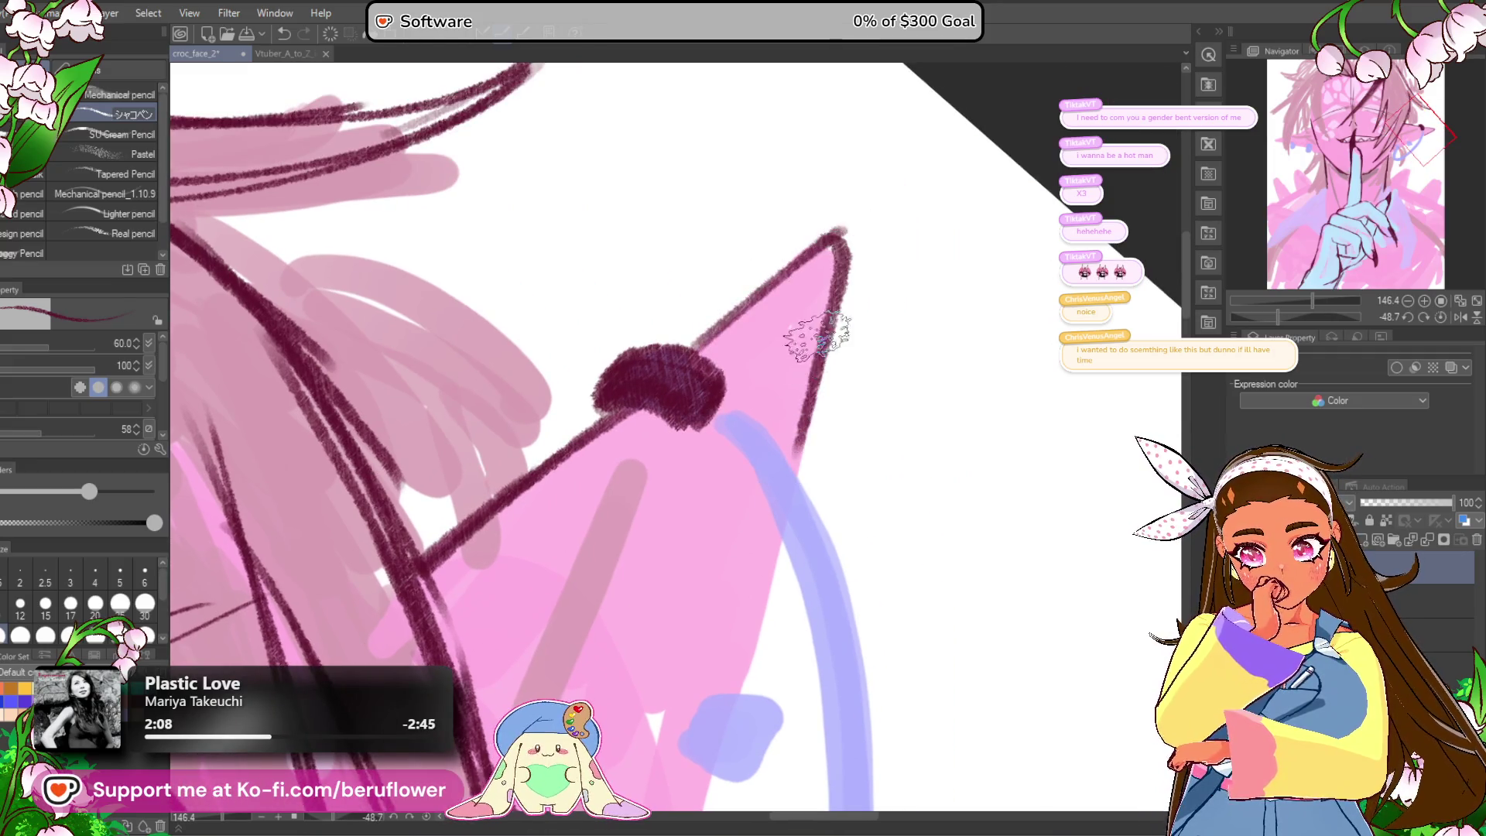
{"action": "left_click_drag", "start_coordinate": [816, 340], "coordinate": [882, 186]}
{"action": "mouse_move", "coordinate": [883, 186]}
{"action": "left_mouse_down"}
{"action": "mouse_move", "coordinate": [845, 206]}
{"action": "mouse_move", "coordinate": [769, 464]}
{"action": "mouse_move", "coordinate": [691, 615]}
{"action": "left_mouse_up"}
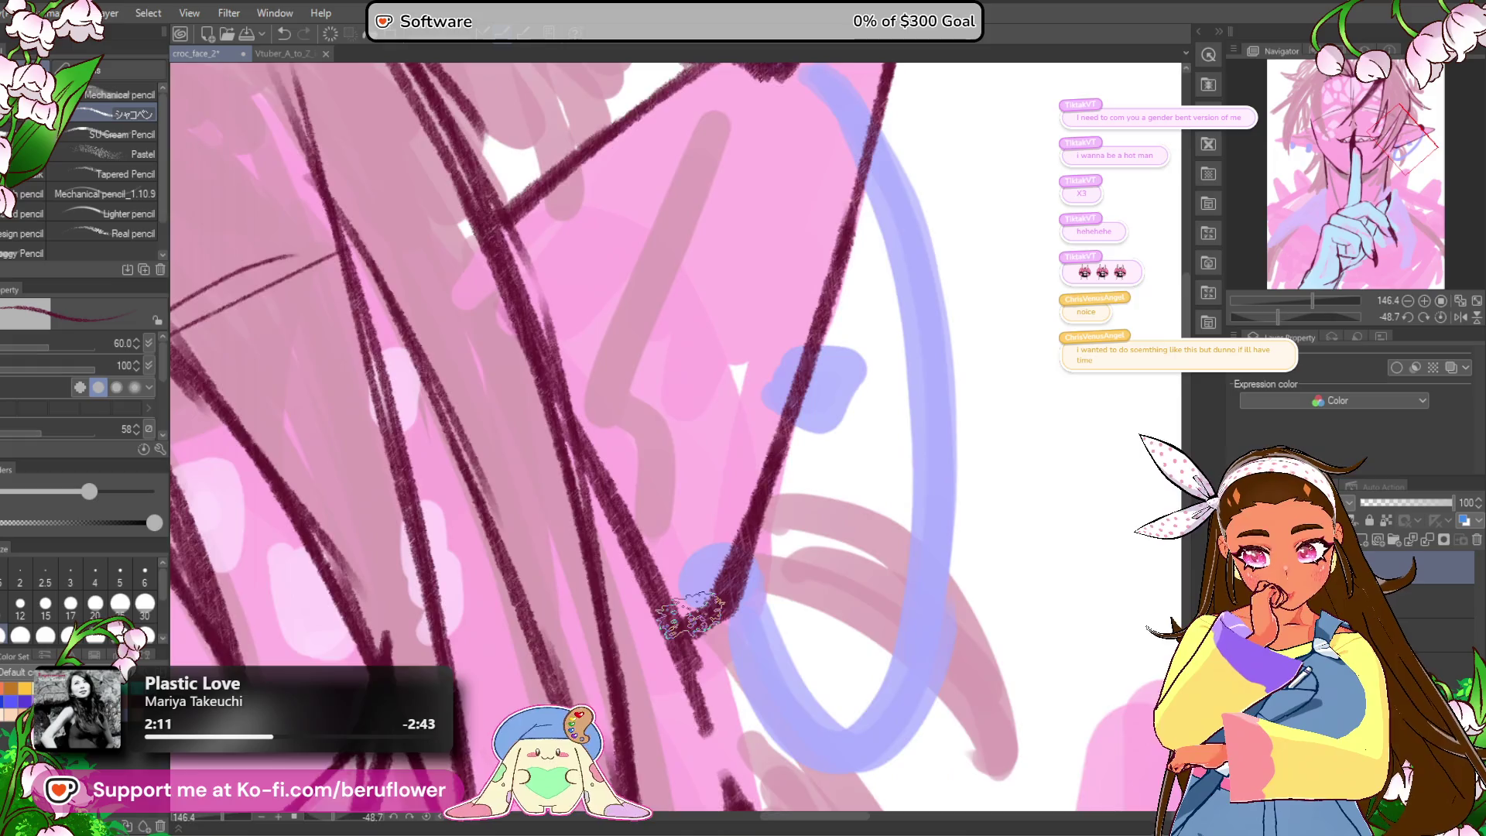
Step: Ink the ear's top edge, inner zigzag fold and hatching lines, darkening the inner notch
{"action": "scroll", "coordinate": [691, 617], "scroll_direction": "down", "scroll_amount": 3}
{"action": "scroll", "coordinate": [788, 256], "scroll_direction": "up", "scroll_amount": 2}
{"action": "left_click_drag", "start_coordinate": [796, 252], "coordinate": [744, 311]}
{"action": "mouse_move", "coordinate": [727, 345]}
{"action": "left_mouse_down"}
{"action": "mouse_move", "coordinate": [614, 541]}
{"action": "mouse_move", "coordinate": [649, 561]}
{"action": "mouse_move", "coordinate": [665, 650]}
{"action": "mouse_move", "coordinate": [724, 484]}
{"action": "mouse_move", "coordinate": [723, 372]}
{"action": "left_mouse_up"}
{"action": "mouse_move", "coordinate": [756, 303]}
{"action": "left_mouse_down"}
{"action": "mouse_move", "coordinate": [766, 463]}
{"action": "mouse_move", "coordinate": [745, 455]}
{"action": "mouse_move", "coordinate": [739, 488]}
{"action": "left_mouse_up"}
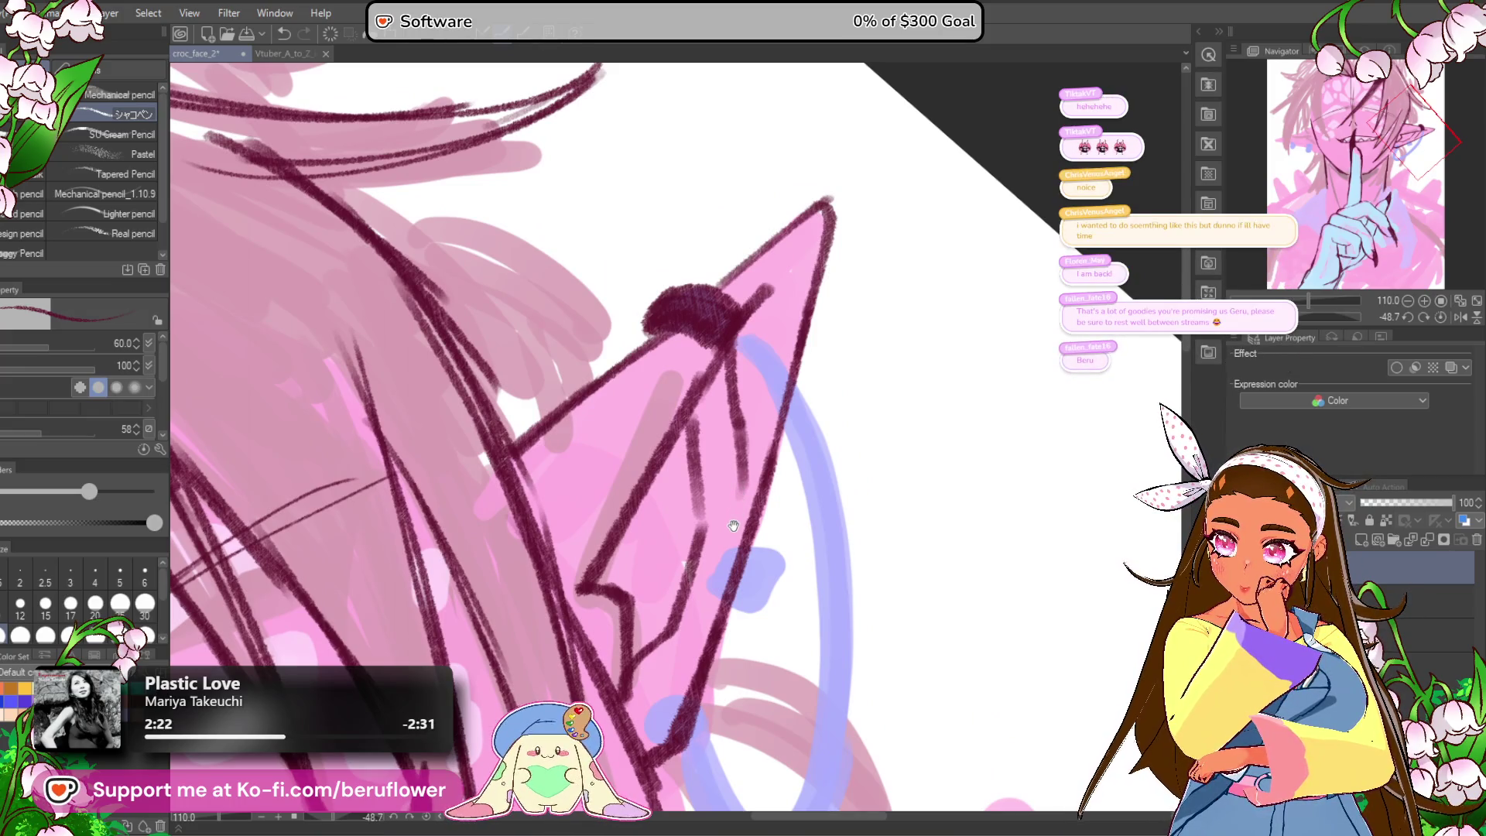
{"action": "mouse_move", "coordinate": [730, 542]}
{"action": "left_mouse_down"}
{"action": "mouse_move", "coordinate": [763, 364]}
{"action": "mouse_move", "coordinate": [731, 441]}
{"action": "left_mouse_up"}
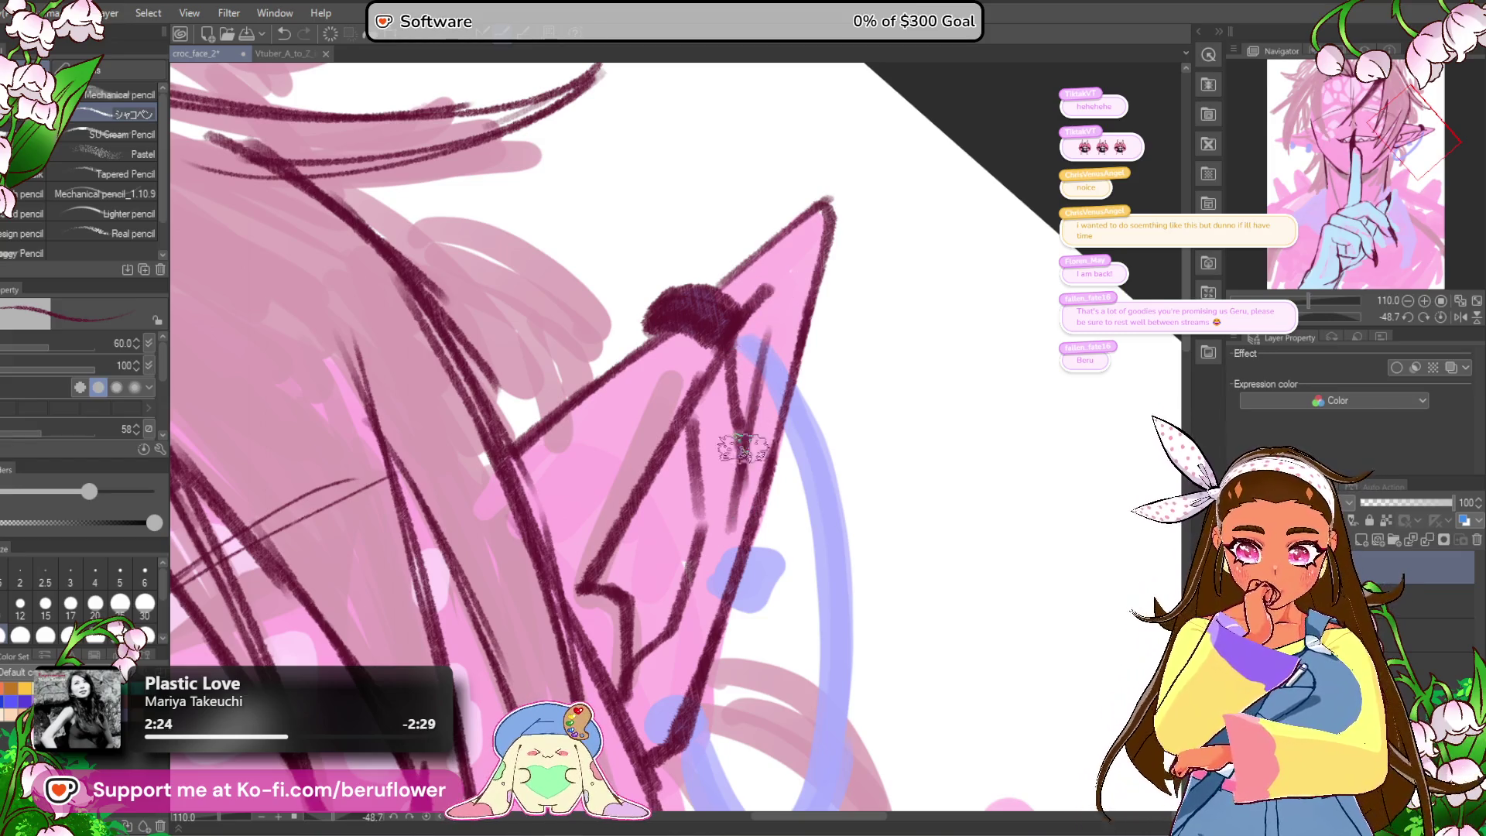
{"action": "mouse_move", "coordinate": [704, 637]}
{"action": "left_mouse_down"}
{"action": "mouse_move", "coordinate": [718, 462]}
{"action": "mouse_move", "coordinate": [697, 431]}
{"action": "left_mouse_up"}
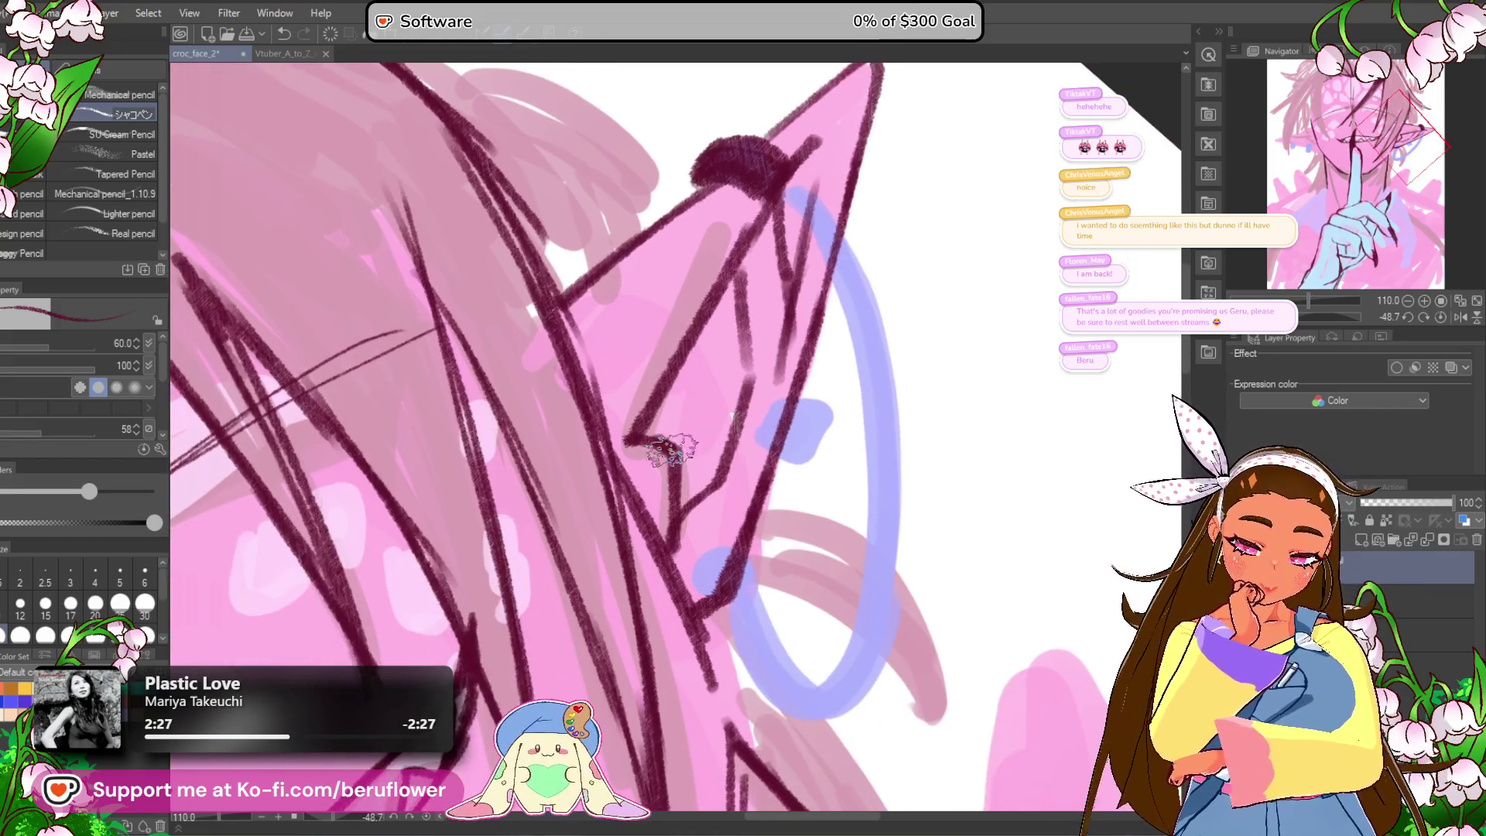
{"action": "mouse_move", "coordinate": [695, 481]}
{"action": "left_mouse_down"}
{"action": "mouse_move", "coordinate": [685, 463]}
{"action": "mouse_move", "coordinate": [661, 483]}
{"action": "left_mouse_up"}
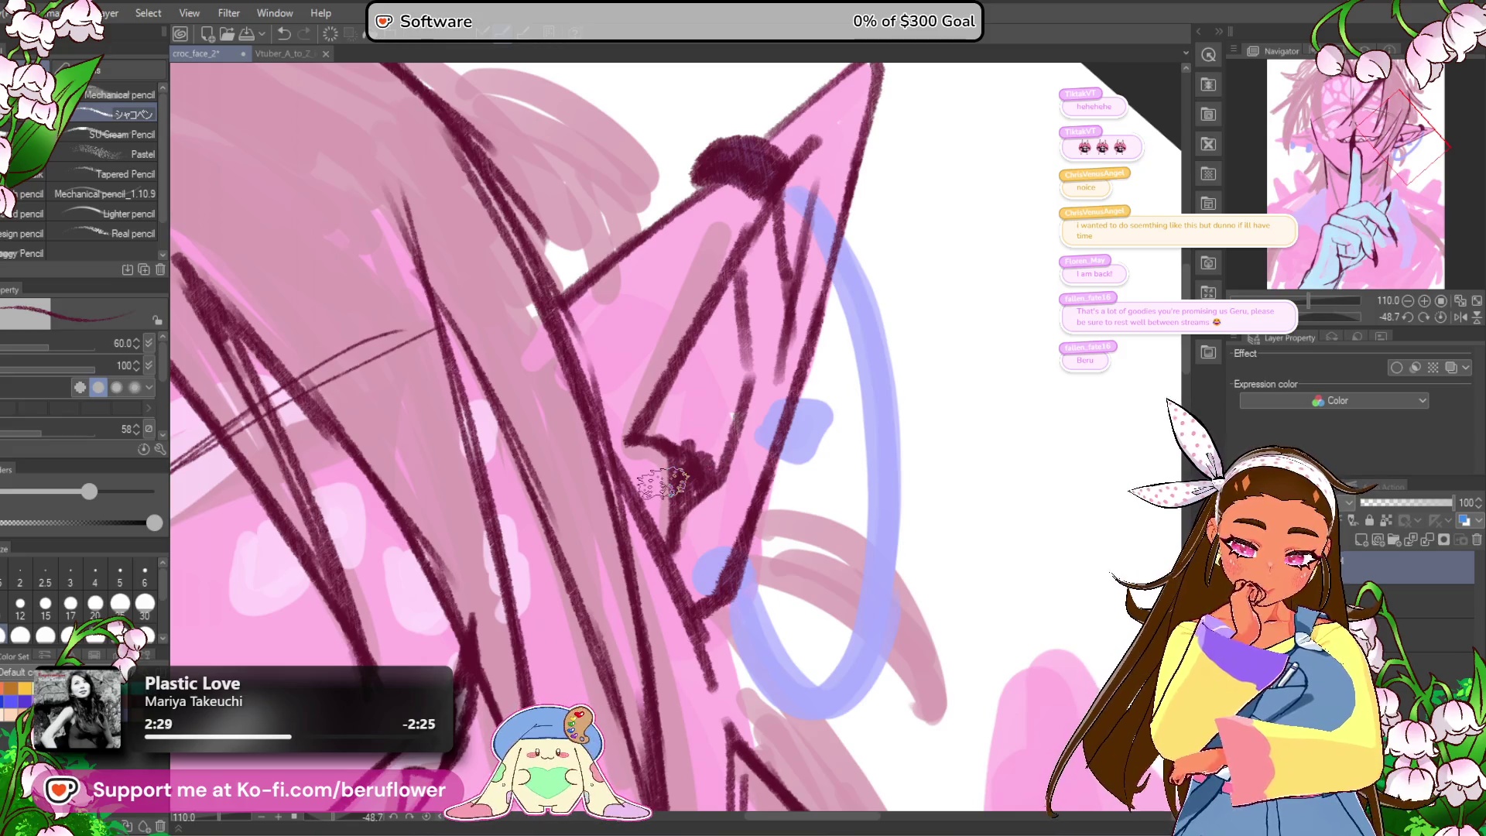
Step: Reset the canvas to upright and undo a faint stroke near the ear's lower edge
{"action": "left_click", "coordinate": [1440, 316]}
{"action": "left_click", "coordinate": [1439, 301]}
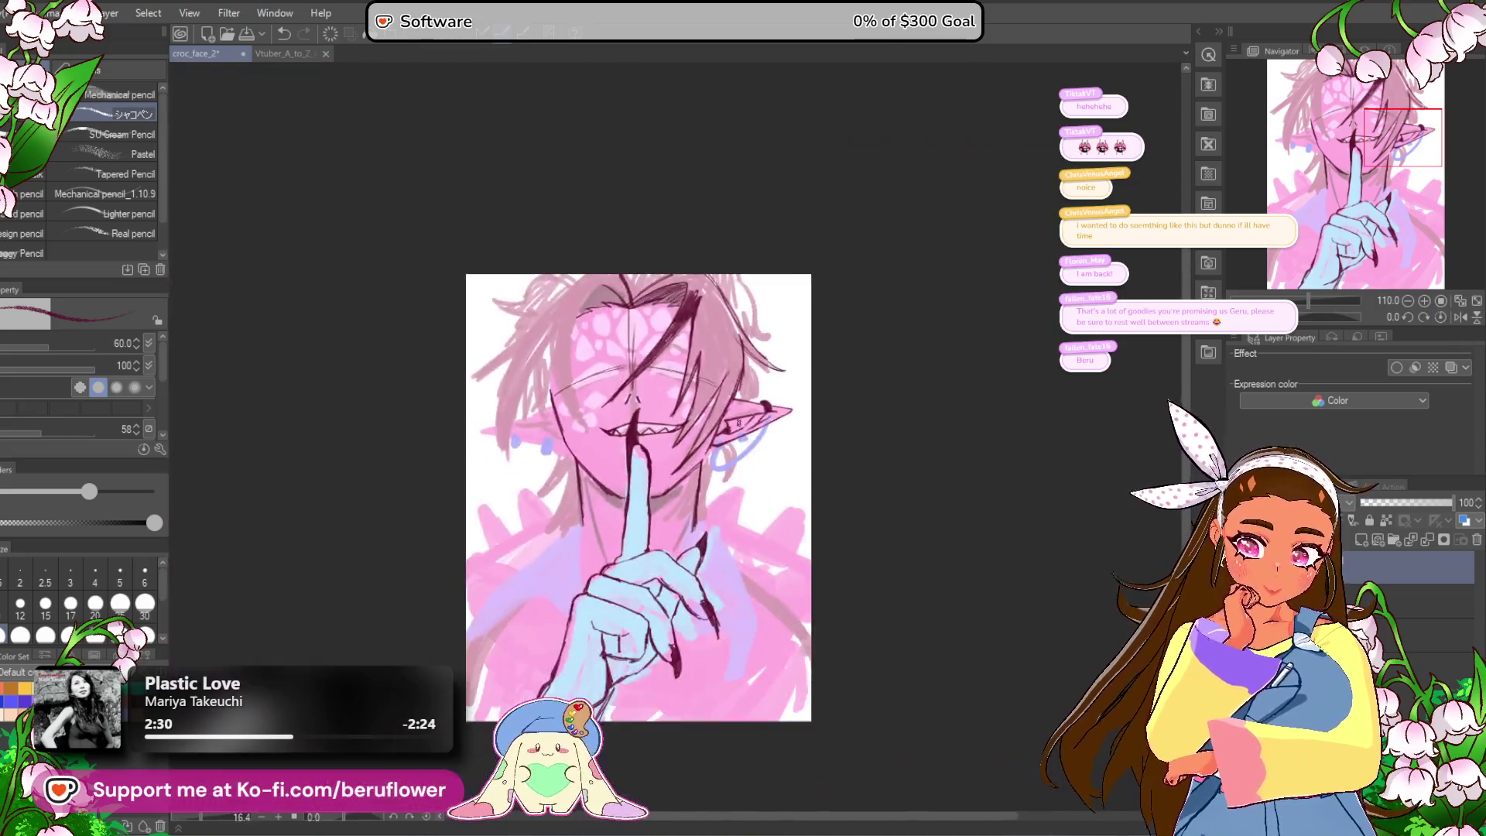
{"action": "scroll", "coordinate": [642, 511], "scroll_direction": "up", "scroll_amount": 3}
{"action": "key", "text": "ctrl+z"}
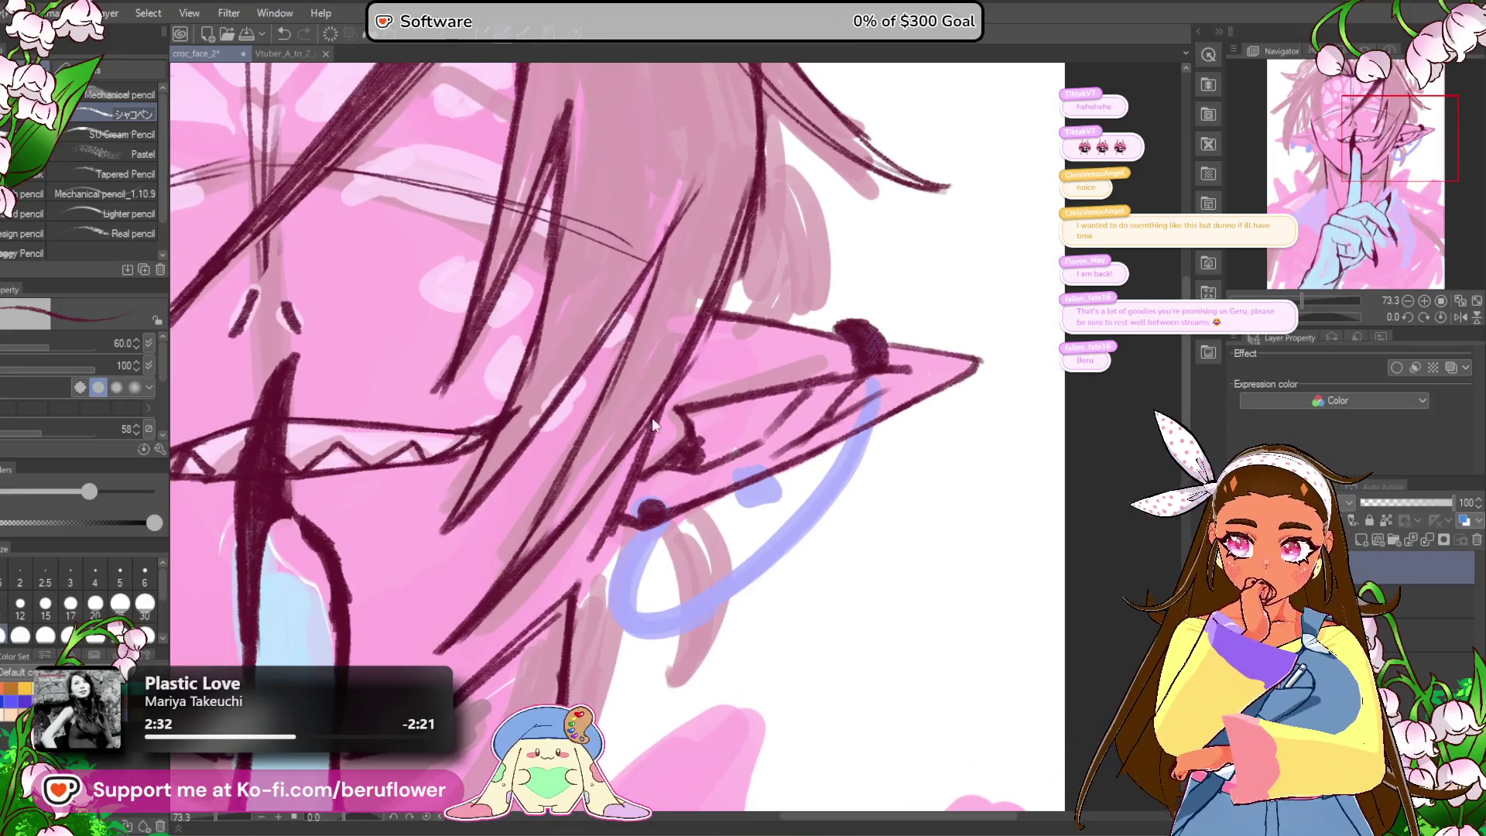
Step: Add dark maroon bead dashes along the blue ear chain and hoop, plus a mark at the ear tip
{"action": "mouse_move", "coordinate": [646, 503]}
{"action": "left_mouse_down"}
{"action": "mouse_move", "coordinate": [658, 499]}
{"action": "mouse_move", "coordinate": [638, 518]}
{"action": "left_mouse_up"}
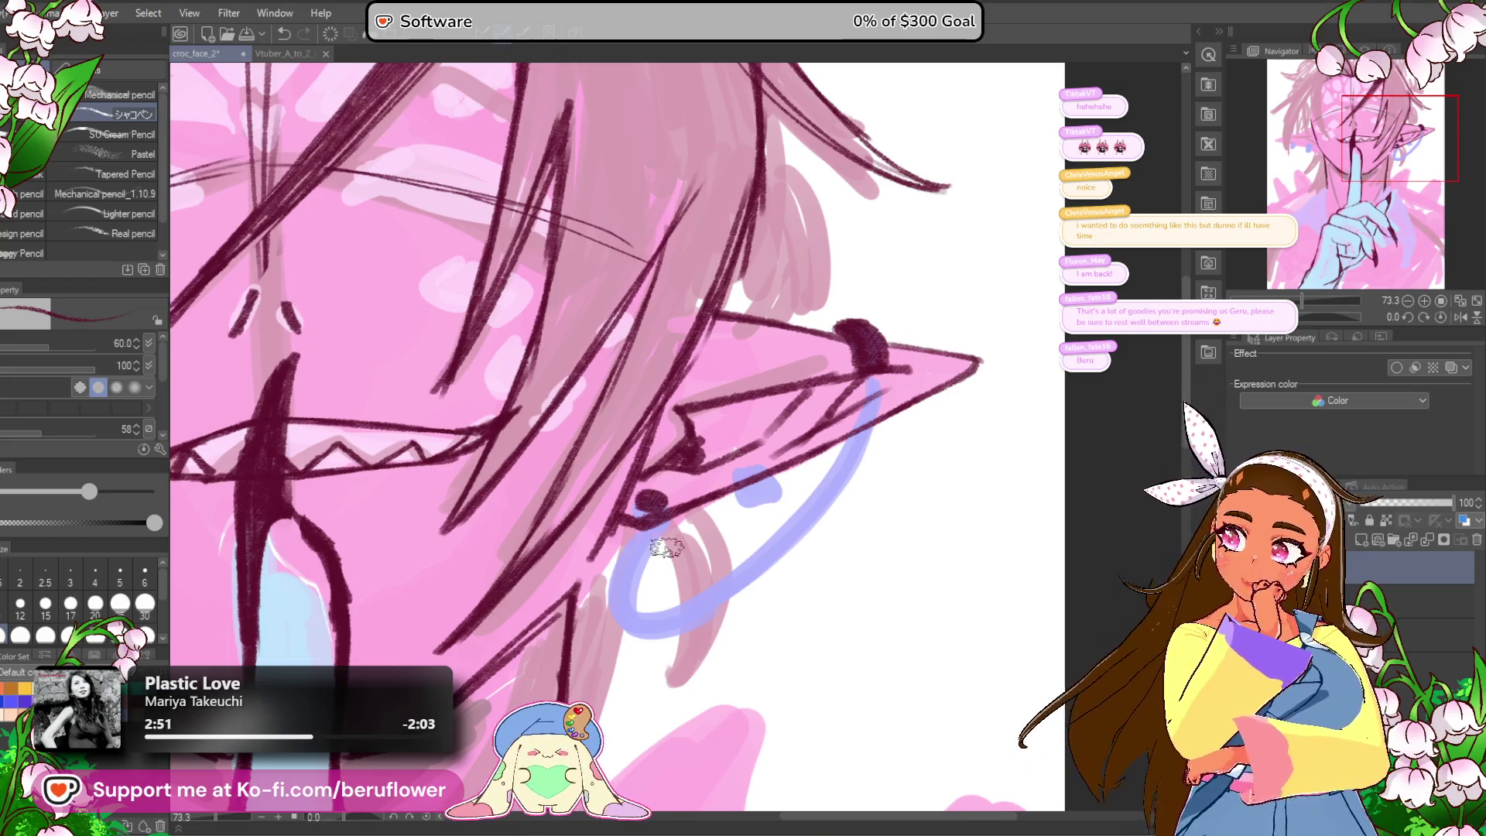
{"action": "left_click_drag", "start_coordinate": [733, 588], "coordinate": [723, 484]}
{"action": "left_click_drag", "start_coordinate": [633, 393], "coordinate": [636, 395]}
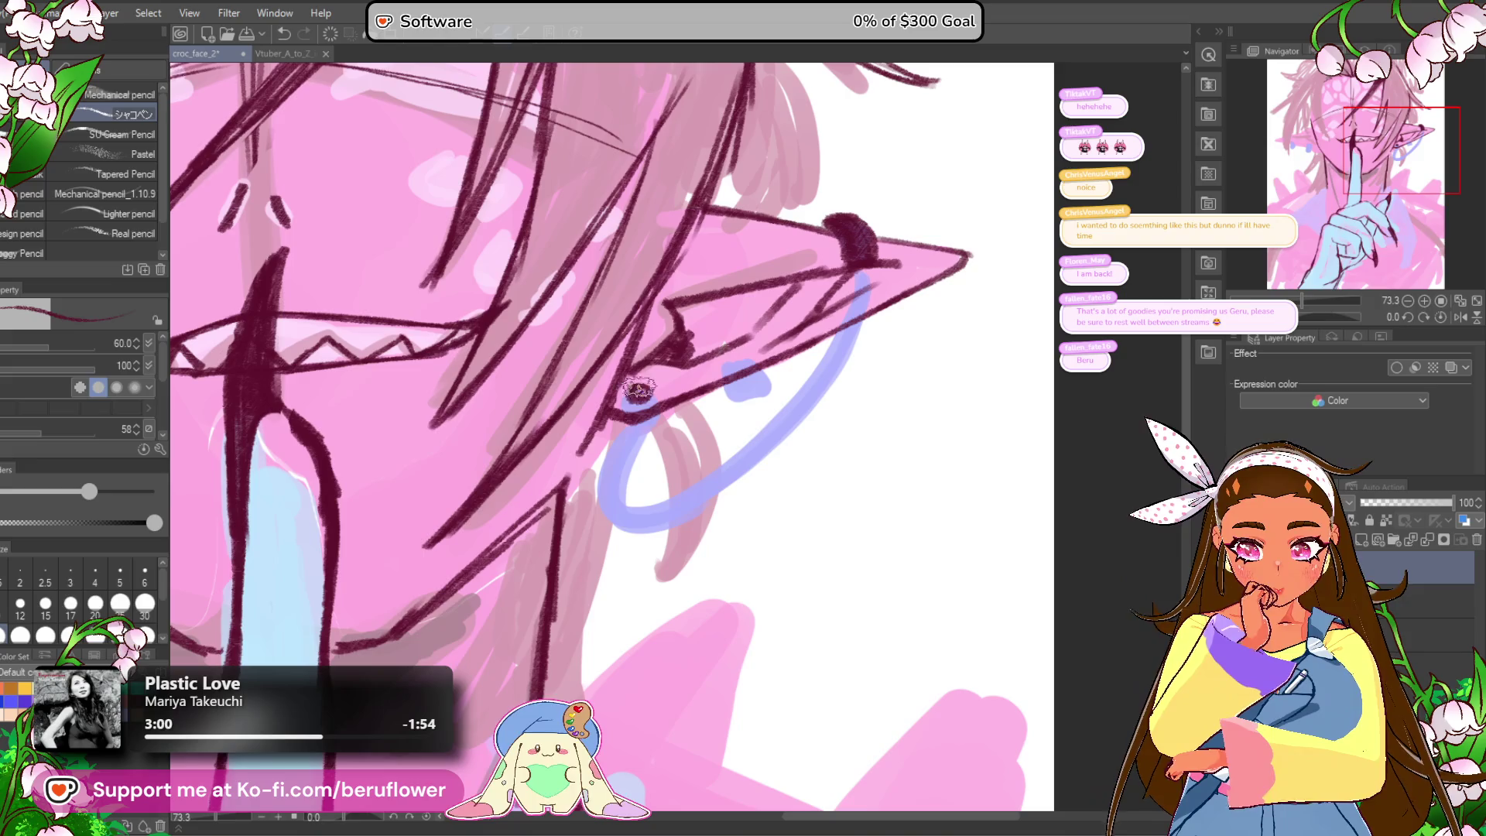
{"action": "left_click_drag", "start_coordinate": [858, 283], "coordinate": [859, 293]}
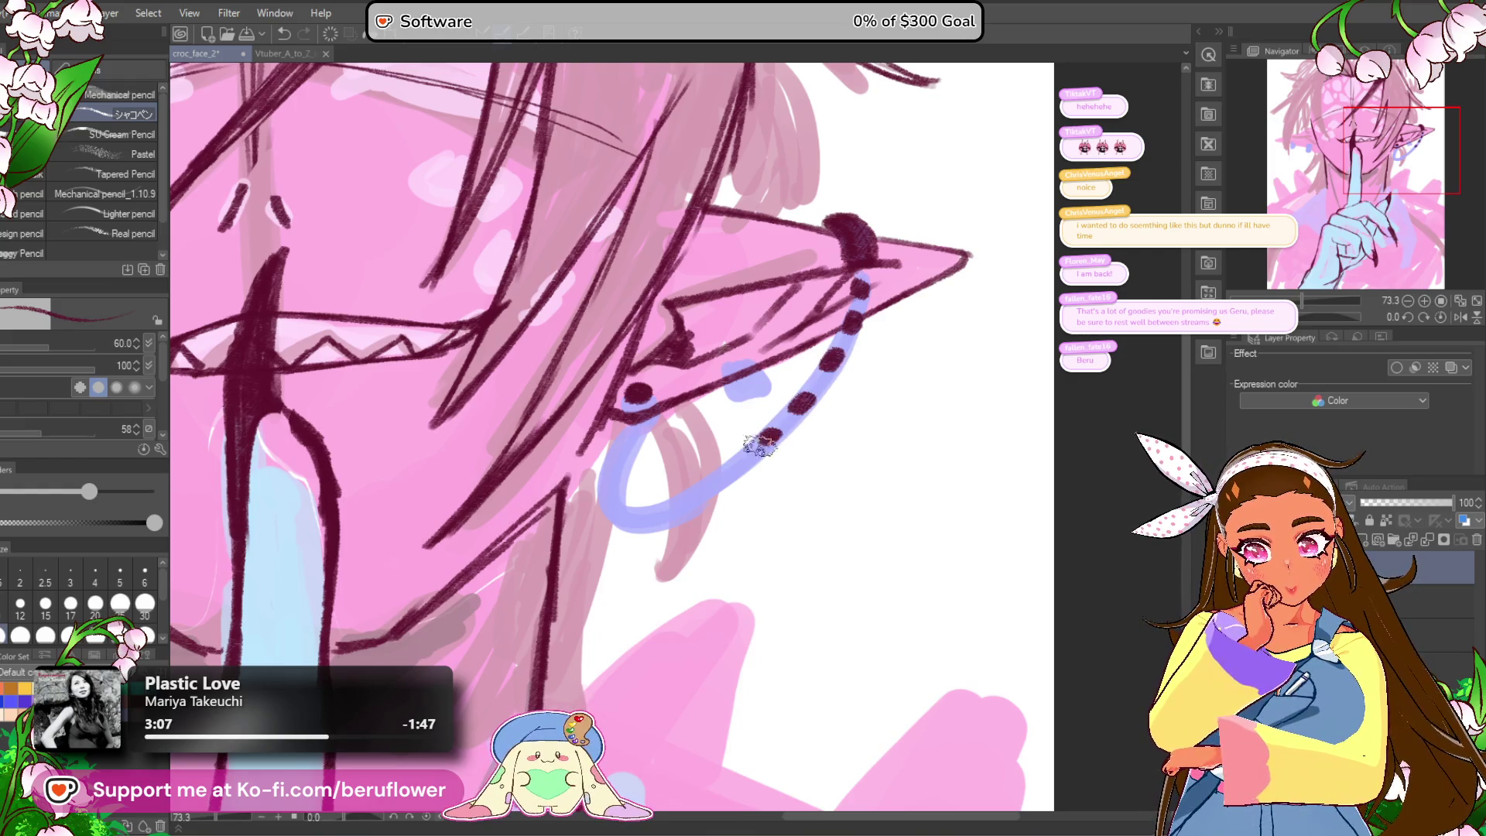
{"action": "mouse_move", "coordinate": [698, 494]}
{"action": "left_mouse_down"}
{"action": "mouse_move", "coordinate": [650, 517]}
{"action": "mouse_move", "coordinate": [595, 512]}
{"action": "mouse_move", "coordinate": [618, 468]}
{"action": "left_mouse_up"}
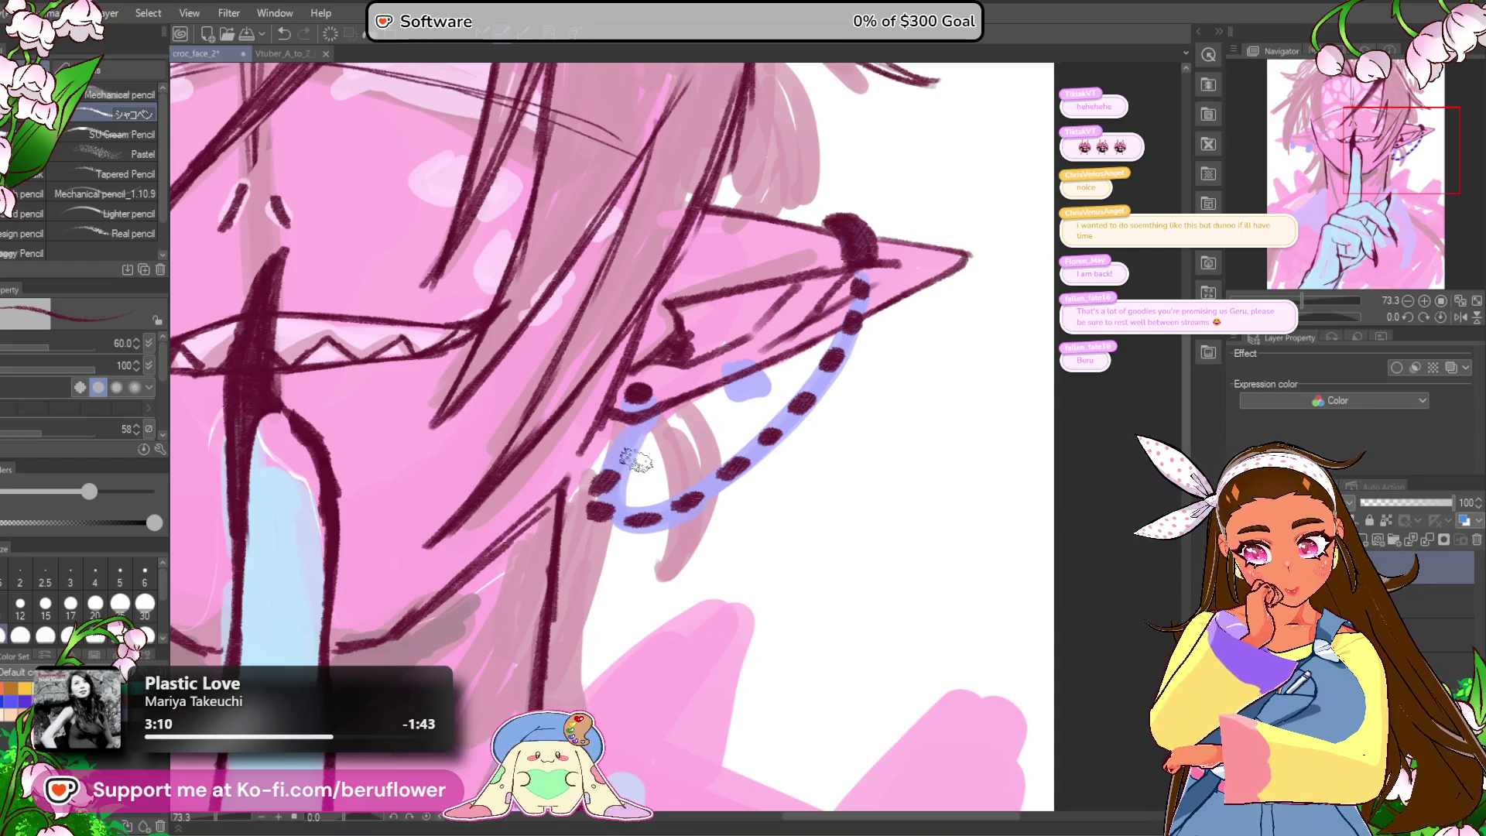
{"action": "key", "text": "ctrl+z"}
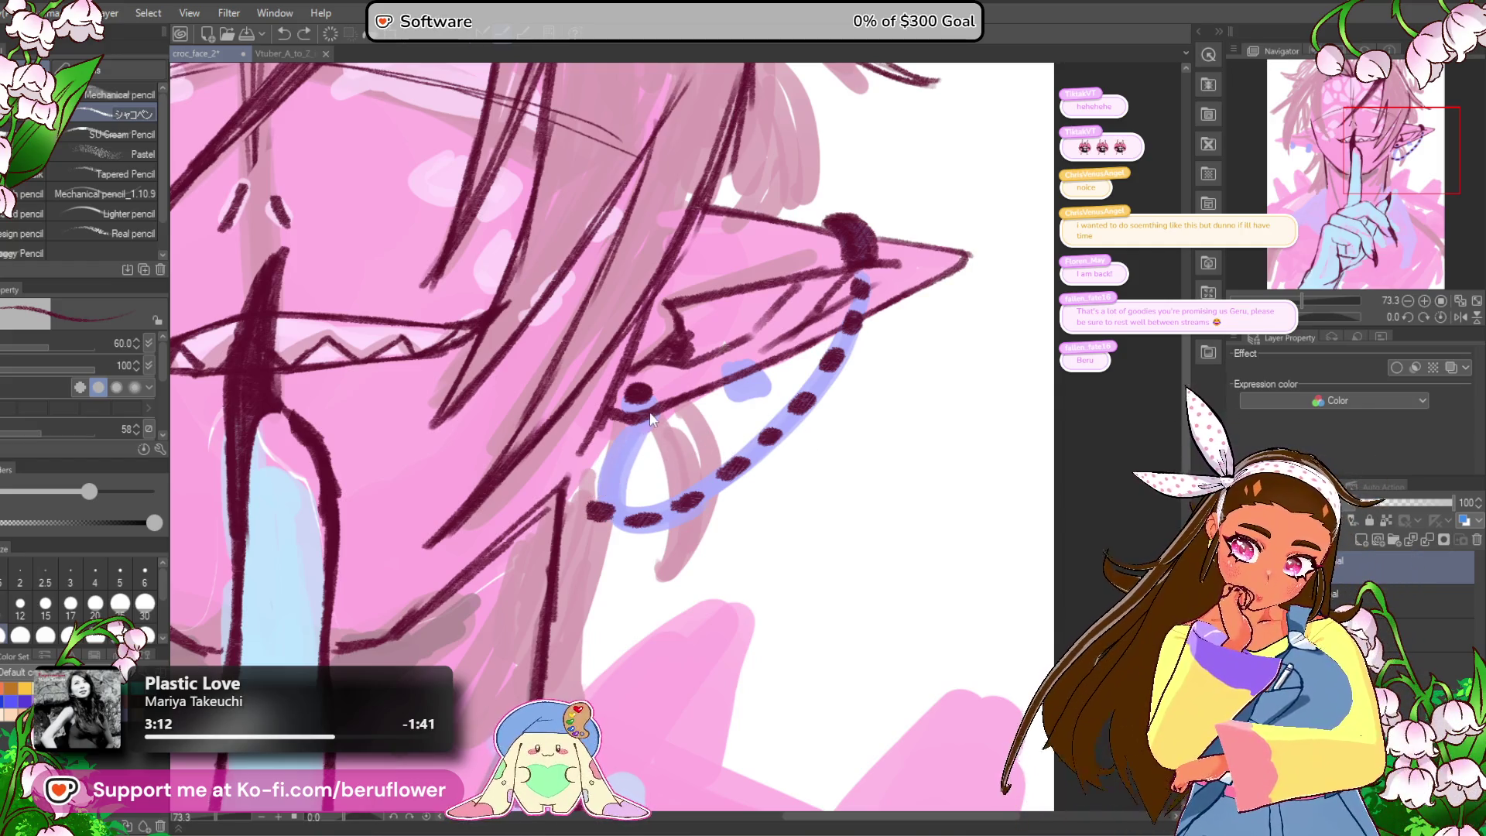
{"action": "left_click_drag", "start_coordinate": [635, 441], "coordinate": [598, 484]}
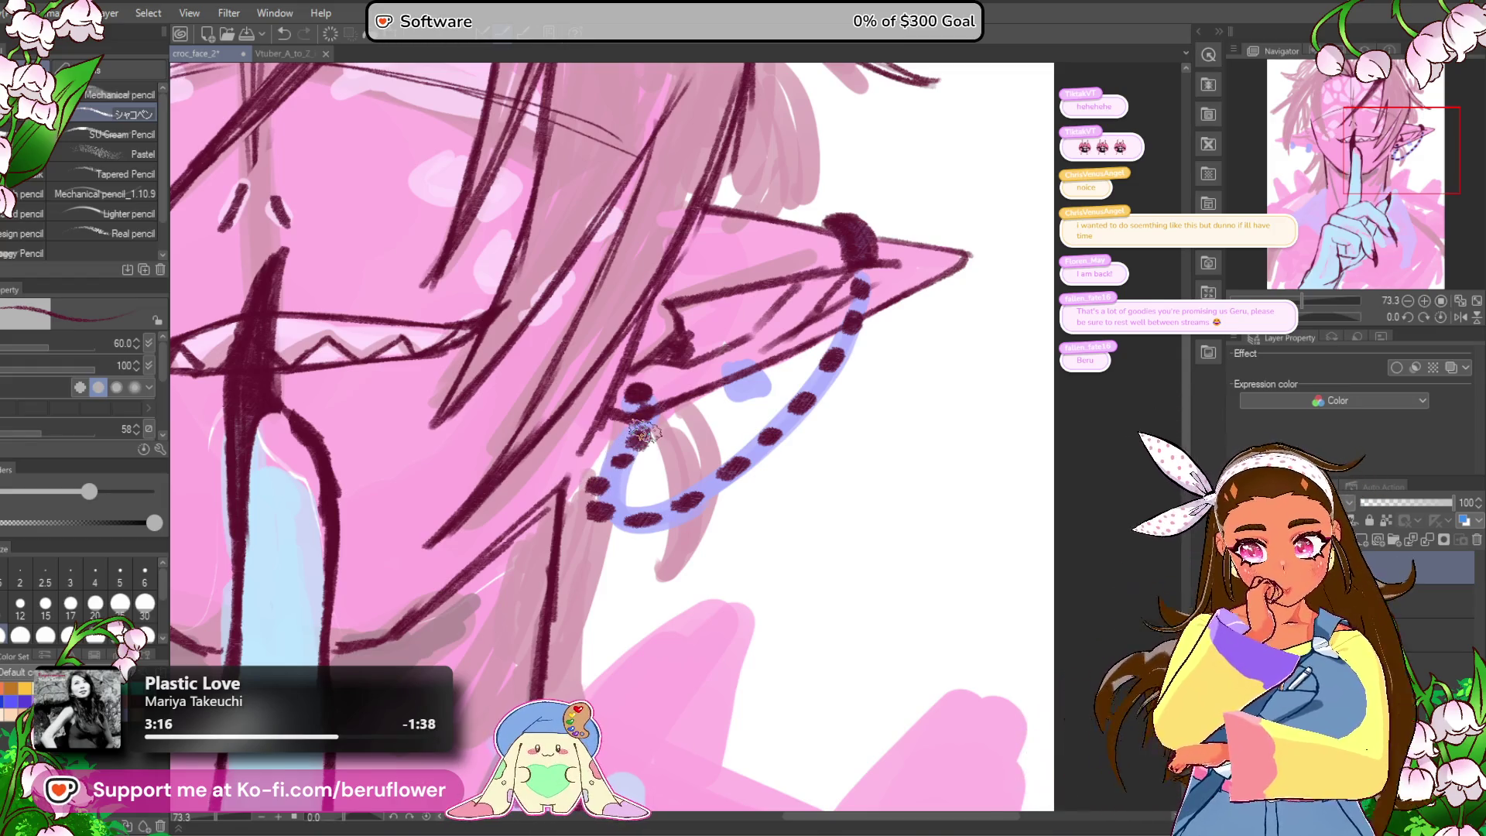
{"action": "key", "text": "ctrl+0"}
{"action": "scroll", "coordinate": [720, 434], "scroll_direction": "up", "scroll_amount": 4}
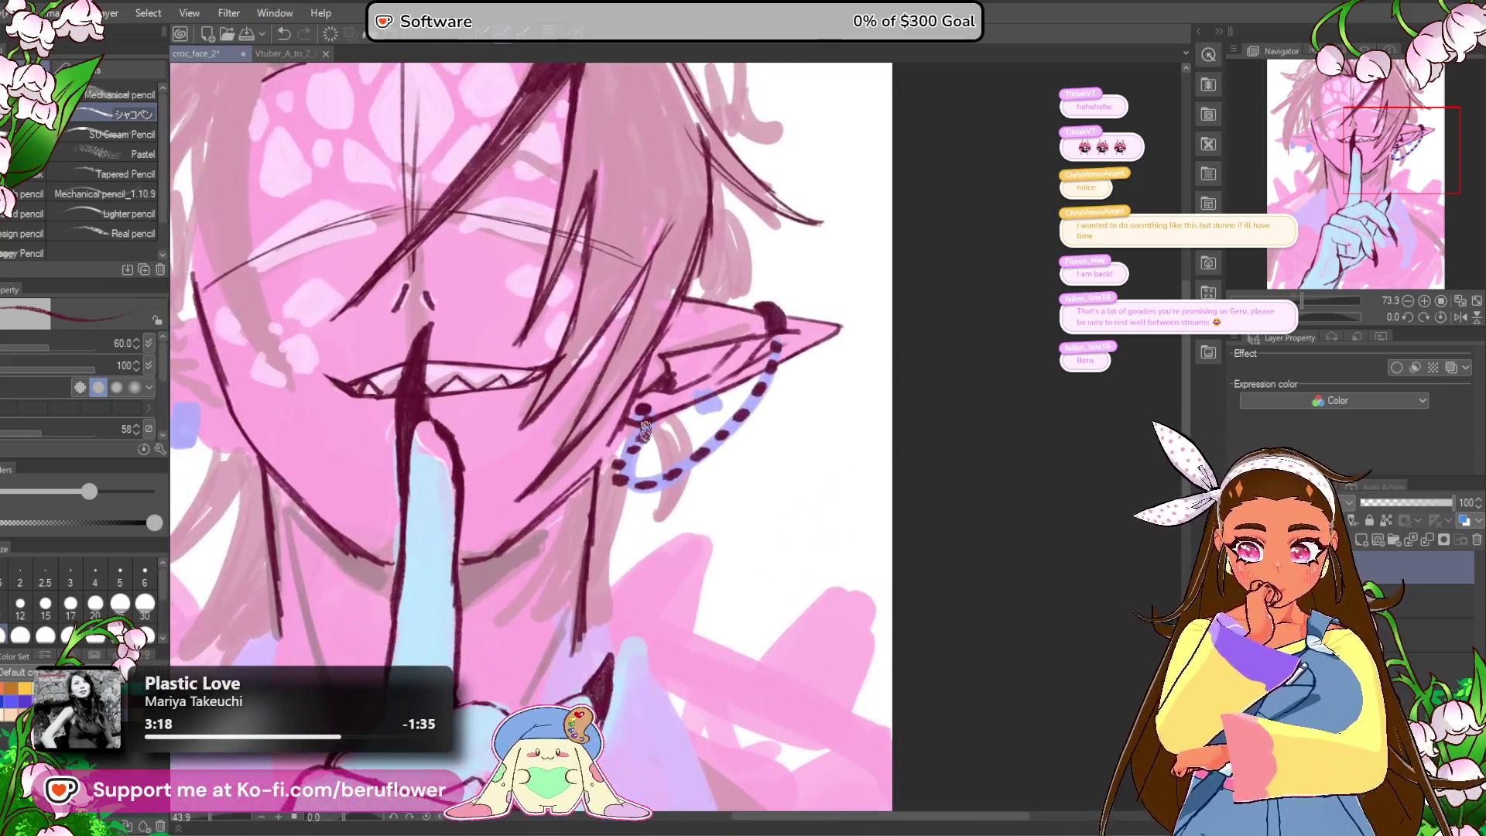
Step: Outline the blue patch near the earring and sketch strokes above the eye line
{"action": "scroll", "coordinate": [721, 433], "scroll_direction": "up", "scroll_amount": 4}
{"action": "mouse_move", "coordinate": [650, 329]}
{"action": "left_mouse_down"}
{"action": "mouse_move", "coordinate": [670, 376]}
{"action": "mouse_move", "coordinate": [696, 325]}
{"action": "mouse_move", "coordinate": [705, 355]}
{"action": "mouse_move", "coordinate": [658, 371]}
{"action": "mouse_move", "coordinate": [696, 332]}
{"action": "mouse_move", "coordinate": [646, 370]}
{"action": "left_mouse_up"}
{"action": "key", "text": "ctrl+0"}
{"action": "mouse_move", "coordinate": [576, 551]}
{"action": "left_mouse_down"}
{"action": "mouse_move", "coordinate": [649, 557]}
{"action": "mouse_move", "coordinate": [627, 582]}
{"action": "left_mouse_up"}
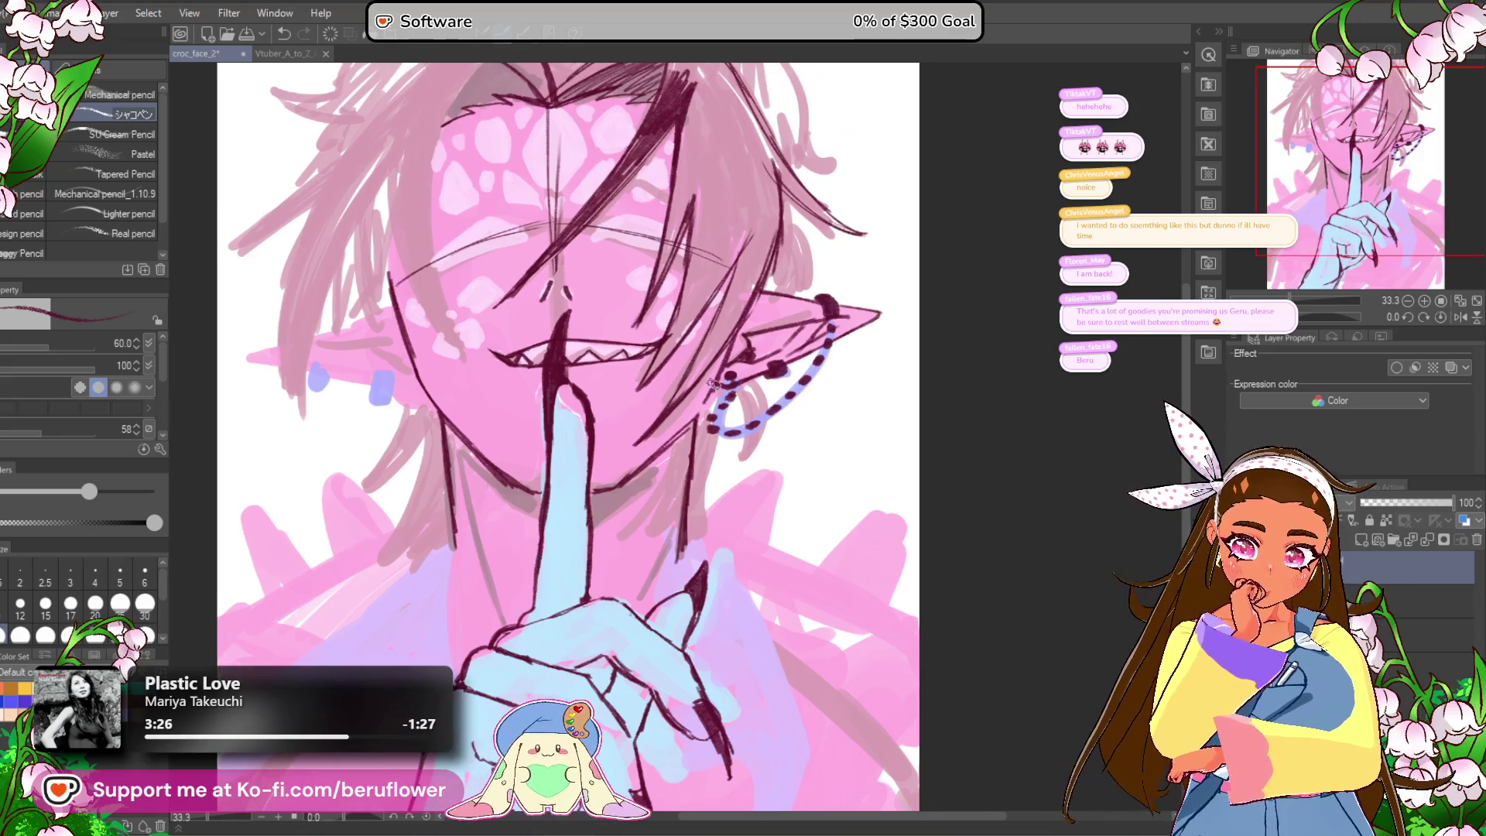
{"action": "left_click_drag", "start_coordinate": [575, 531], "coordinate": [615, 541]}
{"action": "mouse_move", "coordinate": [557, 472]}
{"action": "left_mouse_down"}
{"action": "mouse_move", "coordinate": [640, 508]}
{"action": "mouse_move", "coordinate": [574, 532]}
{"action": "left_mouse_up"}
{"action": "scroll", "coordinate": [775, 452], "scroll_direction": "up", "scroll_amount": 5}
{"action": "mouse_move", "coordinate": [706, 327]}
{"action": "left_mouse_down"}
{"action": "mouse_move", "coordinate": [754, 272]}
{"action": "mouse_move", "coordinate": [886, 310]}
{"action": "left_mouse_up"}
{"action": "scroll", "coordinate": [745, 279], "scroll_direction": "up", "scroll_amount": 2}
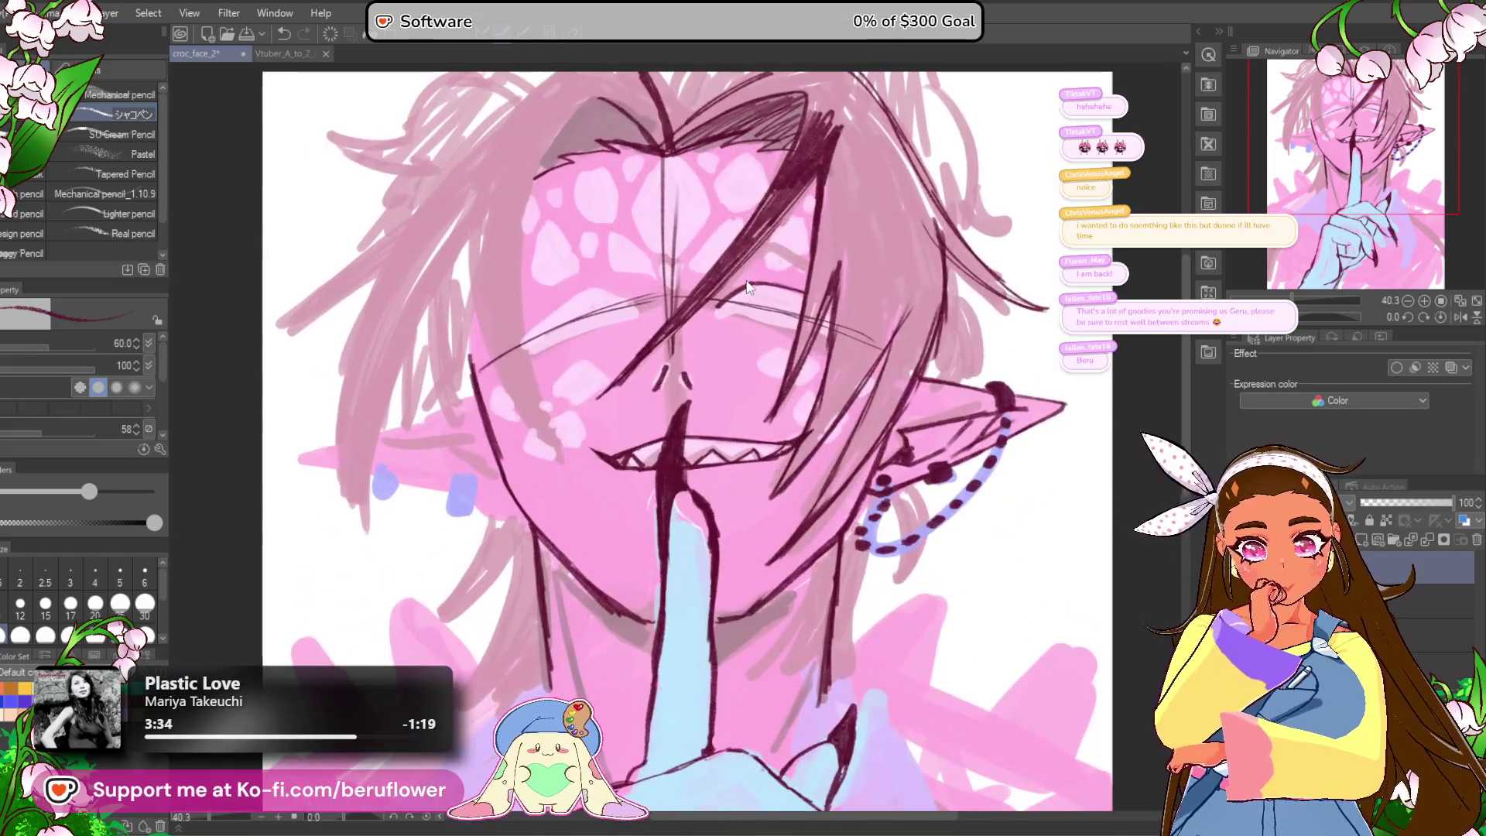
{"action": "scroll", "coordinate": [747, 287], "scroll_direction": "up", "scroll_amount": 3}
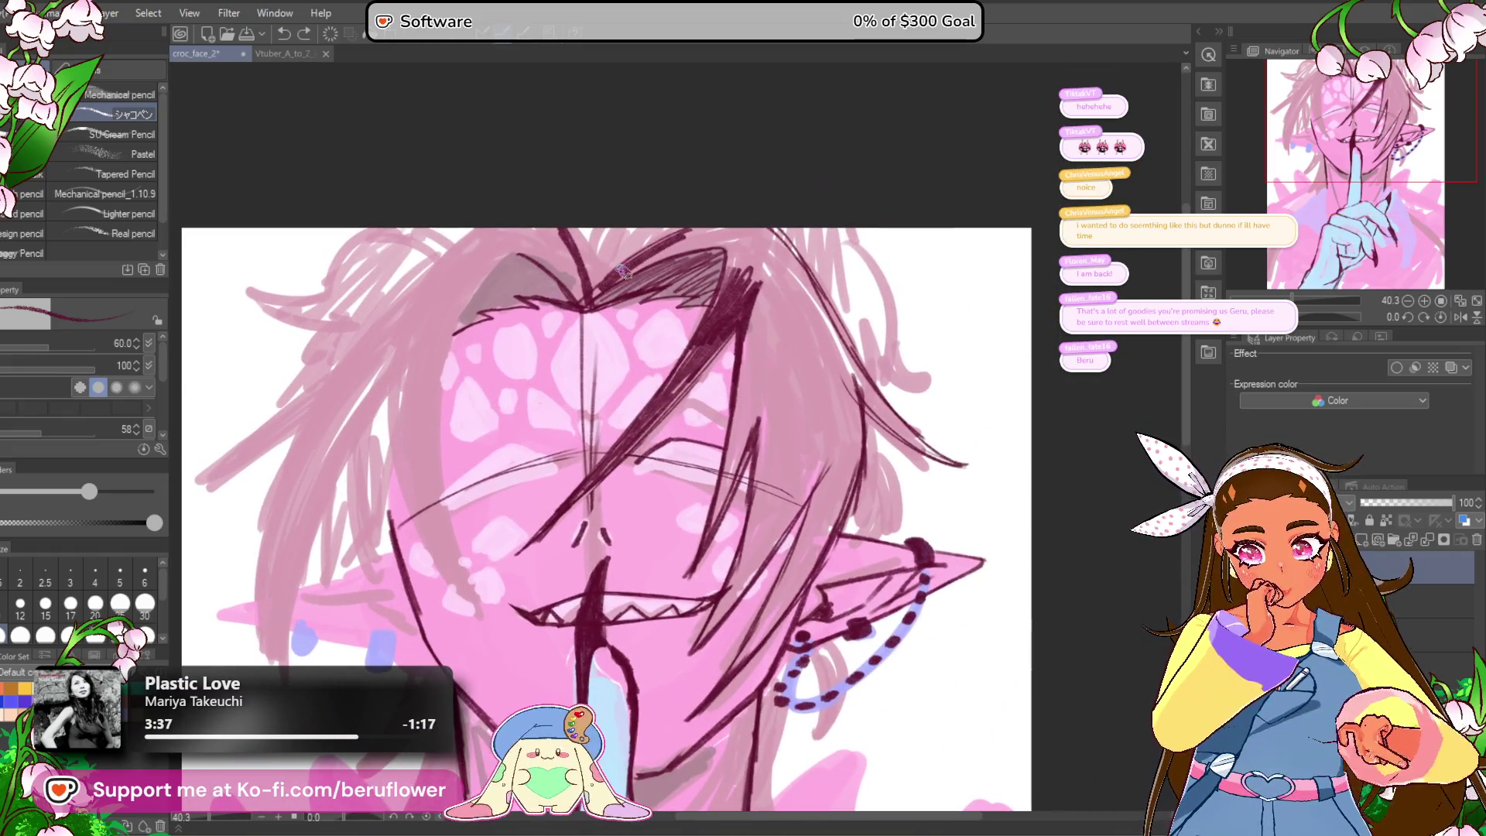
{"action": "scroll", "coordinate": [718, 242], "scroll_direction": "down", "scroll_amount": 1}
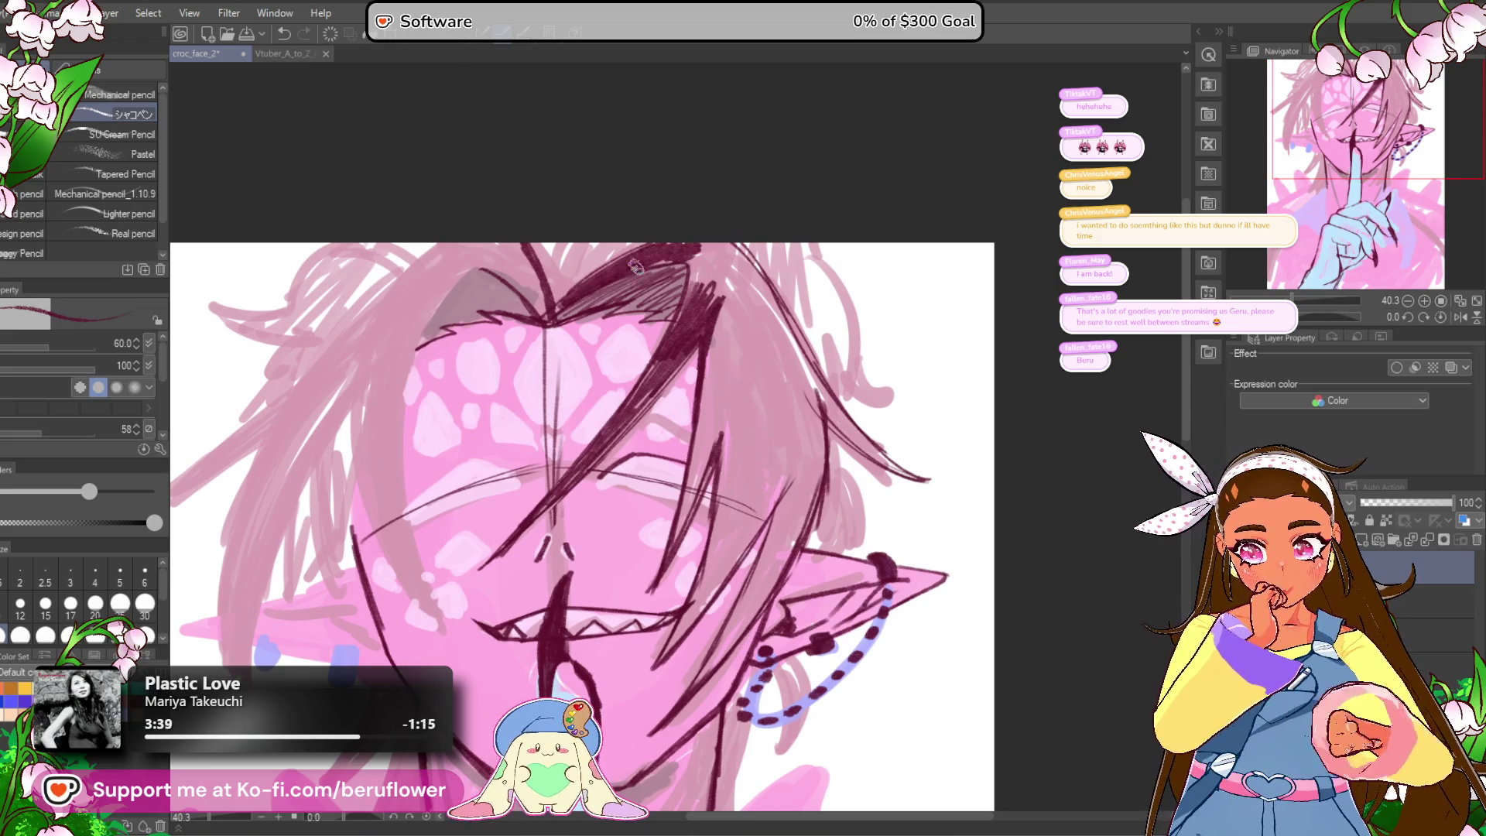
Step: Thicken and hatch the hair strands dark maroon from the crown down beside the ear
{"action": "left_click_drag", "start_coordinate": [663, 294], "coordinate": [689, 265]}
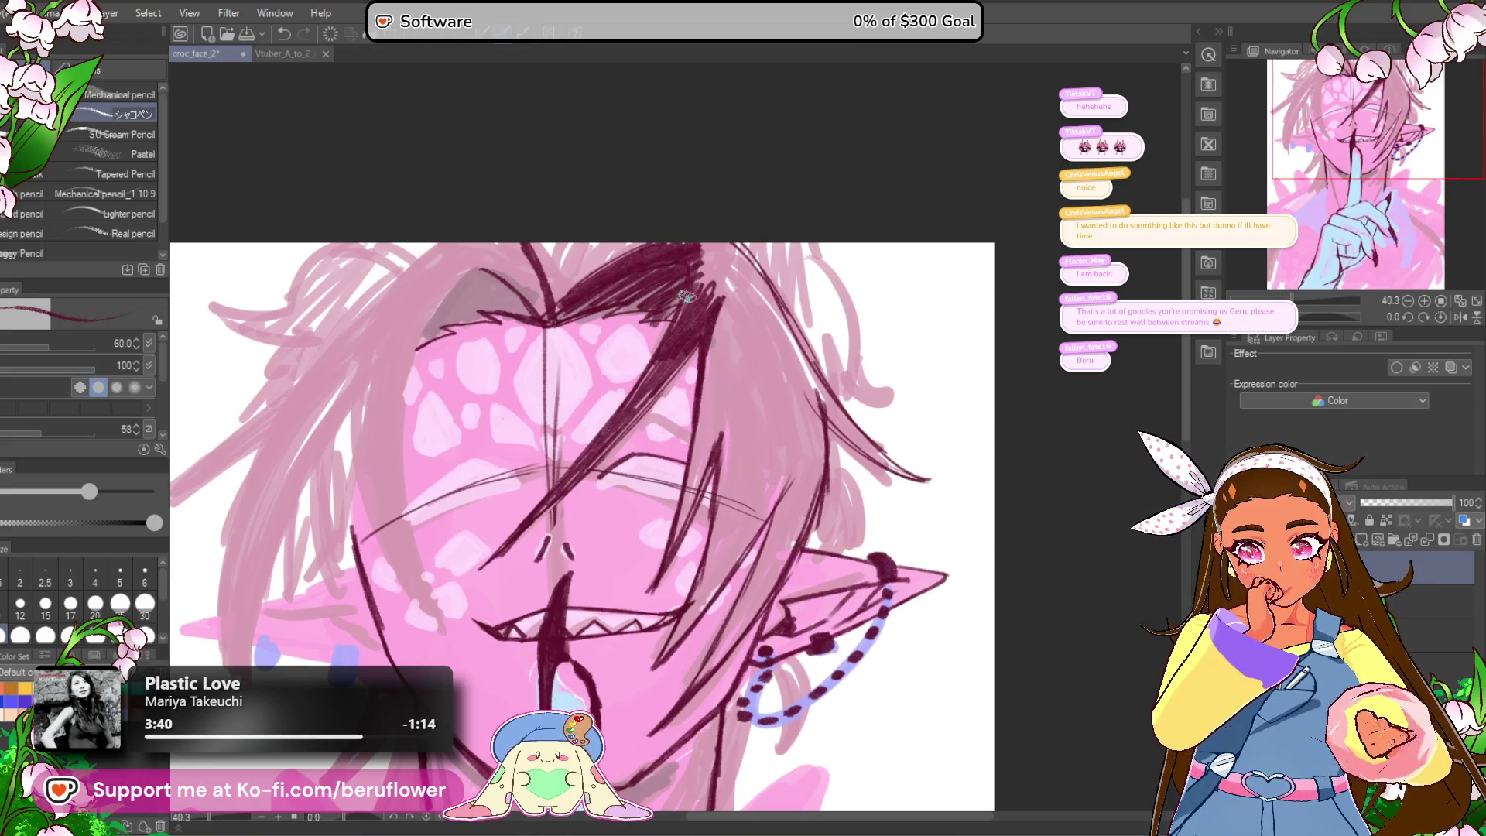
{"action": "left_click_drag", "start_coordinate": [802, 352], "coordinate": [765, 363]}
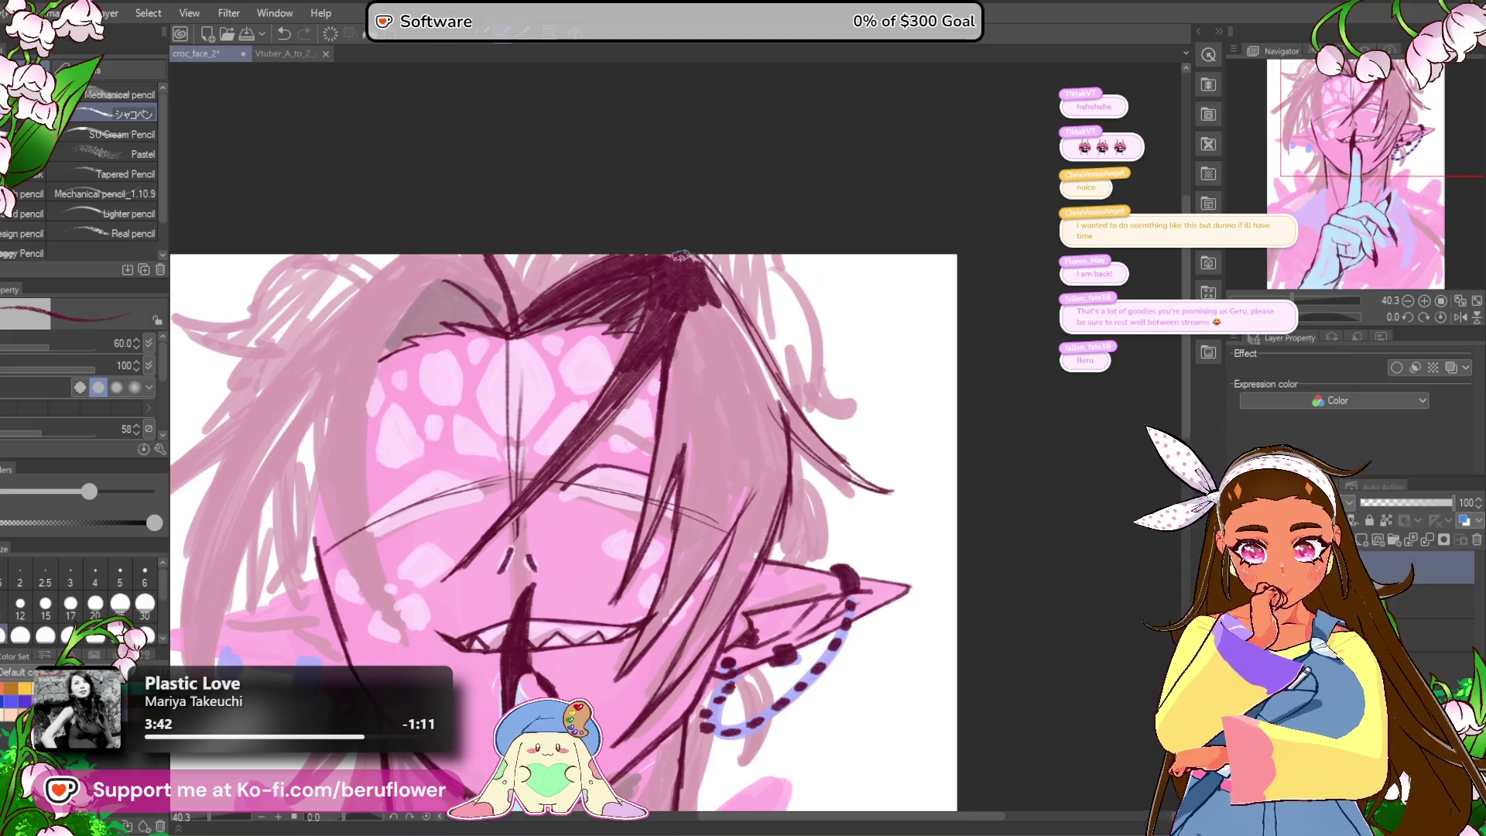
{"action": "left_click_drag", "start_coordinate": [710, 271], "coordinate": [812, 444]}
{"action": "left_click_drag", "start_coordinate": [766, 363], "coordinate": [843, 468]}
{"action": "left_click_drag", "start_coordinate": [785, 421], "coordinate": [845, 471]}
{"action": "mouse_move", "coordinate": [724, 641]}
{"action": "left_mouse_down"}
{"action": "mouse_move", "coordinate": [694, 485]}
{"action": "mouse_move", "coordinate": [777, 469]}
{"action": "mouse_move", "coordinate": [788, 516]}
{"action": "mouse_move", "coordinate": [758, 549]}
{"action": "left_mouse_up"}
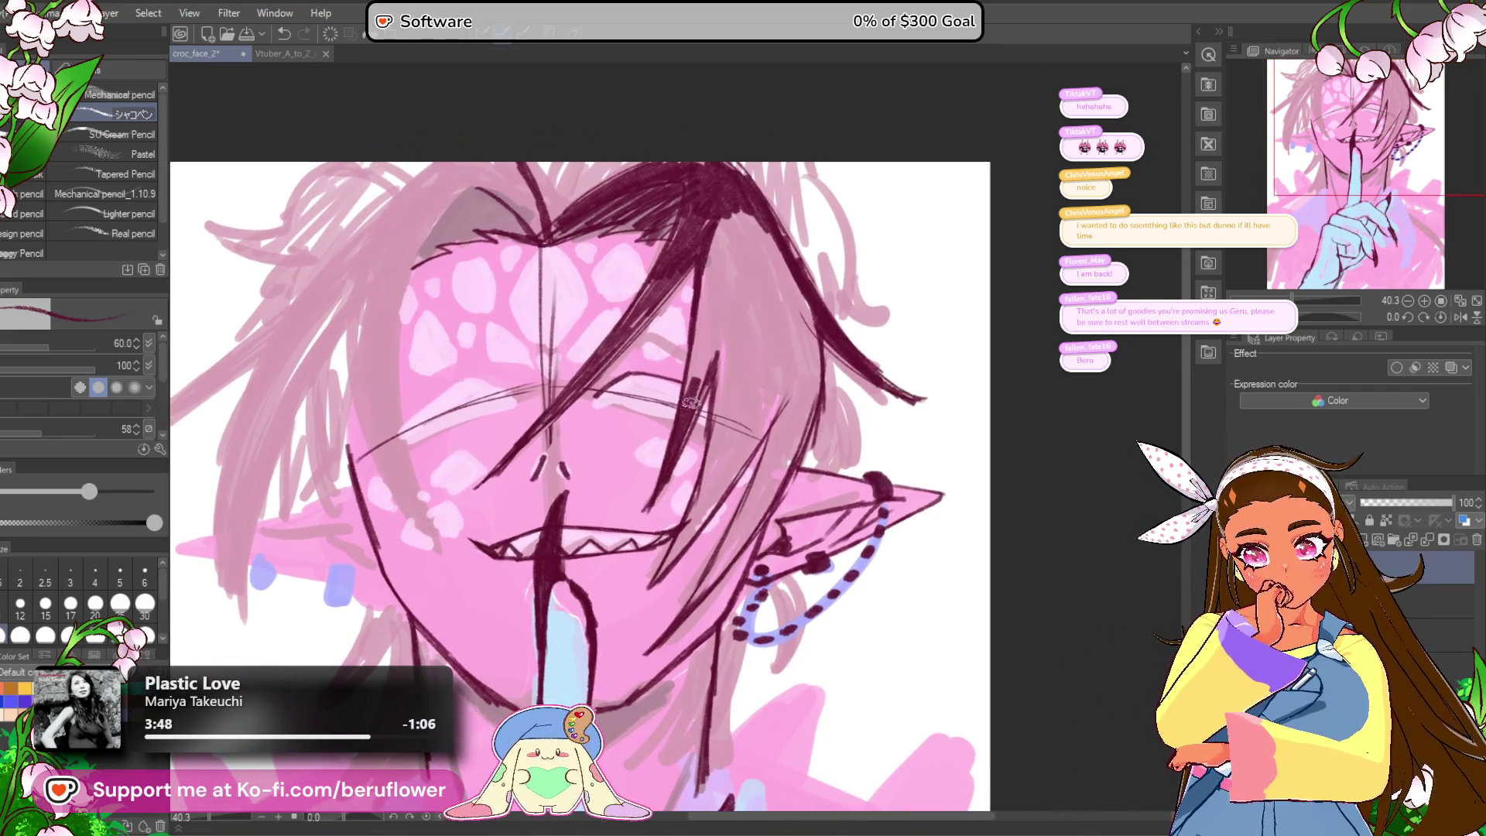
{"action": "mouse_move", "coordinate": [709, 277]}
{"action": "left_mouse_down"}
{"action": "mouse_move", "coordinate": [739, 232]}
{"action": "mouse_move", "coordinate": [762, 259]}
{"action": "mouse_move", "coordinate": [780, 401]}
{"action": "left_mouse_up"}
{"action": "left_click_drag", "start_coordinate": [757, 244], "coordinate": [719, 232]}
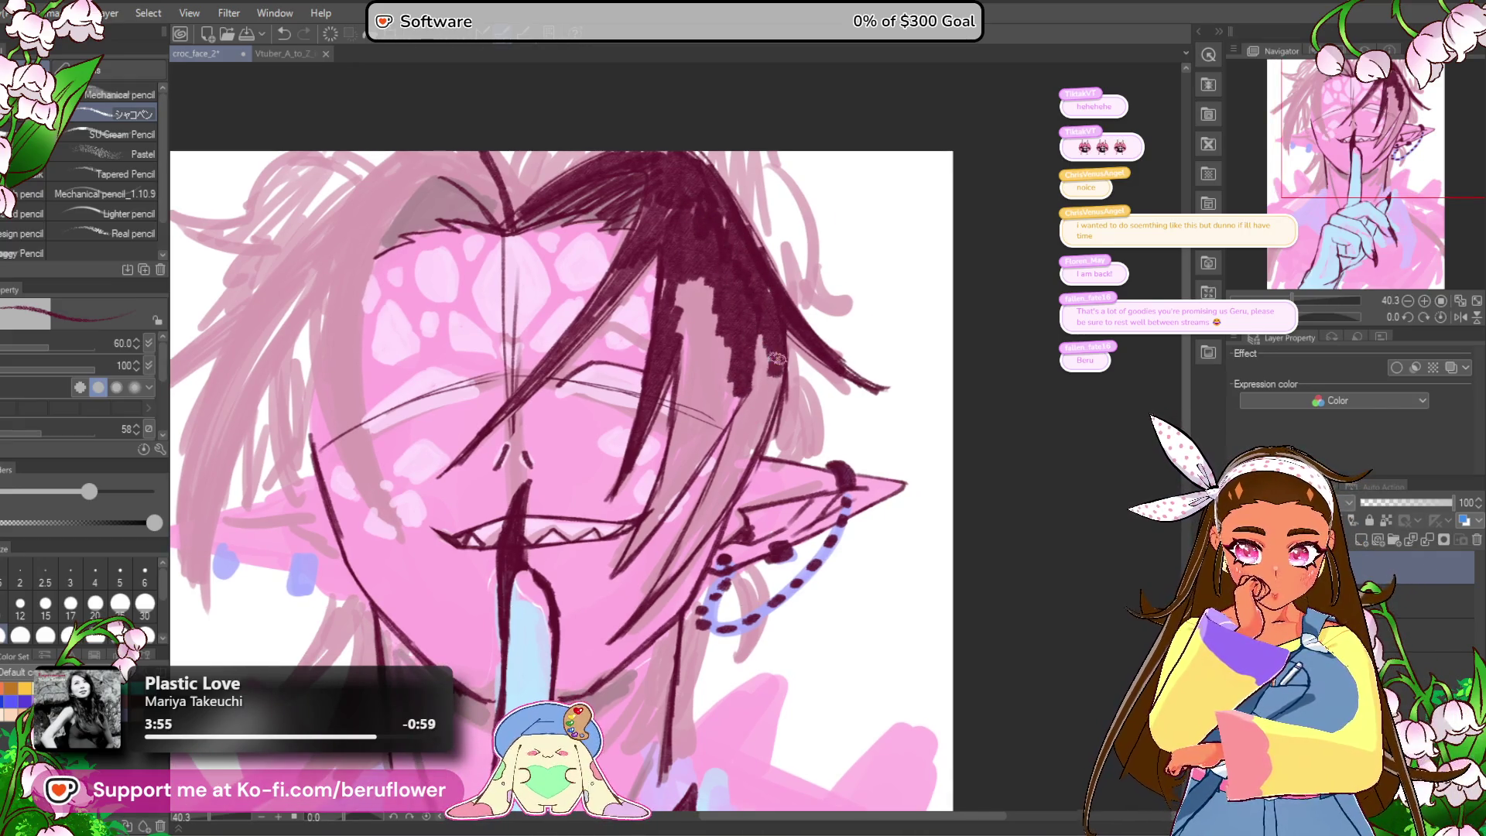
{"action": "left_click_drag", "start_coordinate": [778, 339], "coordinate": [757, 331]}
{"action": "mouse_move", "coordinate": [726, 449]}
{"action": "left_mouse_down"}
{"action": "mouse_move", "coordinate": [735, 495]}
{"action": "mouse_move", "coordinate": [706, 541]}
{"action": "mouse_move", "coordinate": [697, 471]}
{"action": "mouse_move", "coordinate": [720, 402]}
{"action": "mouse_move", "coordinate": [685, 456]}
{"action": "left_mouse_up"}
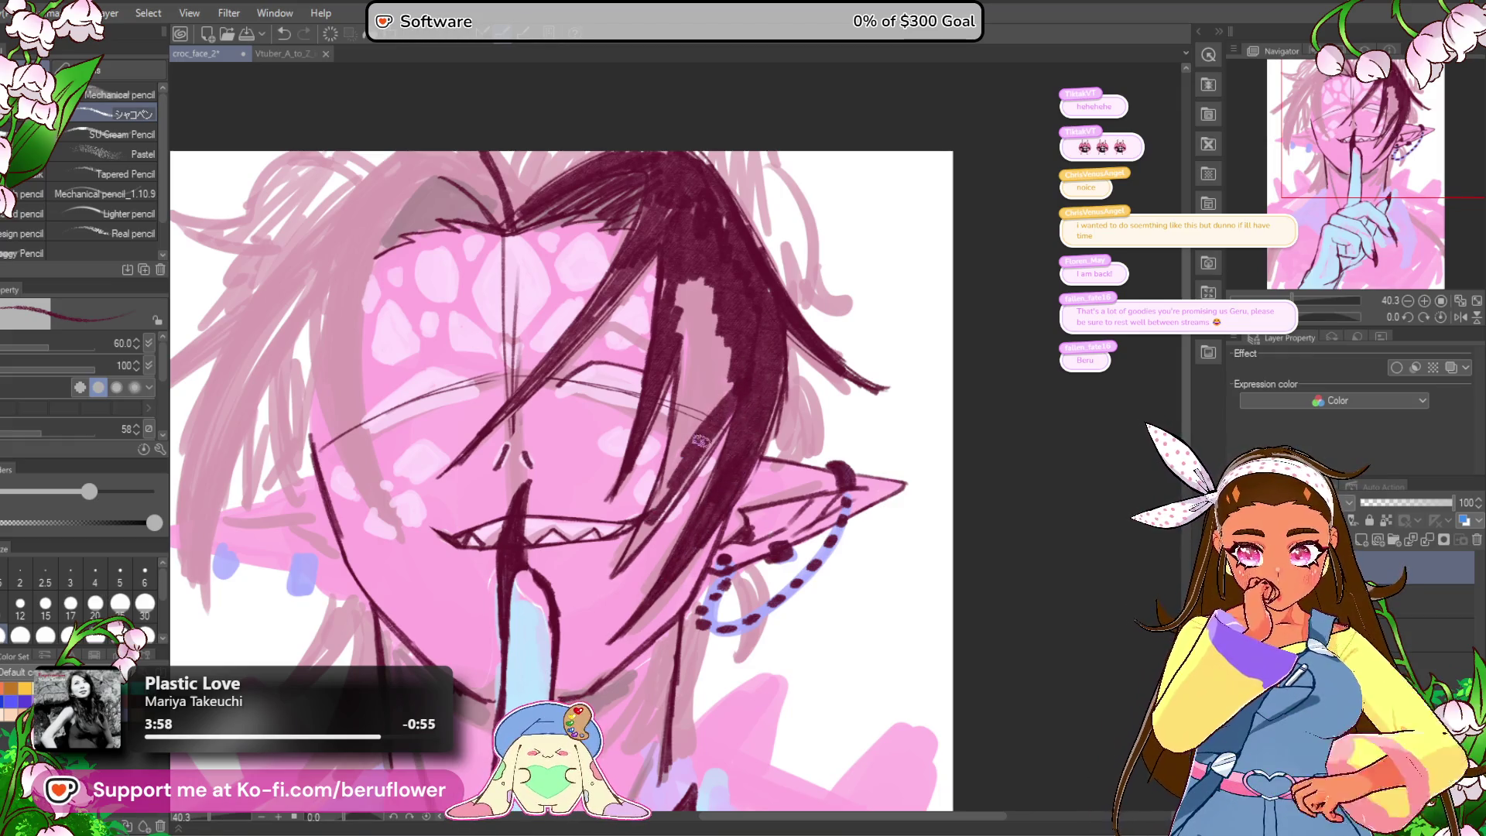
{"action": "left_click_drag", "start_coordinate": [633, 539], "coordinate": [647, 517]}
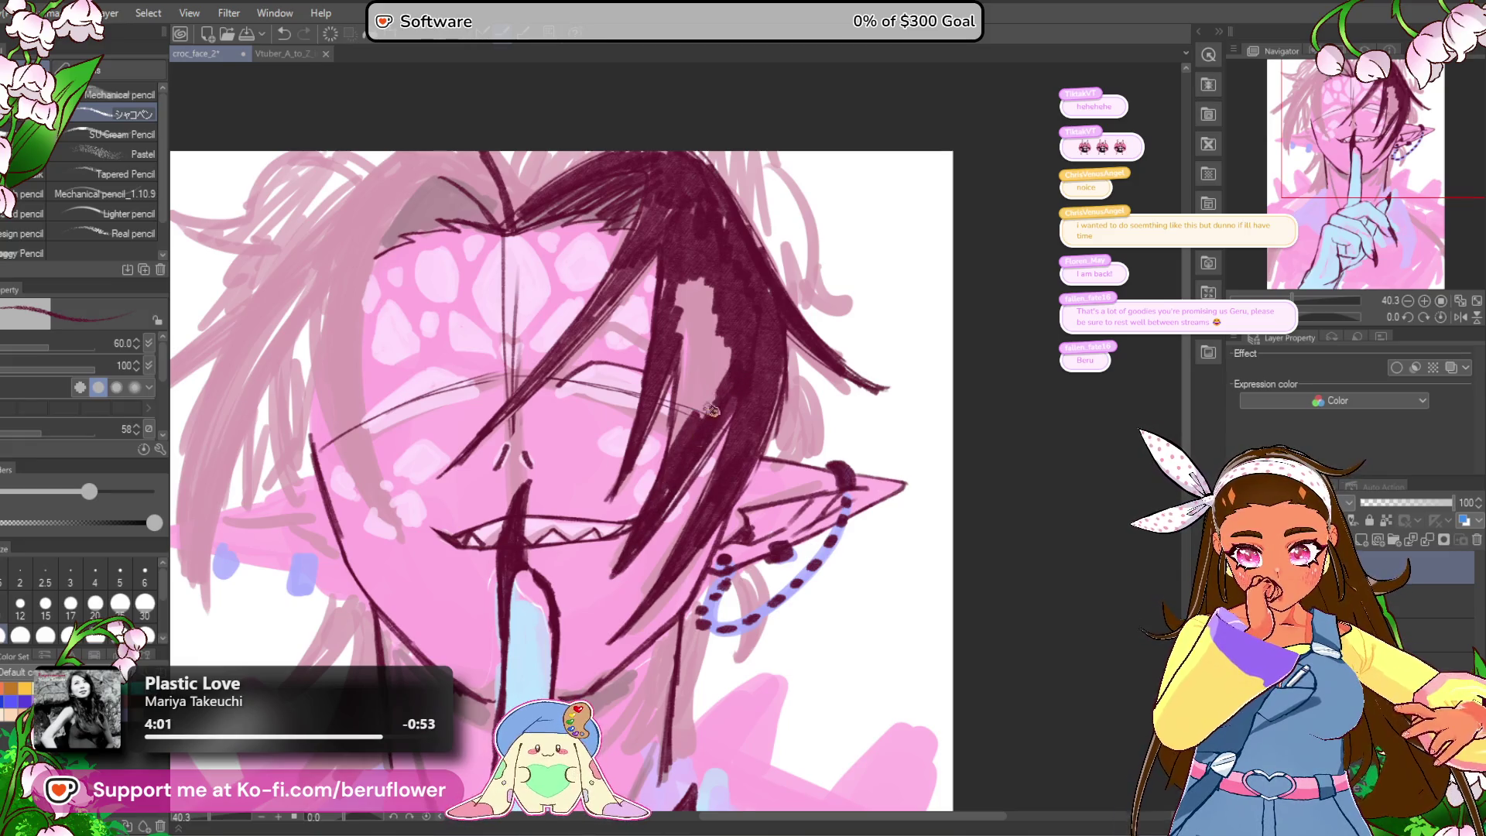
{"action": "mouse_move", "coordinate": [687, 384]}
{"action": "left_mouse_down"}
{"action": "mouse_move", "coordinate": [685, 287]}
{"action": "mouse_move", "coordinate": [723, 393]}
{"action": "left_mouse_up"}
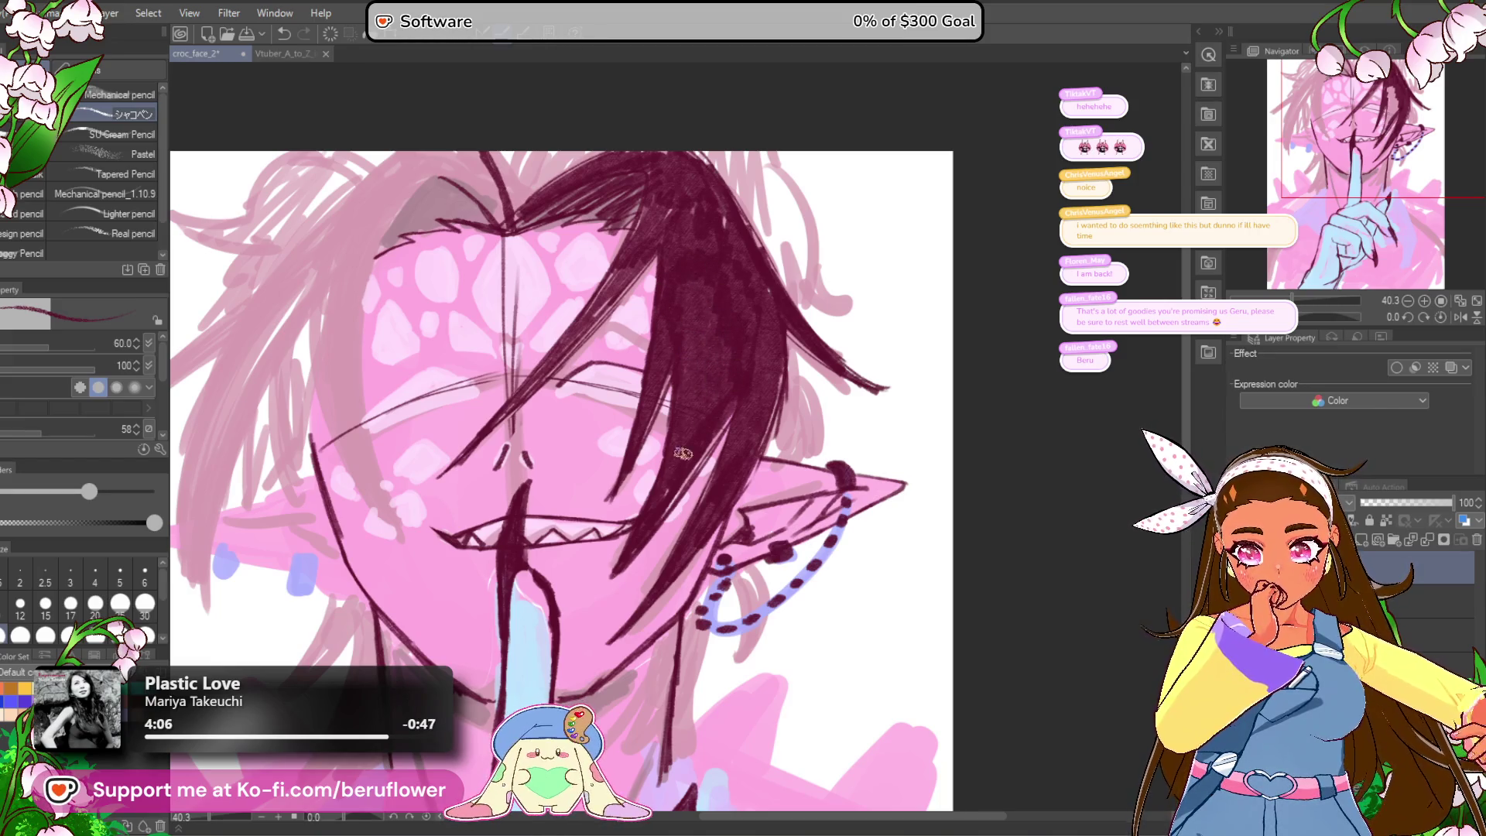
Step: Darken the upper hair strands and add diagonal hatching along the hair edge
{"action": "scroll", "coordinate": [669, 458], "scroll_direction": "down", "scroll_amount": 3}
{"action": "scroll", "coordinate": [669, 457], "scroll_direction": "up", "scroll_amount": 4}
{"action": "scroll", "coordinate": [670, 172], "scroll_direction": "up", "scroll_amount": 1}
{"action": "mouse_move", "coordinate": [670, 172]}
{"action": "left_mouse_down"}
{"action": "mouse_move", "coordinate": [665, 232]}
{"action": "mouse_move", "coordinate": [728, 185]}
{"action": "left_mouse_up"}
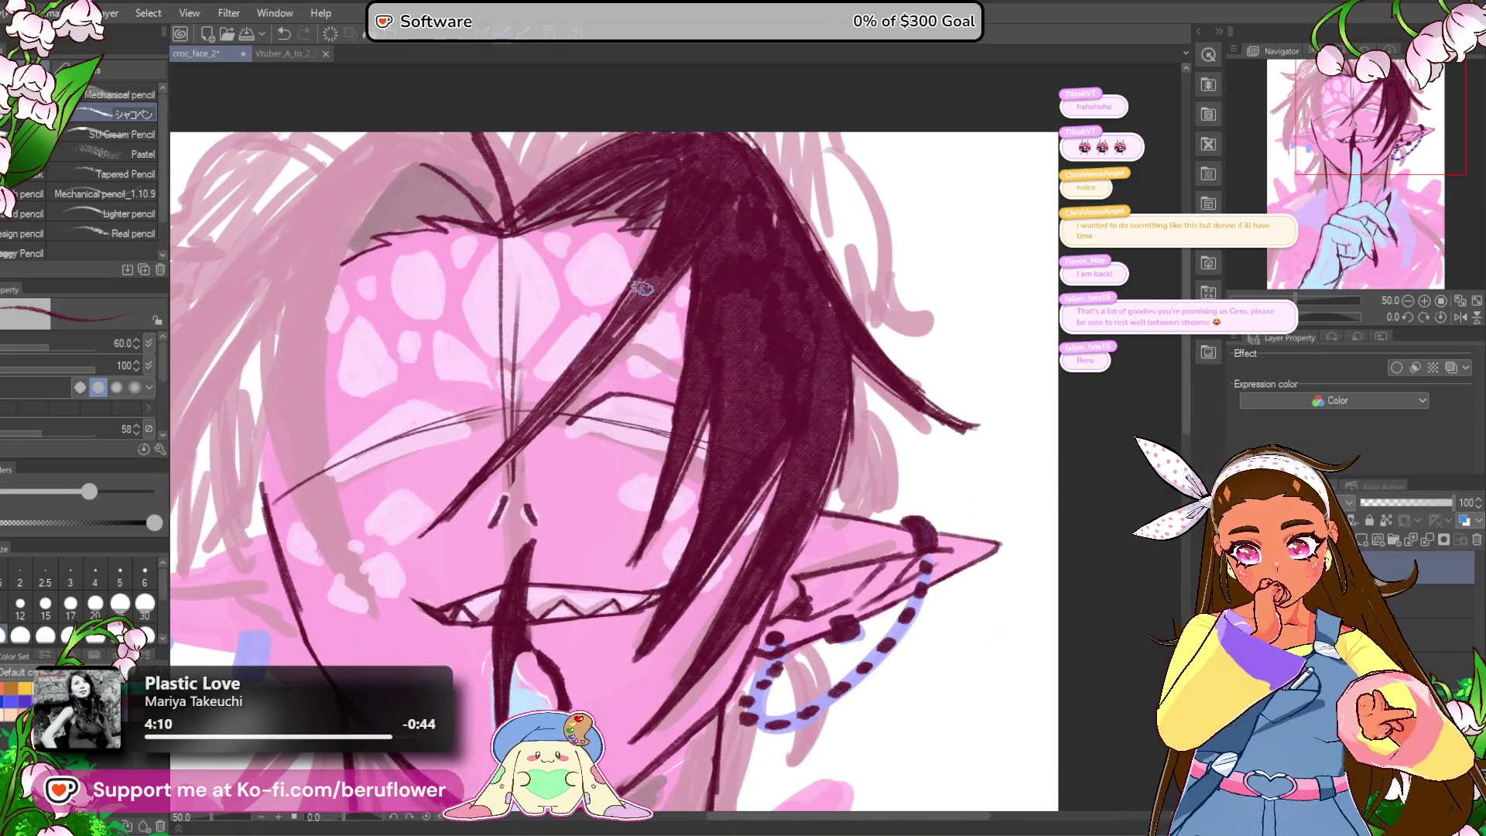
{"action": "left_click_drag", "start_coordinate": [436, 508], "coordinate": [613, 342]}
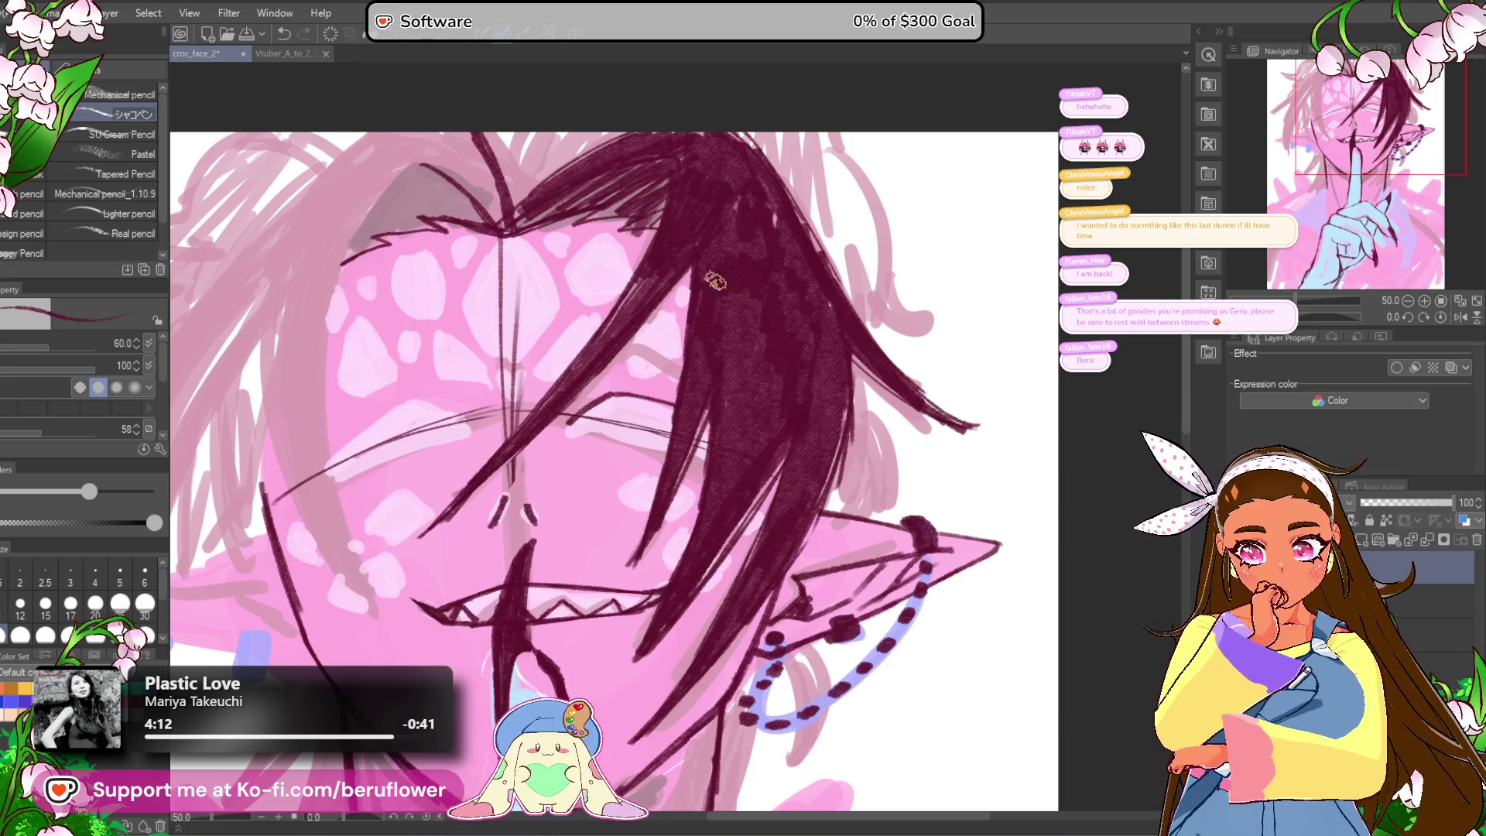
{"action": "left_click_drag", "start_coordinate": [512, 457], "coordinate": [700, 320]}
{"action": "key", "text": "ctrl+z"}
{"action": "left_click_drag", "start_coordinate": [568, 406], "coordinate": [689, 311]}
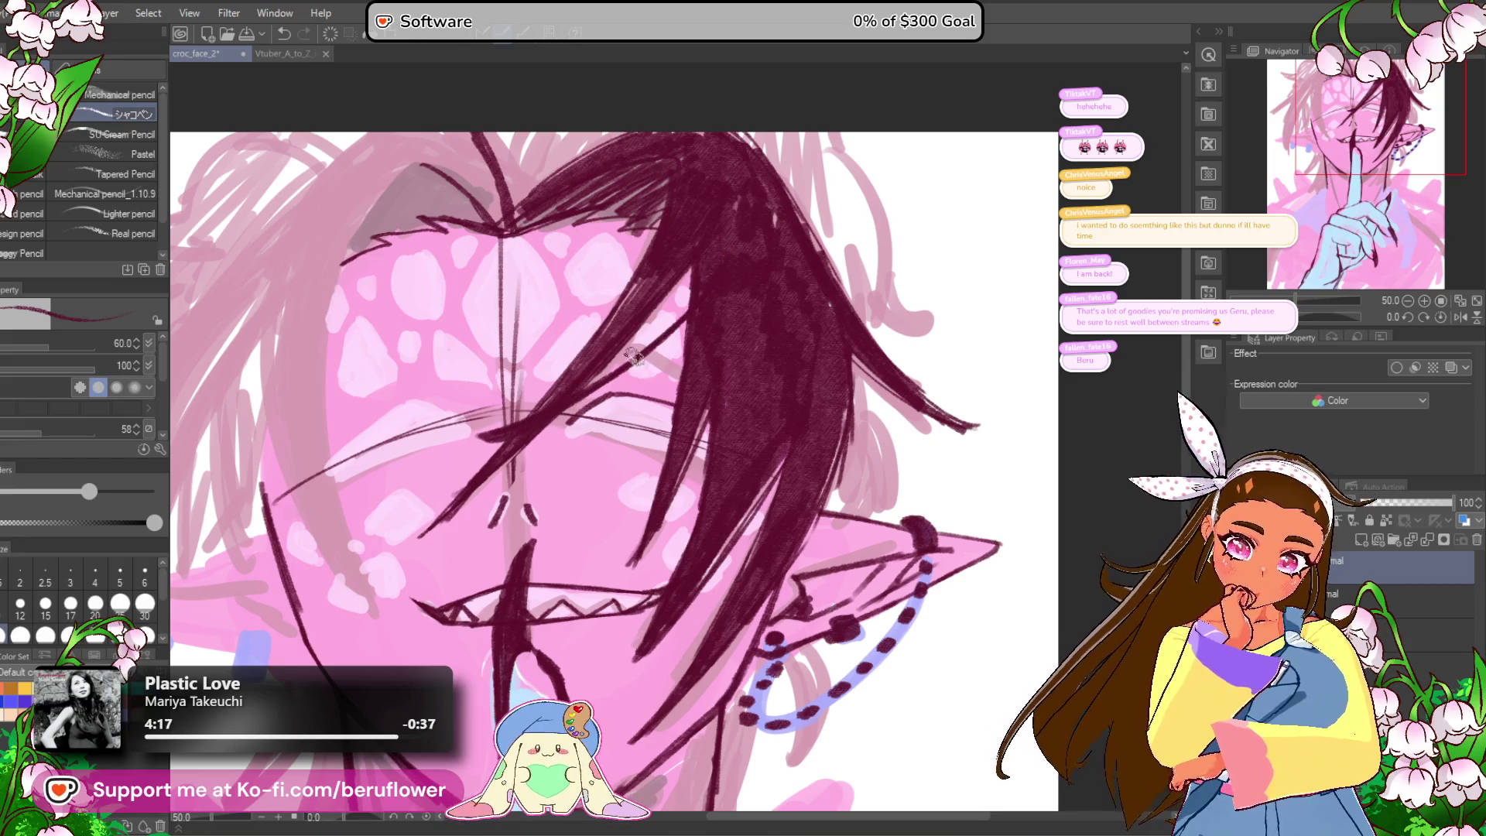
{"action": "left_click_drag", "start_coordinate": [619, 377], "coordinate": [688, 306]}
Step: Draw contour strokes down the face's left side, redoing the first attempt
{"action": "key", "text": "ctrl+0"}
{"action": "scroll", "coordinate": [733, 252], "scroll_direction": "up", "scroll_amount": 5}
{"action": "mouse_move", "coordinate": [795, 682]}
{"action": "left_mouse_down"}
{"action": "mouse_move", "coordinate": [750, 489]}
{"action": "mouse_move", "coordinate": [689, 437]}
{"action": "mouse_move", "coordinate": [761, 471]}
{"action": "mouse_move", "coordinate": [783, 689]}
{"action": "mouse_move", "coordinate": [869, 735]}
{"action": "left_mouse_up"}
{"action": "left_click_drag", "start_coordinate": [639, 300], "coordinate": [662, 237]}
{"action": "mouse_move", "coordinate": [546, 224]}
{"action": "left_mouse_down"}
{"action": "mouse_move", "coordinate": [438, 445]}
{"action": "mouse_move", "coordinate": [449, 532]}
{"action": "left_mouse_up"}
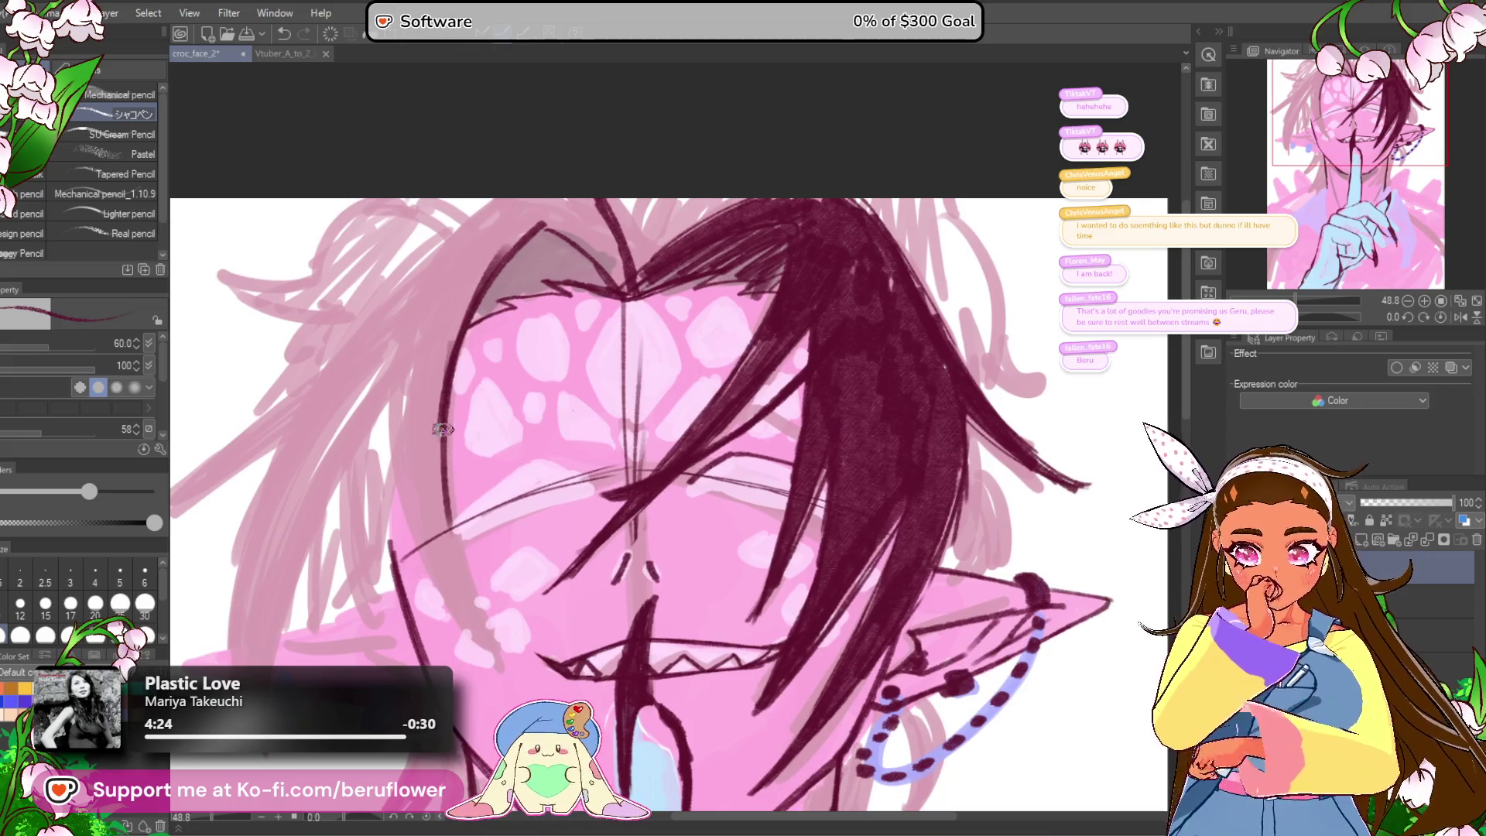
{"action": "left_click_drag", "start_coordinate": [446, 396], "coordinate": [496, 657]}
{"action": "key", "text": "ctrl+z"}
{"action": "key", "text": "ctrl+z"}
{"action": "left_click_drag", "start_coordinate": [542, 217], "coordinate": [433, 604]}
{"action": "left_click_drag", "start_coordinate": [474, 410], "coordinate": [456, 632]}
{"action": "left_click_drag", "start_coordinate": [433, 332], "coordinate": [452, 649]}
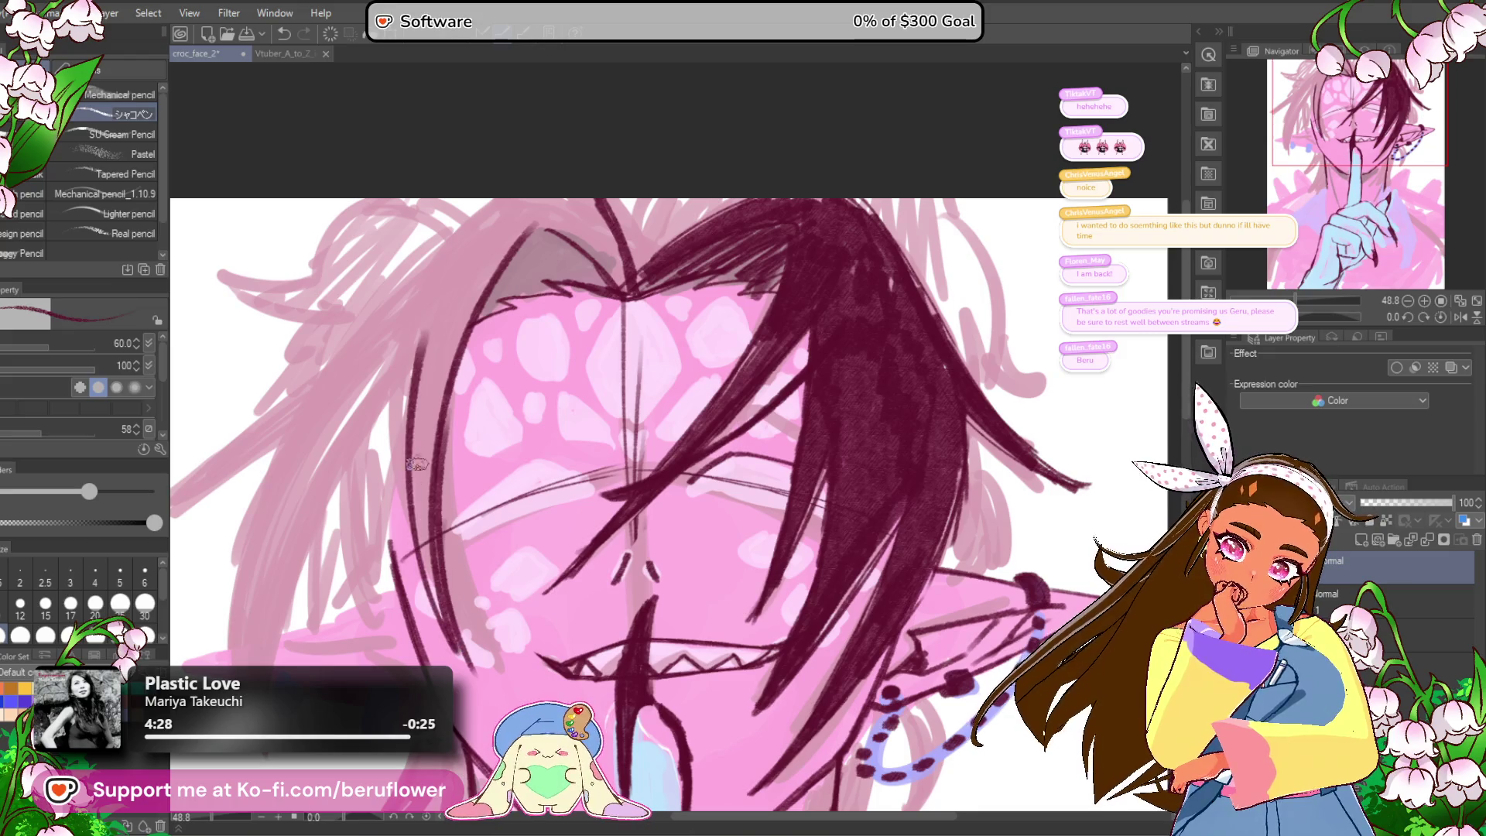
{"action": "left_click_drag", "start_coordinate": [456, 271], "coordinate": [410, 619]}
{"action": "mouse_move", "coordinate": [441, 321]}
{"action": "left_mouse_down"}
{"action": "mouse_move", "coordinate": [427, 527]}
{"action": "mouse_move", "coordinate": [465, 294]}
{"action": "mouse_move", "coordinate": [511, 225]}
{"action": "mouse_move", "coordinate": [520, 257]}
{"action": "mouse_move", "coordinate": [578, 287]}
{"action": "left_mouse_up"}
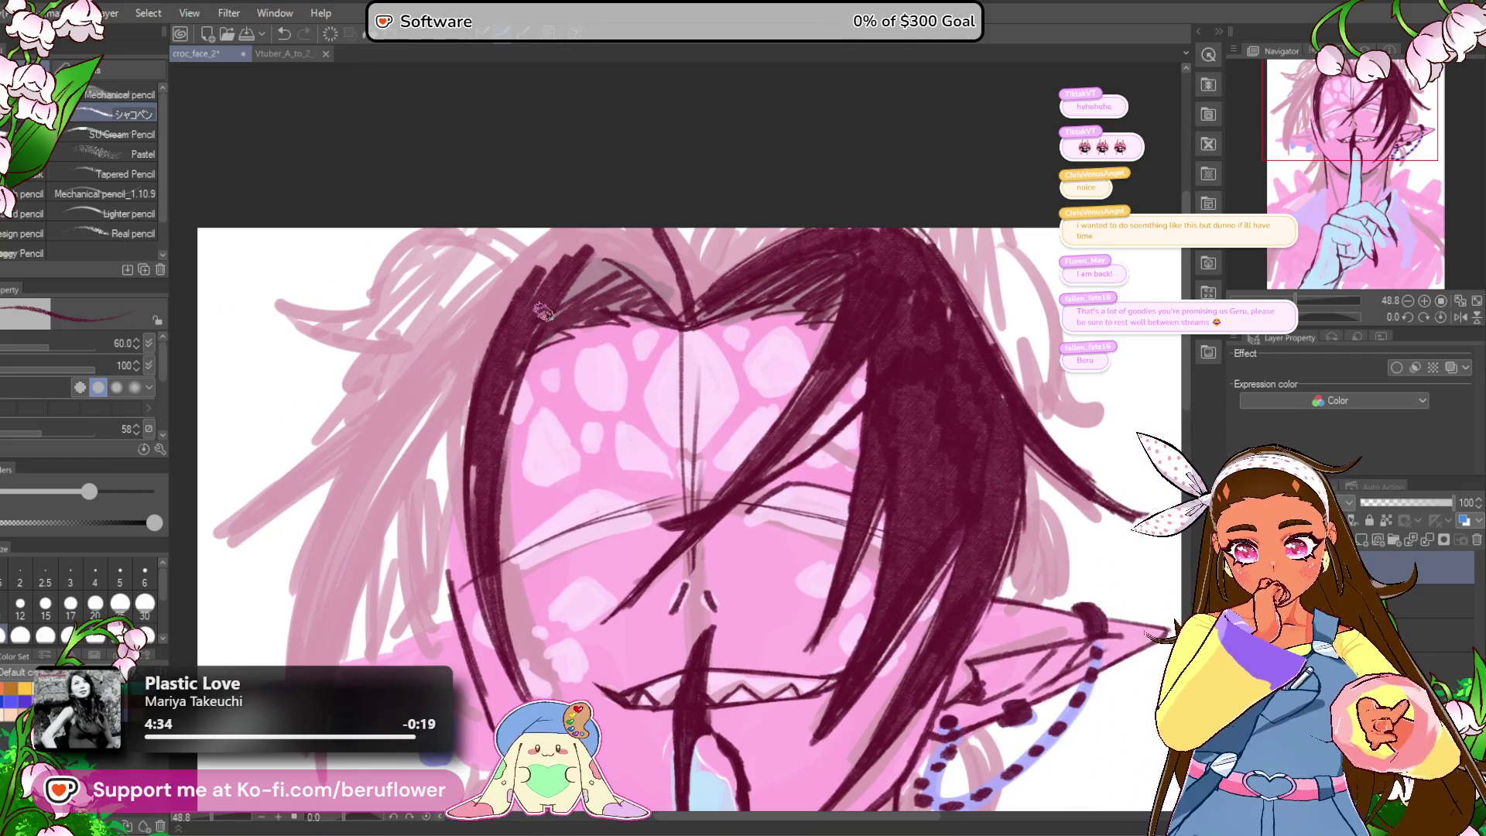
Step: Draw dark maroon hair strands down the upper-left and left edge of the face
{"action": "mouse_move", "coordinate": [550, 231]}
{"action": "left_mouse_down"}
{"action": "mouse_move", "coordinate": [640, 192]}
{"action": "mouse_move", "coordinate": [519, 310]}
{"action": "mouse_move", "coordinate": [378, 601]}
{"action": "left_mouse_up"}
{"action": "left_click_drag", "start_coordinate": [499, 321], "coordinate": [383, 665]}
{"action": "mouse_move", "coordinate": [498, 641]}
{"action": "left_mouse_down"}
{"action": "mouse_move", "coordinate": [512, 482]}
{"action": "mouse_move", "coordinate": [497, 498]}
{"action": "left_mouse_up"}
{"action": "left_click_drag", "start_coordinate": [569, 197], "coordinate": [468, 360]}
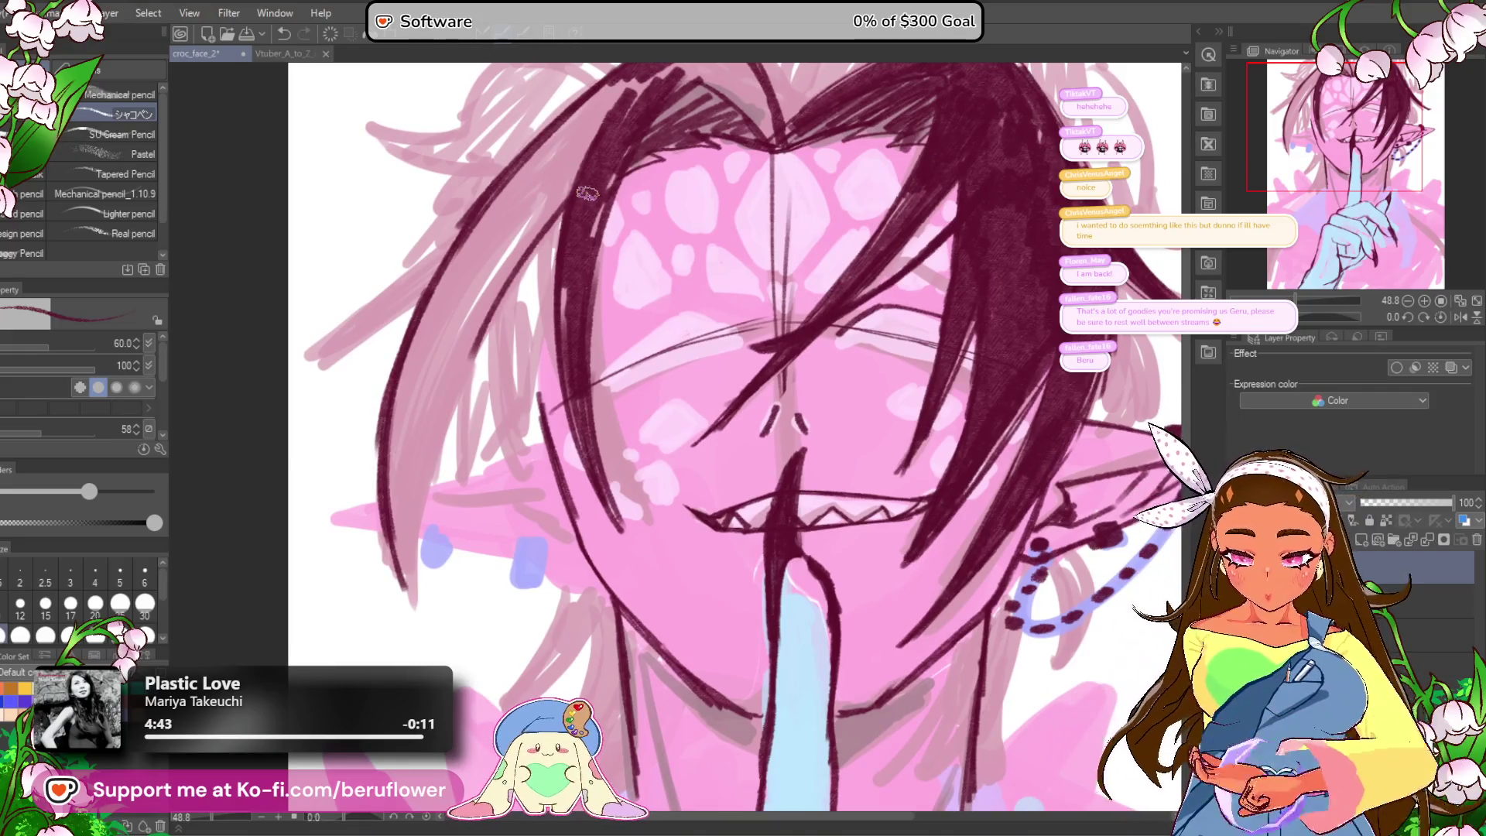
{"action": "left_click_drag", "start_coordinate": [559, 213], "coordinate": [447, 399]}
{"action": "left_click_drag", "start_coordinate": [526, 244], "coordinate": [421, 496]}
{"action": "mouse_move", "coordinate": [515, 282]}
{"action": "left_mouse_down"}
{"action": "mouse_move", "coordinate": [407, 600]}
{"action": "mouse_move", "coordinate": [391, 438]}
{"action": "mouse_move", "coordinate": [433, 341]}
{"action": "mouse_move", "coordinate": [420, 407]}
{"action": "left_mouse_up"}
{"action": "mouse_move", "coordinate": [449, 352]}
{"action": "left_mouse_down"}
{"action": "mouse_move", "coordinate": [588, 174]}
{"action": "mouse_move", "coordinate": [542, 197]}
{"action": "mouse_move", "coordinate": [621, 104]}
{"action": "mouse_move", "coordinate": [533, 158]}
{"action": "mouse_move", "coordinate": [441, 286]}
{"action": "mouse_move", "coordinate": [461, 267]}
{"action": "mouse_move", "coordinate": [477, 276]}
{"action": "mouse_move", "coordinate": [489, 232]}
{"action": "left_mouse_up"}
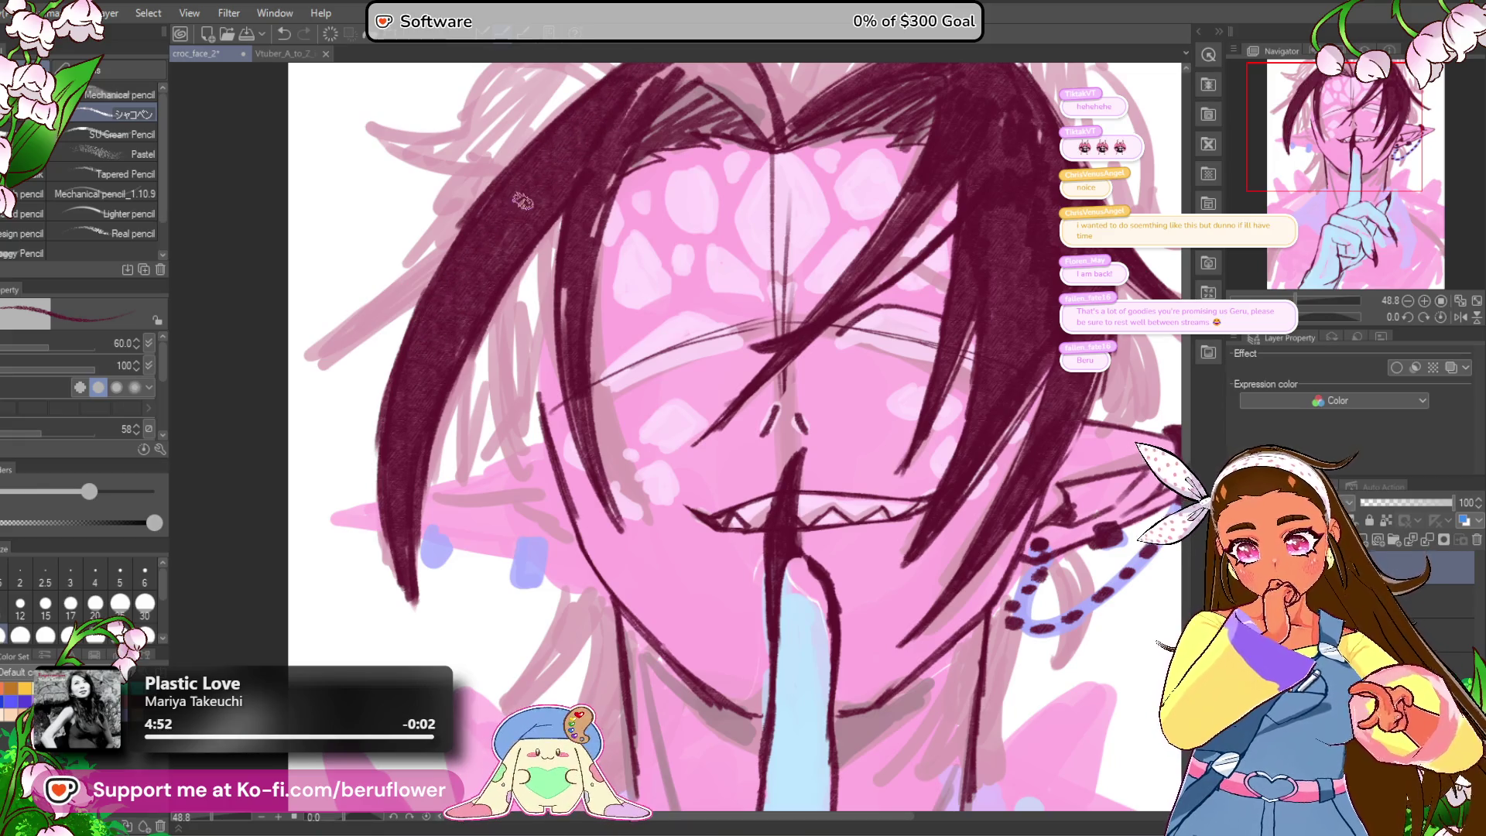
Step: Darken the hair at the top centre of the head
{"action": "scroll", "coordinate": [511, 207], "scroll_direction": "up", "scroll_amount": 3}
{"action": "mouse_move", "coordinate": [611, 274]}
{"action": "left_mouse_down"}
{"action": "mouse_move", "coordinate": [657, 280]}
{"action": "mouse_move", "coordinate": [696, 335]}
{"action": "left_mouse_up"}
{"action": "left_click_drag", "start_coordinate": [552, 519], "coordinate": [588, 387]}
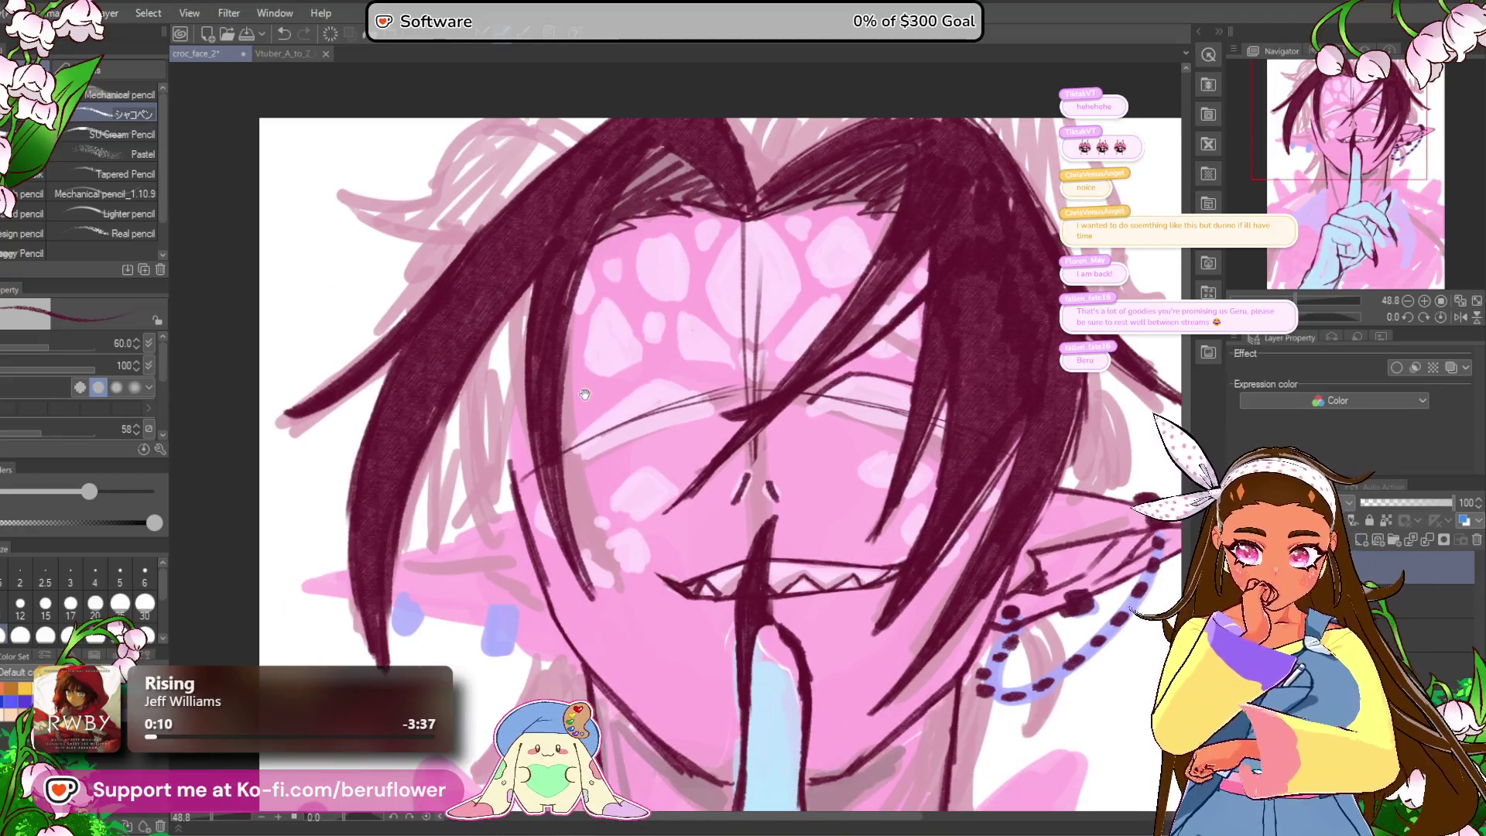
{"action": "mouse_move", "coordinate": [344, 661]}
{"action": "left_mouse_down"}
{"action": "mouse_move", "coordinate": [333, 652]}
{"action": "mouse_move", "coordinate": [347, 653]}
{"action": "left_mouse_up"}
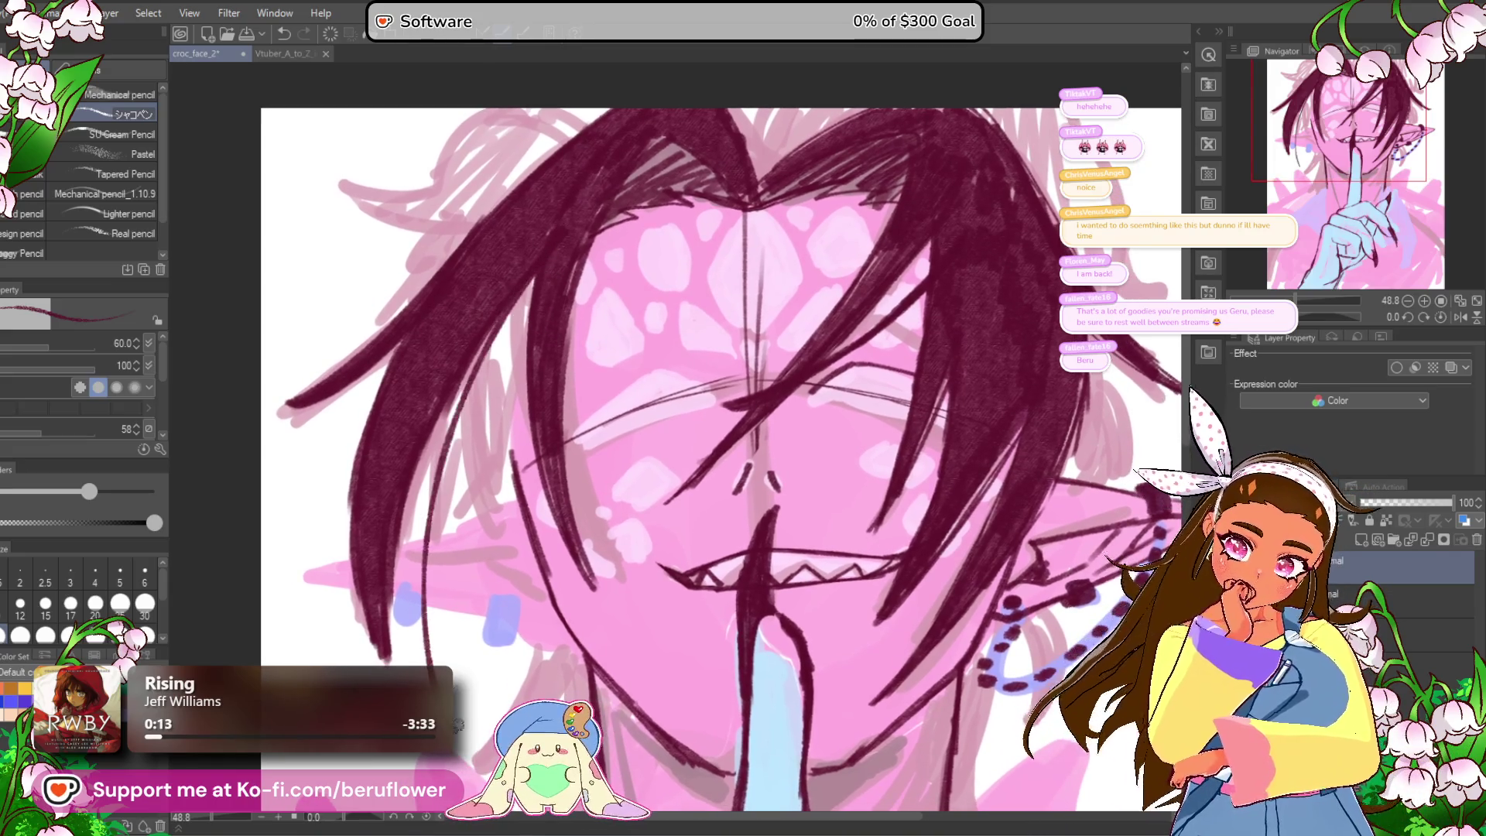
{"action": "left_click_drag", "start_coordinate": [513, 713], "coordinate": [476, 656]}
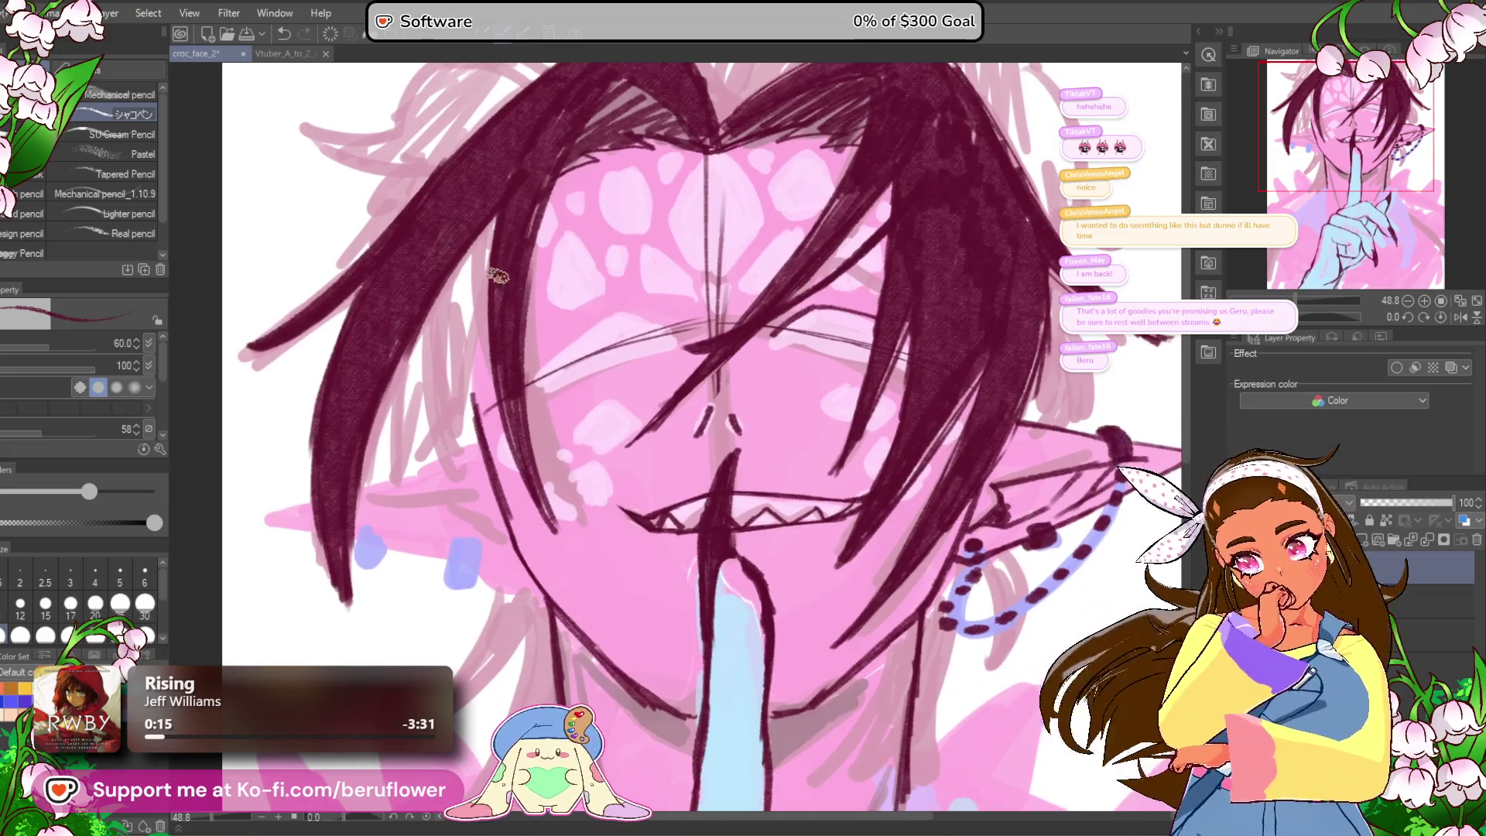
Step: Redraw the left face contour several times until it sits right
{"action": "key", "text": "ctrl+z"}
{"action": "left_click_drag", "start_coordinate": [474, 391], "coordinate": [512, 619]}
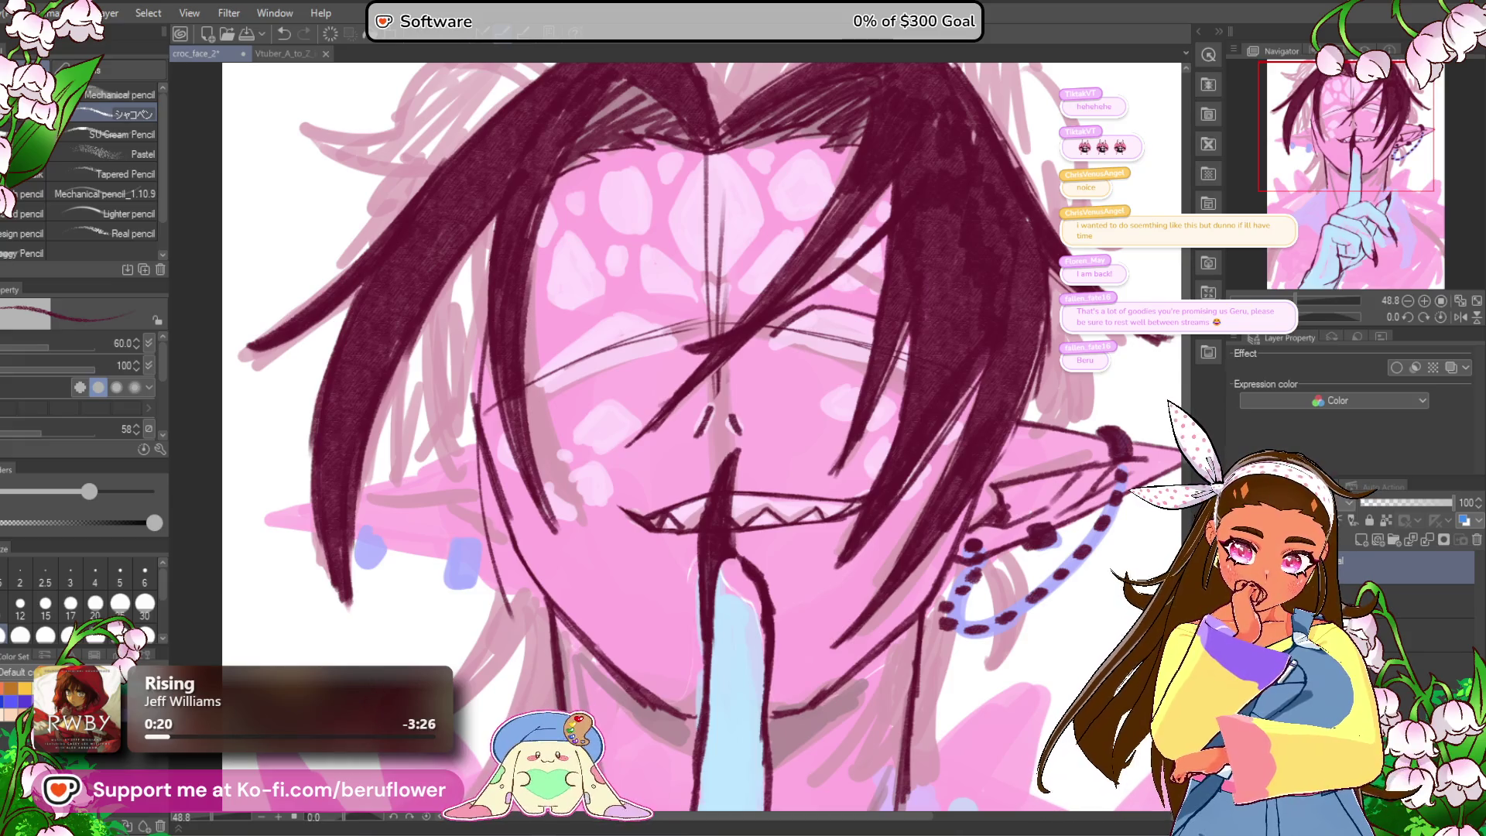
{"action": "key", "text": "ctrl+z"}
{"action": "left_click_drag", "start_coordinate": [466, 264], "coordinate": [473, 497]}
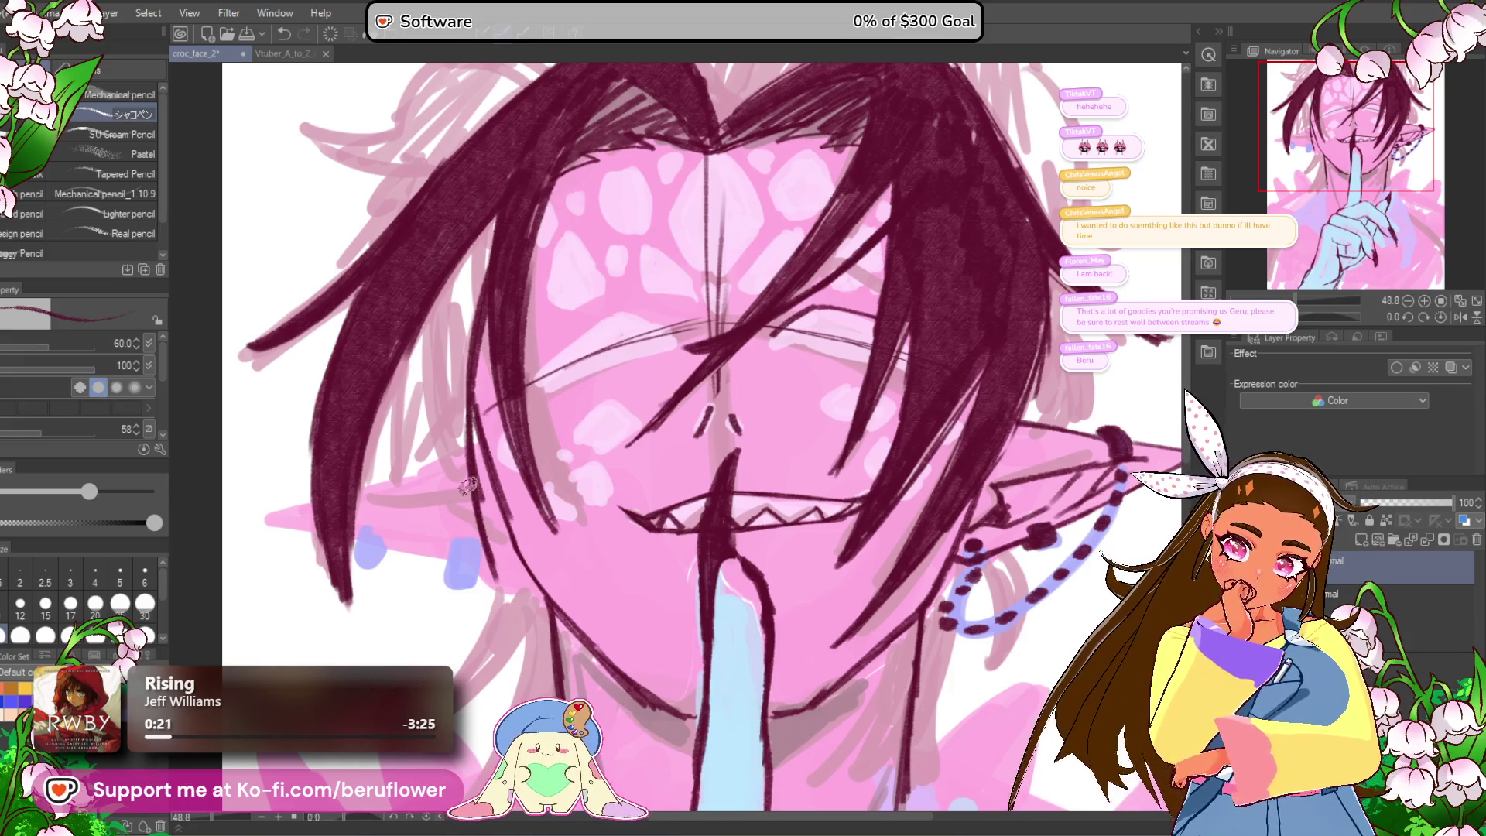
{"action": "key", "text": "ctrl+z"}
{"action": "left_click_drag", "start_coordinate": [488, 267], "coordinate": [356, 603]}
{"action": "key", "text": "ctrl+z"}
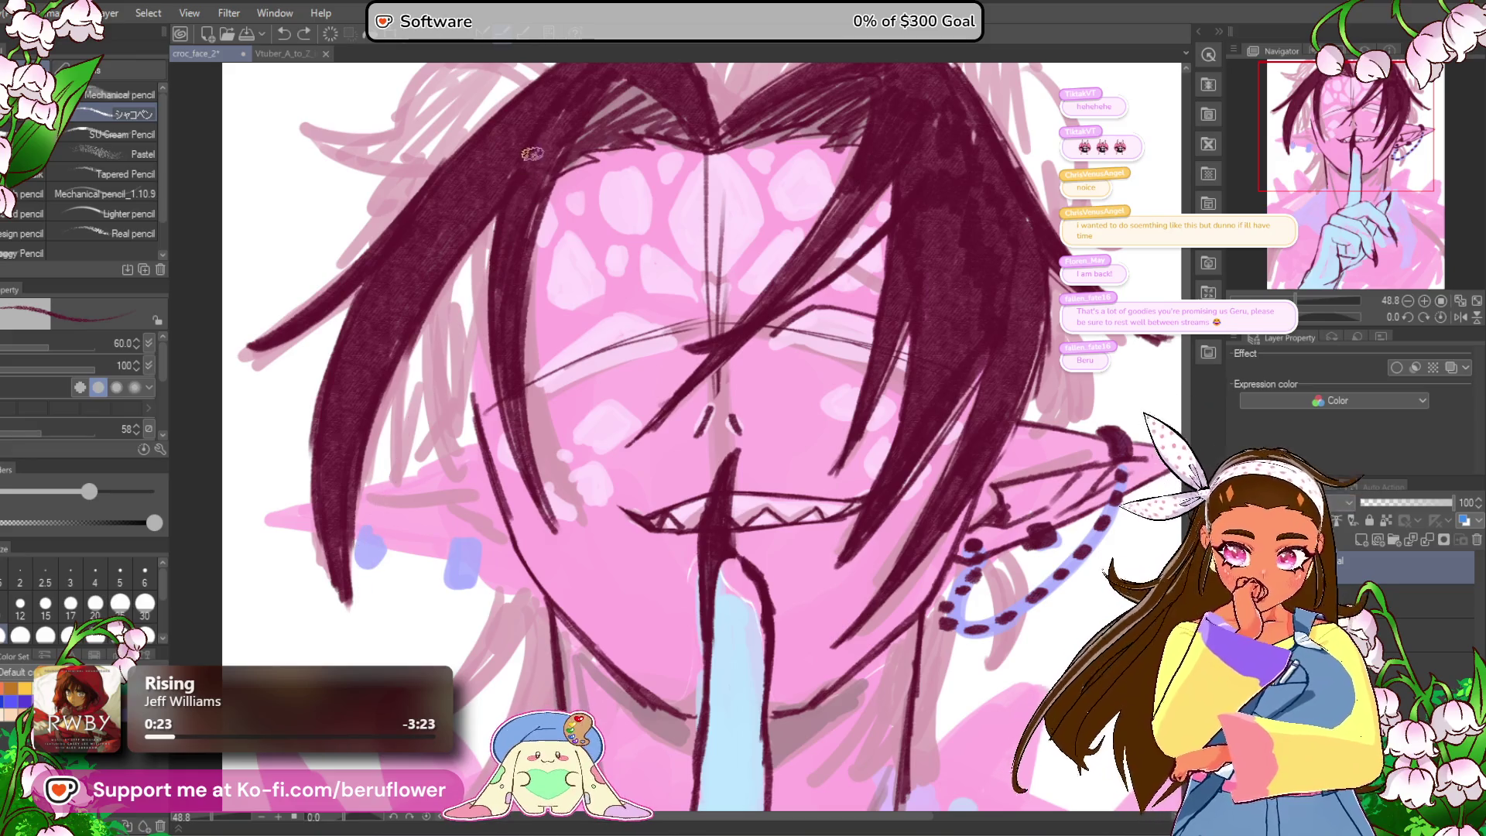
{"action": "left_click_drag", "start_coordinate": [463, 259], "coordinate": [410, 532]}
{"action": "key", "text": "ctrl+z"}
{"action": "mouse_move", "coordinate": [492, 224]}
{"action": "left_mouse_down"}
{"action": "mouse_move", "coordinate": [422, 553]}
{"action": "mouse_move", "coordinate": [441, 372]}
{"action": "mouse_move", "coordinate": [437, 518]}
{"action": "mouse_move", "coordinate": [426, 426]}
{"action": "left_mouse_up"}
Step: Thicken the dark hair strand left of the face
{"action": "left_click_drag", "start_coordinate": [484, 198], "coordinate": [414, 472]}
{"action": "left_click_drag", "start_coordinate": [468, 247], "coordinate": [417, 480]}
{"action": "scroll", "coordinate": [481, 252], "scroll_direction": "down", "scroll_amount": 5}
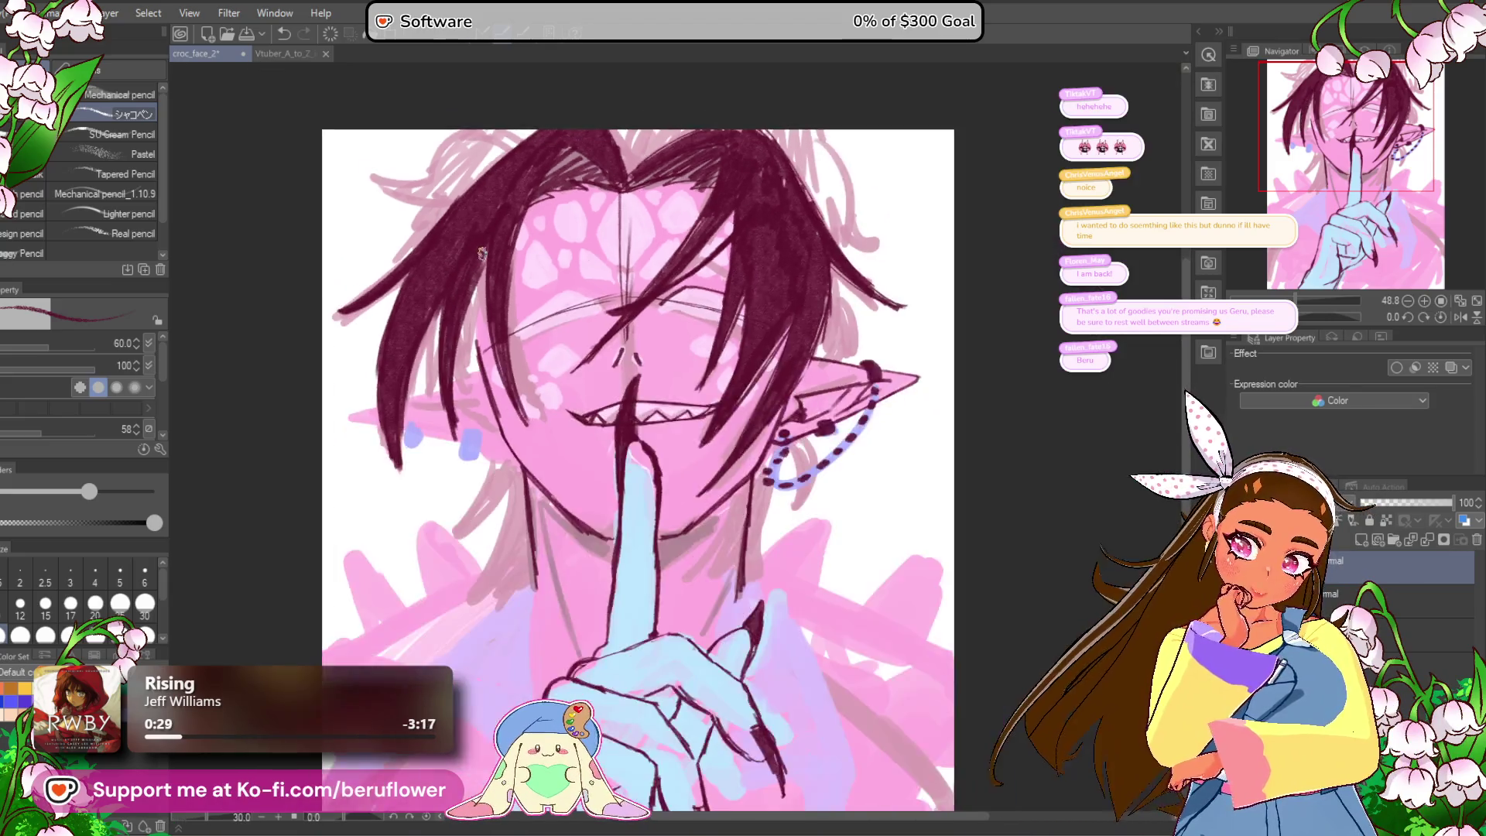
Step: Draw a dark maroon hair strand down the left side of the face
{"action": "scroll", "coordinate": [481, 252], "scroll_direction": "up", "scroll_amount": 5}
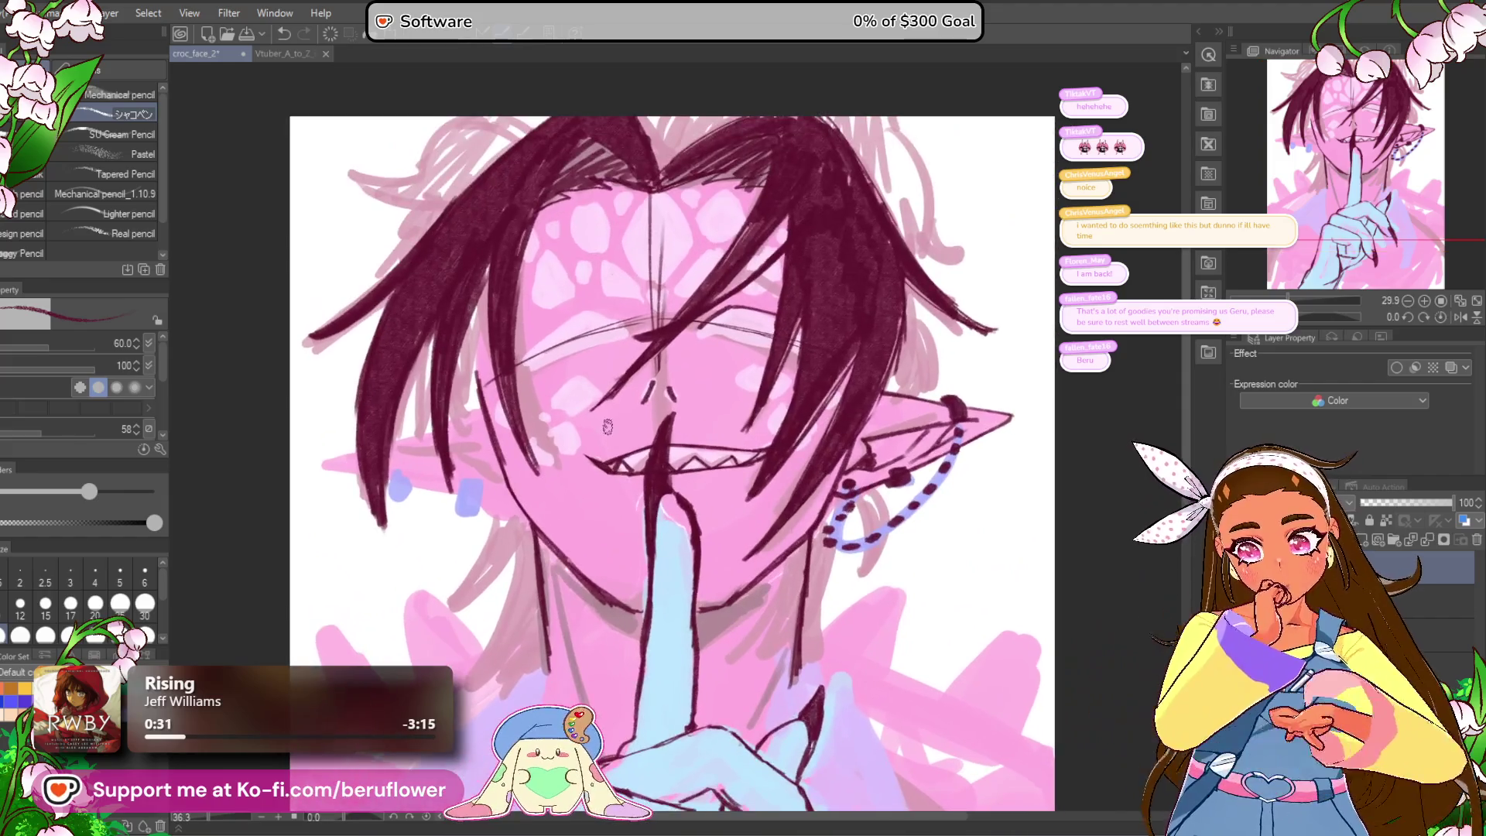
{"action": "left_click_drag", "start_coordinate": [586, 219], "coordinate": [526, 387]}
{"action": "key", "text": "ctrl+z"}
{"action": "left_click_drag", "start_coordinate": [602, 207], "coordinate": [534, 511]}
{"action": "key", "text": "ctrl+z"}
{"action": "left_click_drag", "start_coordinate": [514, 317], "coordinate": [495, 542]}
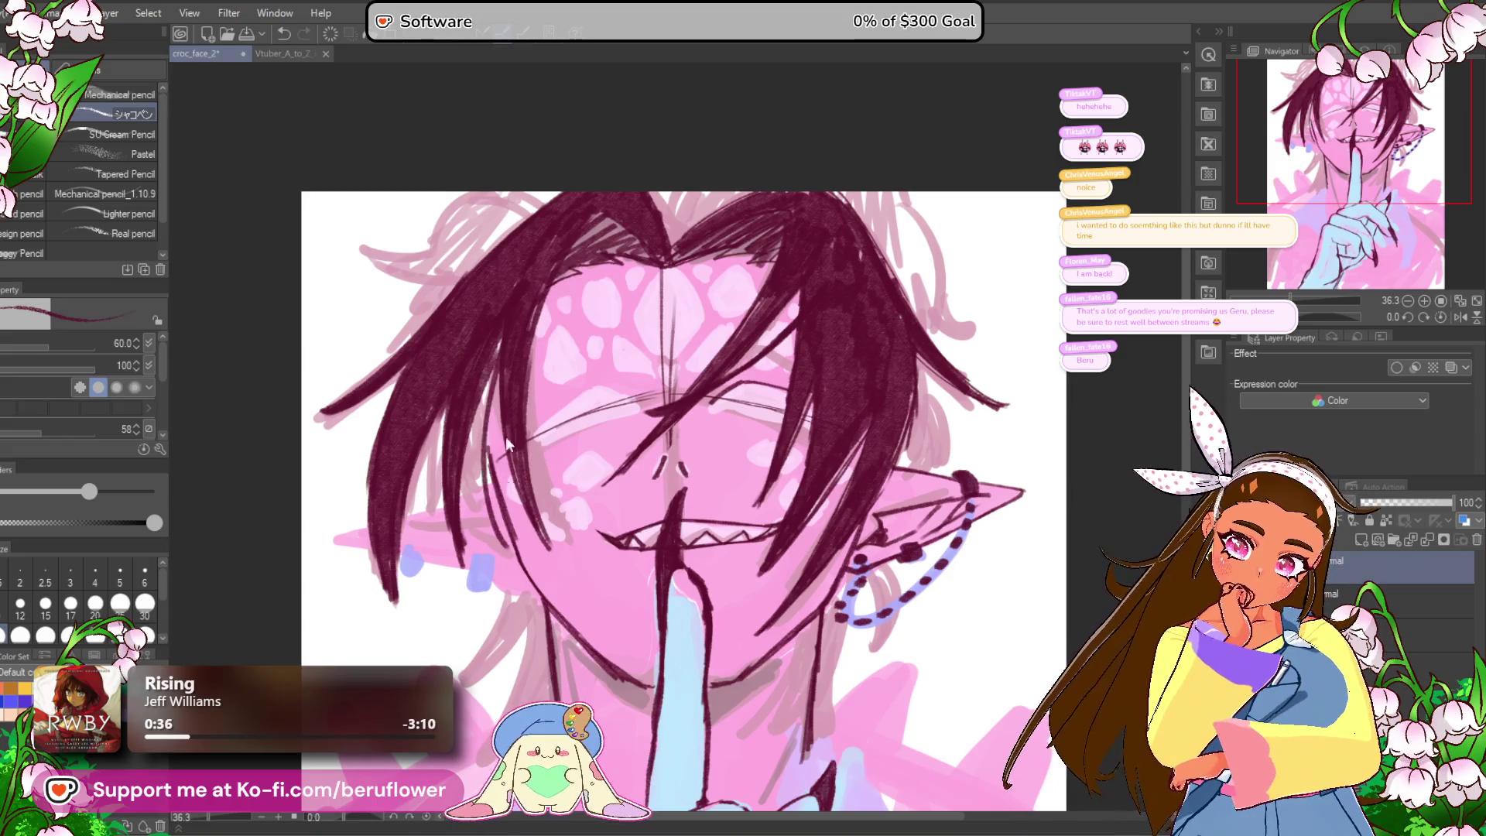
Step: Add dark strokes along the upper-left hair
{"action": "left_click_drag", "start_coordinate": [850, 537], "coordinate": [811, 464]}
{"action": "left_click_drag", "start_coordinate": [554, 195], "coordinate": [676, 270]}
{"action": "left_click_drag", "start_coordinate": [650, 189], "coordinate": [478, 342]}
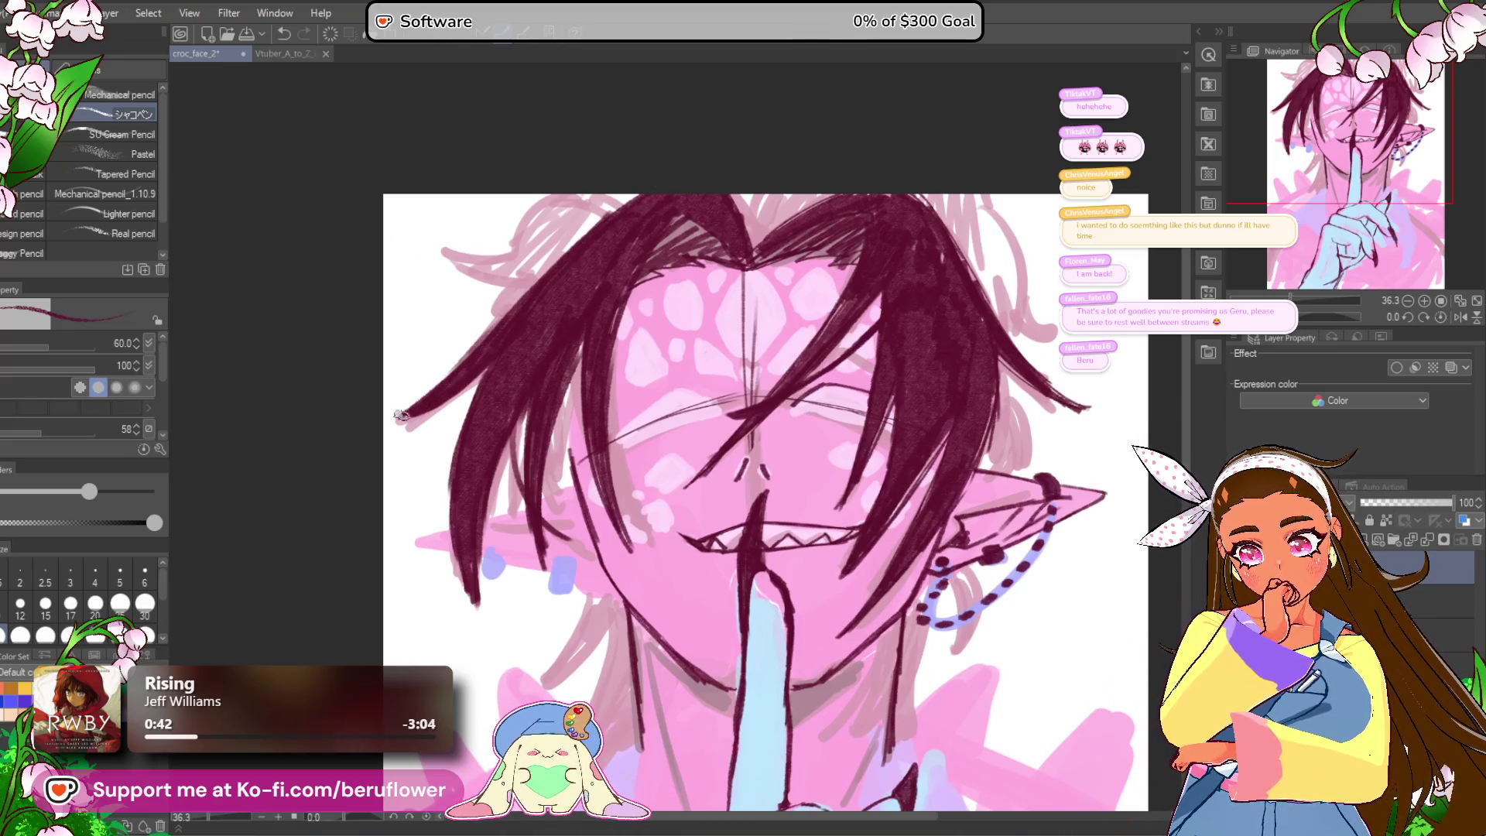
{"action": "scroll", "coordinate": [604, 222], "scroll_direction": "down", "scroll_amount": 5}
{"action": "scroll", "coordinate": [369, 456], "scroll_direction": "up", "scroll_amount": 6}
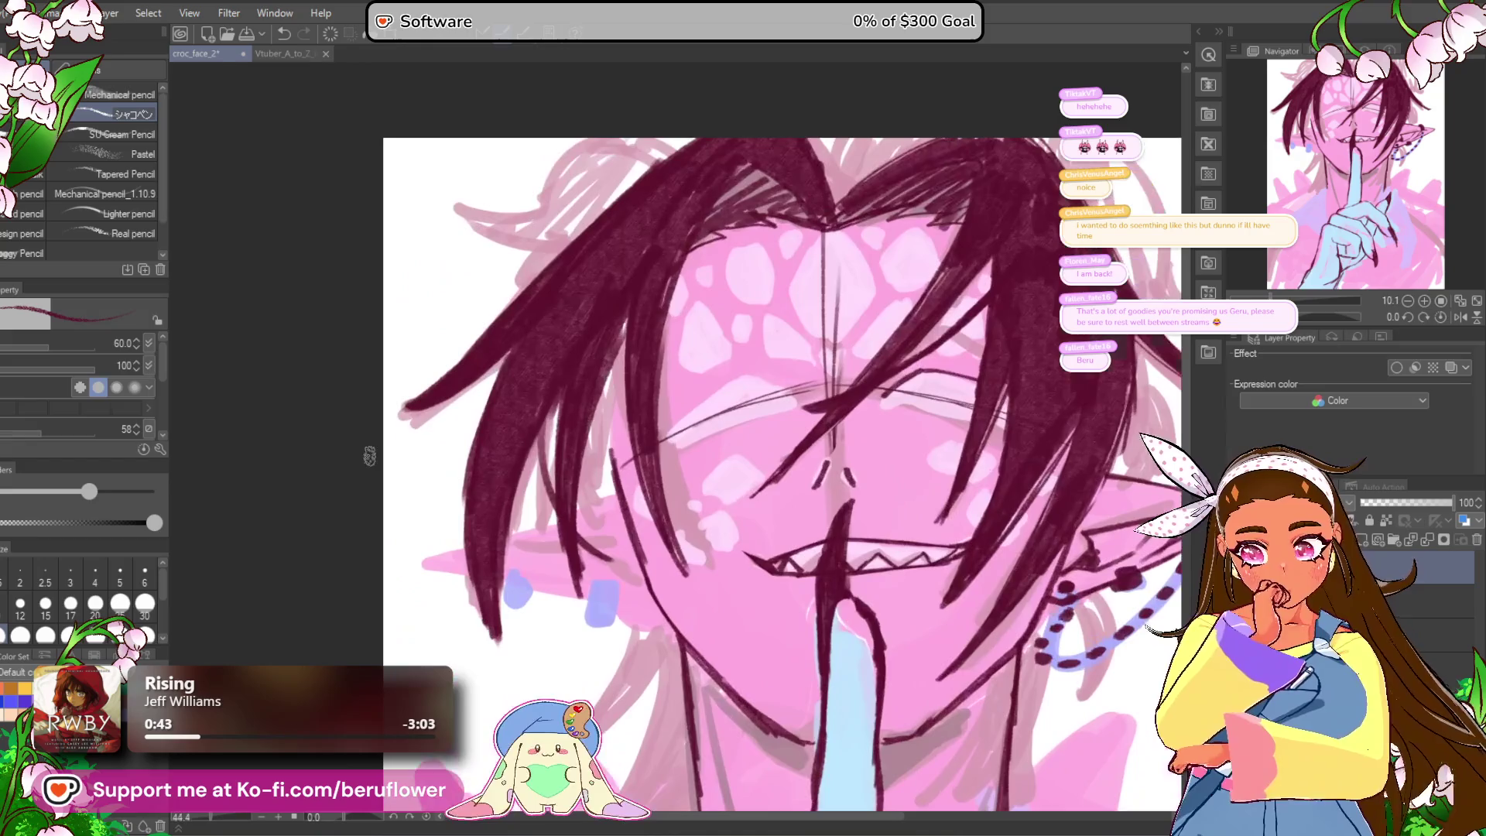
Step: Reposition the view to bring the ear and earring up close
{"action": "left_click_drag", "start_coordinate": [825, 205], "coordinate": [636, 295]}
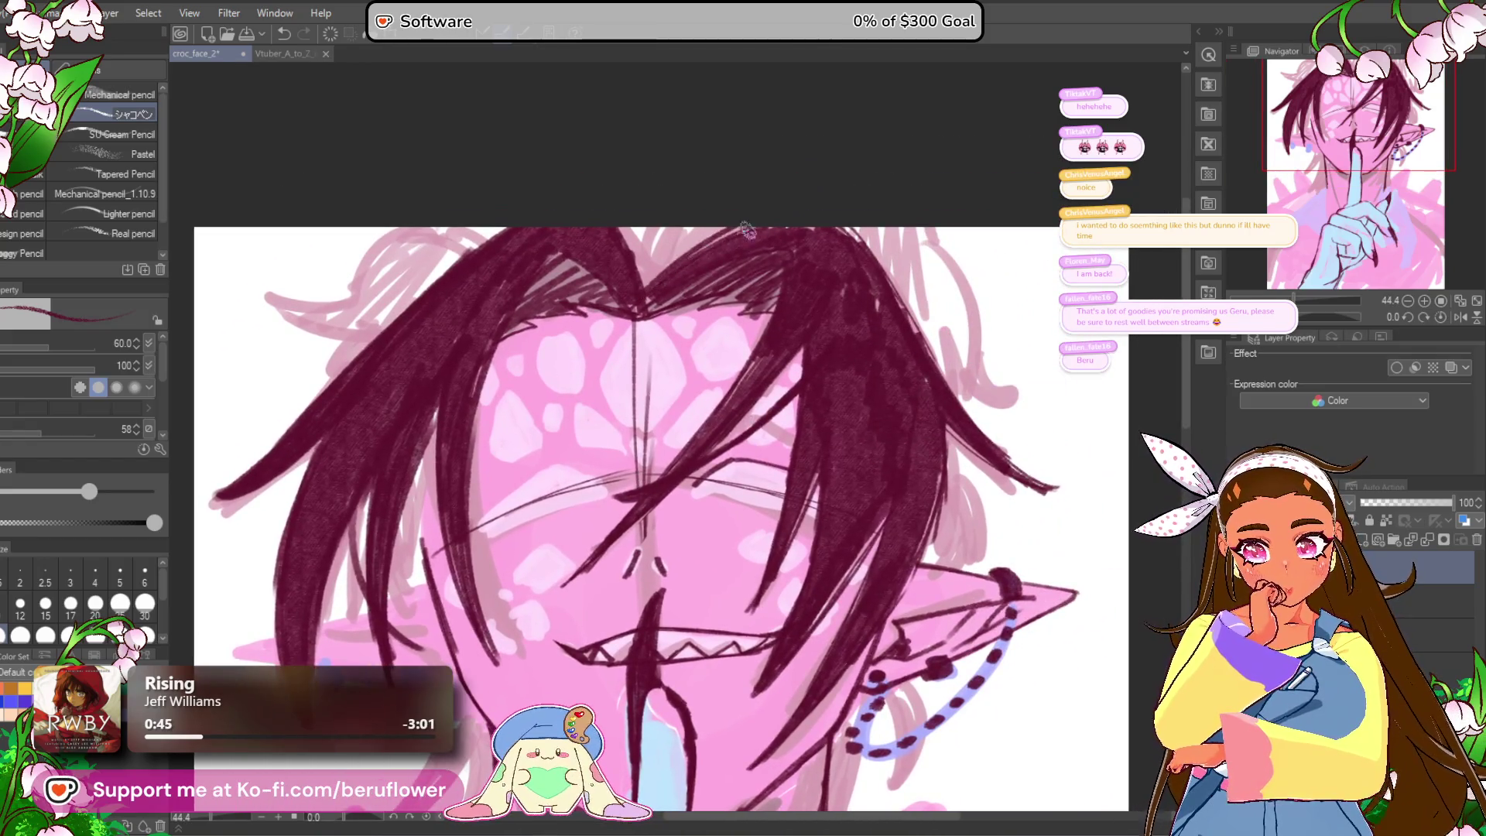
{"action": "mouse_move", "coordinate": [1032, 305]}
{"action": "left_mouse_down"}
{"action": "mouse_move", "coordinate": [969, 211]}
{"action": "mouse_move", "coordinate": [875, 194]}
{"action": "mouse_move", "coordinate": [901, 392]}
{"action": "mouse_move", "coordinate": [978, 489]}
{"action": "left_mouse_up"}
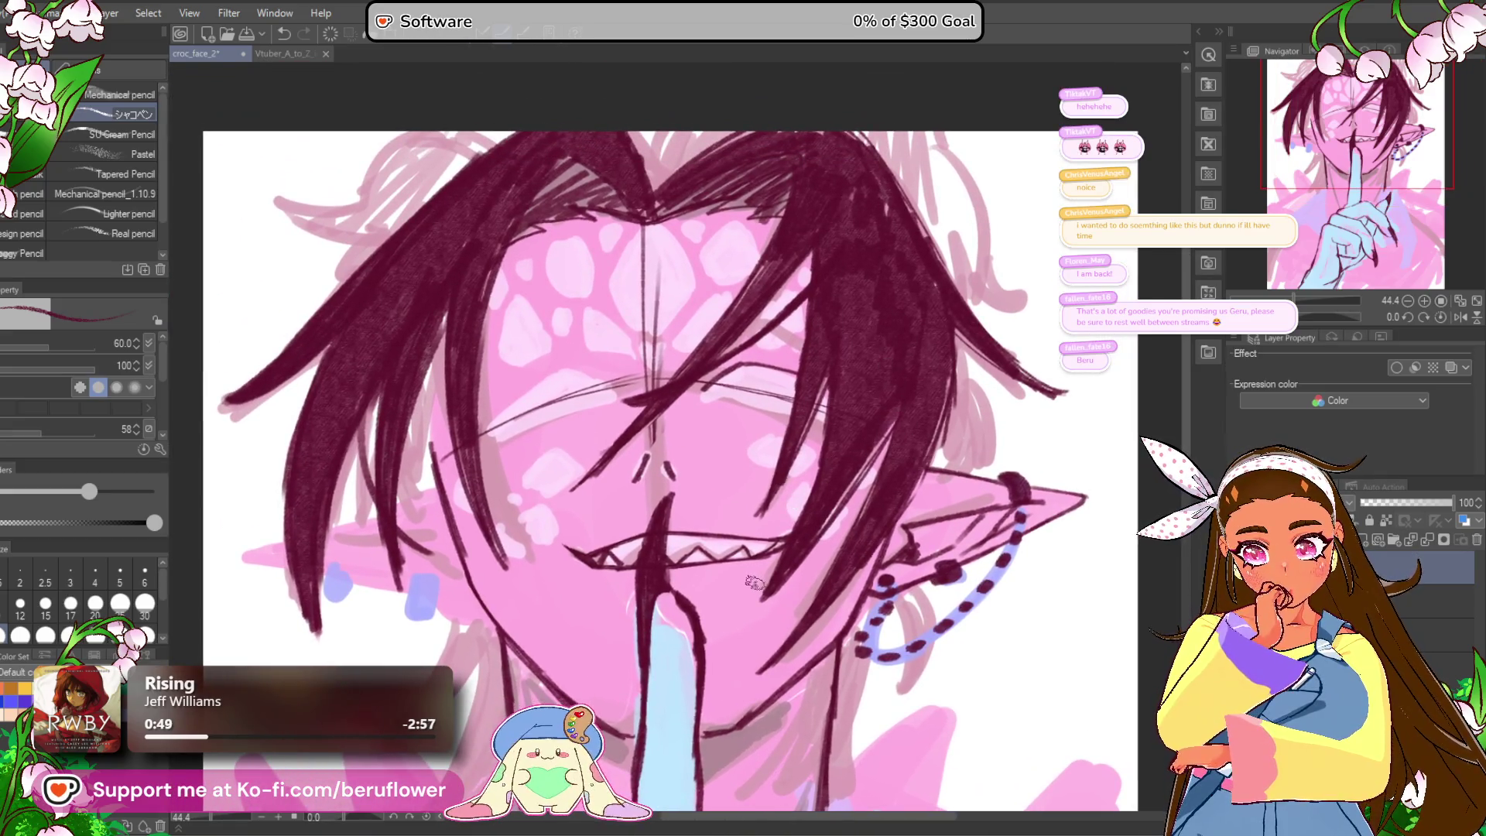
{"action": "scroll", "coordinate": [781, 403], "scroll_direction": "down", "scroll_amount": 5}
{"action": "scroll", "coordinate": [822, 441], "scroll_direction": "up", "scroll_amount": 4}
{"action": "left_click_drag", "start_coordinate": [991, 337], "coordinate": [849, 349]}
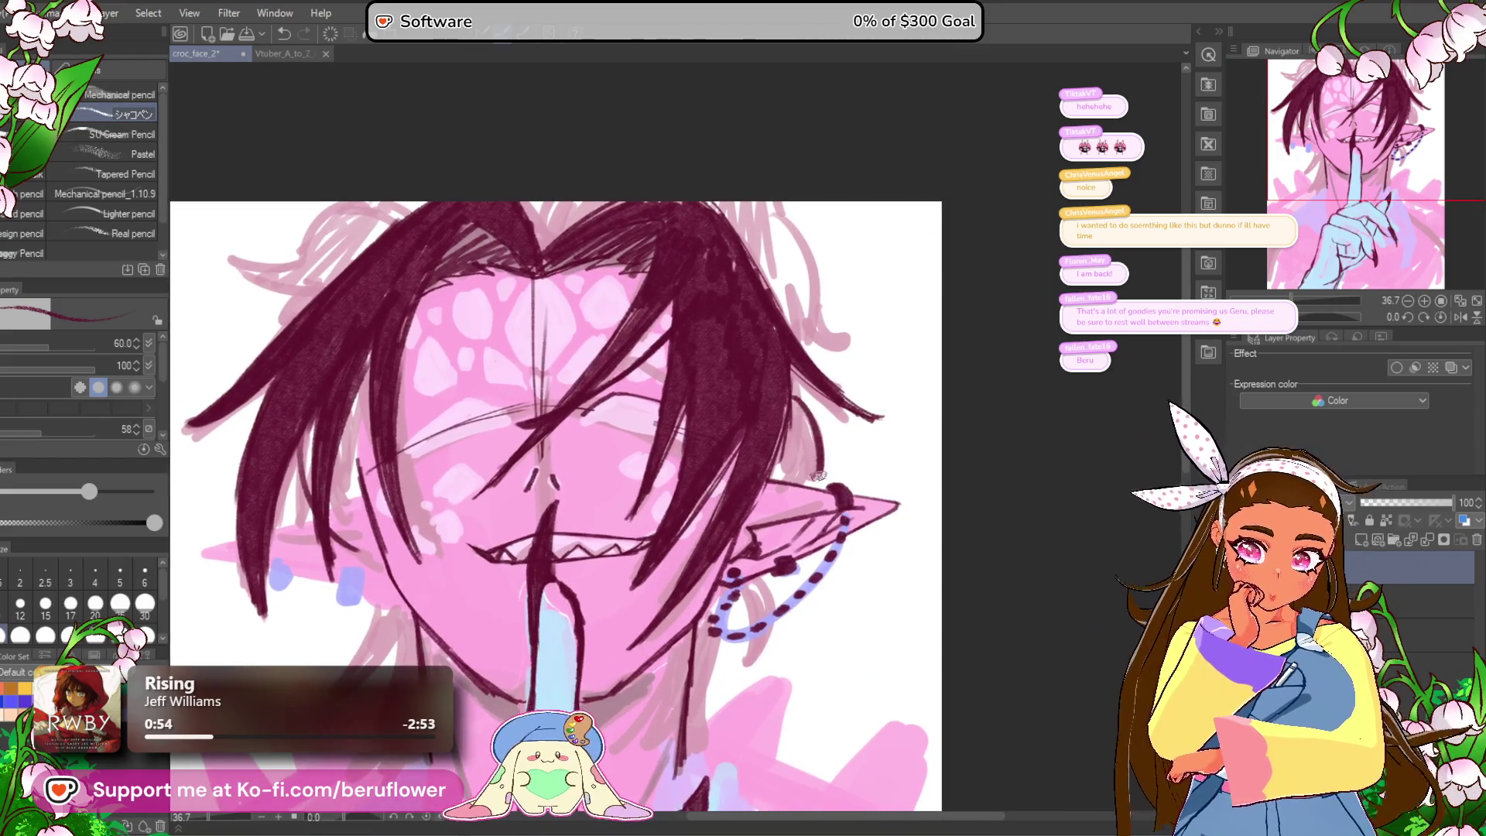
{"action": "left_click_drag", "start_coordinate": [819, 466], "coordinate": [834, 280]}
Step: Inspect the earring up close, then hide the pink and blue colour layers
{"action": "scroll", "coordinate": [753, 532], "scroll_direction": "up", "scroll_amount": 4}
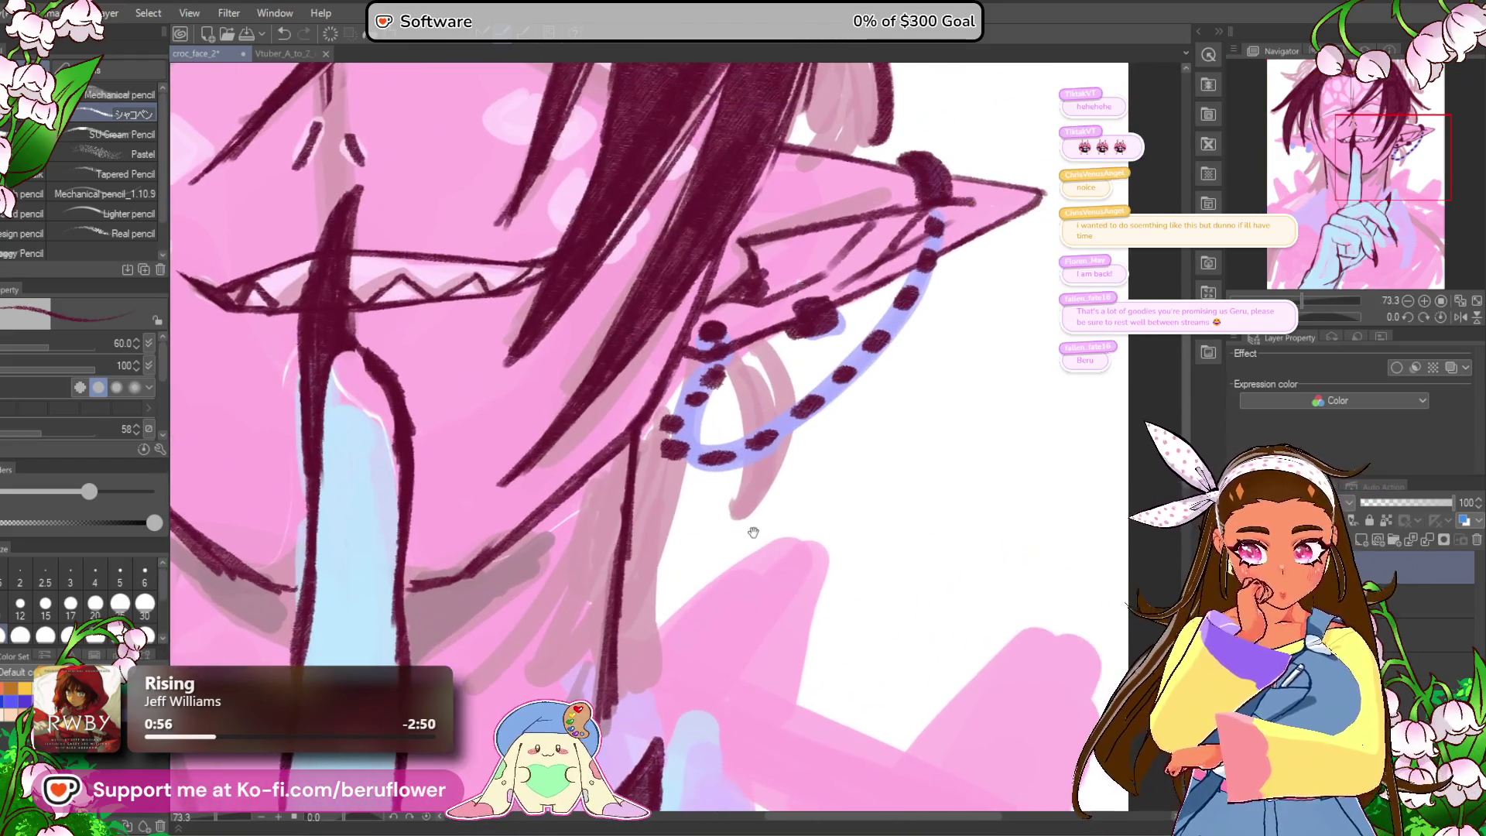
{"action": "left_click_drag", "start_coordinate": [753, 532], "coordinate": [746, 574]}
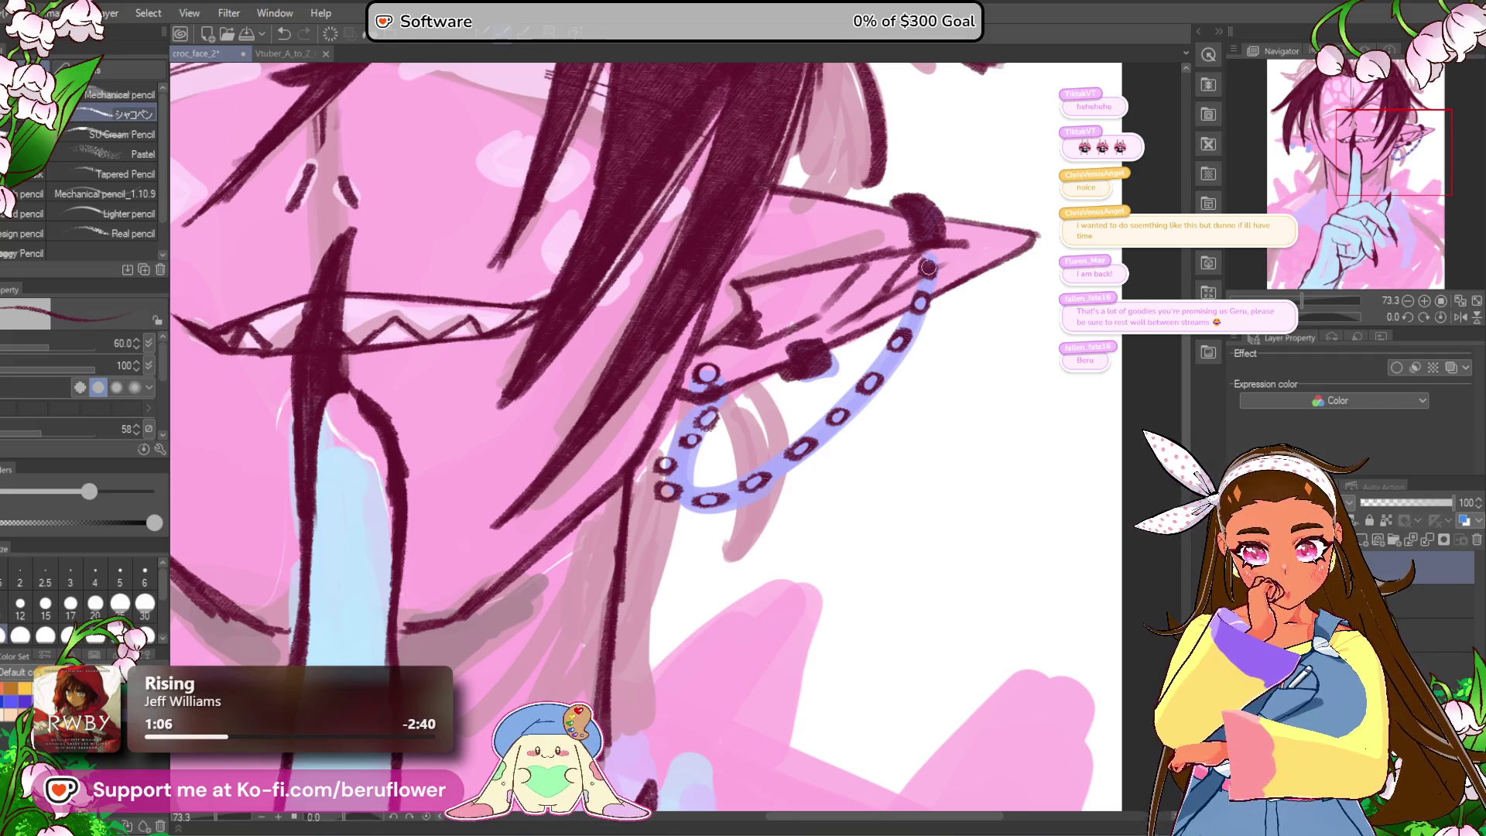
{"action": "left_click_drag", "start_coordinate": [928, 267], "coordinate": [889, 360]}
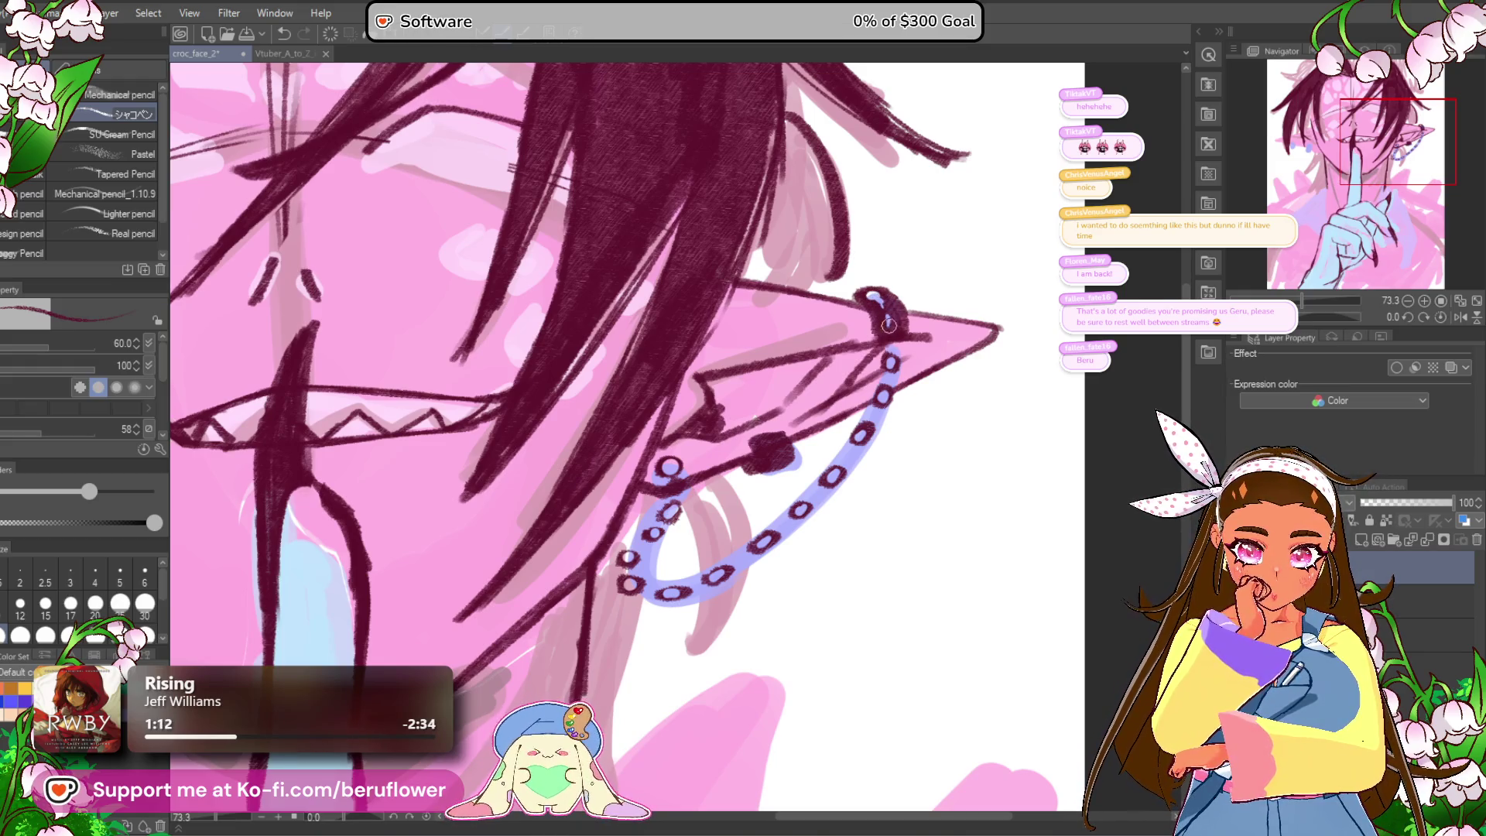
{"action": "left_click_drag", "start_coordinate": [888, 321], "coordinate": [890, 308]}
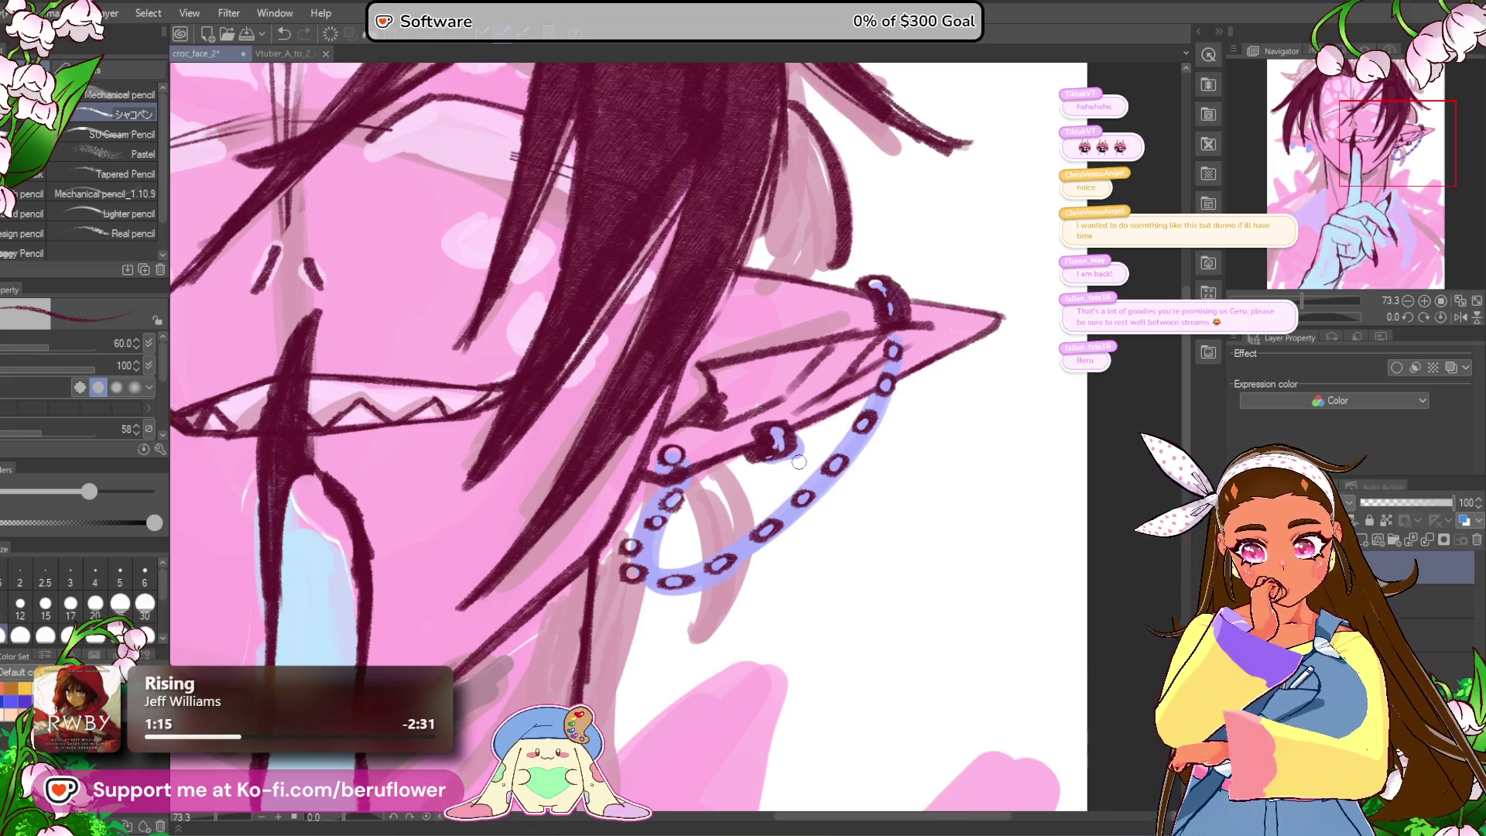
{"action": "scroll", "coordinate": [799, 462], "scroll_direction": "down", "scroll_amount": 4}
{"action": "scroll", "coordinate": [773, 480], "scroll_direction": "up", "scroll_amount": 1}
{"action": "scroll", "coordinate": [588, 689], "scroll_direction": "up", "scroll_amount": 1}
{"action": "mouse_move", "coordinate": [588, 688]}
{"action": "left_mouse_down"}
{"action": "mouse_move", "coordinate": [573, 638]}
{"action": "mouse_move", "coordinate": [594, 681]}
{"action": "left_mouse_up"}
{"action": "left_click", "coordinate": [1362, 604]}
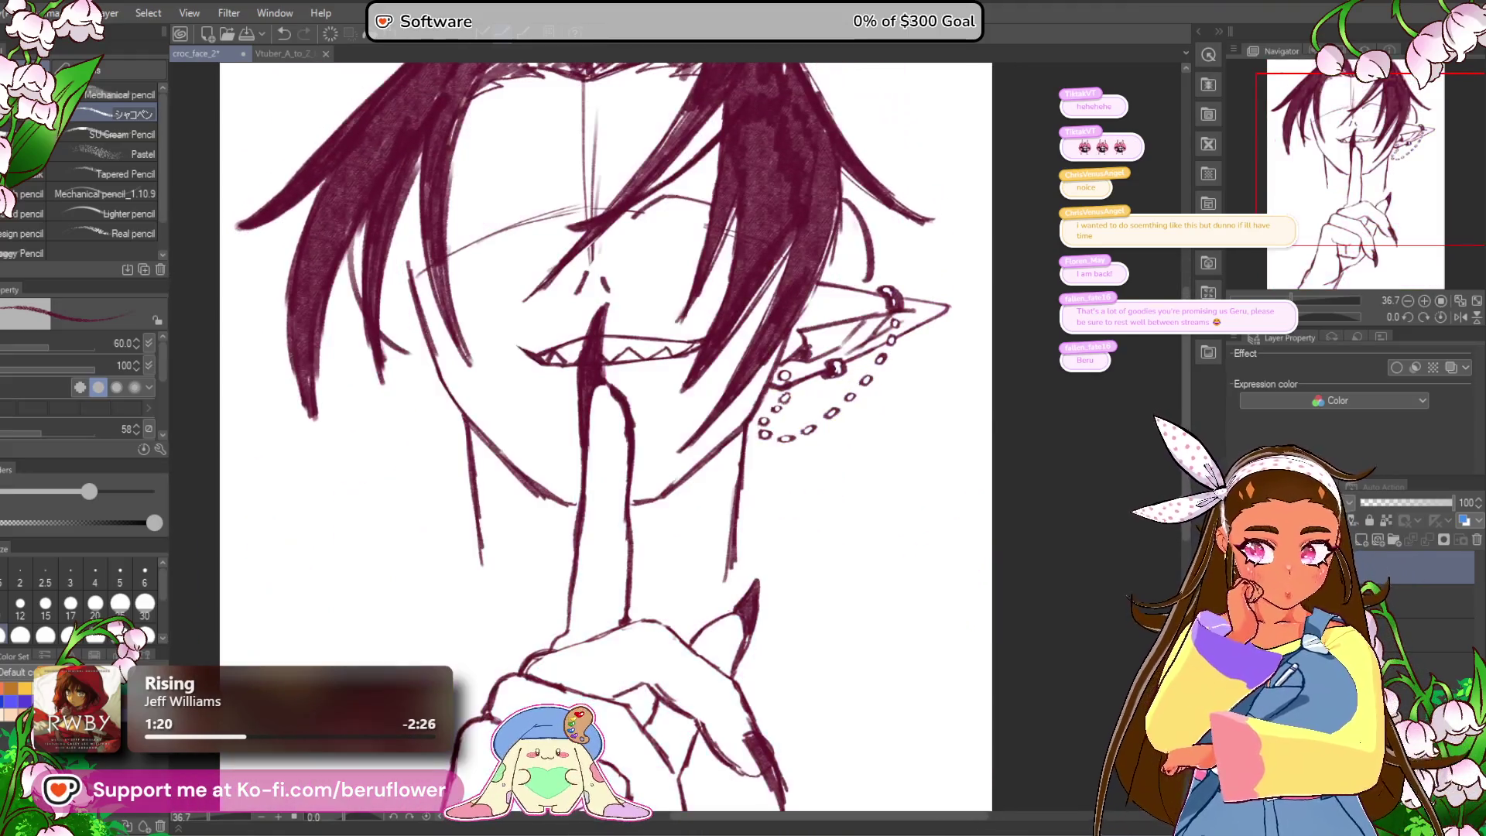
Step: Show the colour layers again and zoom in on the earring
{"action": "left_click", "coordinate": [1362, 604]}
{"action": "scroll", "coordinate": [793, 306], "scroll_direction": "up", "scroll_amount": 4}
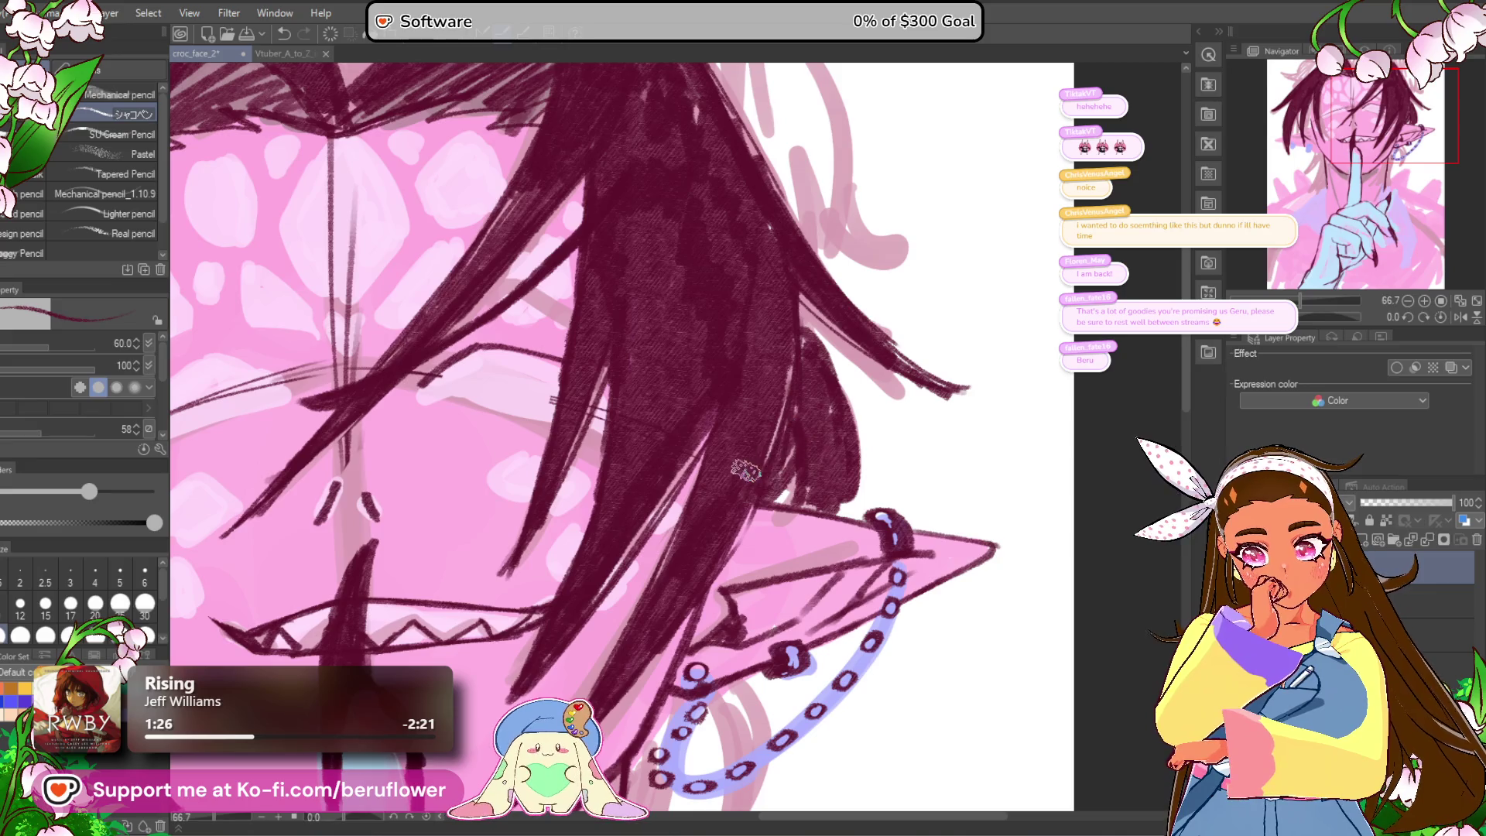
{"action": "scroll", "coordinate": [745, 470], "scroll_direction": "down", "scroll_amount": 4}
{"action": "scroll", "coordinate": [745, 470], "scroll_direction": "up", "scroll_amount": 5}
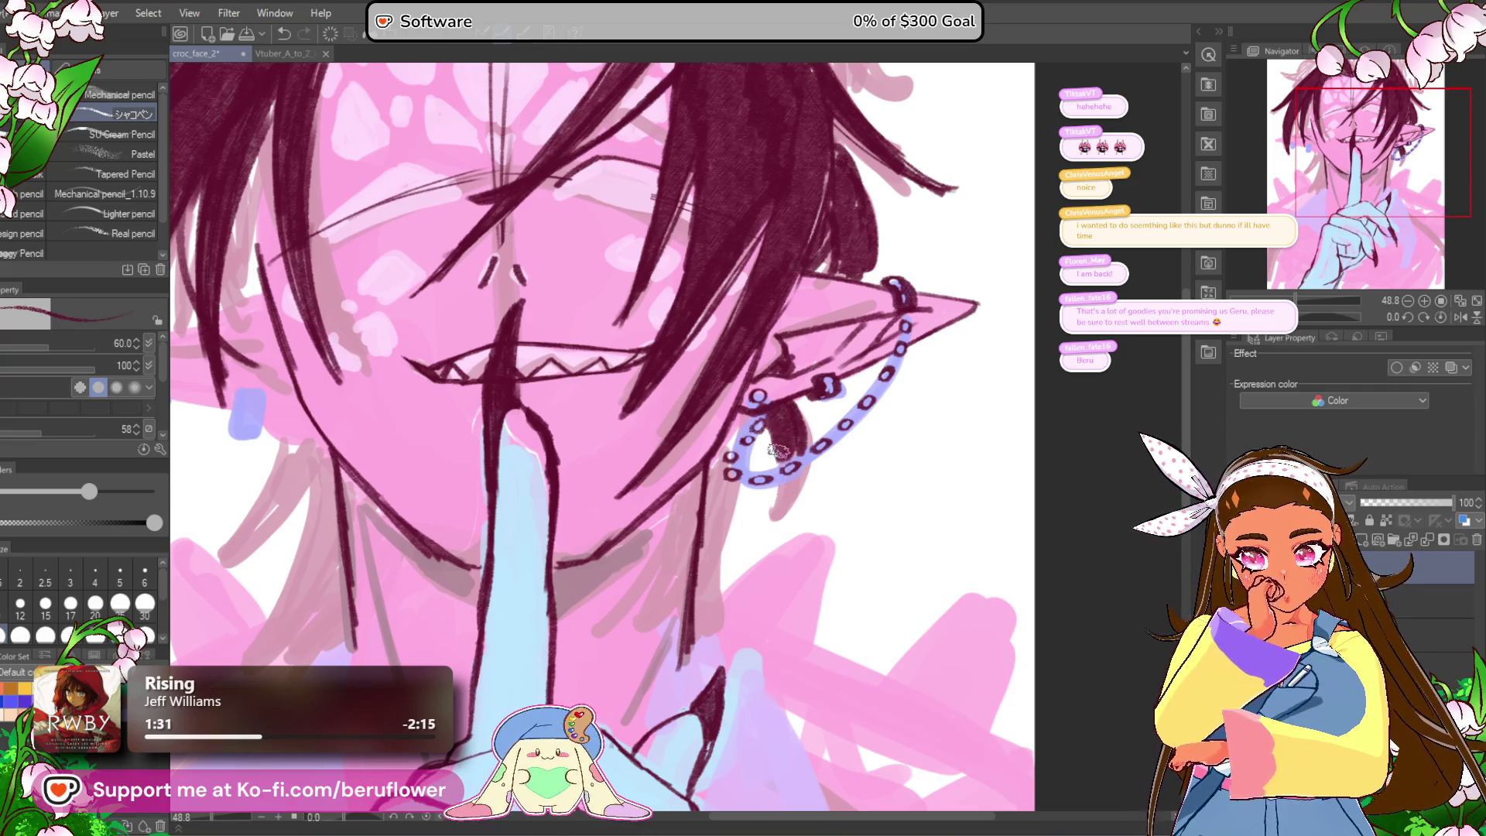
Step: Draw dark maroon hair strands hanging down the neck below the earring
{"action": "left_click_drag", "start_coordinate": [771, 519], "coordinate": [790, 457]}
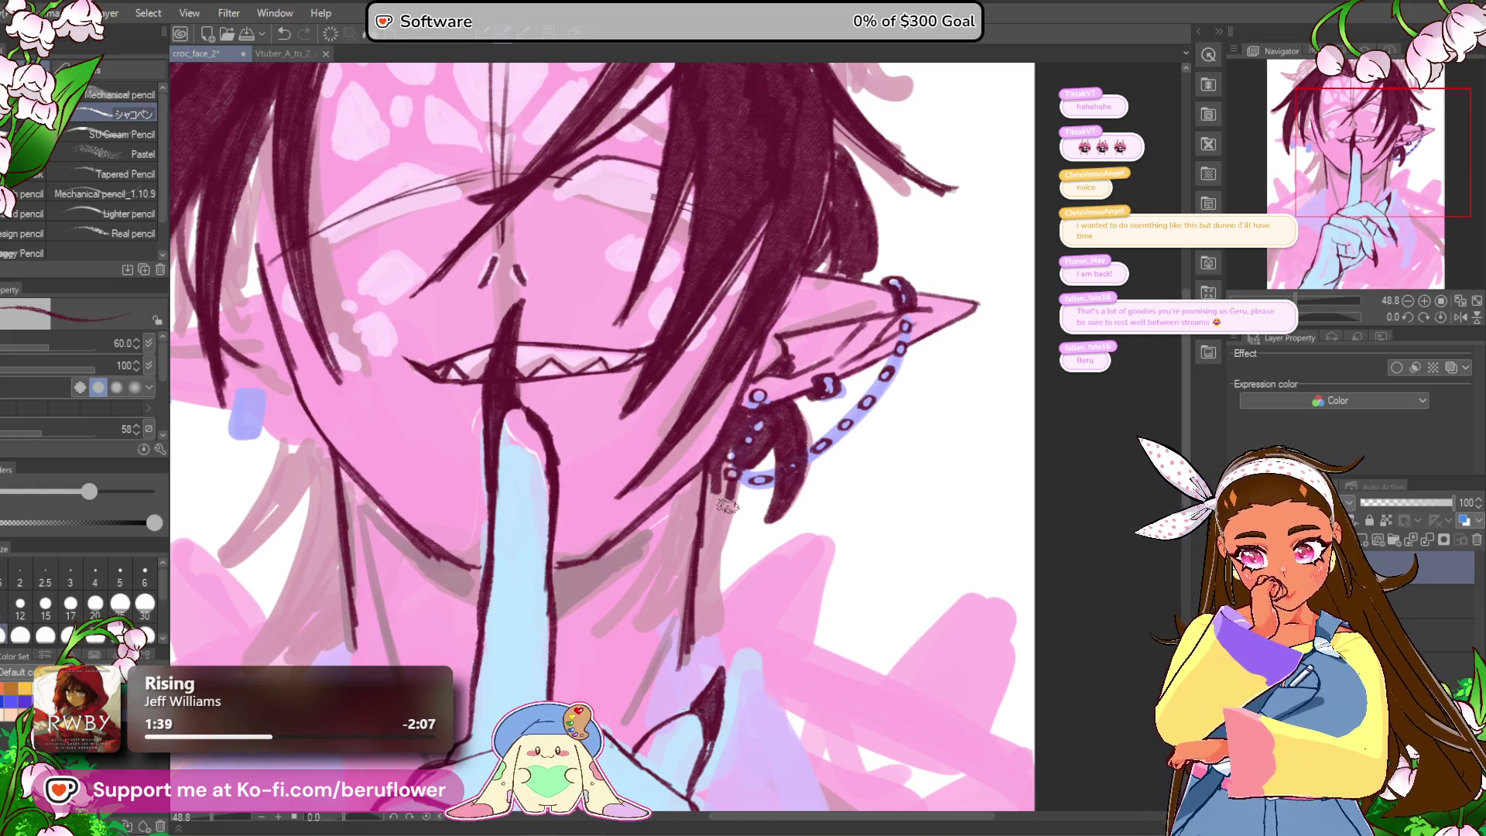
{"action": "key", "text": "ctrl+z"}
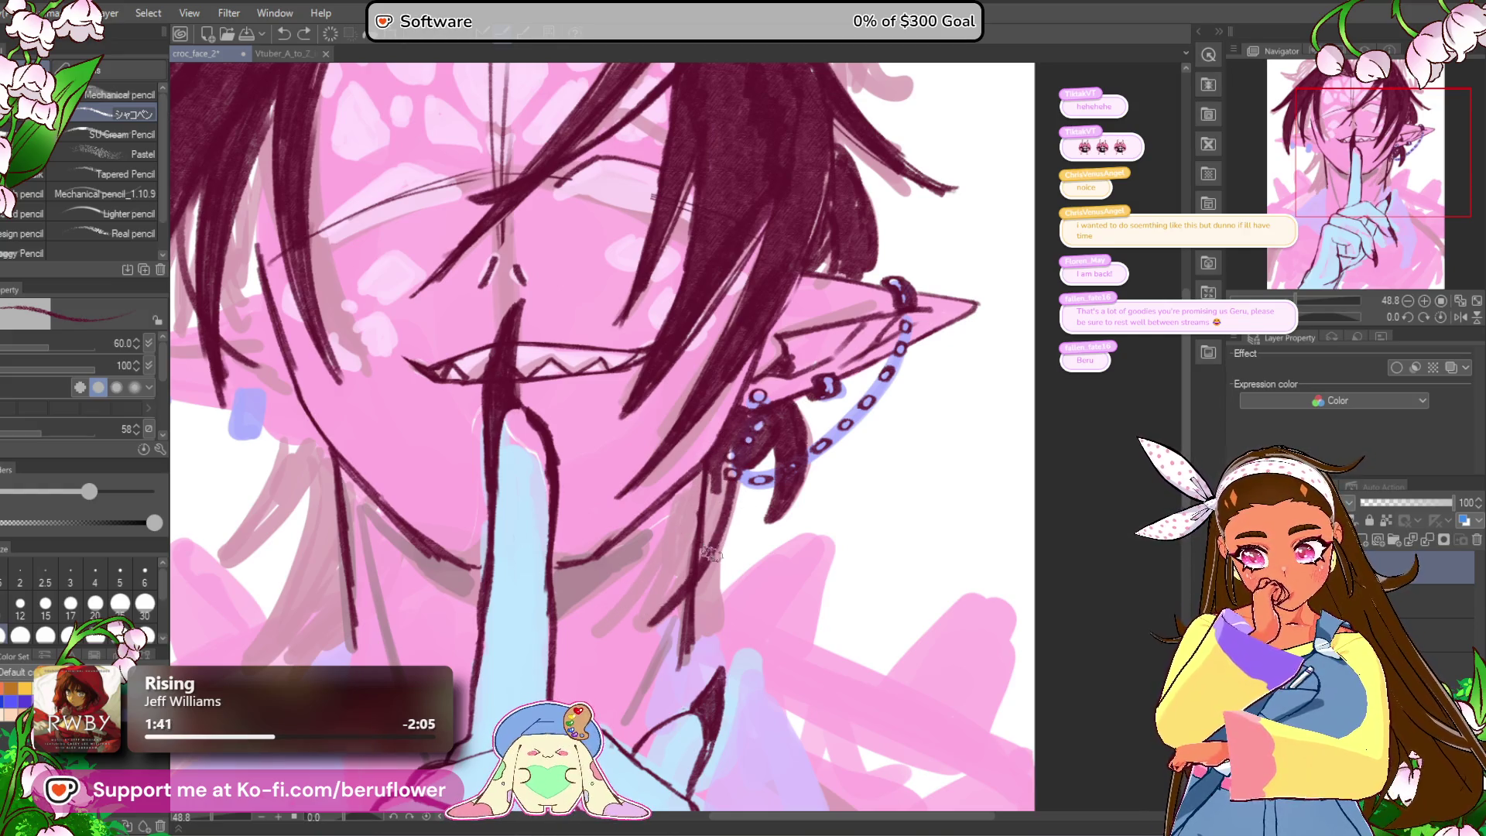
{"action": "mouse_move", "coordinate": [715, 515]}
{"action": "left_mouse_down"}
{"action": "mouse_move", "coordinate": [680, 565]}
{"action": "mouse_move", "coordinate": [634, 579]}
{"action": "left_mouse_up"}
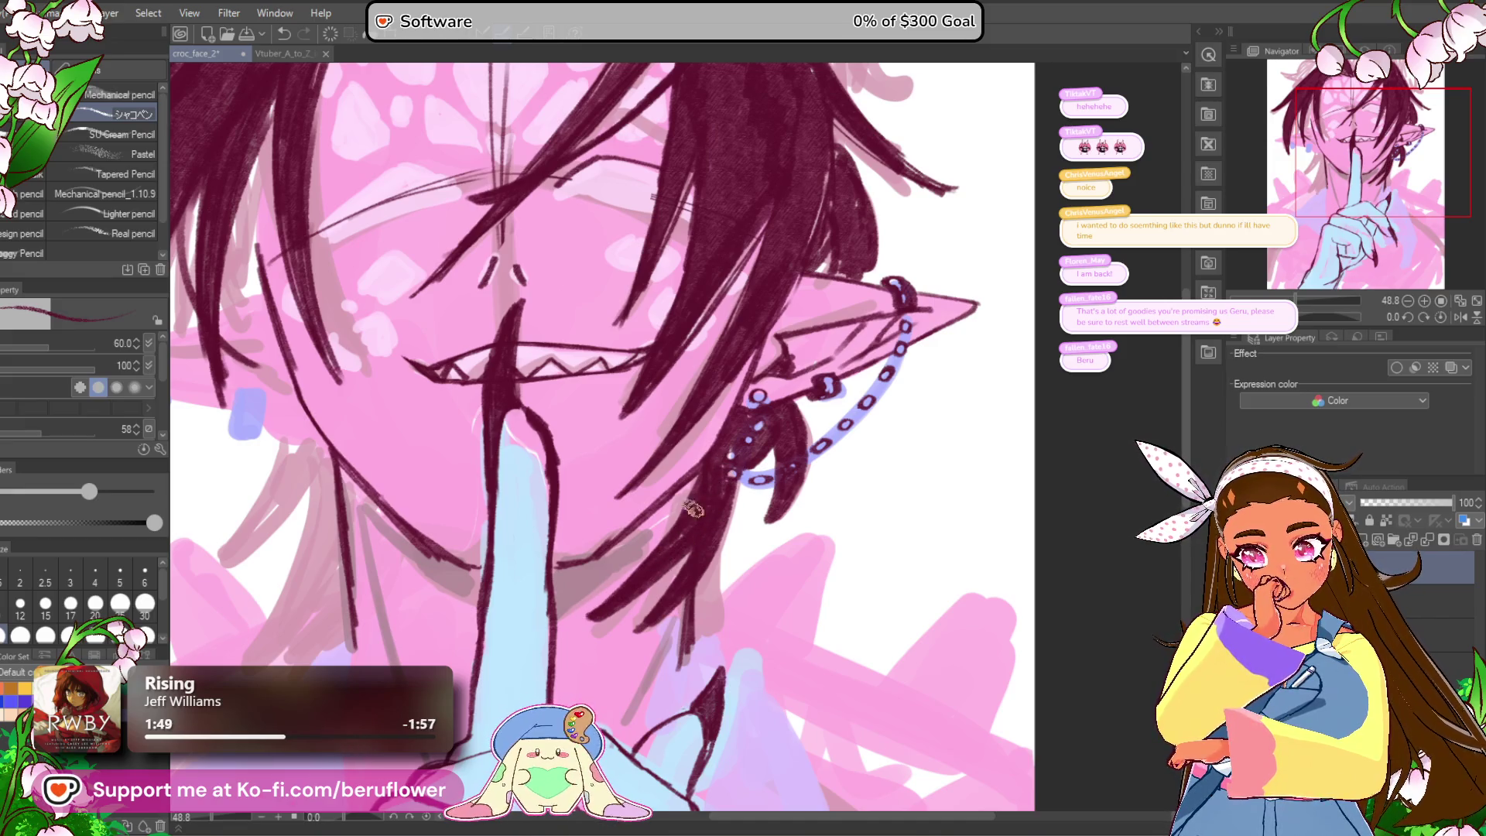
{"action": "mouse_move", "coordinate": [691, 486]}
{"action": "left_mouse_down"}
{"action": "mouse_move", "coordinate": [646, 557]}
{"action": "mouse_move", "coordinate": [673, 565]}
{"action": "left_mouse_up"}
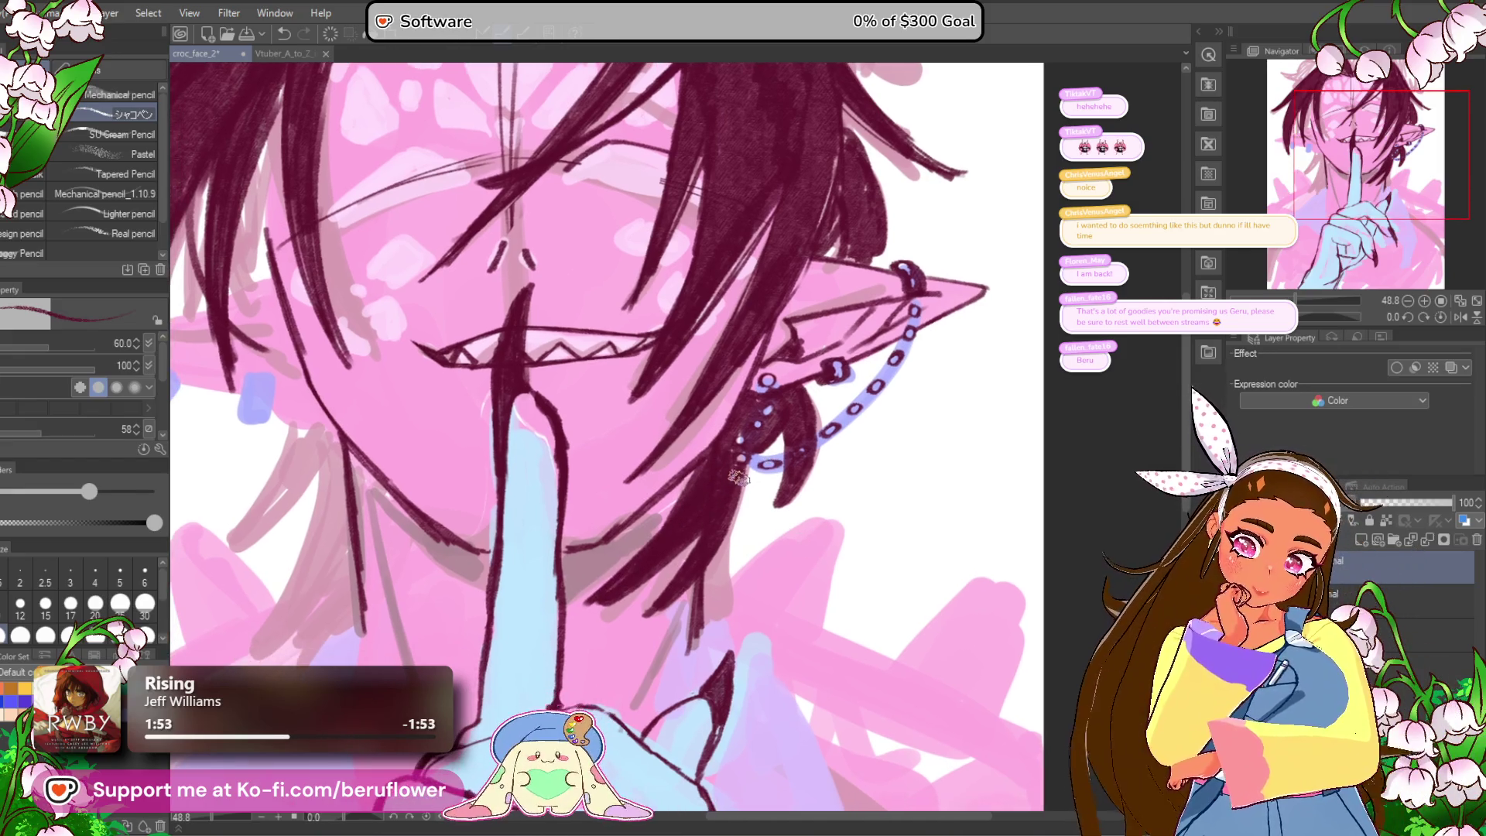
{"action": "left_click_drag", "start_coordinate": [747, 464], "coordinate": [691, 582]}
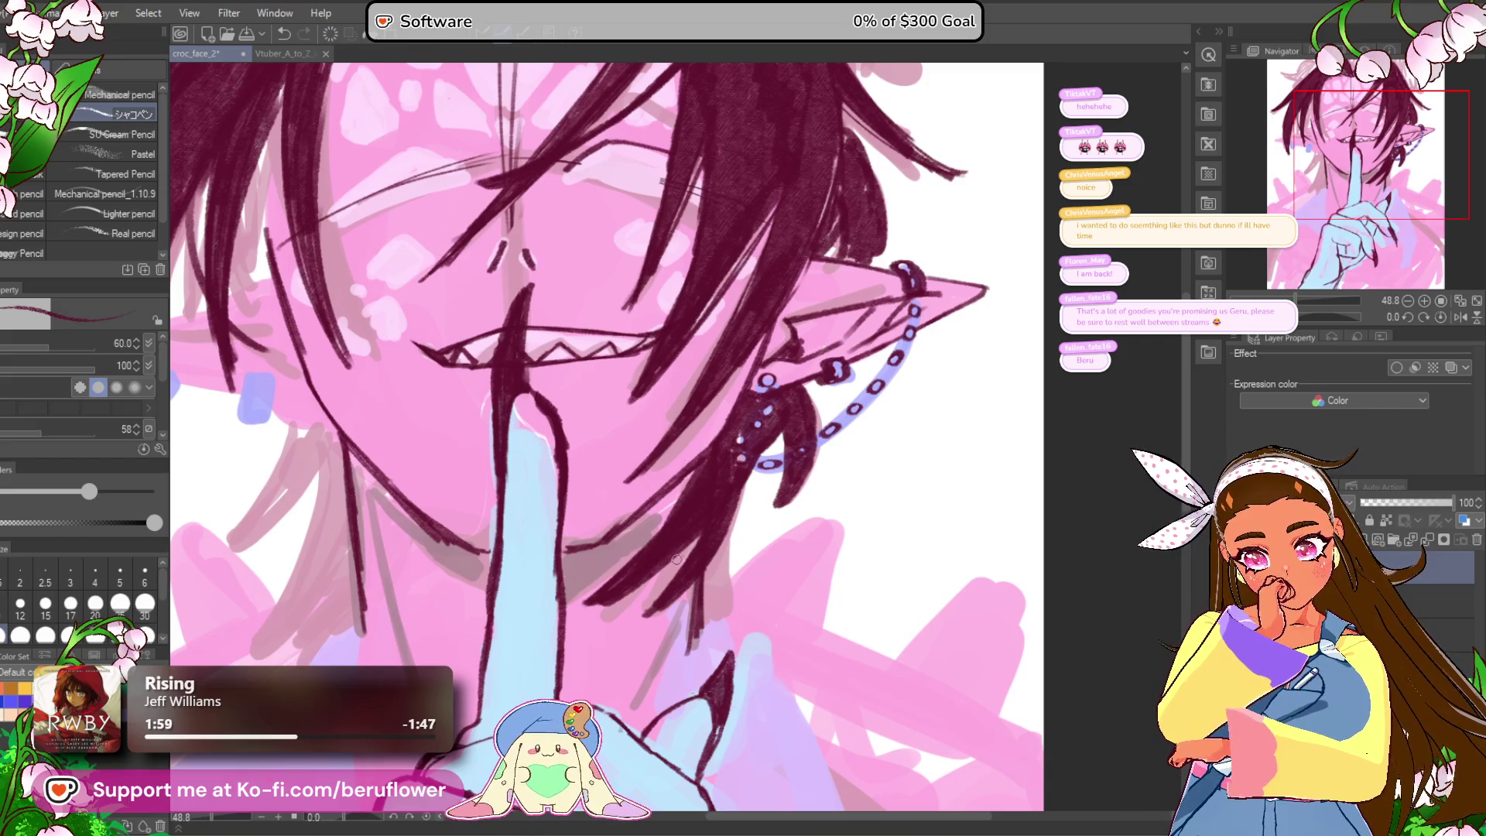
{"action": "scroll", "coordinate": [656, 576], "scroll_direction": "down", "scroll_amount": 2}
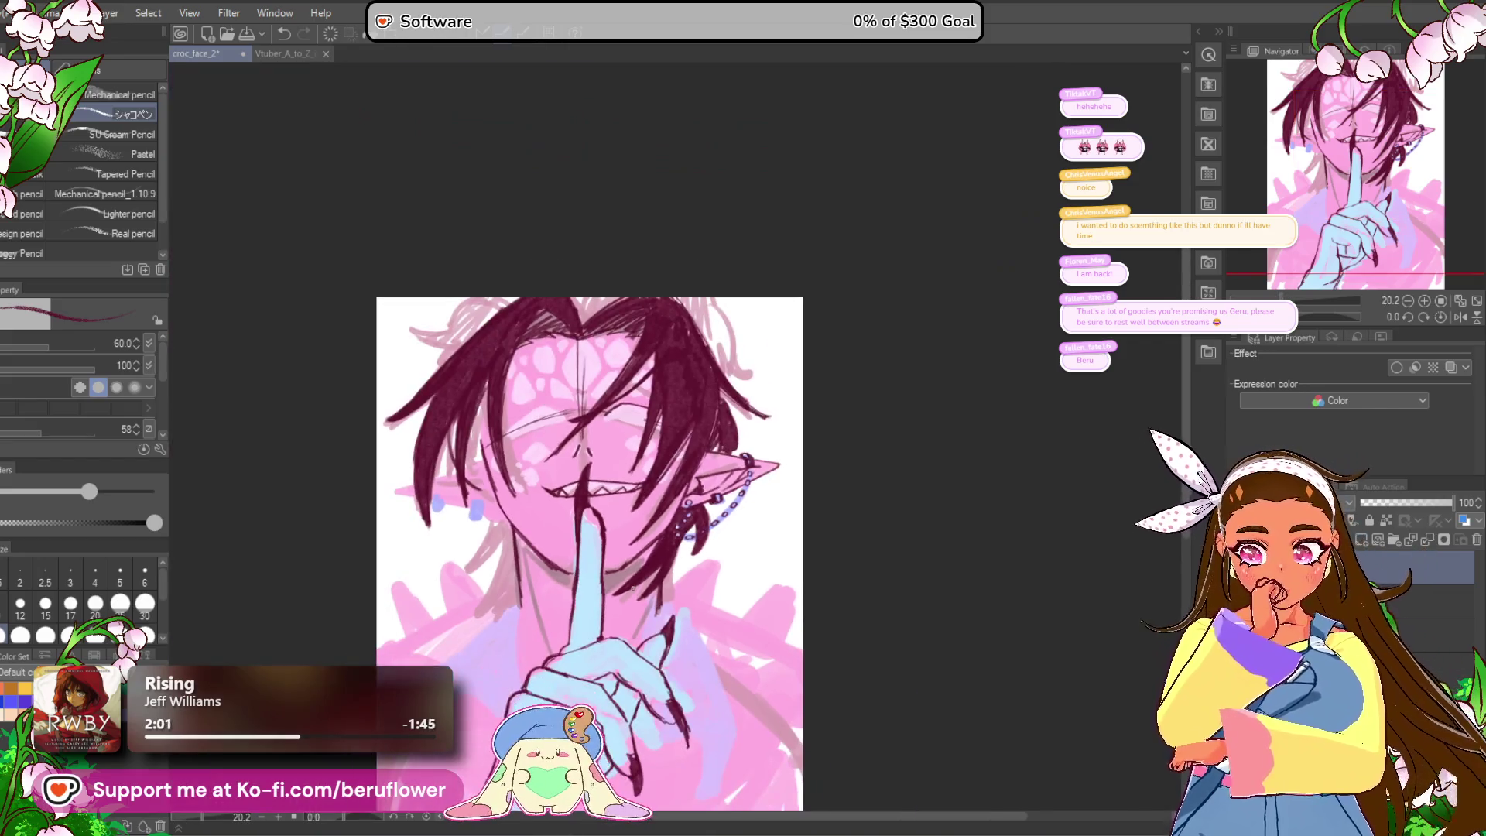
Step: Go over the left-face hair strand with three dark maroon pencil strokes to thicken it
{"action": "scroll", "coordinate": [642, 582], "scroll_direction": "up", "scroll_amount": 1}
{"action": "scroll", "coordinate": [632, 588], "scroll_direction": "up", "scroll_amount": 4}
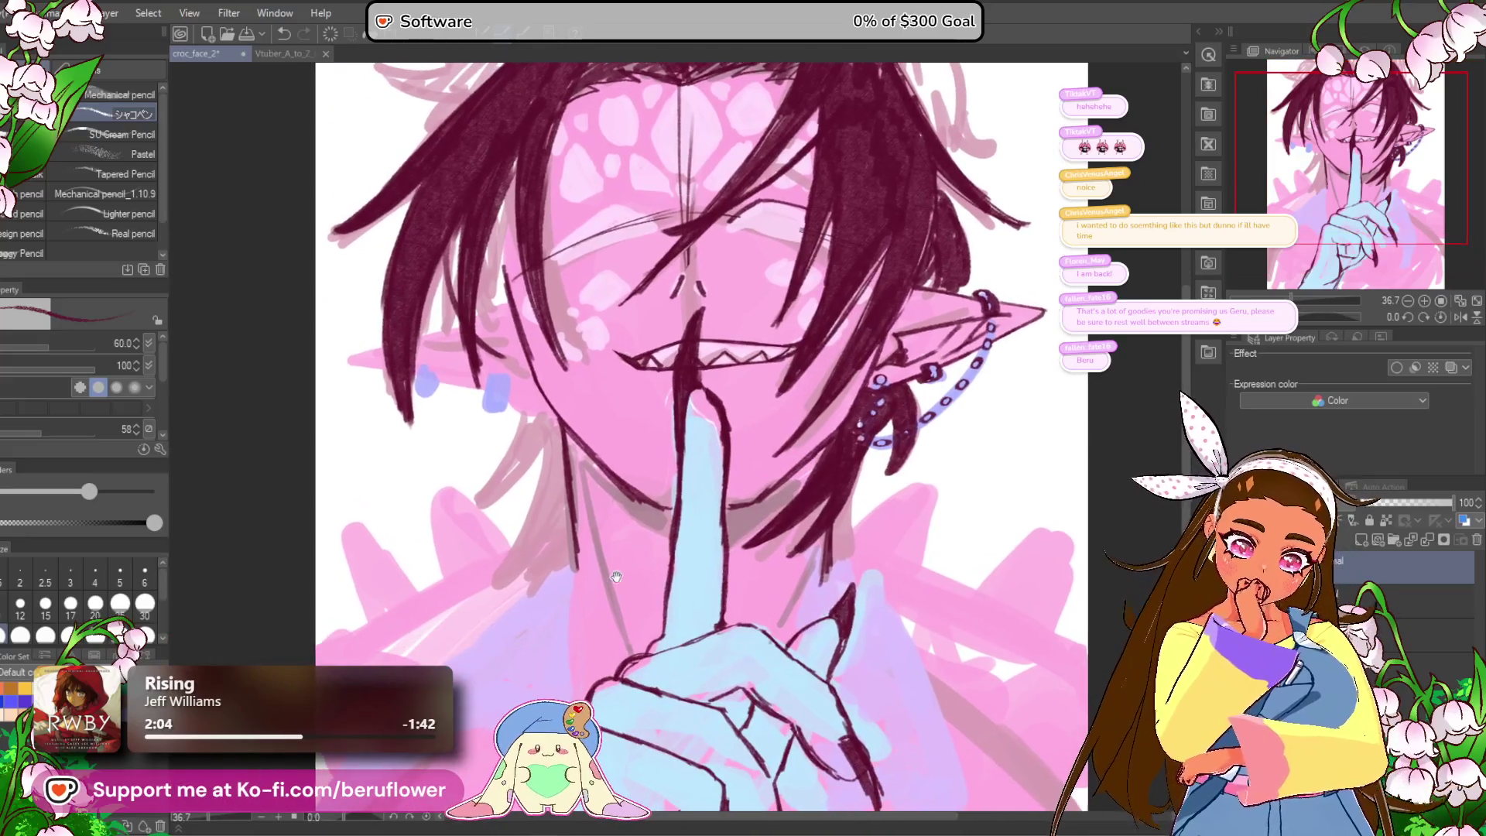
{"action": "scroll", "coordinate": [592, 502], "scroll_direction": "down", "scroll_amount": 3}
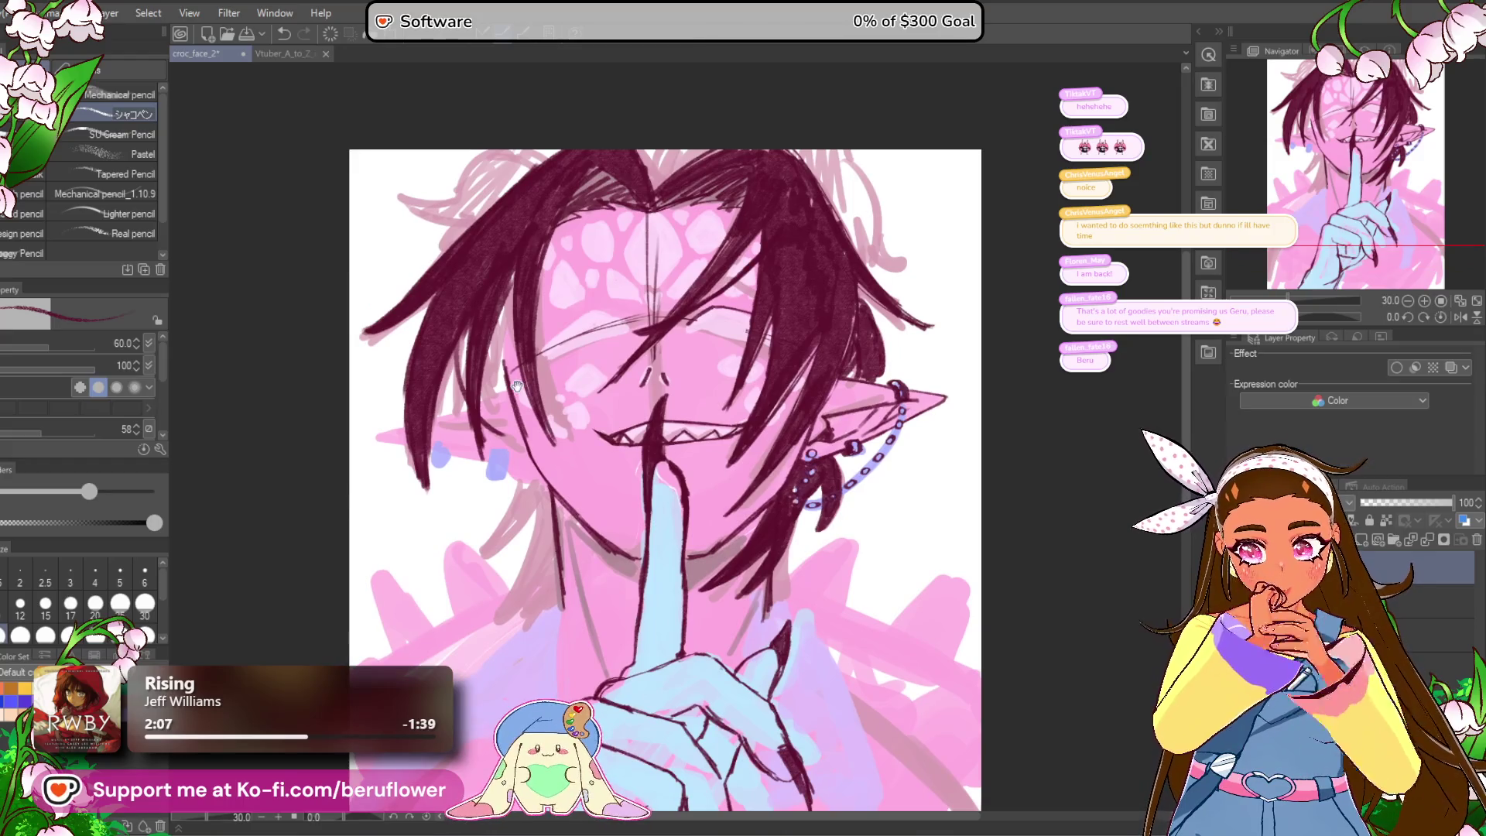
{"action": "scroll", "coordinate": [467, 408], "scroll_direction": "up", "scroll_amount": 5}
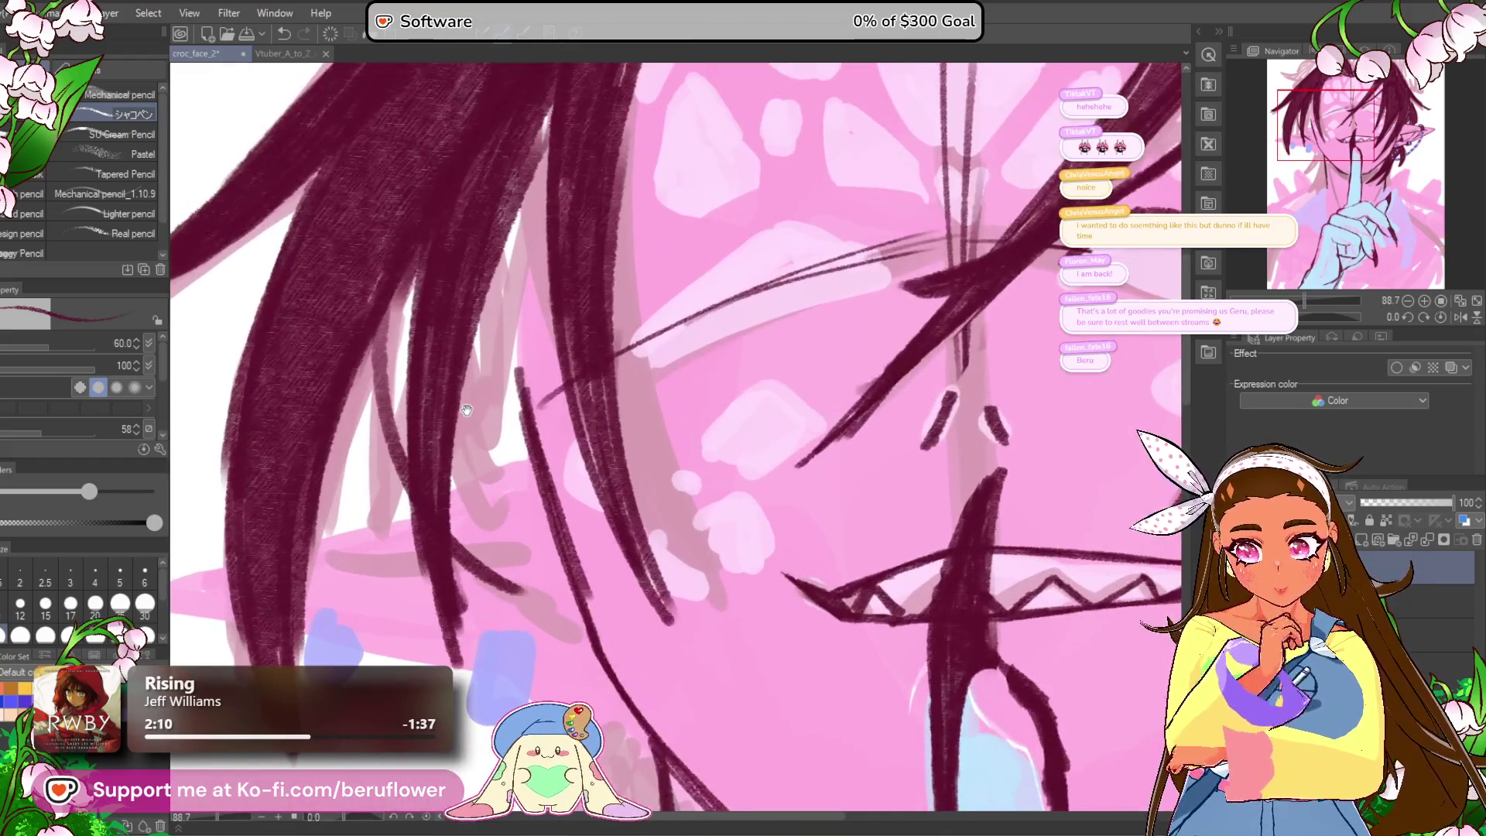
{"action": "scroll", "coordinate": [467, 409], "scroll_direction": "up", "scroll_amount": 1}
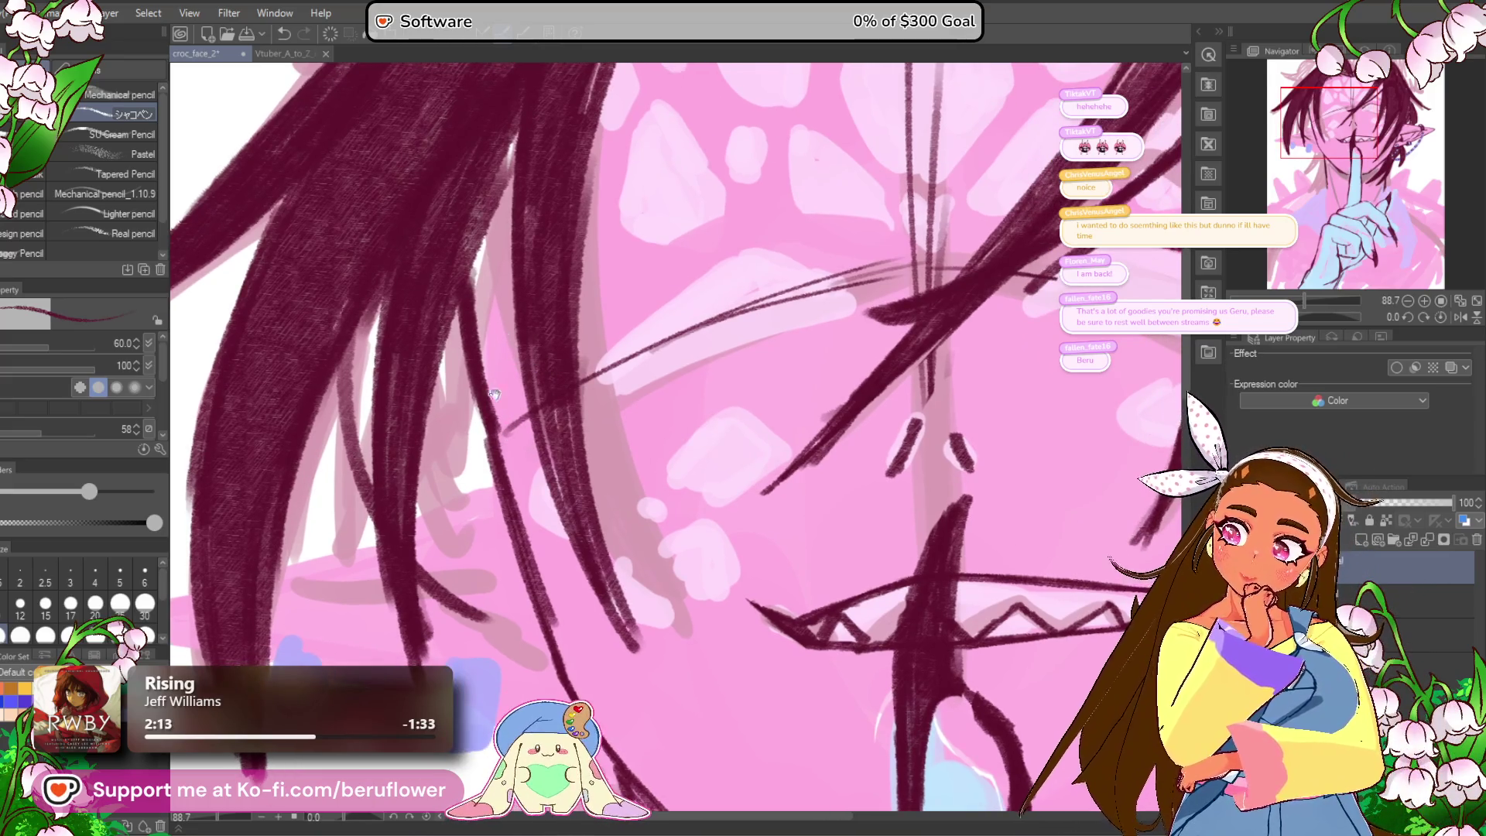
{"action": "scroll", "coordinate": [476, 270], "scroll_direction": "down", "scroll_amount": 1}
{"action": "left_click_drag", "start_coordinate": [456, 247], "coordinate": [472, 386]}
{"action": "left_click_drag", "start_coordinate": [464, 278], "coordinate": [483, 441]}
{"action": "mouse_move", "coordinate": [454, 315]}
{"action": "left_mouse_down"}
{"action": "mouse_move", "coordinate": [431, 349]}
{"action": "mouse_move", "coordinate": [437, 414]}
{"action": "left_mouse_up"}
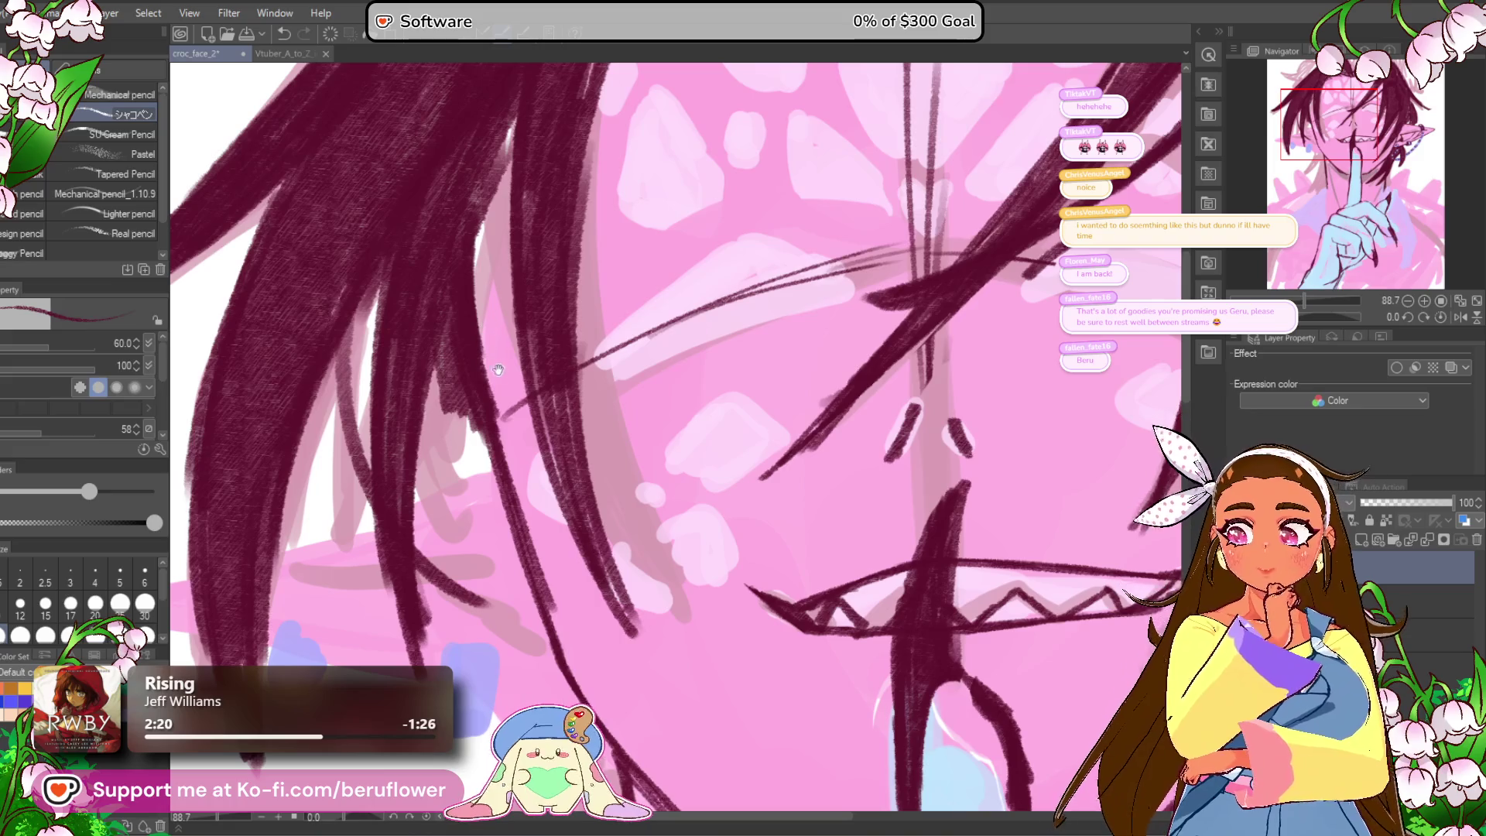
{"action": "scroll", "coordinate": [501, 422], "scroll_direction": "up", "scroll_amount": 2}
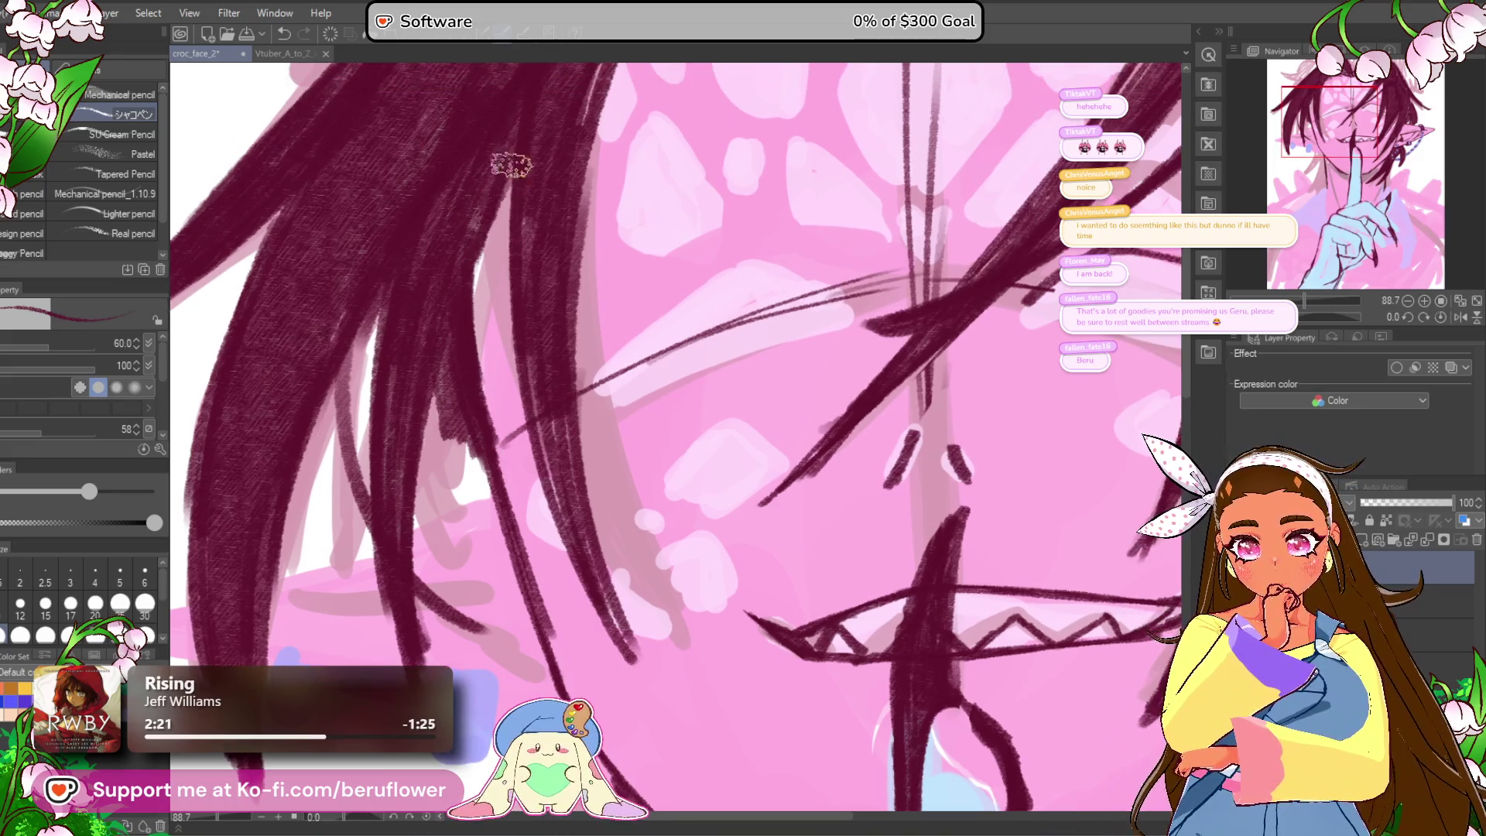
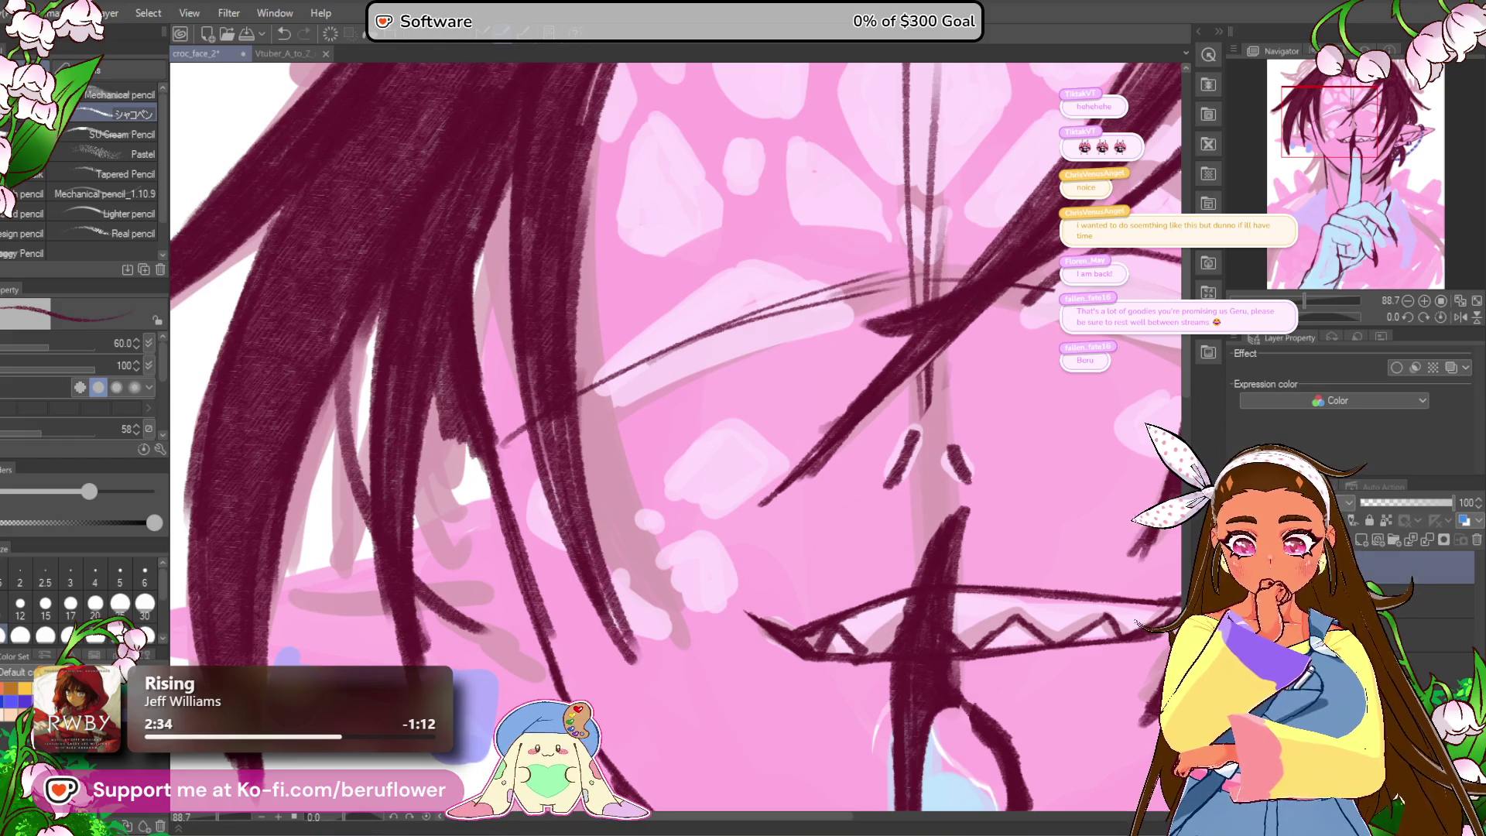
Step: Draw dark lineart along the neck with a long line and a short follow-up stroke
{"action": "scroll", "coordinate": [427, 437], "scroll_direction": "down", "scroll_amount": 5}
{"action": "scroll", "coordinate": [428, 437], "scroll_direction": "up", "scroll_amount": 2}
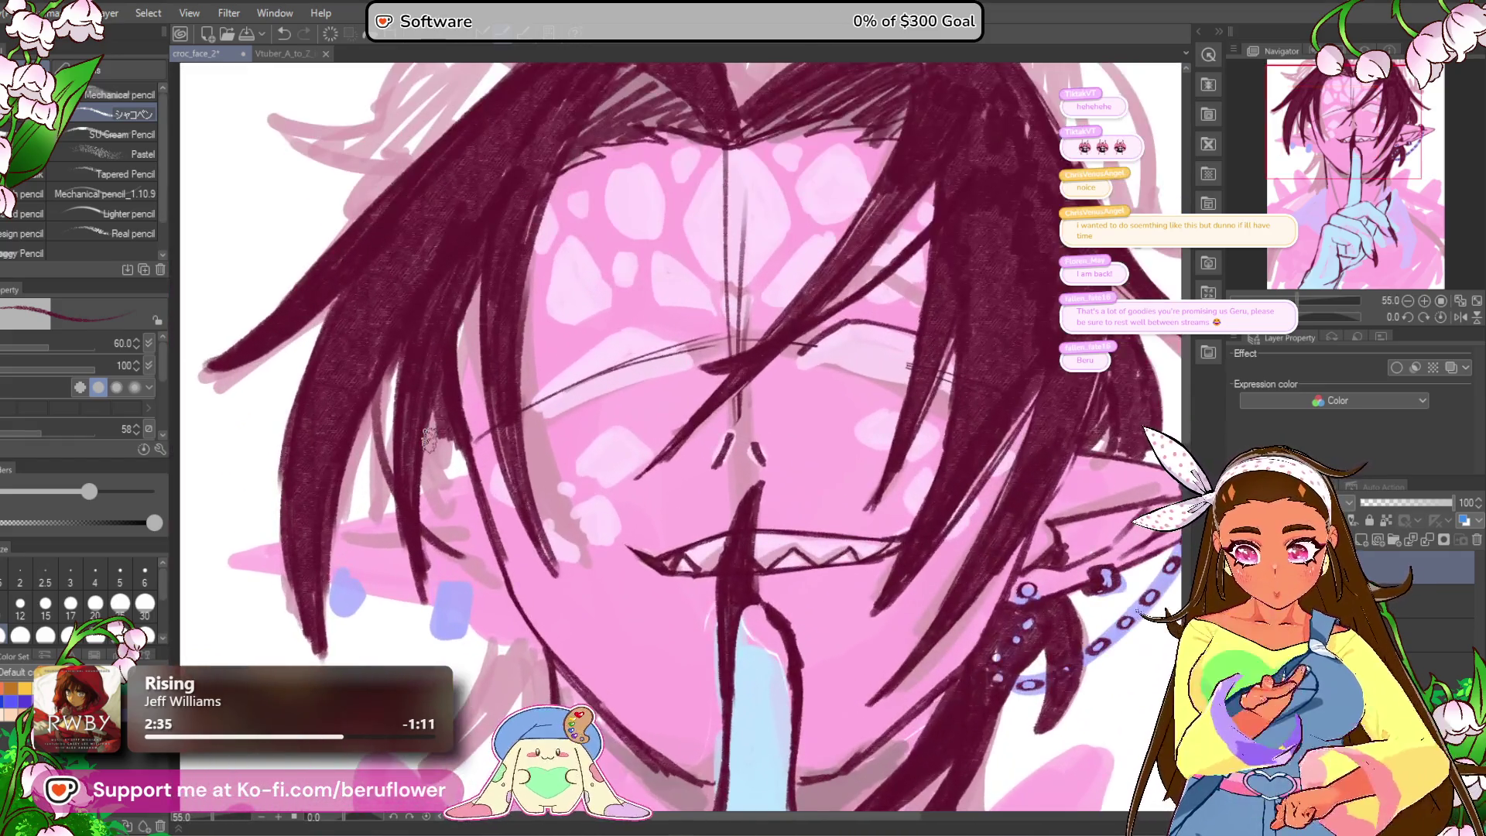
{"action": "scroll", "coordinate": [428, 437], "scroll_direction": "up", "scroll_amount": 5}
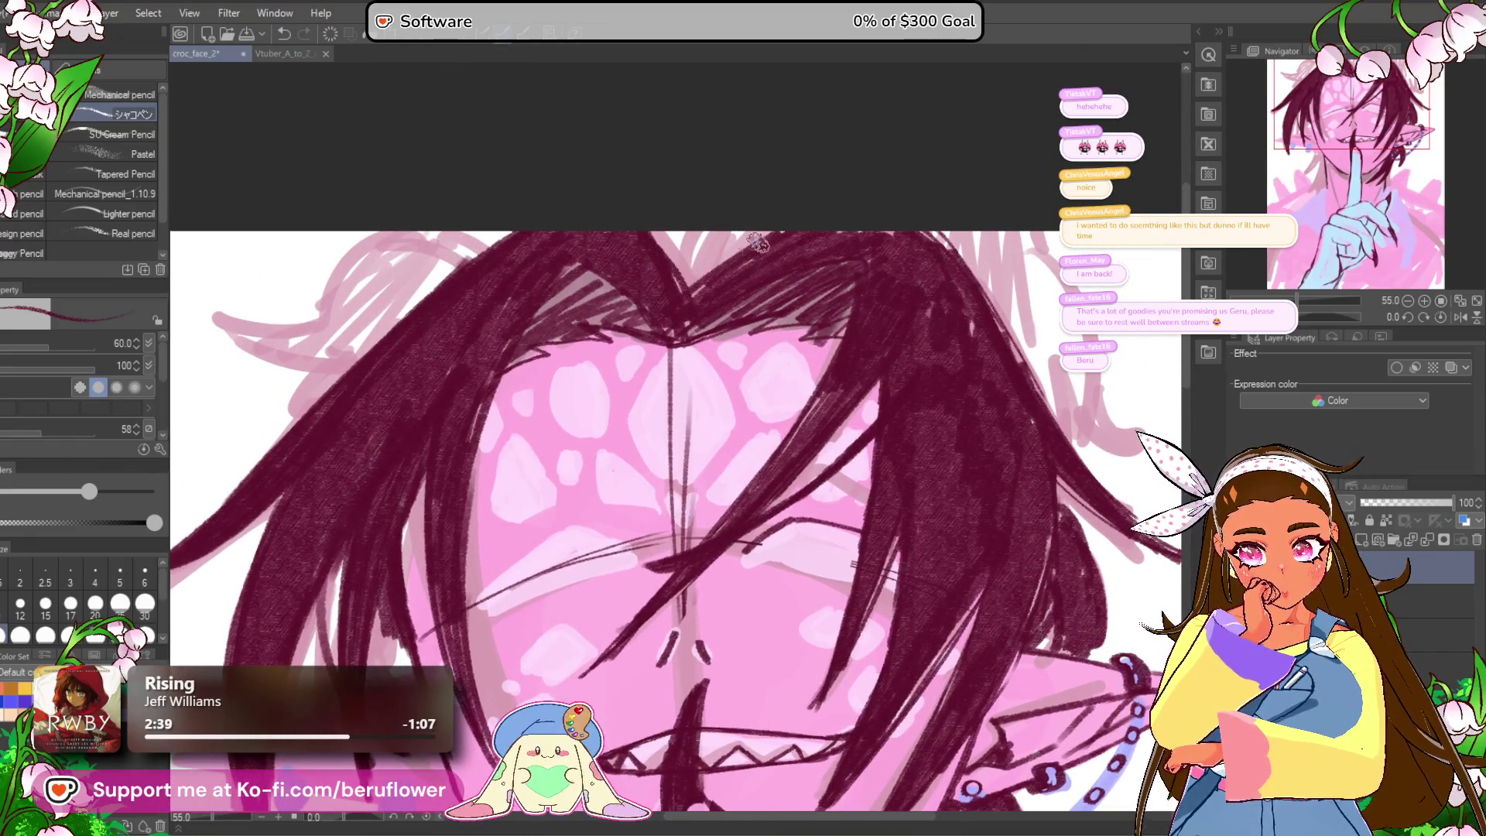
{"action": "scroll", "coordinate": [762, 240], "scroll_direction": "down", "scroll_amount": 5}
{"action": "mouse_move", "coordinate": [916, 631]}
{"action": "left_mouse_down"}
{"action": "mouse_move", "coordinate": [783, 474]}
{"action": "mouse_move", "coordinate": [782, 433]}
{"action": "mouse_move", "coordinate": [825, 449]}
{"action": "left_mouse_up"}
{"action": "scroll", "coordinate": [650, 376], "scroll_direction": "up", "scroll_amount": 3}
{"action": "left_click_drag", "start_coordinate": [650, 377], "coordinate": [655, 432]}
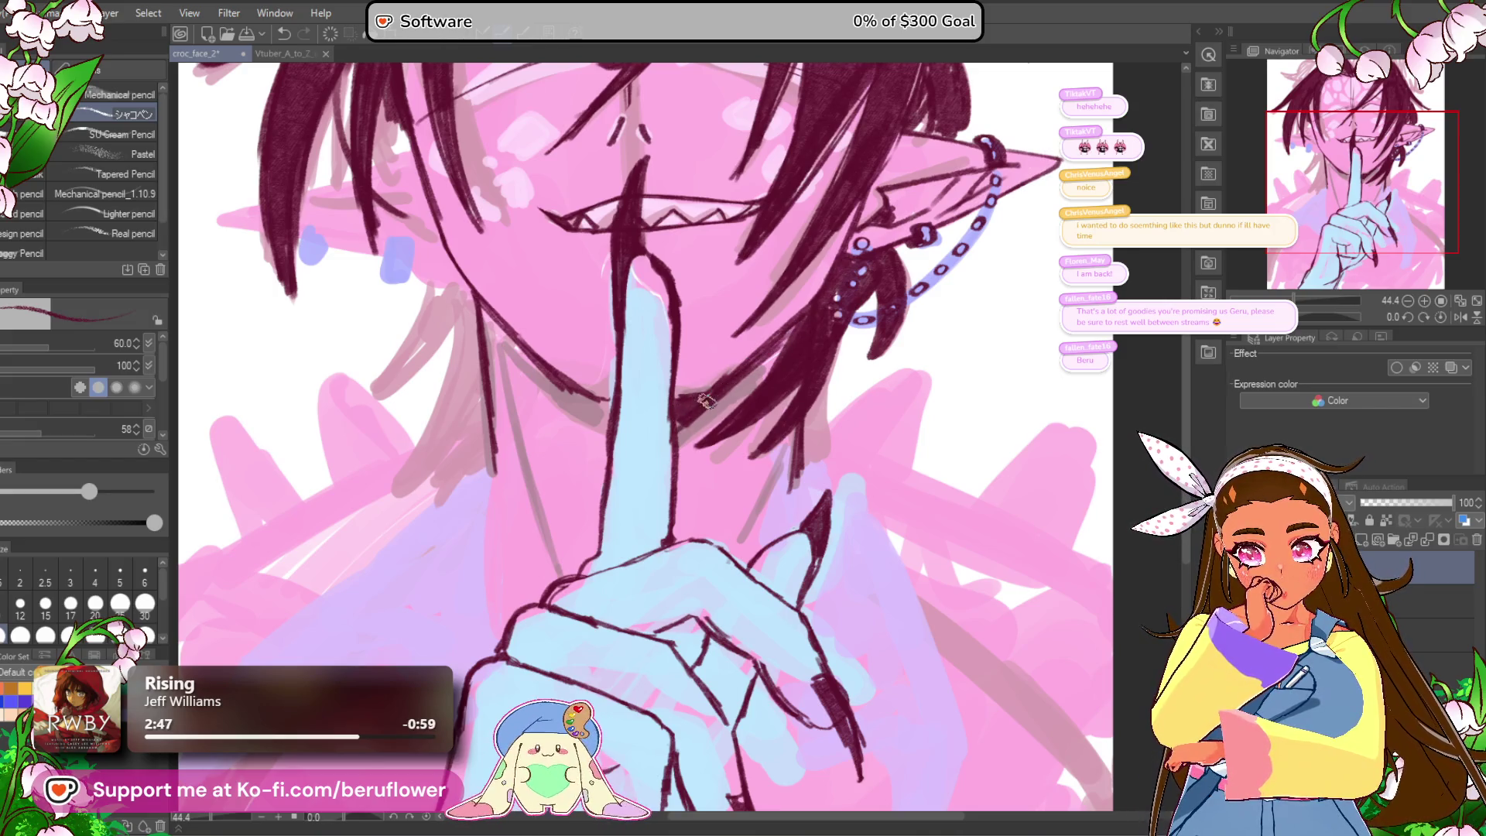
{"action": "left_click_drag", "start_coordinate": [483, 313], "coordinate": [590, 425]}
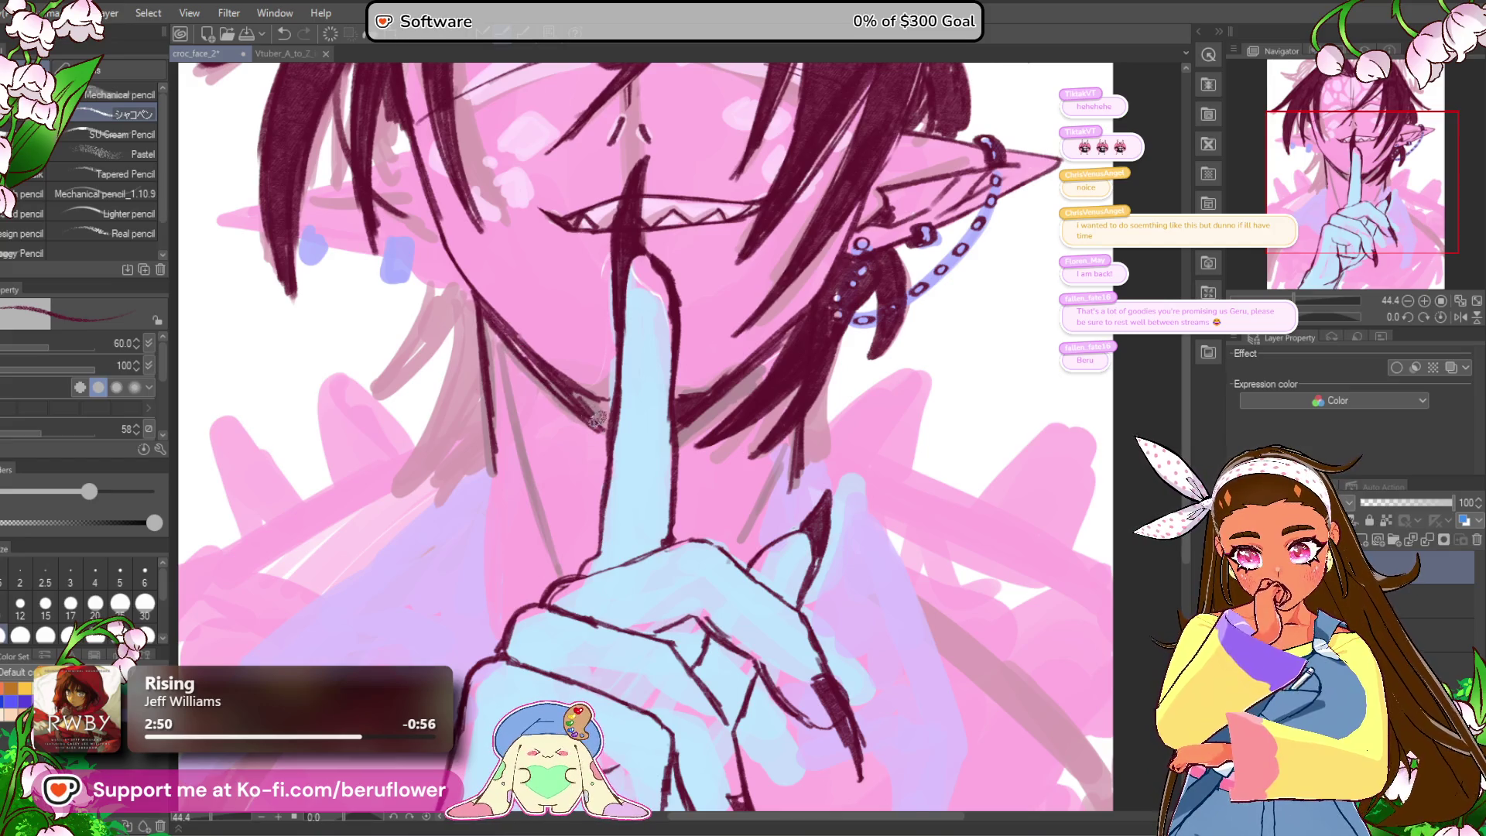
{"action": "left_click_drag", "start_coordinate": [678, 441], "coordinate": [690, 478]}
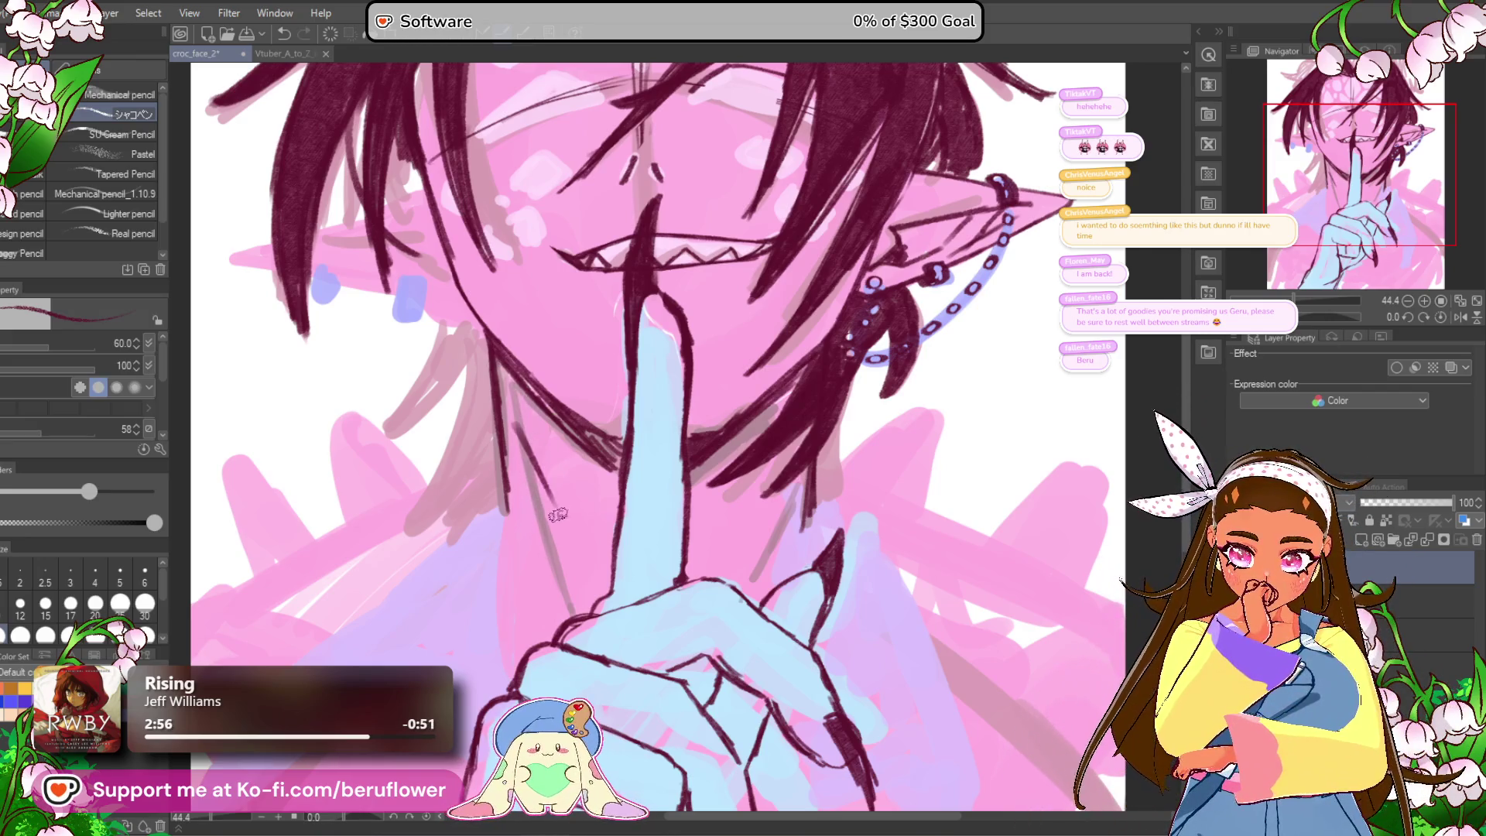
{"action": "left_click_drag", "start_coordinate": [517, 445], "coordinate": [544, 507]}
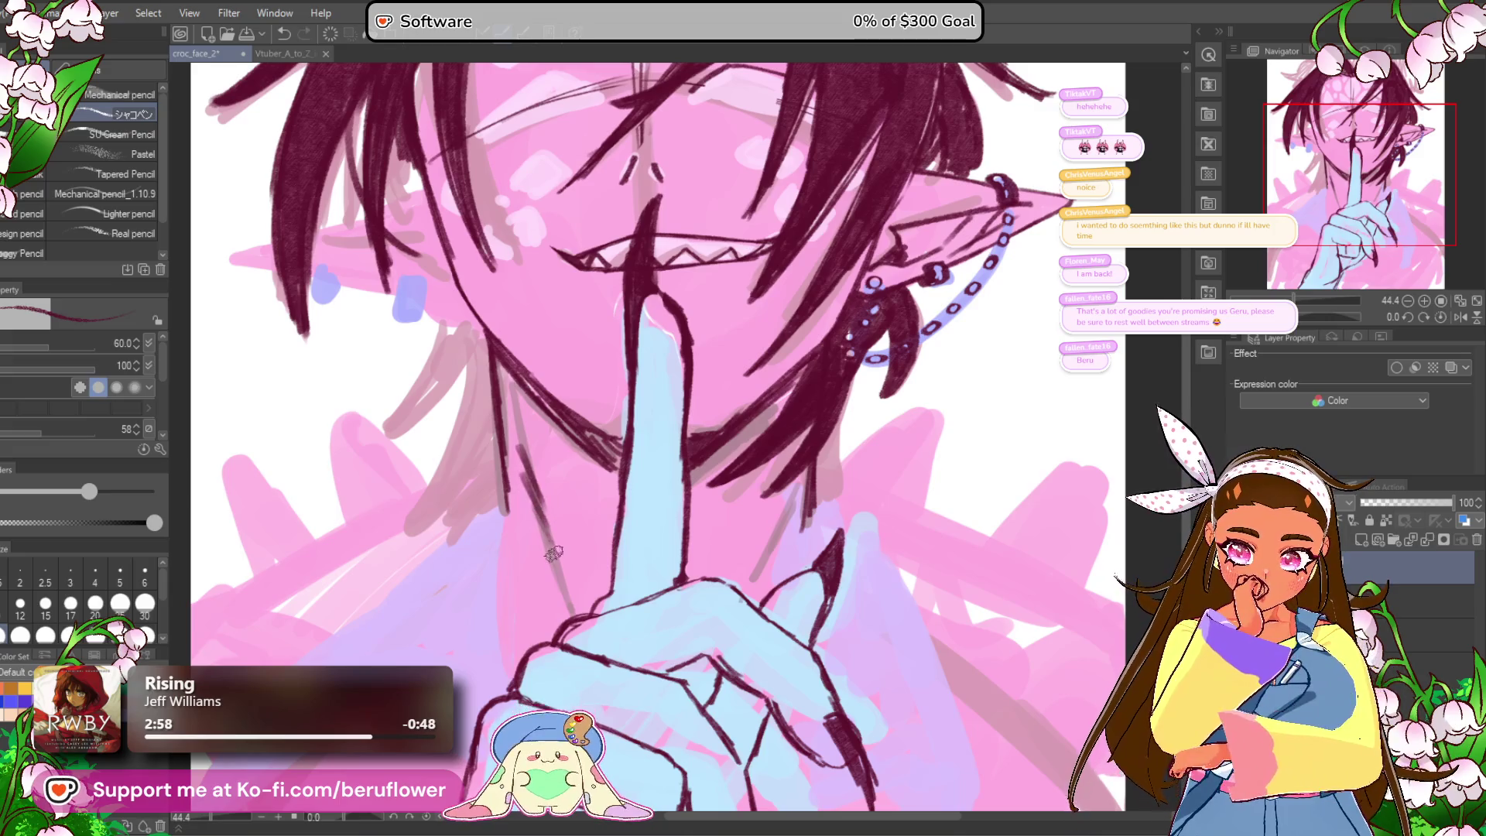
Step: Rotate the canvas about 49 degrees and draw two hair strands across the lower cheek
{"action": "mouse_move", "coordinate": [754, 563]}
{"action": "left_mouse_down"}
{"action": "mouse_move", "coordinate": [726, 540]}
{"action": "mouse_move", "coordinate": [742, 524]}
{"action": "left_mouse_up"}
{"action": "scroll", "coordinate": [564, 399], "scroll_direction": "up", "scroll_amount": 2}
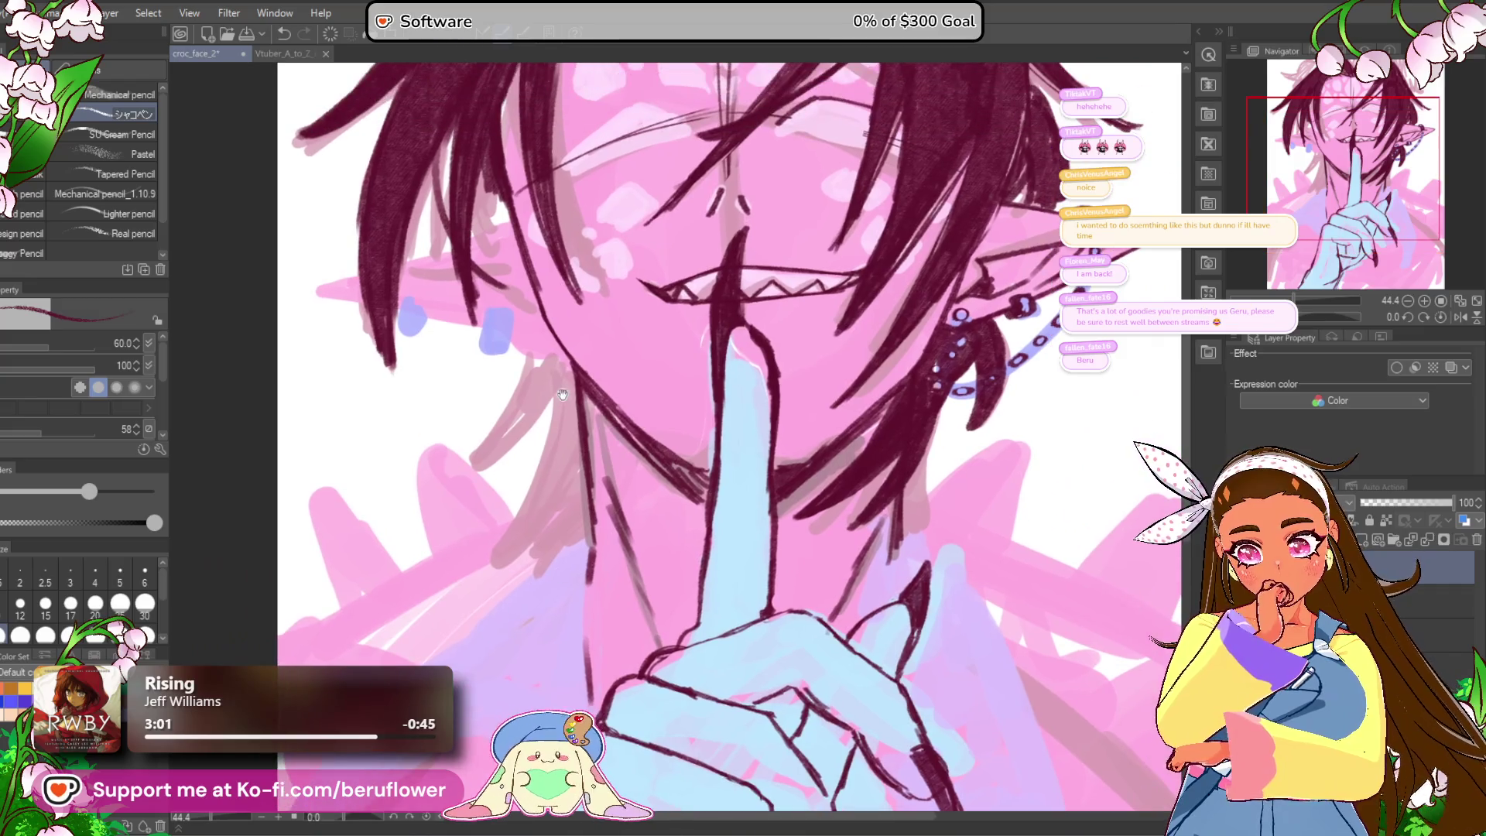
{"action": "scroll", "coordinate": [551, 349], "scroll_direction": "up", "scroll_amount": 2}
{"action": "left_click_drag", "start_coordinate": [1311, 325], "coordinate": [1304, 319]}
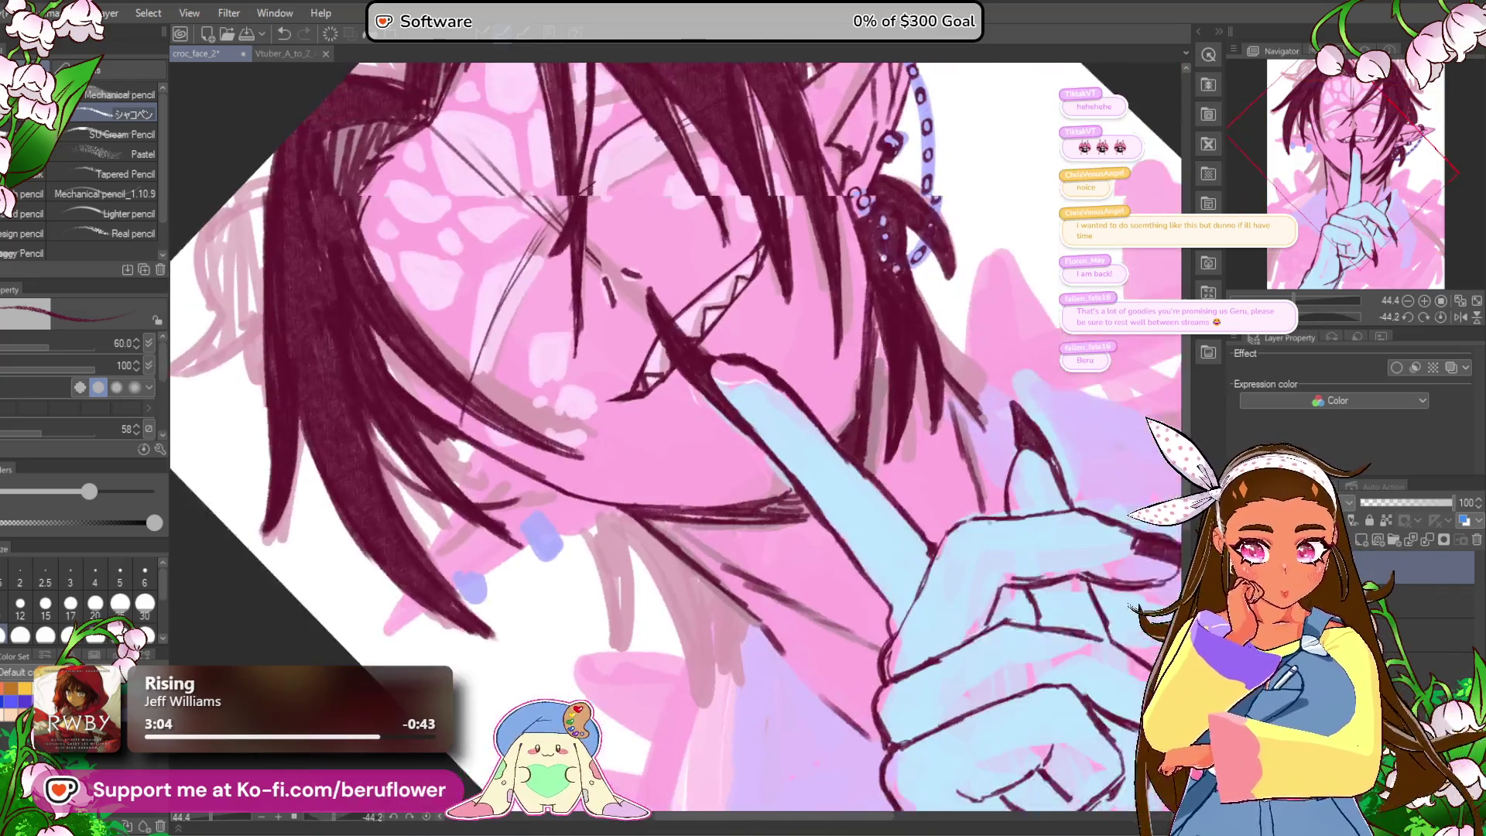
{"action": "scroll", "coordinate": [496, 451], "scroll_direction": "up", "scroll_amount": 4}
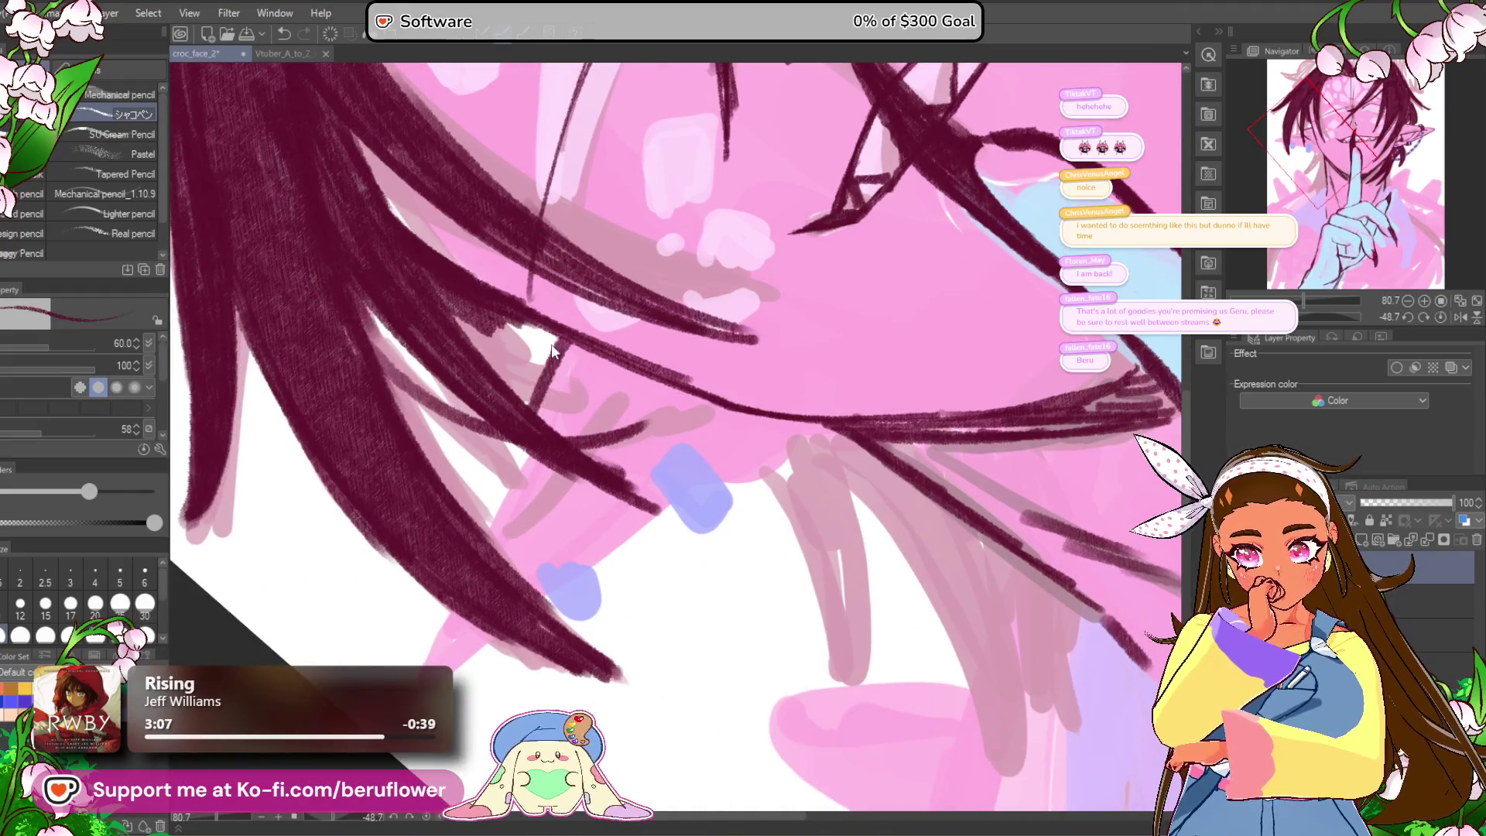
{"action": "left_click_drag", "start_coordinate": [557, 342], "coordinate": [422, 653]}
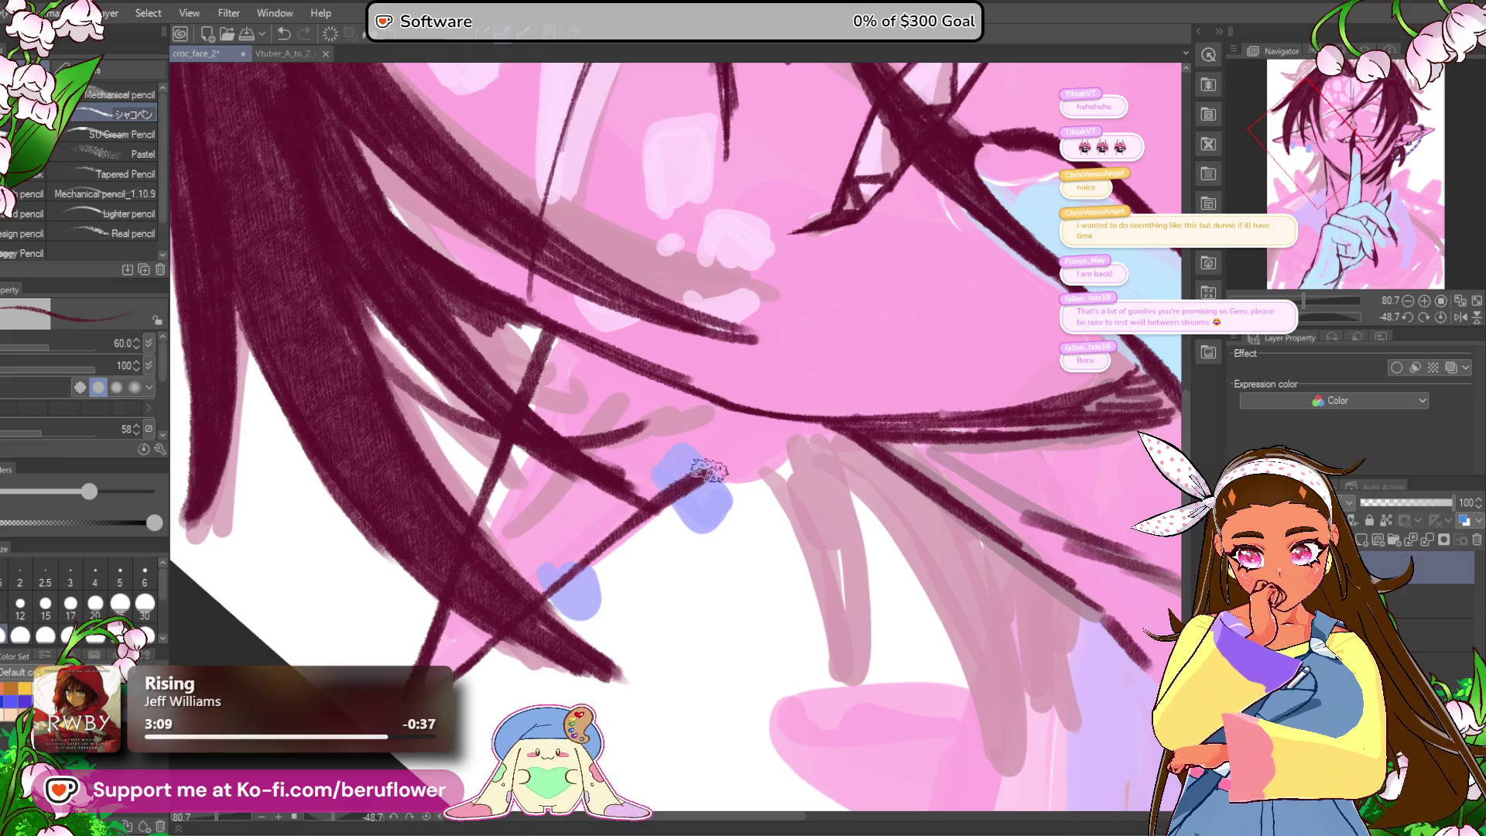
{"action": "left_click_drag", "start_coordinate": [537, 615], "coordinate": [746, 441]}
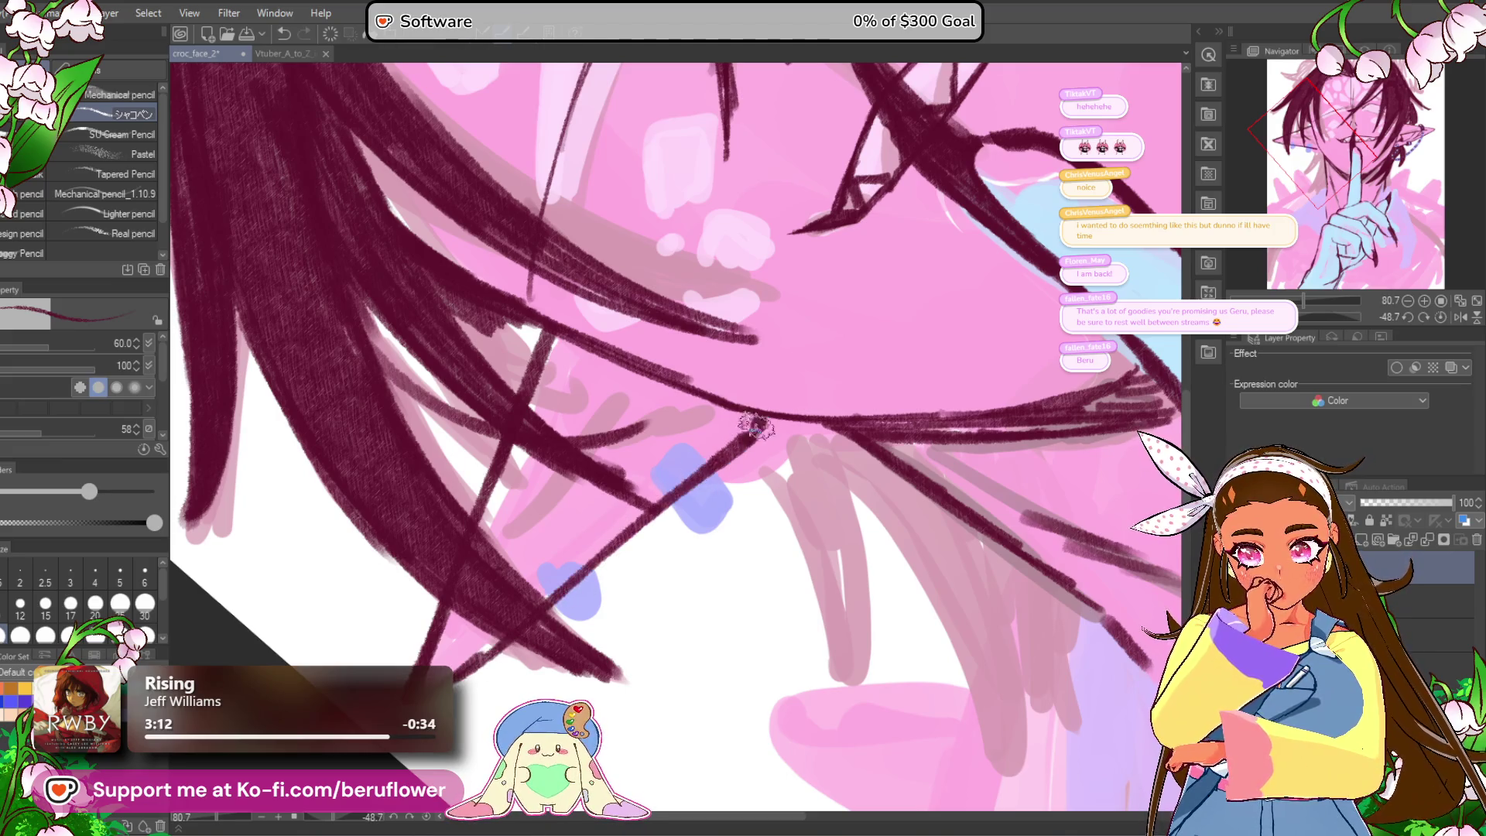
Step: Mirror the canvas horizontally to check proportions, resetting the view to upright
{"action": "scroll", "coordinate": [759, 420], "scroll_direction": "down", "scroll_amount": 10}
{"action": "scroll", "coordinate": [720, 426], "scroll_direction": "up", "scroll_amount": 4}
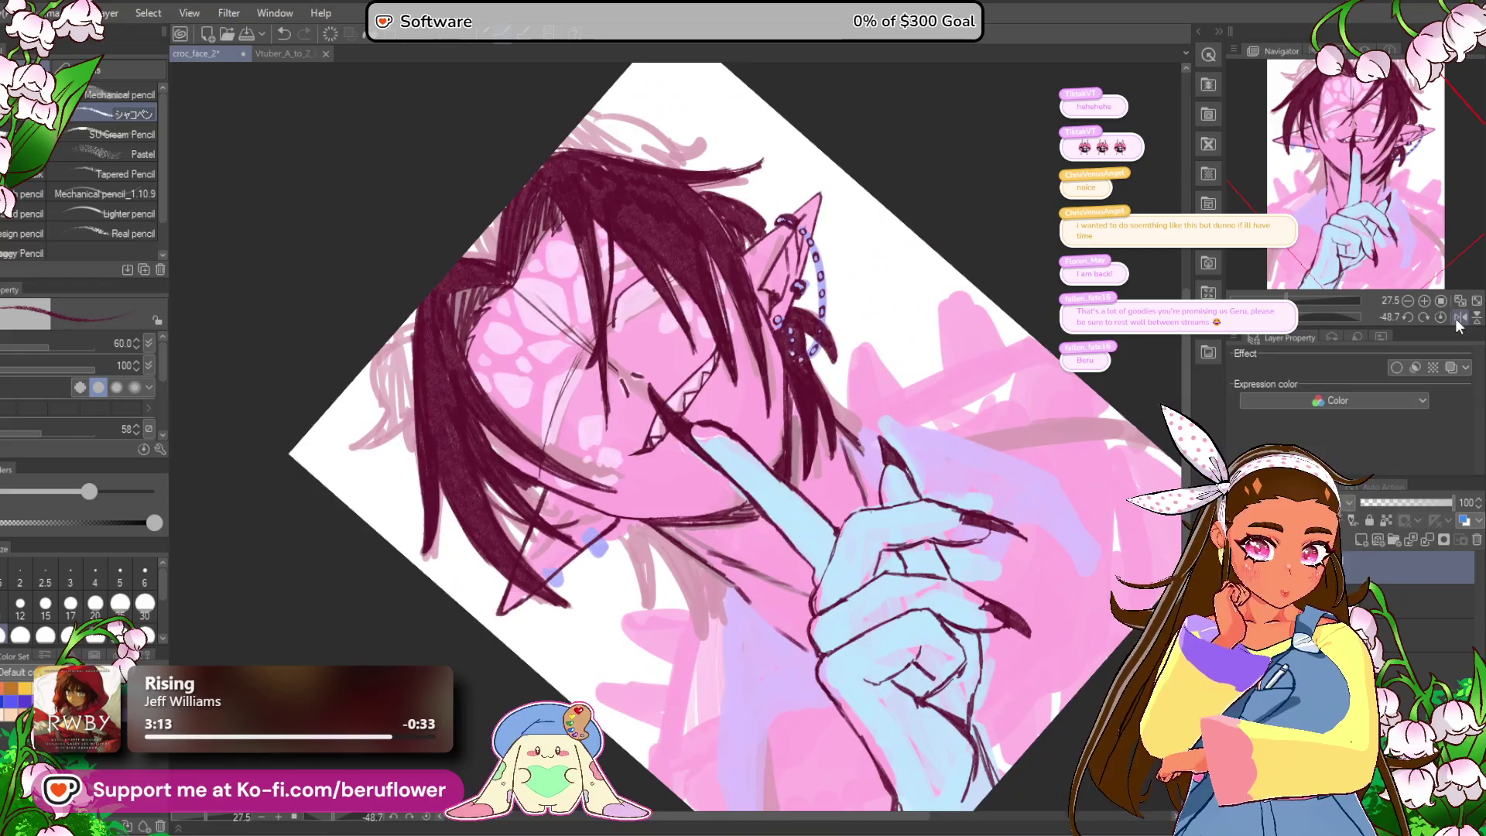
{"action": "left_click", "coordinate": [1458, 317]}
{"action": "left_click", "coordinate": [1440, 317]}
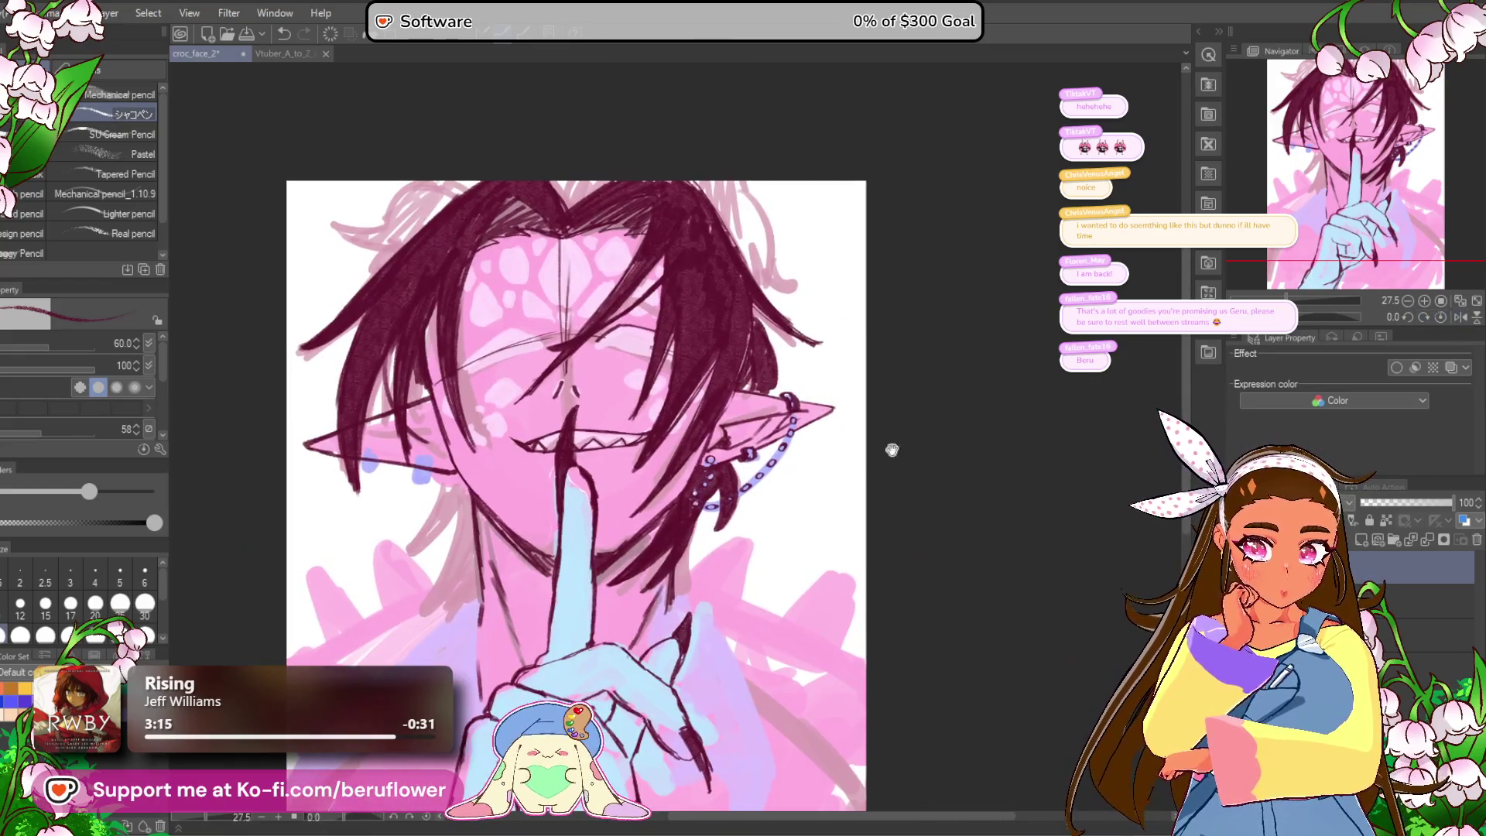
{"action": "left_click", "coordinate": [1459, 318]}
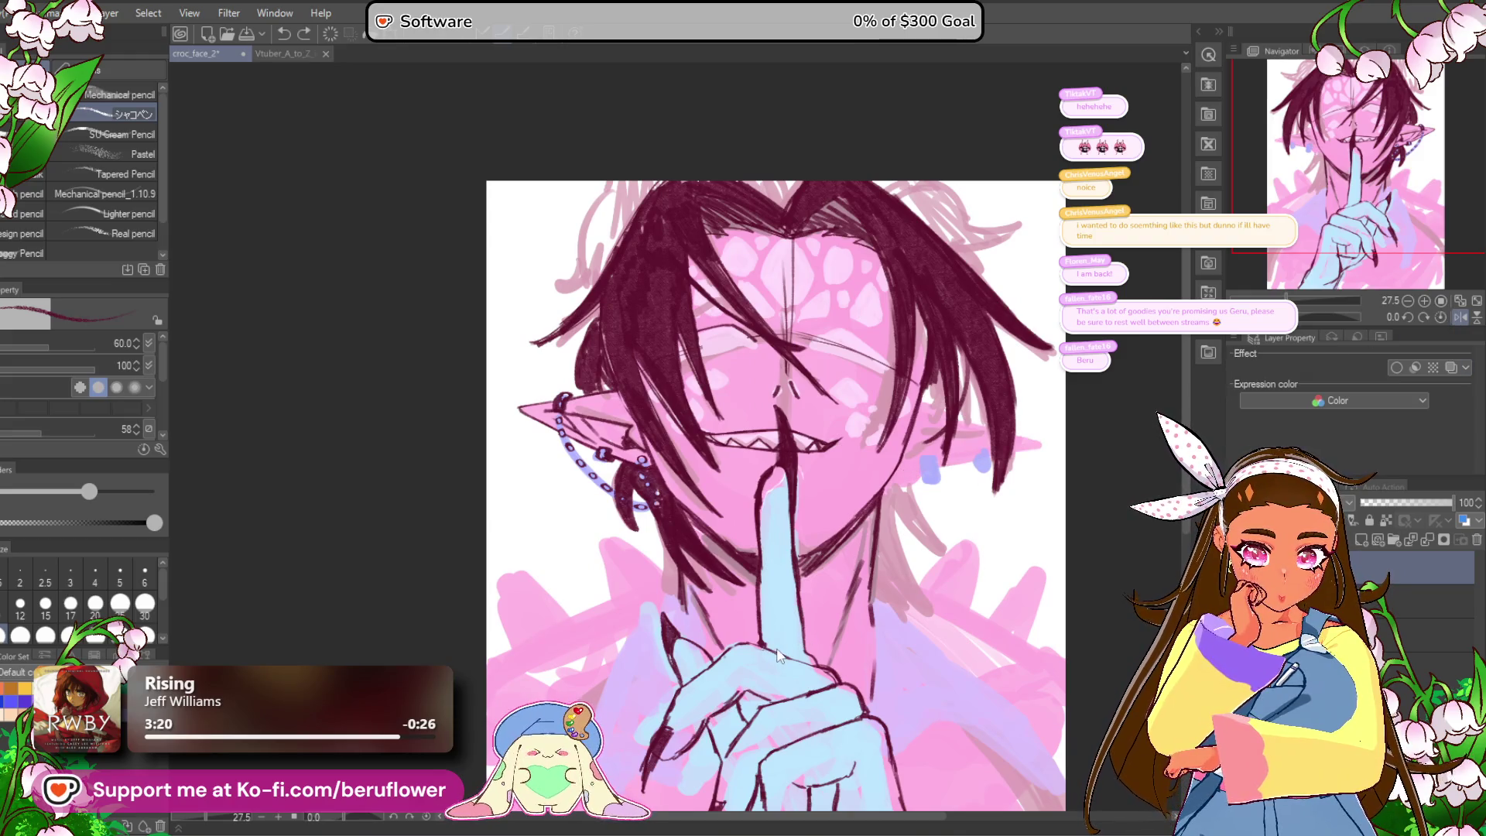
{"action": "left_click_drag", "start_coordinate": [778, 654], "coordinate": [630, 636]}
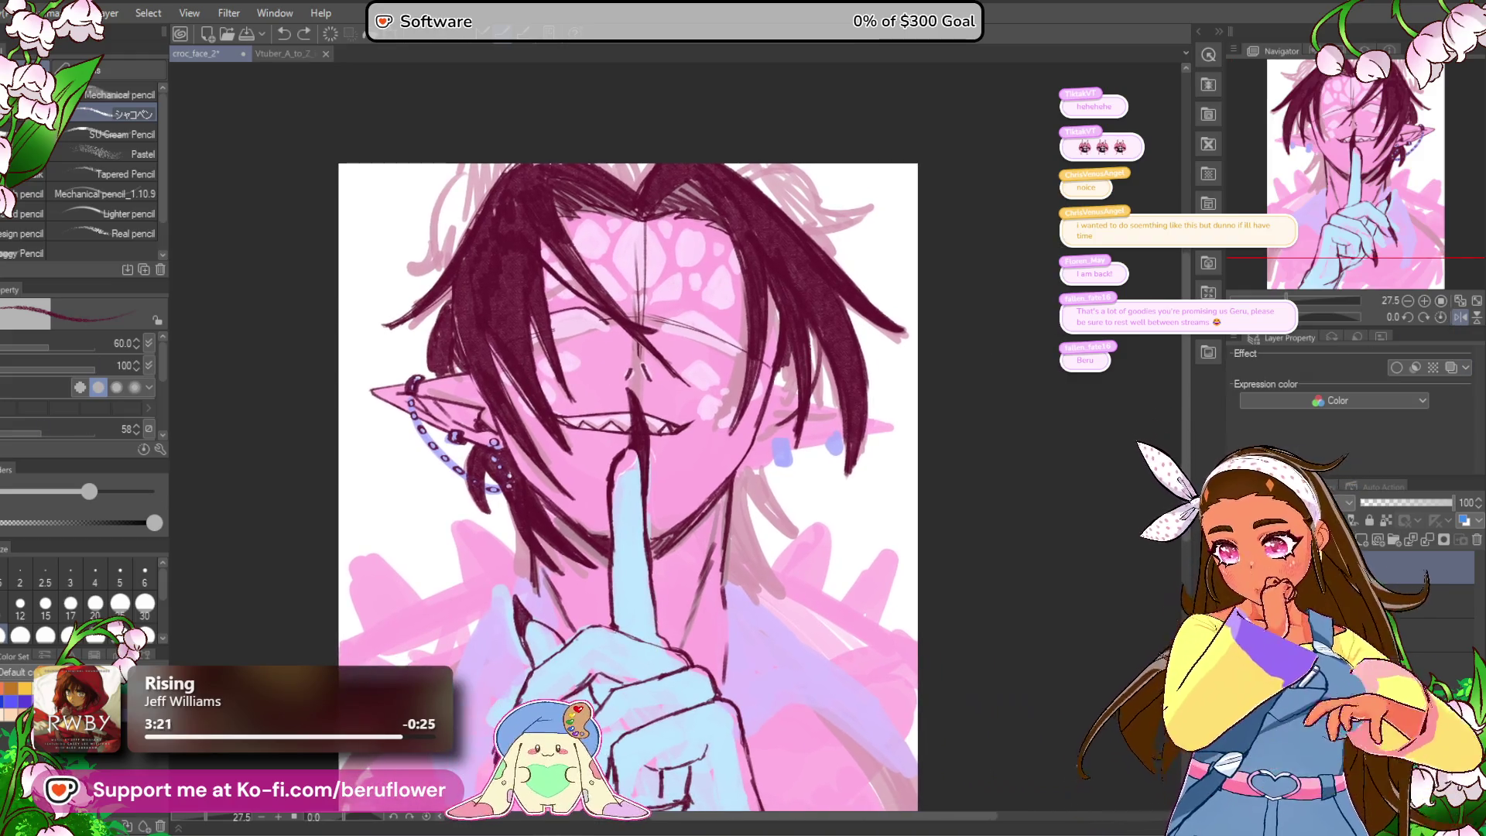
Step: Push the jaw and cheek inward with the Liquify brush
{"action": "key", "text": "j"}
{"action": "left_click_drag", "start_coordinate": [501, 155], "coordinate": [514, 173]}
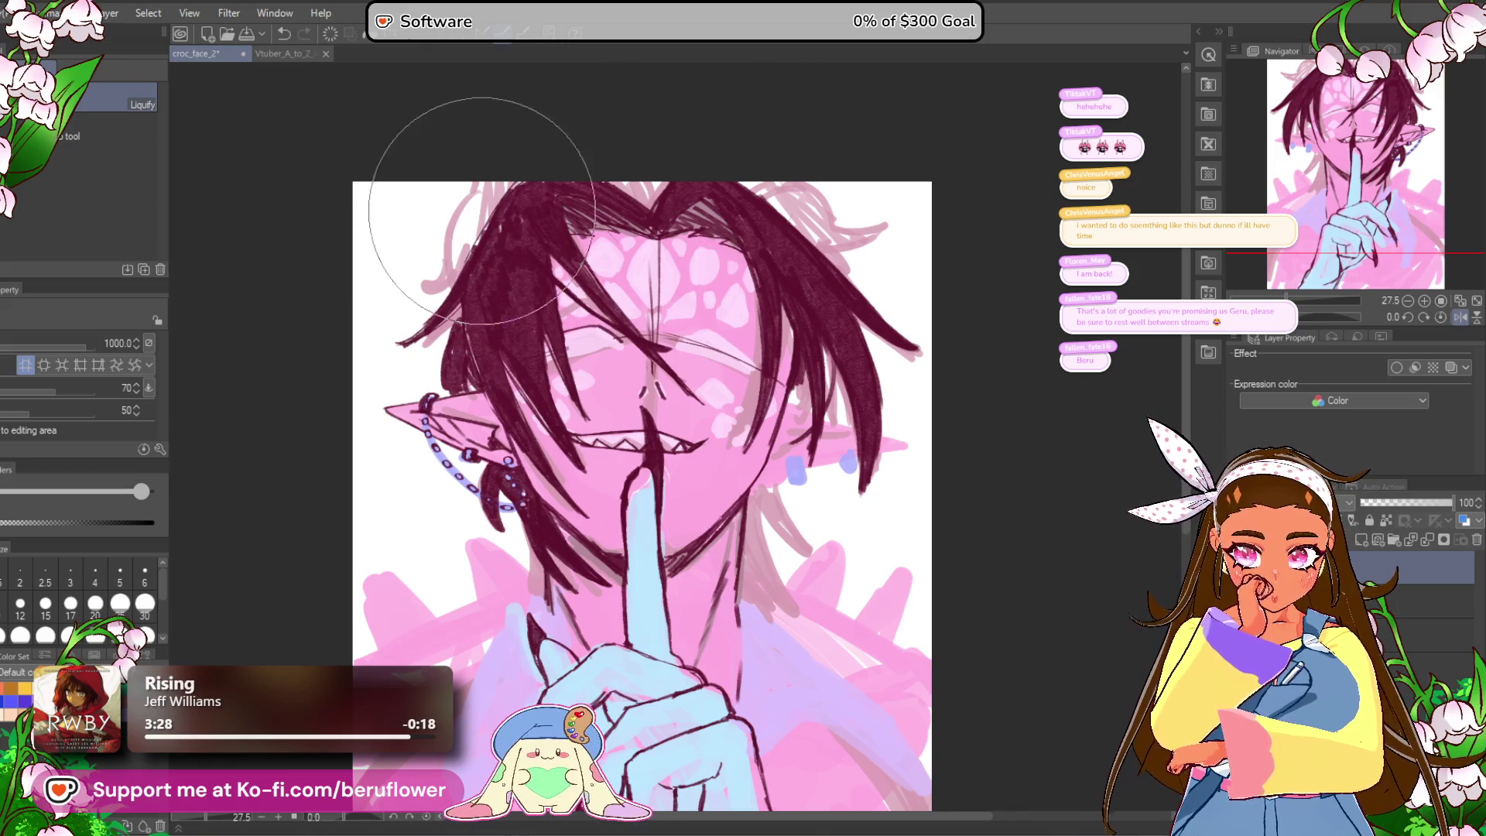
{"action": "left_click_drag", "start_coordinate": [920, 335], "coordinate": [880, 307]}
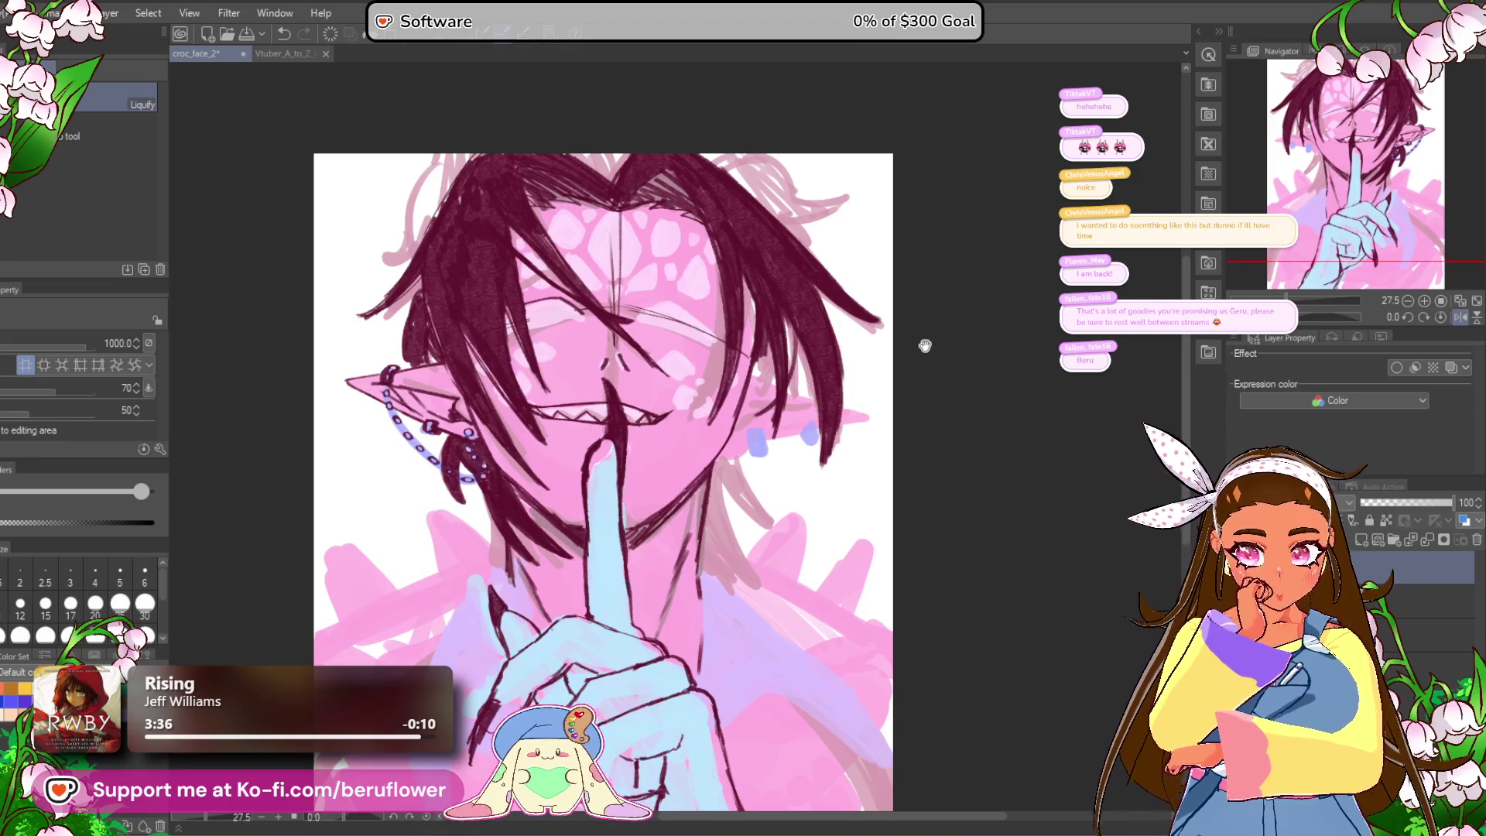
{"action": "left_click_drag", "start_coordinate": [705, 426], "coordinate": [608, 515]}
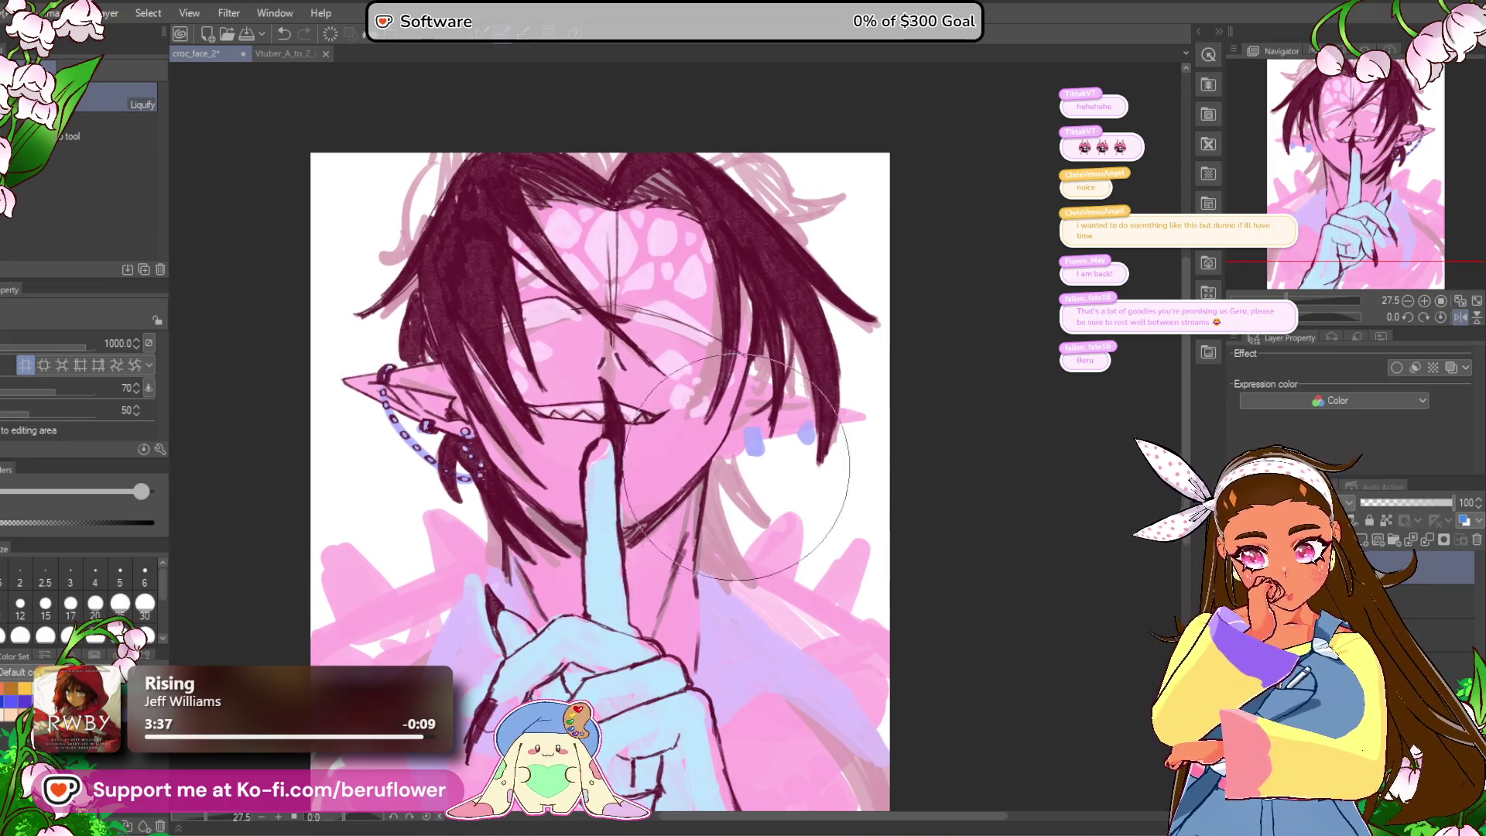
{"action": "left_click_drag", "start_coordinate": [743, 448], "coordinate": [718, 437]}
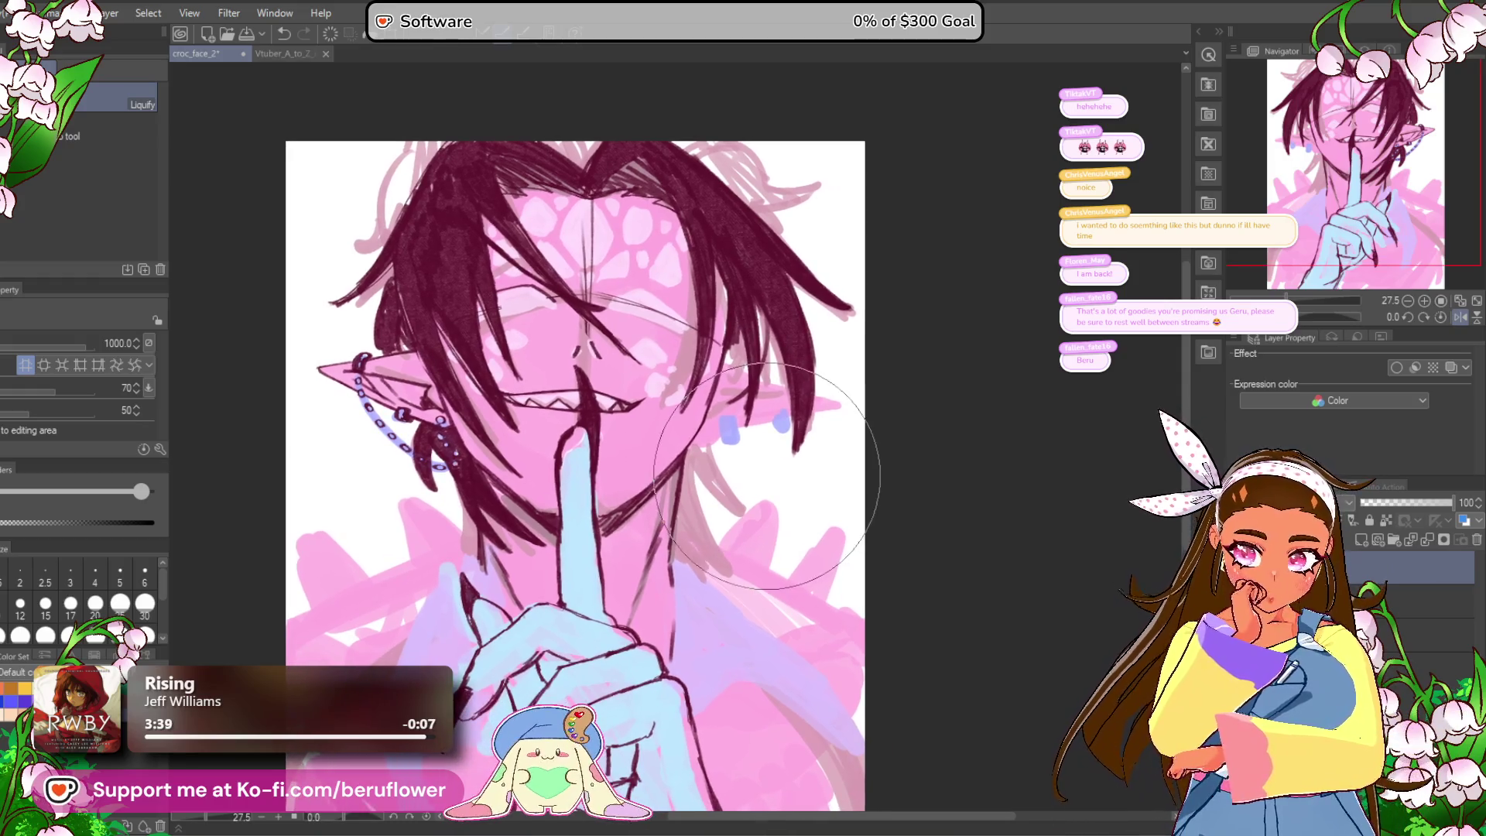
Step: Lasso the mouth, transform it to nudge it slightly right and down, then deselect
{"action": "key", "text": "m"}
{"action": "left_click_drag", "start_coordinate": [678, 387], "coordinate": [691, 372]}
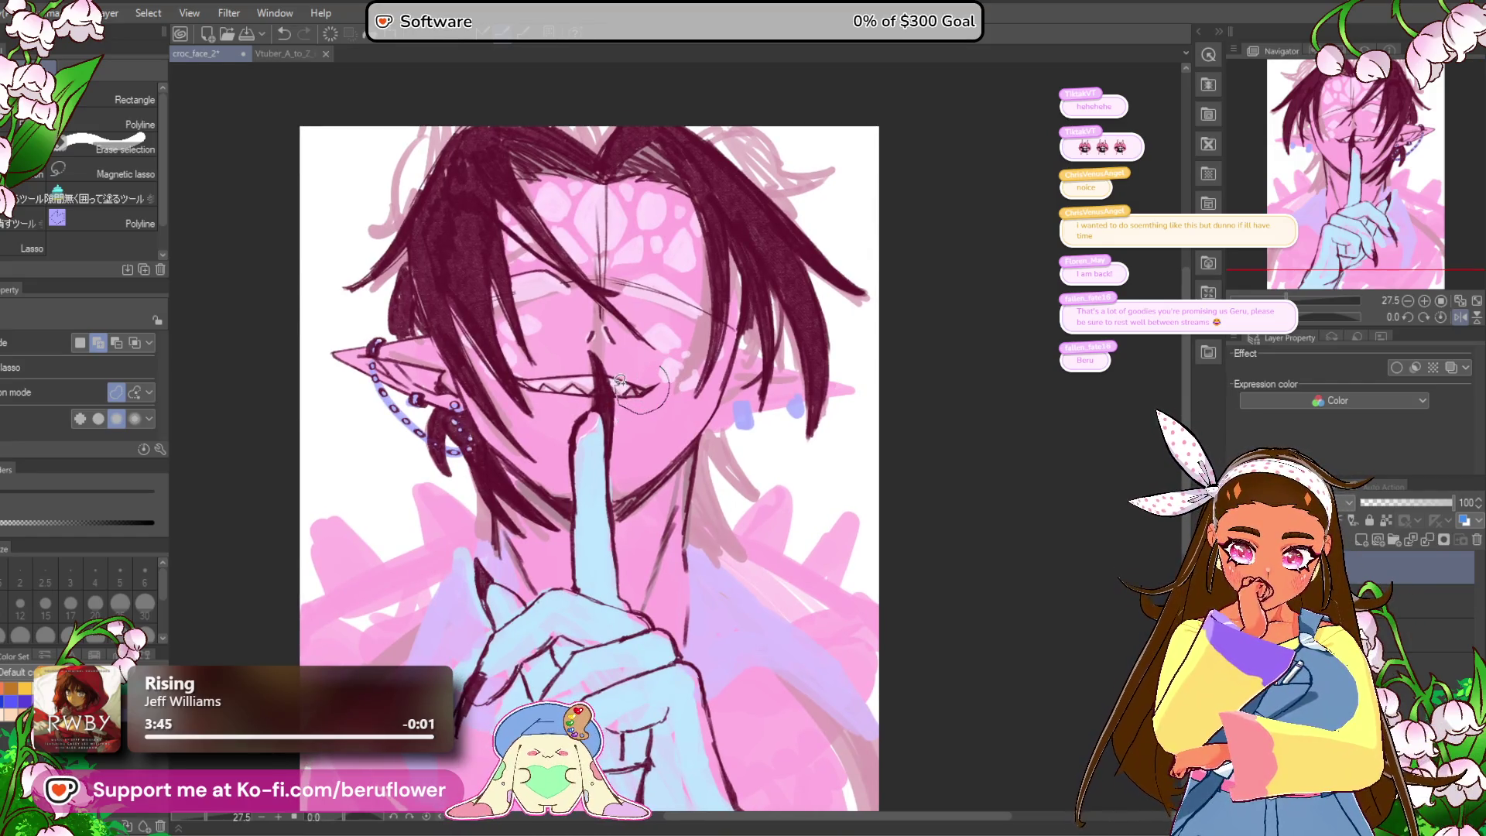
{"action": "left_click_drag", "start_coordinate": [614, 370], "coordinate": [670, 363]}
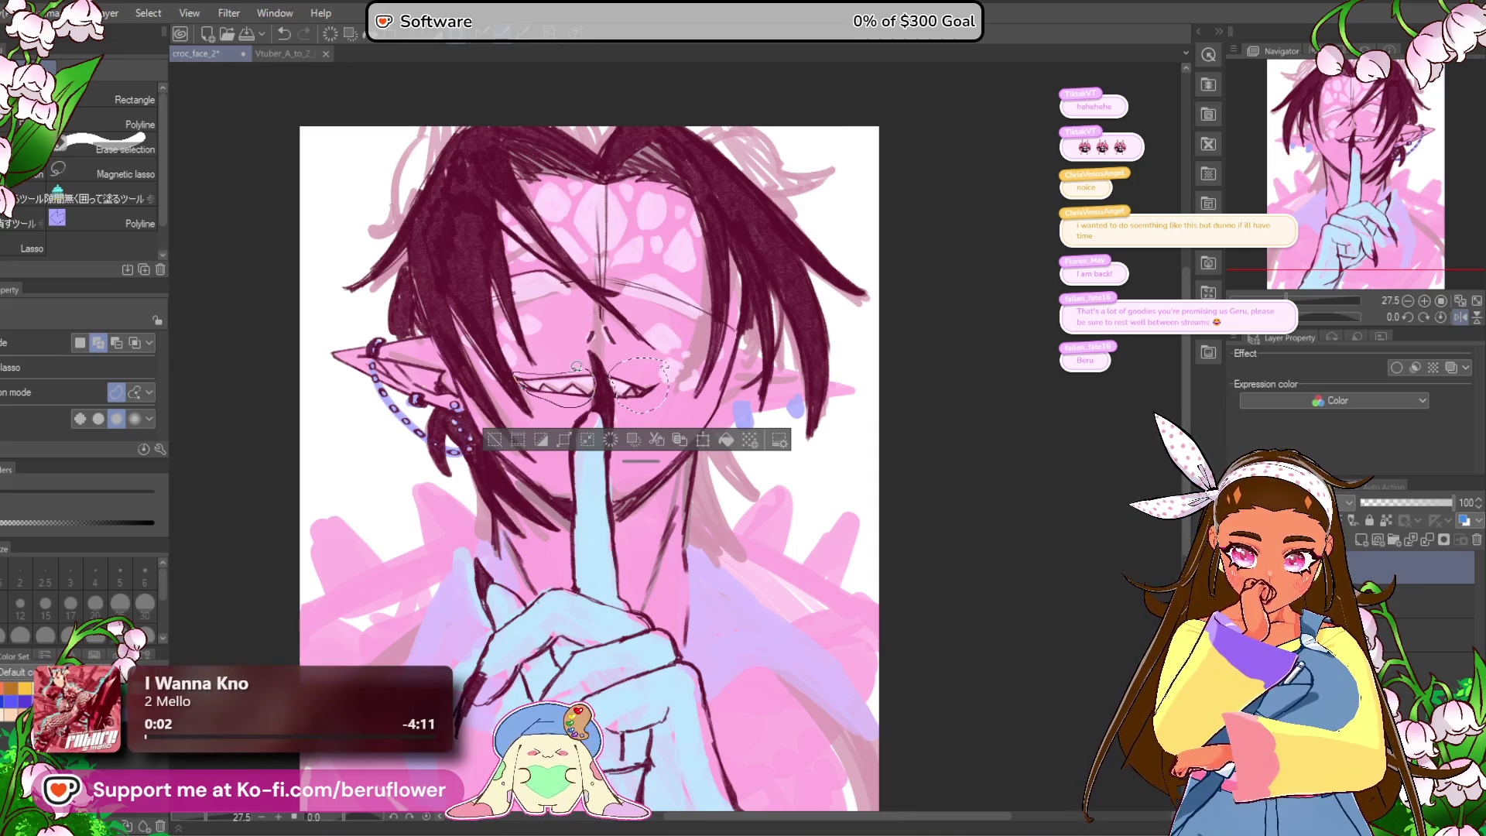
{"action": "left_click_drag", "start_coordinate": [575, 366], "coordinate": [628, 359]}
{"action": "key", "text": "ctrl+t"}
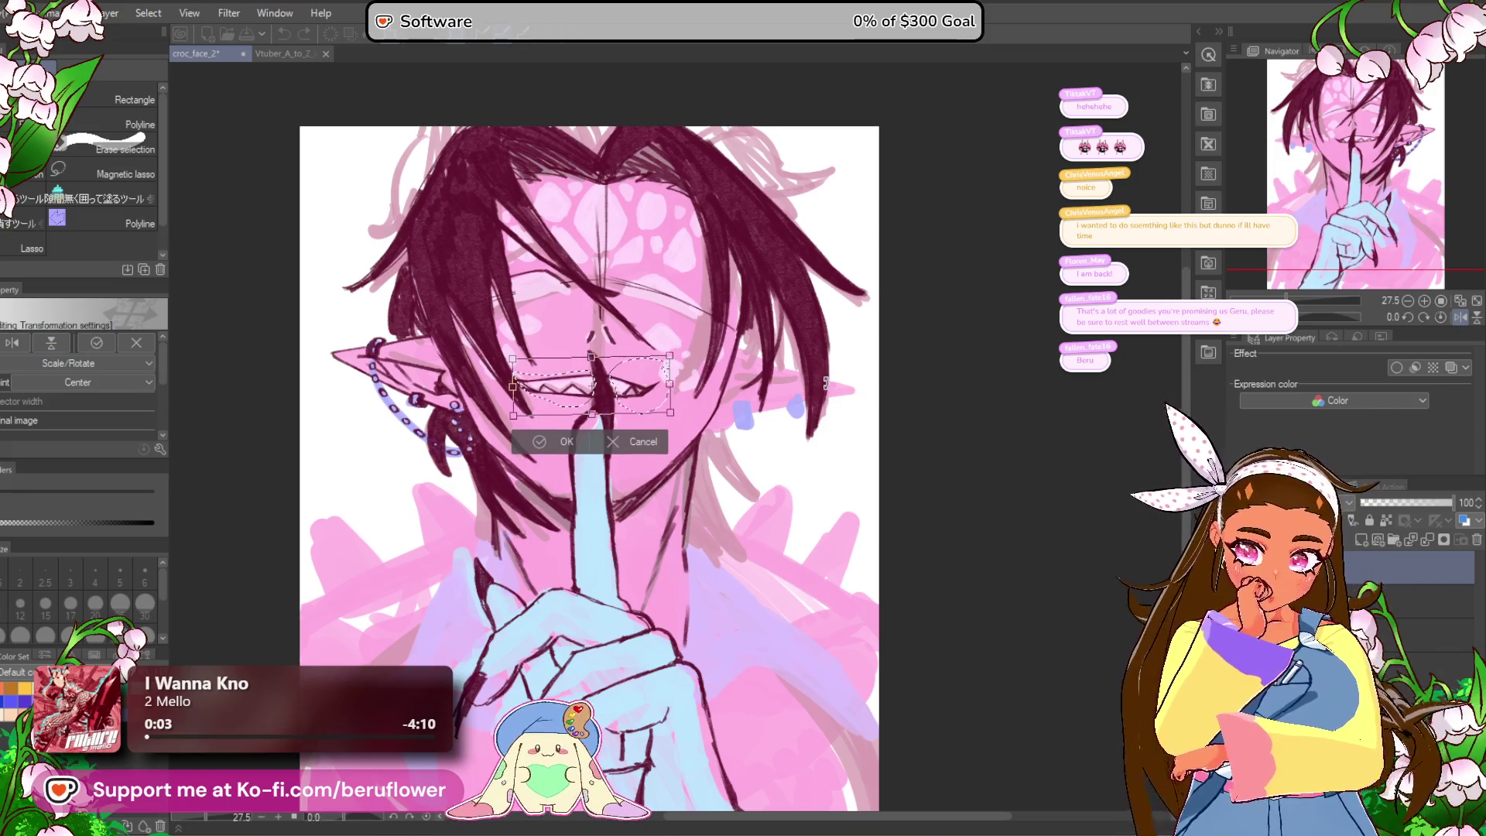
{"action": "left_click_drag", "start_coordinate": [670, 399], "coordinate": [671, 401]}
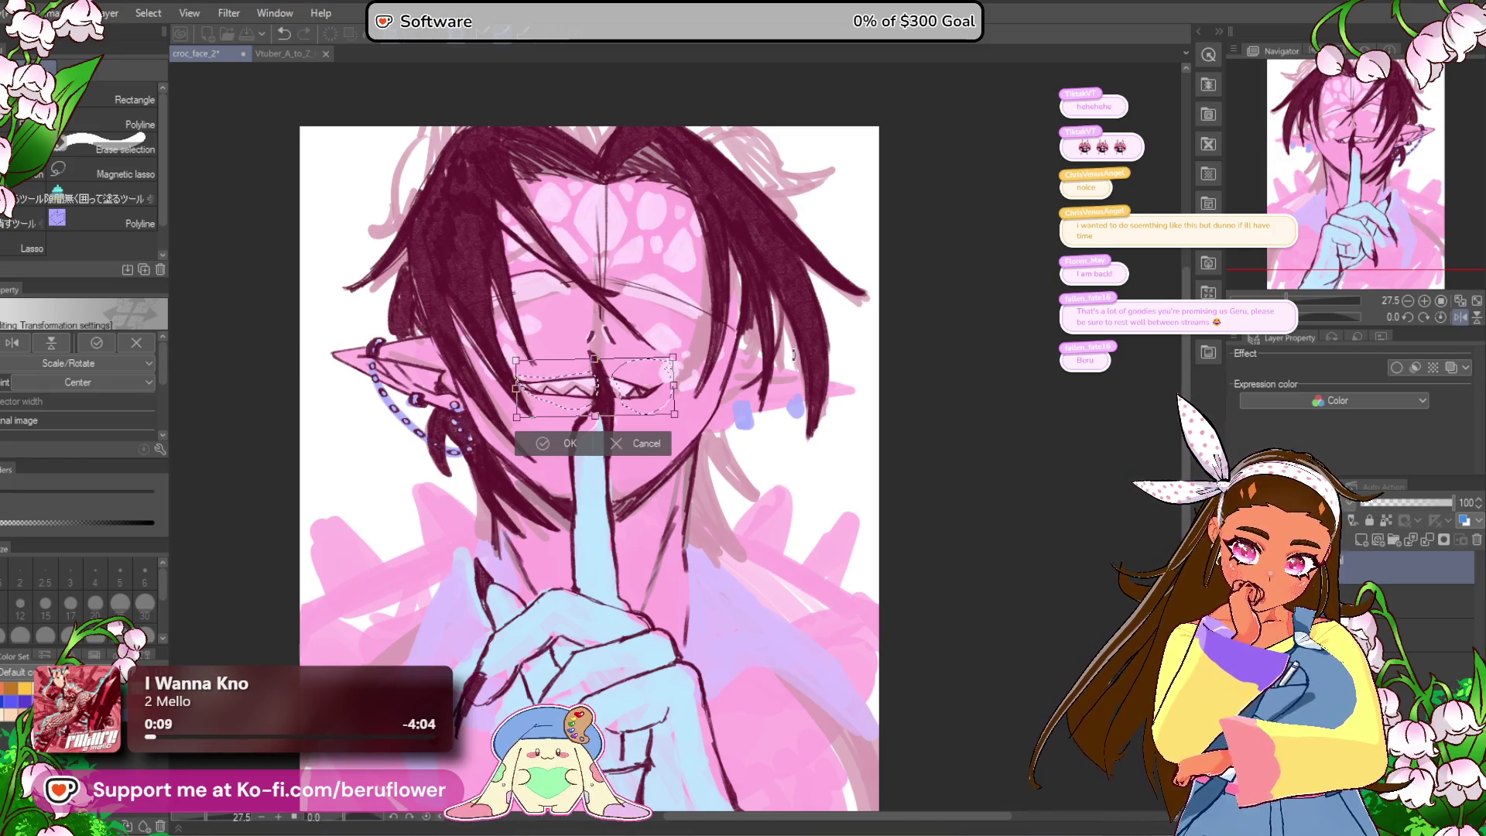
{"action": "key", "text": "Return"}
{"action": "key", "text": "ctrl+d"}
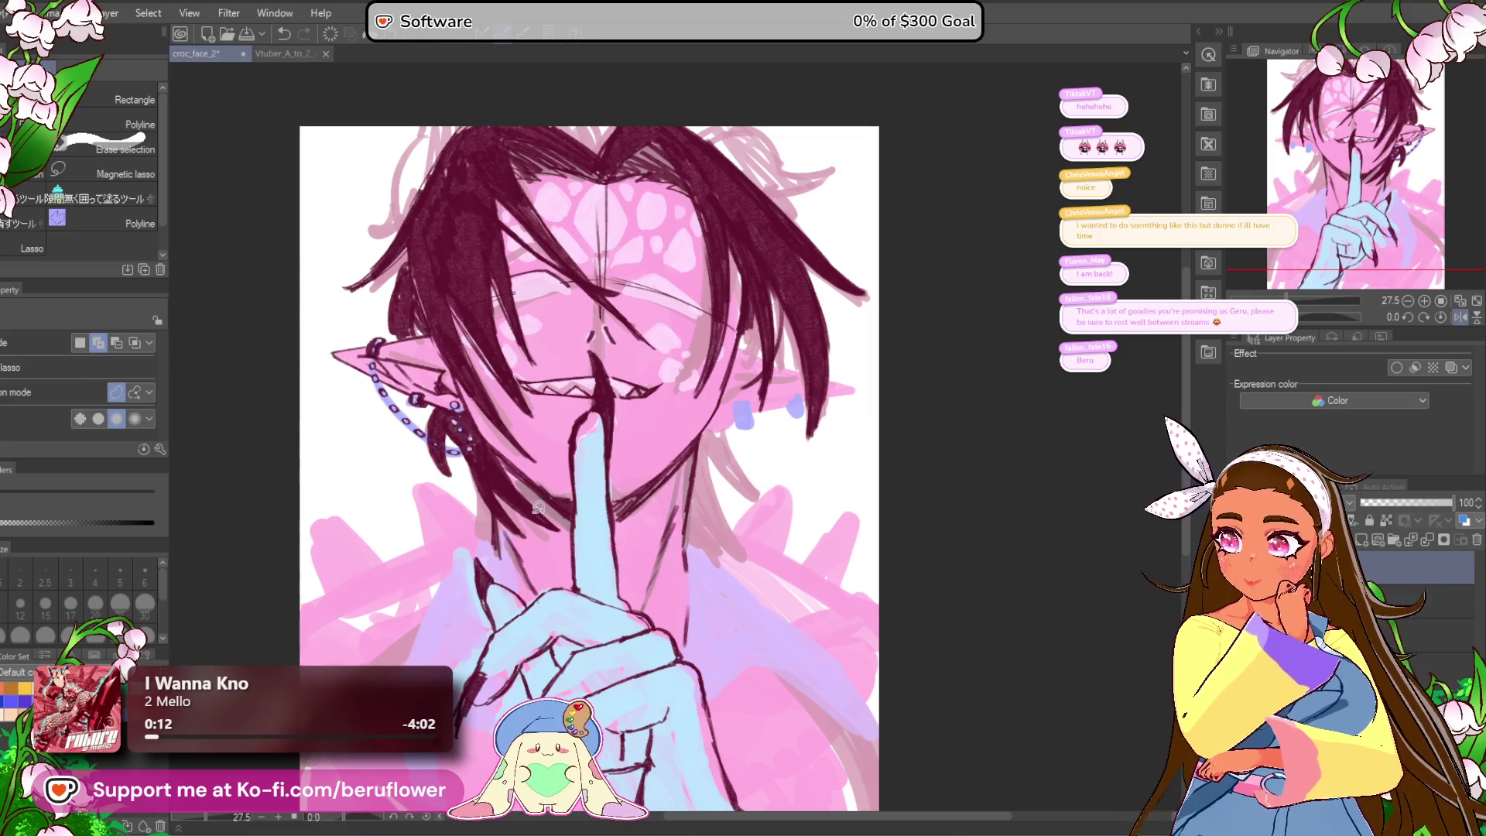
Step: With the pencil, rotate the view about 17 degrees and draw a long hair strand down-left
{"action": "key", "text": "p"}
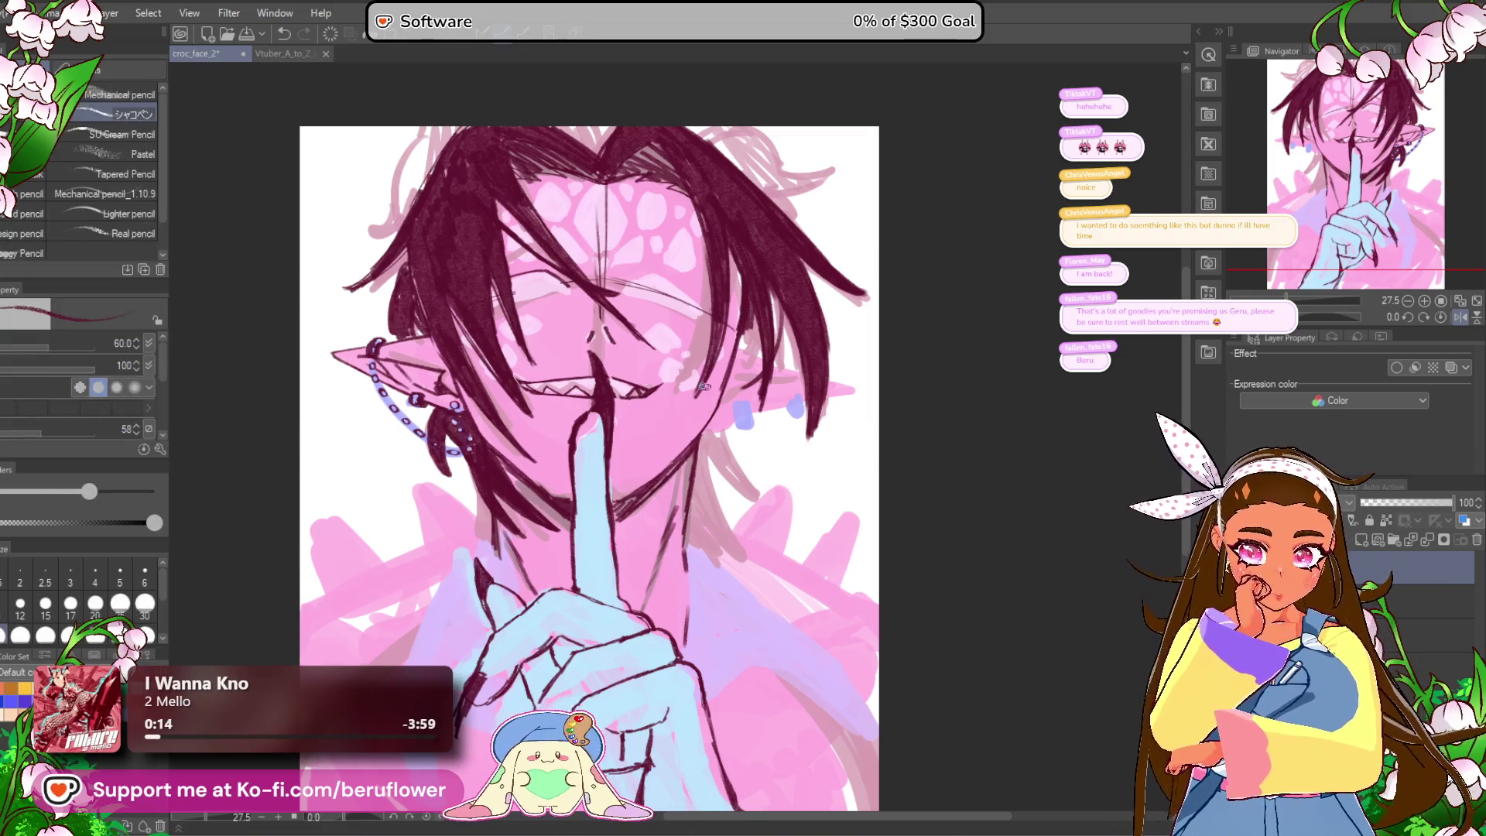
{"action": "scroll", "coordinate": [702, 385], "scroll_direction": "up", "scroll_amount": 1}
{"action": "scroll", "coordinate": [511, 331], "scroll_direction": "up", "scroll_amount": 2}
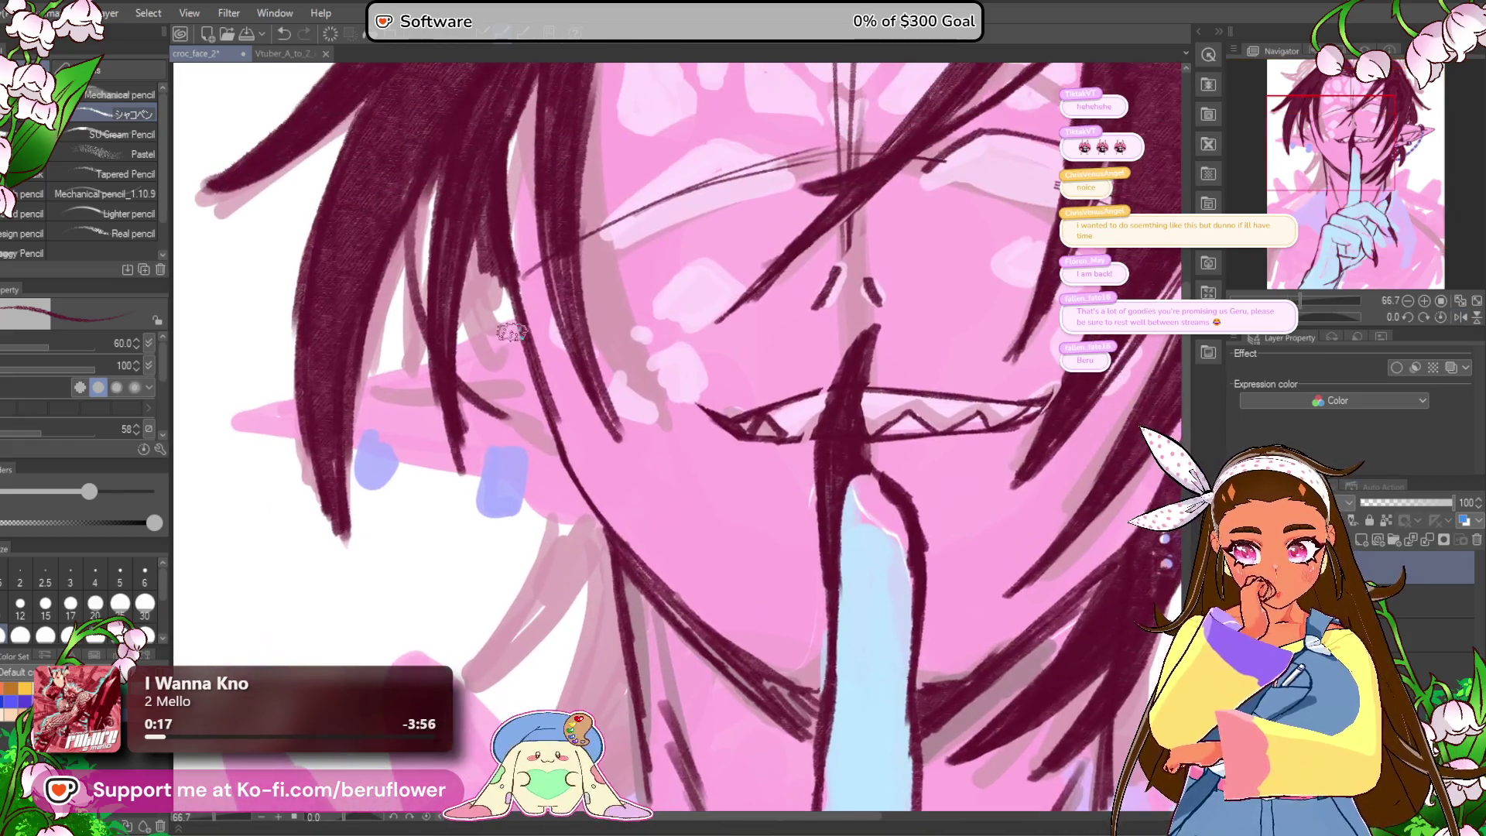
{"action": "scroll", "coordinate": [331, 386], "scroll_direction": "down", "scroll_amount": 3}
{"action": "left_click_drag", "start_coordinate": [1326, 318], "coordinate": [1219, 338]}
{"action": "scroll", "coordinate": [391, 592], "scroll_direction": "up", "scroll_amount": 4}
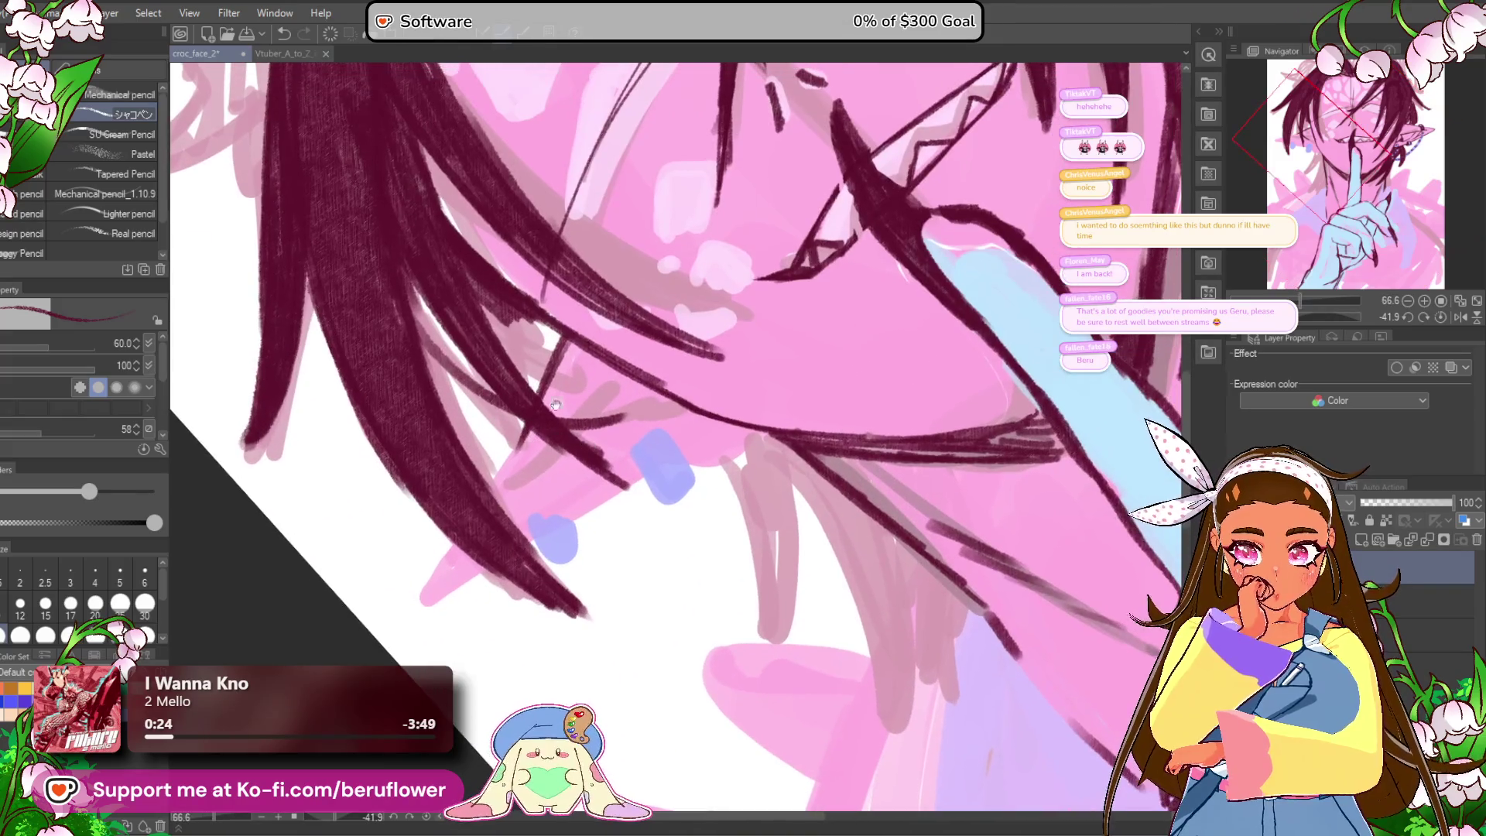
{"action": "left_click_drag", "start_coordinate": [571, 335], "coordinate": [486, 502]}
{"action": "mouse_move", "coordinate": [530, 433]}
{"action": "left_mouse_down"}
{"action": "mouse_move", "coordinate": [457, 571]}
{"action": "mouse_move", "coordinate": [657, 455]}
{"action": "mouse_move", "coordinate": [557, 472]}
{"action": "left_mouse_up"}
Step: Mirror the view to check the drawing, then restore it to unflipped and upright
{"action": "scroll", "coordinate": [703, 422], "scroll_direction": "down", "scroll_amount": 3}
{"action": "left_click", "coordinate": [1449, 320]}
{"action": "left_click", "coordinate": [1450, 322]}
{"action": "left_click", "coordinate": [1440, 316]}
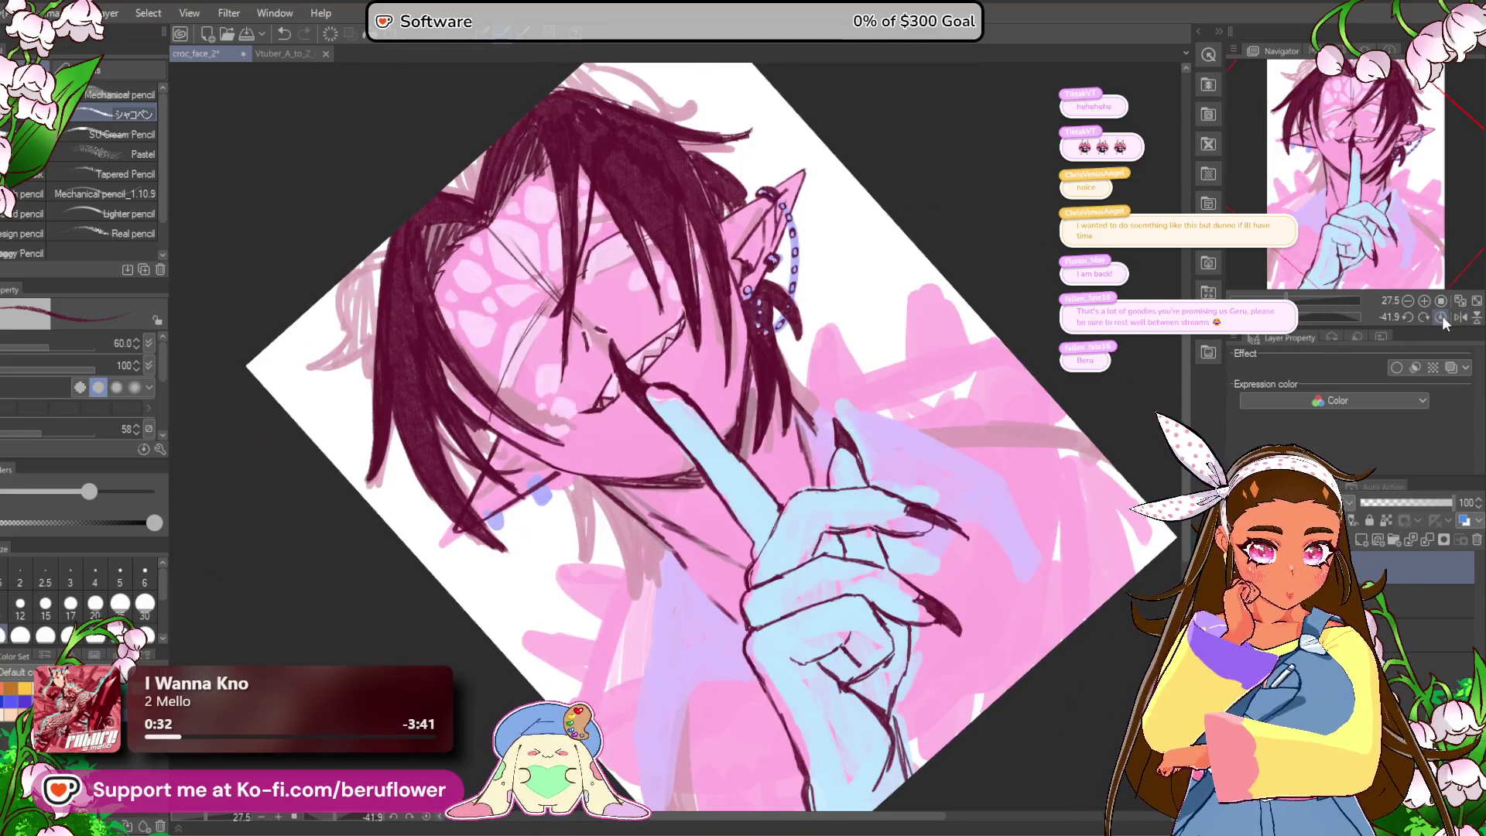
{"action": "scroll", "coordinate": [527, 568], "scroll_direction": "up", "scroll_amount": 3}
{"action": "scroll", "coordinate": [527, 569], "scroll_direction": "down", "scroll_amount": 4}
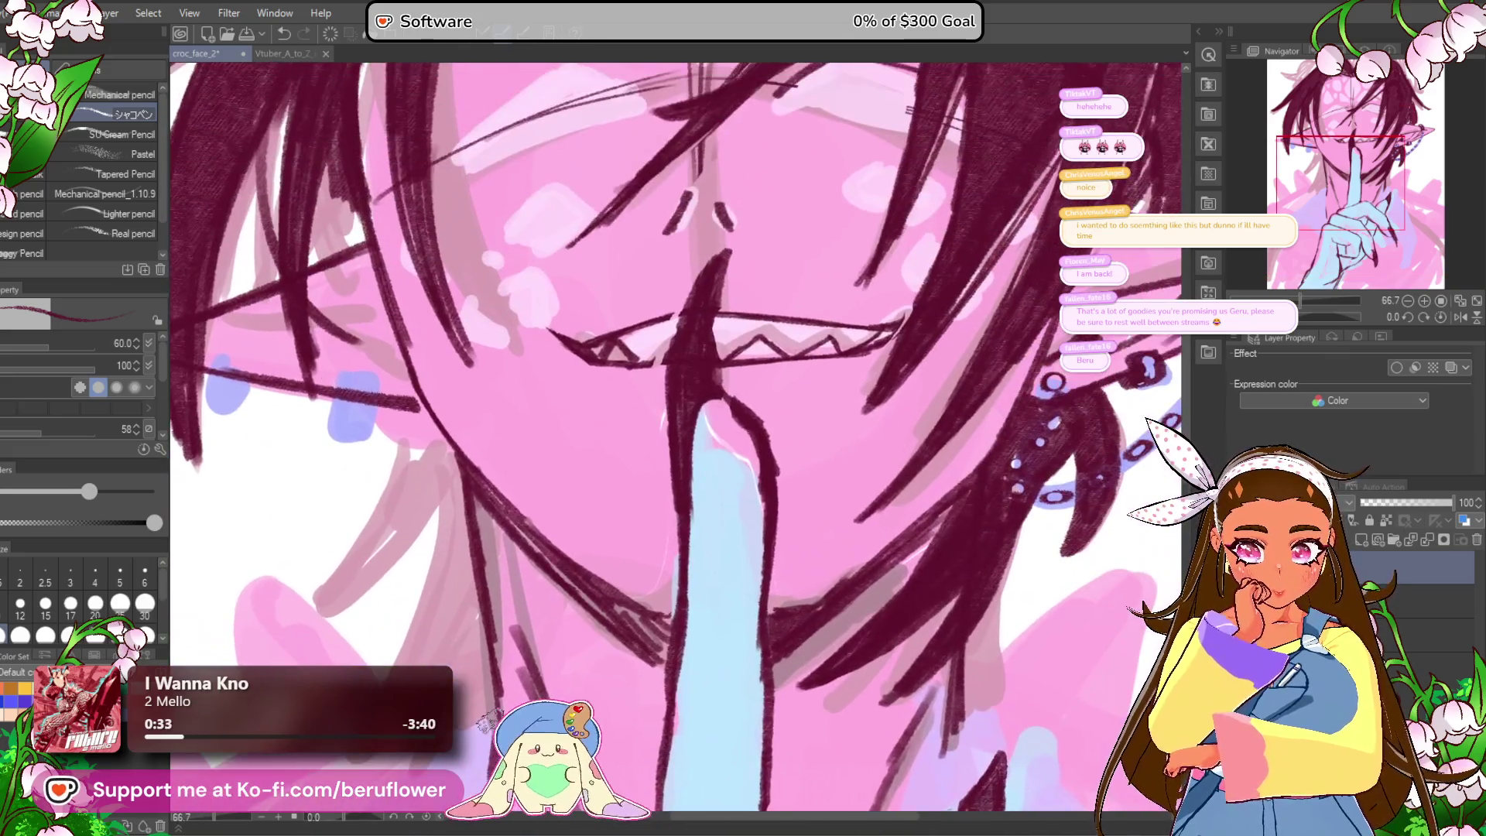
{"action": "scroll", "coordinate": [394, 480], "scroll_direction": "up", "scroll_amount": 2}
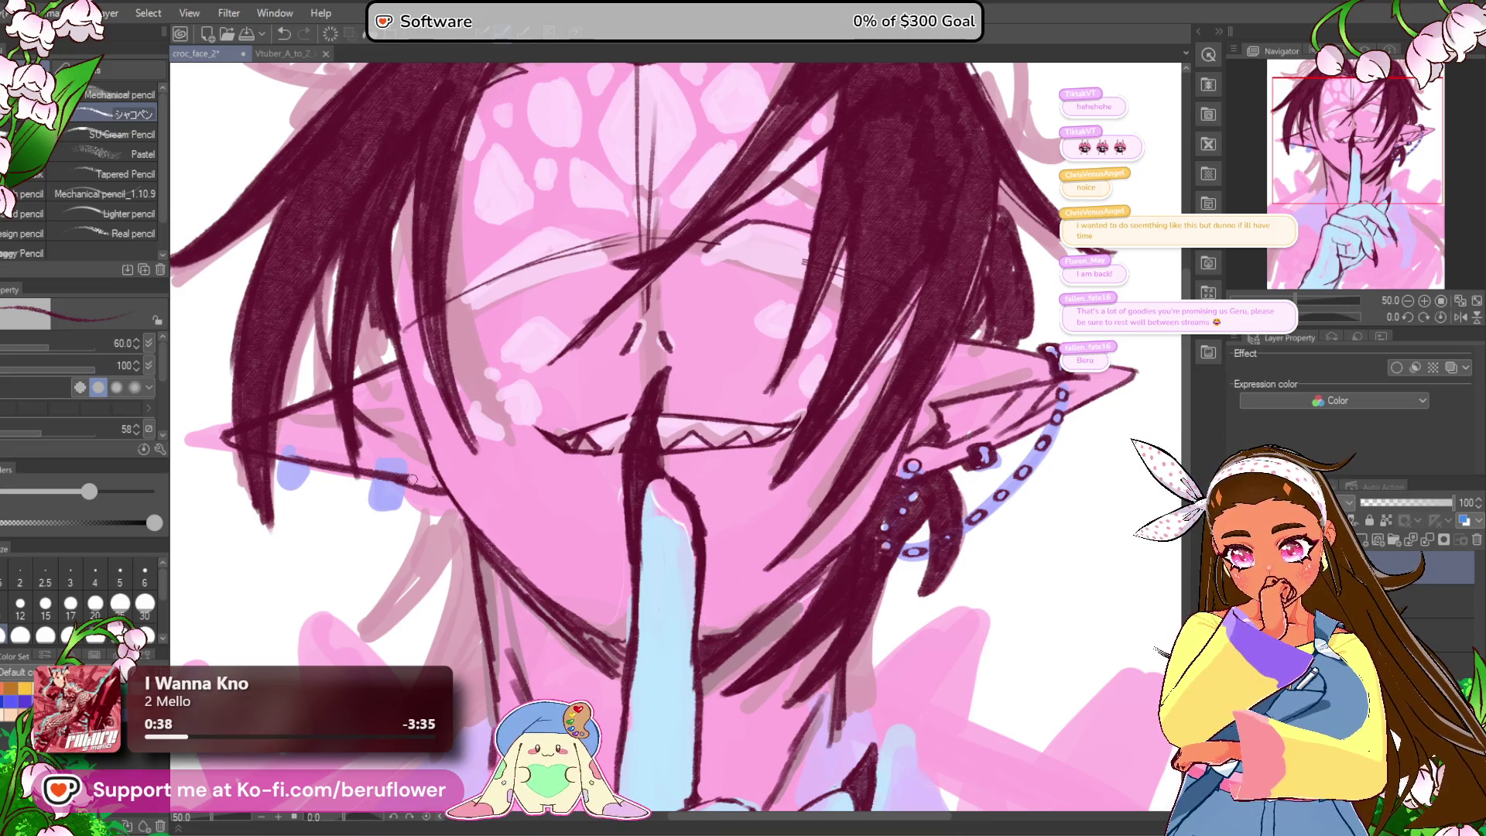
Step: Outline the blue earring stud on the left ear in dark red
{"action": "mouse_move", "coordinate": [226, 435]}
{"action": "left_mouse_down"}
{"action": "mouse_move", "coordinate": [357, 396]}
{"action": "mouse_move", "coordinate": [377, 407]}
{"action": "left_mouse_up"}
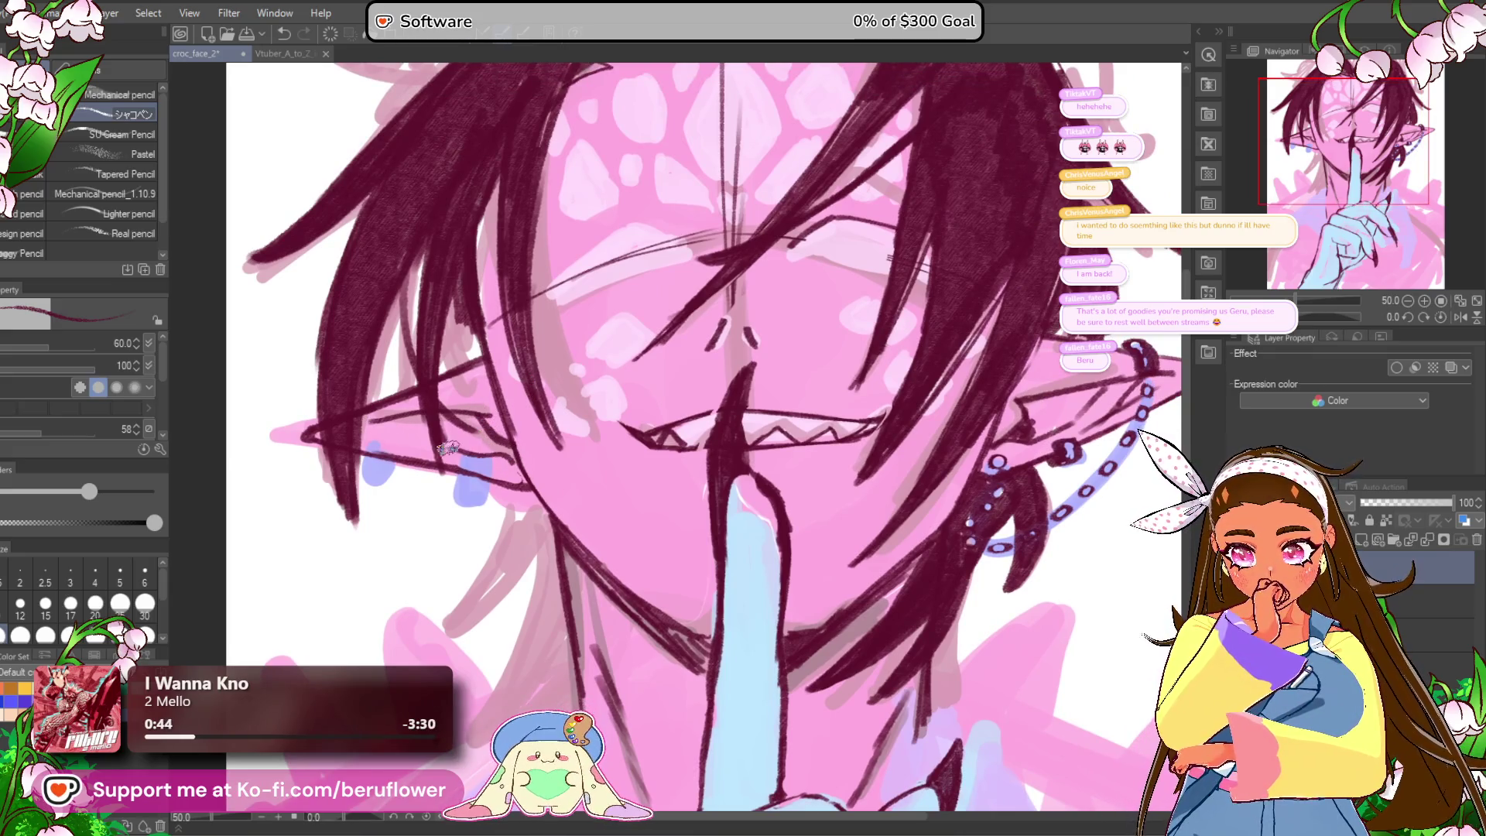
{"action": "left_click_drag", "start_coordinate": [463, 483], "coordinate": [460, 475]}
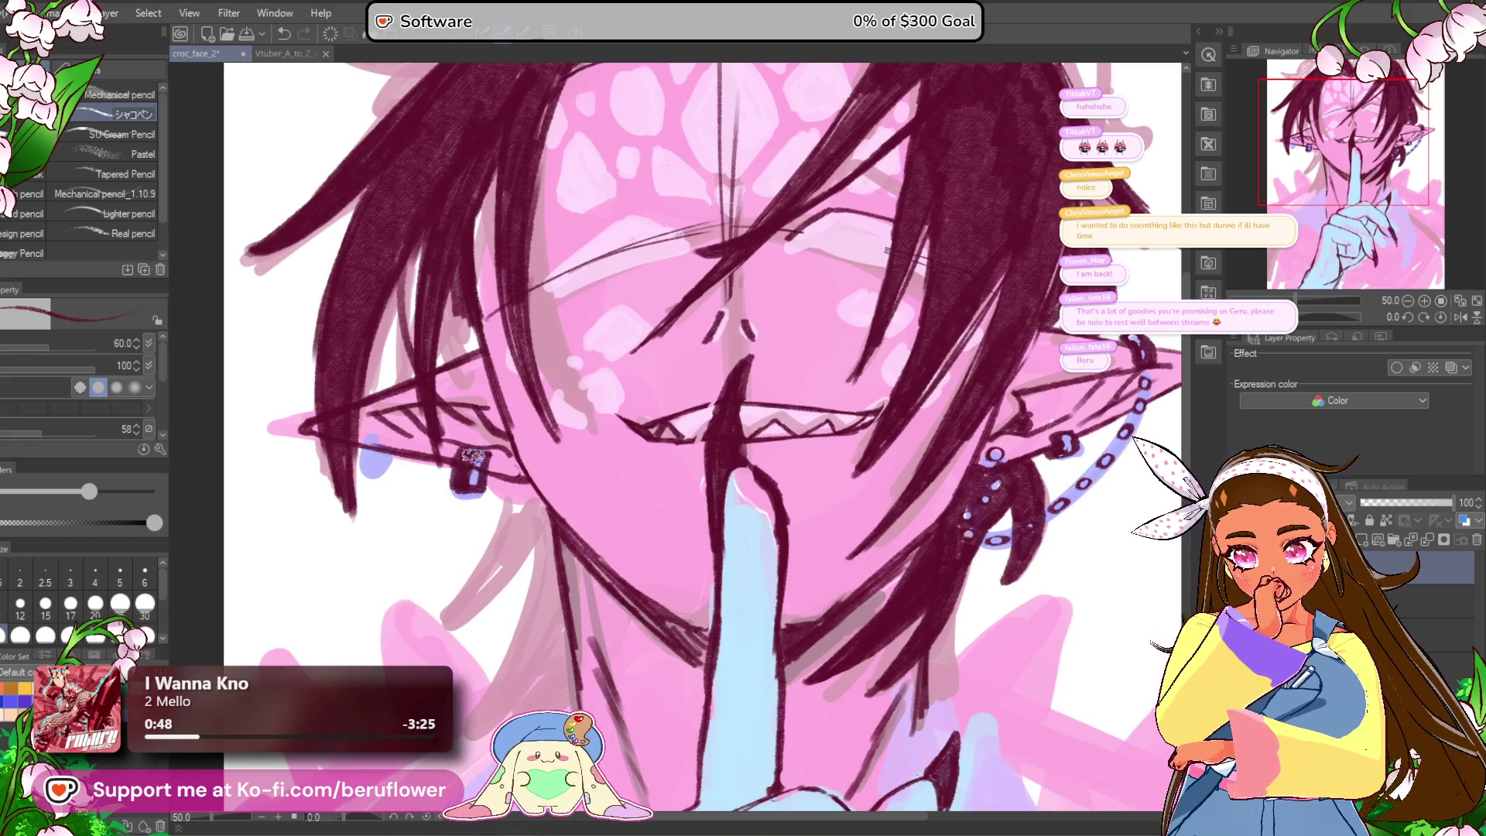
{"action": "left_click_drag", "start_coordinate": [386, 449], "coordinate": [362, 451]}
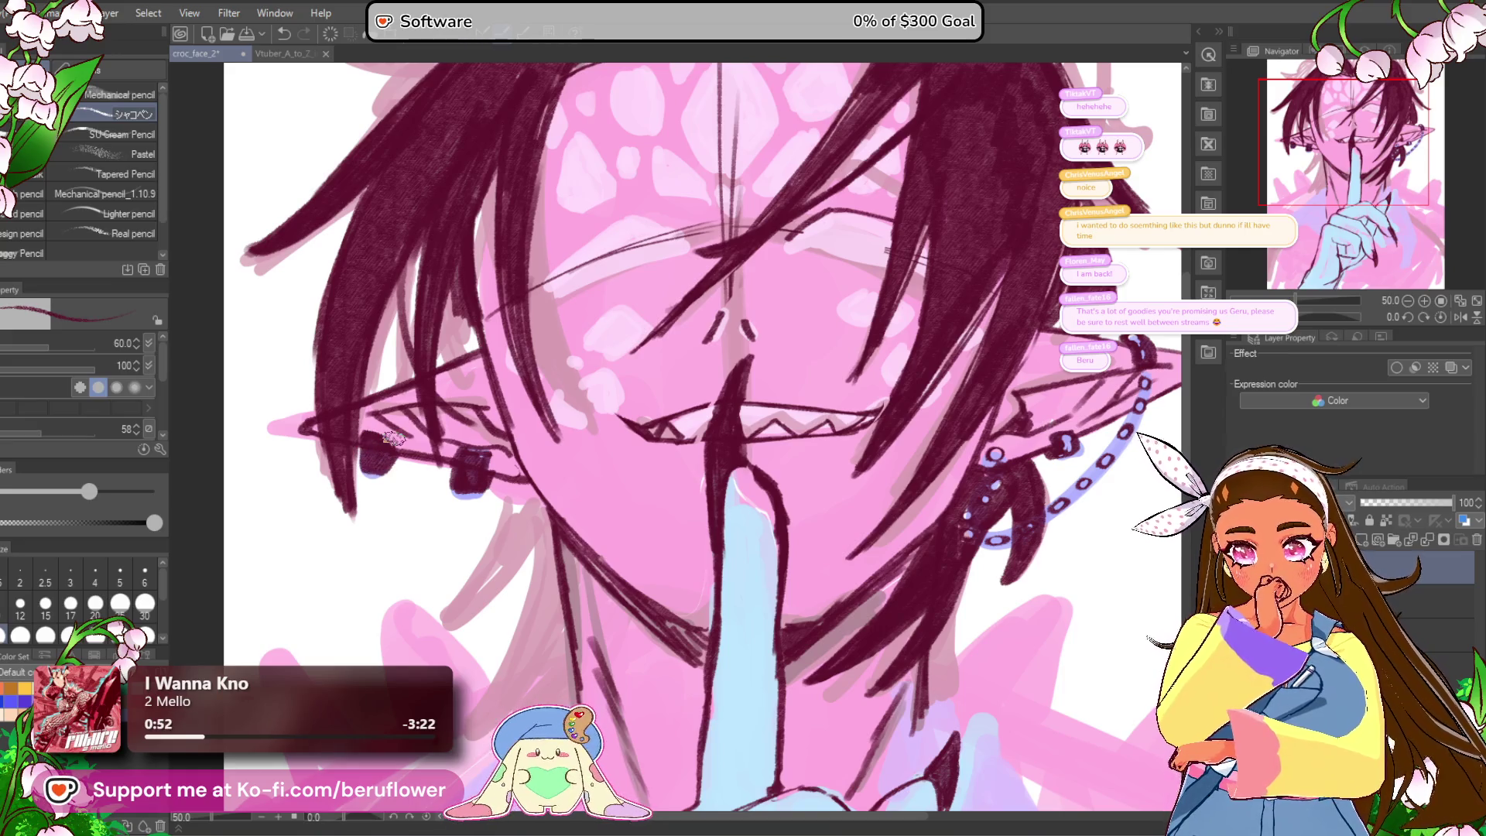
{"action": "scroll", "coordinate": [393, 438], "scroll_direction": "down", "scroll_amount": 5}
{"action": "scroll", "coordinate": [672, 503], "scroll_direction": "up", "scroll_amount": 3}
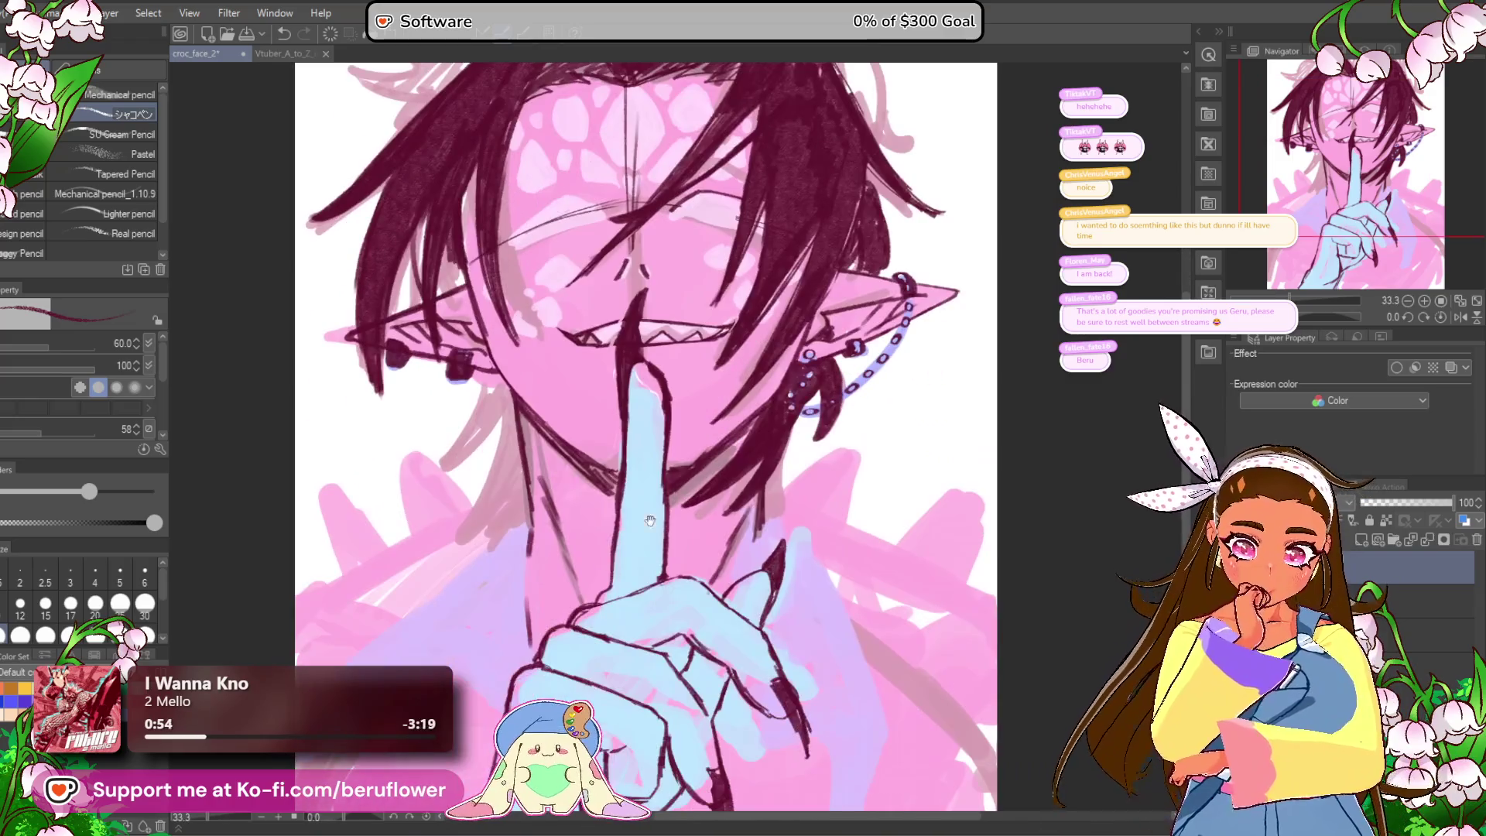
{"action": "scroll", "coordinate": [672, 503], "scroll_direction": "up", "scroll_amount": 4}
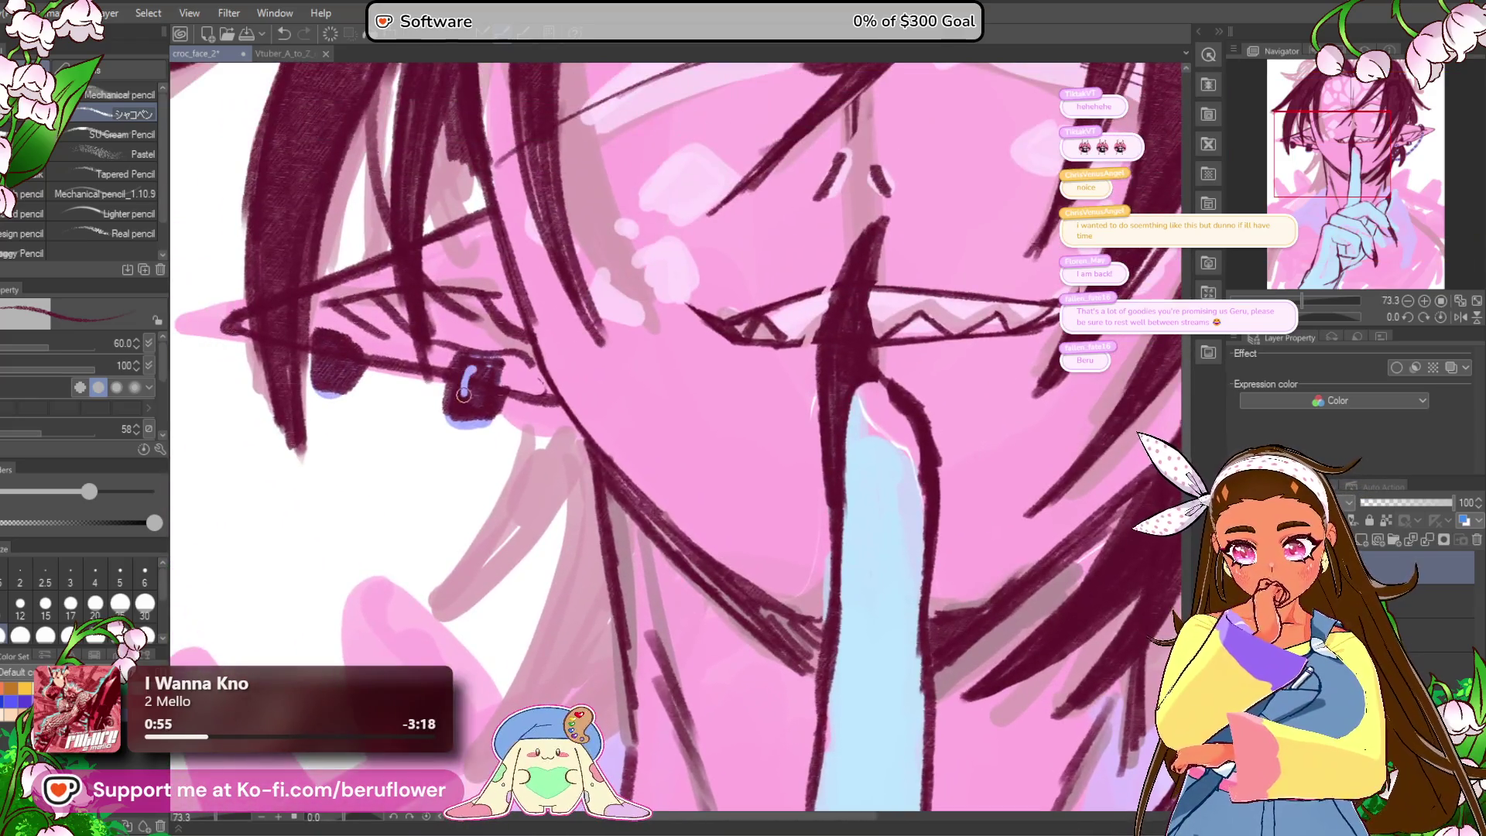
{"action": "mouse_move", "coordinate": [475, 399]}
{"action": "left_mouse_down"}
{"action": "mouse_move", "coordinate": [541, 492]}
{"action": "mouse_move", "coordinate": [446, 423]}
{"action": "left_mouse_up"}
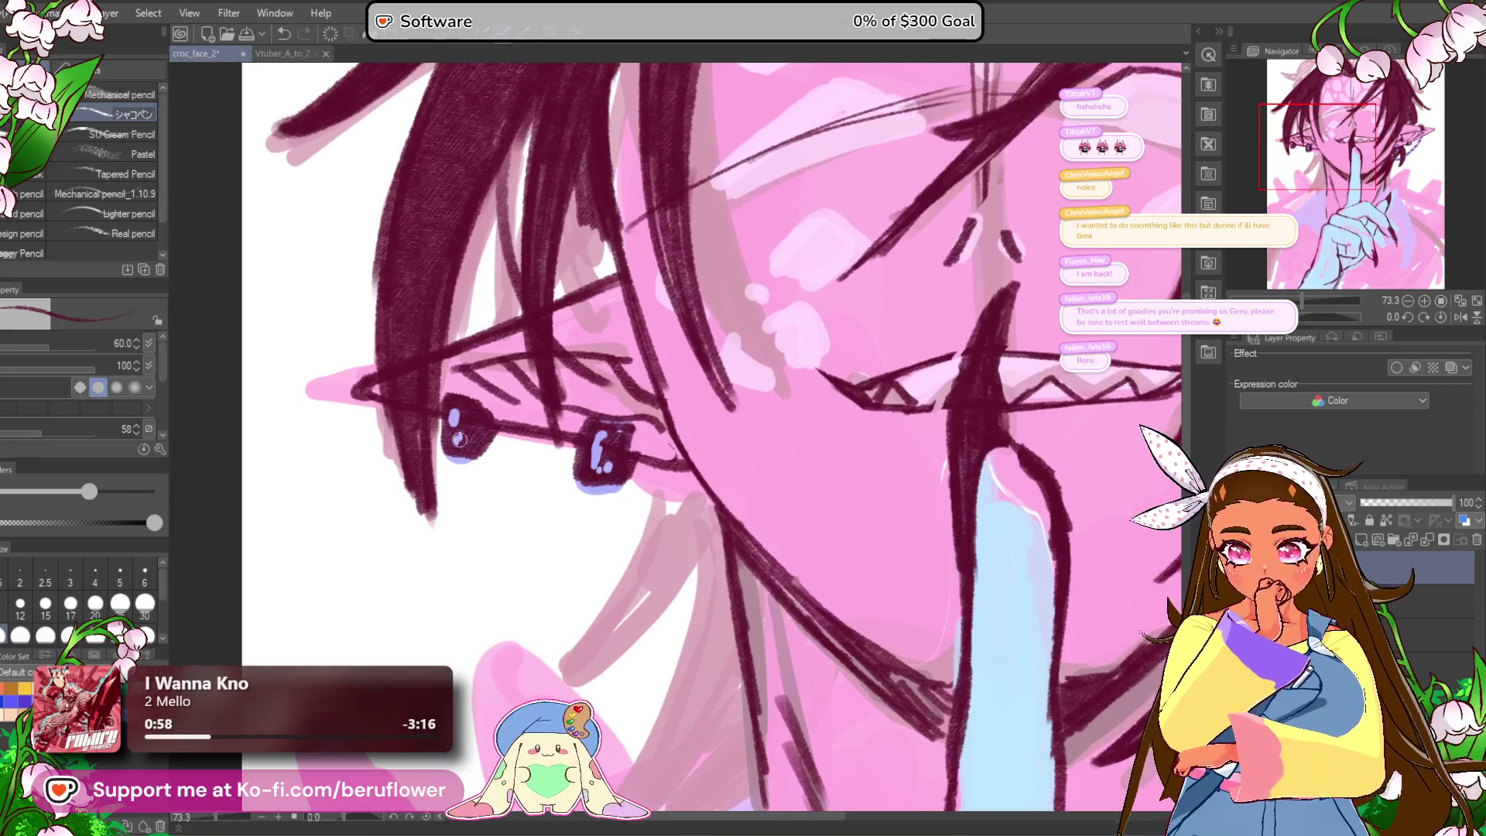
{"action": "scroll", "coordinate": [459, 438], "scroll_direction": "down", "scroll_amount": 5}
{"action": "scroll", "coordinate": [803, 570], "scroll_direction": "up", "scroll_amount": 4}
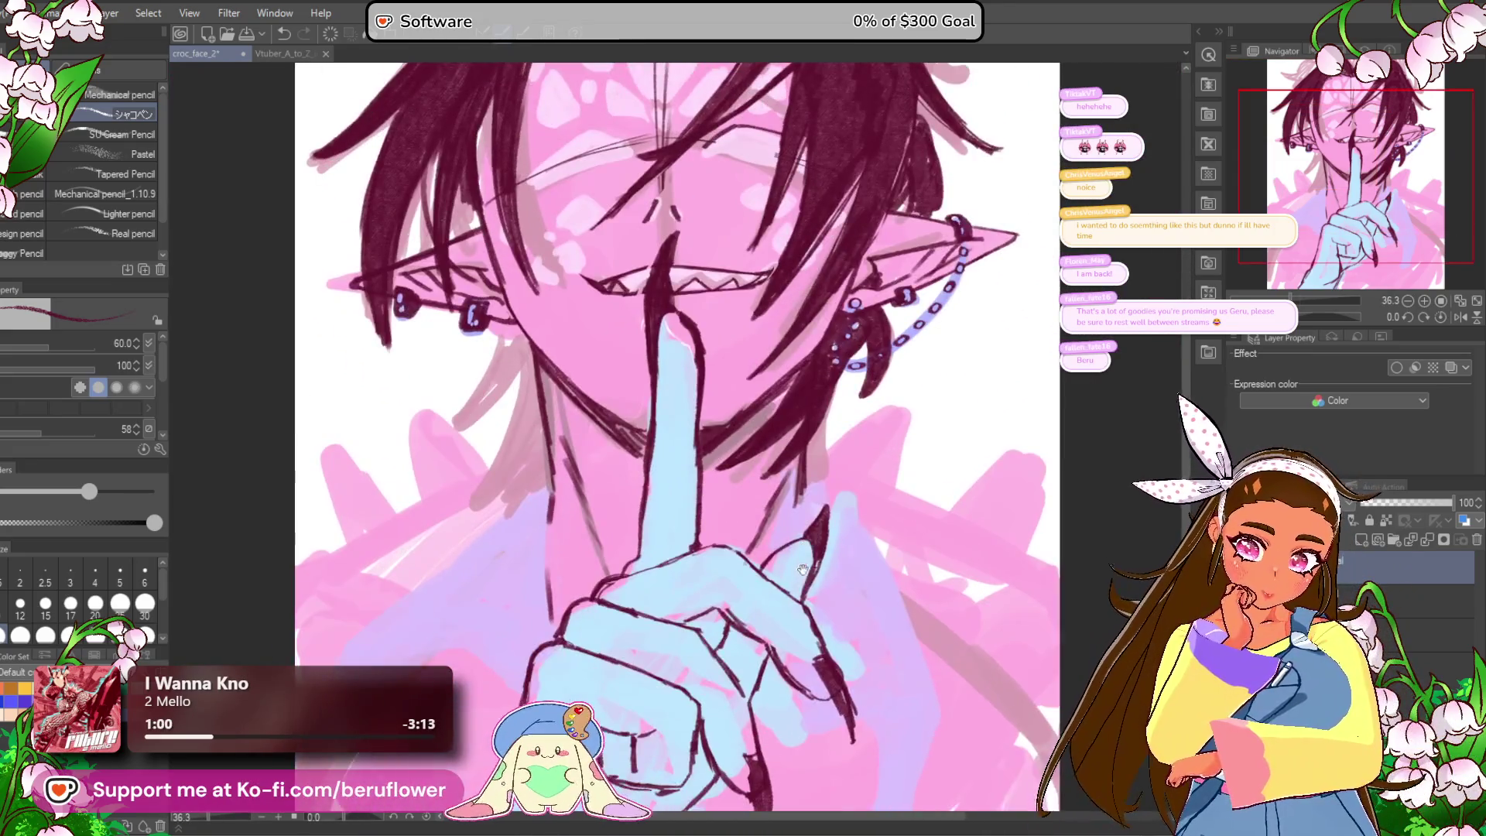
Step: Draw a V of long hair strands below the earring and hatch the wedge between them
{"action": "scroll", "coordinate": [631, 266], "scroll_direction": "up", "scroll_amount": 5}
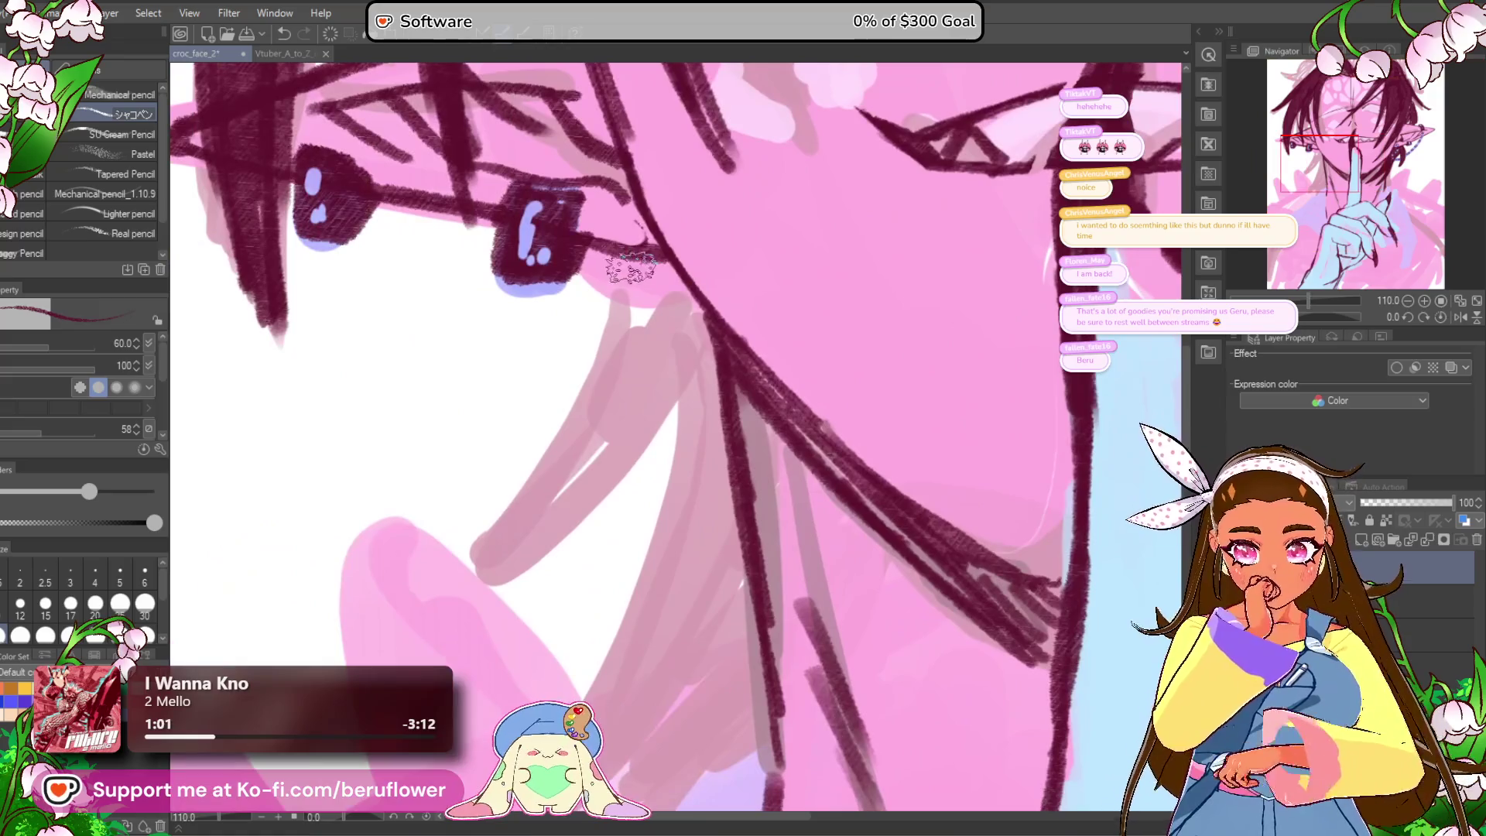
{"action": "mouse_move", "coordinate": [630, 267]}
{"action": "left_mouse_down"}
{"action": "mouse_move", "coordinate": [431, 592]}
{"action": "mouse_move", "coordinate": [515, 555]}
{"action": "mouse_move", "coordinate": [704, 315]}
{"action": "left_mouse_up"}
{"action": "mouse_move", "coordinate": [641, 263]}
{"action": "left_mouse_down"}
{"action": "mouse_move", "coordinate": [673, 298]}
{"action": "mouse_move", "coordinate": [603, 371]}
{"action": "mouse_move", "coordinate": [636, 371]}
{"action": "mouse_move", "coordinate": [572, 434]}
{"action": "mouse_move", "coordinate": [542, 495]}
{"action": "mouse_move", "coordinate": [643, 387]}
{"action": "mouse_move", "coordinate": [687, 399]}
{"action": "mouse_move", "coordinate": [667, 349]}
{"action": "left_mouse_up"}
{"action": "scroll", "coordinate": [699, 290], "scroll_direction": "down", "scroll_amount": 1}
{"action": "scroll", "coordinate": [621, 407], "scroll_direction": "up", "scroll_amount": 1}
Step: Add two more long hair strands with hatched tops, extending one with a dark stroke
{"action": "mouse_move", "coordinate": [658, 182]}
{"action": "left_mouse_down"}
{"action": "mouse_move", "coordinate": [597, 398]}
{"action": "mouse_move", "coordinate": [448, 665]}
{"action": "mouse_move", "coordinate": [681, 317]}
{"action": "mouse_move", "coordinate": [639, 200]}
{"action": "mouse_move", "coordinate": [663, 272]}
{"action": "mouse_move", "coordinate": [617, 439]}
{"action": "mouse_move", "coordinate": [581, 441]}
{"action": "mouse_move", "coordinate": [557, 547]}
{"action": "mouse_move", "coordinate": [433, 670]}
{"action": "left_mouse_up"}
{"action": "scroll", "coordinate": [453, 671], "scroll_direction": "down", "scroll_amount": 4}
{"action": "scroll", "coordinate": [535, 560], "scroll_direction": "up", "scroll_amount": 3}
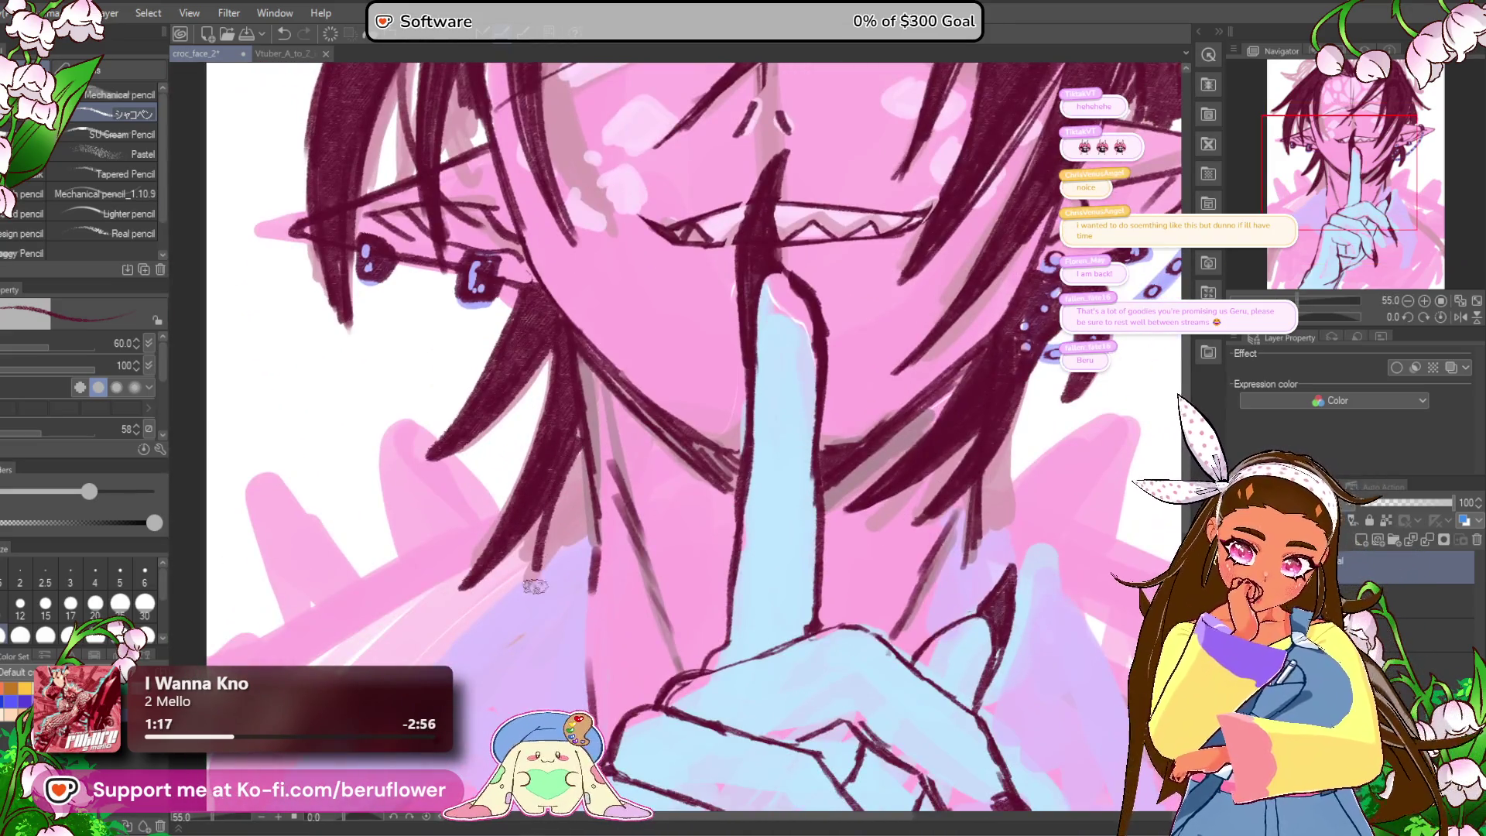
{"action": "scroll", "coordinate": [536, 560], "scroll_direction": "up", "scroll_amount": 3}
{"action": "mouse_move", "coordinate": [588, 344]}
{"action": "left_mouse_down"}
{"action": "mouse_move", "coordinate": [528, 625]}
{"action": "mouse_move", "coordinate": [592, 371]}
{"action": "mouse_move", "coordinate": [603, 443]}
{"action": "mouse_move", "coordinate": [574, 462]}
{"action": "mouse_move", "coordinate": [584, 499]}
{"action": "mouse_move", "coordinate": [609, 511]}
{"action": "left_mouse_up"}
{"action": "left_click_drag", "start_coordinate": [604, 455], "coordinate": [598, 467]}
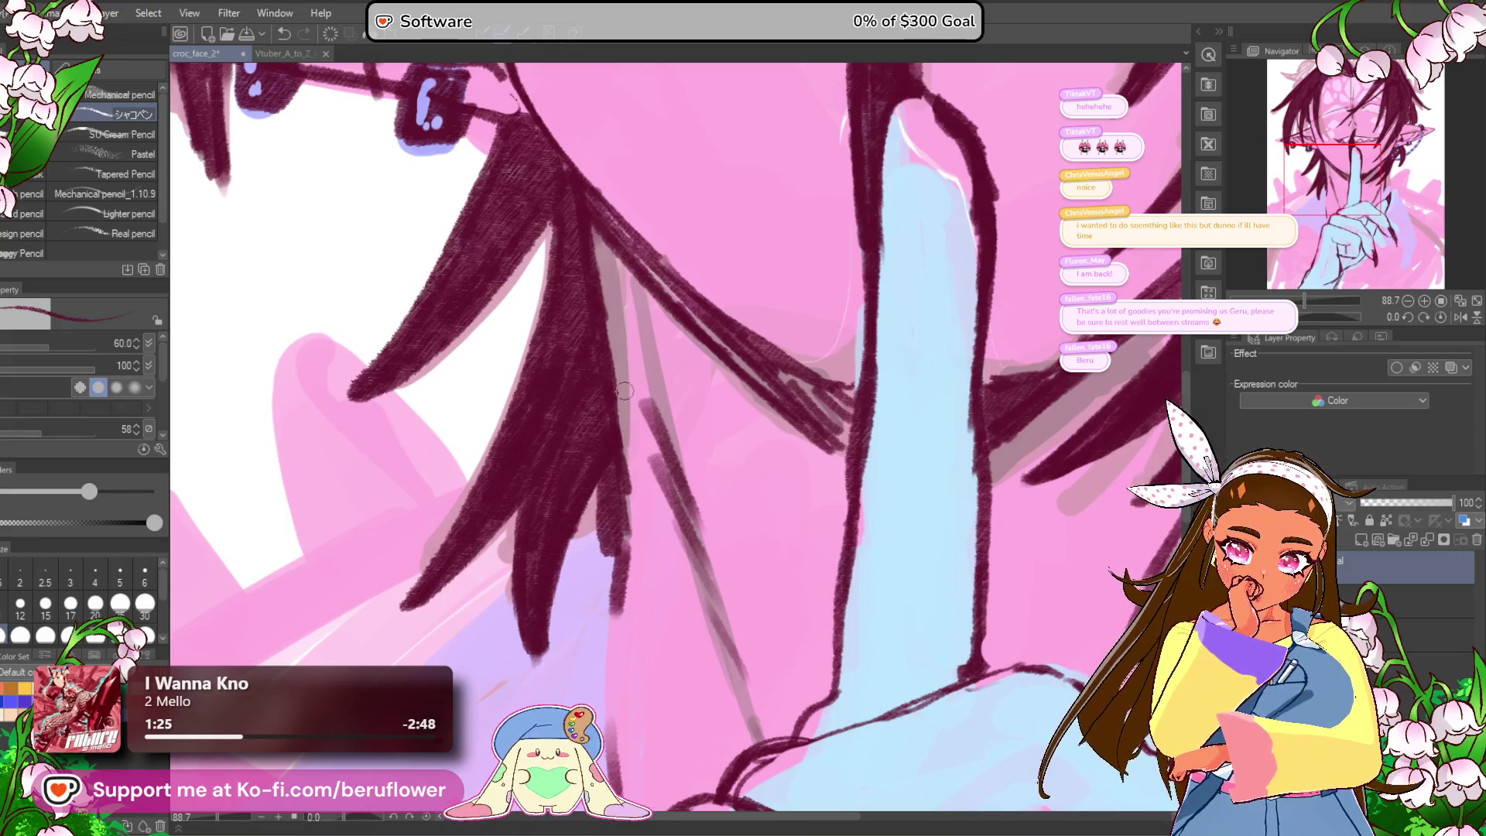
{"action": "scroll", "coordinate": [626, 413], "scroll_direction": "down", "scroll_amount": 5}
{"action": "scroll", "coordinate": [739, 592], "scroll_direction": "up", "scroll_amount": 3}
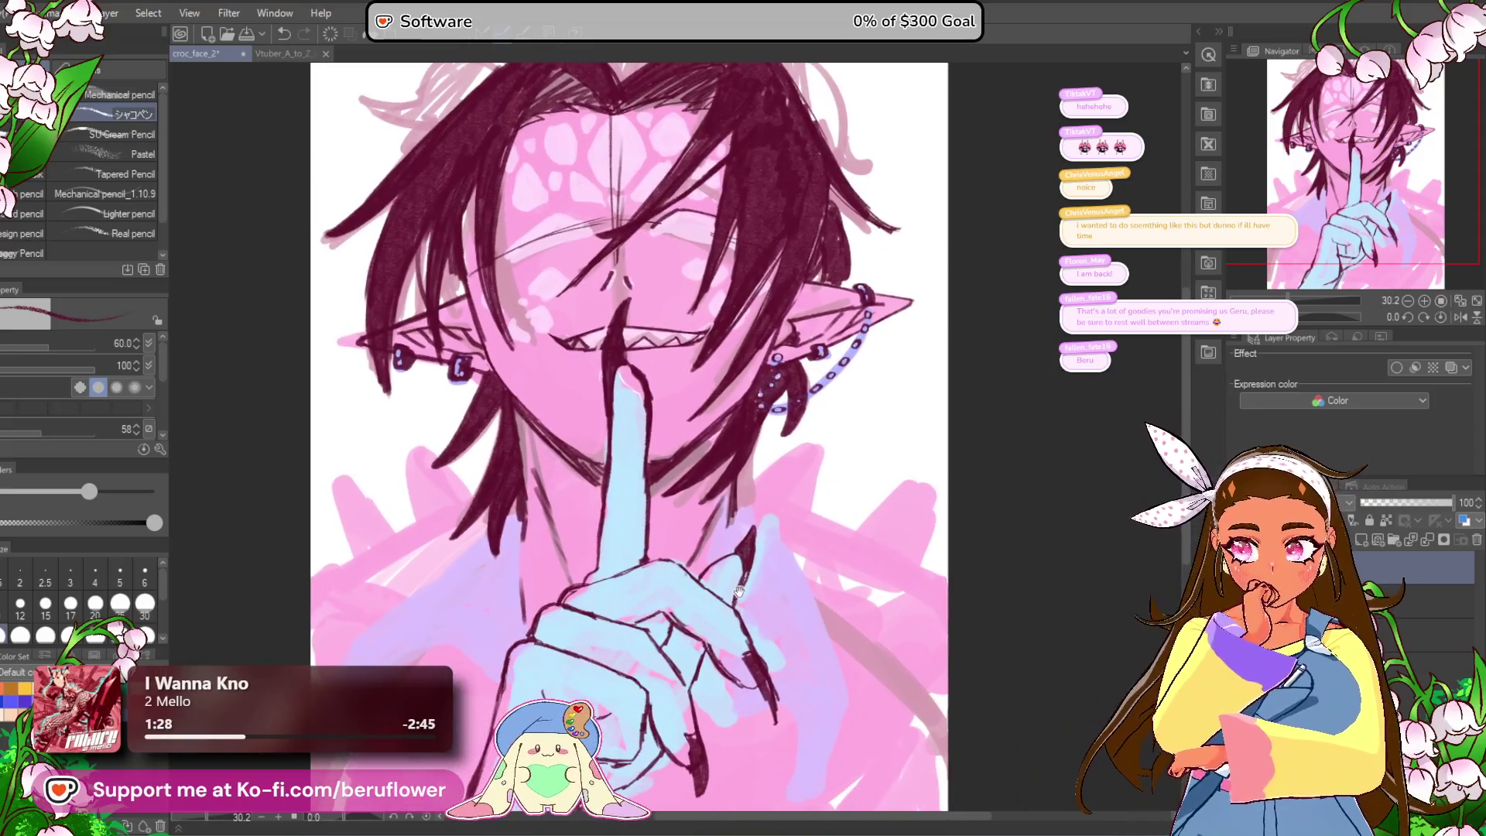
Step: Replace the thin hair strand left of the finger with a longer one toward the lower left
{"action": "mouse_move", "coordinate": [739, 592]}
{"action": "left_mouse_down"}
{"action": "mouse_move", "coordinate": [759, 613]}
{"action": "mouse_move", "coordinate": [744, 593]}
{"action": "left_mouse_up"}
{"action": "scroll", "coordinate": [713, 570], "scroll_direction": "up", "scroll_amount": 2}
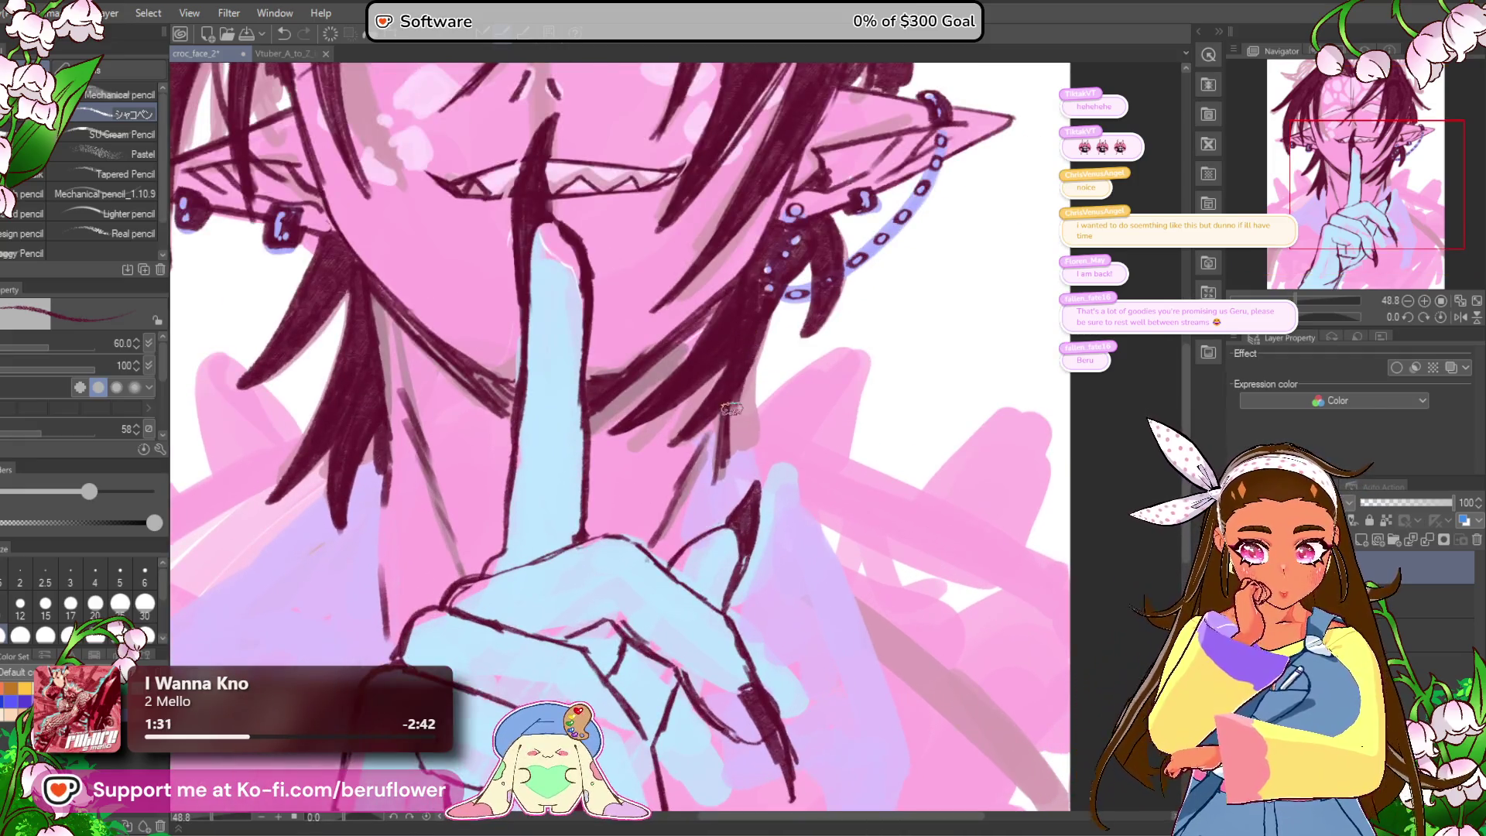
{"action": "mouse_move", "coordinate": [752, 348]}
{"action": "left_mouse_down"}
{"action": "mouse_move", "coordinate": [696, 310]}
{"action": "mouse_move", "coordinate": [548, 373]}
{"action": "left_mouse_up"}
{"action": "left_click_drag", "start_coordinate": [545, 437], "coordinate": [601, 444]}
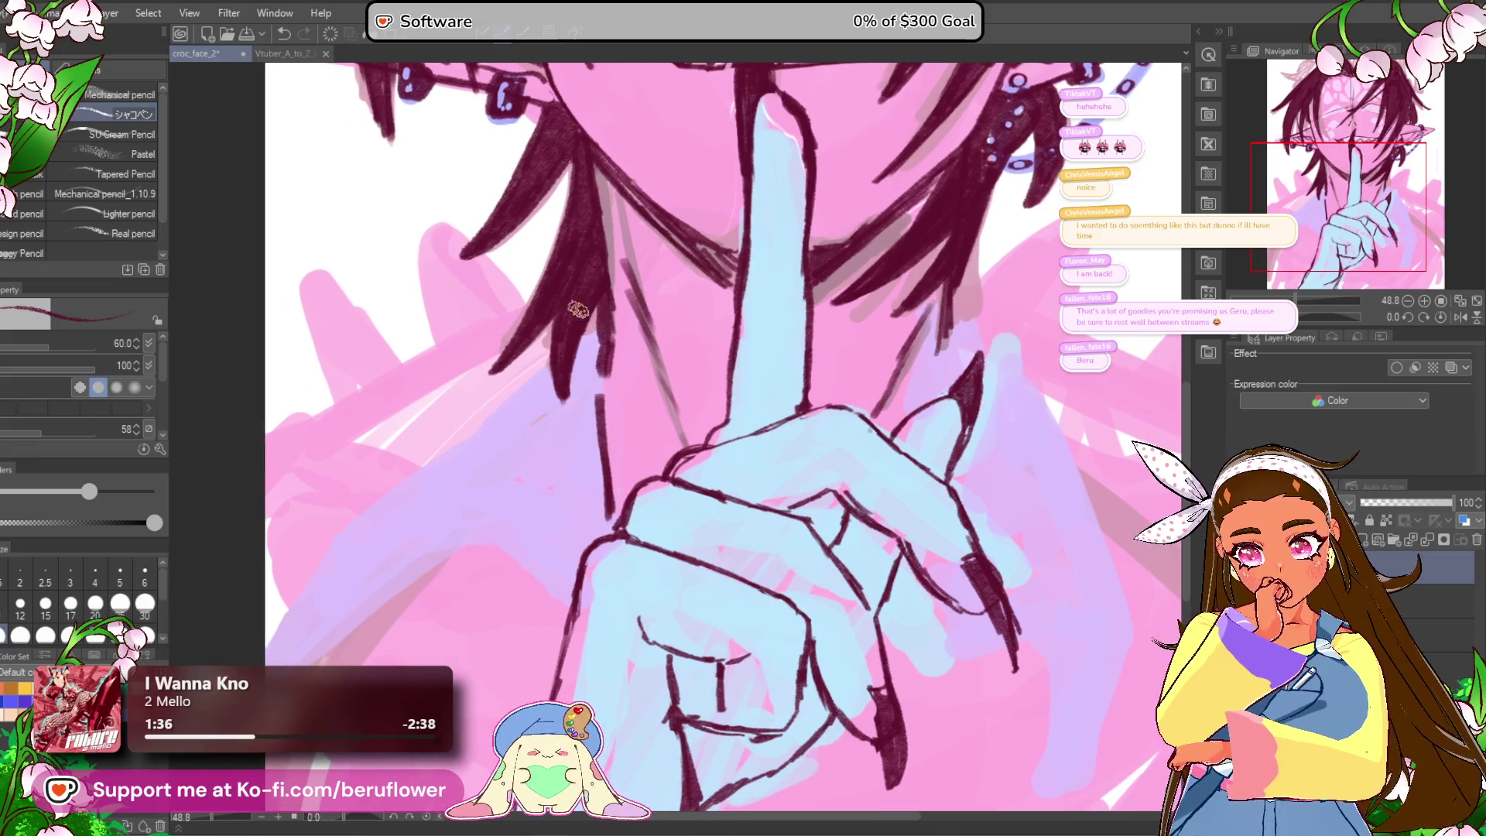
{"action": "left_click_drag", "start_coordinate": [532, 493], "coordinate": [657, 361]}
{"action": "key", "text": "ctrl+z"}
{"action": "left_click_drag", "start_coordinate": [575, 272], "coordinate": [451, 405]}
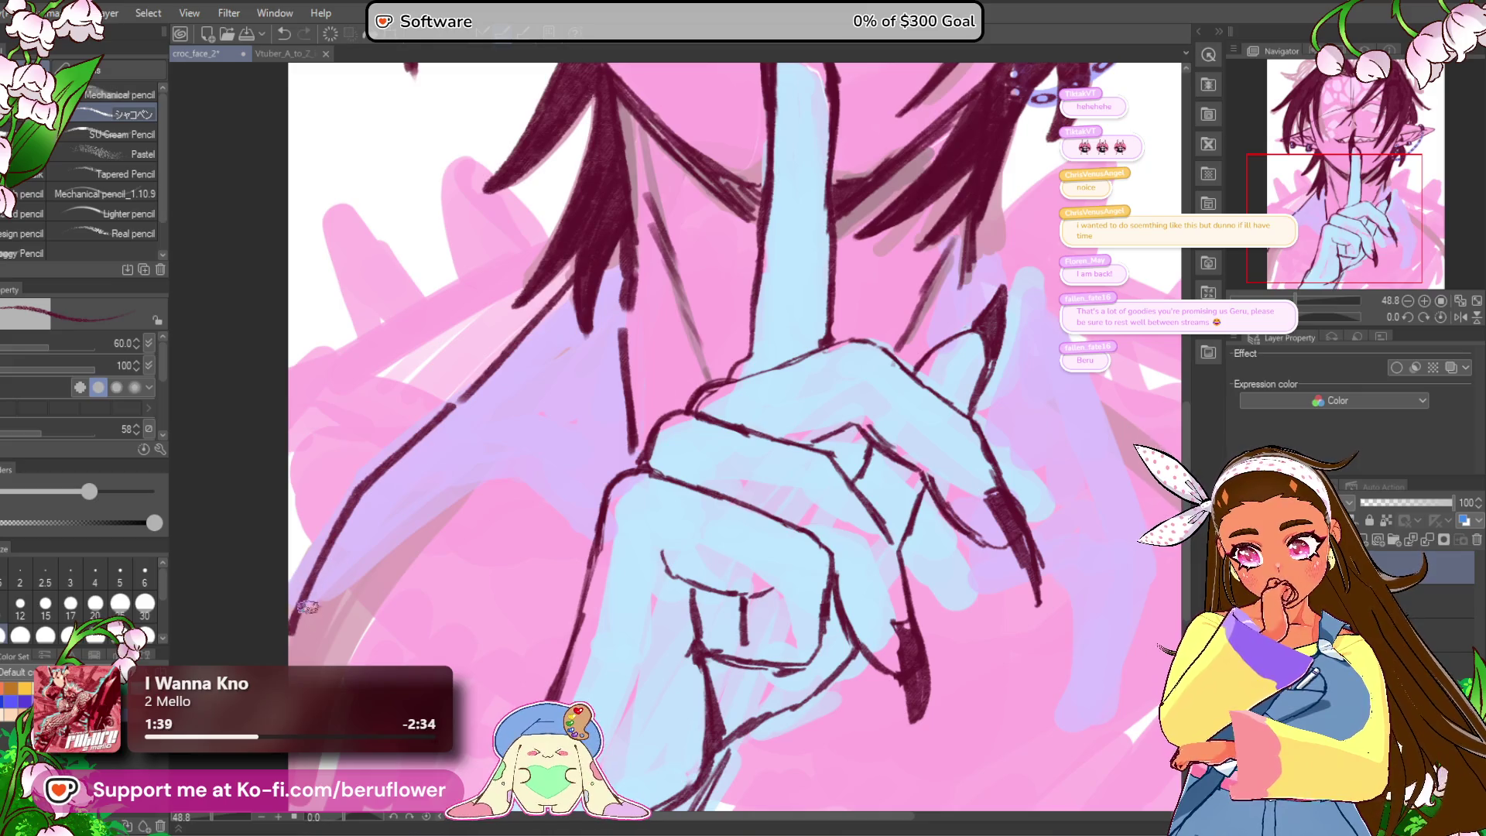
Step: Redraw the diagonal arm line beneath the hushing hand to the lower-left edge, adding short strokes
{"action": "key", "text": "ctrl+z"}
{"action": "mouse_move", "coordinate": [573, 280]}
{"action": "left_mouse_down"}
{"action": "mouse_move", "coordinate": [364, 468]}
{"action": "mouse_move", "coordinate": [294, 643]}
{"action": "left_mouse_up"}
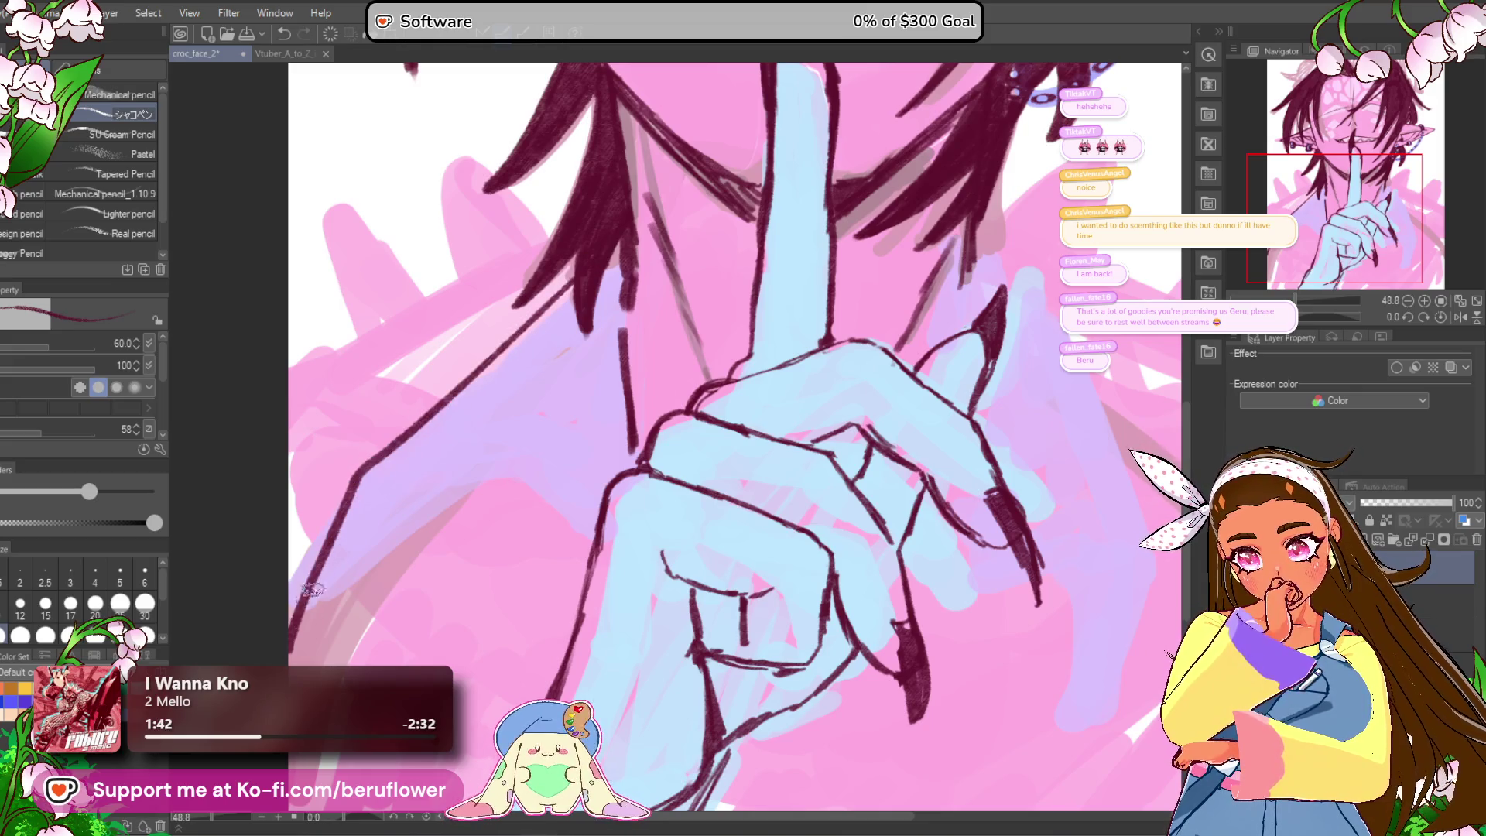
{"action": "left_click_drag", "start_coordinate": [305, 592], "coordinate": [387, 495]}
{"action": "key", "text": "ctrl+z"}
{"action": "mouse_move", "coordinate": [302, 619]}
{"action": "left_mouse_down"}
{"action": "mouse_move", "coordinate": [367, 487]}
{"action": "mouse_move", "coordinate": [406, 484]}
{"action": "mouse_move", "coordinate": [573, 595]}
{"action": "left_mouse_up"}
{"action": "left_click_drag", "start_coordinate": [519, 553], "coordinate": [580, 611]}
{"action": "mouse_move", "coordinate": [333, 542]}
{"action": "left_mouse_down"}
{"action": "mouse_move", "coordinate": [464, 481]}
{"action": "mouse_move", "coordinate": [433, 569]}
{"action": "mouse_move", "coordinate": [495, 403]}
{"action": "mouse_move", "coordinate": [518, 391]}
{"action": "mouse_move", "coordinate": [459, 481]}
{"action": "left_mouse_up"}
Step: Draw two dark hair strands running down-left from the earring
{"action": "scroll", "coordinate": [459, 482], "scroll_direction": "down", "scroll_amount": 5}
{"action": "scroll", "coordinate": [619, 433], "scroll_direction": "up", "scroll_amount": 3}
{"action": "mouse_move", "coordinate": [865, 713]}
{"action": "left_mouse_down"}
{"action": "mouse_move", "coordinate": [747, 683]}
{"action": "mouse_move", "coordinate": [699, 642]}
{"action": "left_mouse_up"}
{"action": "left_click_drag", "start_coordinate": [623, 418], "coordinate": [597, 387]}
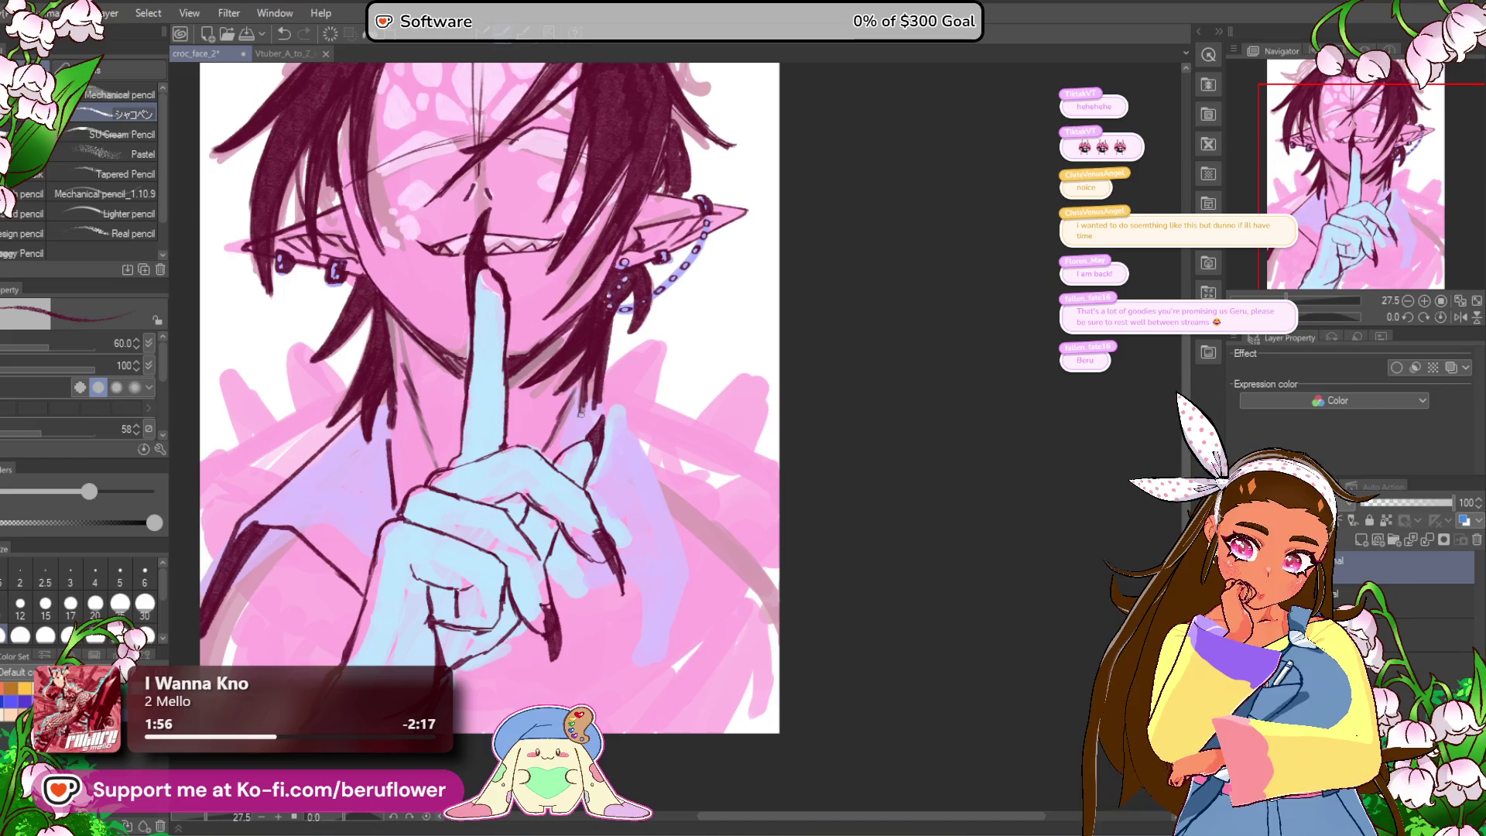
{"action": "scroll", "coordinate": [580, 413], "scroll_direction": "up", "scroll_amount": 3}
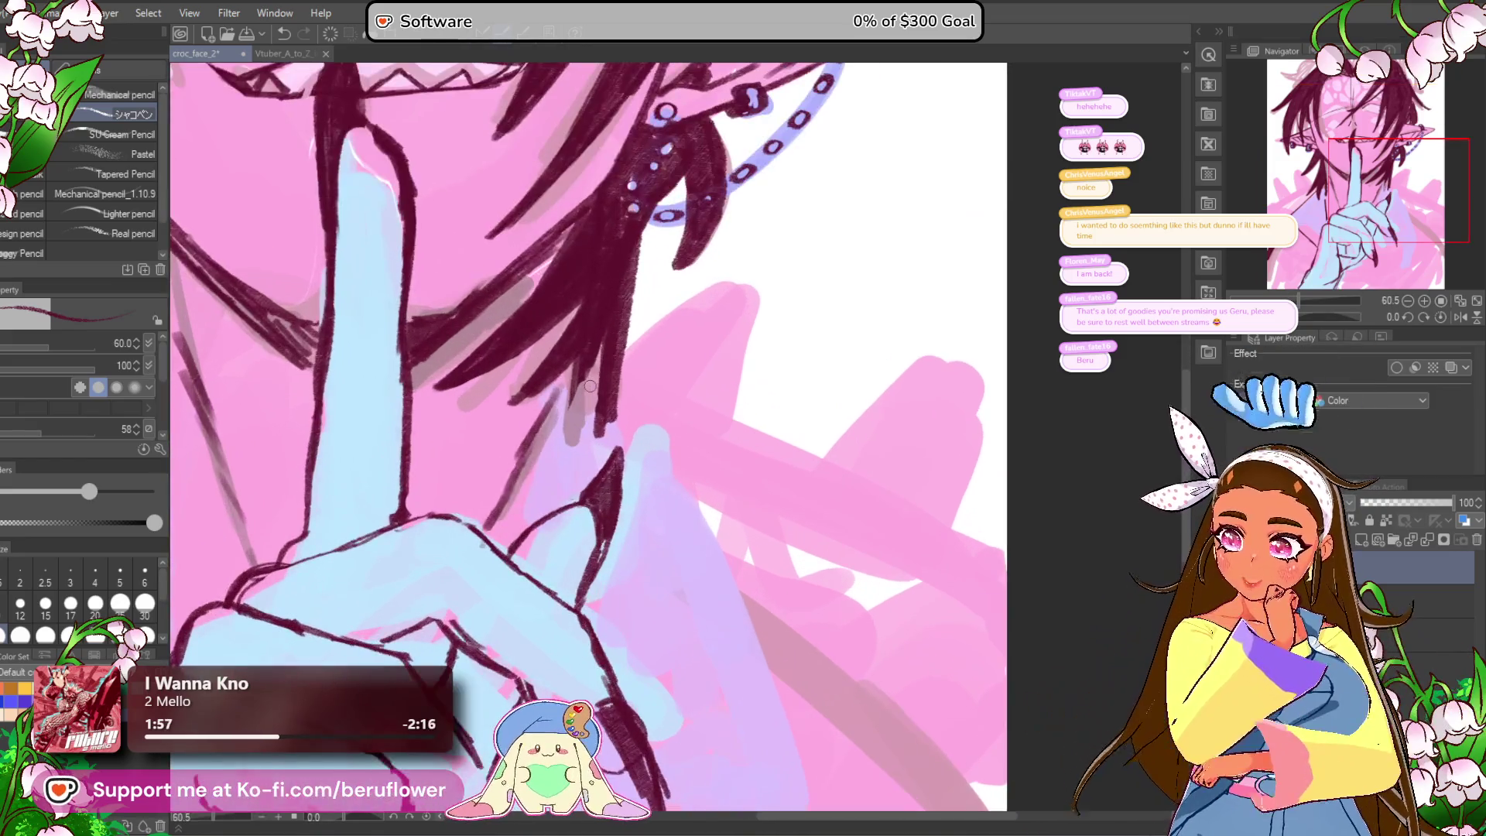
{"action": "mouse_move", "coordinate": [605, 402]}
{"action": "left_mouse_down"}
{"action": "mouse_move", "coordinate": [613, 419]}
{"action": "mouse_move", "coordinate": [495, 545]}
{"action": "left_mouse_up"}
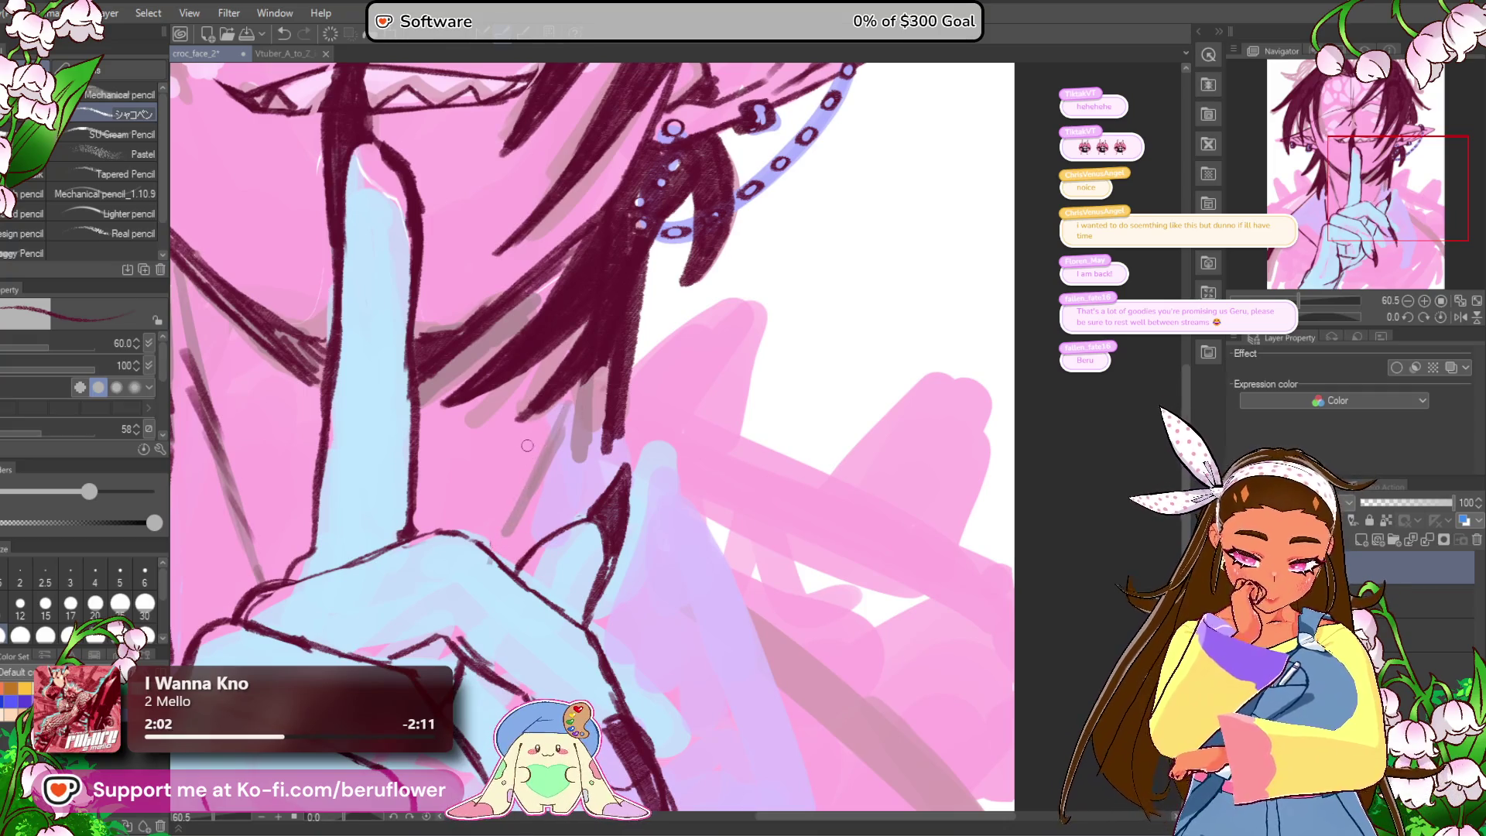
{"action": "left_click_drag", "start_coordinate": [590, 371], "coordinate": [523, 499]}
{"action": "mouse_move", "coordinate": [592, 415]}
{"action": "left_mouse_down"}
{"action": "mouse_move", "coordinate": [549, 441]}
{"action": "mouse_move", "coordinate": [518, 534]}
{"action": "mouse_move", "coordinate": [488, 568]}
{"action": "mouse_move", "coordinate": [518, 582]}
{"action": "left_mouse_up"}
Step: Add dark hair strokes beside the earring
{"action": "scroll", "coordinate": [488, 567], "scroll_direction": "down", "scroll_amount": 2}
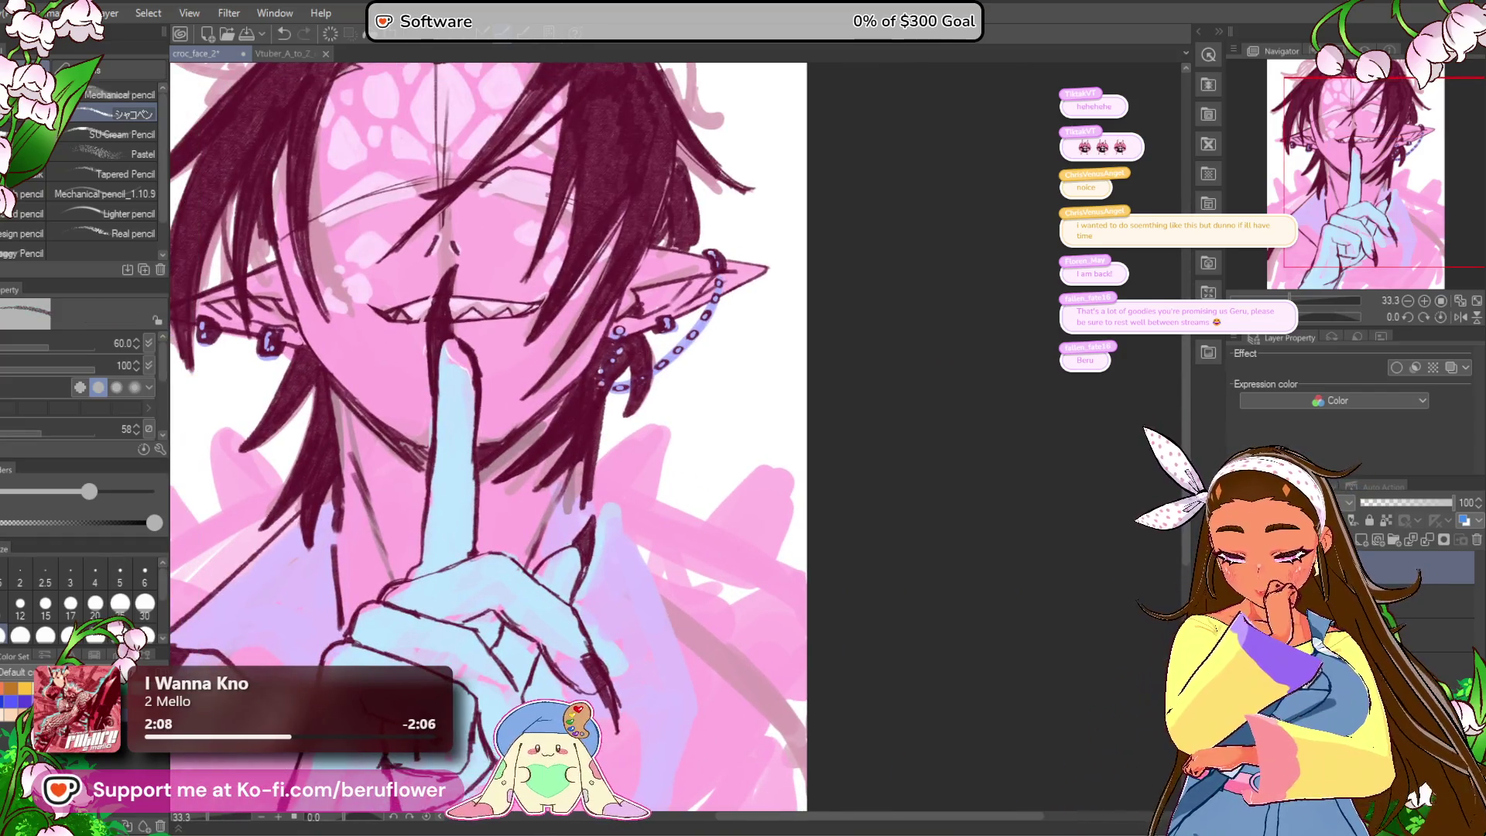
{"action": "left_click_drag", "start_coordinate": [588, 457], "coordinate": [605, 458]}
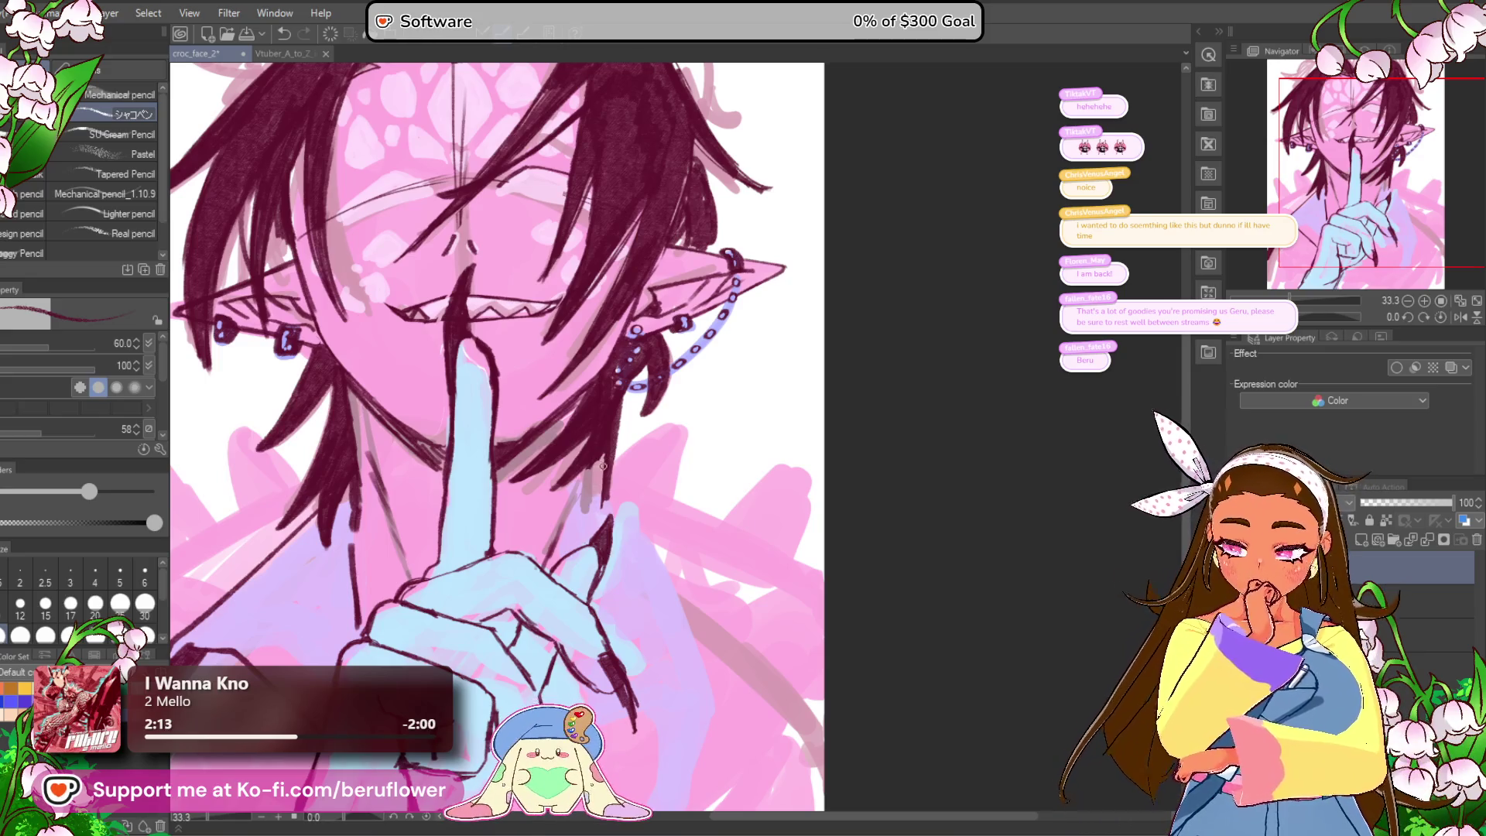
{"action": "left_click_drag", "start_coordinate": [621, 403], "coordinate": [625, 406]}
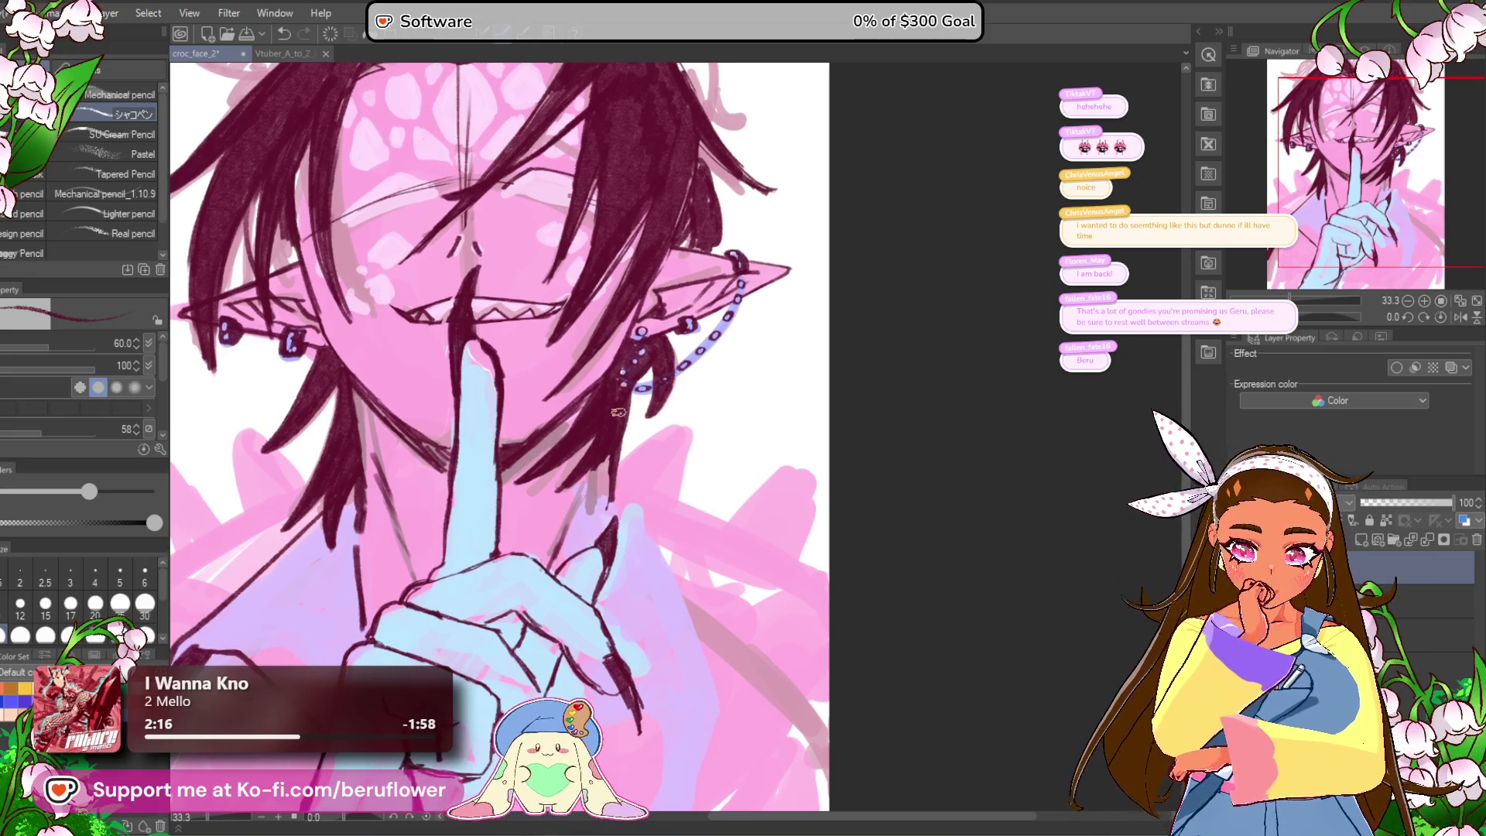
{"action": "left_click_drag", "start_coordinate": [601, 460], "coordinate": [620, 455]}
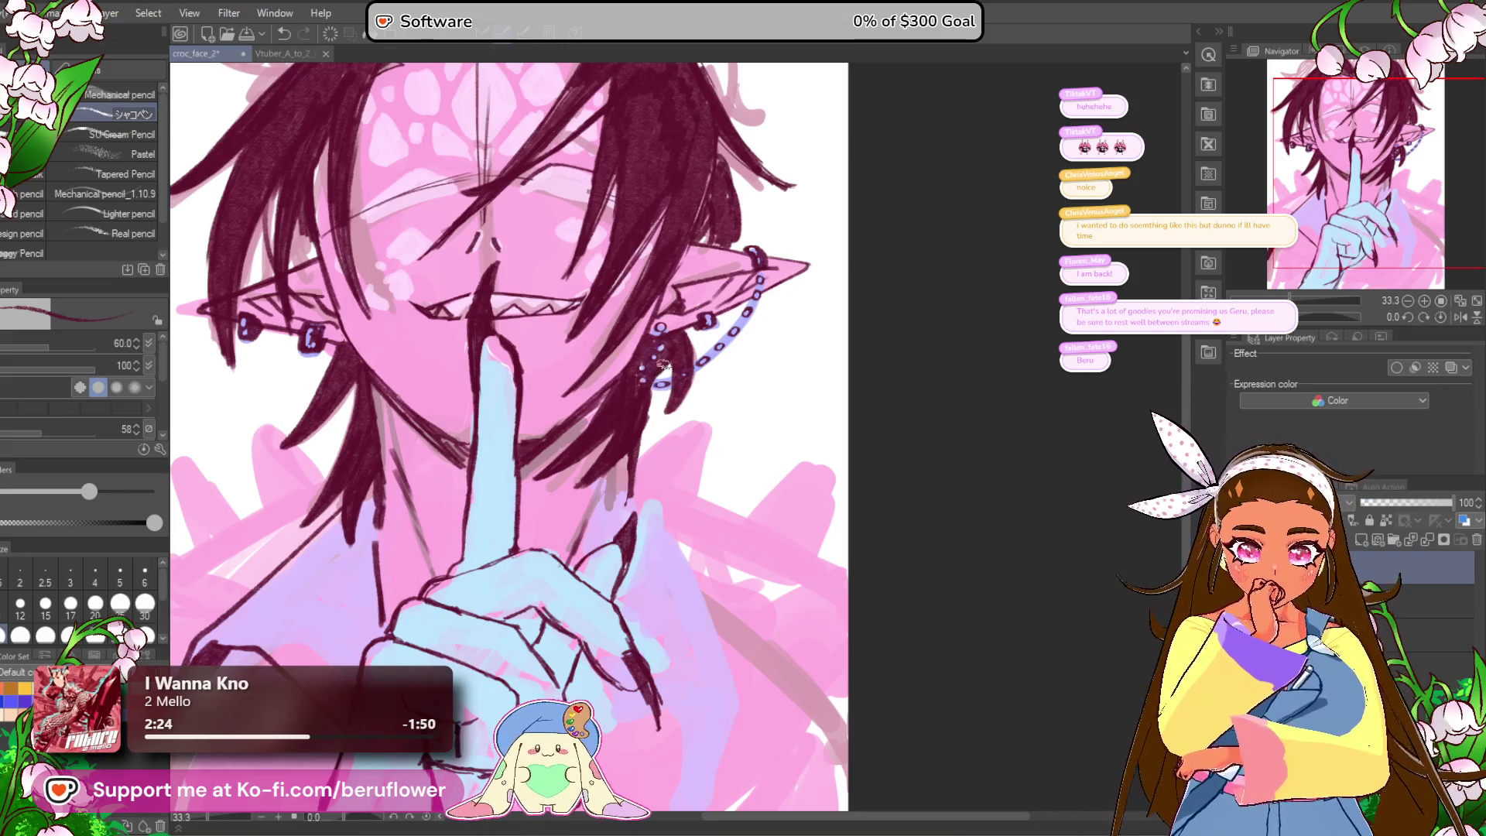
{"action": "left_click_drag", "start_coordinate": [664, 371], "coordinate": [637, 427]}
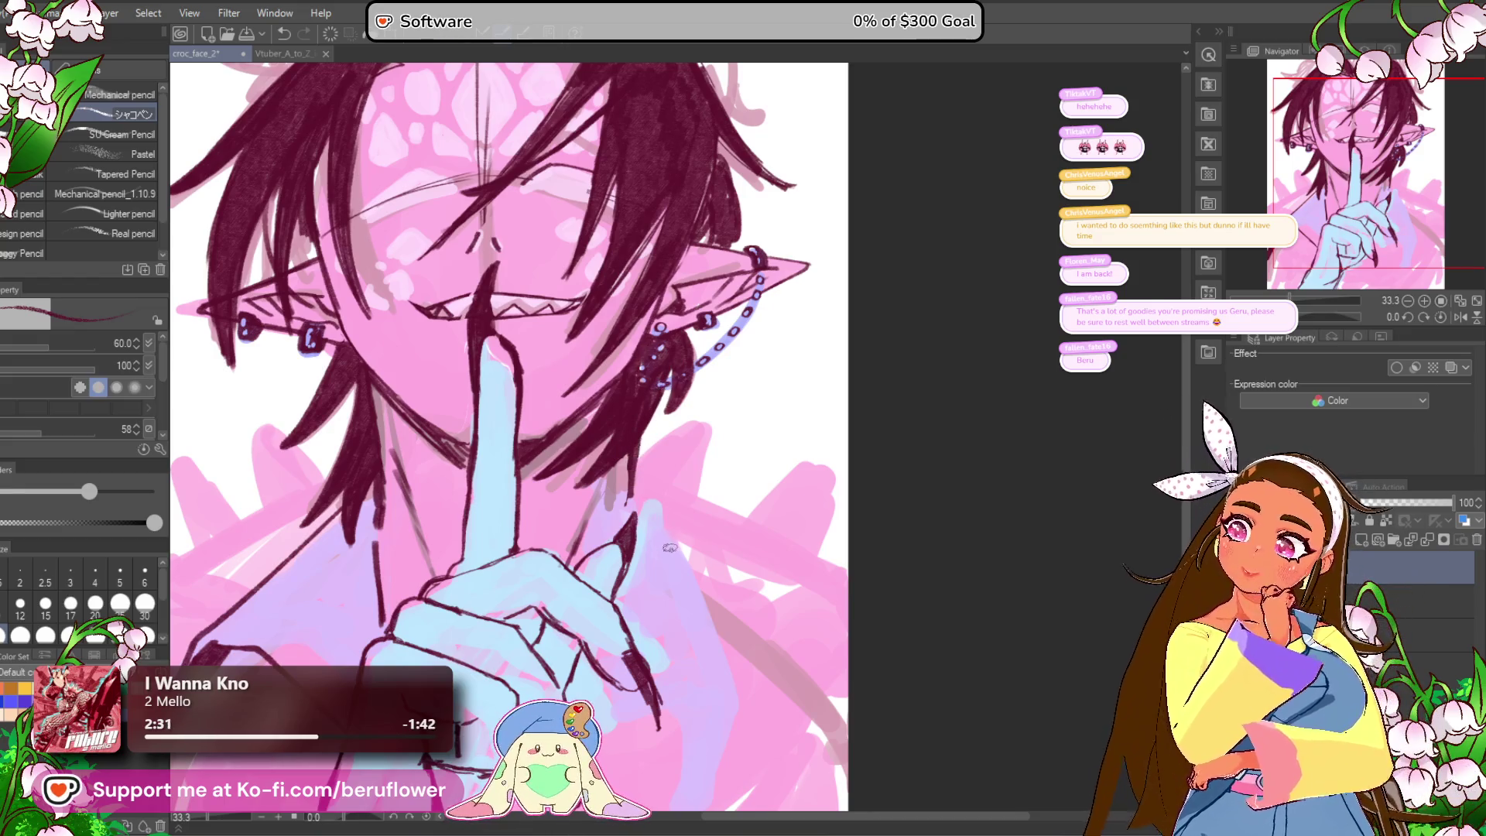
{"action": "left_click_drag", "start_coordinate": [660, 594], "coordinate": [749, 509]}
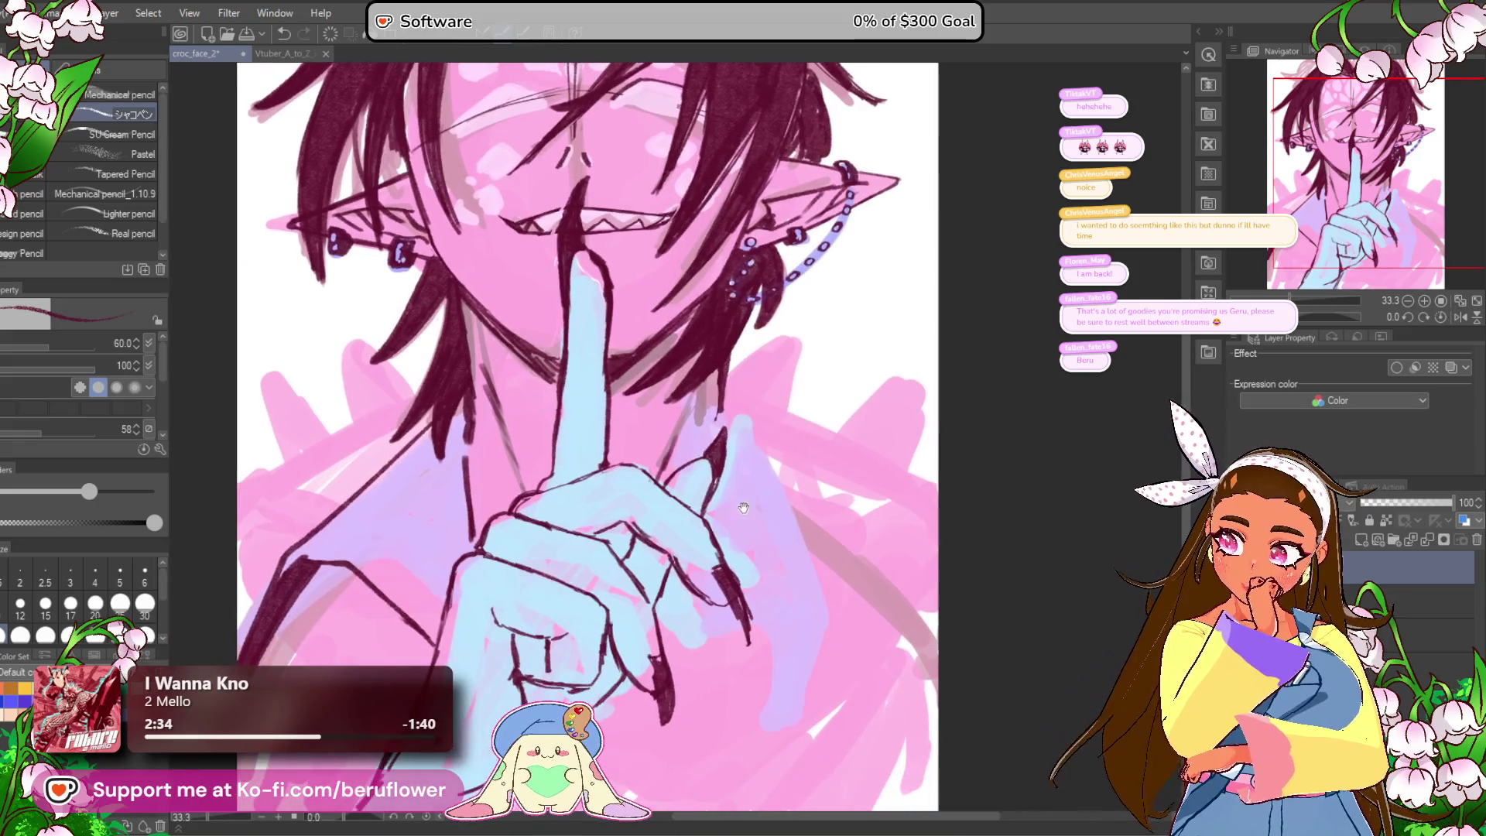
{"action": "left_click_drag", "start_coordinate": [531, 411], "coordinate": [561, 414]}
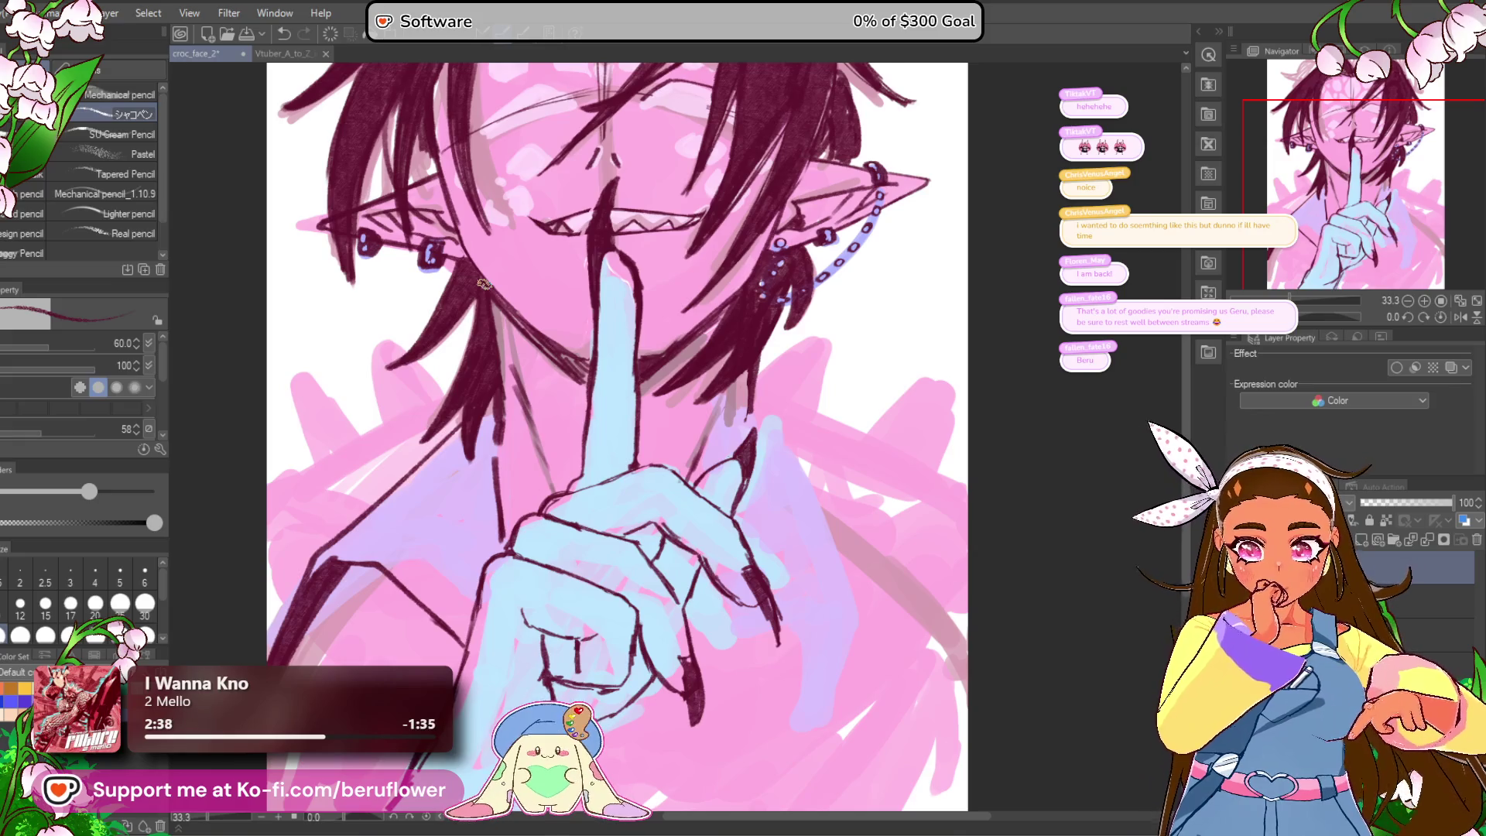
Step: Draw the jacket line along the right shoulder and a short line along a hair strand
{"action": "scroll", "coordinate": [480, 287], "scroll_direction": "down", "scroll_amount": 3}
{"action": "scroll", "coordinate": [484, 284], "scroll_direction": "up", "scroll_amount": 2}
{"action": "scroll", "coordinate": [483, 284], "scroll_direction": "up", "scroll_amount": 2}
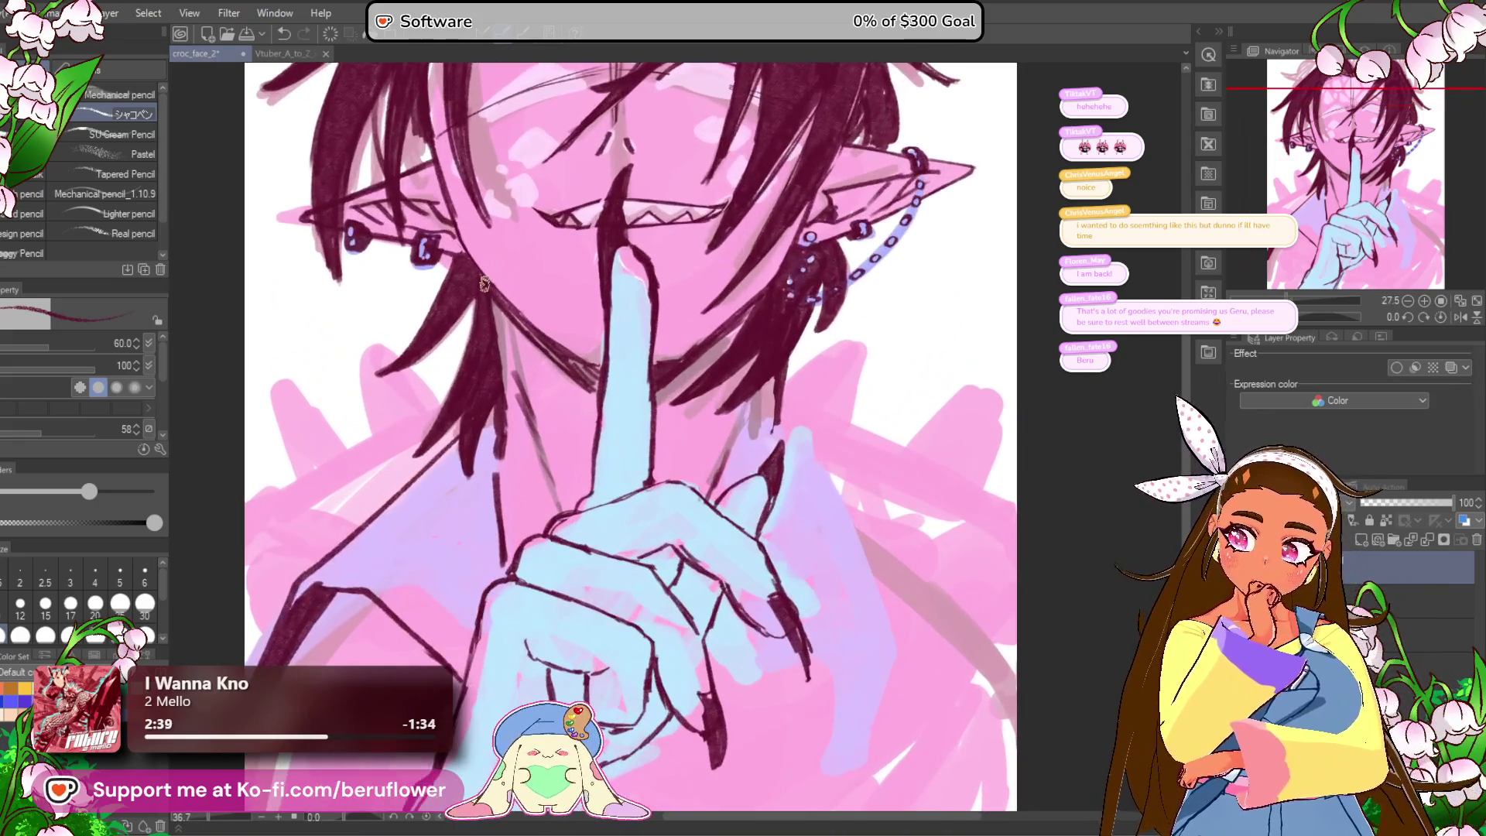
{"action": "mouse_move", "coordinate": [913, 429]}
{"action": "left_mouse_down"}
{"action": "mouse_move", "coordinate": [843, 346]}
{"action": "mouse_move", "coordinate": [829, 408]}
{"action": "mouse_move", "coordinate": [763, 398]}
{"action": "left_mouse_up"}
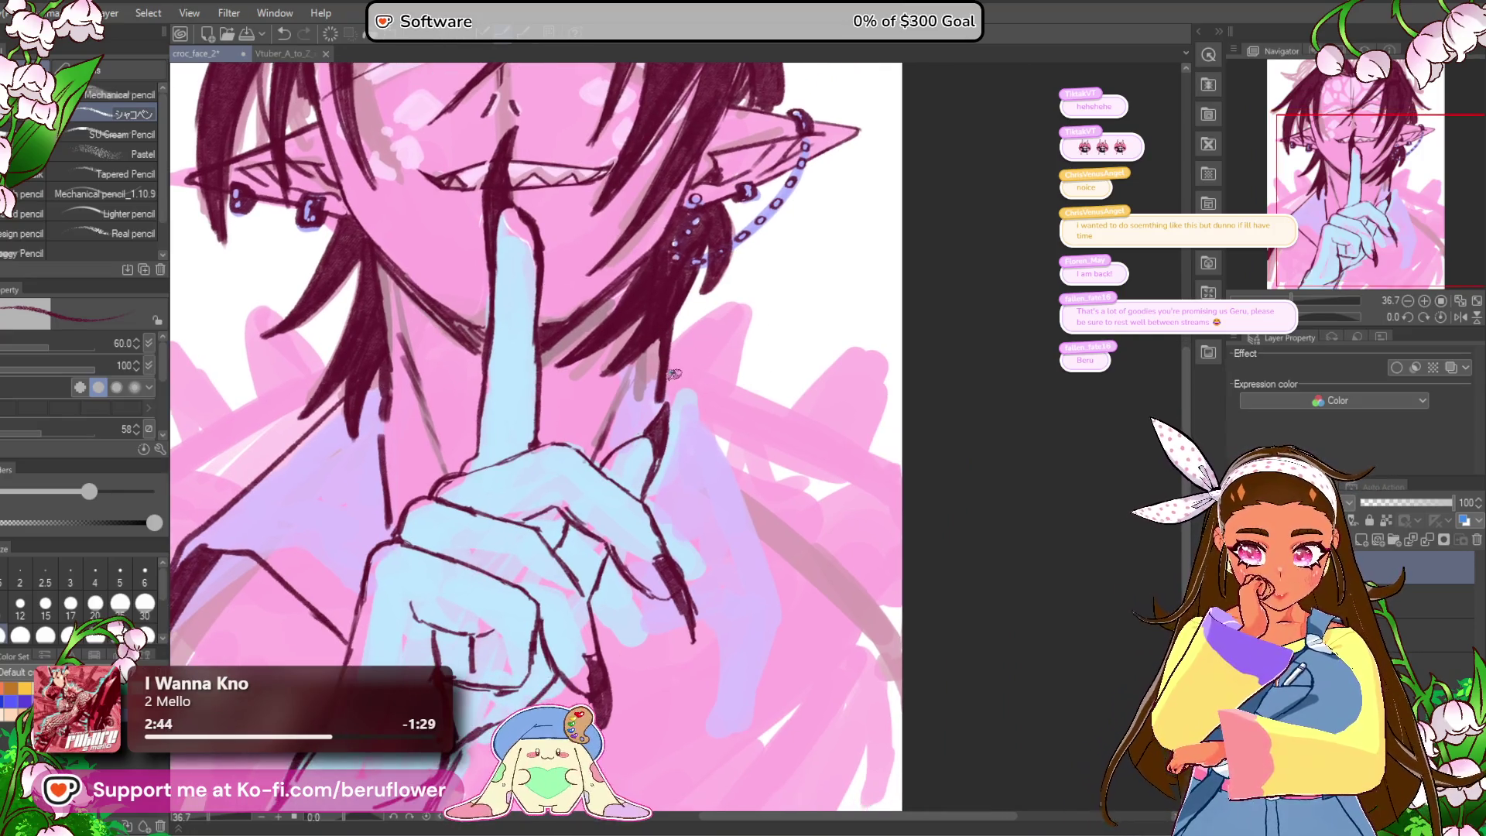
{"action": "left_click_drag", "start_coordinate": [754, 542], "coordinate": [739, 480]}
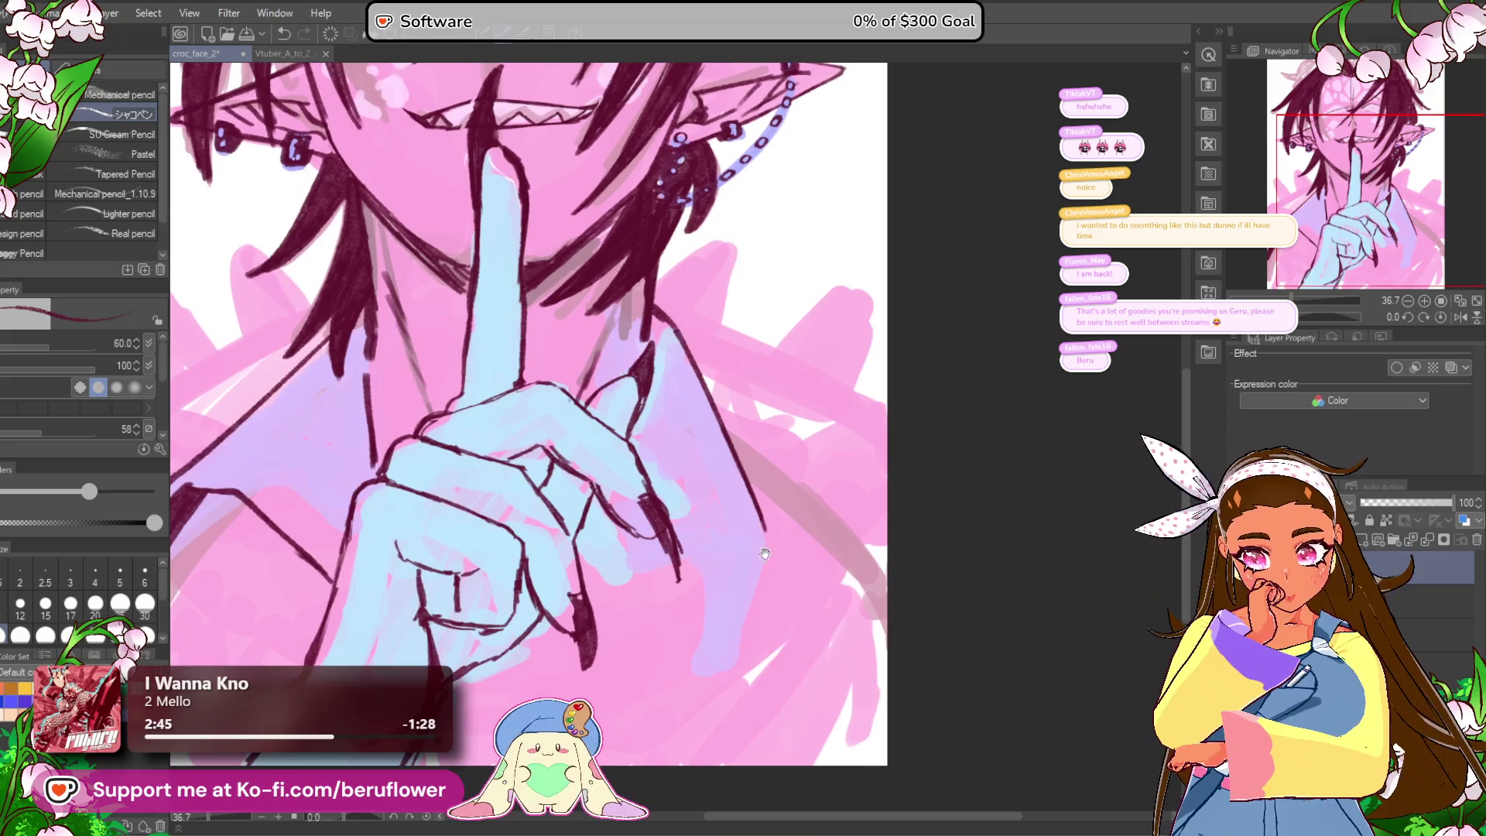
{"action": "mouse_move", "coordinate": [661, 293]}
{"action": "left_mouse_down"}
{"action": "mouse_move", "coordinate": [718, 411]}
{"action": "mouse_move", "coordinate": [748, 607]}
{"action": "mouse_move", "coordinate": [755, 591]}
{"action": "left_mouse_up"}
{"action": "scroll", "coordinate": [660, 552], "scroll_direction": "up", "scroll_amount": 2}
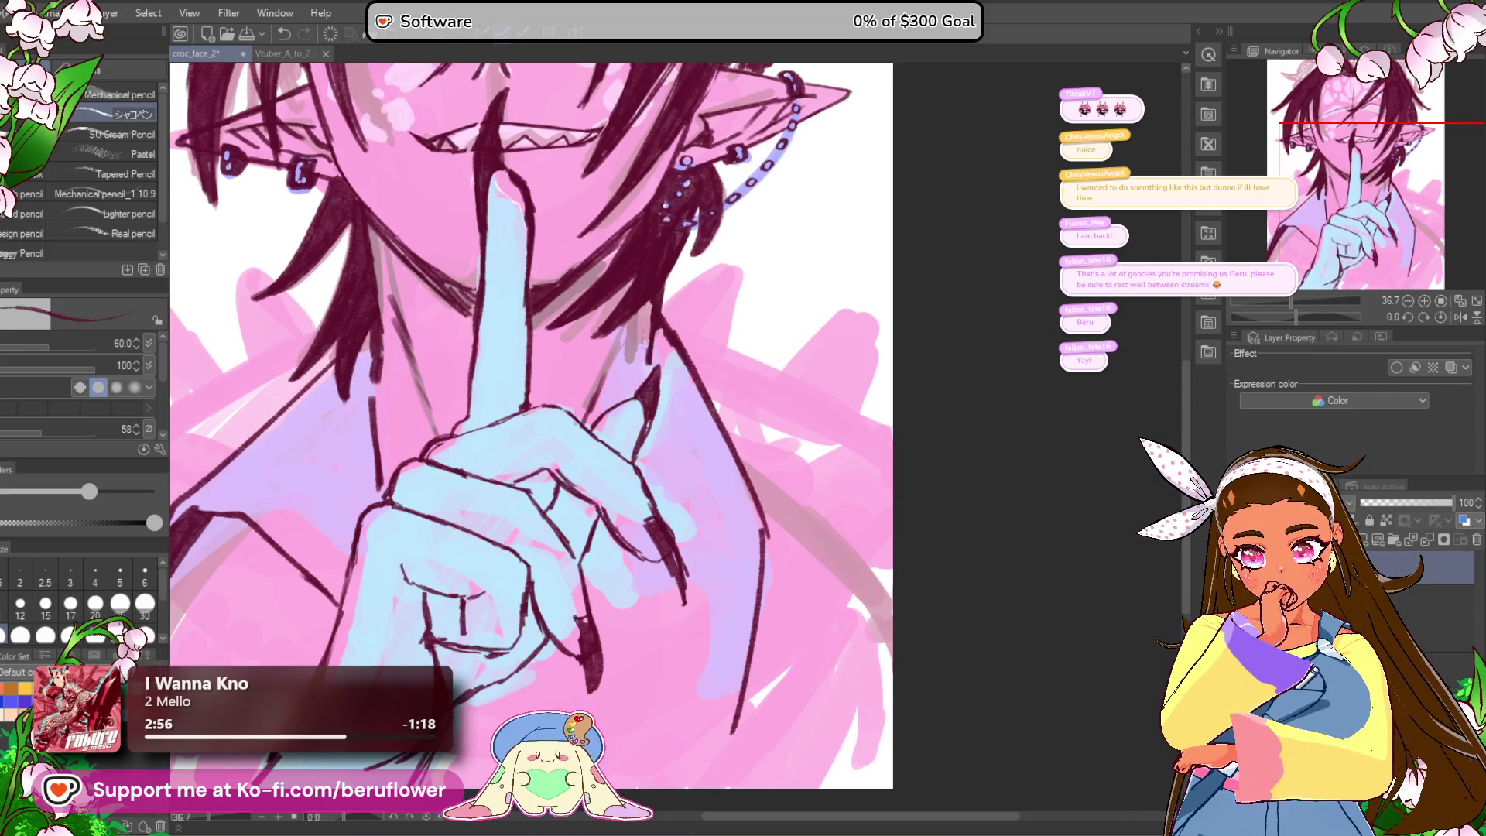
{"action": "left_click_drag", "start_coordinate": [650, 381], "coordinate": [644, 343]}
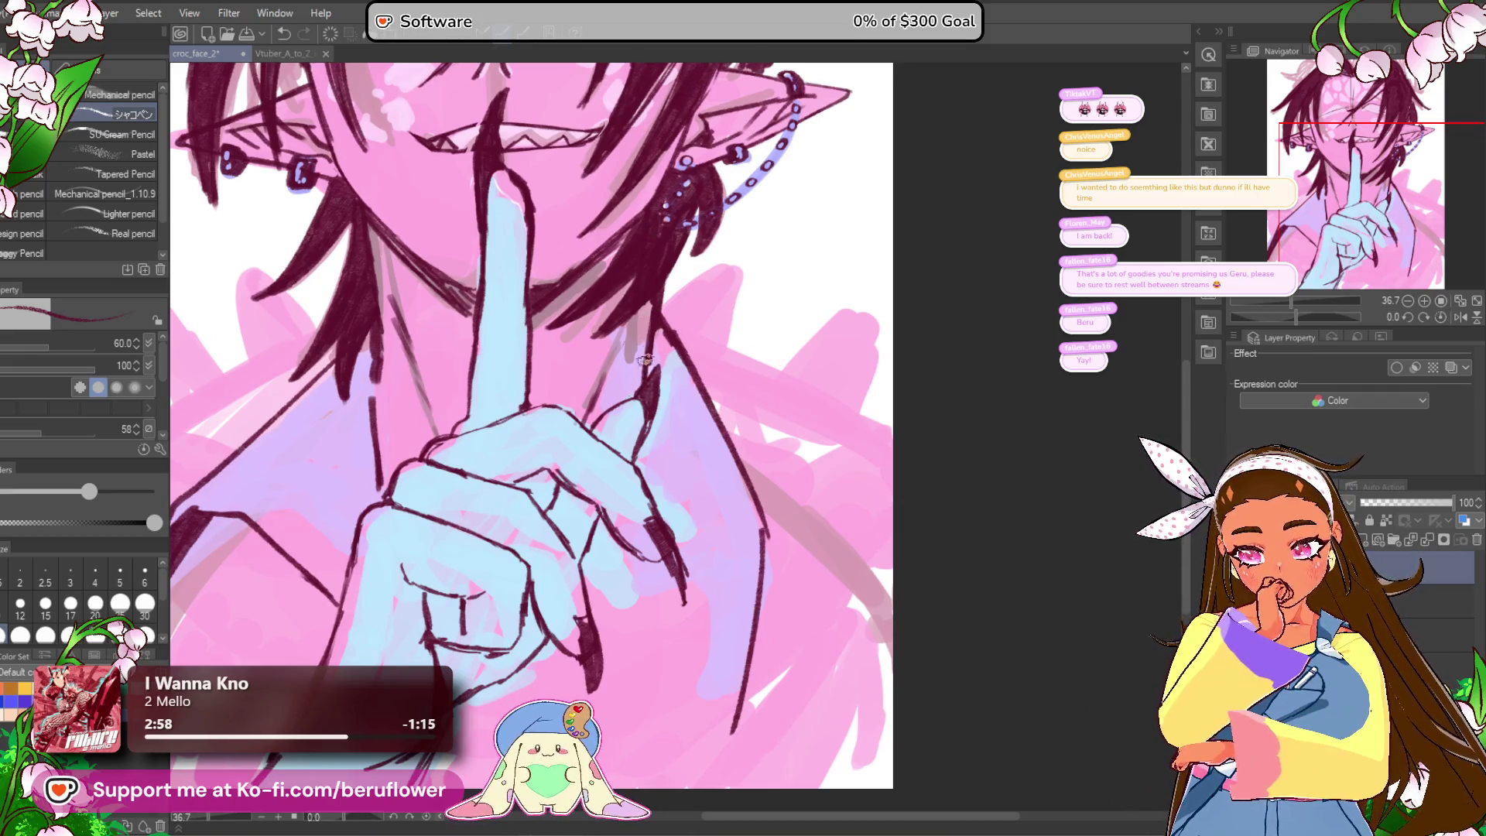
Step: Try V-shaped strokes at the right sleeve edge, then undo them and zoom out to 27.5%
{"action": "left_click_drag", "start_coordinate": [733, 506], "coordinate": [738, 438]}
{"action": "mouse_move", "coordinate": [743, 516]}
{"action": "left_mouse_down"}
{"action": "mouse_move", "coordinate": [836, 488]}
{"action": "mouse_move", "coordinate": [859, 461]}
{"action": "left_mouse_up"}
{"action": "mouse_move", "coordinate": [874, 352]}
{"action": "left_mouse_down"}
{"action": "mouse_move", "coordinate": [813, 388]}
{"action": "mouse_move", "coordinate": [842, 646]}
{"action": "left_mouse_up"}
{"action": "left_click_drag", "start_coordinate": [818, 442], "coordinate": [843, 627]}
{"action": "left_click_drag", "start_coordinate": [831, 565], "coordinate": [848, 677]}
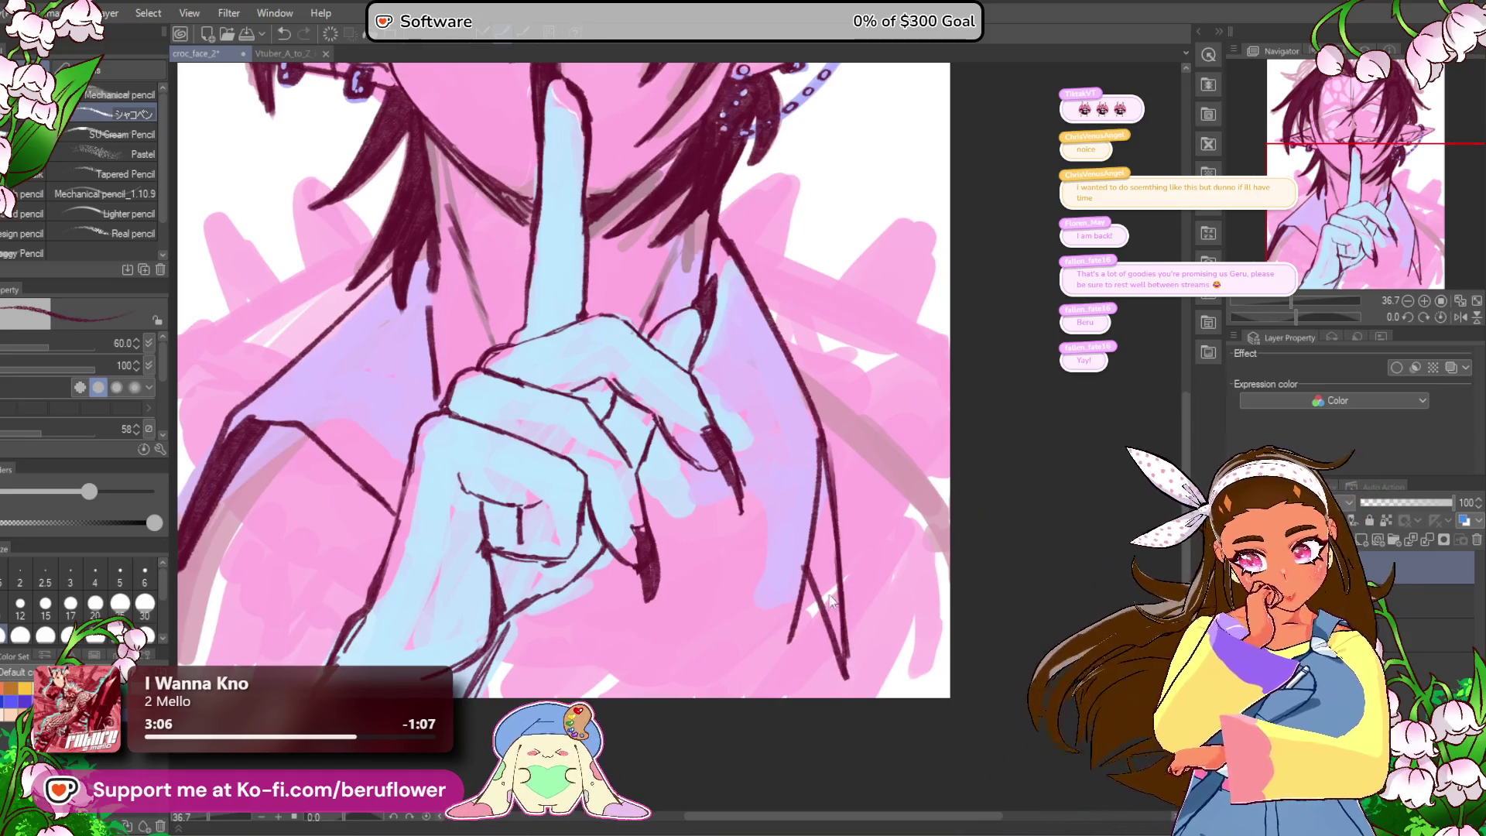
{"action": "key", "text": "ctrl+z"}
{"action": "left_click_drag", "start_coordinate": [804, 545], "coordinate": [848, 669]}
{"action": "scroll", "coordinate": [844, 657], "scroll_direction": "down", "scroll_amount": 3}
{"action": "key", "text": "ctrl+z"}
{"action": "key", "text": "ctrl+z"}
{"action": "key", "text": "ctrl+z"}
{"action": "left_click_drag", "start_coordinate": [769, 554], "coordinate": [758, 552]}
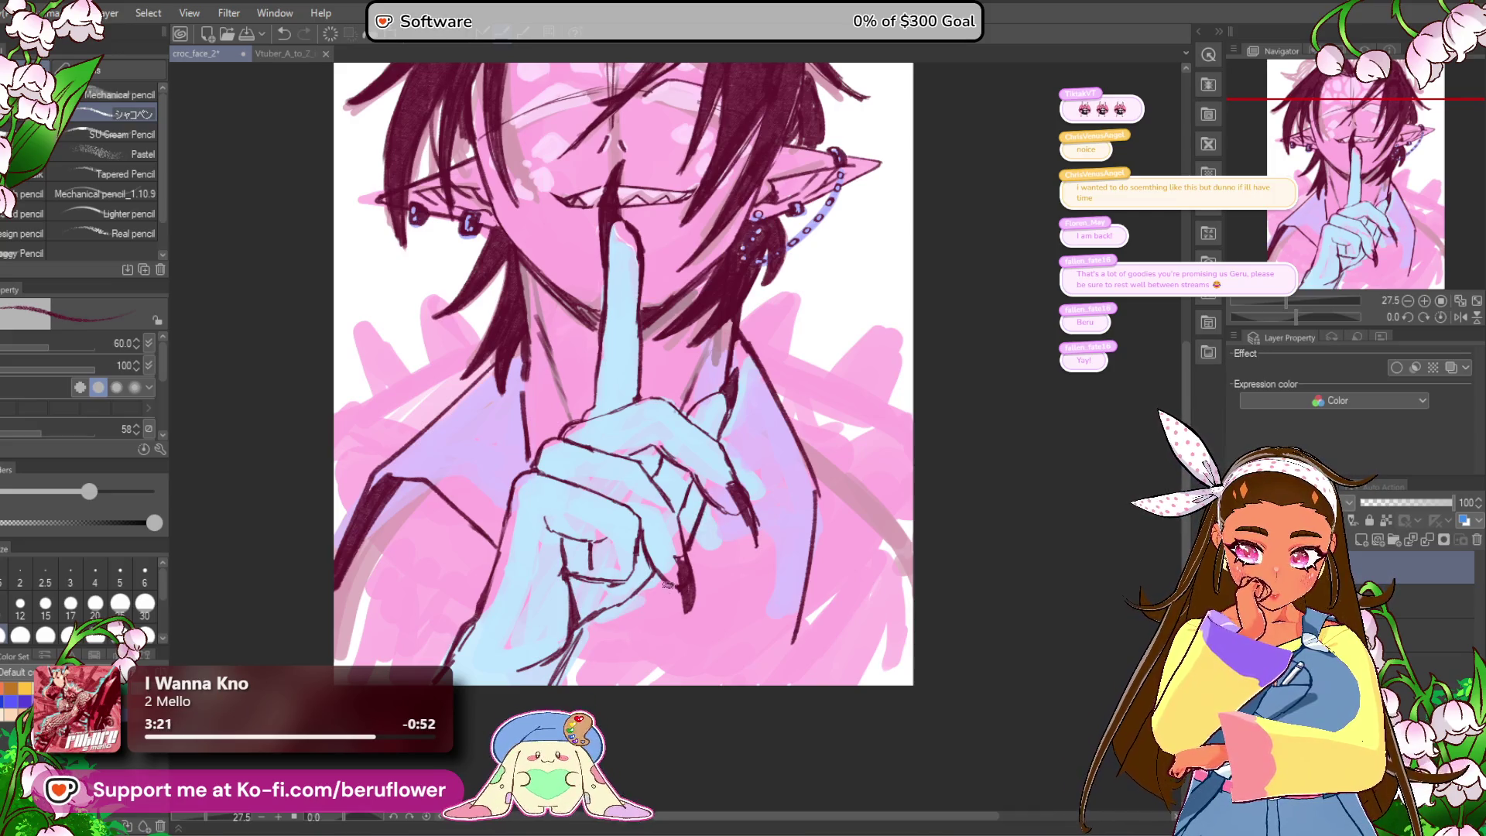
{"action": "left_click_drag", "start_coordinate": [619, 653], "coordinate": [605, 681]}
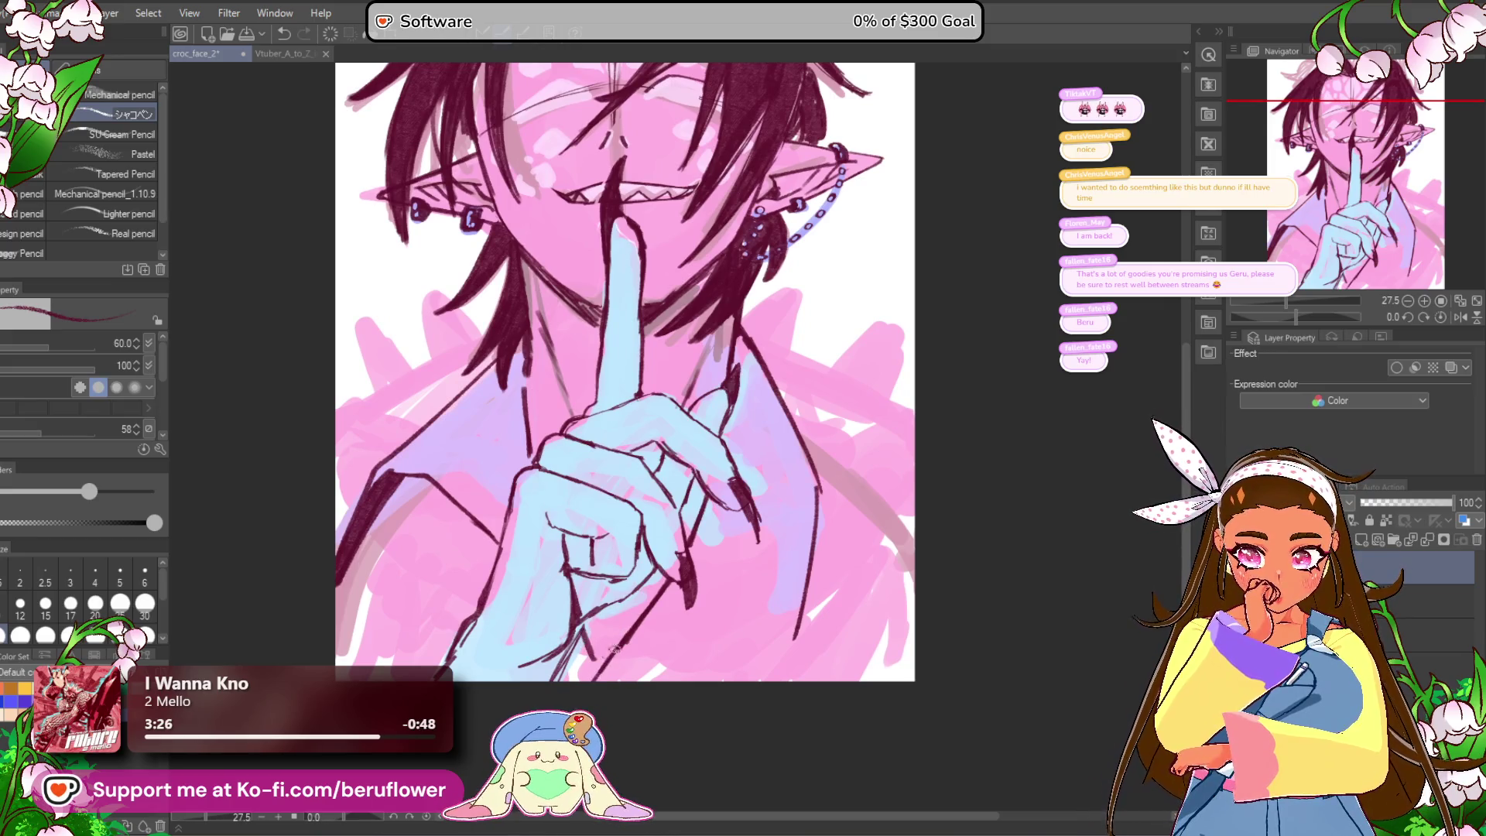
Step: Draw diagonal lines along the jaw below the right ear, redoing the first stroke
{"action": "scroll", "coordinate": [584, 633], "scroll_direction": "down", "scroll_amount": 4}
{"action": "scroll", "coordinate": [595, 675], "scroll_direction": "up", "scroll_amount": 3}
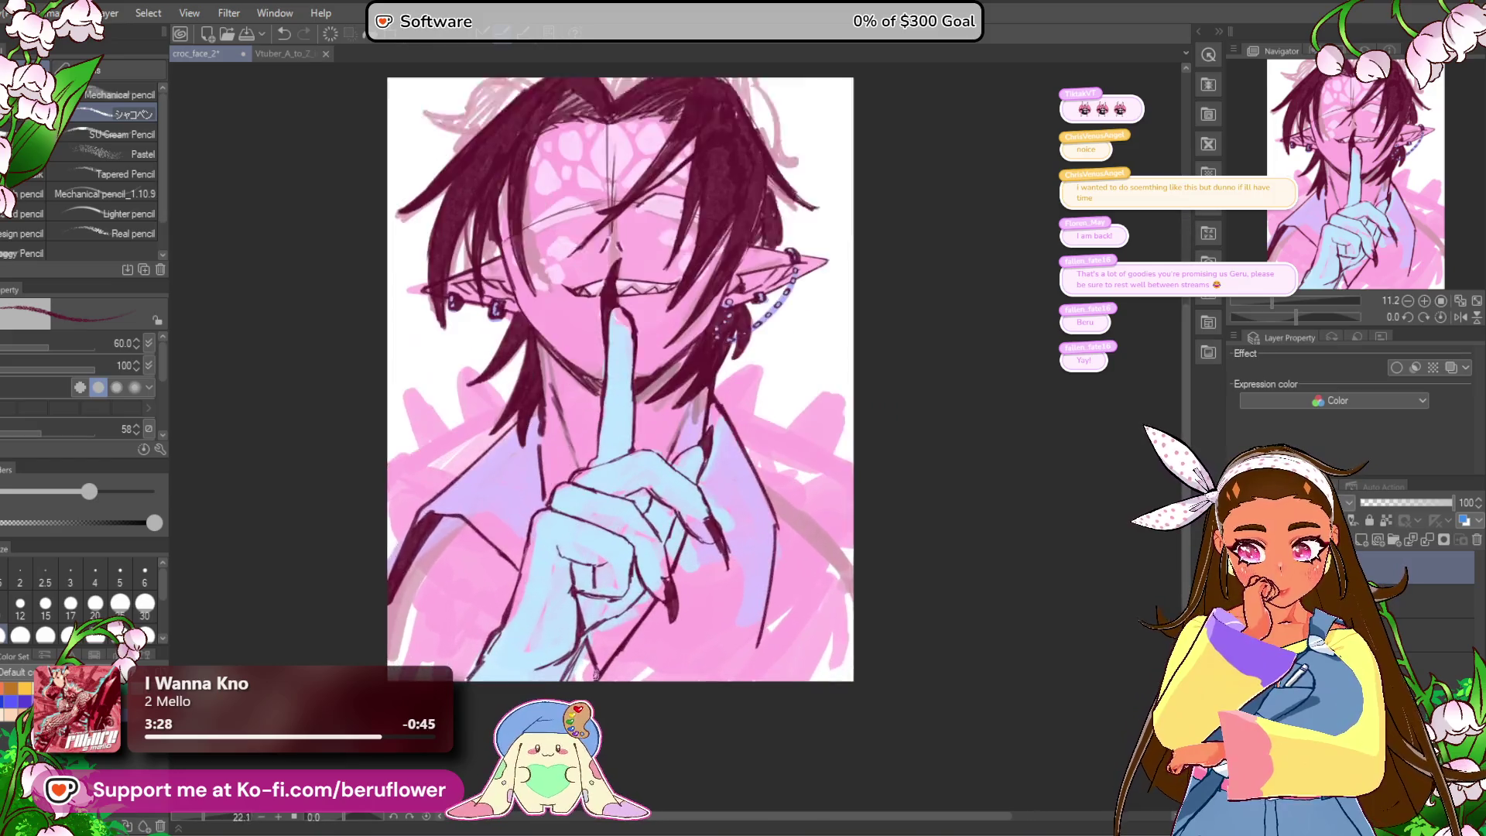
{"action": "left_click_drag", "start_coordinate": [623, 372], "coordinate": [638, 375]}
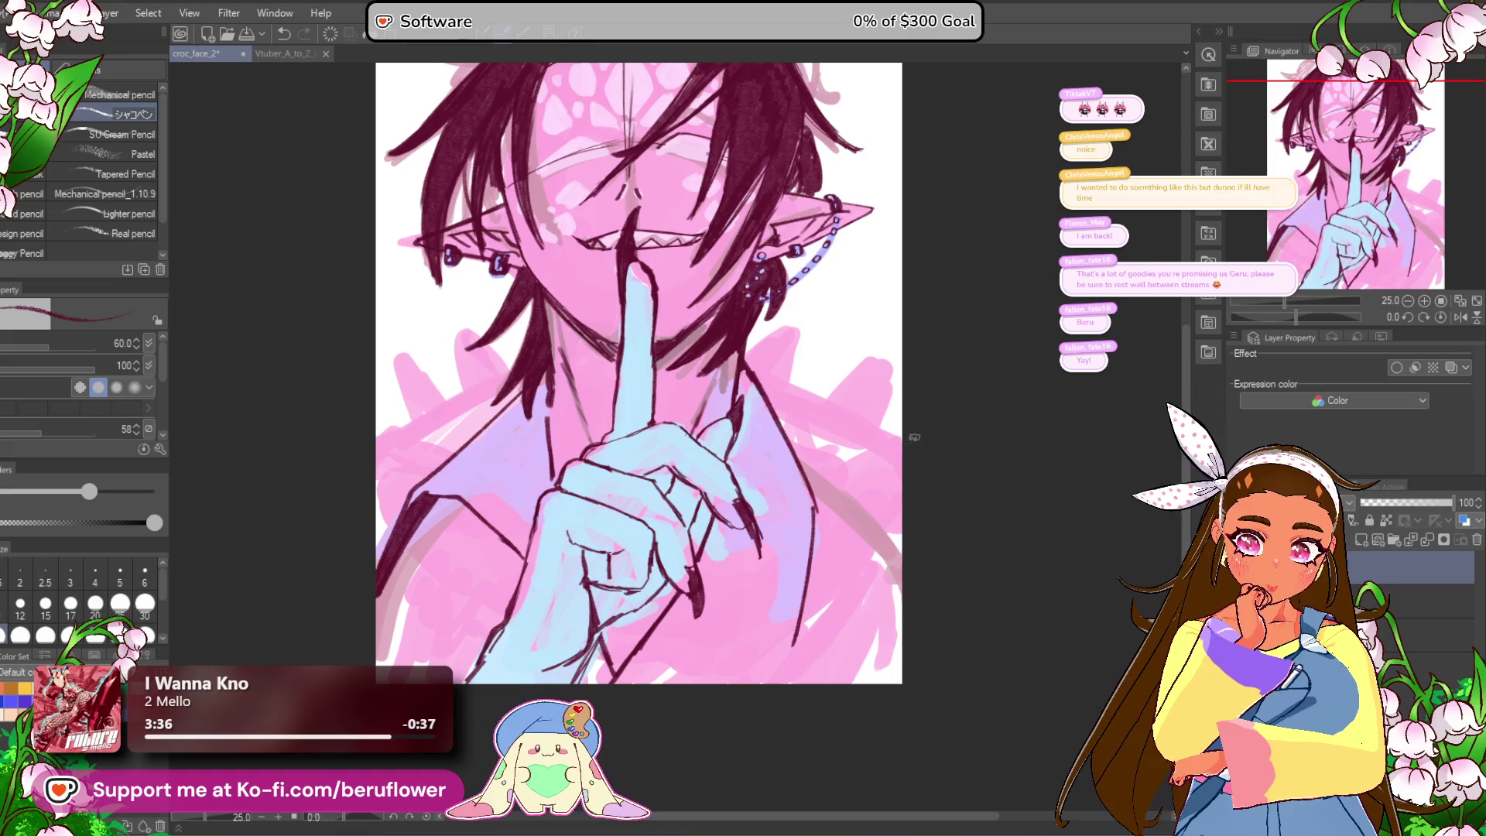
{"action": "scroll", "coordinate": [718, 269], "scroll_direction": "up", "scroll_amount": 4}
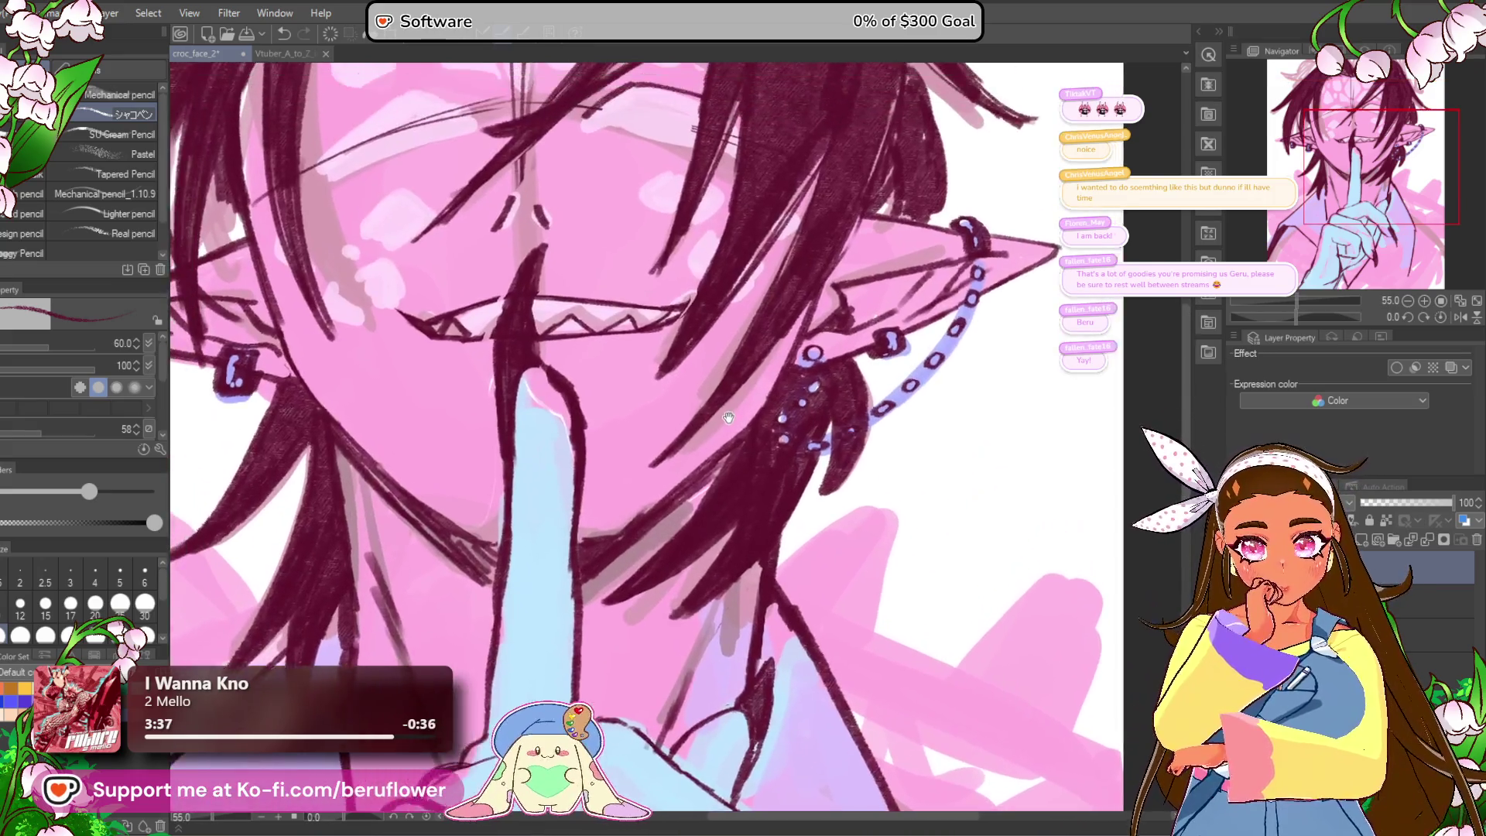
{"action": "left_click_drag", "start_coordinate": [741, 462], "coordinate": [663, 390]}
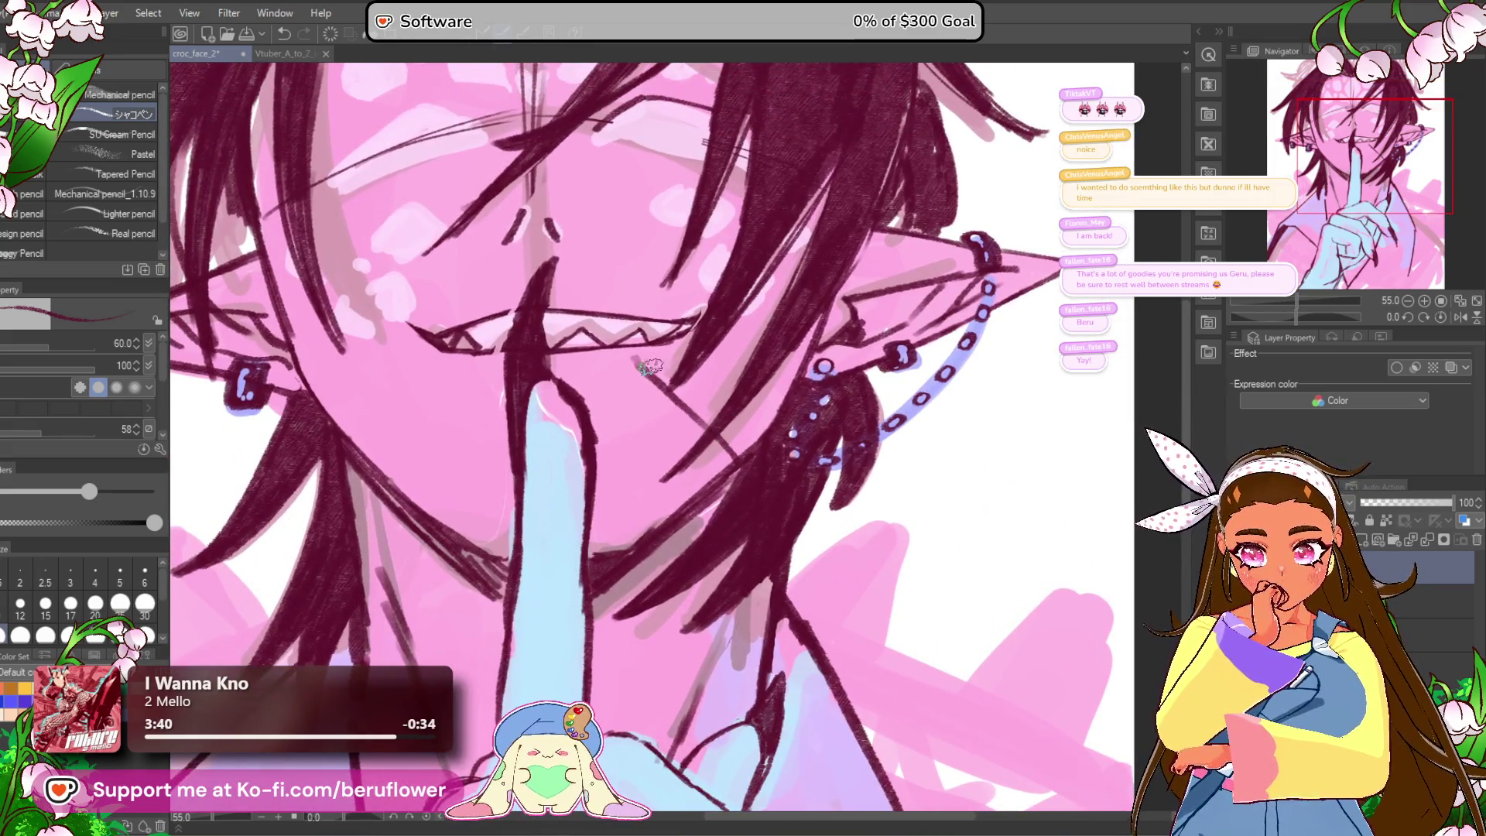
{"action": "key", "text": "ctrl+z"}
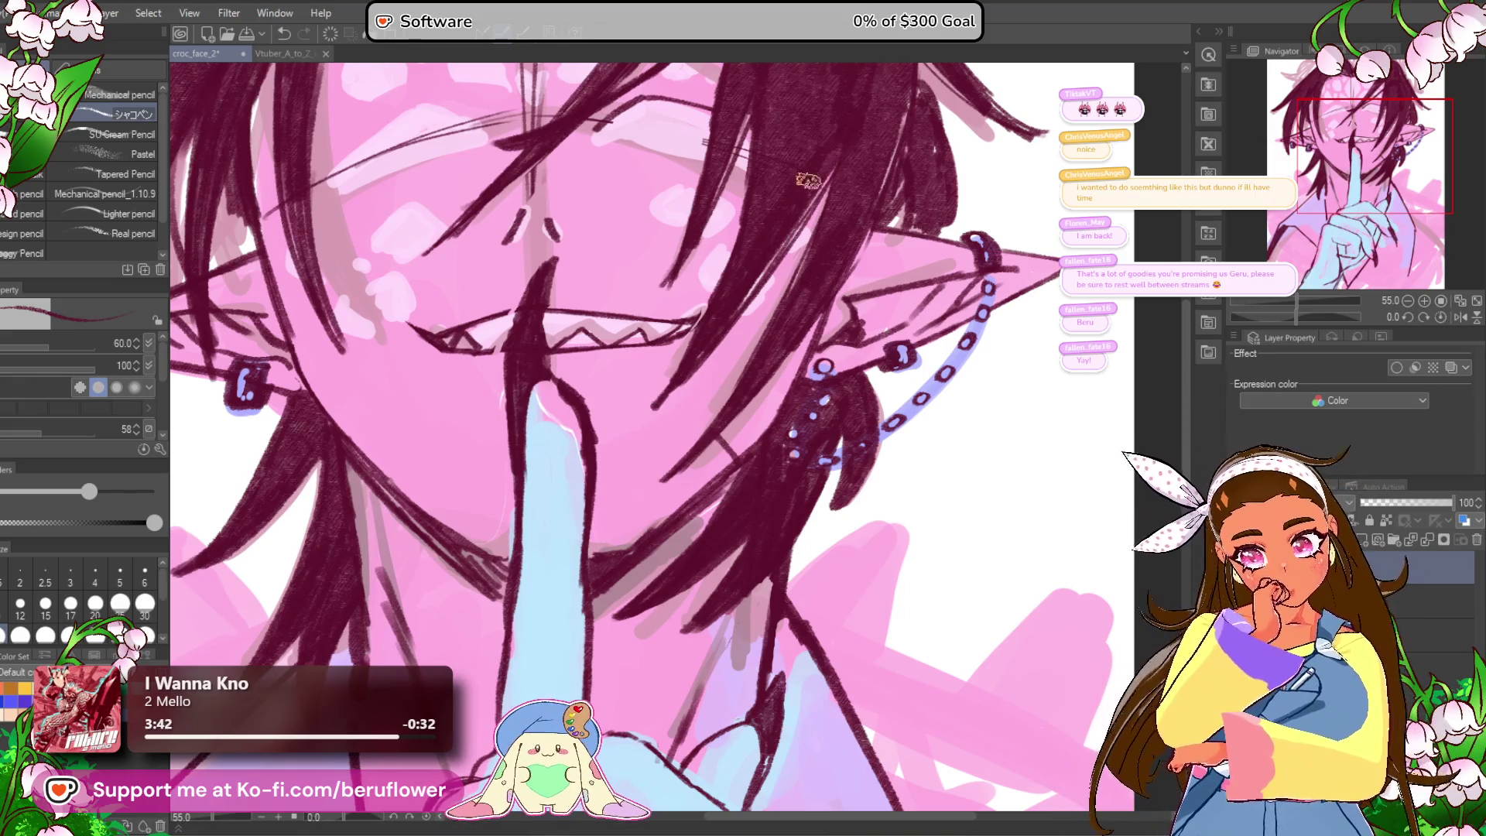
{"action": "left_click_drag", "start_coordinate": [679, 374], "coordinate": [740, 462]}
{"action": "left_click_drag", "start_coordinate": [654, 341], "coordinate": [673, 440]}
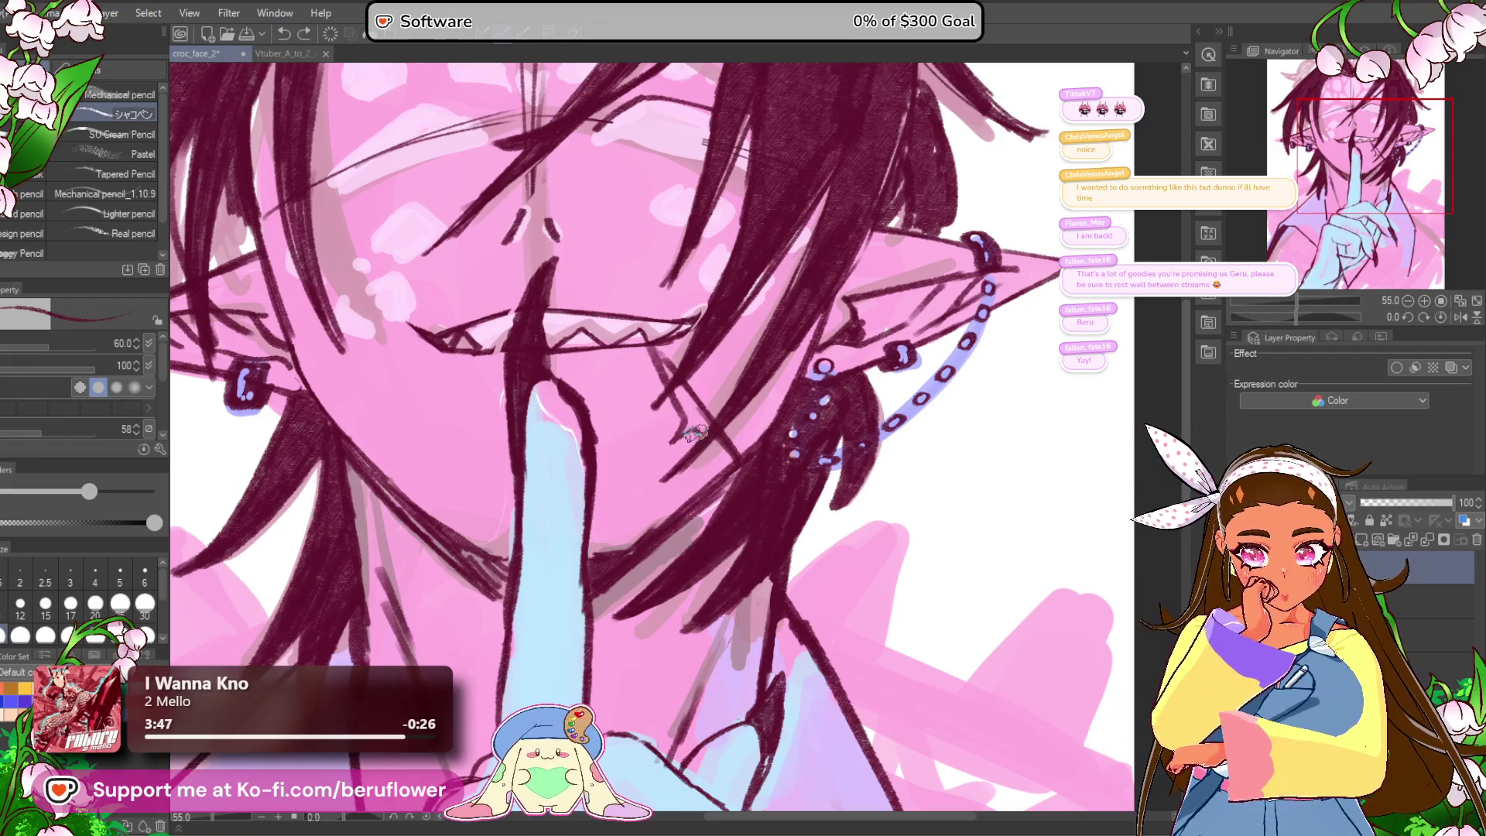
Step: Redraw the neck line cleanly down from the chin, discarding a short stroke, then zoom out
{"action": "scroll", "coordinate": [709, 344], "scroll_direction": "down", "scroll_amount": 3}
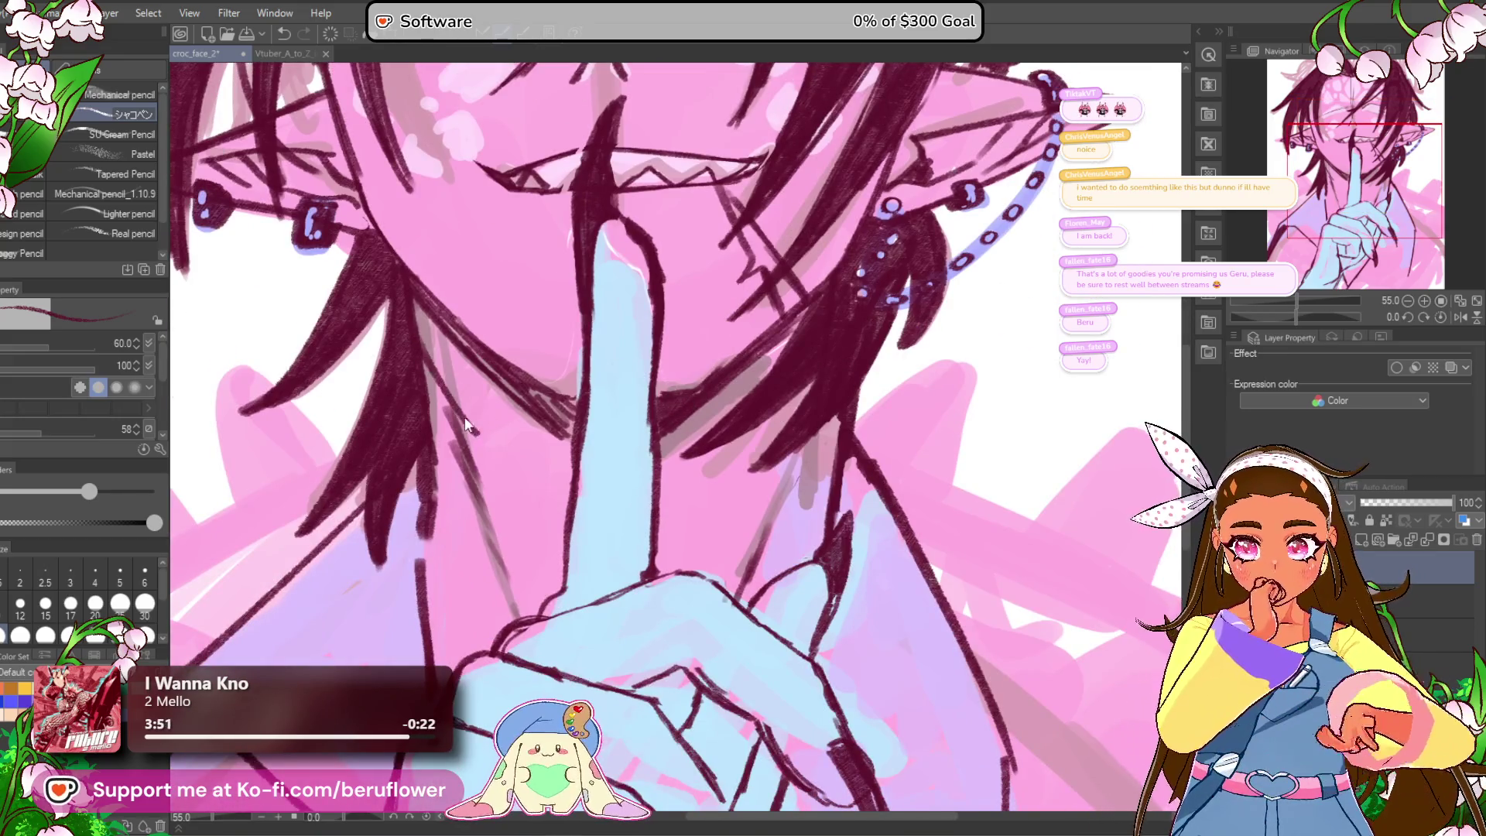
{"action": "key", "text": "ctrl+z"}
{"action": "left_click_drag", "start_coordinate": [414, 352], "coordinate": [557, 530]}
{"action": "key", "text": "ctrl+z"}
{"action": "mouse_move", "coordinate": [406, 329]}
{"action": "left_mouse_down"}
{"action": "mouse_move", "coordinate": [567, 519]}
{"action": "mouse_move", "coordinate": [550, 497]}
{"action": "left_mouse_up"}
{"action": "mouse_move", "coordinate": [429, 437]}
{"action": "left_mouse_down"}
{"action": "mouse_move", "coordinate": [496, 481]}
{"action": "mouse_move", "coordinate": [509, 532]}
{"action": "left_mouse_up"}
{"action": "key", "text": "ctrl+z"}
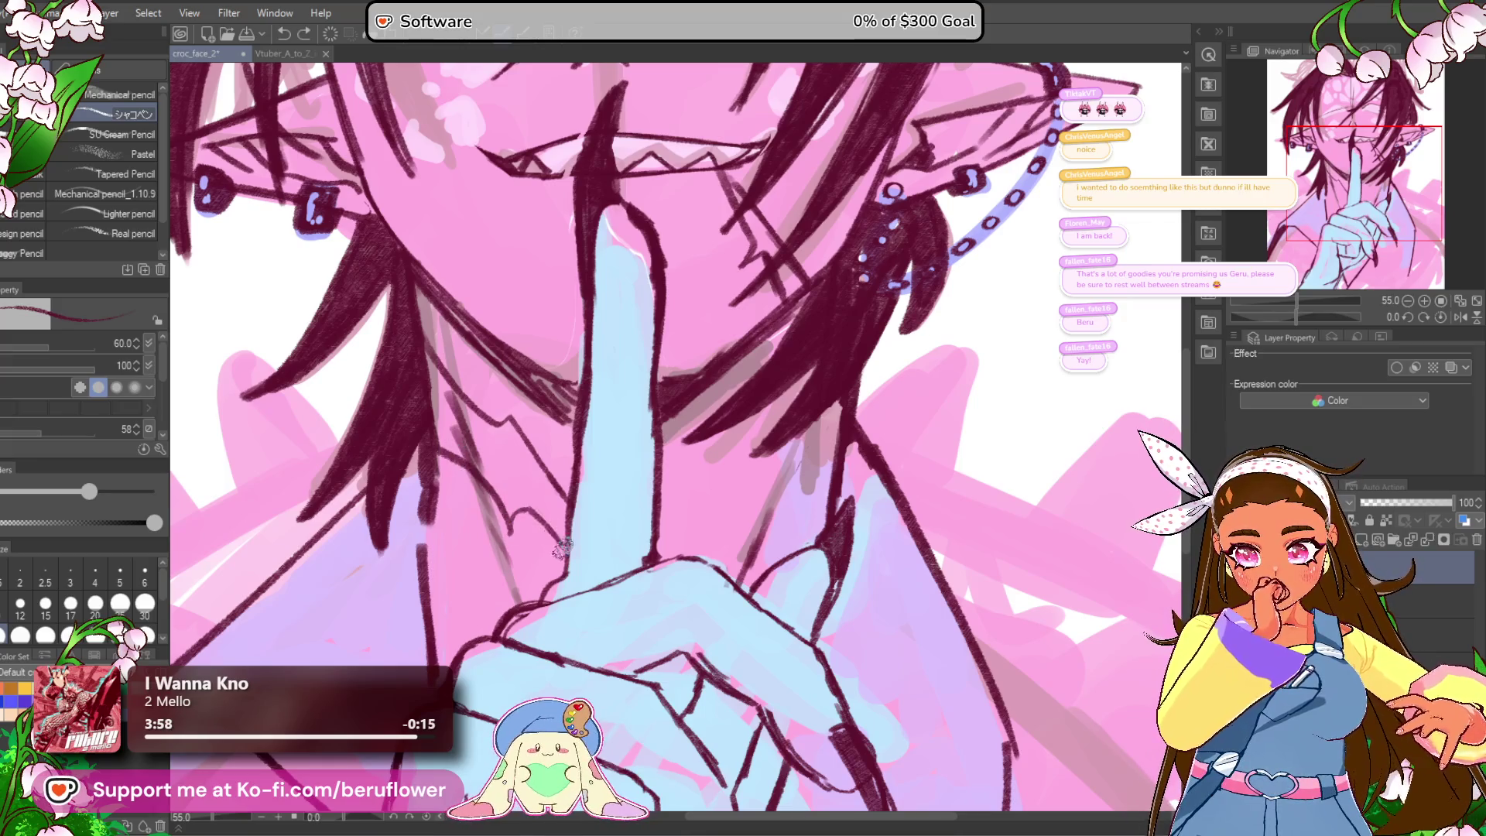
{"action": "scroll", "coordinate": [569, 553], "scroll_direction": "down", "scroll_amount": 3}
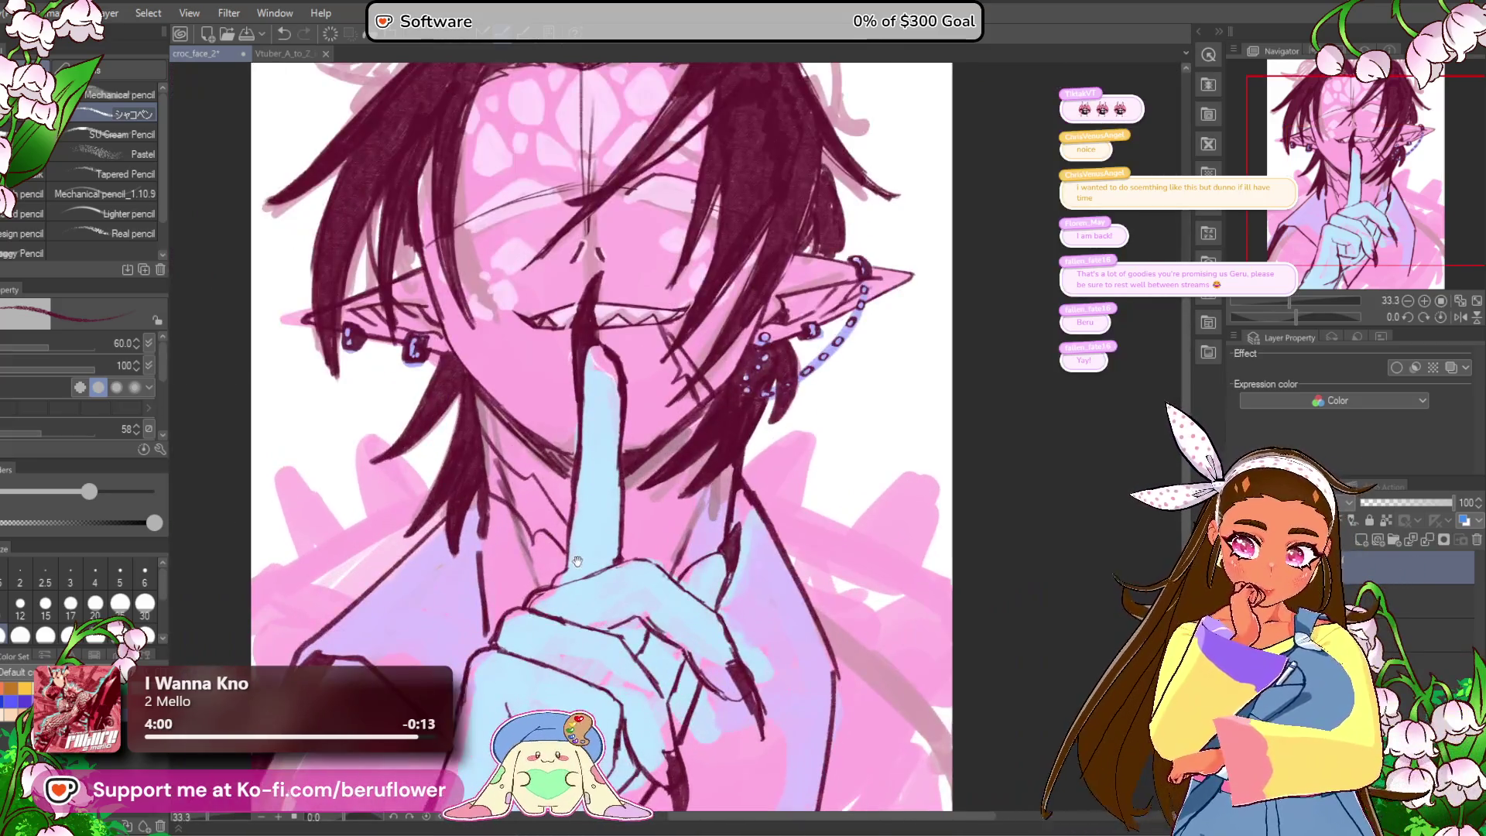
{"action": "left_click_drag", "start_coordinate": [577, 559], "coordinate": [566, 660]}
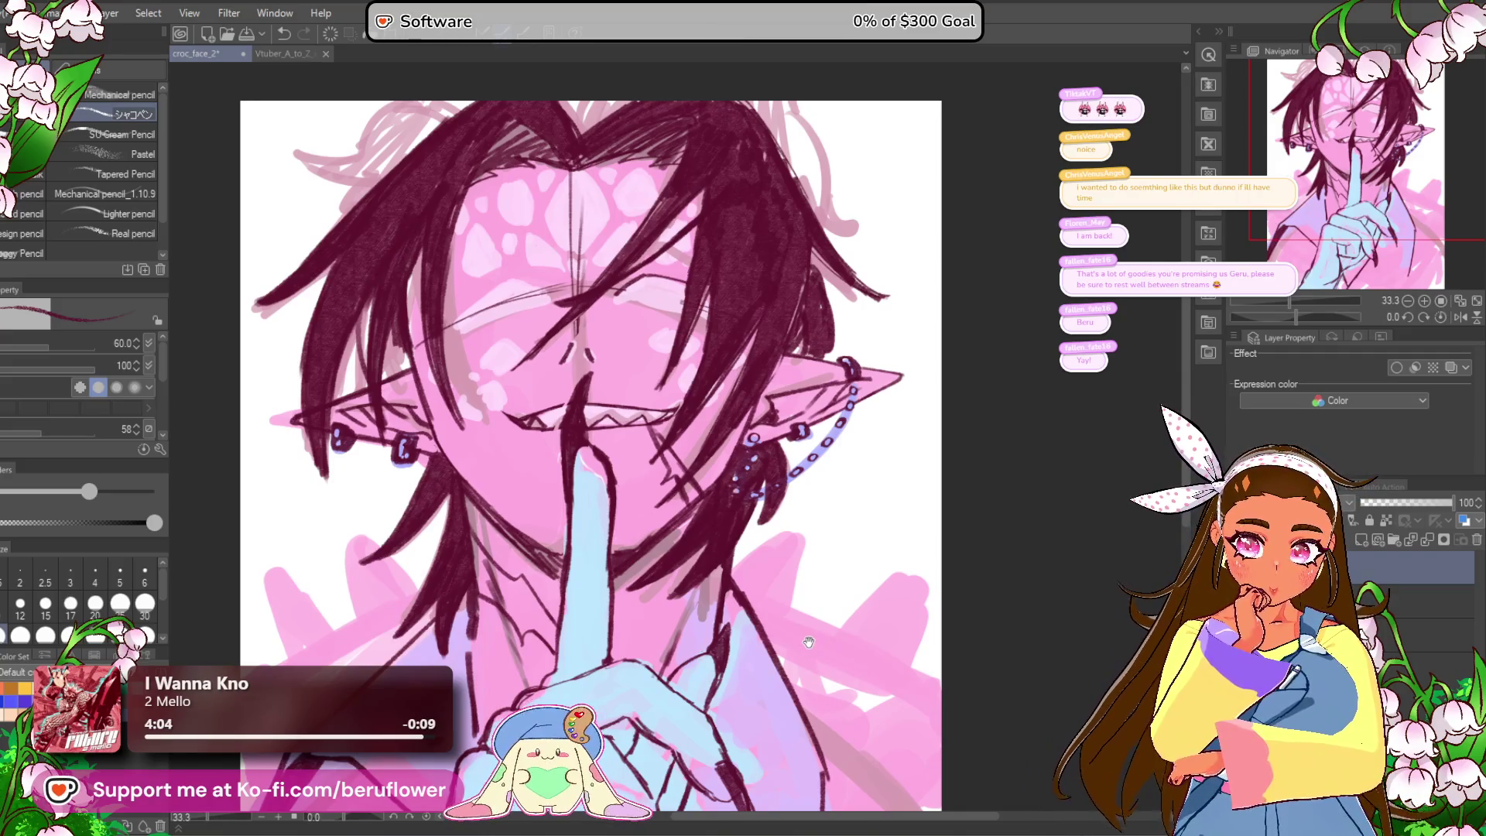
{"action": "scroll", "coordinate": [809, 642], "scroll_direction": "down", "scroll_amount": 5}
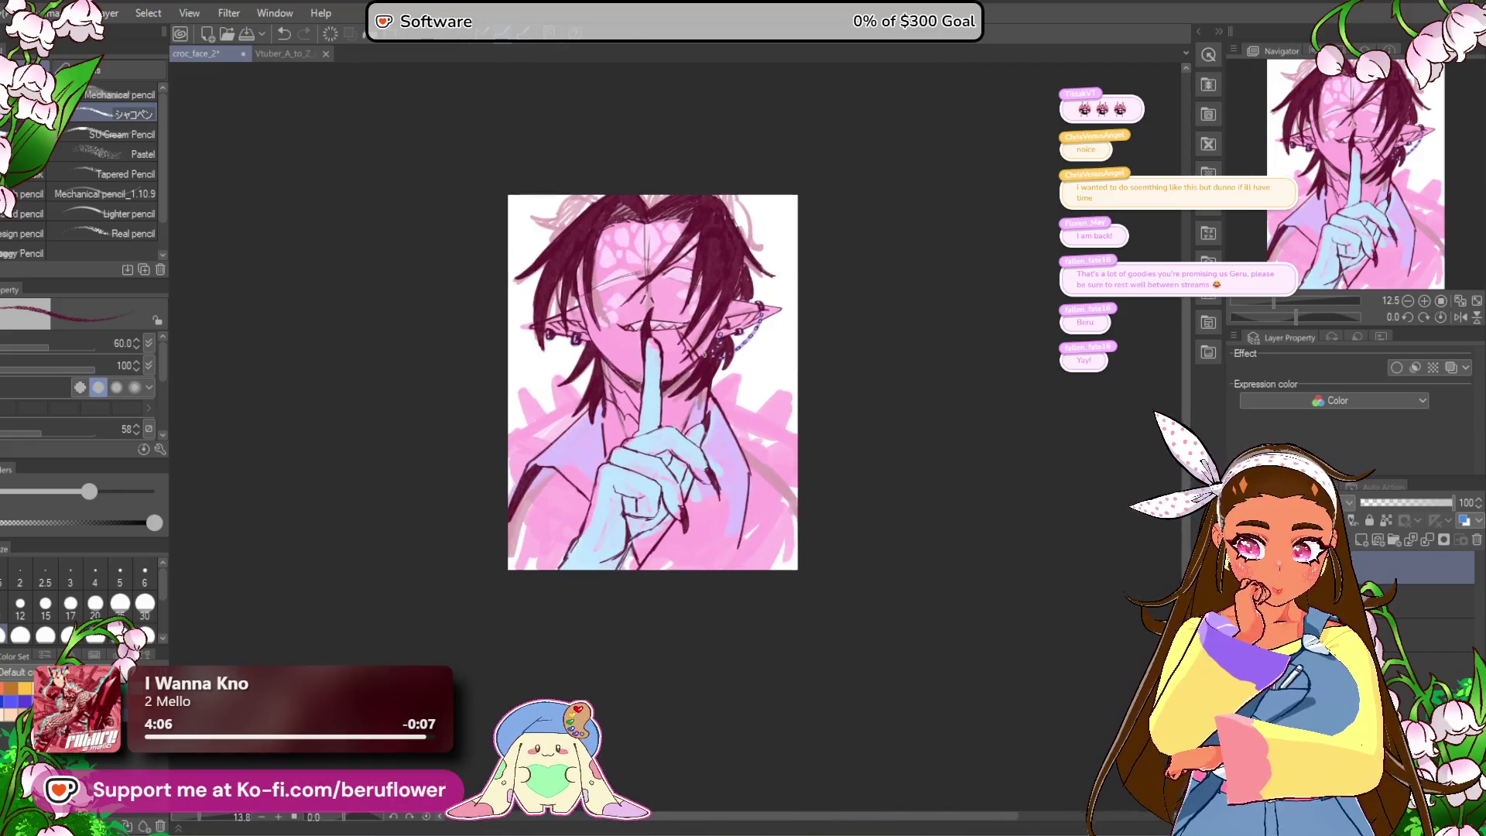
{"action": "scroll", "coordinate": [752, 608], "scroll_direction": "up", "scroll_amount": 3}
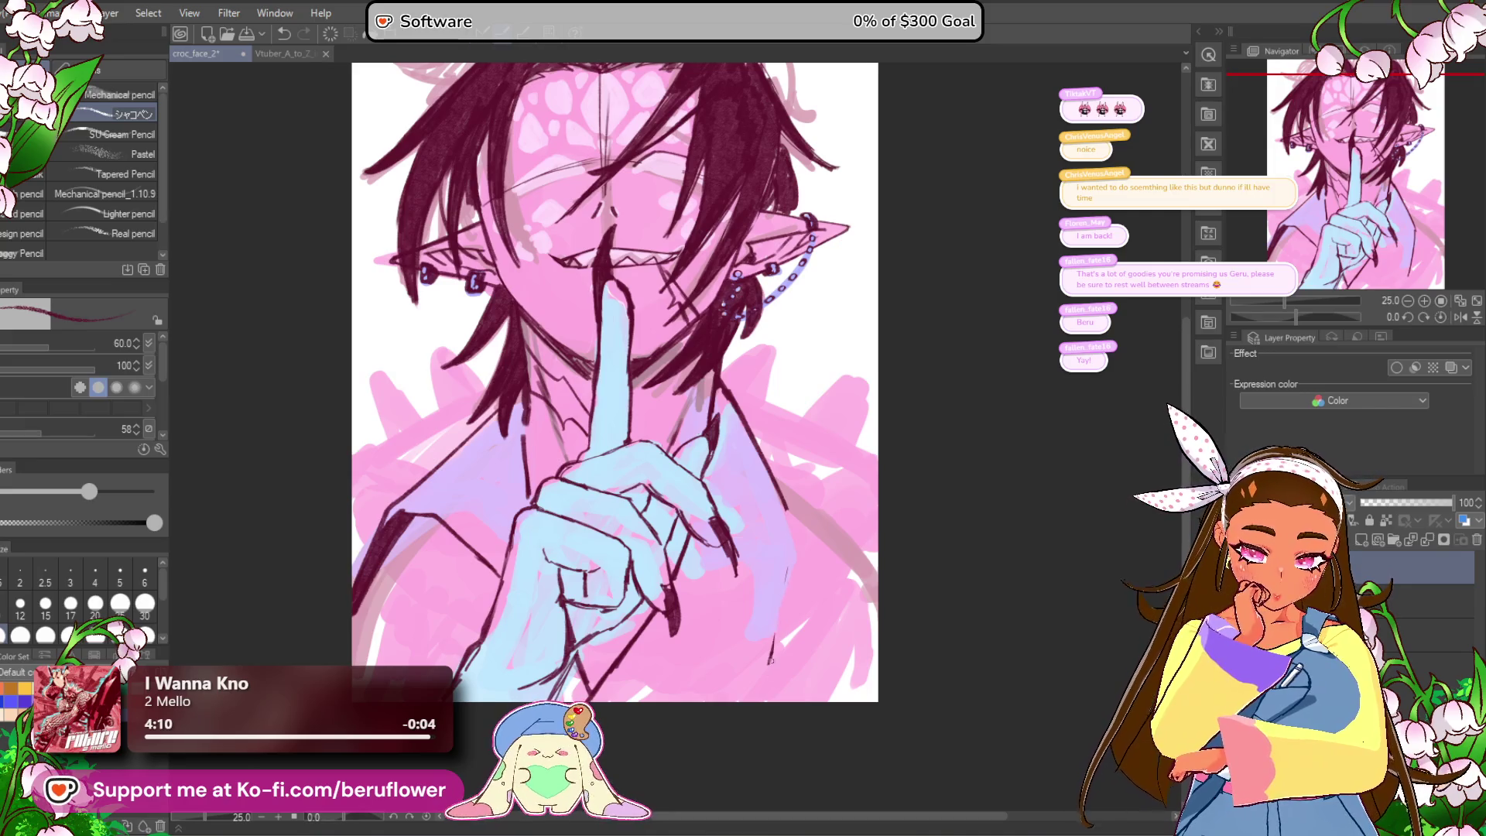
{"action": "left_click_drag", "start_coordinate": [692, 492], "coordinate": [836, 492]}
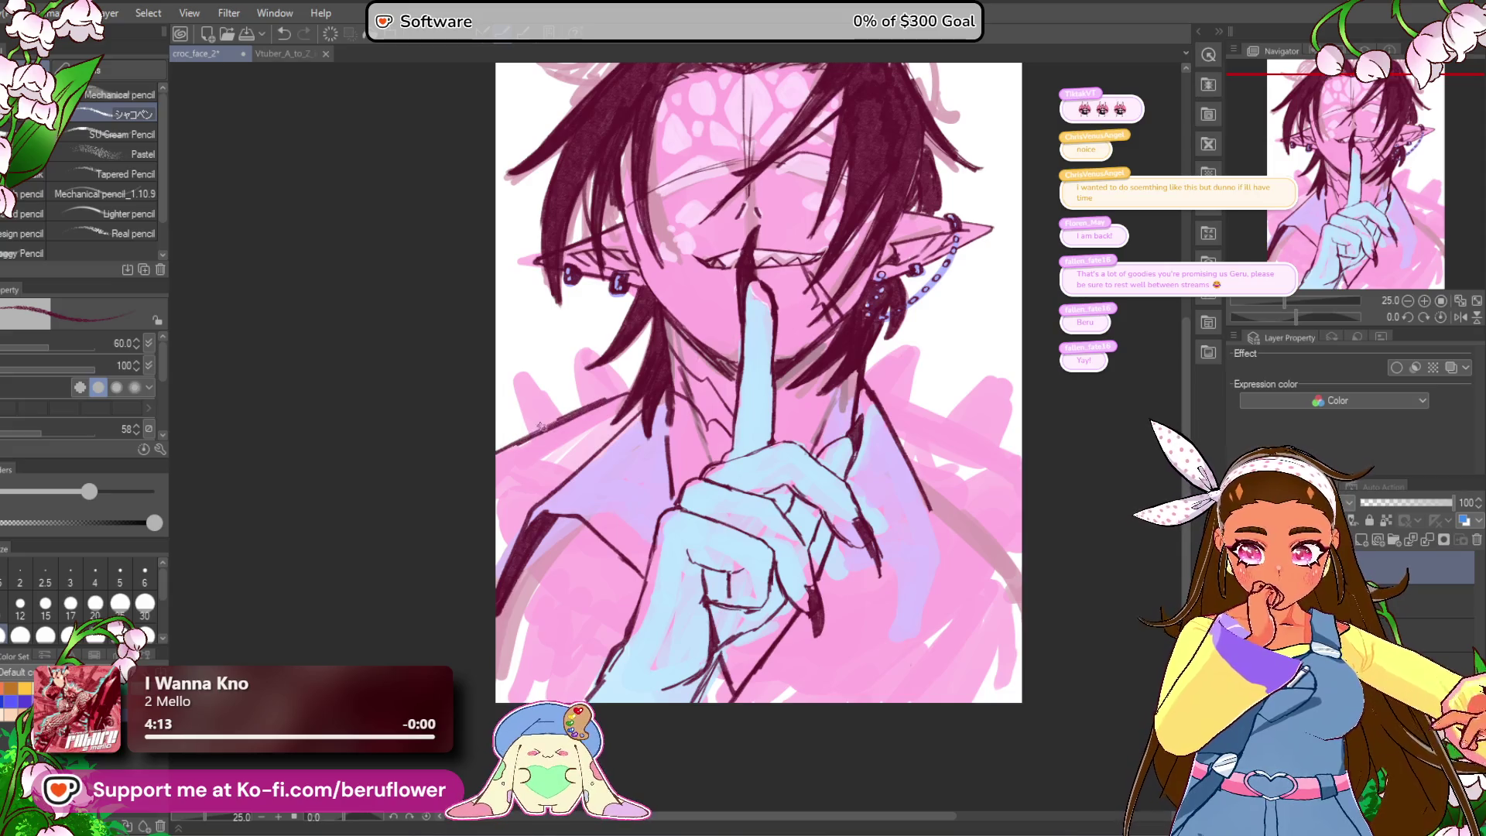
{"action": "mouse_move", "coordinate": [747, 555]}
{"action": "left_mouse_down"}
{"action": "mouse_move", "coordinate": [650, 581]}
{"action": "mouse_move", "coordinate": [567, 577]}
{"action": "left_mouse_up"}
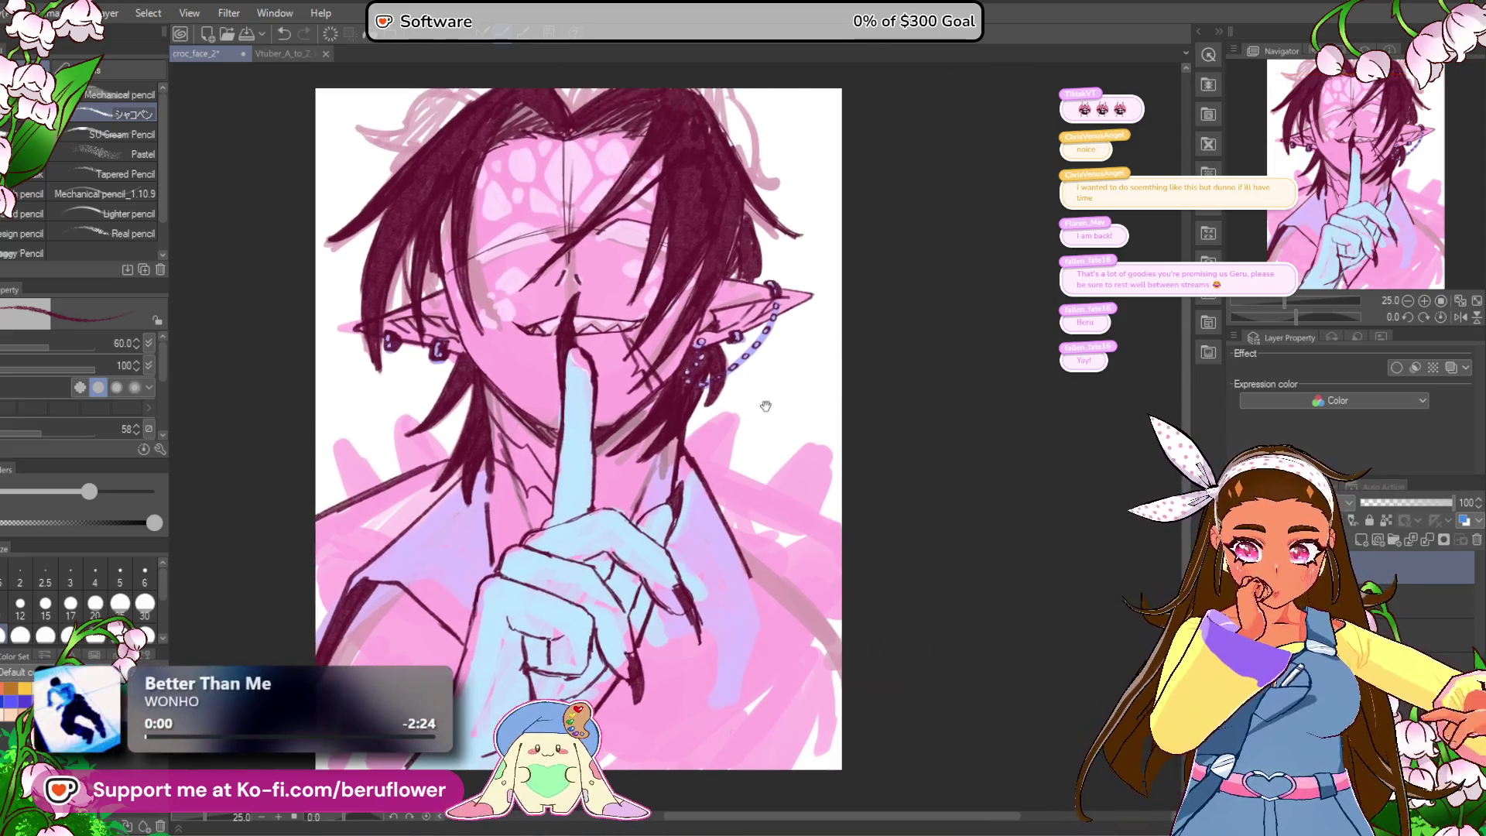
{"action": "left_click_drag", "start_coordinate": [730, 437], "coordinate": [687, 431]}
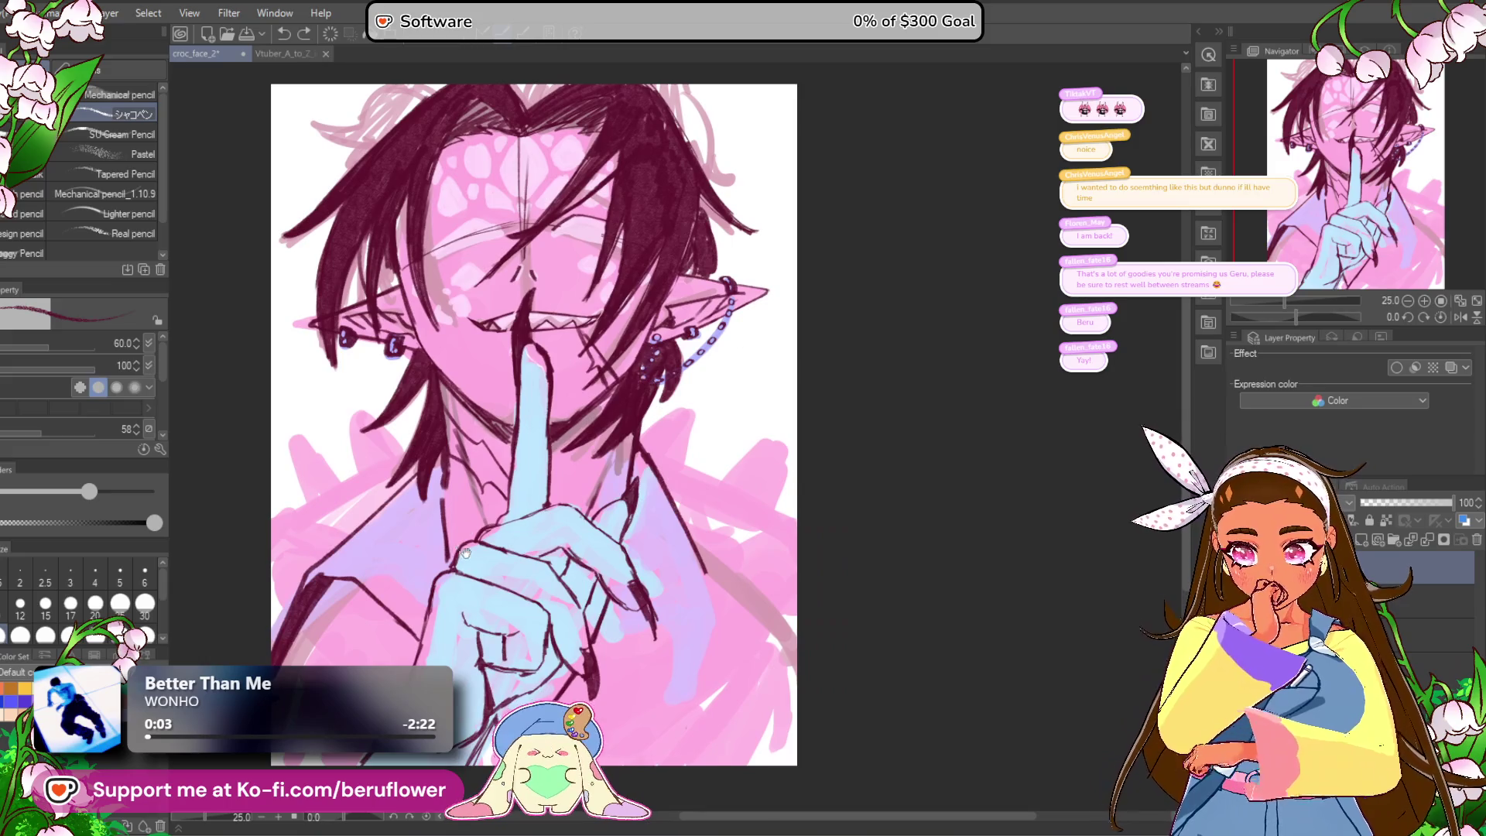
{"action": "left_click_drag", "start_coordinate": [455, 553], "coordinate": [484, 563]}
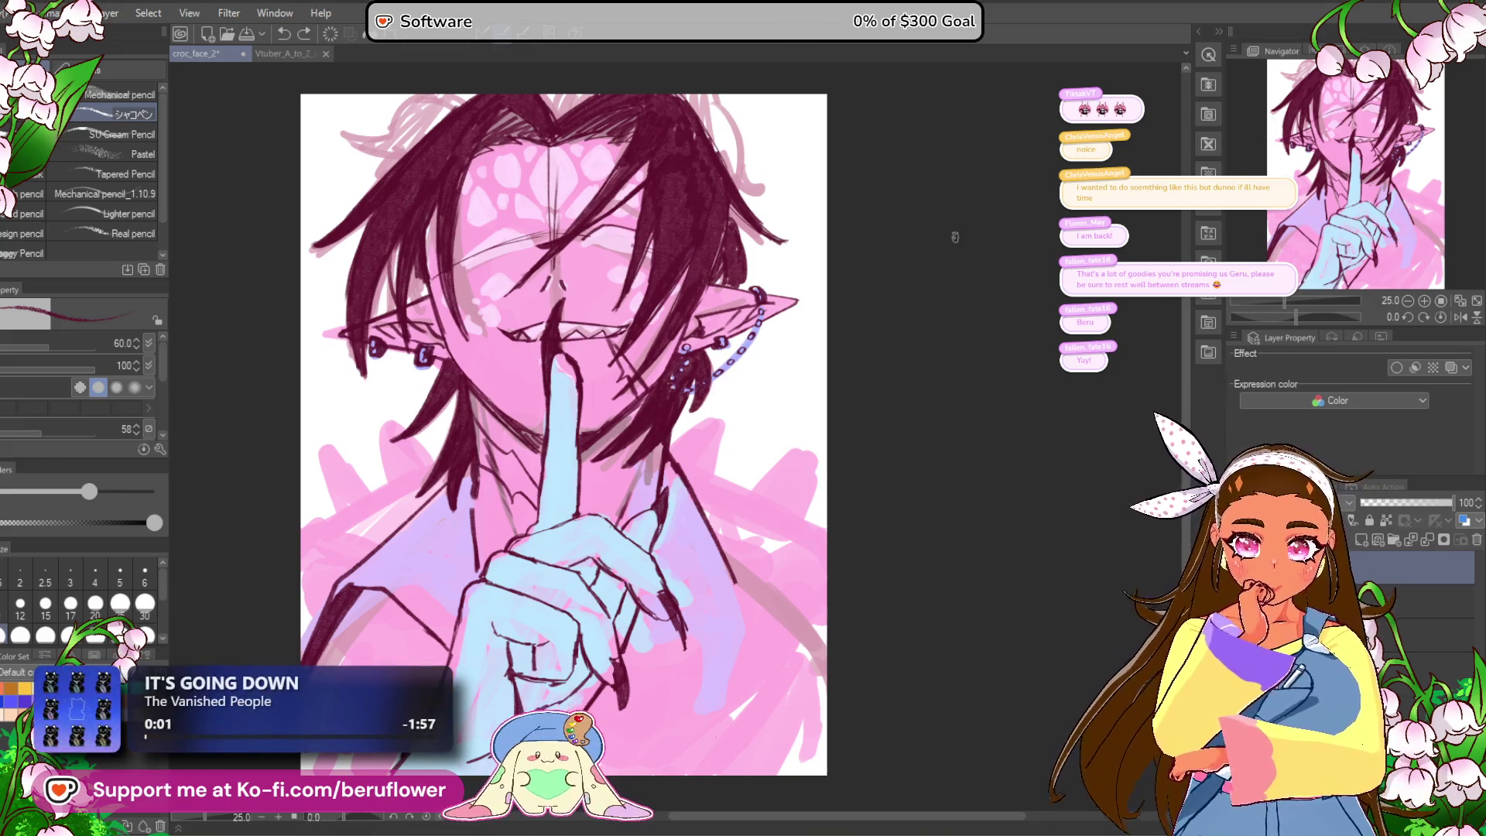
{"action": "left_click", "coordinate": [827, 416]}
{"action": "mouse_move", "coordinate": [640, 744]}
{"action": "left_mouse_down"}
{"action": "mouse_move", "coordinate": [704, 687]}
{"action": "mouse_move", "coordinate": [699, 741]}
{"action": "left_mouse_up"}
{"action": "left_click_drag", "start_coordinate": [911, 513], "coordinate": [888, 554]}
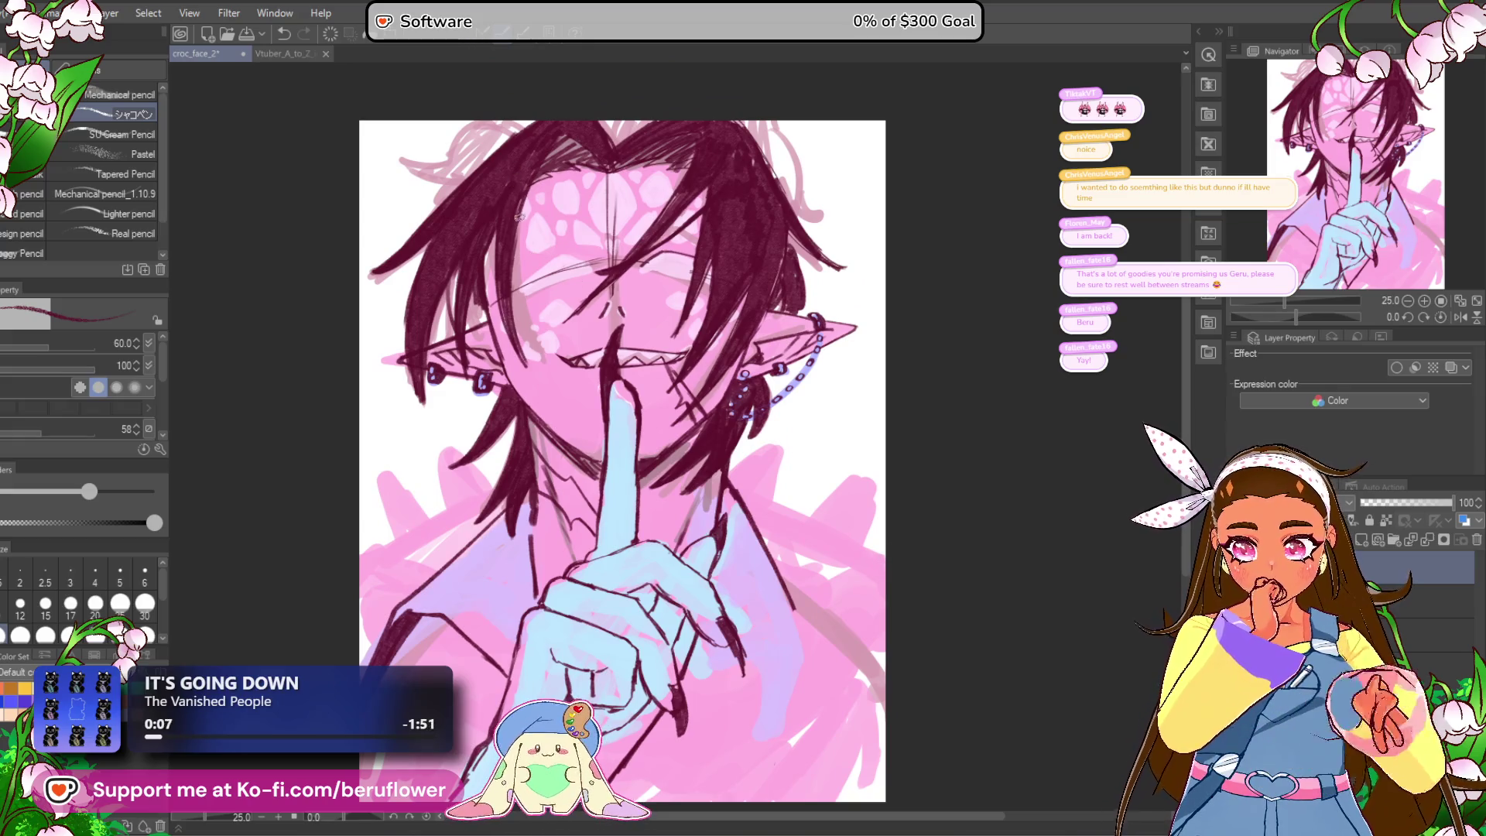
{"action": "scroll", "coordinate": [518, 218], "scroll_direction": "up", "scroll_amount": 3}
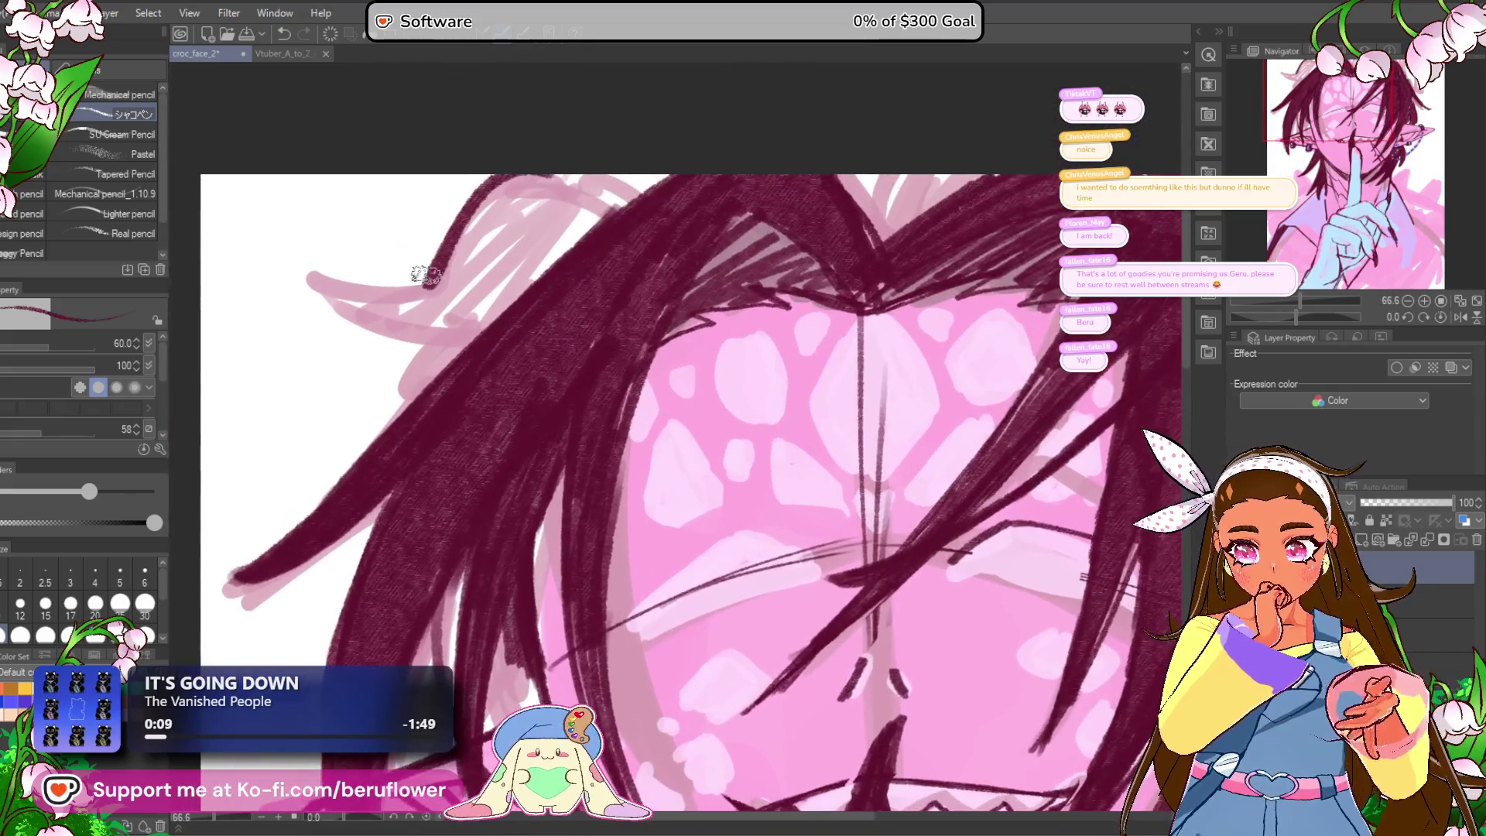
Step: Add dark strokes to the upper-left hair
{"action": "mouse_move", "coordinate": [424, 275]}
{"action": "left_mouse_down"}
{"action": "mouse_move", "coordinate": [292, 233]}
{"action": "mouse_move", "coordinate": [422, 360]}
{"action": "mouse_move", "coordinate": [463, 338]}
{"action": "left_mouse_up"}
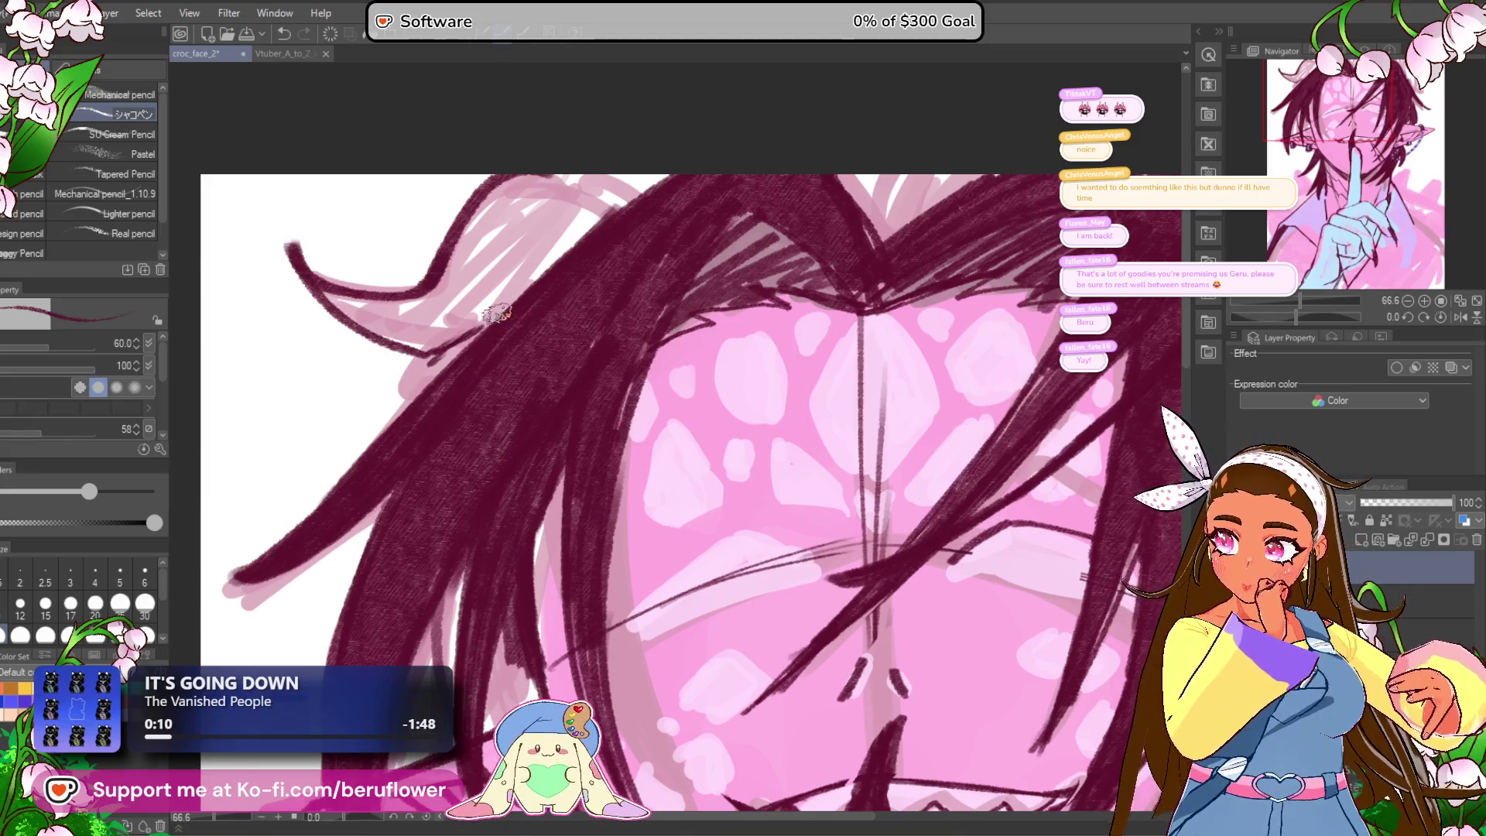
{"action": "left_click_drag", "start_coordinate": [772, 336], "coordinate": [717, 329]}
{"action": "scroll", "coordinate": [717, 329], "scroll_direction": "down", "scroll_amount": 3}
{"action": "scroll", "coordinate": [571, 320], "scroll_direction": "down", "scroll_amount": 1}
{"action": "scroll", "coordinate": [571, 320], "scroll_direction": "up", "scroll_amount": 4}
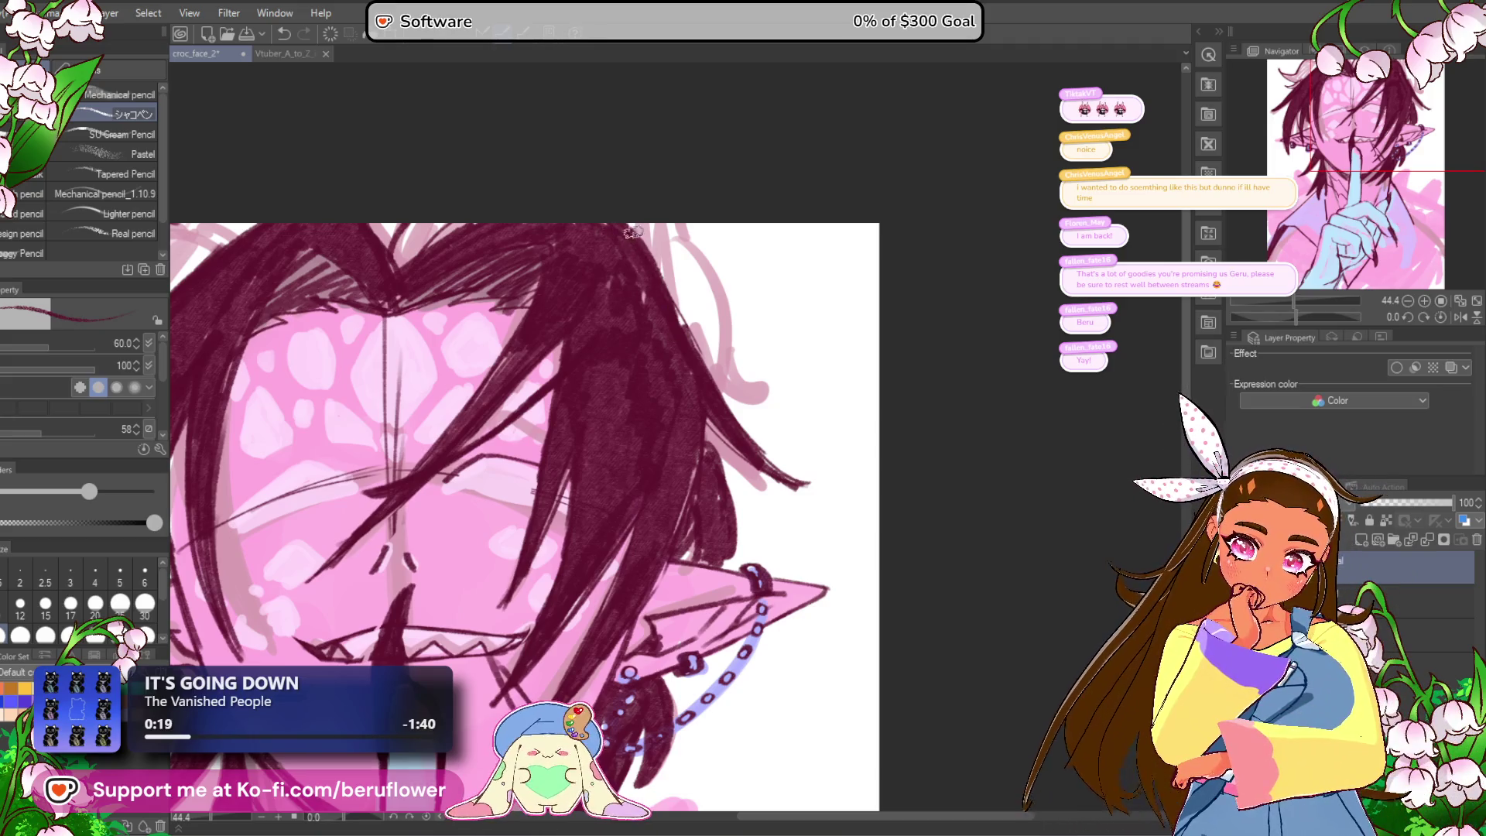
Step: Darken the right side and top right of the hair with several dark strands
{"action": "mouse_move", "coordinate": [637, 186]}
{"action": "left_mouse_down"}
{"action": "mouse_move", "coordinate": [727, 206]}
{"action": "mouse_move", "coordinate": [962, 183]}
{"action": "left_mouse_up"}
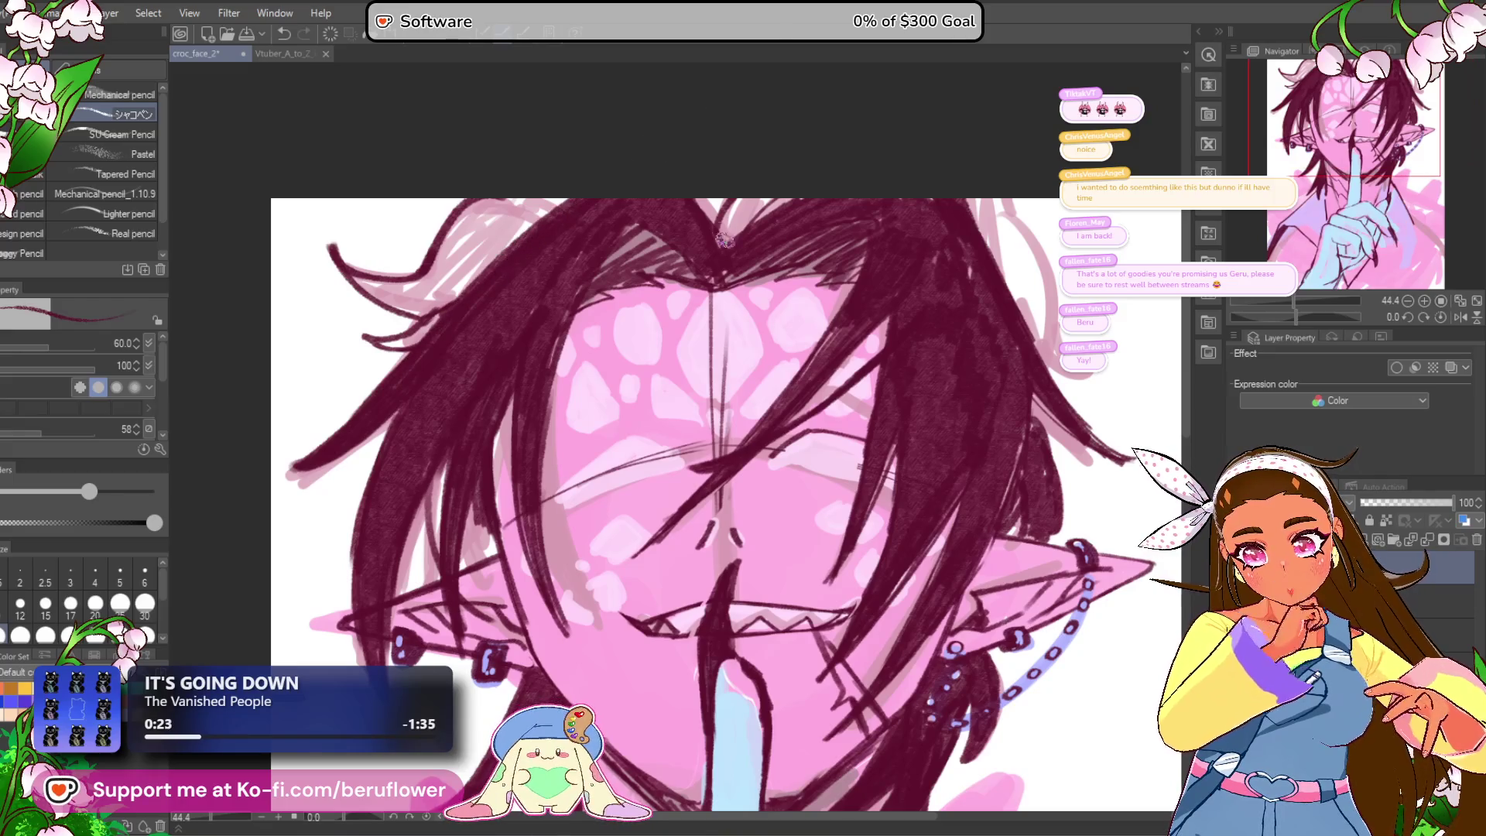
{"action": "left_click_drag", "start_coordinate": [697, 153], "coordinate": [595, 188]}
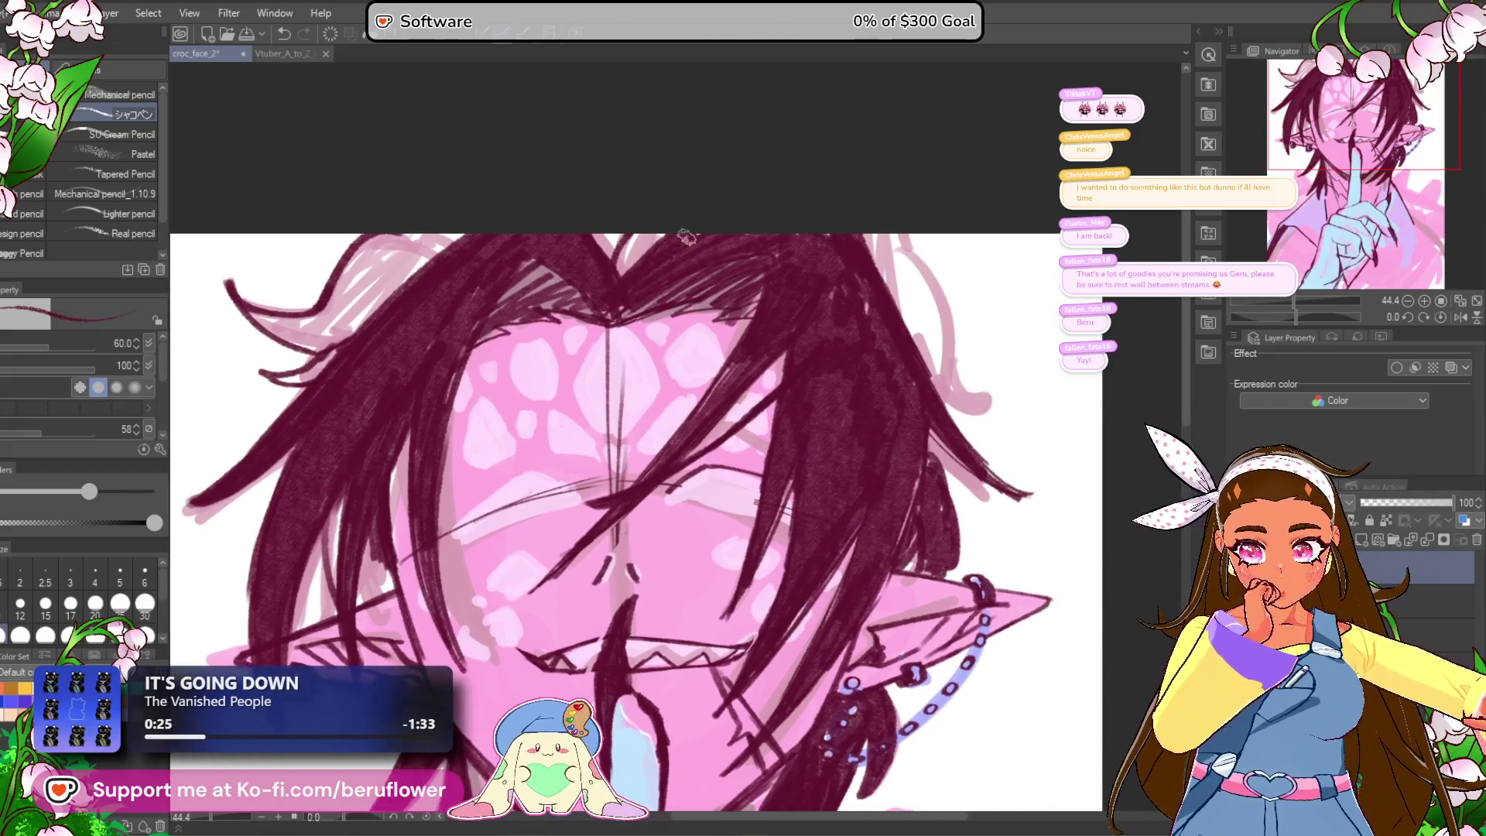
{"action": "left_click_drag", "start_coordinate": [1035, 270], "coordinate": [934, 280]}
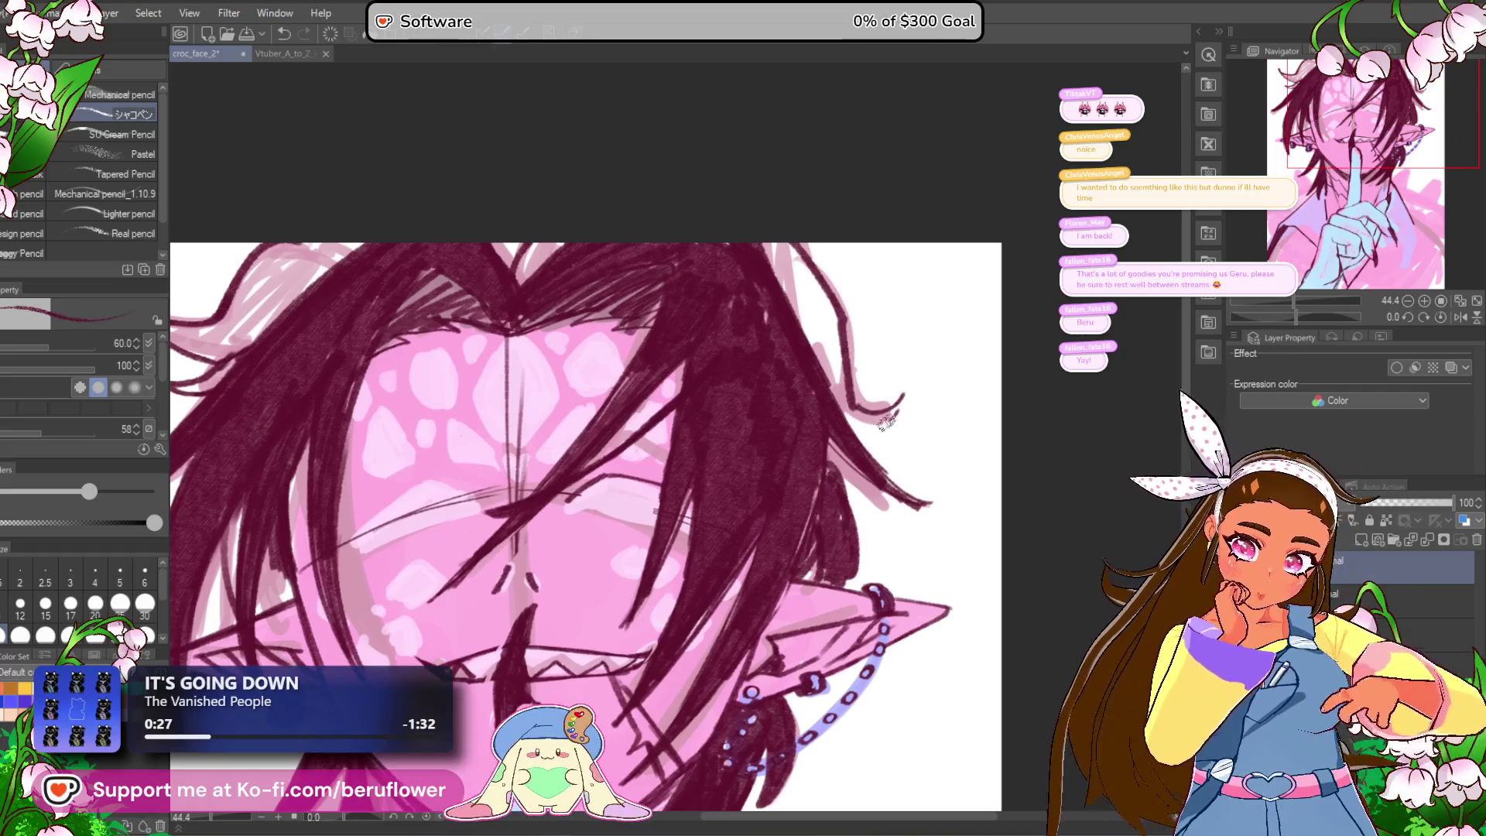
{"action": "scroll", "coordinate": [858, 439], "scroll_direction": "down", "scroll_amount": 1}
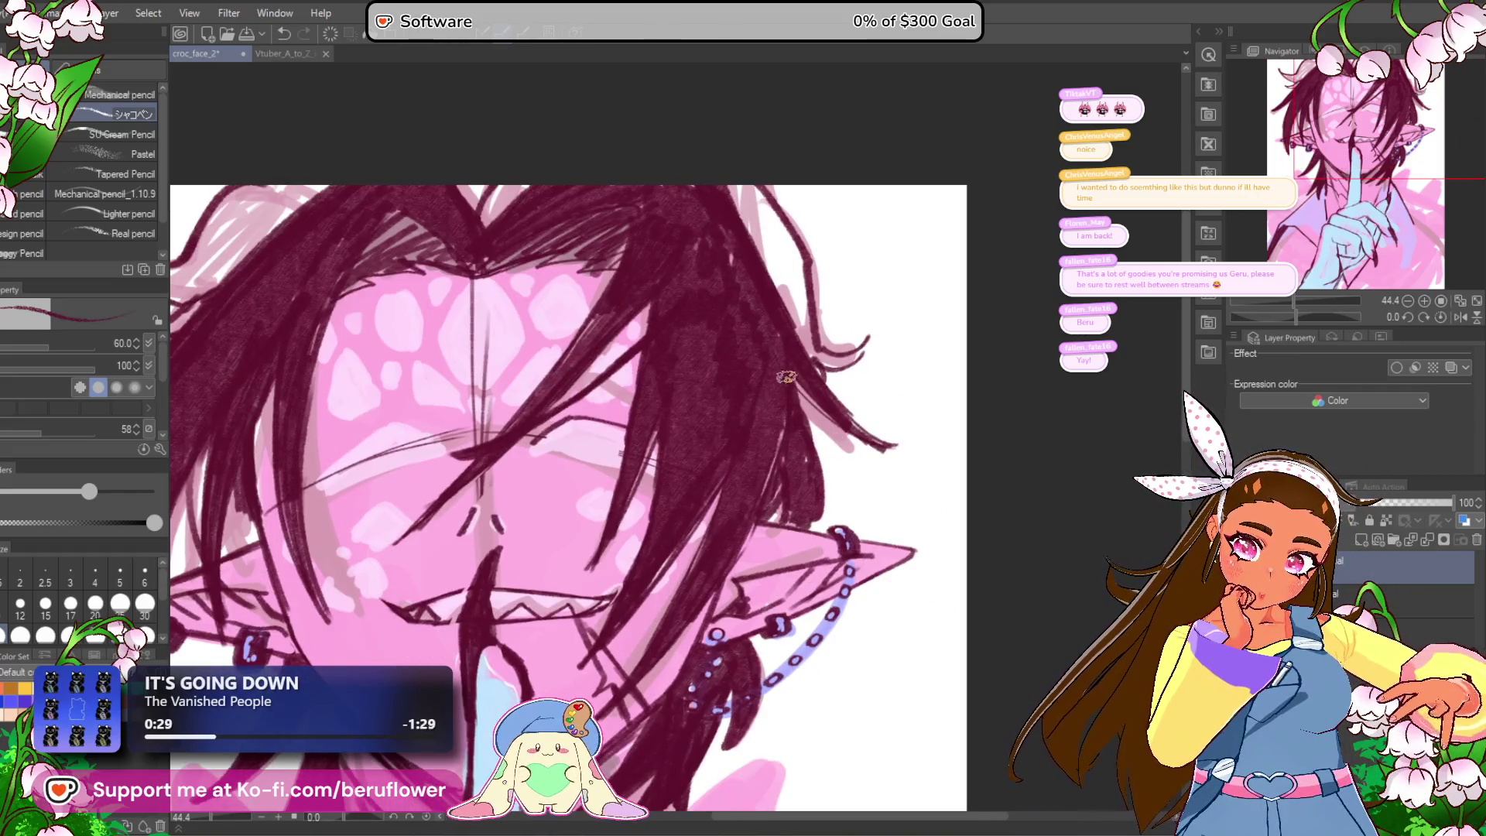
{"action": "scroll", "coordinate": [797, 361], "scroll_direction": "down", "scroll_amount": 4}
{"action": "scroll", "coordinate": [797, 360], "scroll_direction": "up", "scroll_amount": 3}
{"action": "left_click_drag", "start_coordinate": [797, 360], "coordinate": [800, 451]}
{"action": "left_click_drag", "start_coordinate": [758, 222], "coordinate": [796, 329]}
{"action": "left_click_drag", "start_coordinate": [791, 274], "coordinate": [824, 360]}
{"action": "left_click_drag", "start_coordinate": [738, 285], "coordinate": [805, 309]}
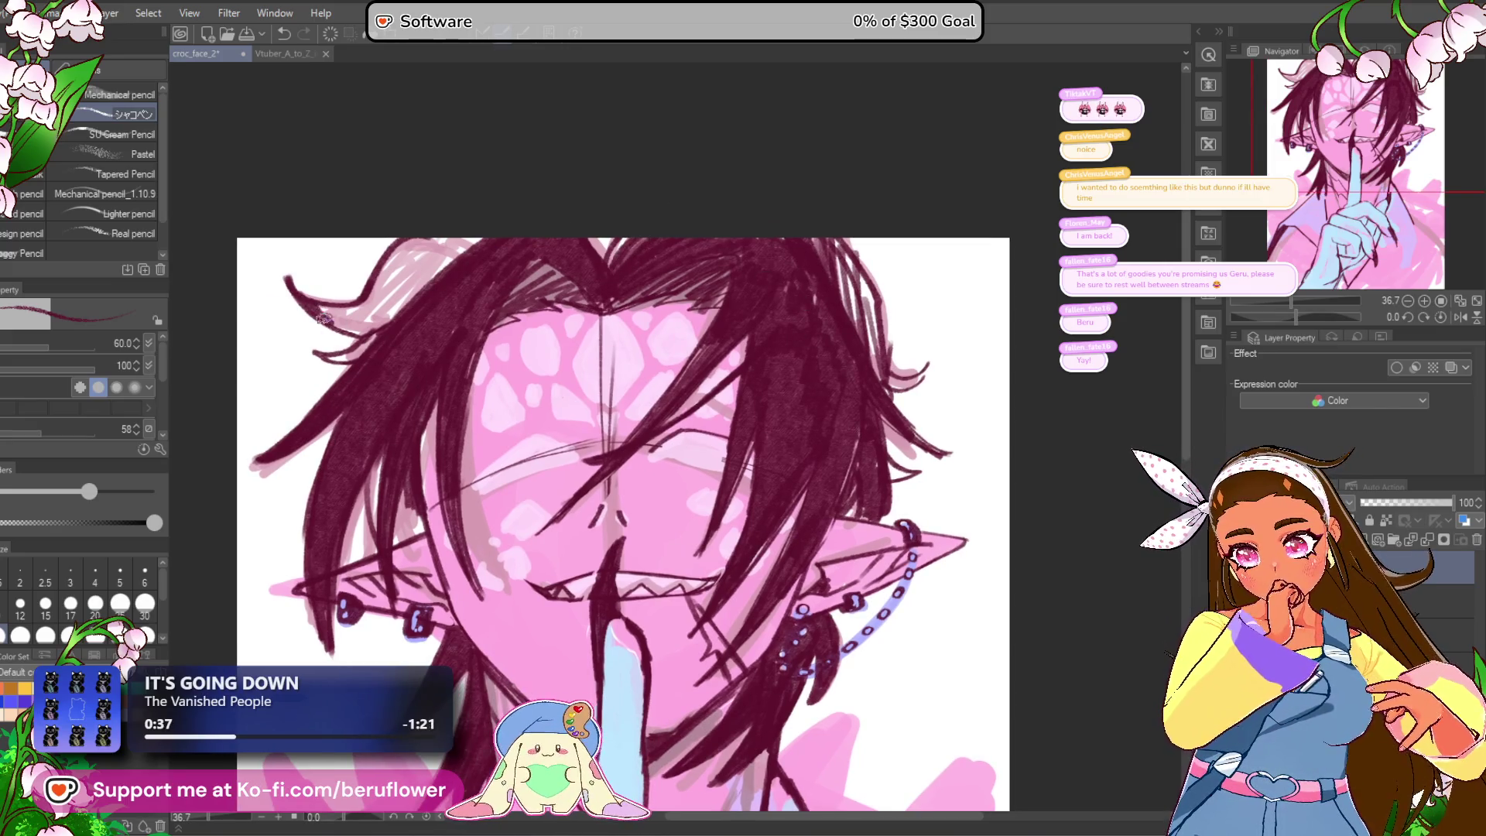
Step: Hatch dense shading strokes across the top-left of the hair
{"action": "left_click_drag", "start_coordinate": [387, 325], "coordinate": [413, 232]}
{"action": "mouse_move", "coordinate": [422, 302]}
{"action": "left_mouse_down"}
{"action": "mouse_move", "coordinate": [452, 232]}
{"action": "mouse_move", "coordinate": [476, 236]}
{"action": "left_mouse_up"}
{"action": "left_click_drag", "start_coordinate": [378, 341], "coordinate": [354, 354]}
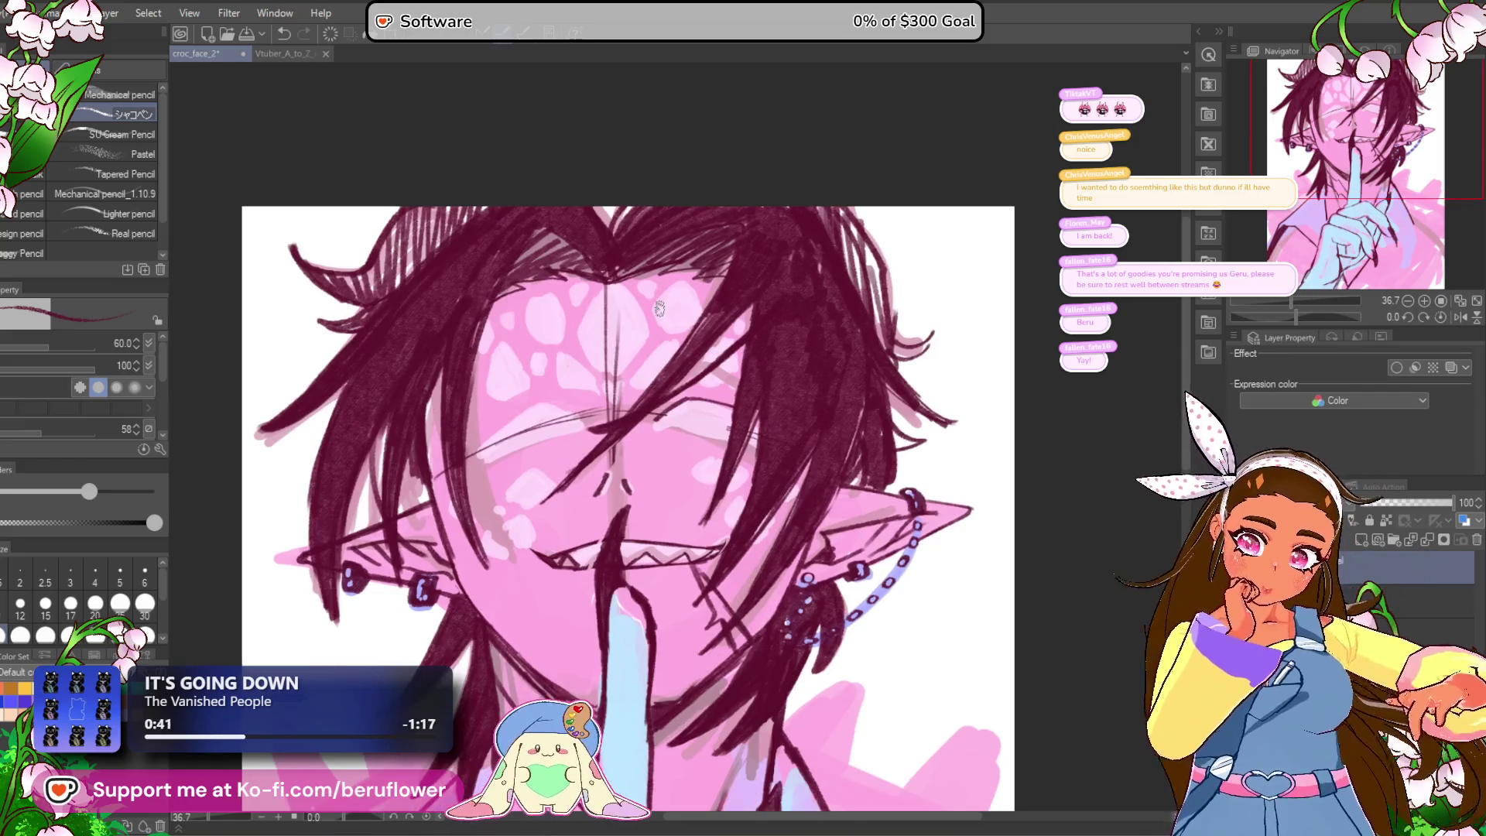
{"action": "scroll", "coordinate": [659, 308], "scroll_direction": "down", "scroll_amount": 3}
{"action": "scroll", "coordinate": [659, 308], "scroll_direction": "up", "scroll_amount": 2}
{"action": "scroll", "coordinate": [660, 308], "scroll_direction": "up", "scroll_amount": 4}
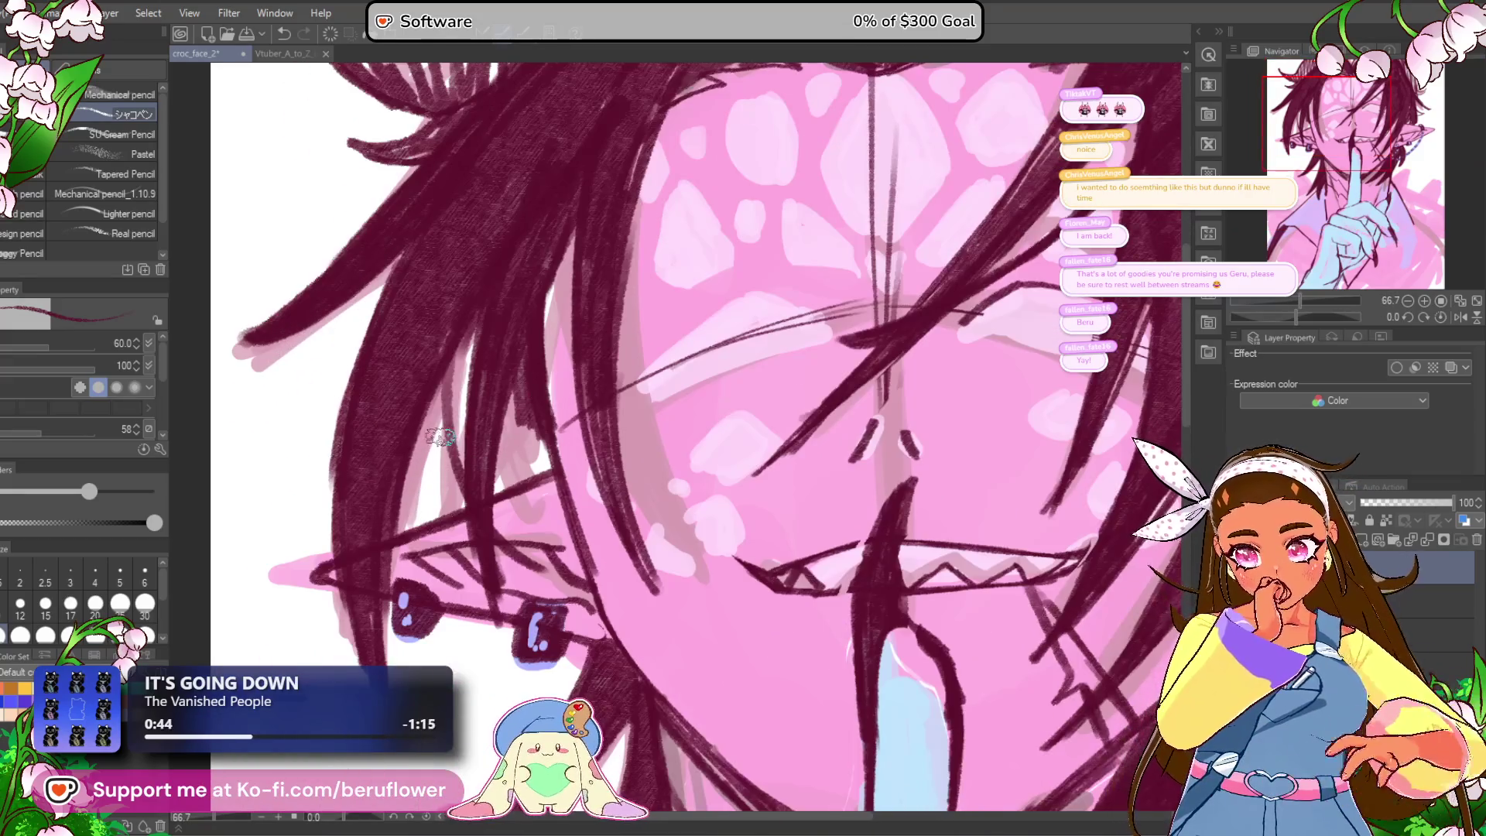
Step: Add dark strands down the left side of the hair, redrawing one after an undo
{"action": "left_click_drag", "start_coordinate": [440, 438], "coordinate": [410, 522]}
{"action": "key", "text": "ctrl+z"}
{"action": "left_click_drag", "start_coordinate": [439, 438], "coordinate": [410, 522]}
{"action": "left_click_drag", "start_coordinate": [476, 334], "coordinate": [443, 470]}
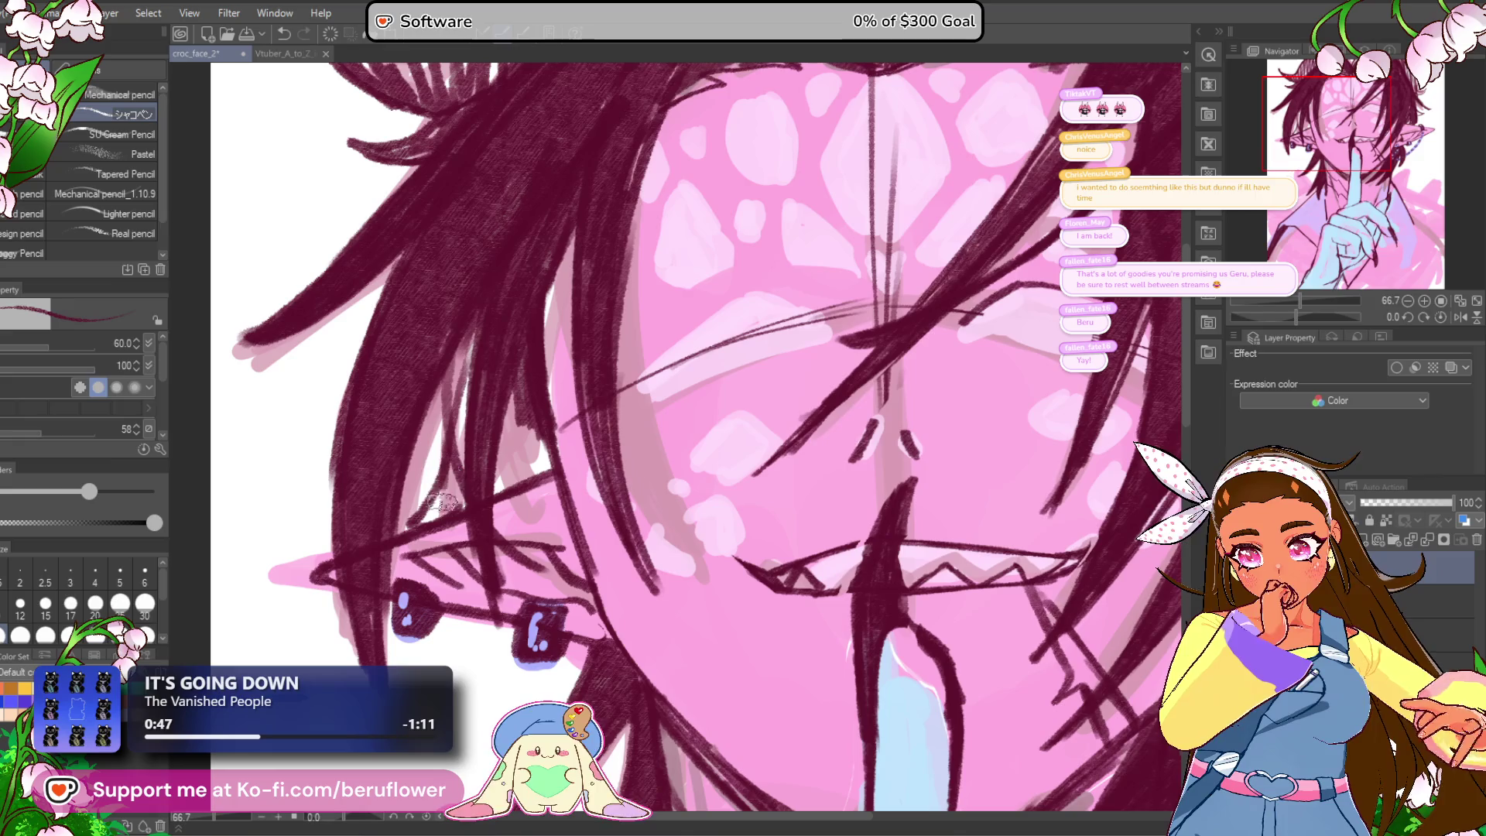
{"action": "scroll", "coordinate": [443, 470], "scroll_direction": "down", "scroll_amount": 2}
{"action": "left_click_drag", "start_coordinate": [653, 353], "coordinate": [718, 336]}
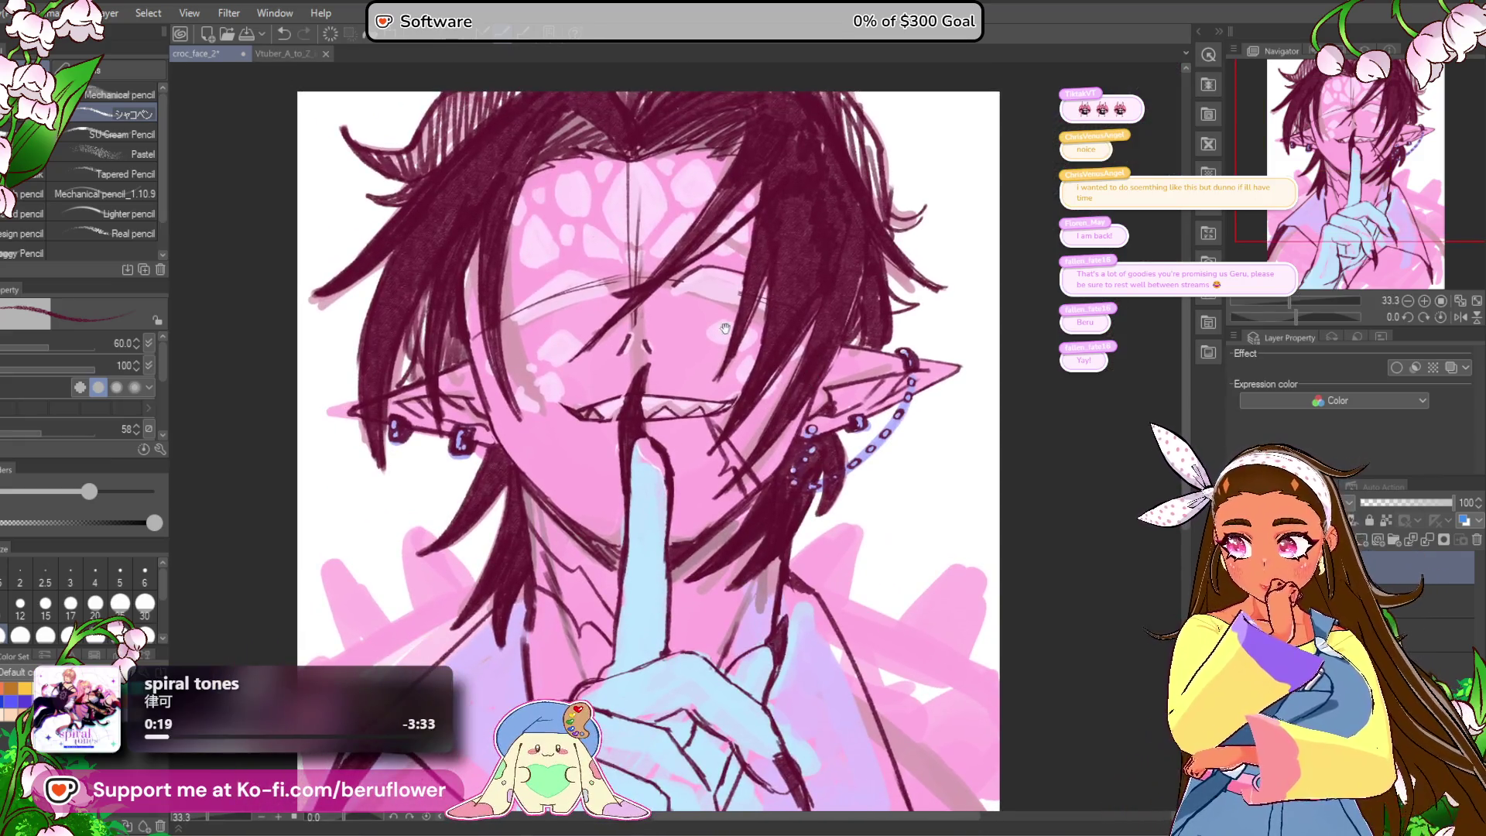
Step: Draw a long line and a short stroke across the left of the jacket
{"action": "scroll", "coordinate": [718, 336], "scroll_direction": "down", "scroll_amount": 3}
{"action": "mouse_move", "coordinate": [750, 458]}
{"action": "left_mouse_down"}
{"action": "mouse_move", "coordinate": [795, 595]}
{"action": "mouse_move", "coordinate": [910, 579]}
{"action": "left_mouse_up"}
{"action": "left_click_drag", "start_coordinate": [669, 341], "coordinate": [684, 333]}
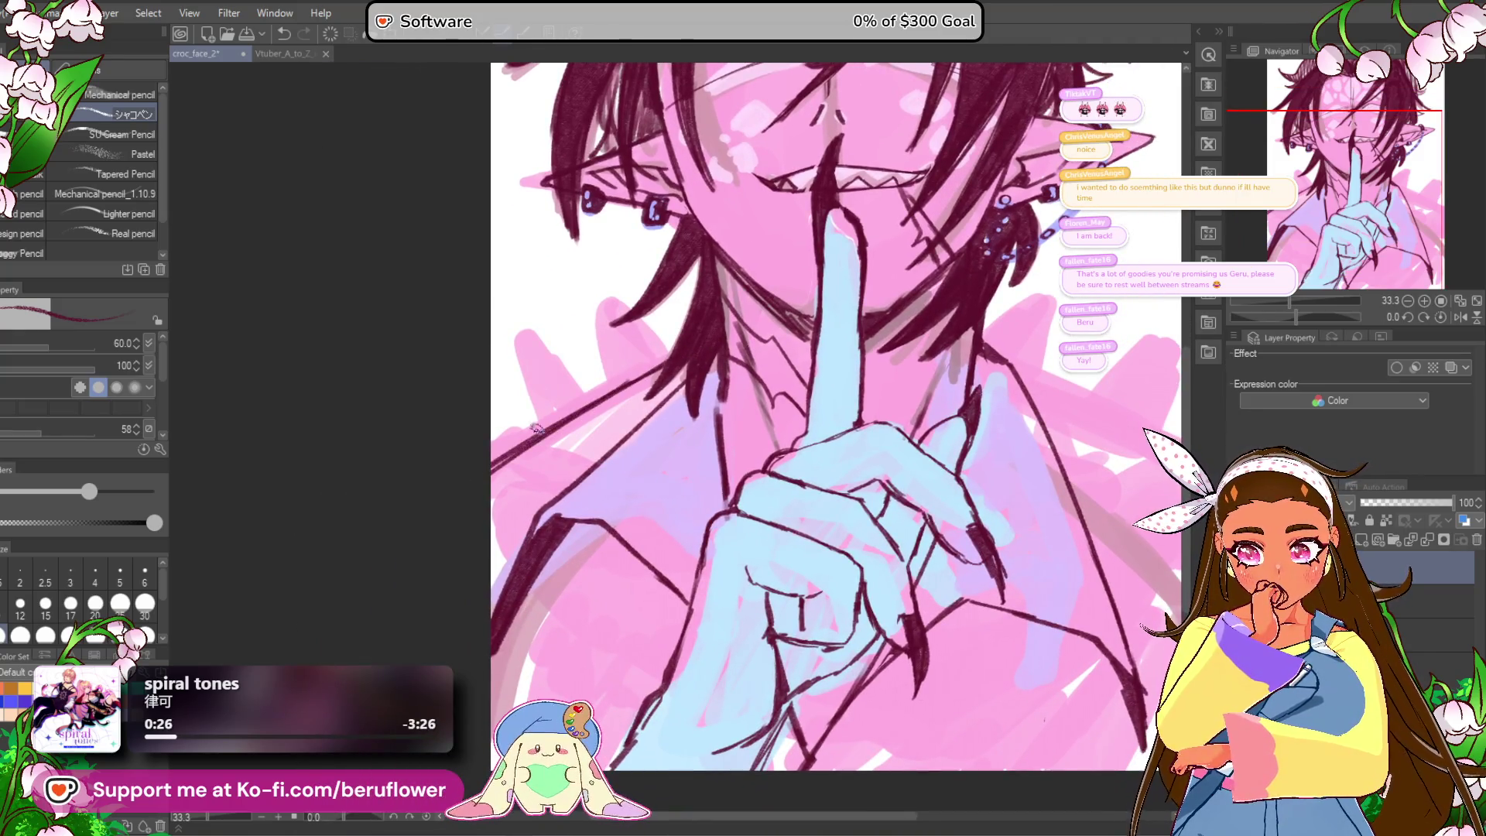
{"action": "mouse_move", "coordinate": [551, 440]}
{"action": "left_mouse_down"}
{"action": "mouse_move", "coordinate": [568, 455]}
{"action": "mouse_move", "coordinate": [557, 389]}
{"action": "mouse_move", "coordinate": [541, 455]}
{"action": "mouse_move", "coordinate": [551, 376]}
{"action": "mouse_move", "coordinate": [566, 401]}
{"action": "left_mouse_up"}
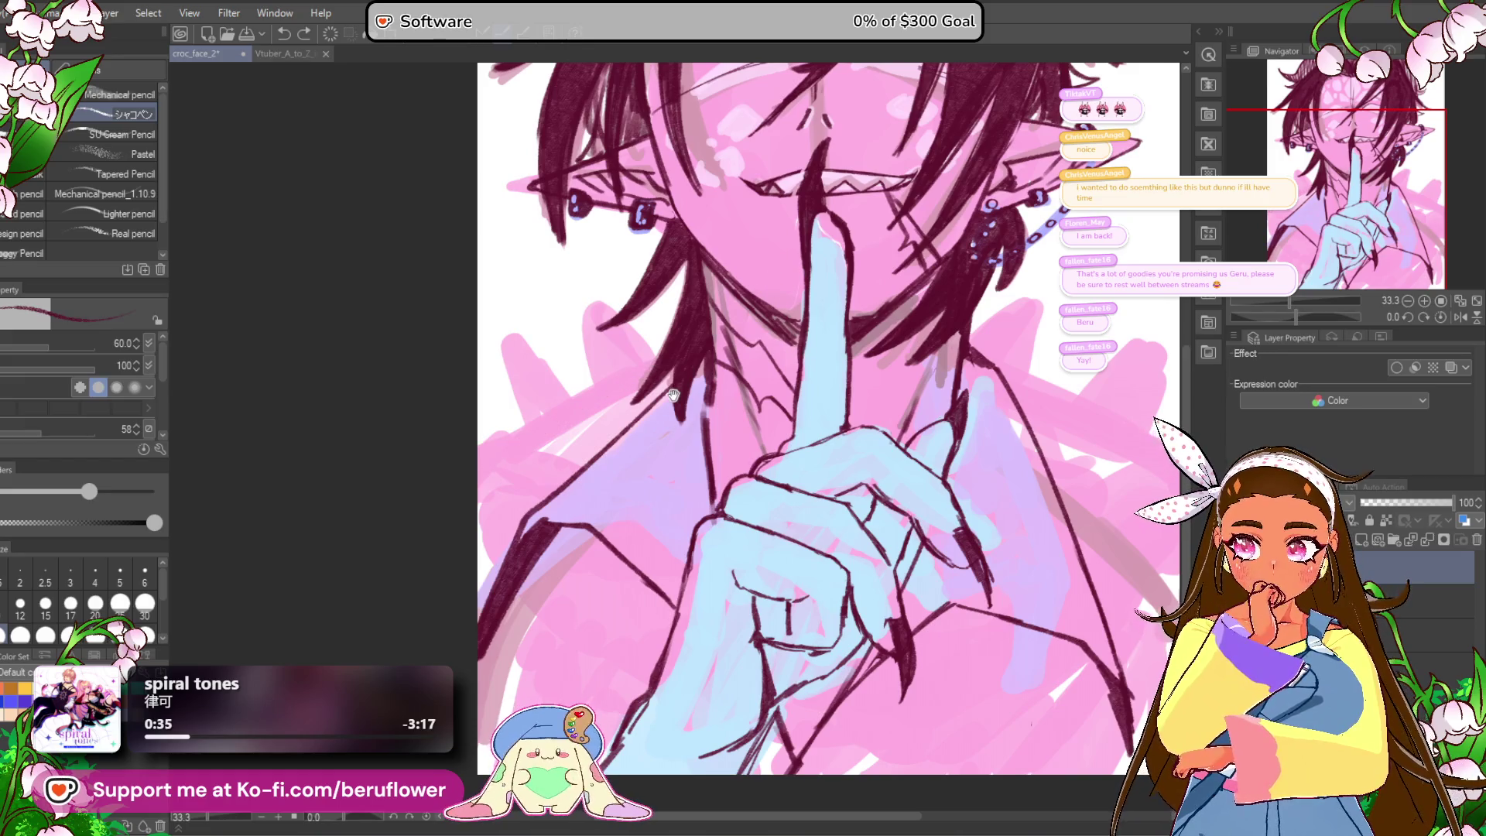
{"action": "left_click_drag", "start_coordinate": [673, 395], "coordinate": [625, 397]}
{"action": "left_click_drag", "start_coordinate": [677, 345], "coordinate": [495, 426]}
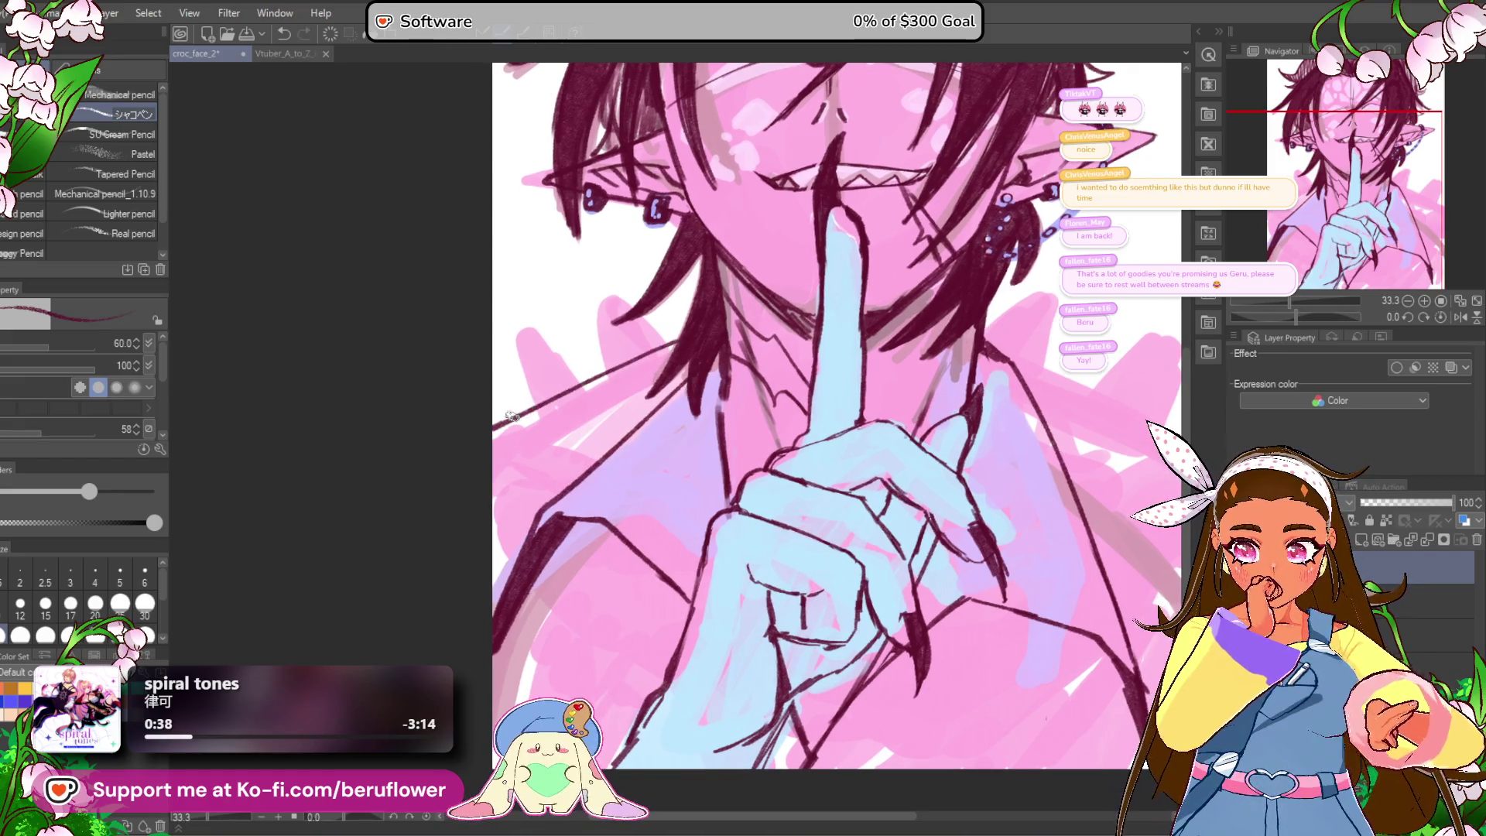
{"action": "key", "text": "ctrl+z"}
{"action": "left_click_drag", "start_coordinate": [682, 336], "coordinate": [493, 428]}
{"action": "left_click_drag", "start_coordinate": [615, 363], "coordinate": [570, 385]}
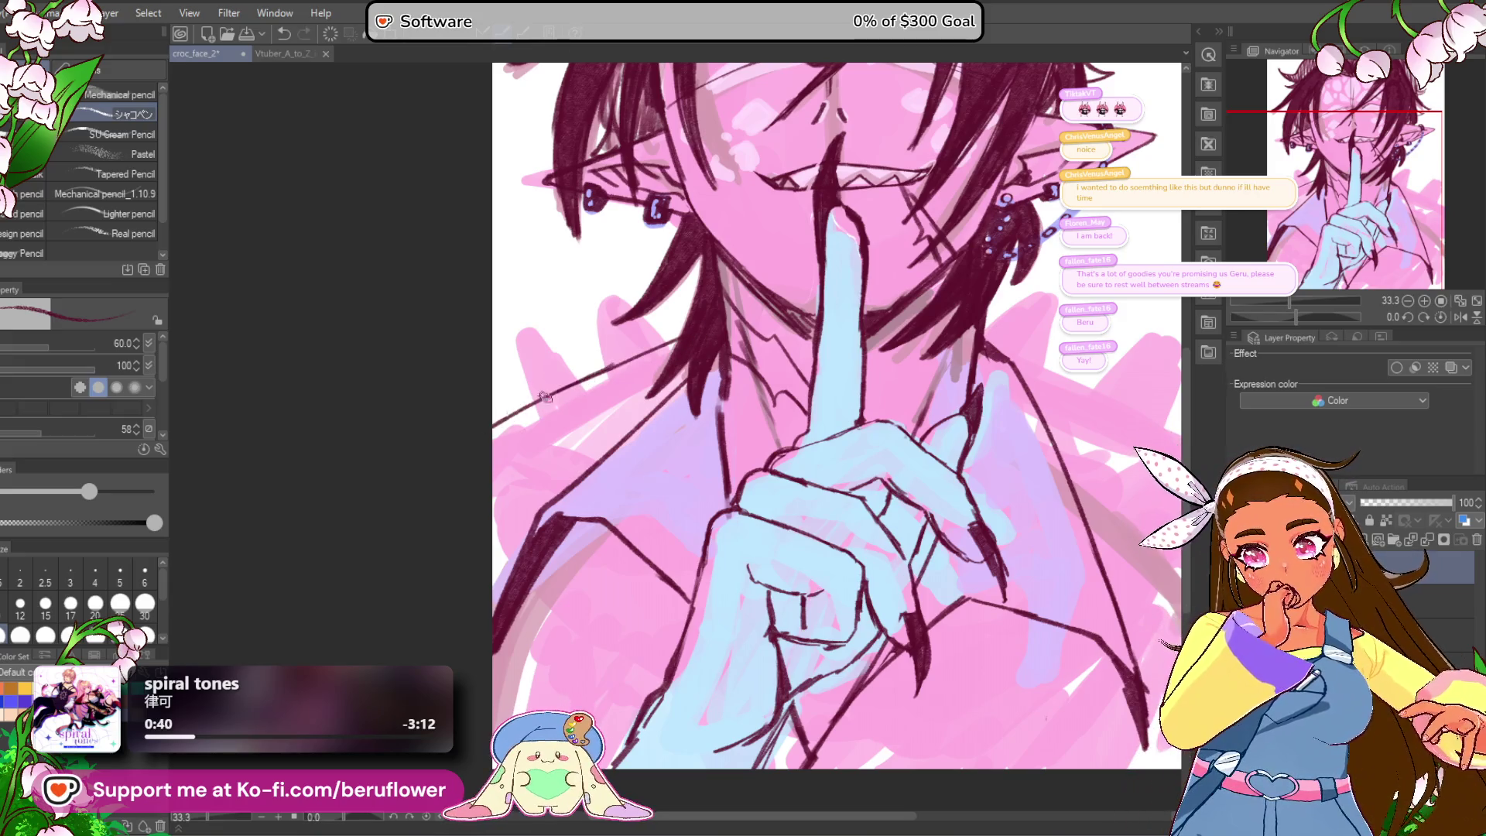
Step: Draw a collar line running down-right from the jaw
{"action": "left_click_drag", "start_coordinate": [576, 476], "coordinate": [523, 480]}
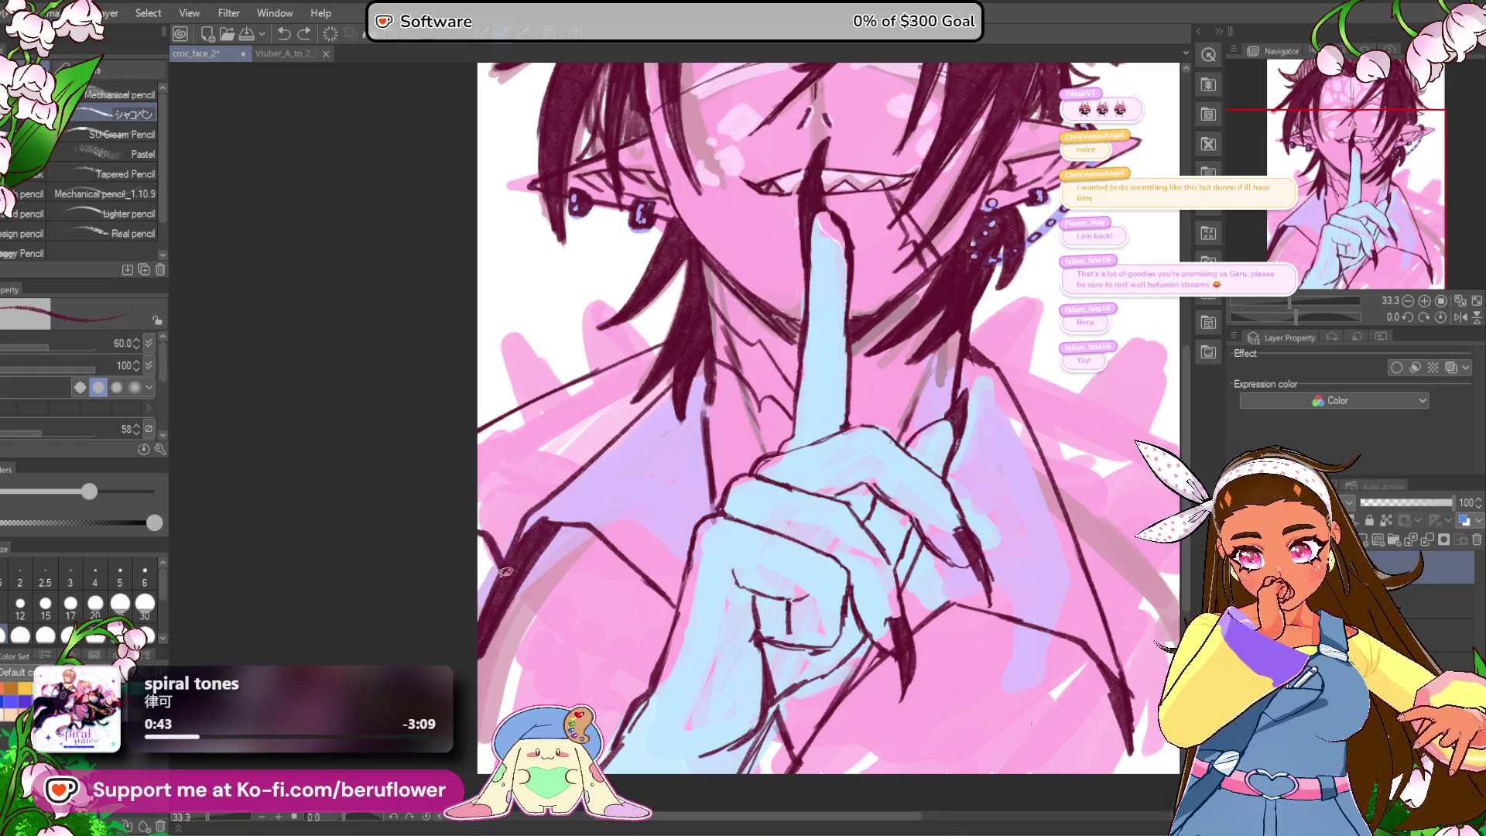
{"action": "left_click_drag", "start_coordinate": [520, 565], "coordinate": [542, 513]}
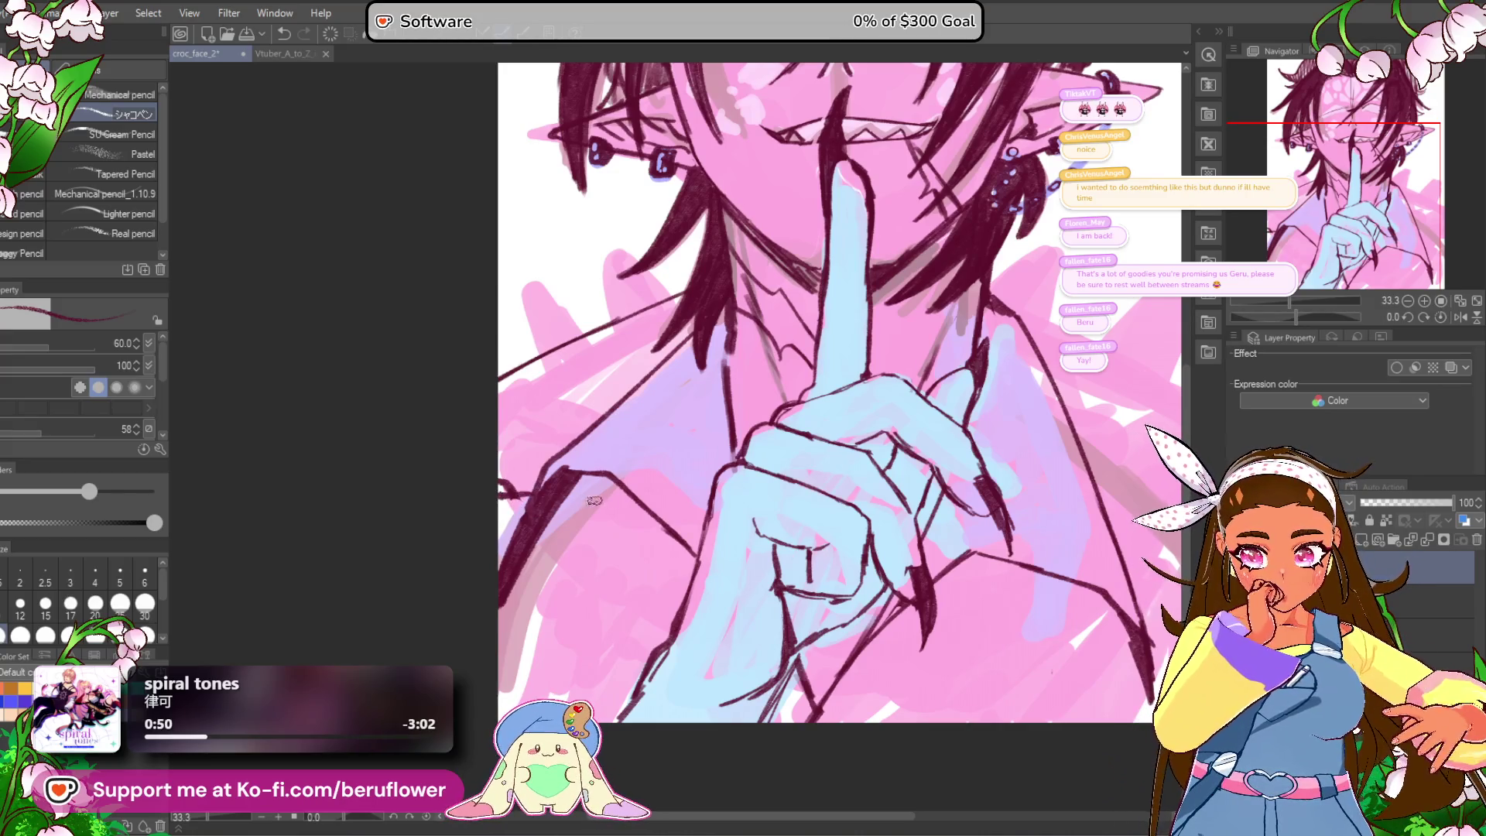
{"action": "left_click_drag", "start_coordinate": [538, 616], "coordinate": [507, 588]}
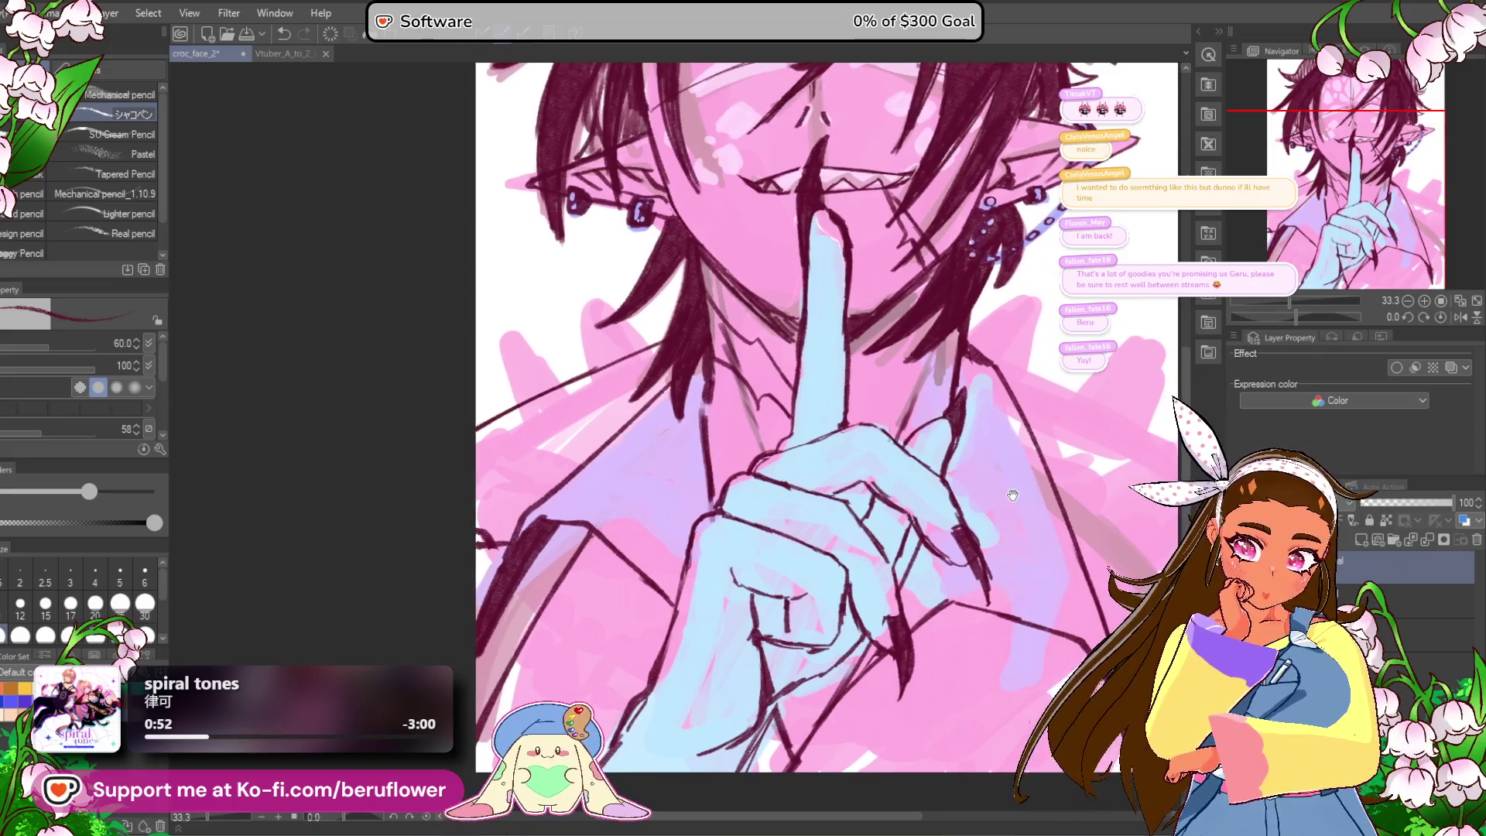
{"action": "left_click_drag", "start_coordinate": [841, 452], "coordinate": [819, 424]}
{"action": "mouse_move", "coordinate": [758, 582]}
{"action": "left_mouse_down"}
{"action": "mouse_move", "coordinate": [714, 588]}
{"action": "mouse_move", "coordinate": [708, 612]}
{"action": "mouse_move", "coordinate": [789, 735]}
{"action": "mouse_move", "coordinate": [622, 623]}
{"action": "mouse_move", "coordinate": [638, 639]}
{"action": "left_mouse_up"}
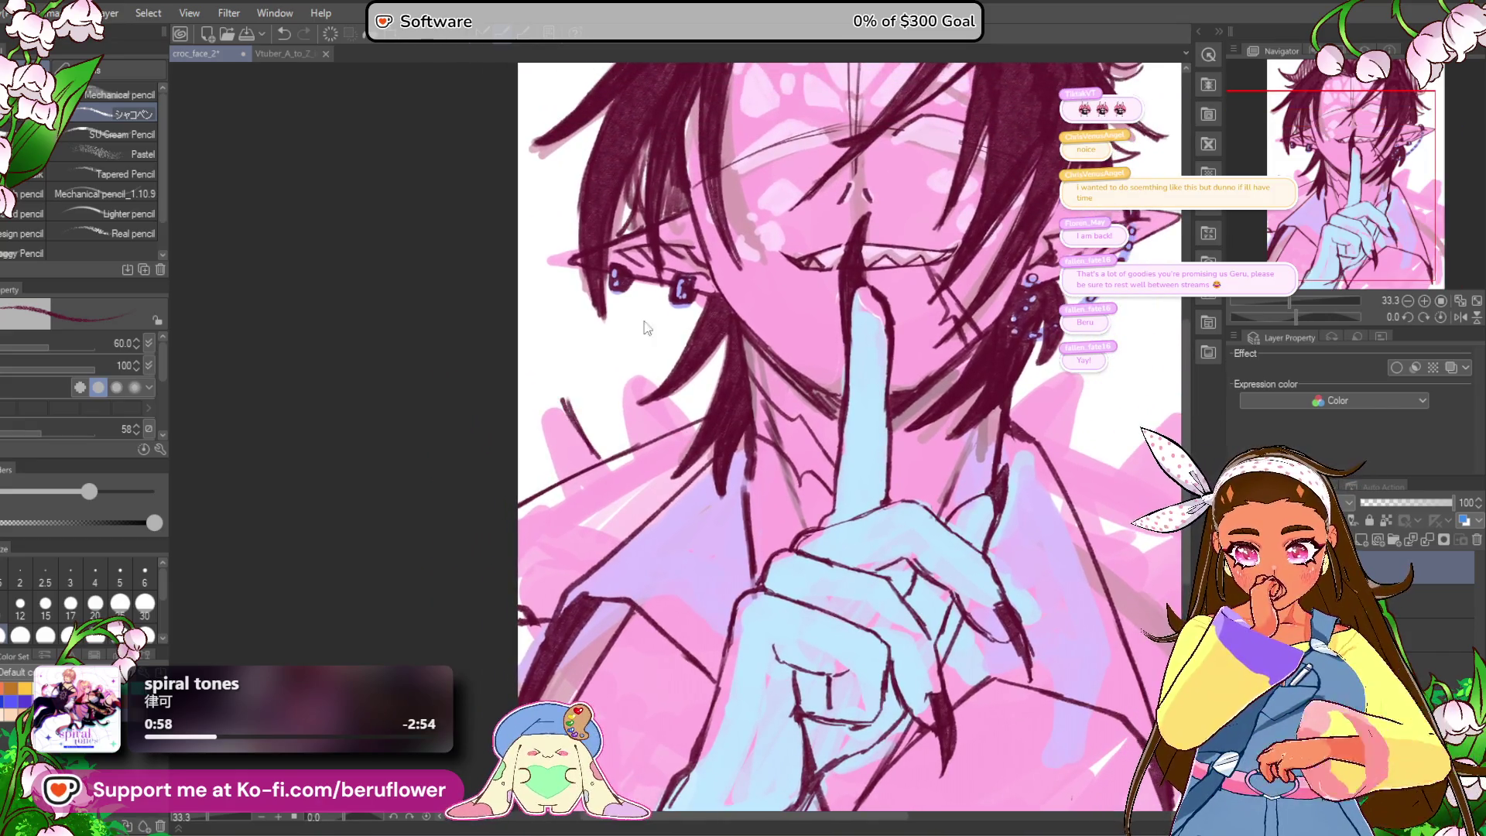
{"action": "left_click_drag", "start_coordinate": [764, 352], "coordinate": [772, 352]}
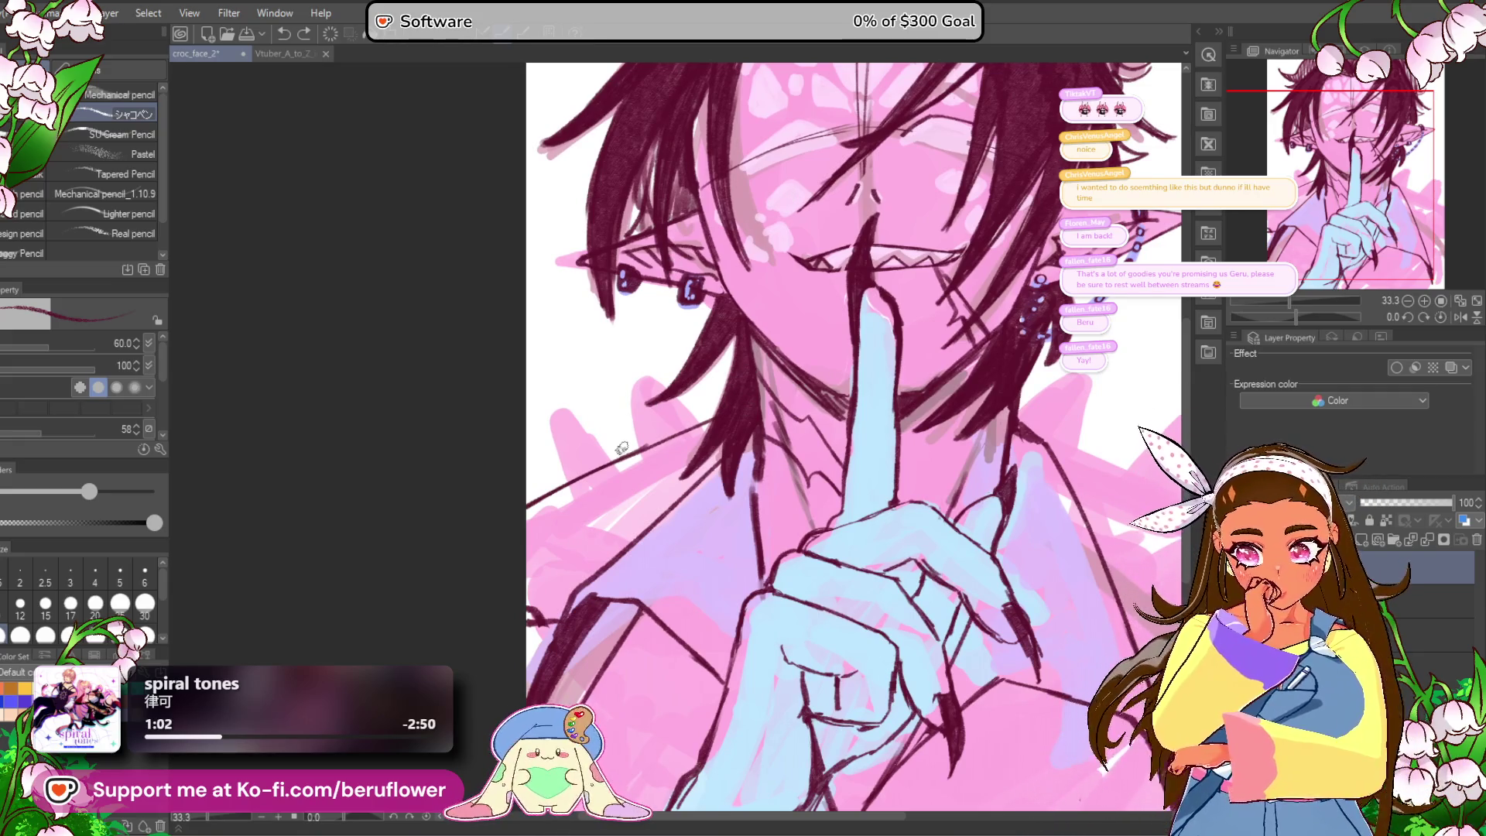
{"action": "mouse_move", "coordinate": [605, 372]}
{"action": "left_mouse_down"}
{"action": "mouse_move", "coordinate": [700, 428]}
{"action": "mouse_move", "coordinate": [623, 455]}
{"action": "left_mouse_up"}
{"action": "mouse_move", "coordinate": [530, 434]}
{"action": "left_mouse_down"}
{"action": "mouse_move", "coordinate": [580, 485]}
{"action": "mouse_move", "coordinate": [529, 432]}
{"action": "left_mouse_up"}
Step: Extend the collar line to the canvas edge and remove an unwanted dark stroke
{"action": "mouse_move", "coordinate": [1060, 414]}
{"action": "left_mouse_down"}
{"action": "mouse_move", "coordinate": [716, 364]}
{"action": "mouse_move", "coordinate": [646, 336]}
{"action": "mouse_move", "coordinate": [836, 429]}
{"action": "left_mouse_up"}
{"action": "left_click_drag", "start_coordinate": [741, 365], "coordinate": [843, 436]}
{"action": "key", "text": "ctrl+z"}
{"action": "key", "text": "ctrl+z"}
{"action": "left_click_drag", "start_coordinate": [631, 312], "coordinate": [844, 441]}
{"action": "mouse_move", "coordinate": [732, 366]}
{"action": "left_mouse_down"}
{"action": "mouse_move", "coordinate": [857, 309]}
{"action": "mouse_move", "coordinate": [786, 304]}
{"action": "left_mouse_up"}
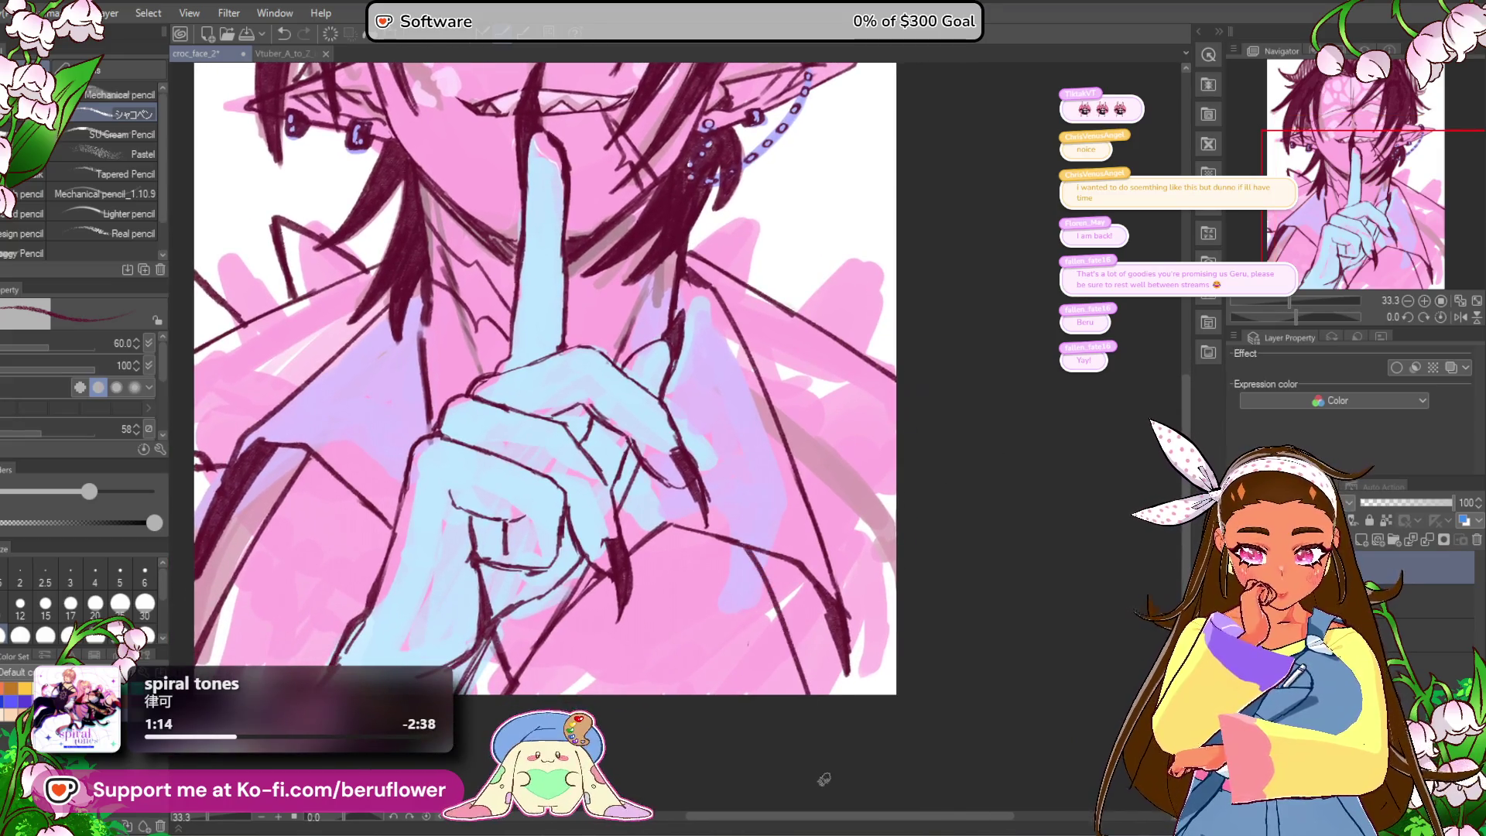
{"action": "left_click_drag", "start_coordinate": [744, 543], "coordinate": [724, 542]}
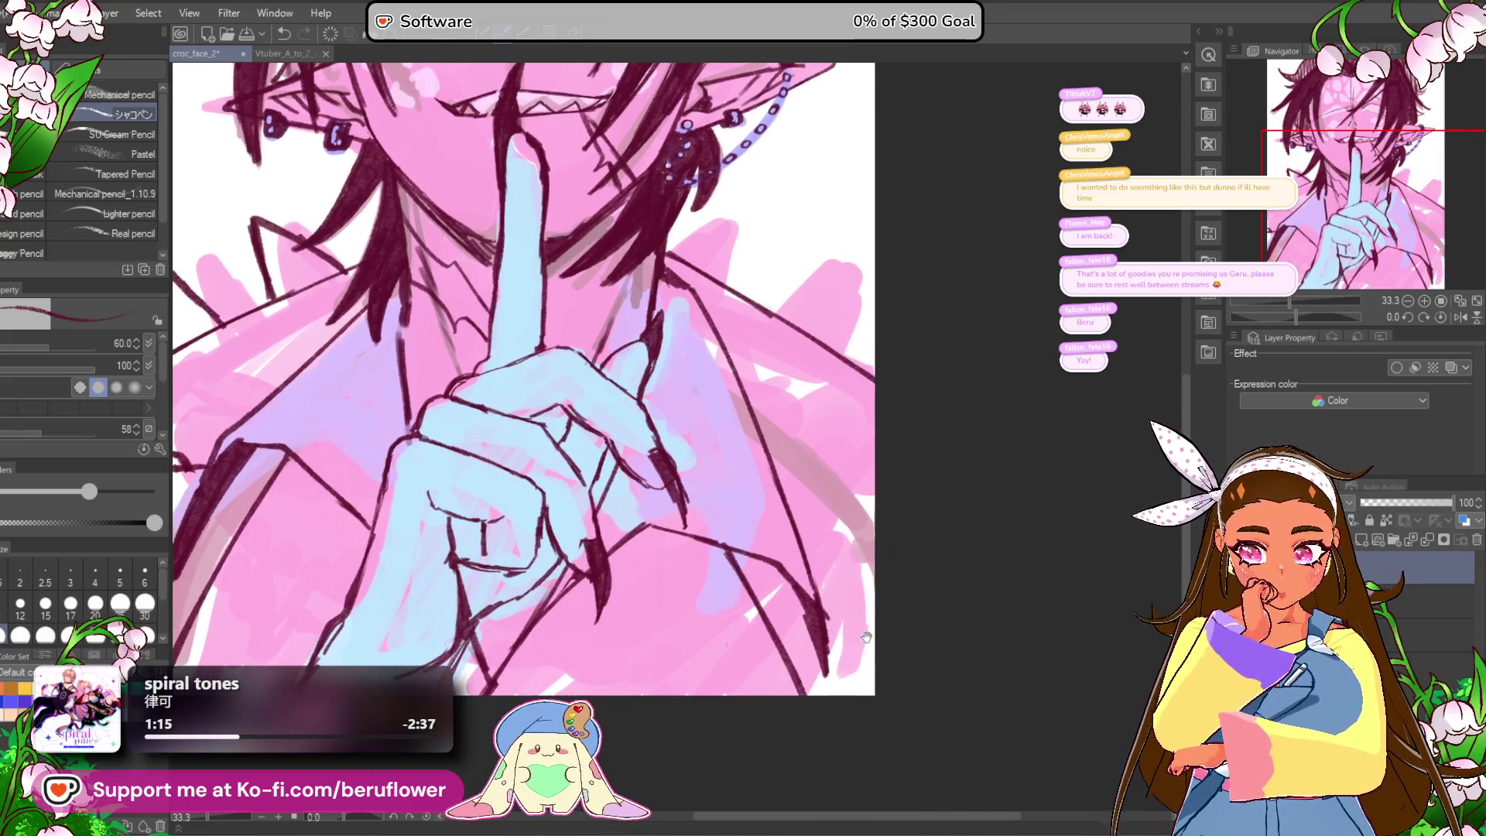
{"action": "left_click_drag", "start_coordinate": [826, 451], "coordinate": [905, 457]}
{"action": "mouse_move", "coordinate": [891, 507]}
{"action": "left_mouse_down"}
{"action": "mouse_move", "coordinate": [959, 504]}
{"action": "mouse_move", "coordinate": [926, 513]}
{"action": "left_mouse_up"}
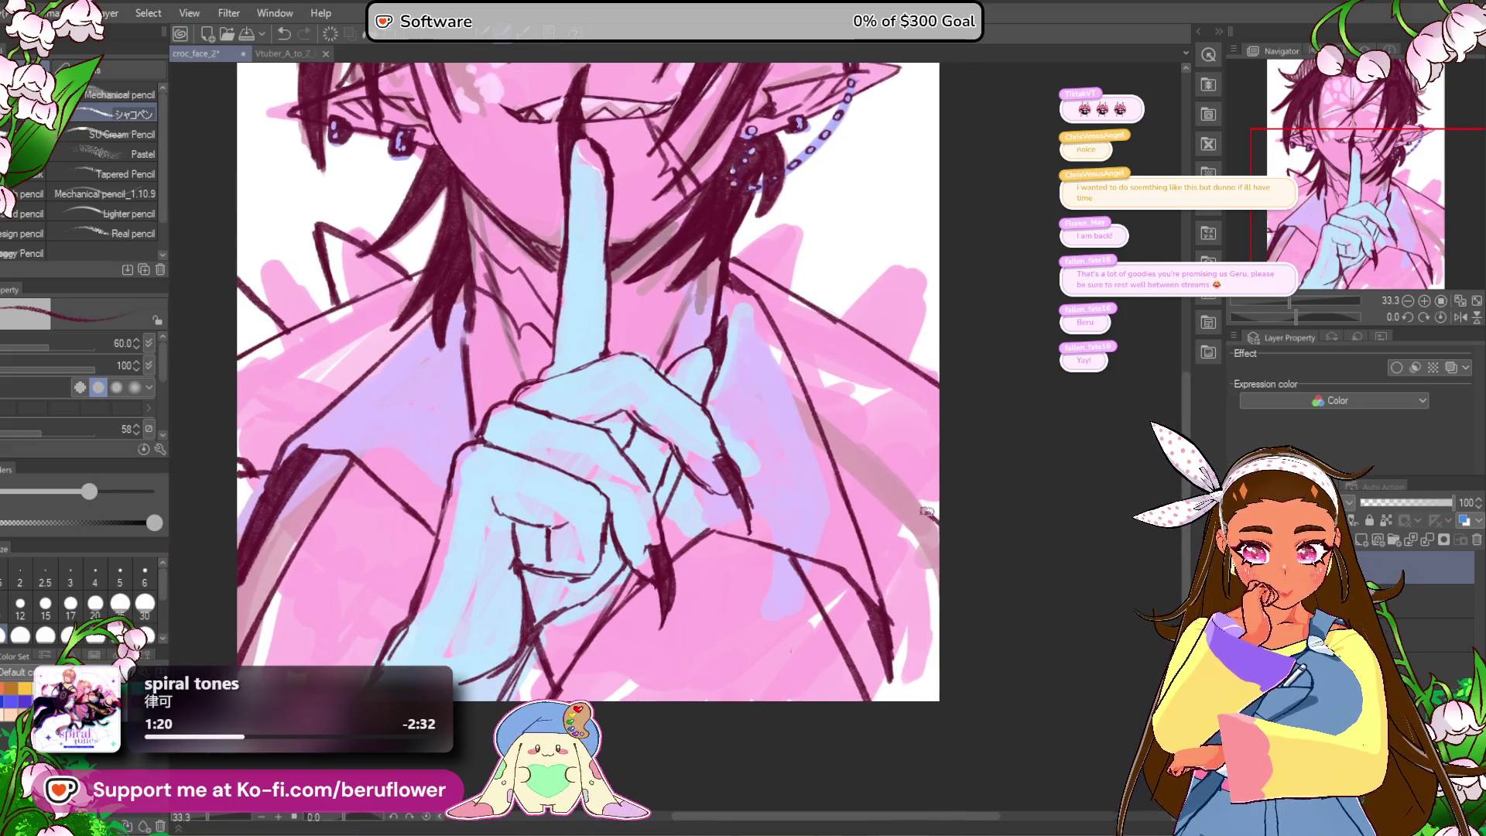
{"action": "key", "text": "ctrl+z"}
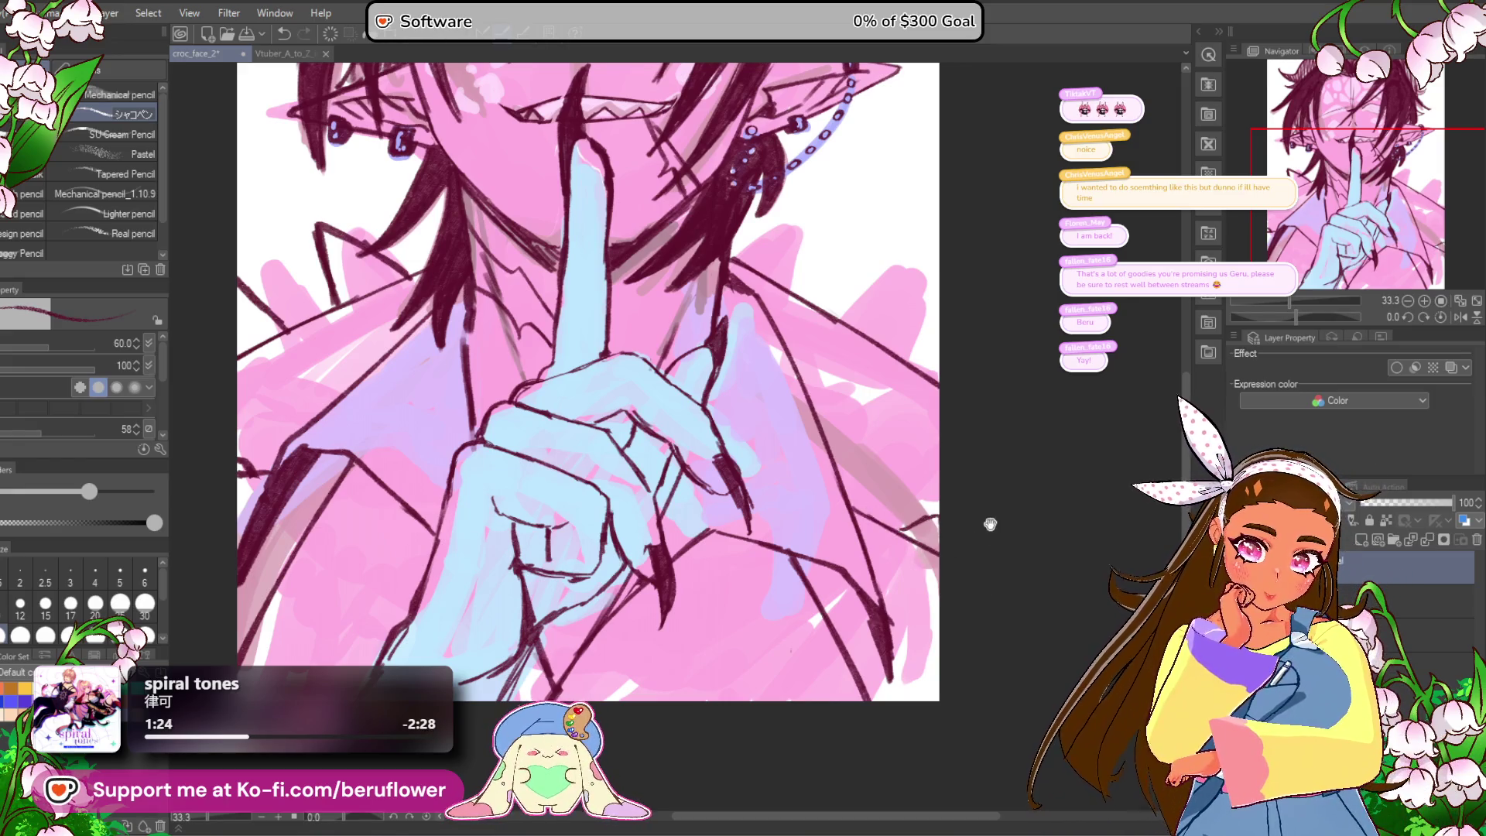
Step: Draw a spiky jacket line by the shoulder next to the hand
{"action": "left_click_drag", "start_coordinate": [988, 521], "coordinate": [977, 562]}
{"action": "left_click_drag", "start_coordinate": [829, 267], "coordinate": [936, 239]}
{"action": "mouse_move", "coordinate": [901, 309]}
{"action": "left_mouse_down"}
{"action": "mouse_move", "coordinate": [871, 356]}
{"action": "mouse_move", "coordinate": [871, 252]}
{"action": "mouse_move", "coordinate": [721, 497]}
{"action": "left_mouse_up"}
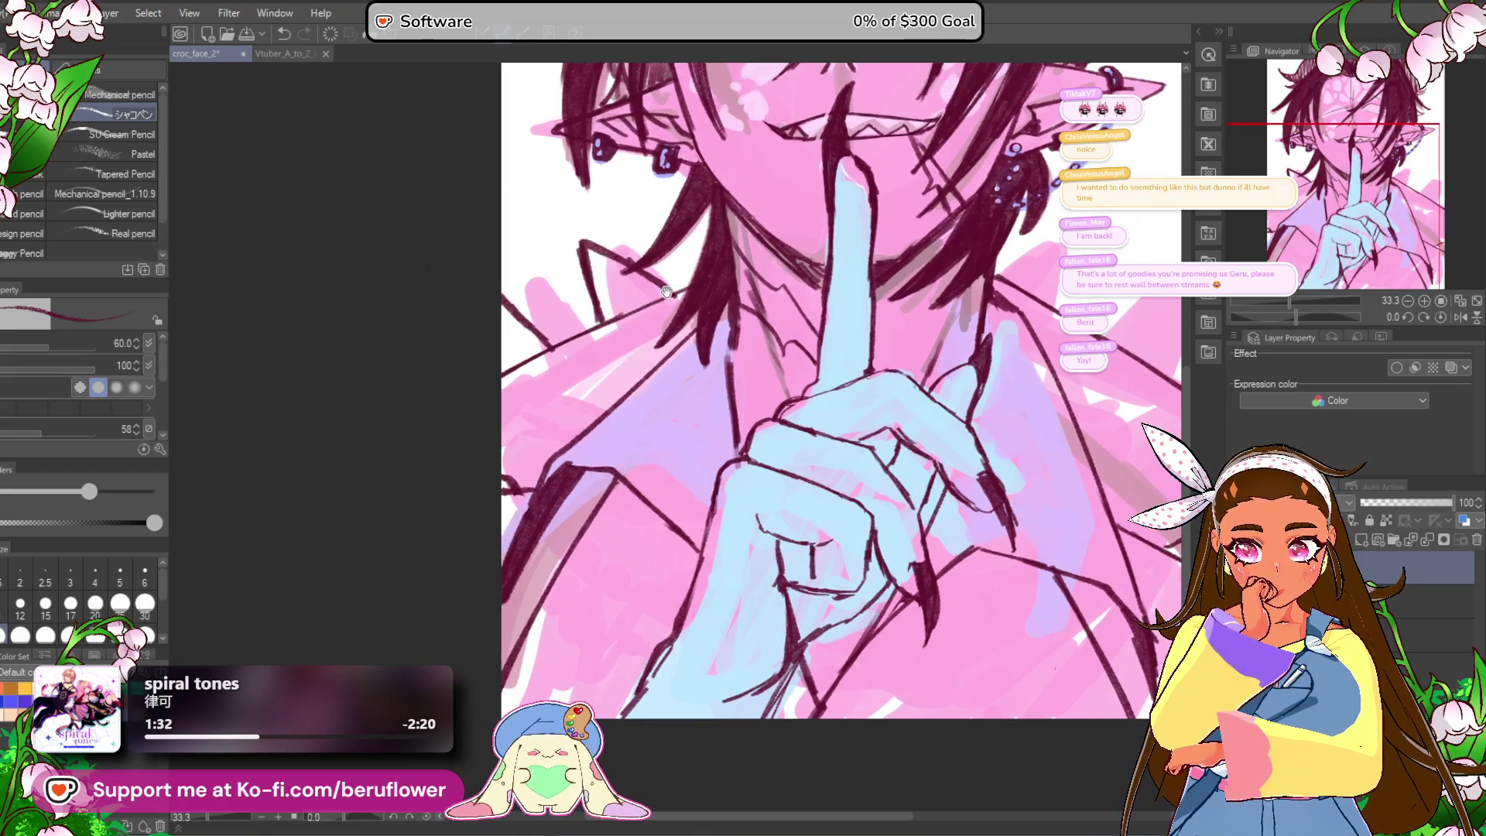
{"action": "left_click_drag", "start_coordinate": [665, 291], "coordinate": [611, 481]}
{"action": "mouse_move", "coordinate": [694, 336]}
{"action": "left_mouse_down"}
{"action": "mouse_move", "coordinate": [755, 313]}
{"action": "mouse_move", "coordinate": [746, 365]}
{"action": "left_mouse_up"}
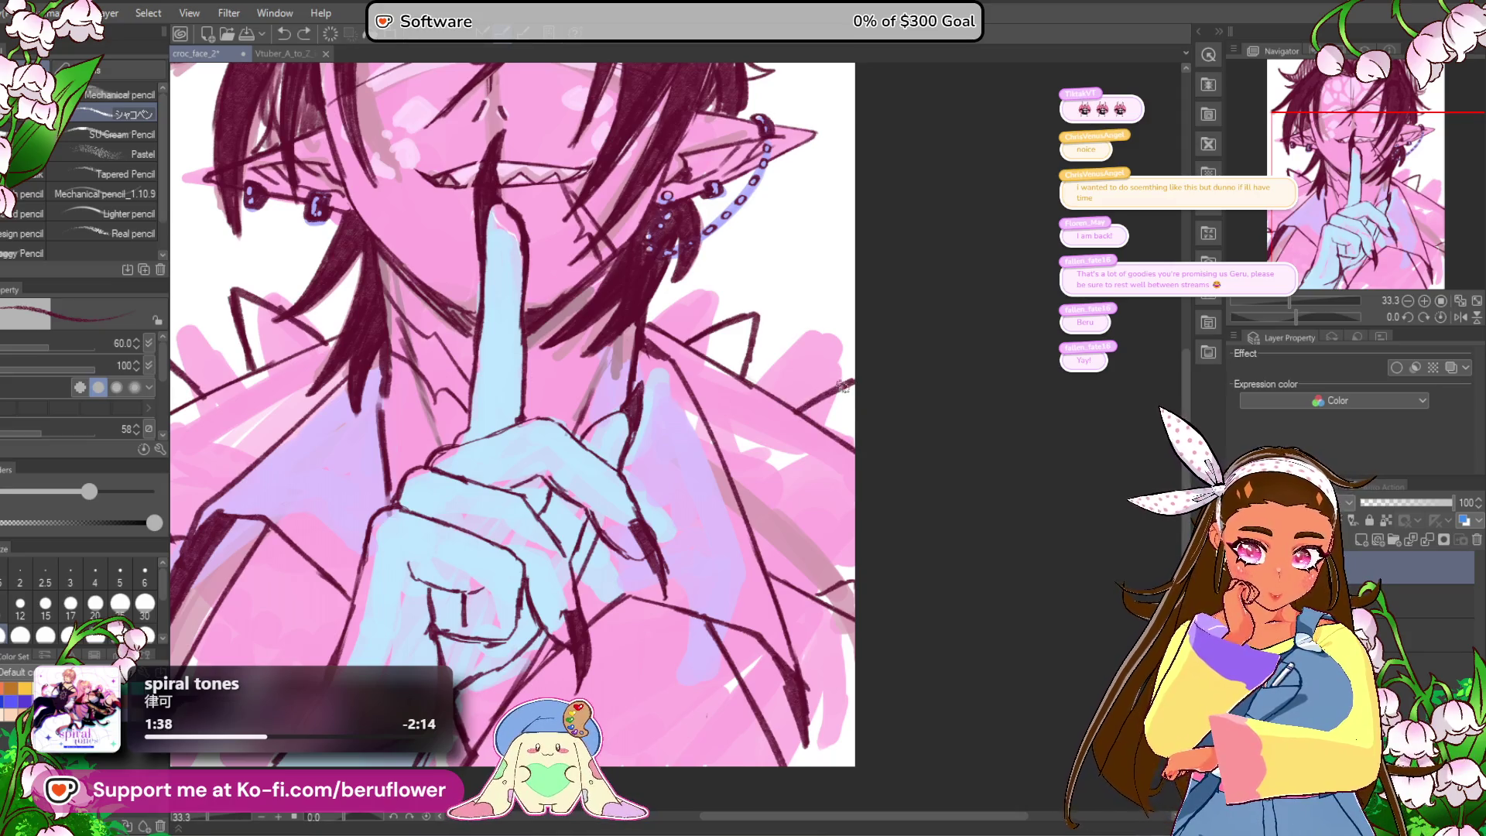
{"action": "left_click_drag", "start_coordinate": [771, 511], "coordinate": [789, 509]}
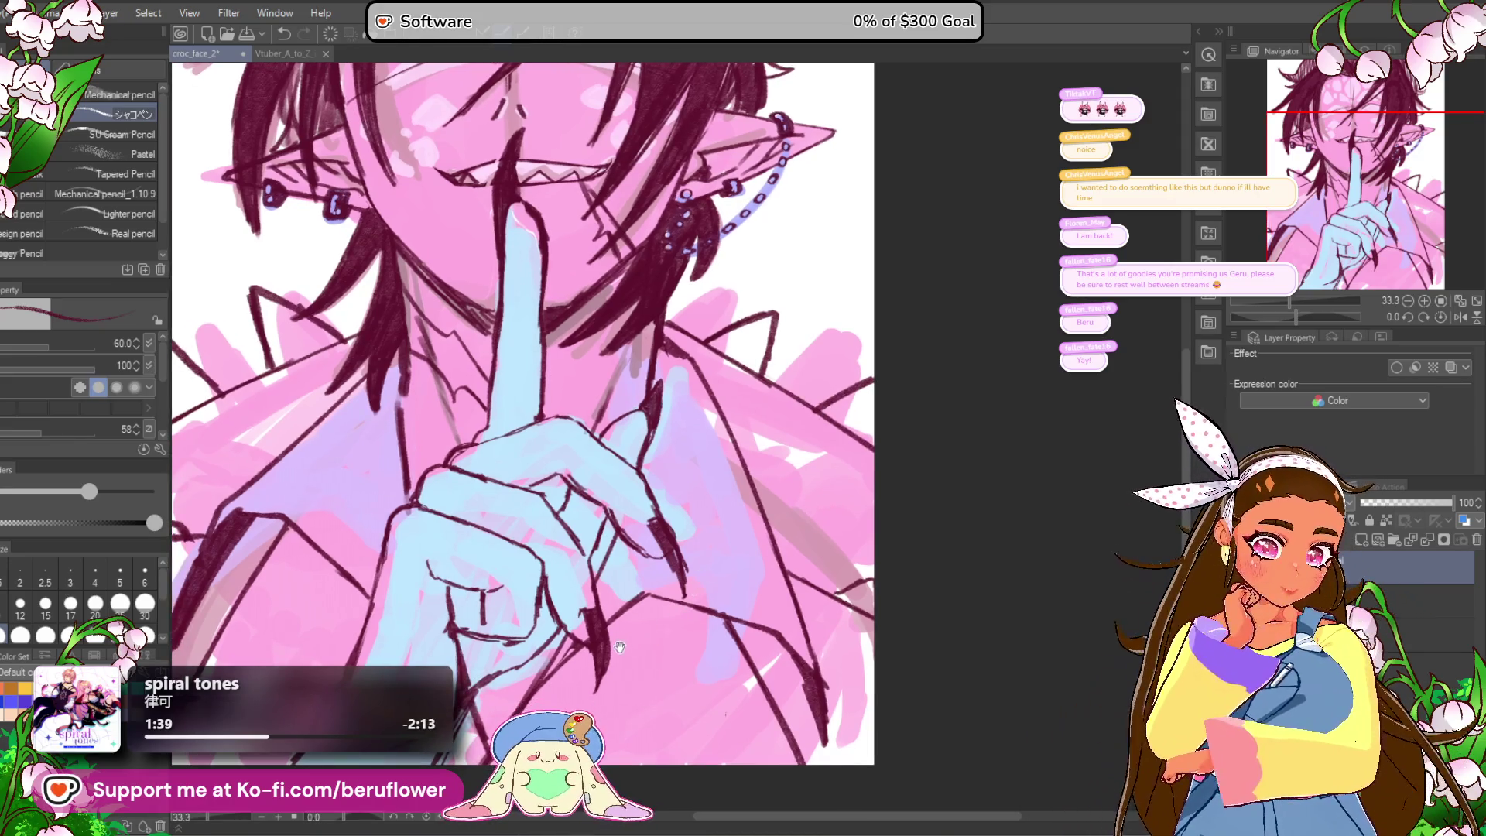
{"action": "left_click_drag", "start_coordinate": [636, 654], "coordinate": [761, 433]}
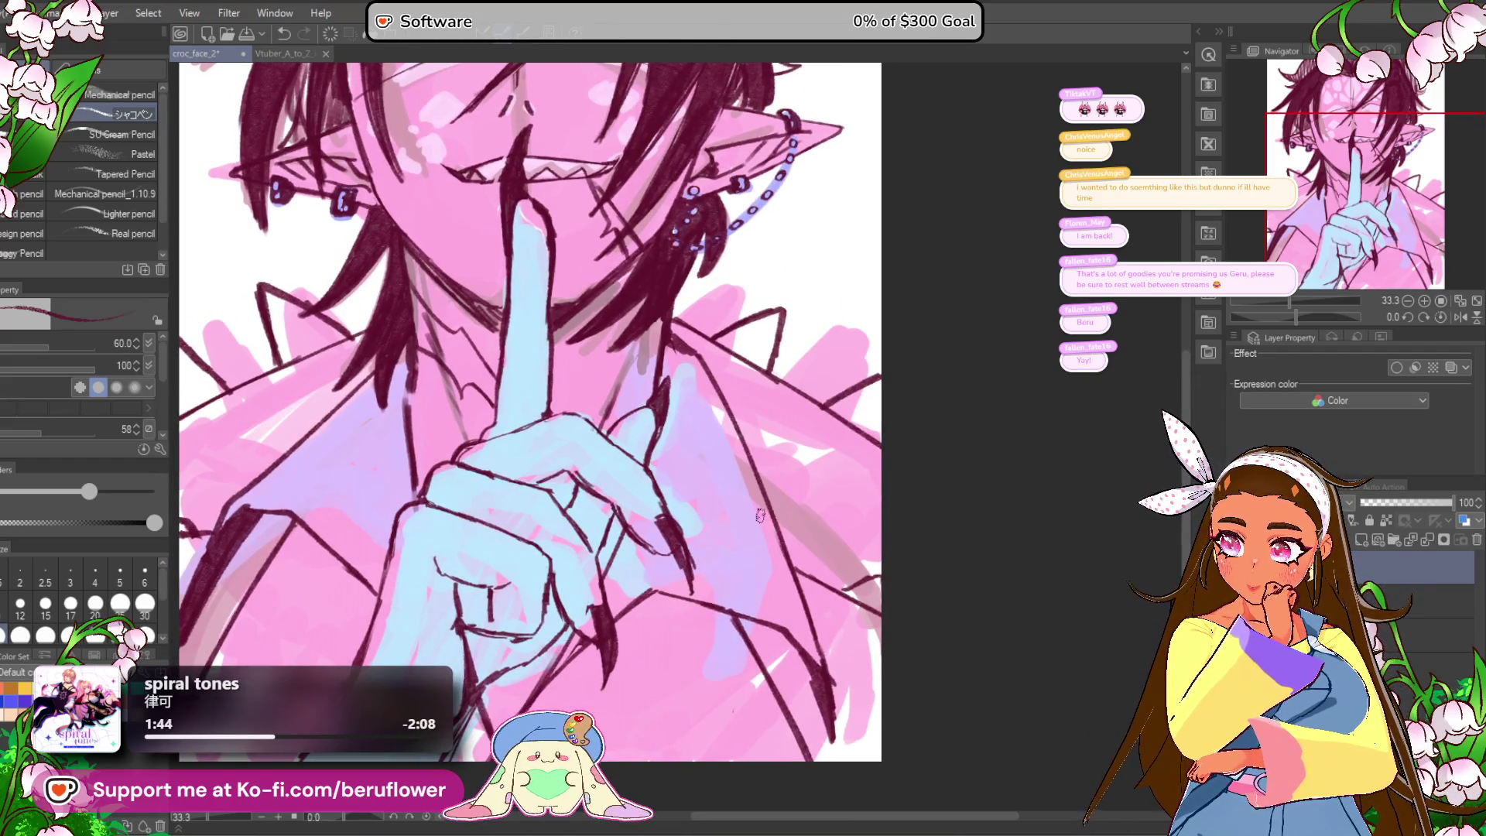
{"action": "mouse_move", "coordinate": [734, 559]}
{"action": "left_mouse_down"}
{"action": "mouse_move", "coordinate": [738, 514]}
{"action": "mouse_move", "coordinate": [742, 544]}
{"action": "left_mouse_up"}
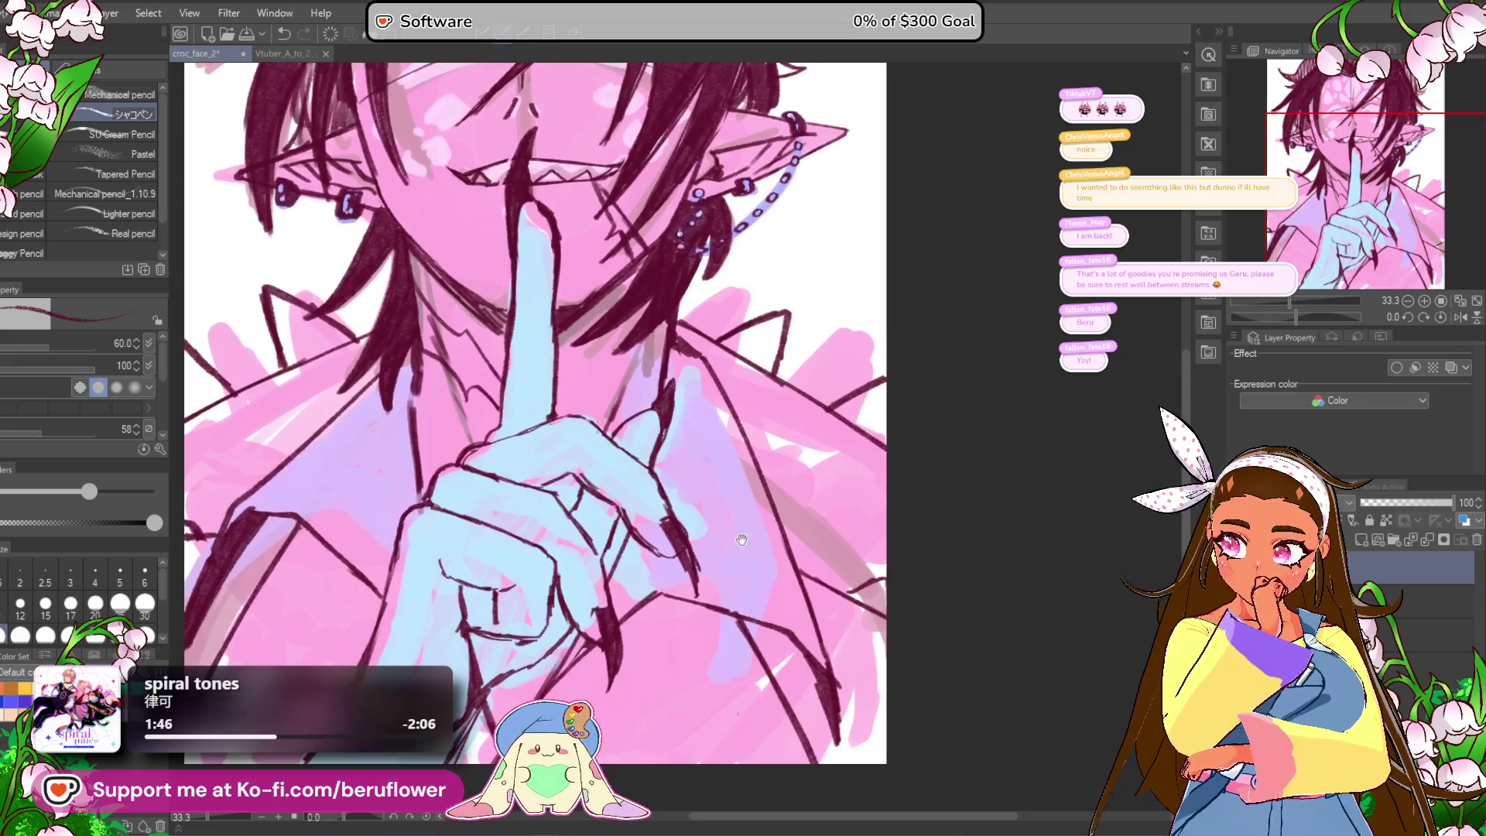
{"action": "left_click_drag", "start_coordinate": [875, 348], "coordinate": [735, 340]}
Step: Extend the eyelid line leftward and lighten part of it
{"action": "scroll", "coordinate": [730, 337], "scroll_direction": "down", "scroll_amount": 4}
{"action": "scroll", "coordinate": [731, 337], "scroll_direction": "up", "scroll_amount": 2}
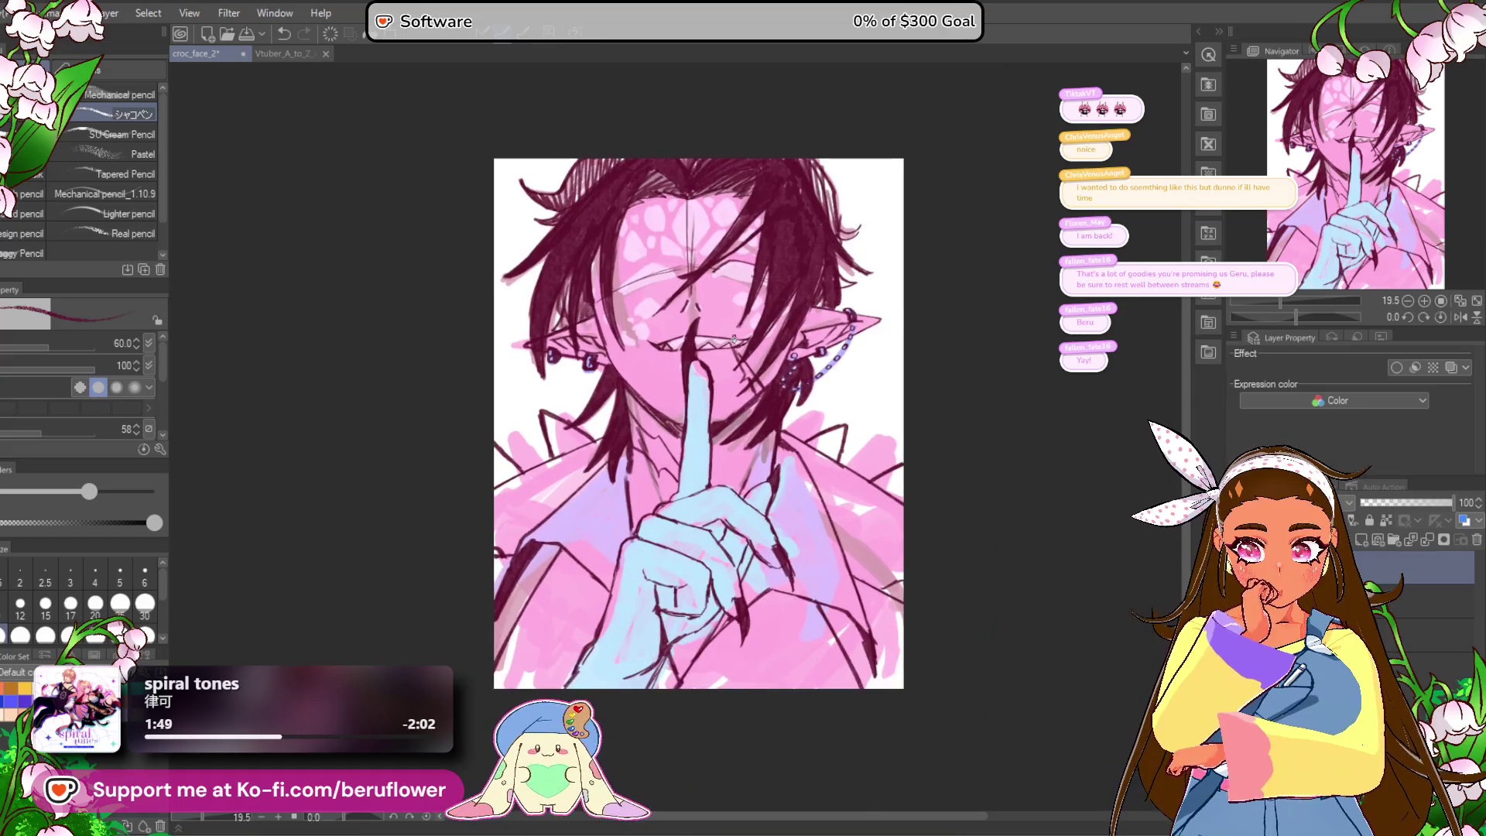
{"action": "left_click_drag", "start_coordinate": [776, 273], "coordinate": [736, 268]}
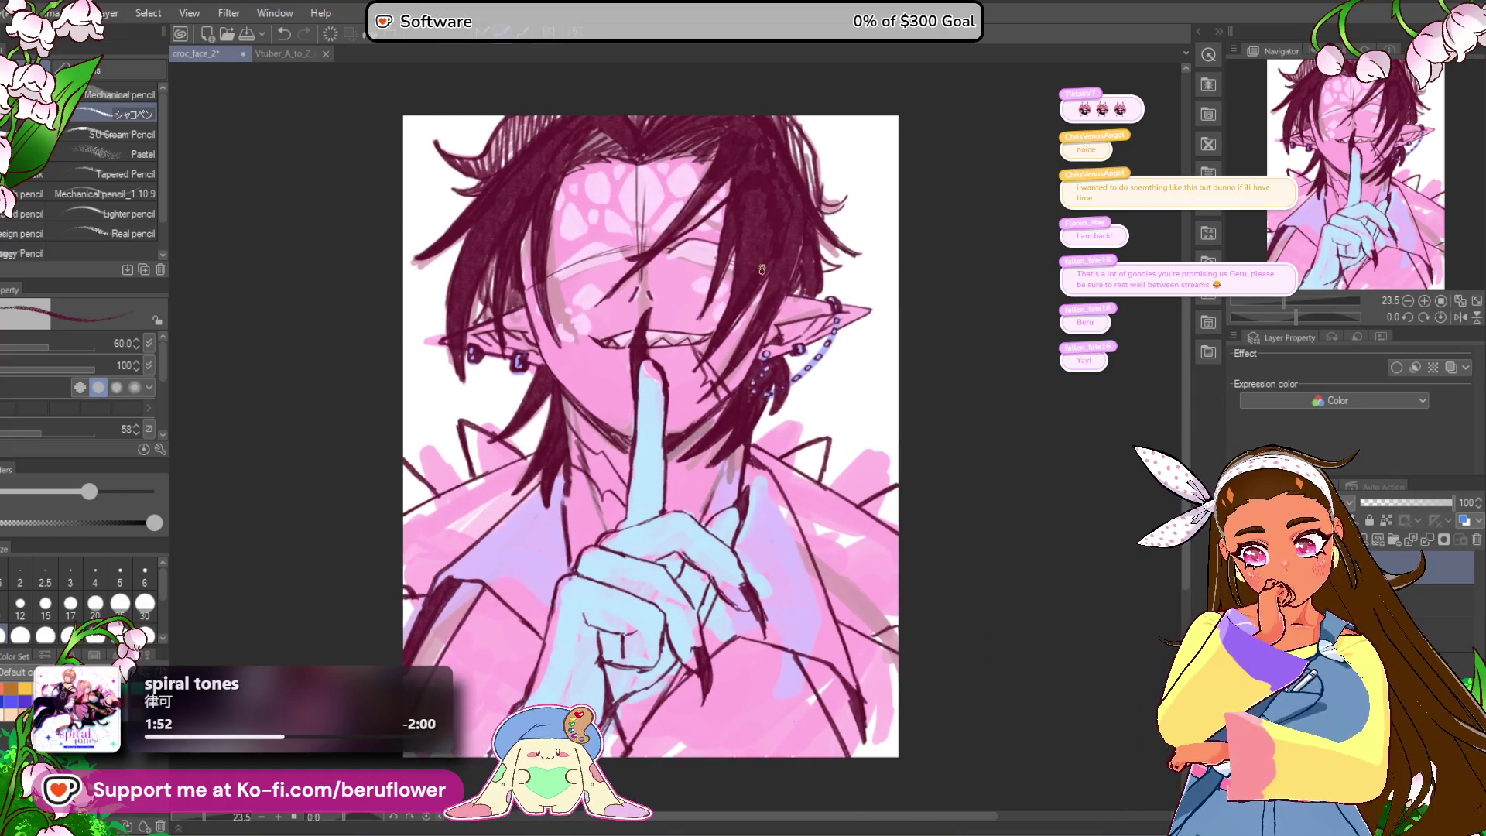
{"action": "left_click_drag", "start_coordinate": [916, 614], "coordinate": [918, 620]}
{"action": "scroll", "coordinate": [677, 604], "scroll_direction": "up", "scroll_amount": 3}
{"action": "mouse_move", "coordinate": [677, 605]}
{"action": "left_mouse_down"}
{"action": "mouse_move", "coordinate": [628, 310]}
{"action": "mouse_move", "coordinate": [617, 345]}
{"action": "left_mouse_up"}
{"action": "scroll", "coordinate": [628, 308], "scroll_direction": "up", "scroll_amount": 2}
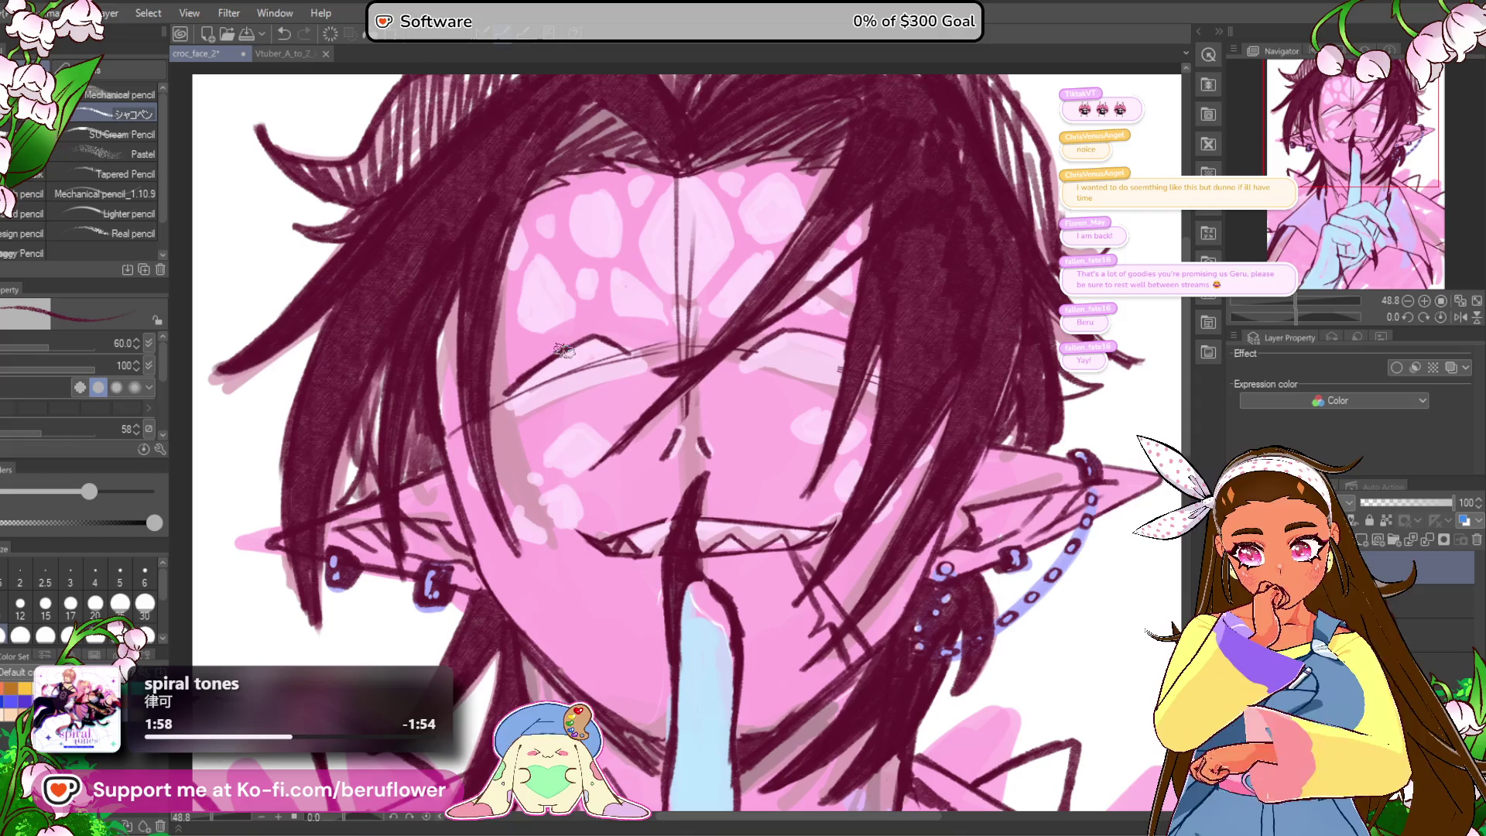
{"action": "left_click_drag", "start_coordinate": [454, 405], "coordinate": [542, 397]}
{"action": "mouse_move", "coordinate": [719, 338]}
{"action": "left_mouse_down"}
{"action": "mouse_move", "coordinate": [699, 329]}
{"action": "mouse_move", "coordinate": [507, 369]}
{"action": "left_mouse_up"}
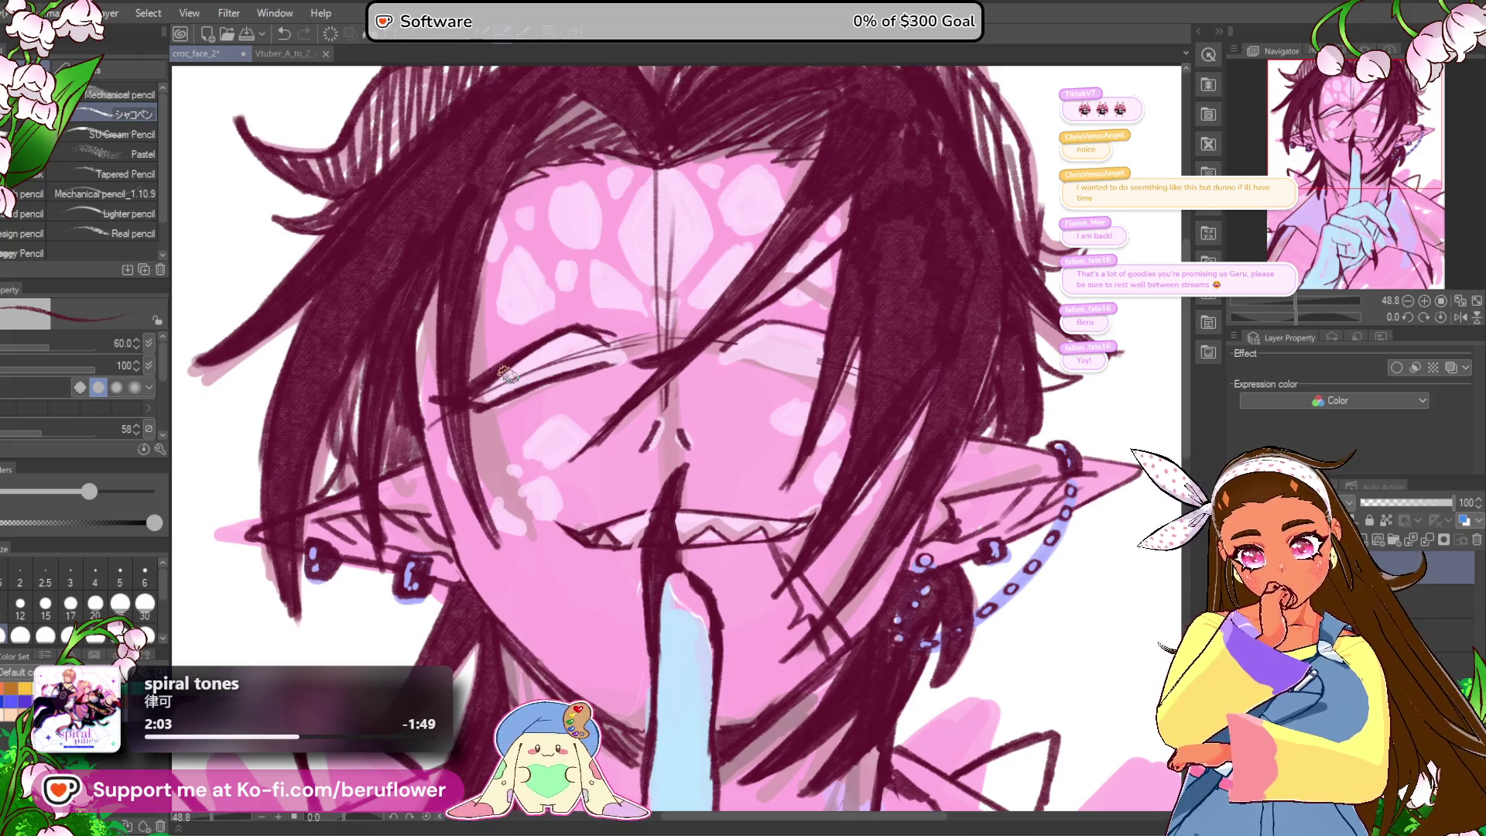
{"action": "left_click_drag", "start_coordinate": [592, 352], "coordinate": [502, 385]}
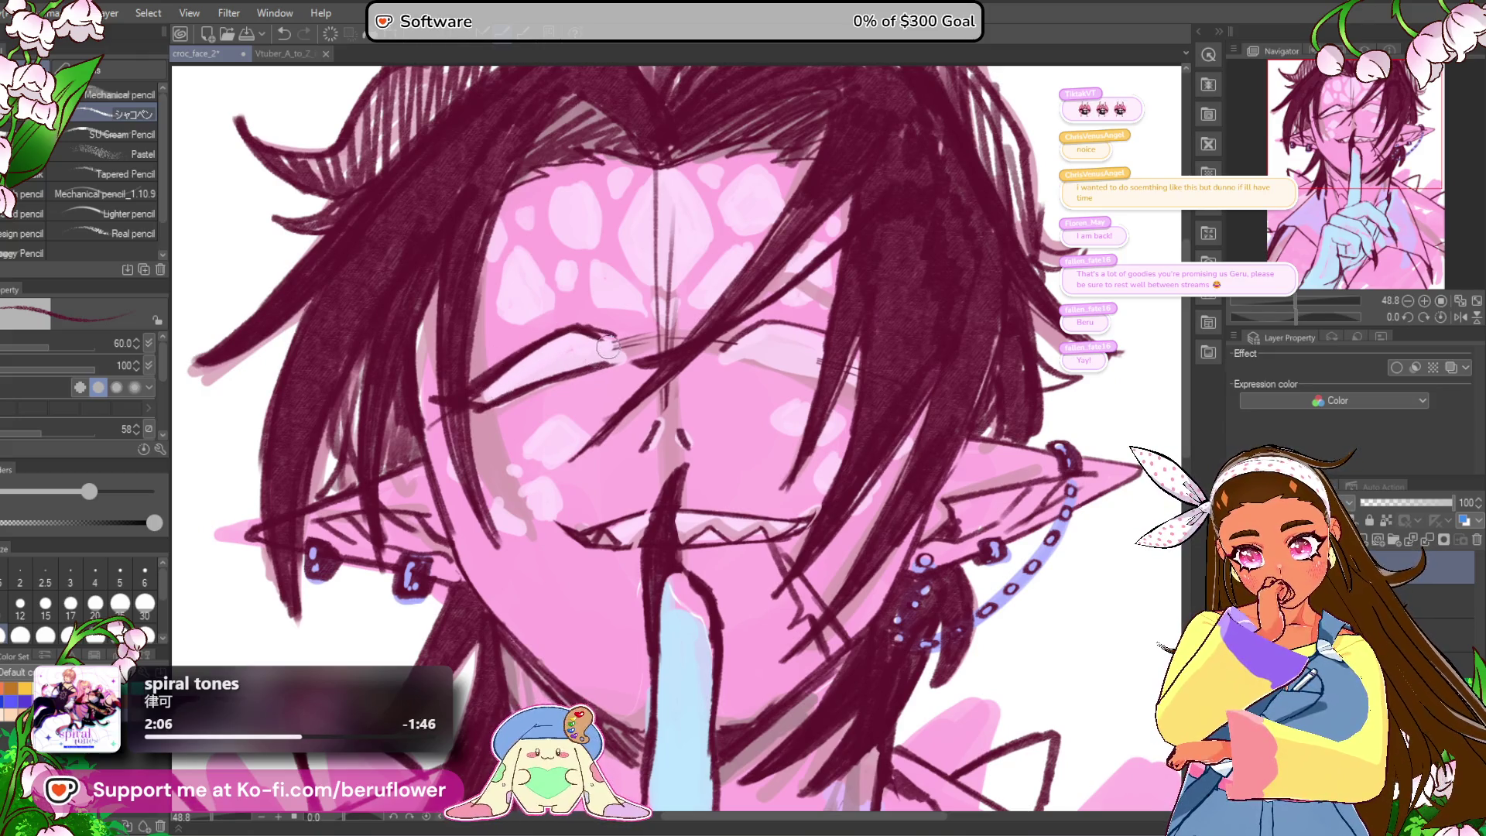
Step: Draw darker strokes along the right eyelid and its upper edge
{"action": "scroll", "coordinate": [653, 335], "scroll_direction": "down", "scroll_amount": 3}
{"action": "scroll", "coordinate": [681, 340], "scroll_direction": "up", "scroll_amount": 1}
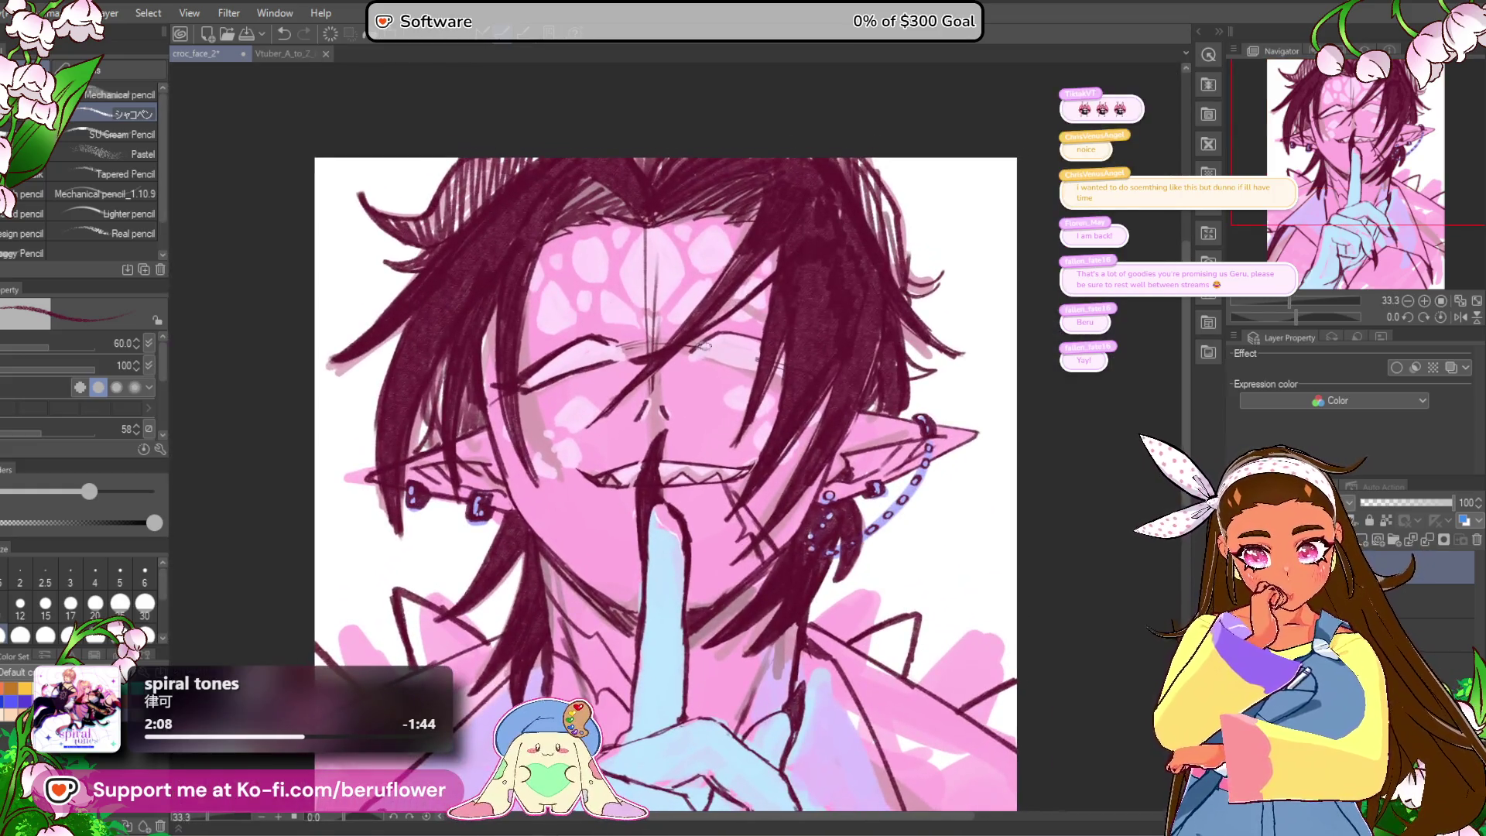
{"action": "scroll", "coordinate": [804, 359], "scroll_direction": "up", "scroll_amount": 3}
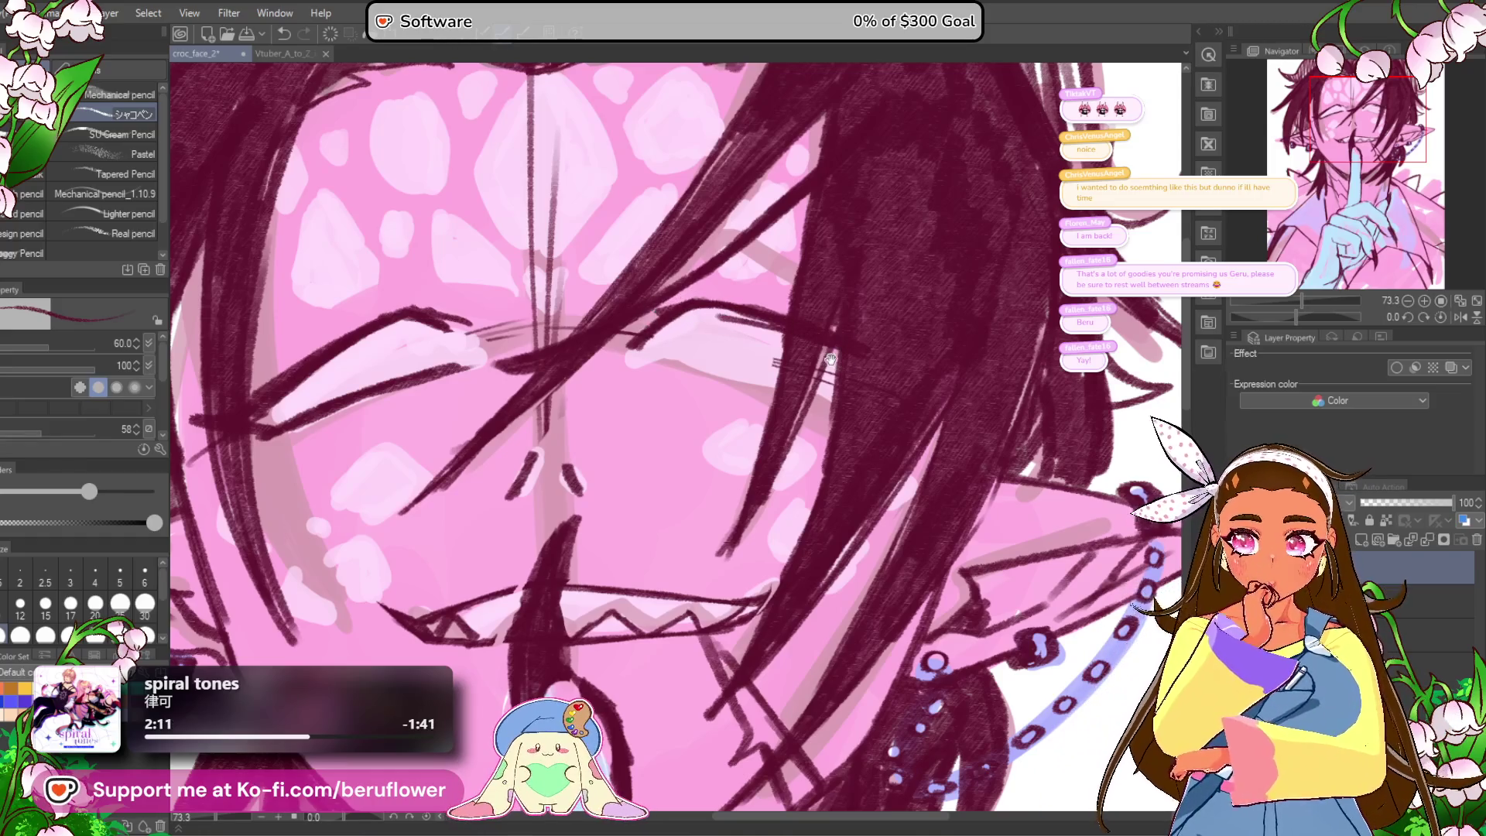
{"action": "scroll", "coordinate": [696, 317], "scroll_direction": "right", "scroll_amount": 1}
{"action": "mouse_move", "coordinate": [643, 342]}
{"action": "left_mouse_down"}
{"action": "mouse_move", "coordinate": [820, 393]}
{"action": "mouse_move", "coordinate": [824, 413]}
{"action": "left_mouse_up"}
{"action": "scroll", "coordinate": [841, 383], "scroll_direction": "down", "scroll_amount": 5}
{"action": "scroll", "coordinate": [828, 387], "scroll_direction": "up", "scroll_amount": 4}
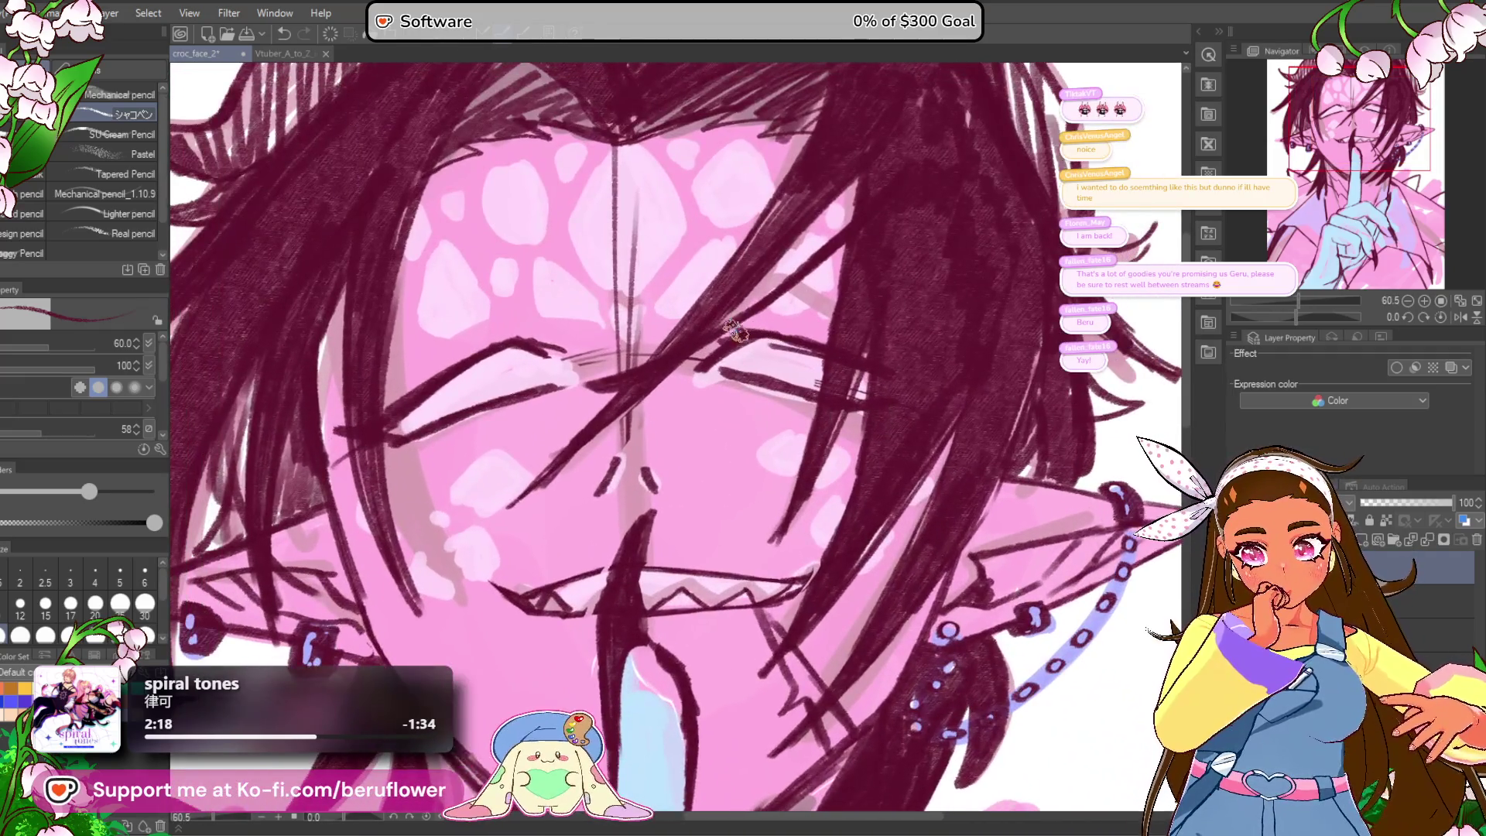
{"action": "mouse_move", "coordinate": [766, 329]}
{"action": "left_mouse_down"}
{"action": "mouse_move", "coordinate": [847, 346]}
{"action": "mouse_move", "coordinate": [971, 319]}
{"action": "left_mouse_up"}
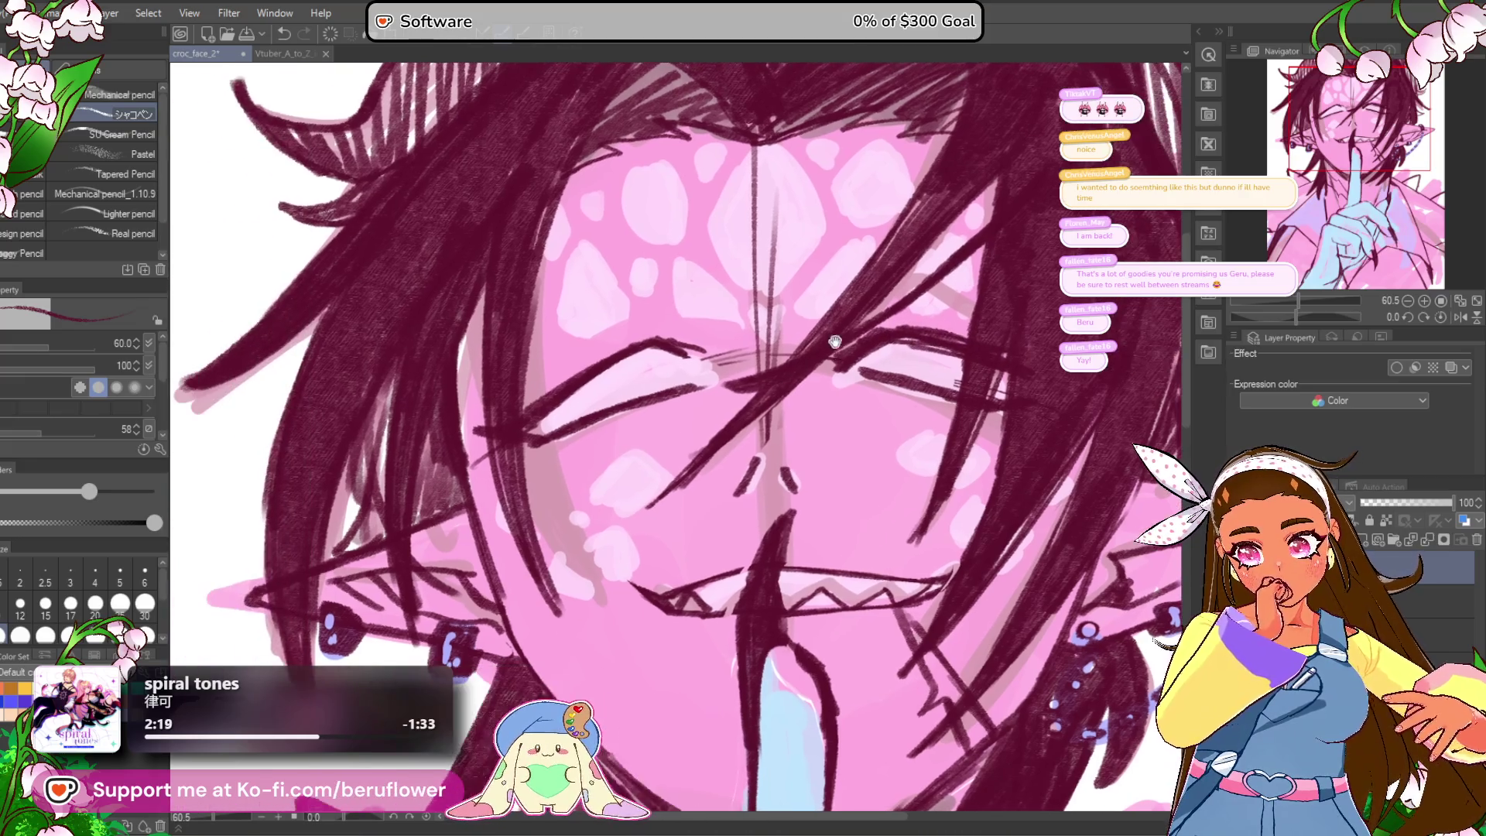
Step: Add strokes along and above the left upper eyelid
{"action": "left_click_drag", "start_coordinate": [542, 406], "coordinate": [708, 344]}
{"action": "mouse_move", "coordinate": [520, 408]}
{"action": "left_mouse_down"}
{"action": "mouse_move", "coordinate": [645, 316]}
{"action": "mouse_move", "coordinate": [685, 311]}
{"action": "left_mouse_up"}
{"action": "left_click_drag", "start_coordinate": [915, 317], "coordinate": [893, 309]}
{"action": "left_click_drag", "start_coordinate": [650, 321], "coordinate": [523, 290]}
{"action": "key", "text": "ctrl+0"}
{"action": "scroll", "coordinate": [526, 302], "scroll_direction": "up", "scroll_amount": 3}
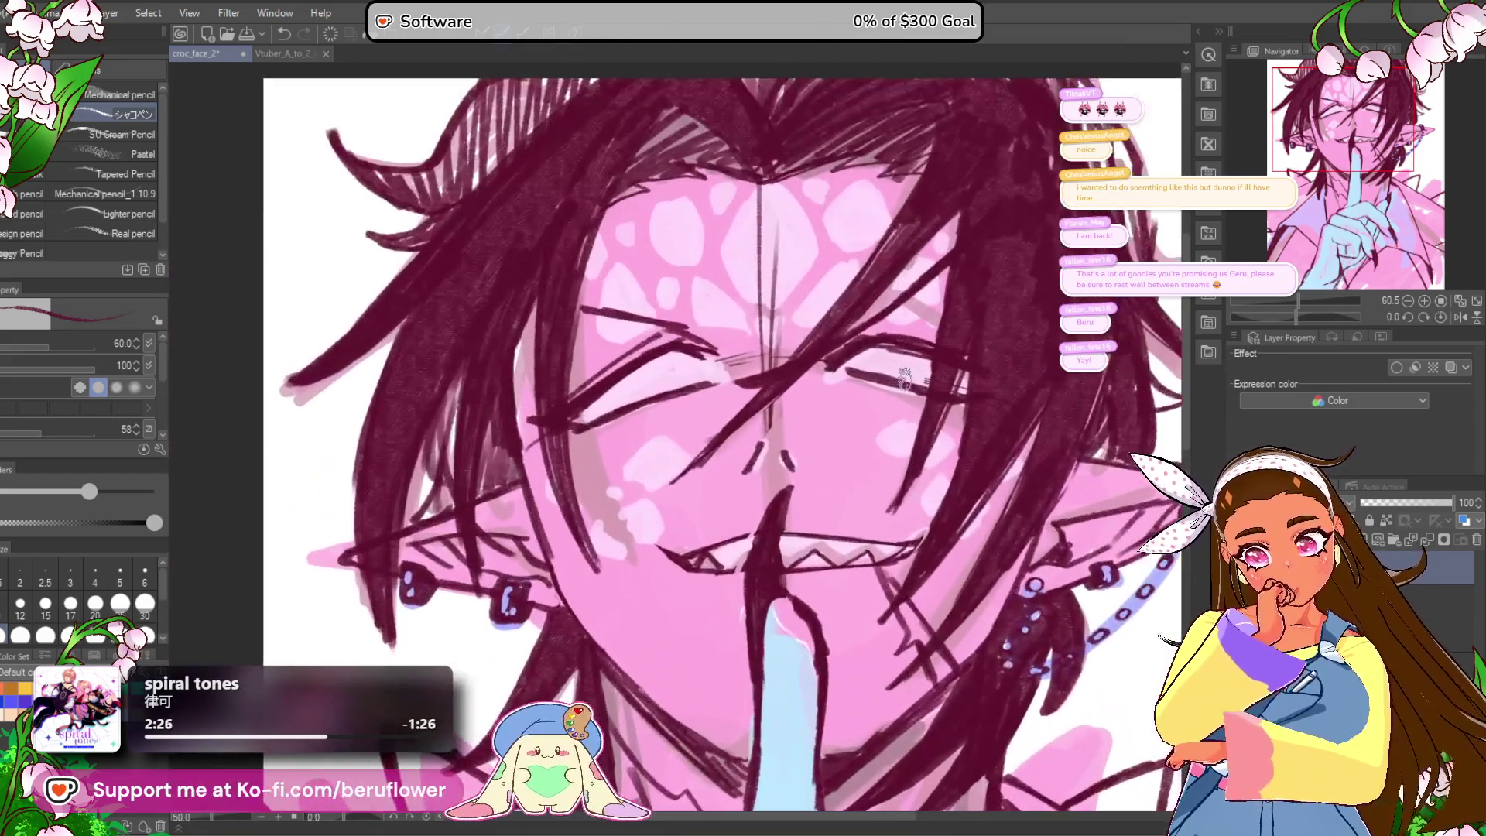
Step: Replace the last left upper eyelid stroke with a darker redrawn line
{"action": "key", "text": "ctrl+z"}
{"action": "mouse_move", "coordinate": [495, 306]}
{"action": "left_mouse_down"}
{"action": "mouse_move", "coordinate": [615, 344]}
{"action": "mouse_move", "coordinate": [520, 317]}
{"action": "left_mouse_up"}
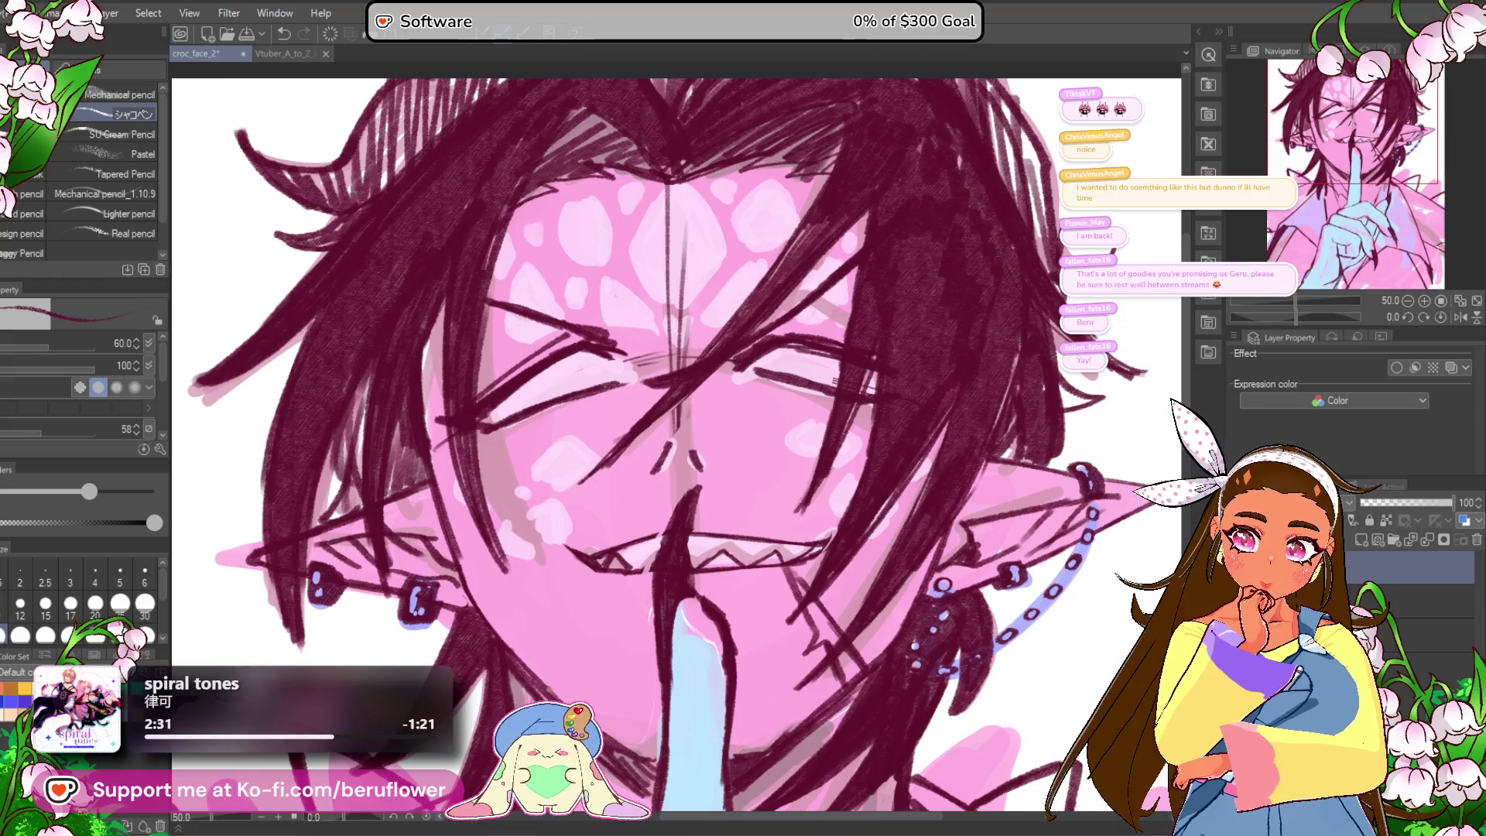
{"action": "left_click_drag", "start_coordinate": [510, 301], "coordinate": [630, 349]}
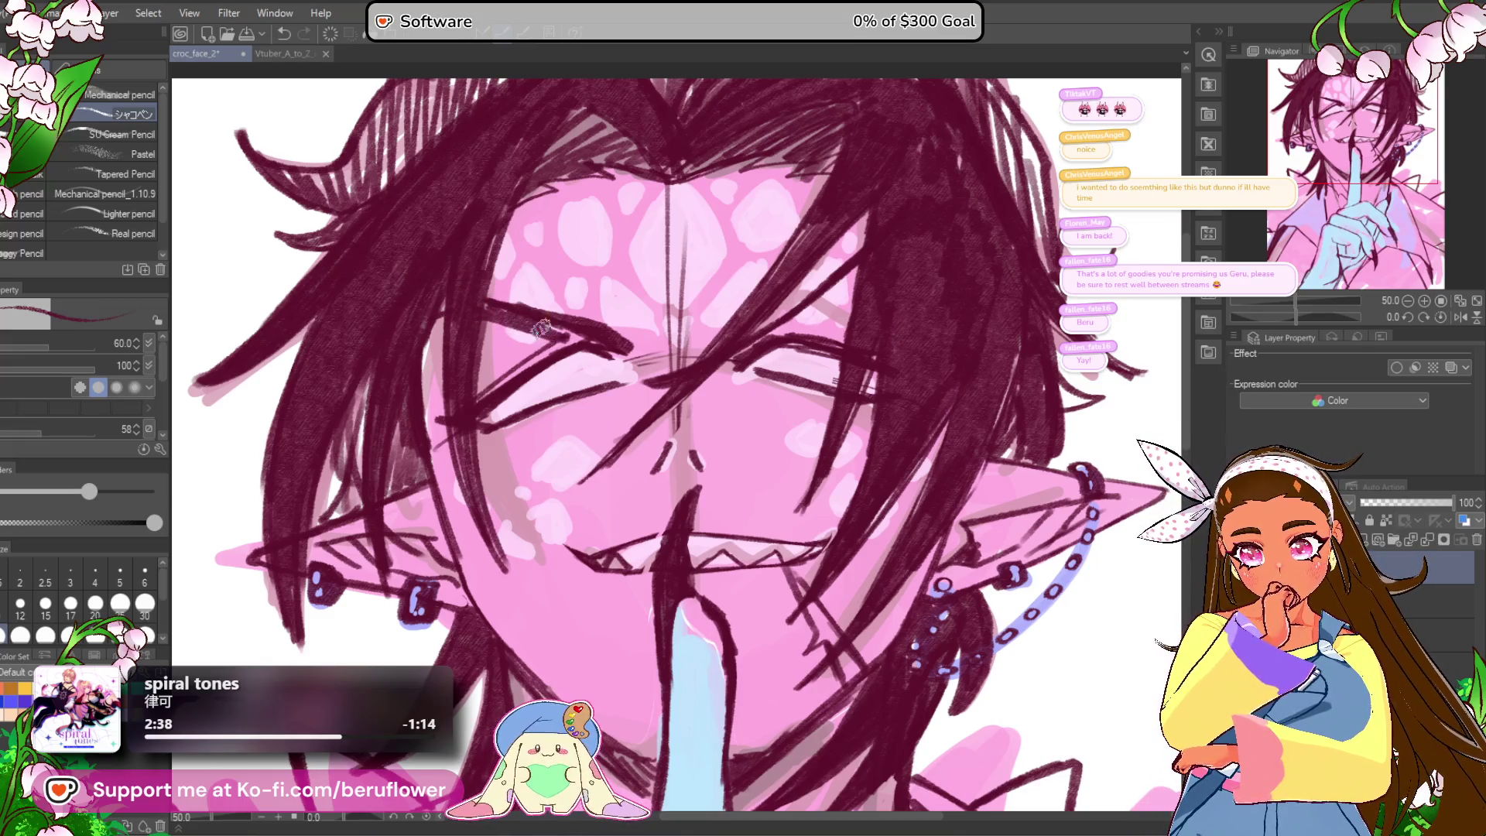
{"action": "left_click_drag", "start_coordinate": [851, 300], "coordinate": [844, 292]}
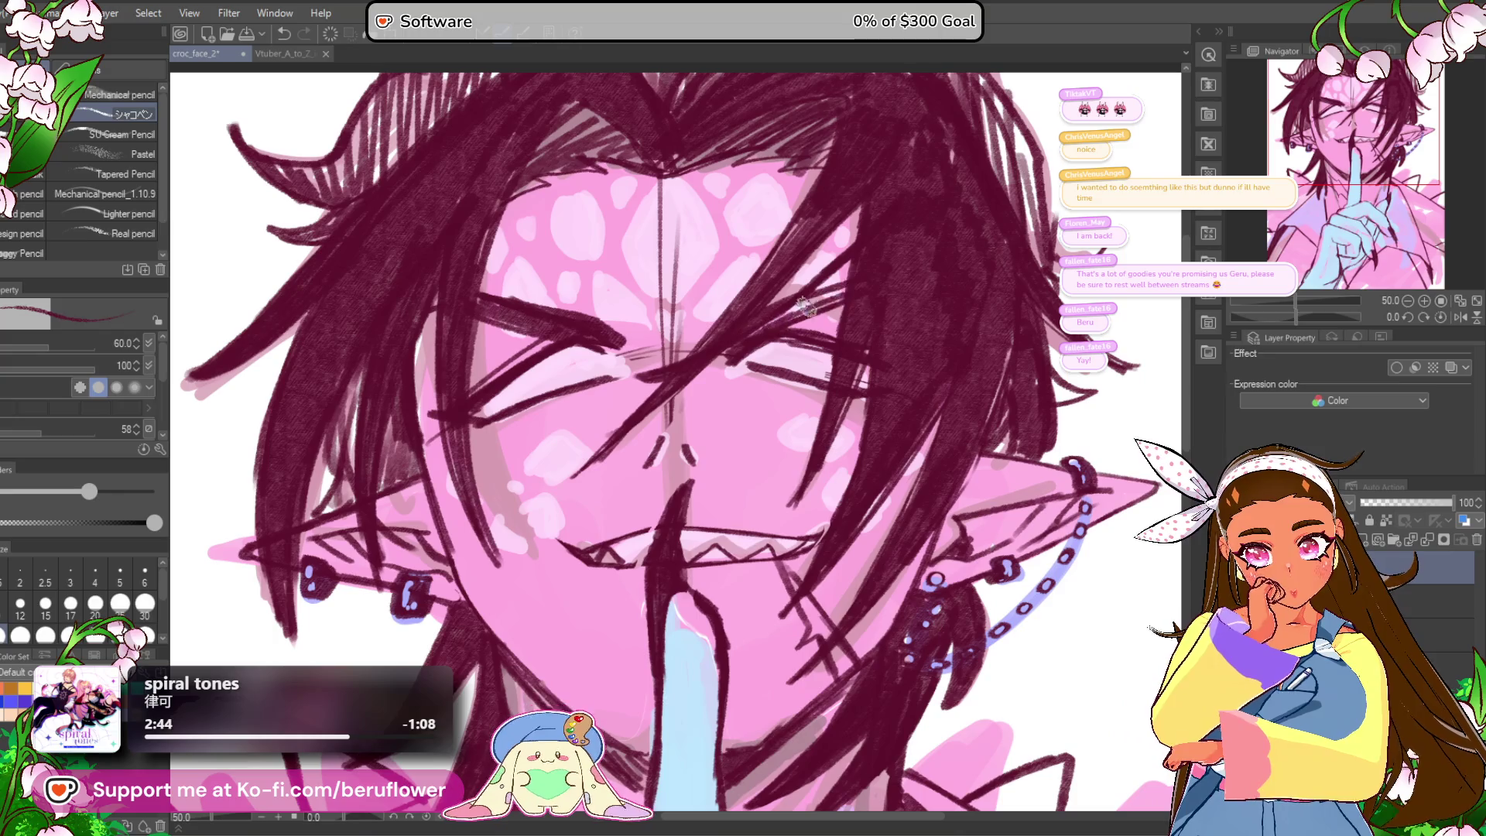
{"action": "scroll", "coordinate": [841, 300], "scroll_direction": "up", "scroll_amount": 1}
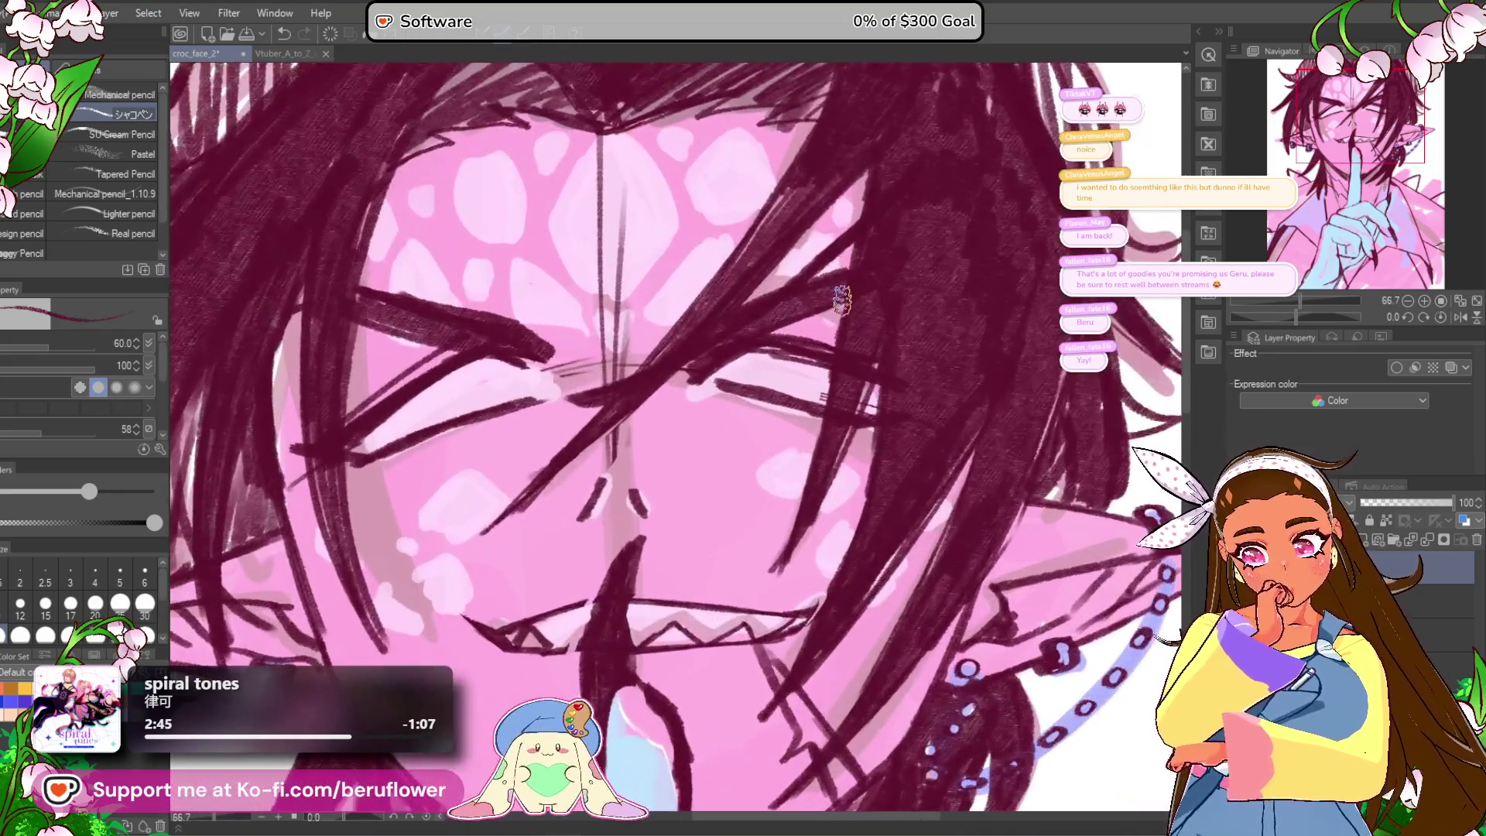
{"action": "scroll", "coordinate": [813, 364], "scroll_direction": "down", "scroll_amount": 4}
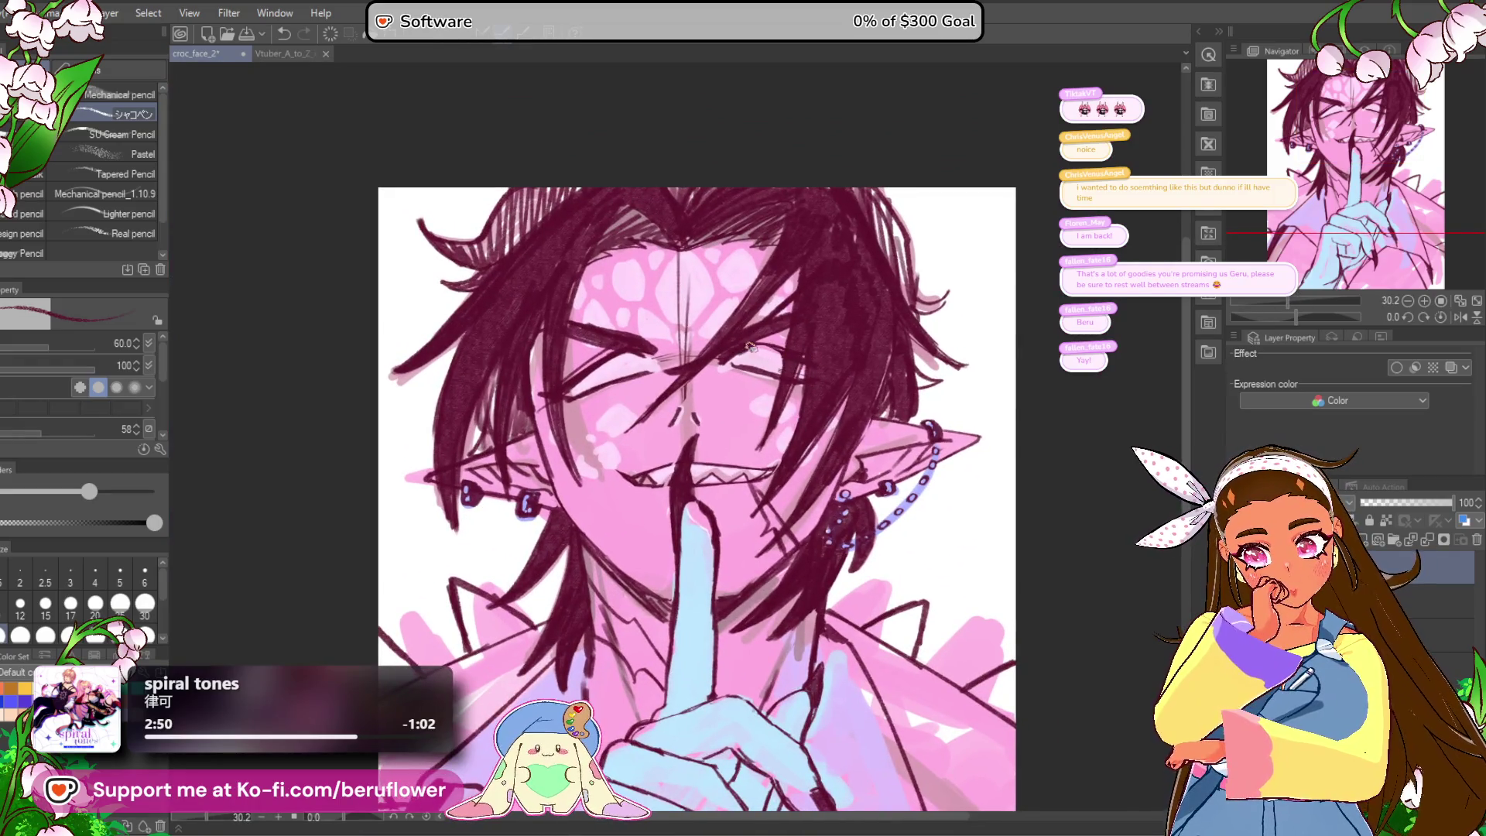
{"action": "scroll", "coordinate": [791, 353], "scroll_direction": "up", "scroll_amount": 2}
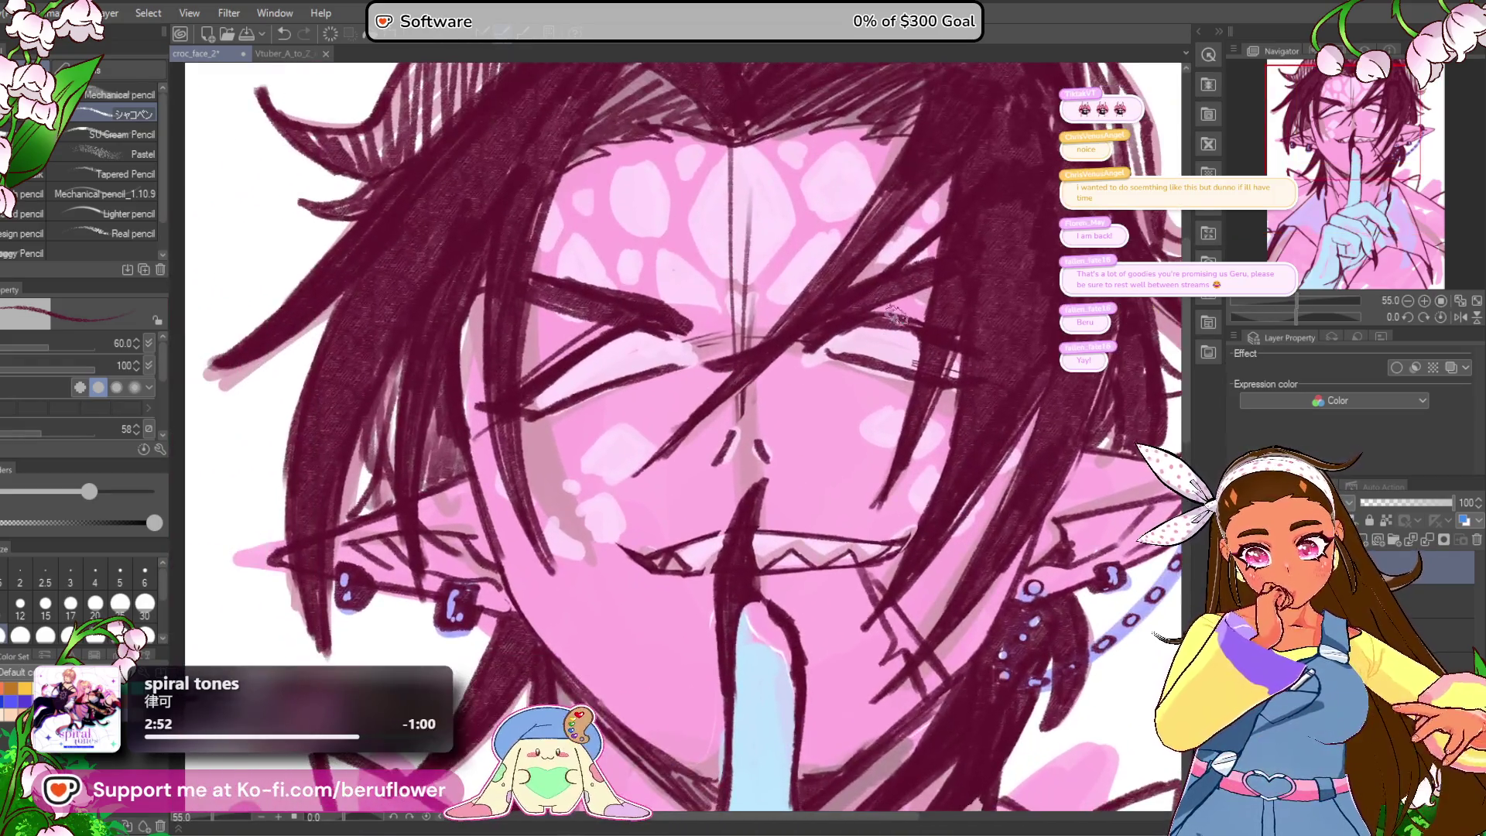
Step: Zoom in on the eyes and ink a darker upper lash line over the left eye
{"action": "left_click_drag", "start_coordinate": [915, 317], "coordinate": [957, 333]}
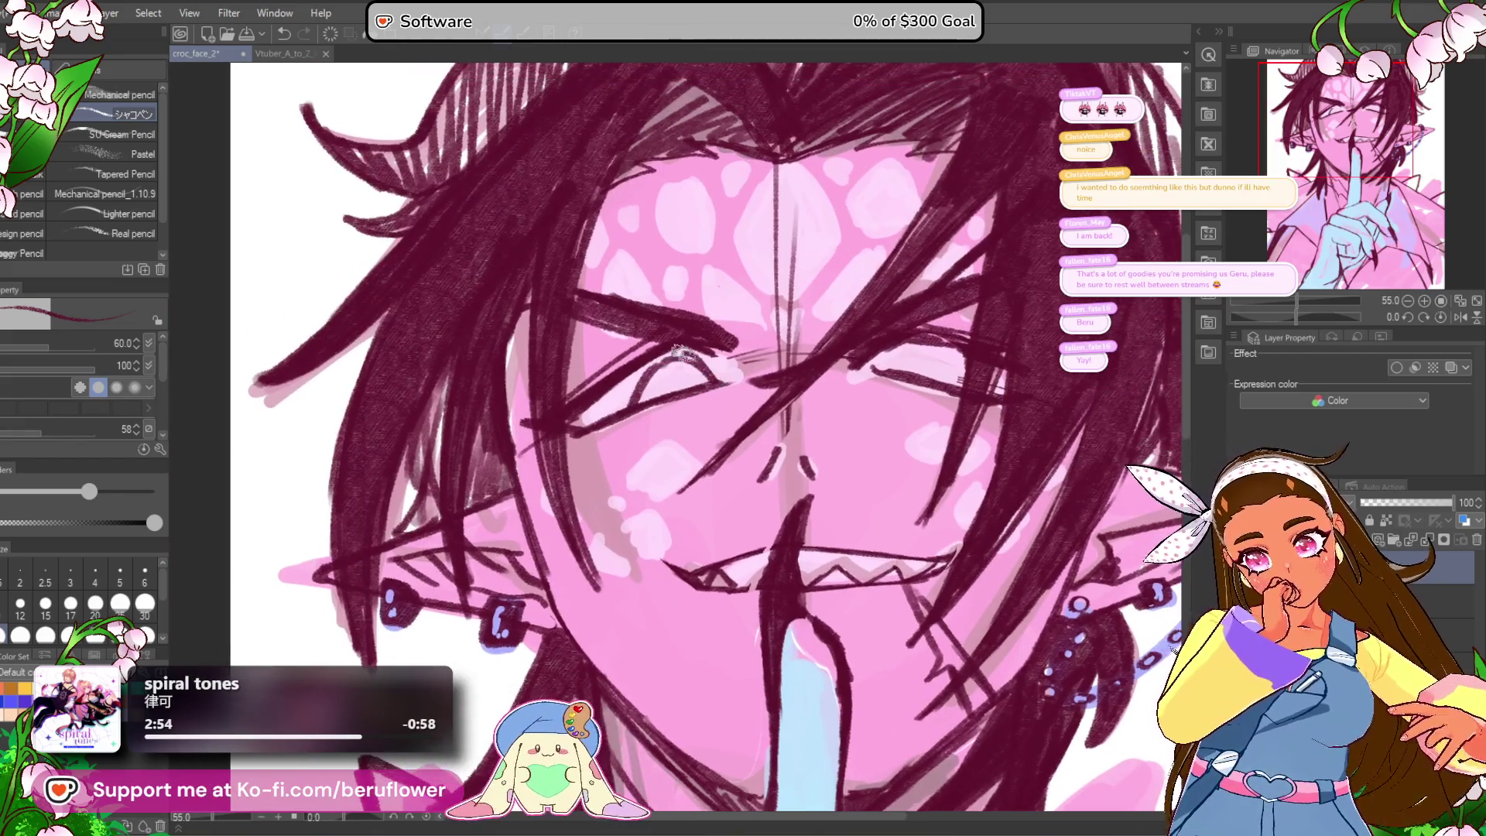
{"action": "left_click_drag", "start_coordinate": [887, 366], "coordinate": [832, 350]}
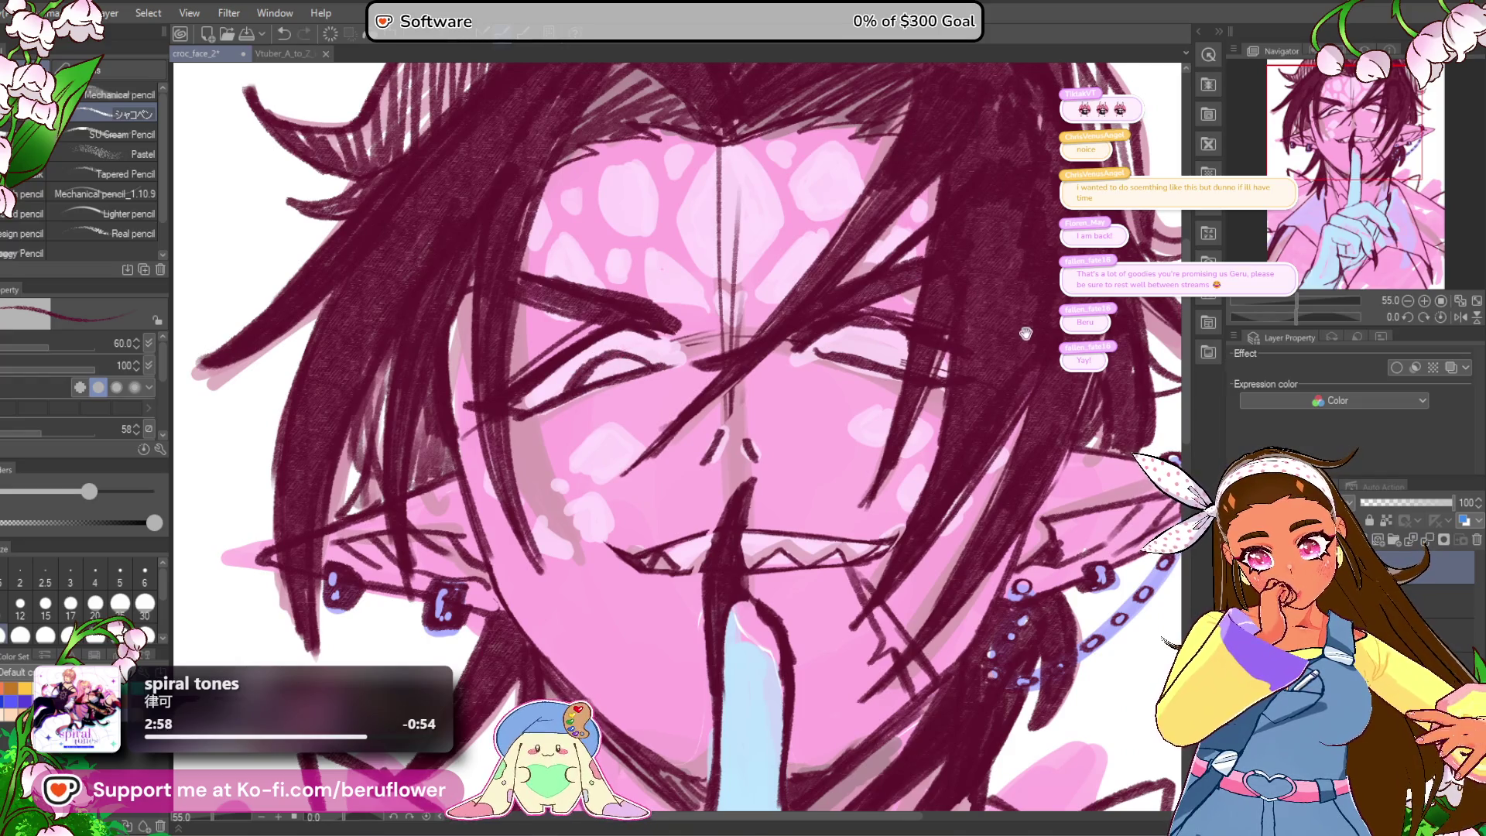
{"action": "left_click_drag", "start_coordinate": [619, 352], "coordinate": [603, 333]}
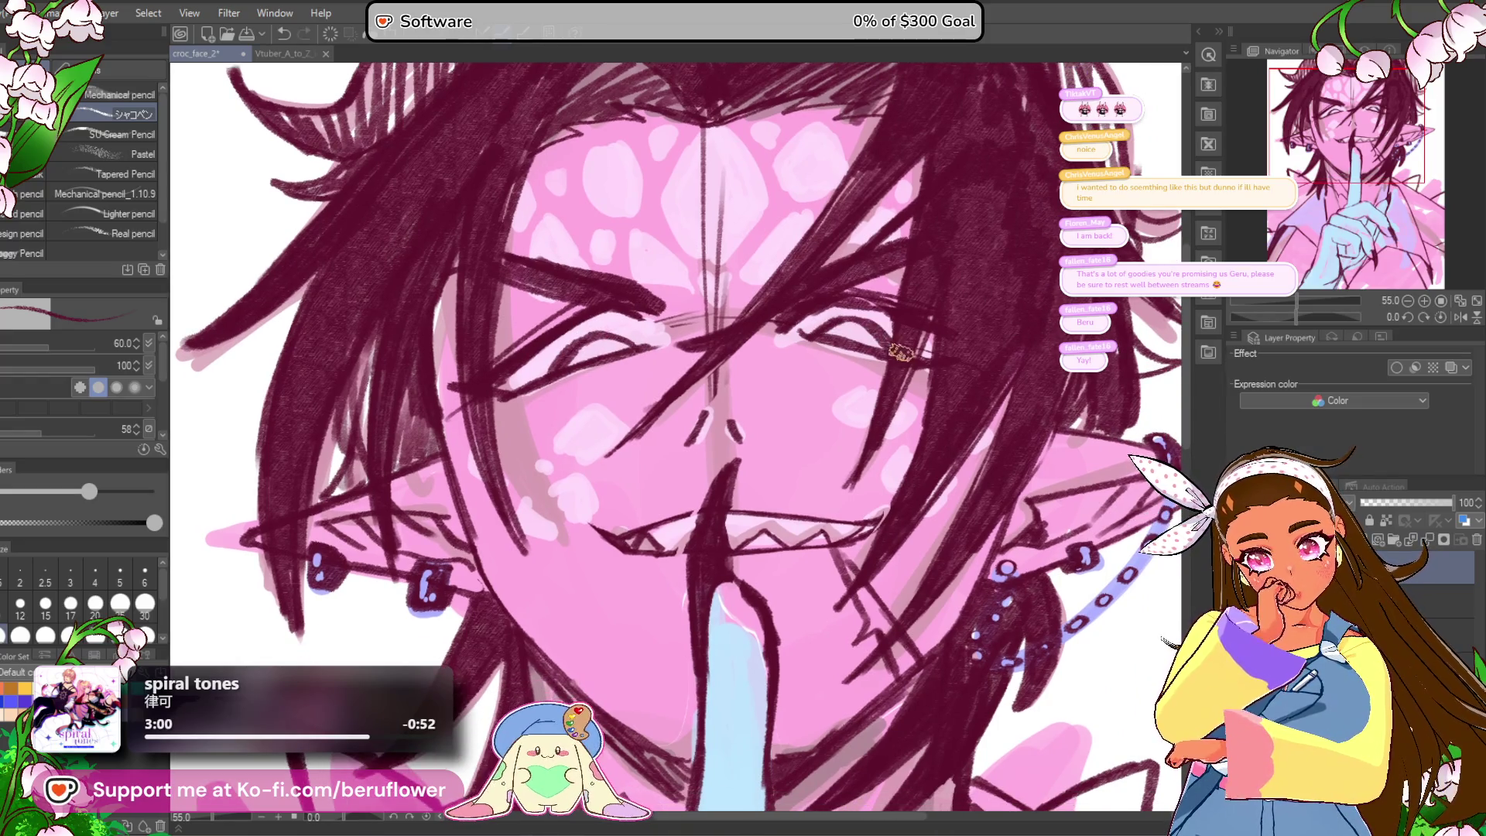
{"action": "key", "text": "ctrl+0"}
{"action": "scroll", "coordinate": [628, 354], "scroll_direction": "up", "scroll_amount": 5}
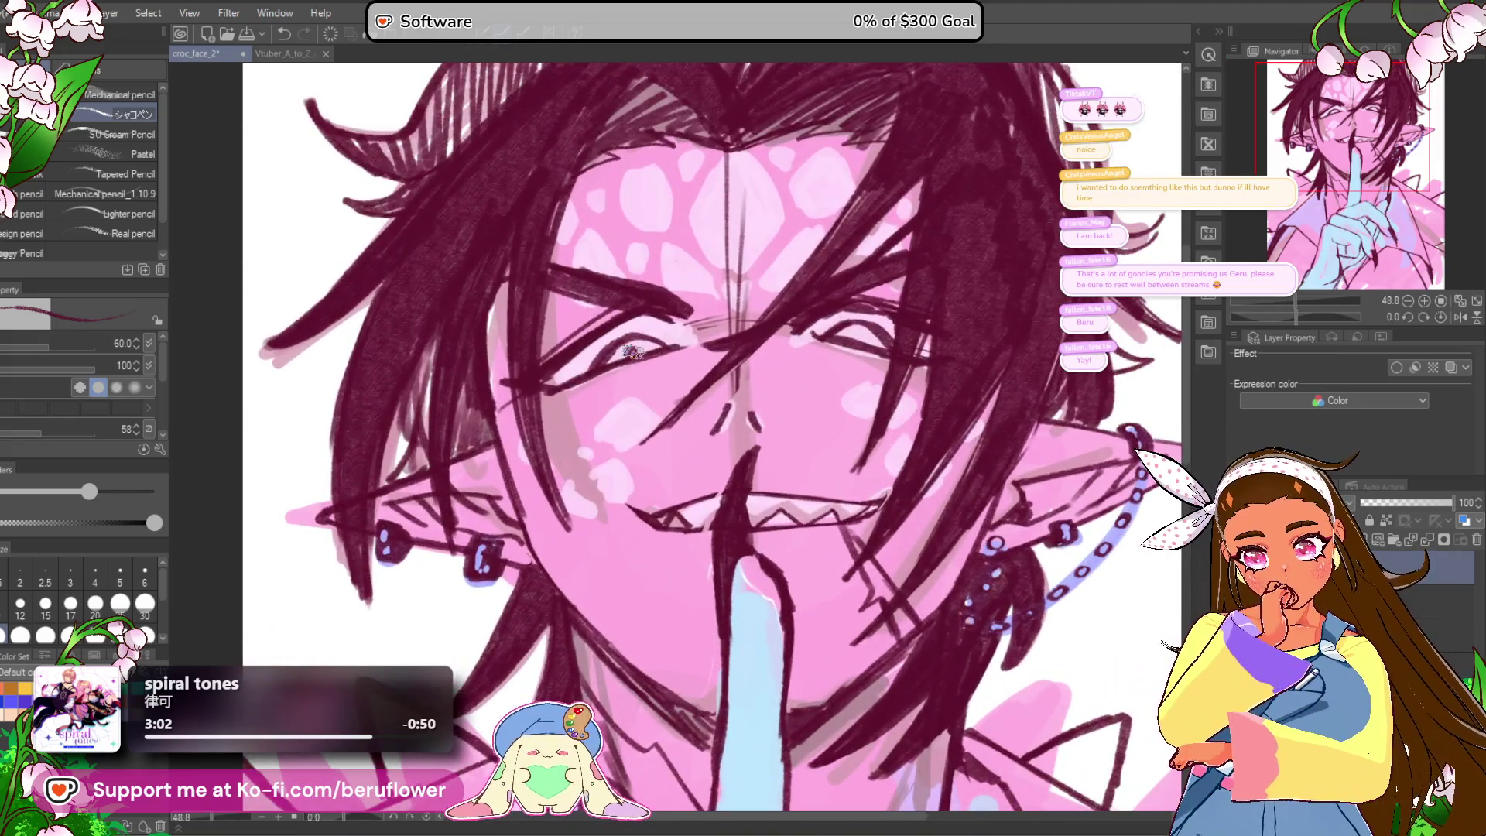
{"action": "left_click_drag", "start_coordinate": [895, 281], "coordinate": [879, 279]}
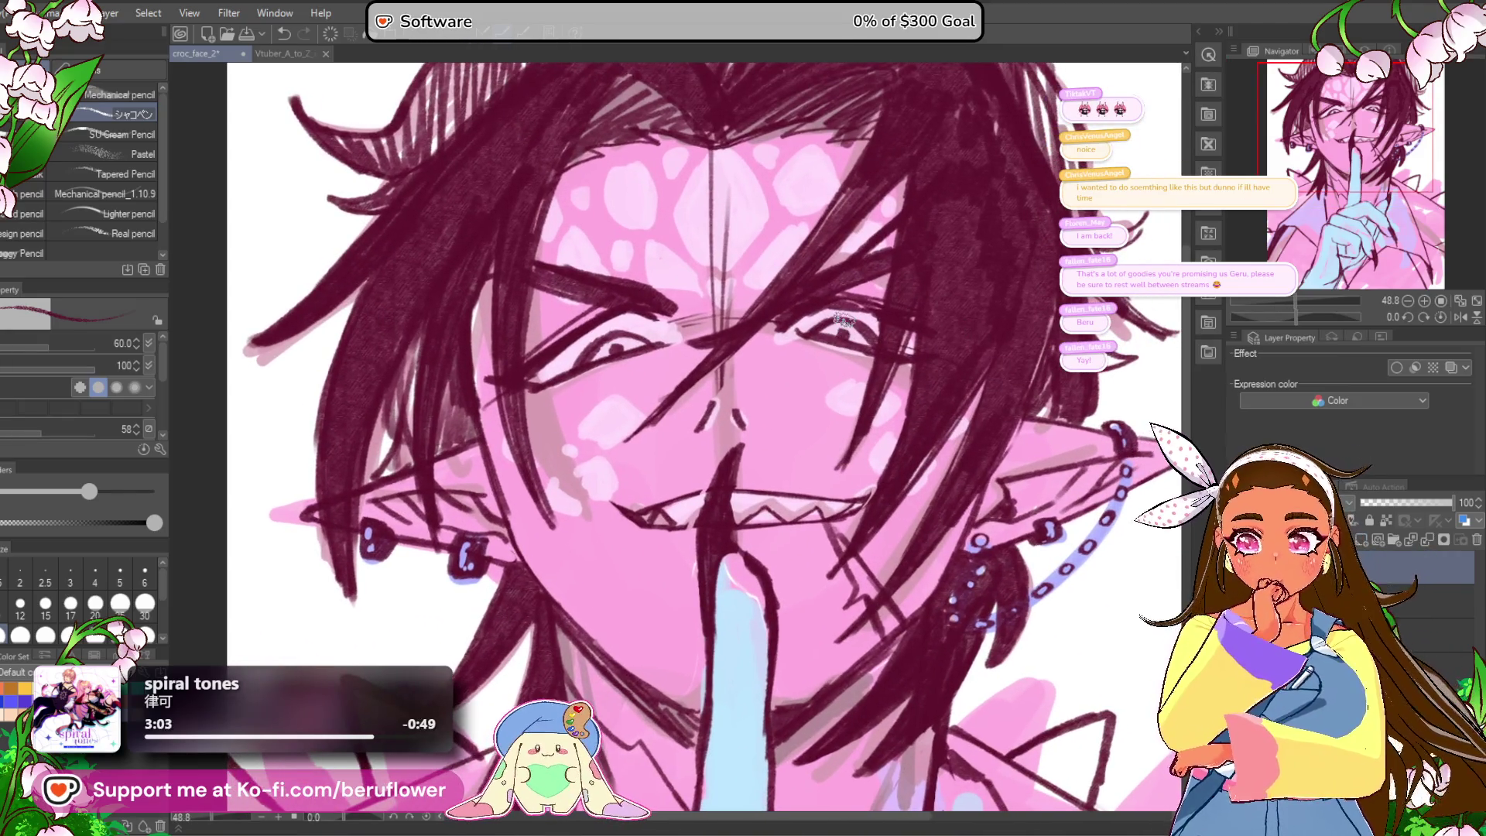
{"action": "scroll", "coordinate": [841, 318], "scroll_direction": "up", "scroll_amount": 1}
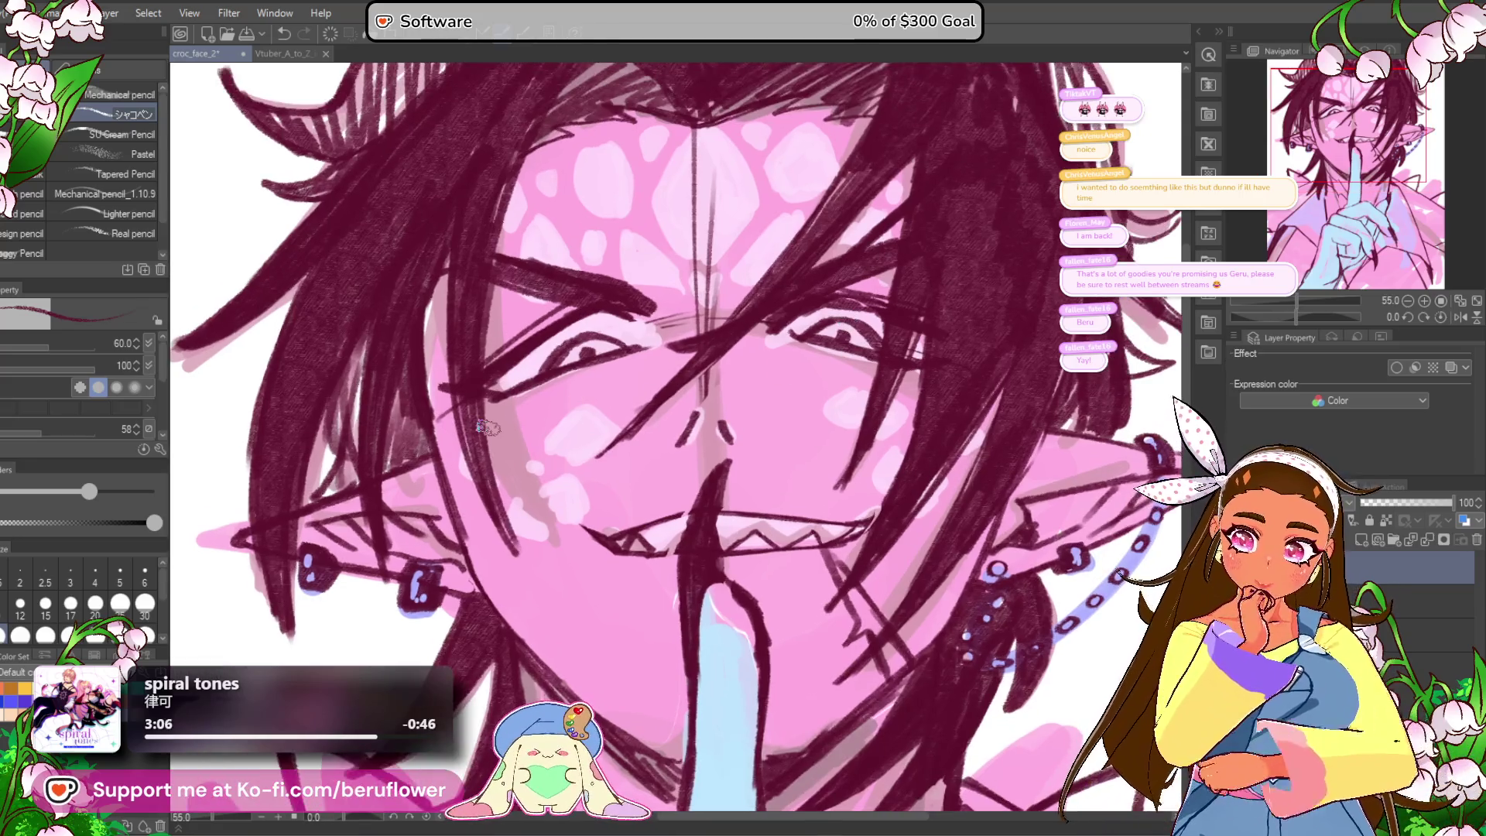
{"action": "scroll", "coordinate": [488, 427], "scroll_direction": "up", "scroll_amount": 1}
{"action": "left_click_drag", "start_coordinate": [508, 401], "coordinate": [561, 385]}
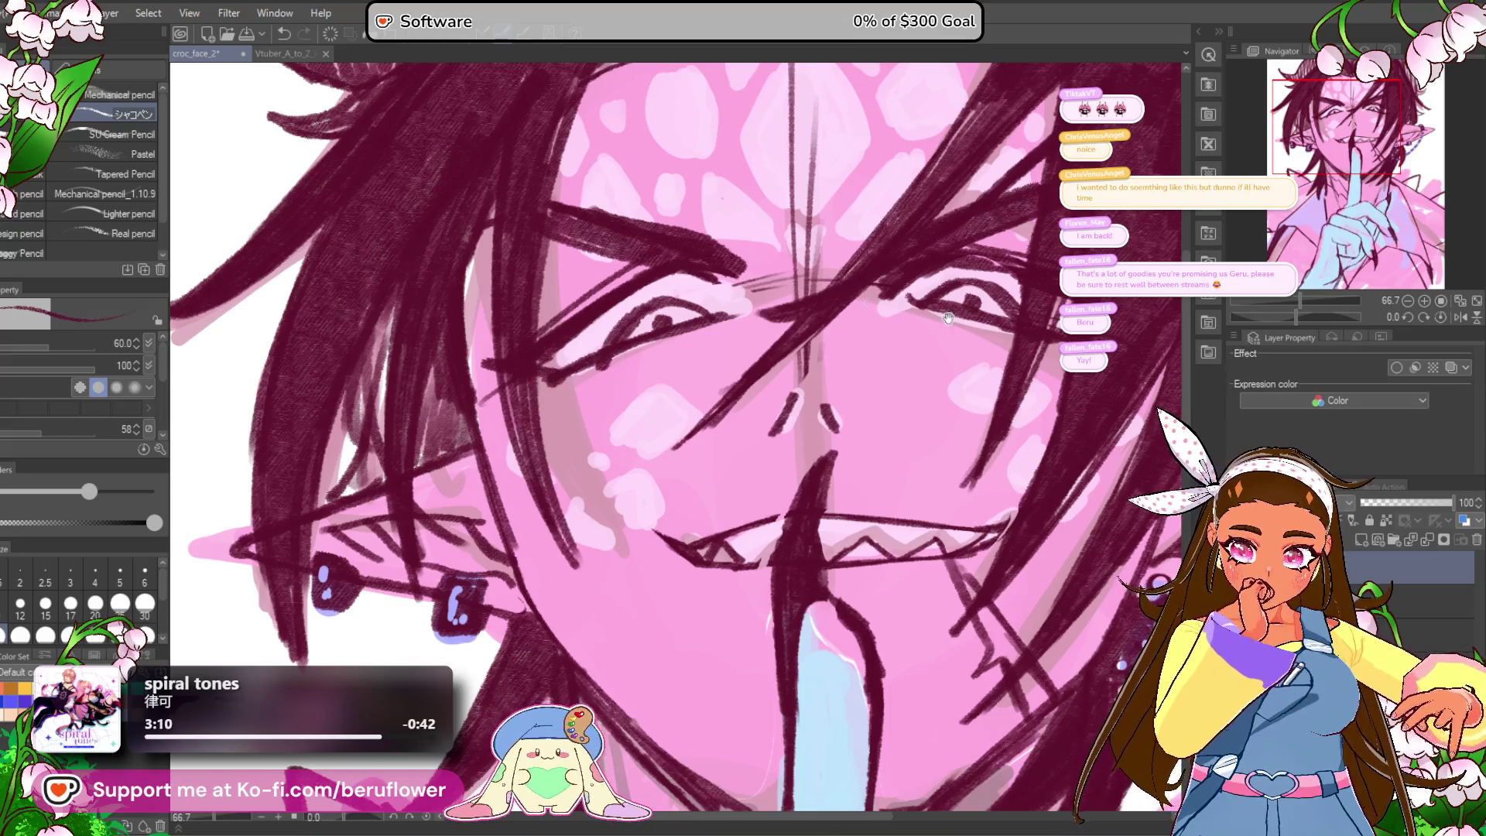
{"action": "left_click_drag", "start_coordinate": [599, 364], "coordinate": [507, 336]}
{"action": "left_click_drag", "start_coordinate": [723, 298], "coordinate": [756, 308]}
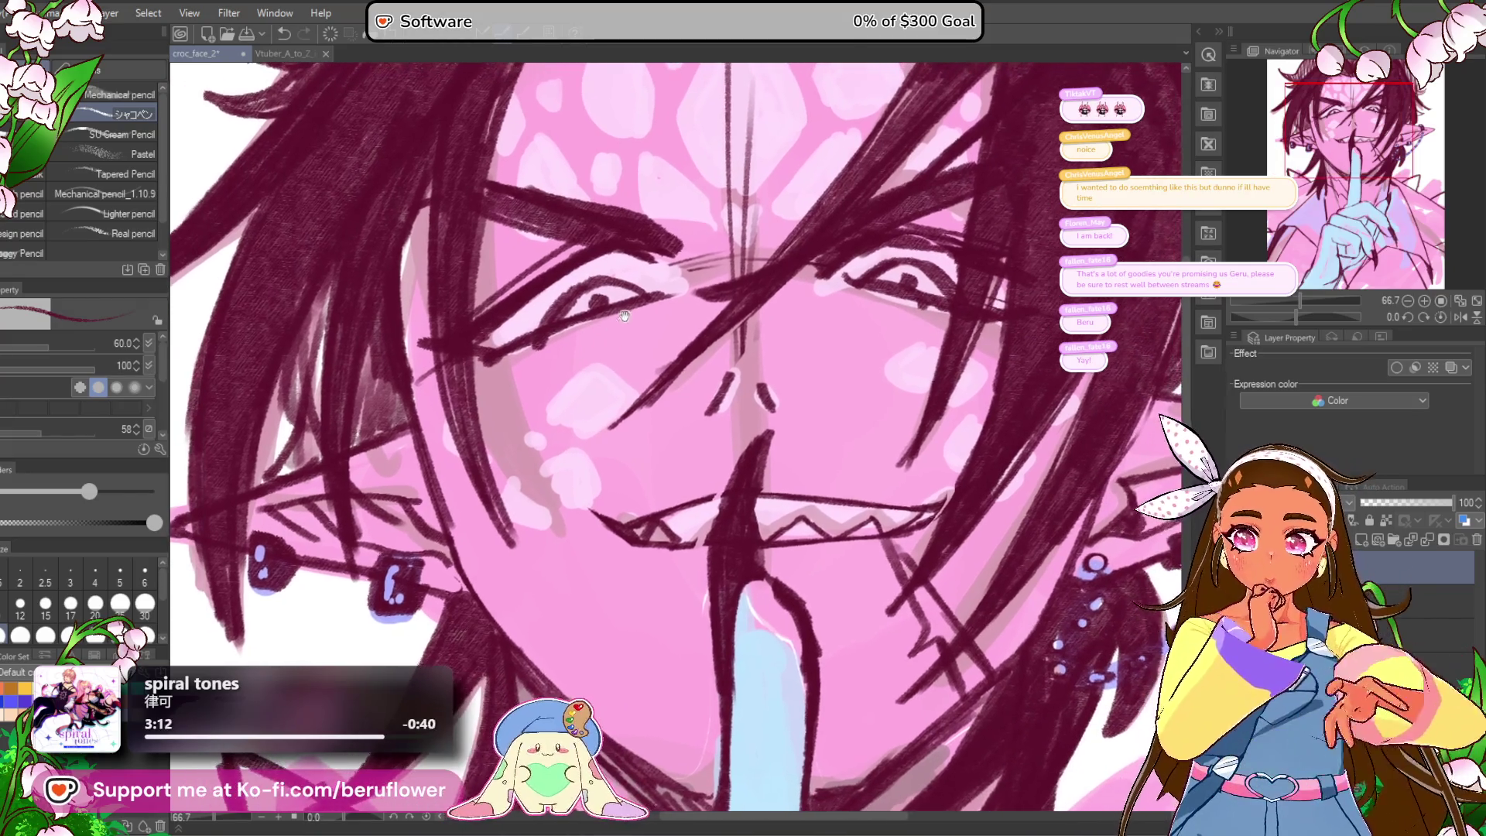
{"action": "mouse_move", "coordinate": [499, 357]}
{"action": "left_mouse_down"}
{"action": "mouse_move", "coordinate": [517, 353]}
{"action": "mouse_move", "coordinate": [462, 383]}
{"action": "left_mouse_up"}
{"action": "scroll", "coordinate": [744, 338], "scroll_direction": "right", "scroll_amount": 3}
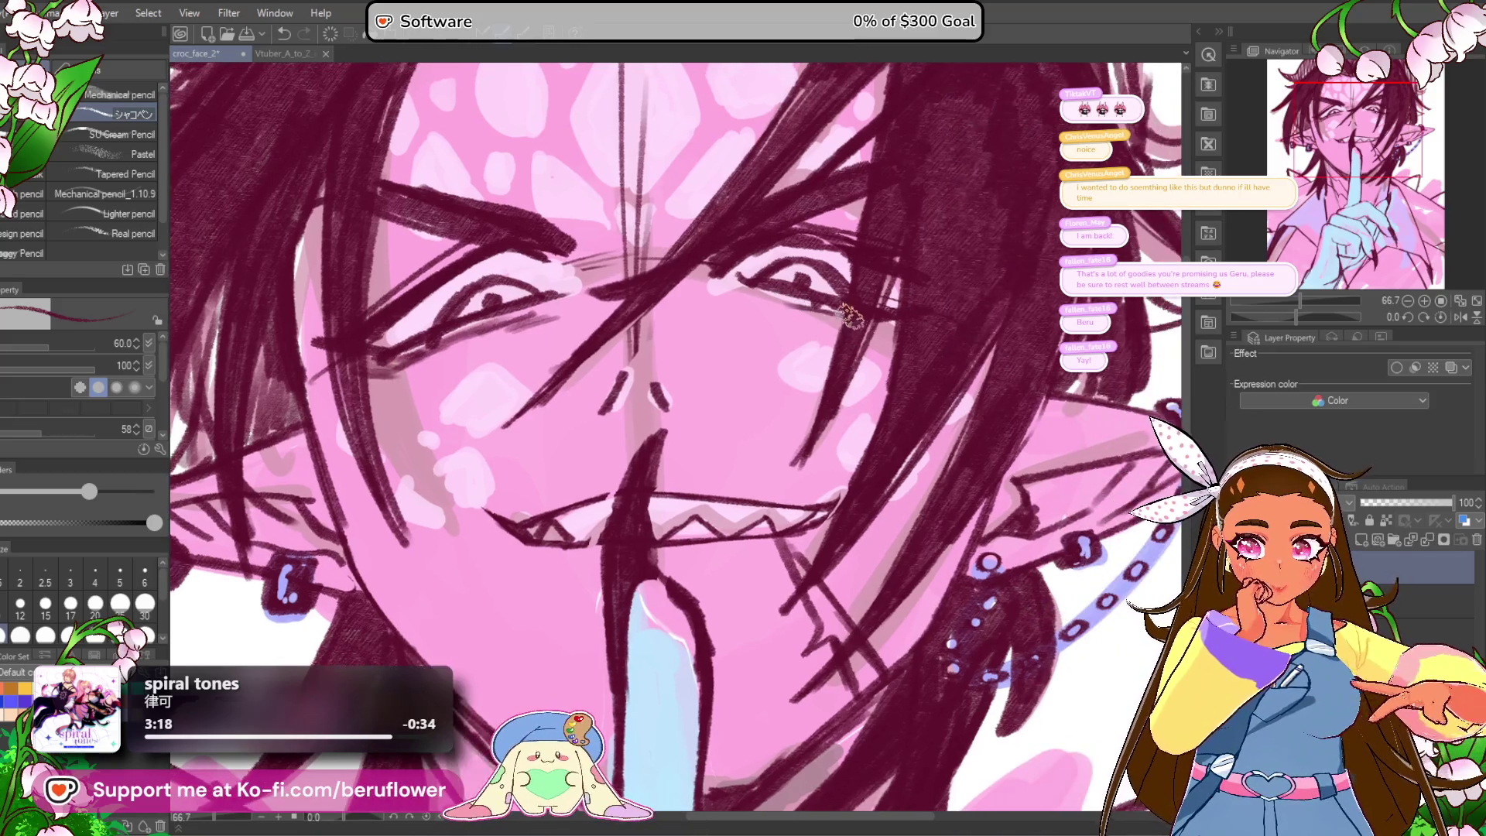
{"action": "key", "text": "ctrl+0"}
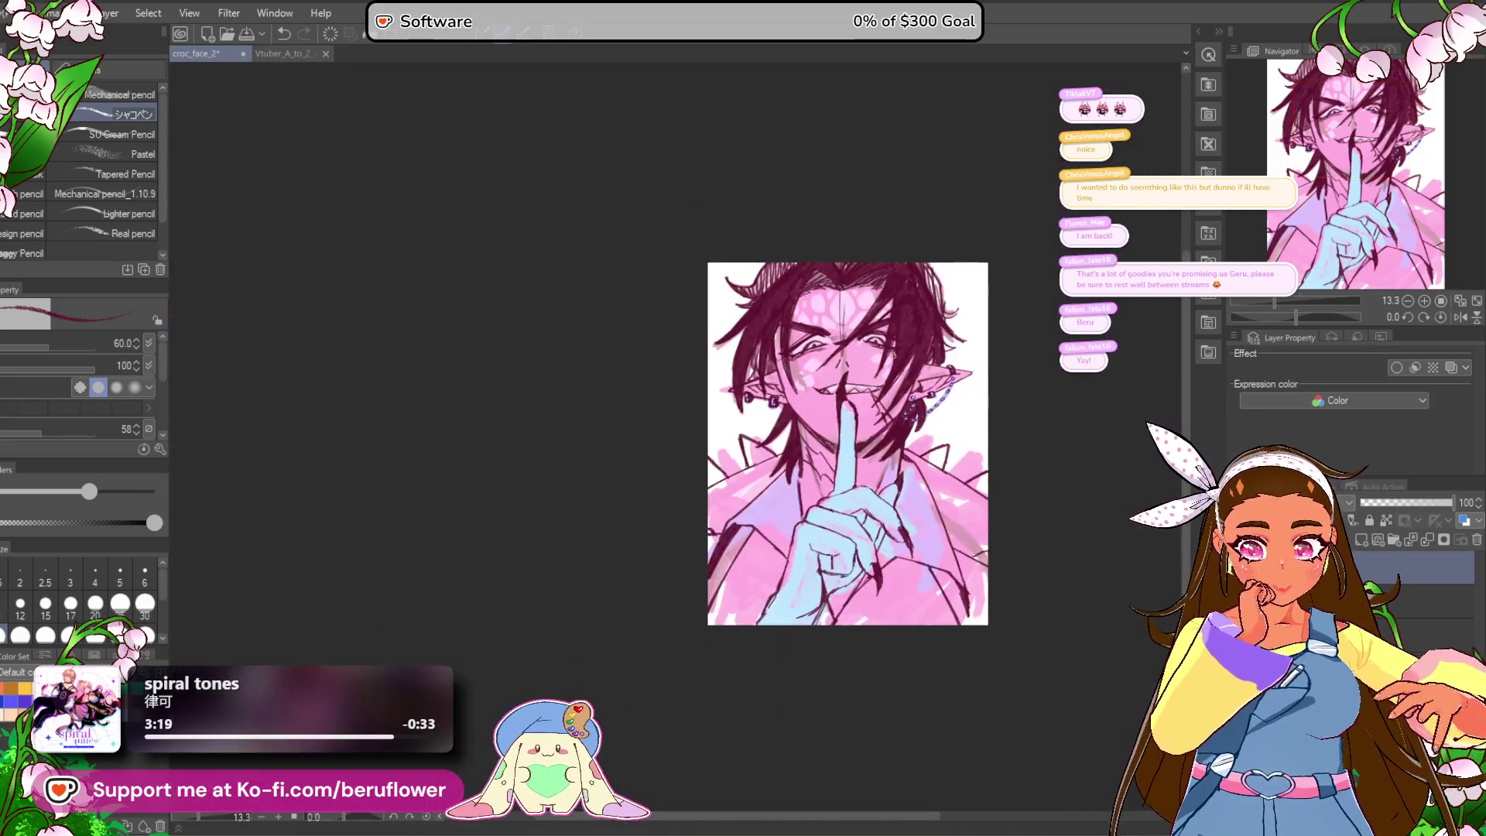
Step: Draw a hair strand falling down between the eyes
{"action": "scroll", "coordinate": [685, 275], "scroll_direction": "up", "scroll_amount": 5}
{"action": "left_click_drag", "start_coordinate": [696, 273], "coordinate": [565, 451]}
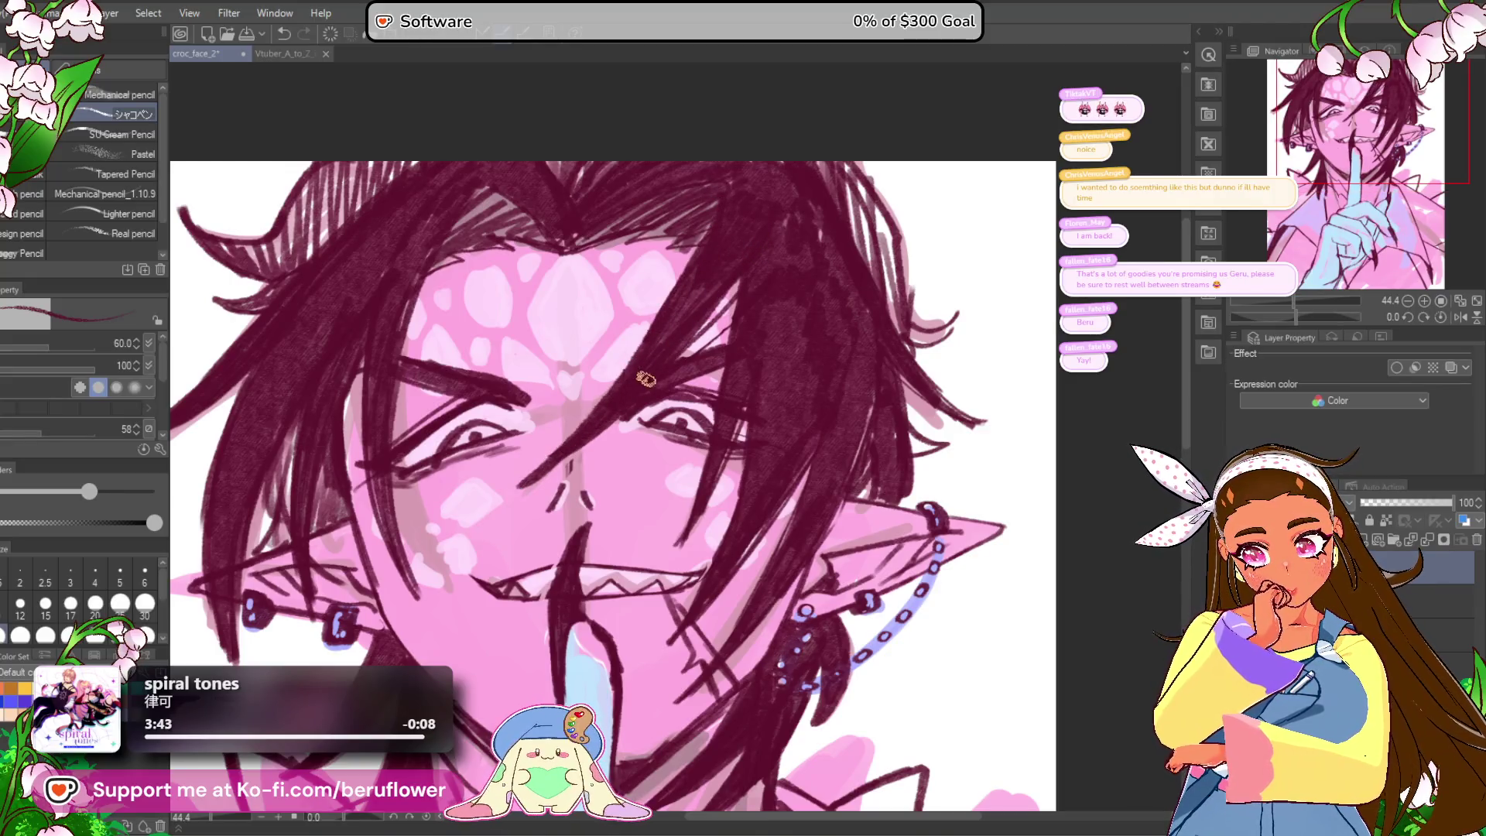
{"action": "scroll", "coordinate": [608, 410], "scroll_direction": "down", "scroll_amount": 5}
{"action": "scroll", "coordinate": [608, 410], "scroll_direction": "up", "scroll_amount": 5}
{"action": "mouse_move", "coordinate": [711, 596]}
{"action": "left_mouse_down"}
{"action": "mouse_move", "coordinate": [710, 495]}
{"action": "mouse_move", "coordinate": [710, 555]}
{"action": "left_mouse_up"}
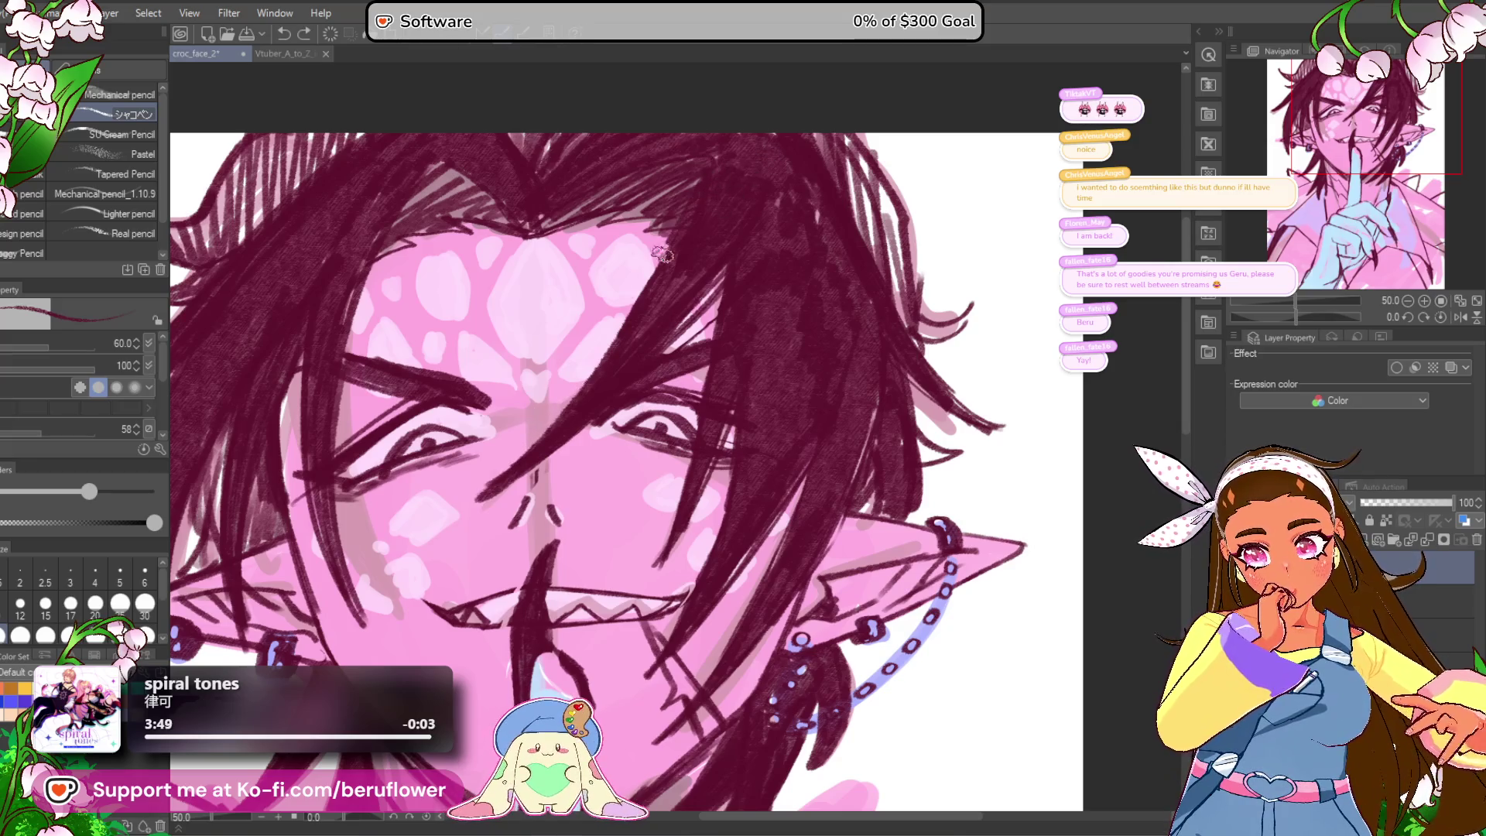
{"action": "scroll", "coordinate": [399, 534], "scroll_direction": "down", "scroll_amount": 2}
{"action": "scroll", "coordinate": [399, 536], "scroll_direction": "up", "scroll_amount": 2}
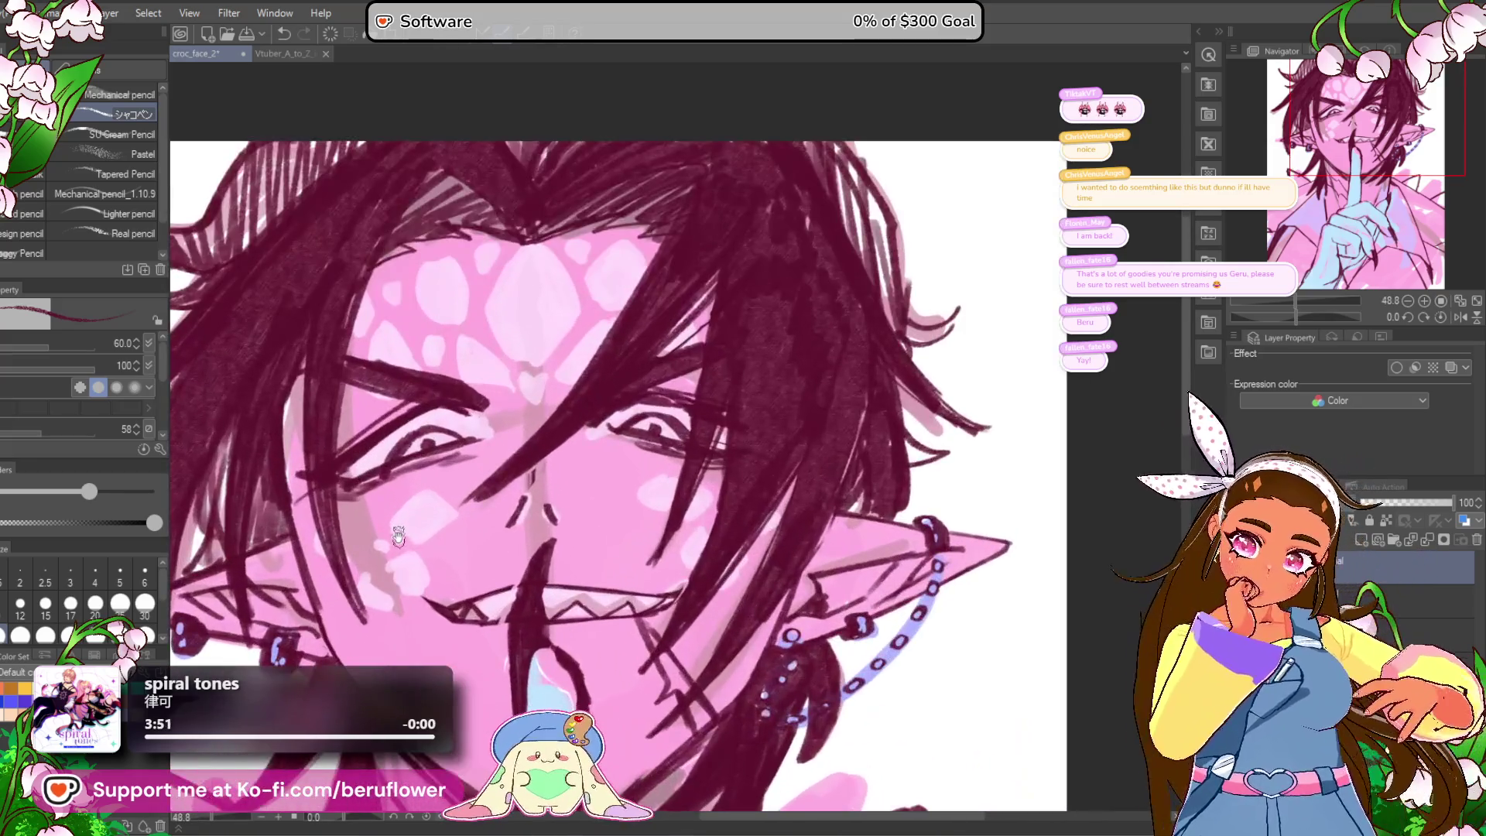
{"action": "mouse_move", "coordinate": [684, 456]}
{"action": "left_mouse_down"}
{"action": "mouse_move", "coordinate": [761, 402]}
{"action": "mouse_move", "coordinate": [775, 427]}
{"action": "left_mouse_up"}
Step: Add a hair strand beside the central forehead scale and a small V below it
{"action": "mouse_move", "coordinate": [579, 248]}
{"action": "left_mouse_down"}
{"action": "mouse_move", "coordinate": [559, 296]}
{"action": "mouse_move", "coordinate": [513, 305]}
{"action": "mouse_move", "coordinate": [578, 279]}
{"action": "mouse_move", "coordinate": [572, 237]}
{"action": "mouse_move", "coordinate": [601, 276]}
{"action": "left_mouse_up"}
{"action": "key", "text": "ctrl+z"}
{"action": "key", "text": "ctrl+z"}
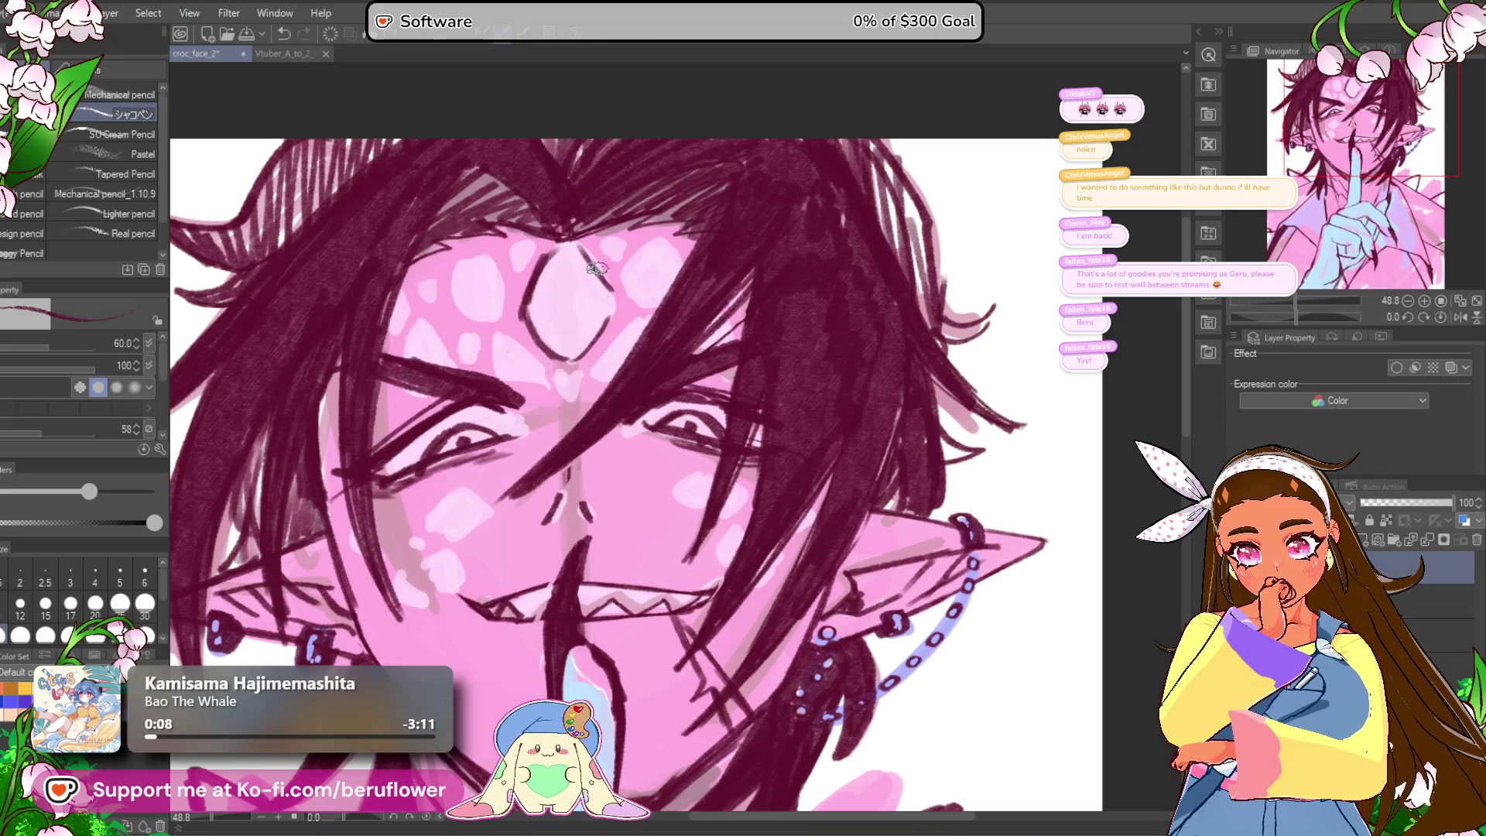
{"action": "left_click_drag", "start_coordinate": [665, 332], "coordinate": [662, 329]}
{"action": "left_click_drag", "start_coordinate": [582, 371], "coordinate": [643, 313]}
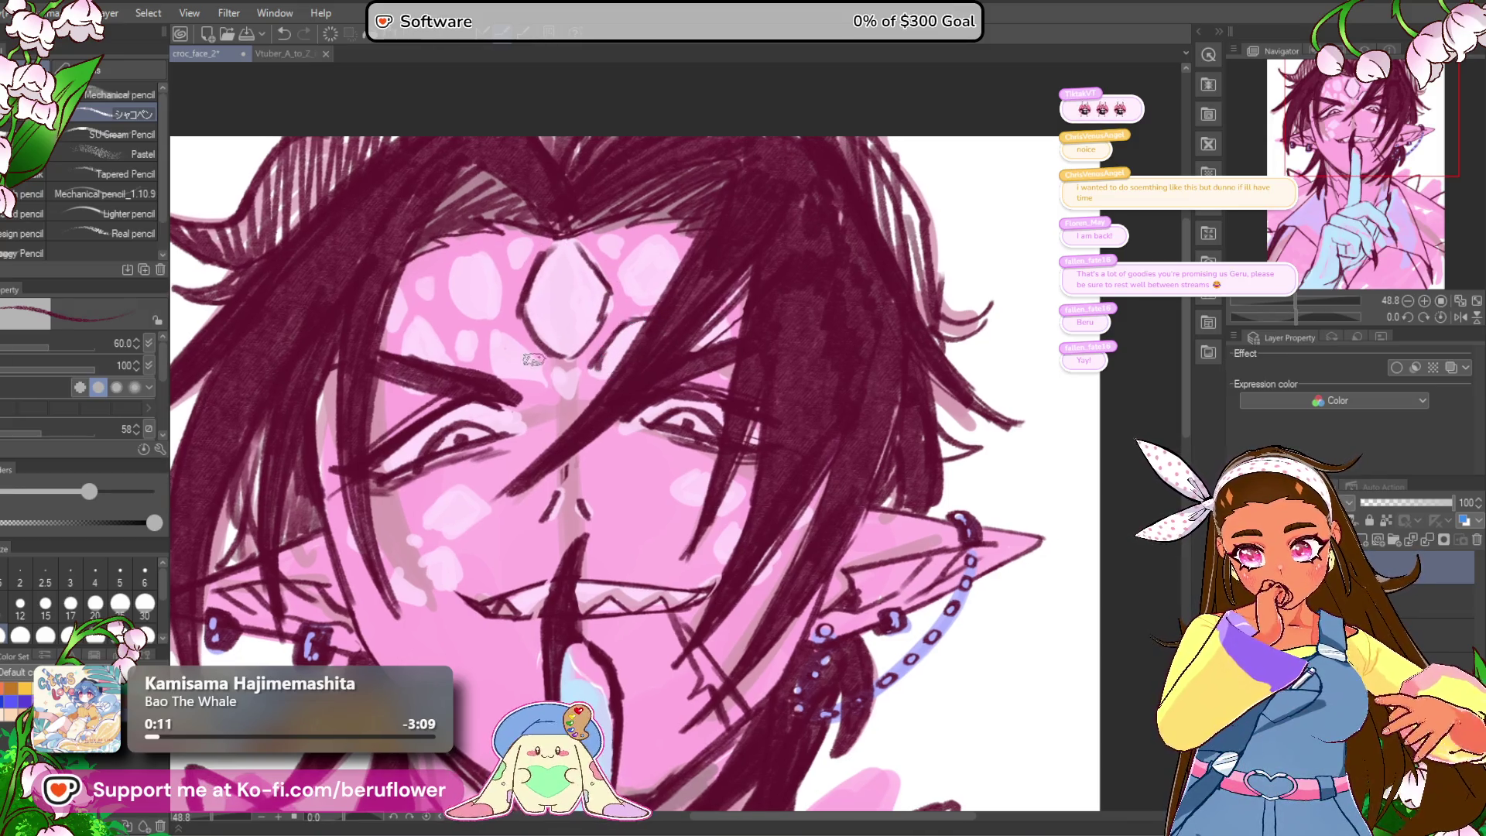
{"action": "left_click_drag", "start_coordinate": [554, 360], "coordinate": [570, 396]}
{"action": "left_click_drag", "start_coordinate": [532, 336], "coordinate": [547, 342]}
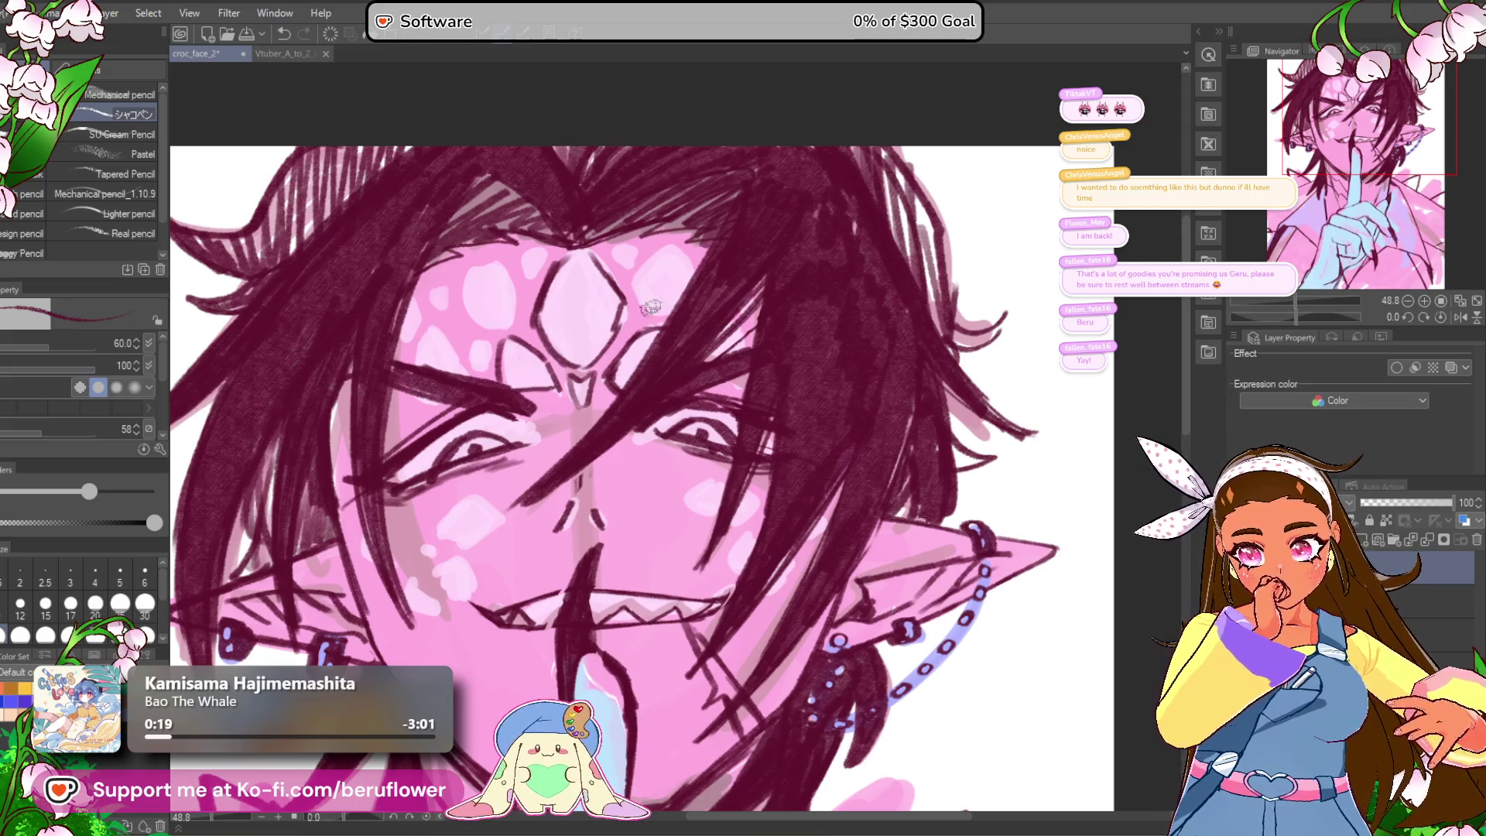
Step: Outline the forehead scales beside and to the left of the central gem
{"action": "scroll", "coordinate": [631, 317], "scroll_direction": "up", "scroll_amount": 1}
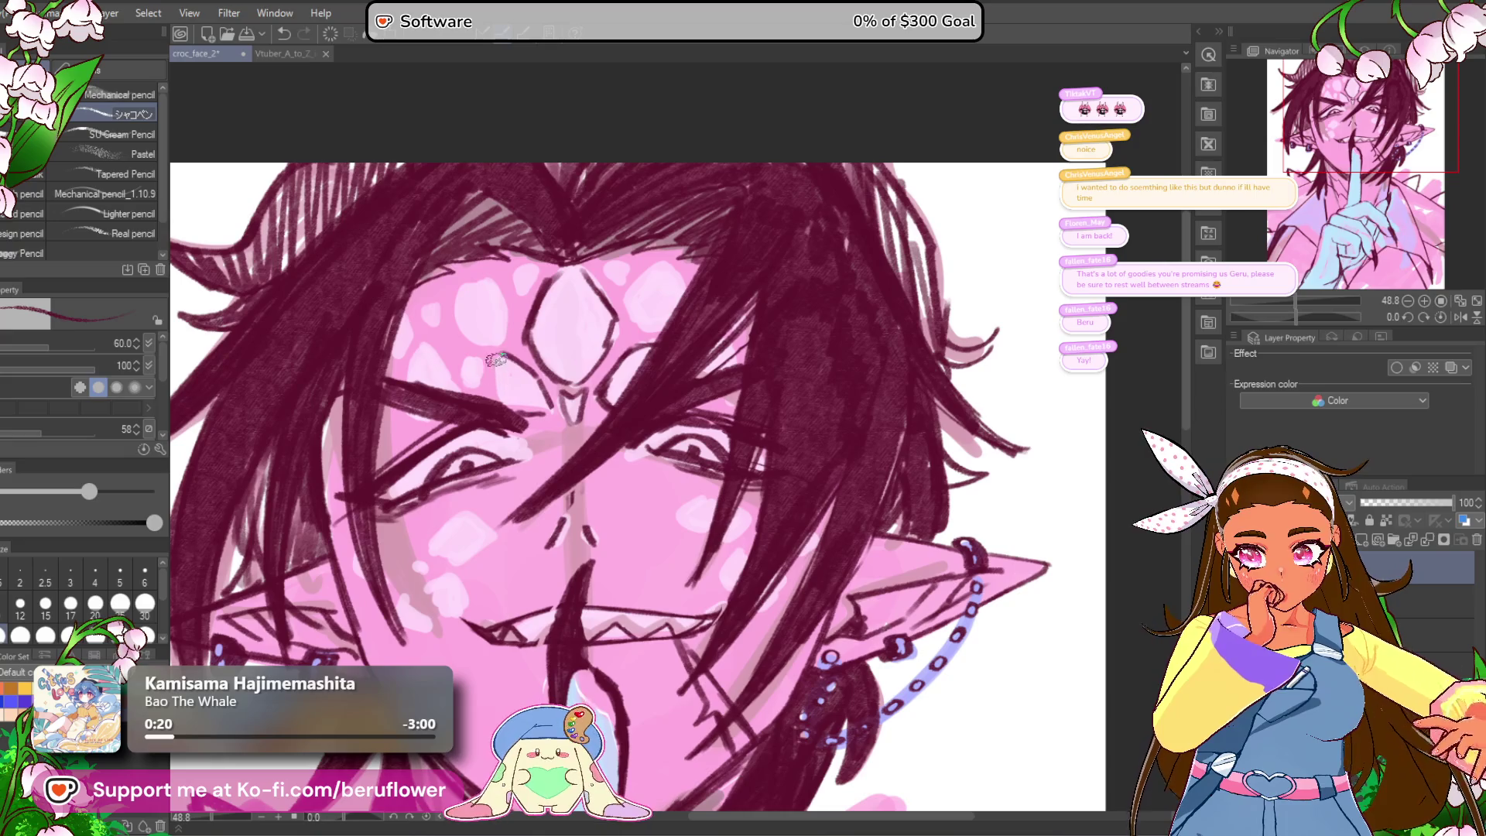
{"action": "left_click_drag", "start_coordinate": [767, 298], "coordinate": [754, 303]}
{"action": "left_click_drag", "start_coordinate": [608, 305], "coordinate": [655, 325]}
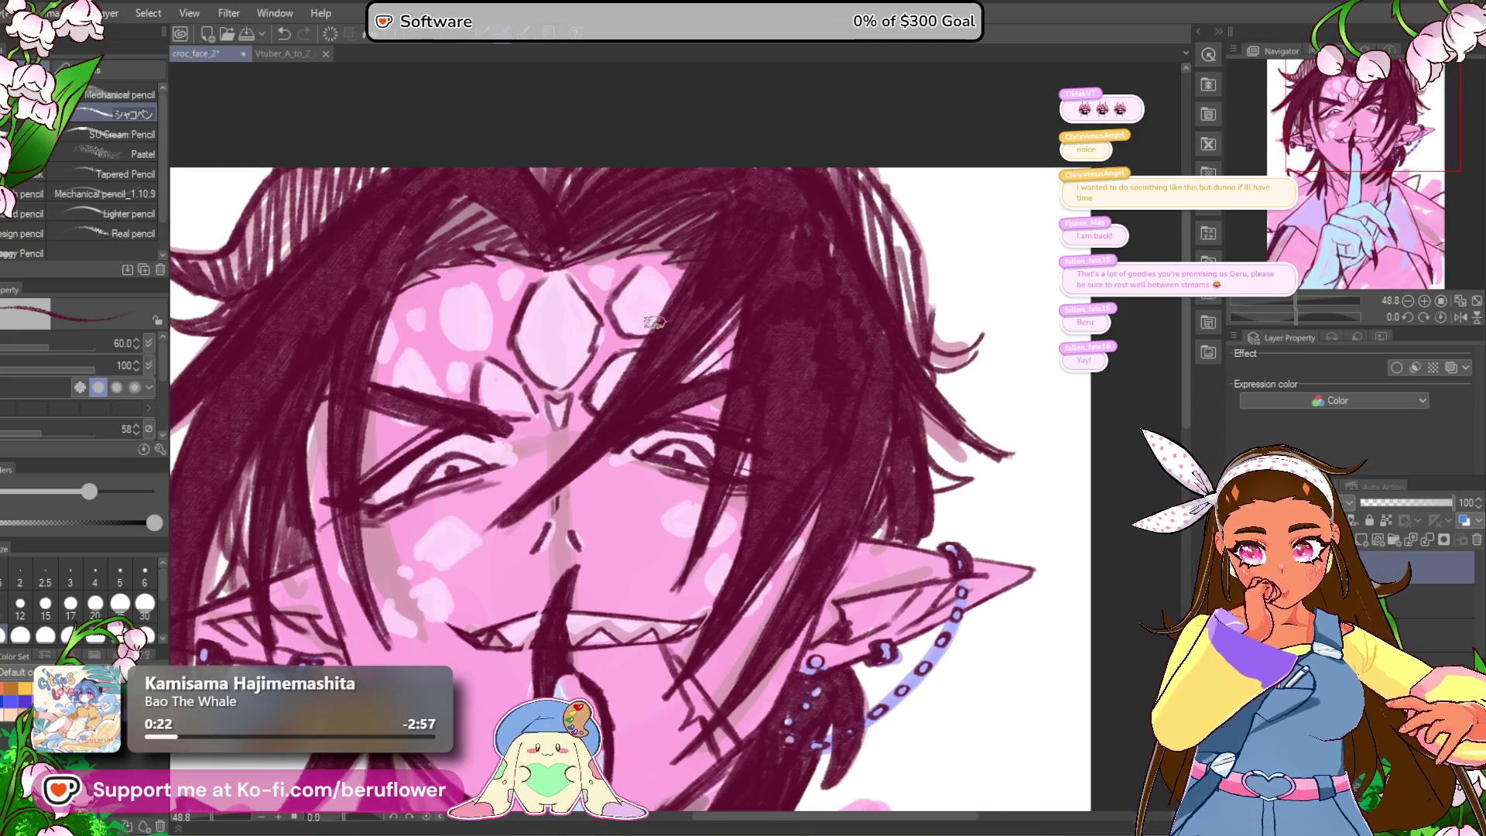
{"action": "scroll", "coordinate": [572, 287], "scroll_direction": "up", "scroll_amount": 1}
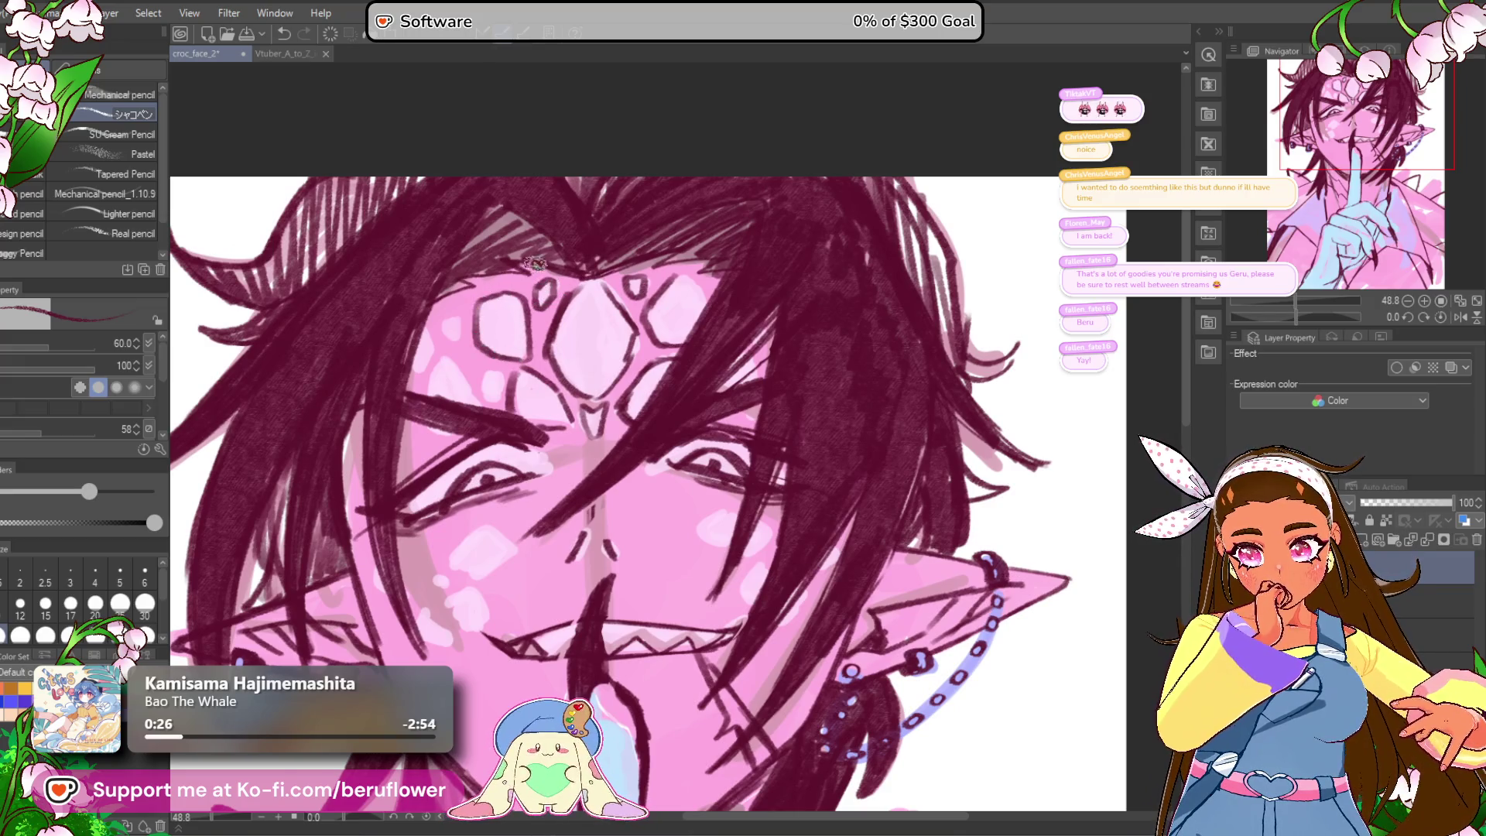
{"action": "left_click_drag", "start_coordinate": [524, 268], "coordinate": [536, 252]}
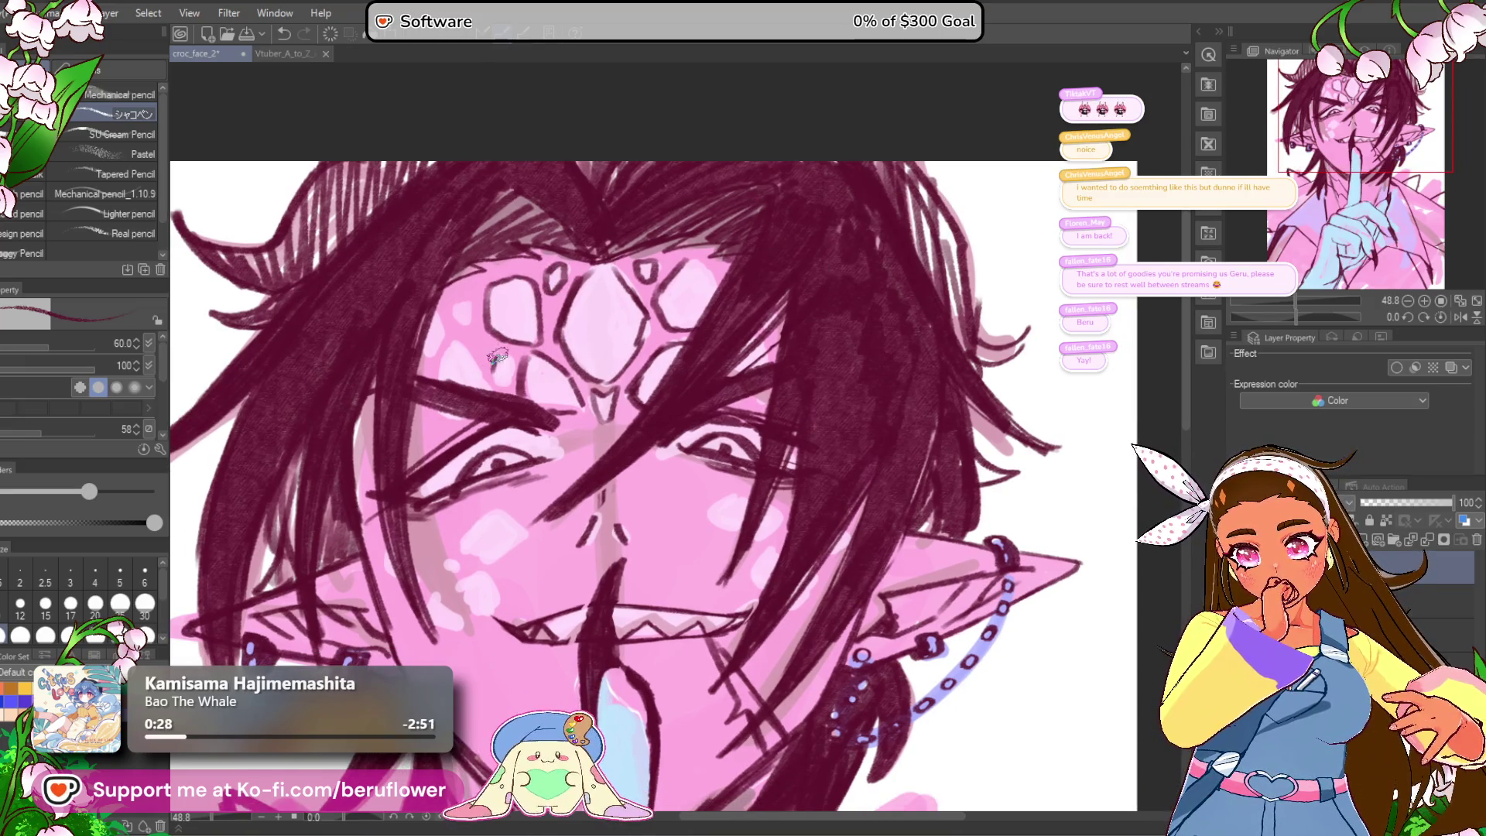
{"action": "left_click_drag", "start_coordinate": [438, 338], "coordinate": [468, 370]}
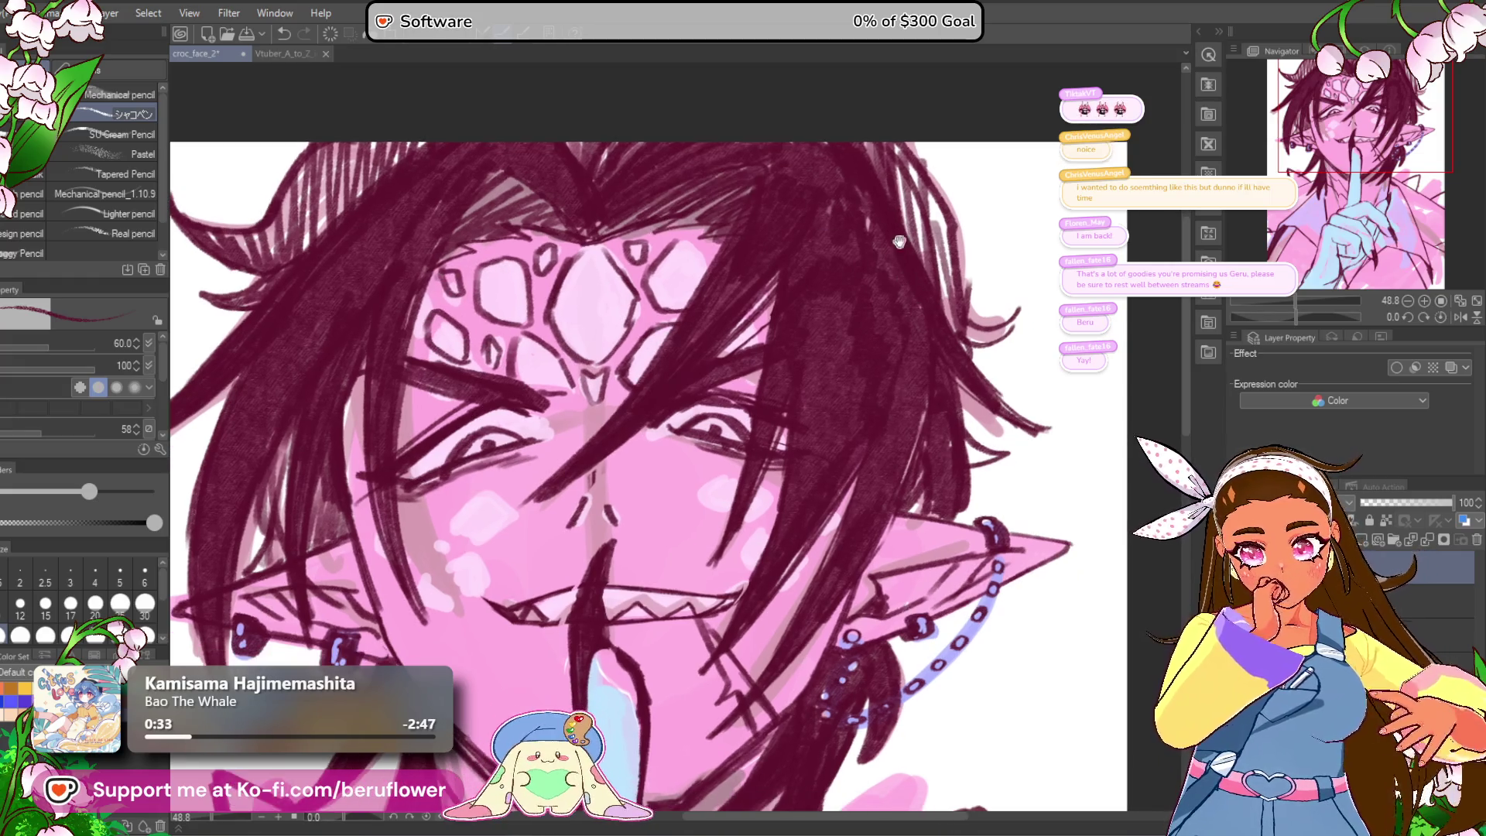
{"action": "left_click_drag", "start_coordinate": [921, 280], "coordinate": [911, 261]}
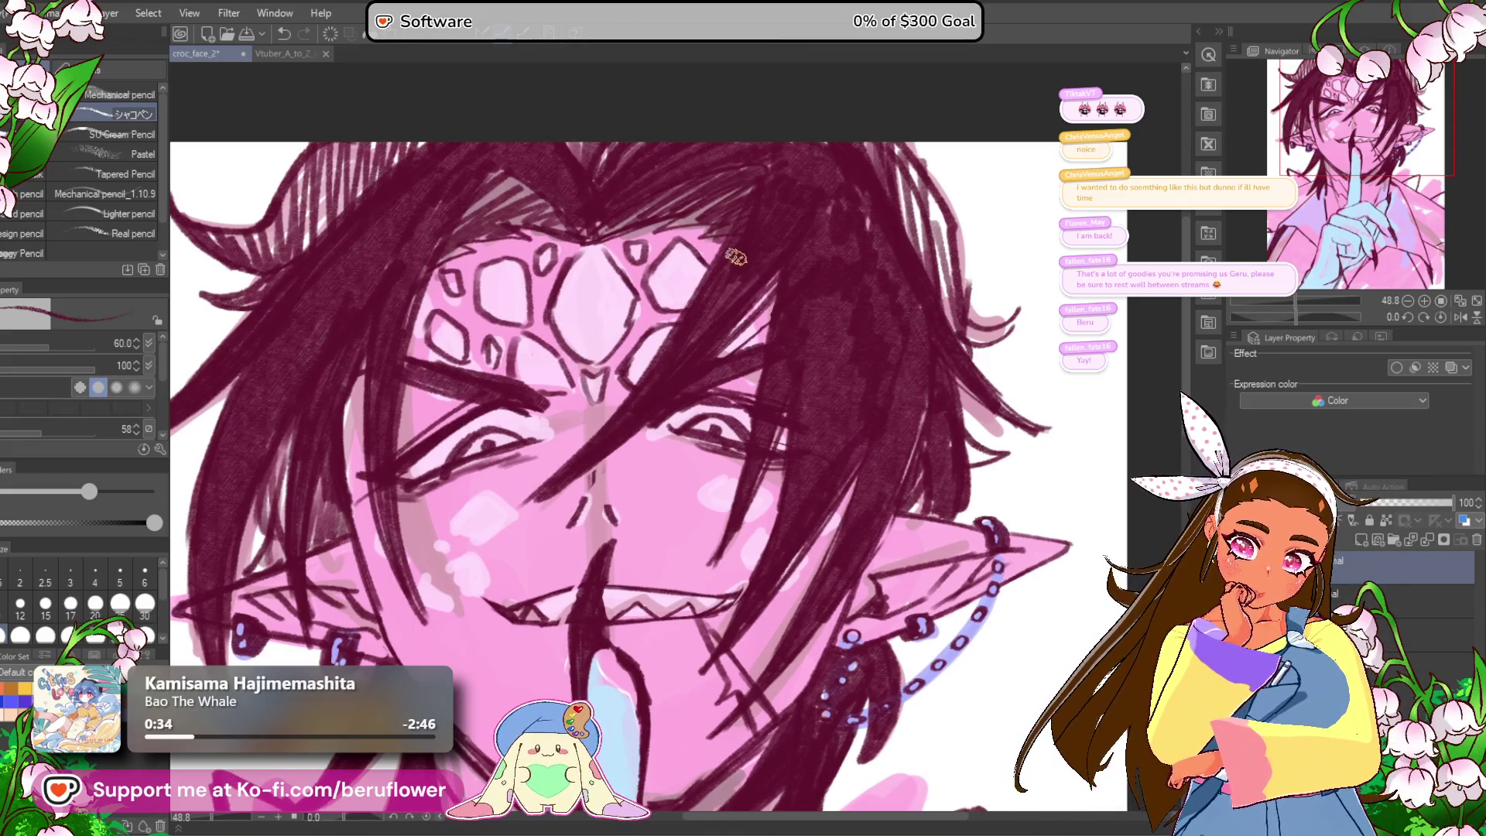
{"action": "scroll", "coordinate": [702, 263], "scroll_direction": "down", "scroll_amount": 3}
{"action": "scroll", "coordinate": [754, 348], "scroll_direction": "up", "scroll_amount": 3}
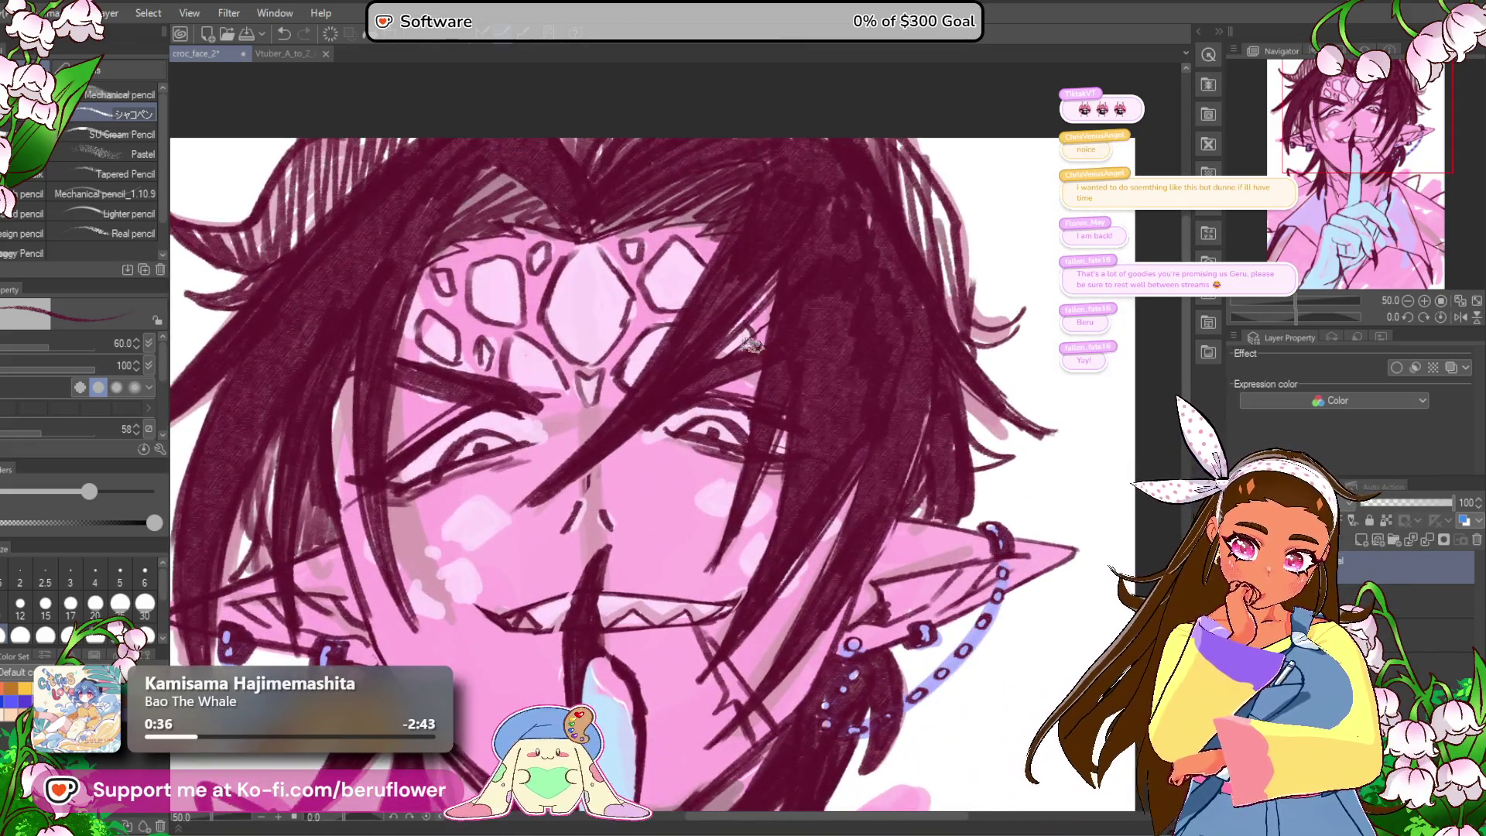
{"action": "scroll", "coordinate": [820, 379], "scroll_direction": "down", "scroll_amount": 3}
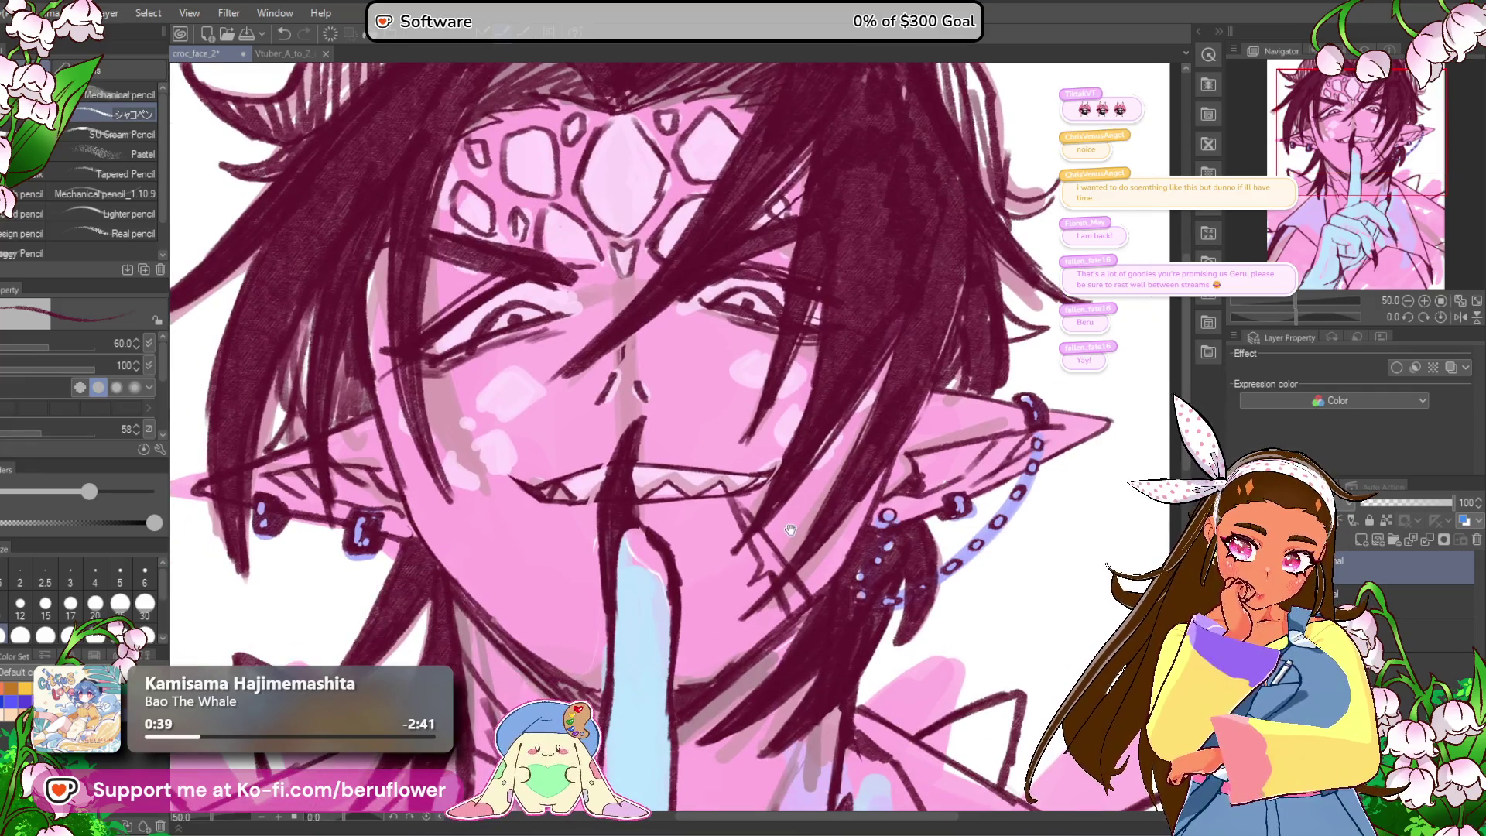
{"action": "scroll", "coordinate": [851, 332], "scroll_direction": "up", "scroll_amount": 5}
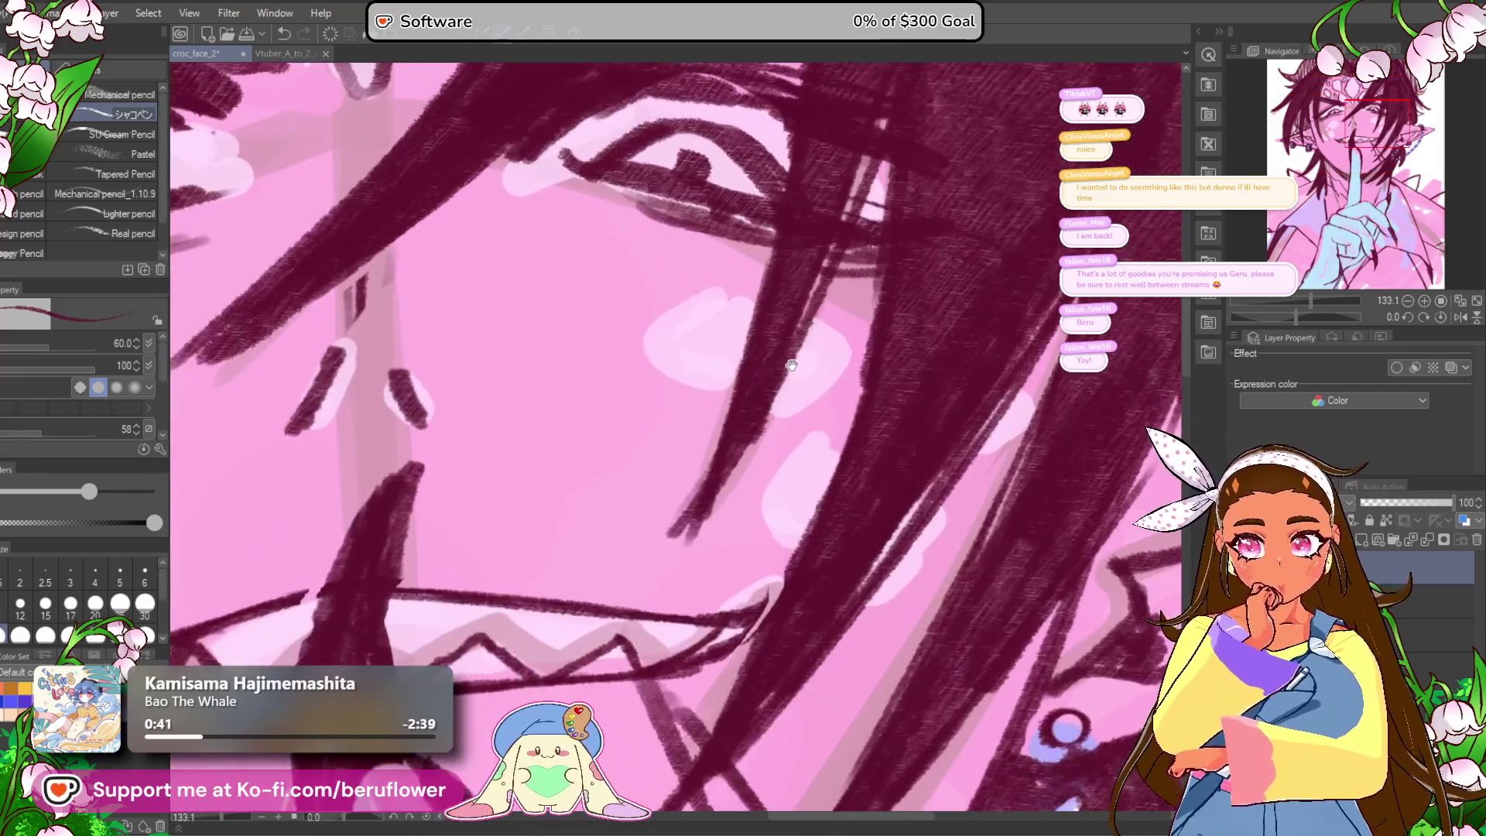
Step: Ink diamond scale outlines on both cheeks below the eyes
{"action": "scroll", "coordinate": [851, 294], "scroll_direction": "left", "scroll_amount": 3}
{"action": "mouse_move", "coordinate": [813, 310]}
{"action": "left_mouse_down"}
{"action": "mouse_move", "coordinate": [681, 352]}
{"action": "mouse_move", "coordinate": [844, 441]}
{"action": "mouse_move", "coordinate": [916, 410]}
{"action": "mouse_move", "coordinate": [829, 477]}
{"action": "left_mouse_up"}
{"action": "scroll", "coordinate": [909, 379], "scroll_direction": "down", "scroll_amount": 3}
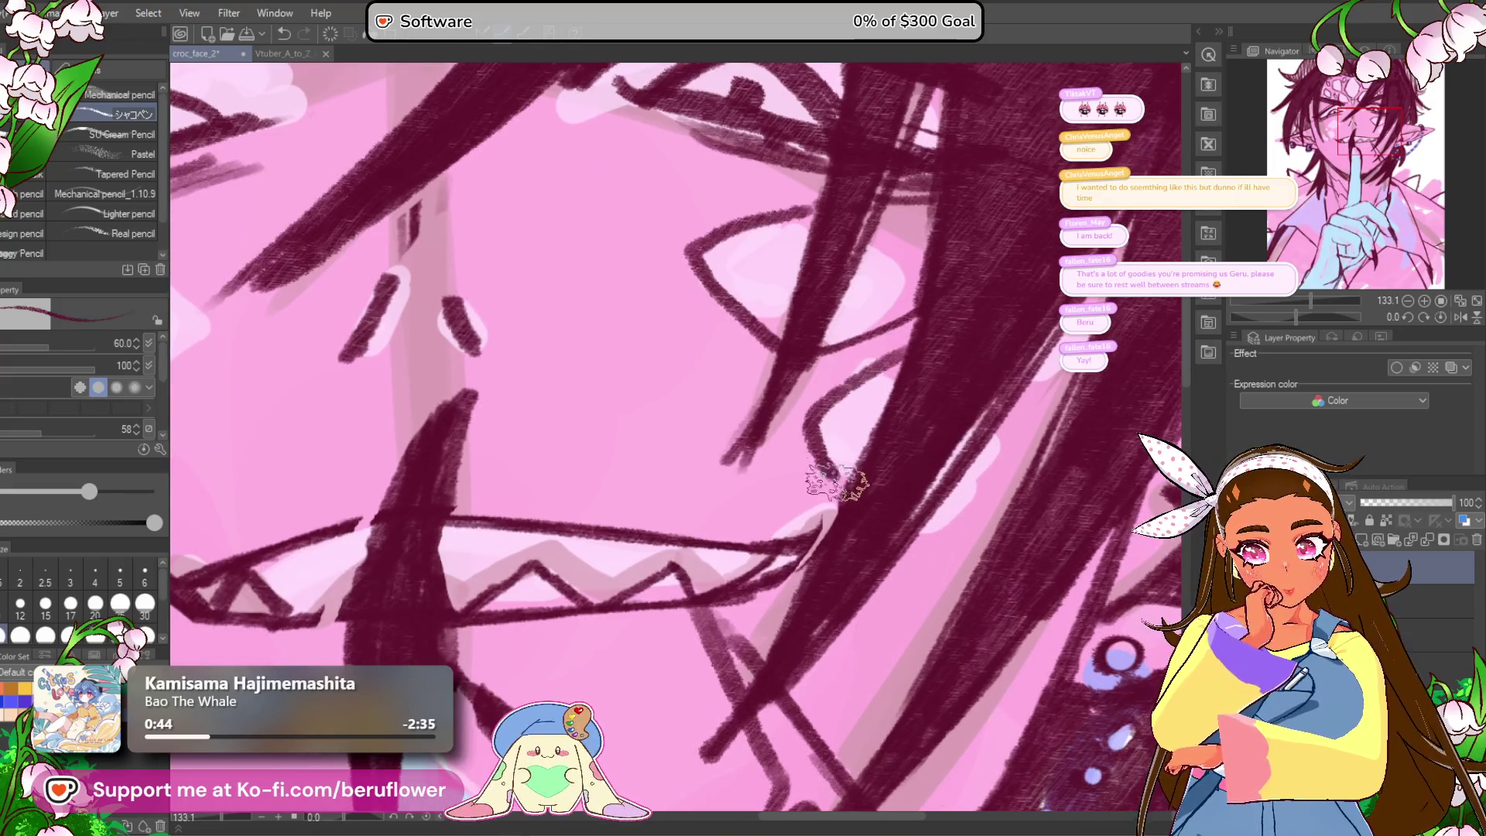
{"action": "scroll", "coordinate": [836, 464], "scroll_direction": "right", "scroll_amount": 2}
{"action": "left_click_drag", "start_coordinate": [879, 401], "coordinate": [805, 536]}
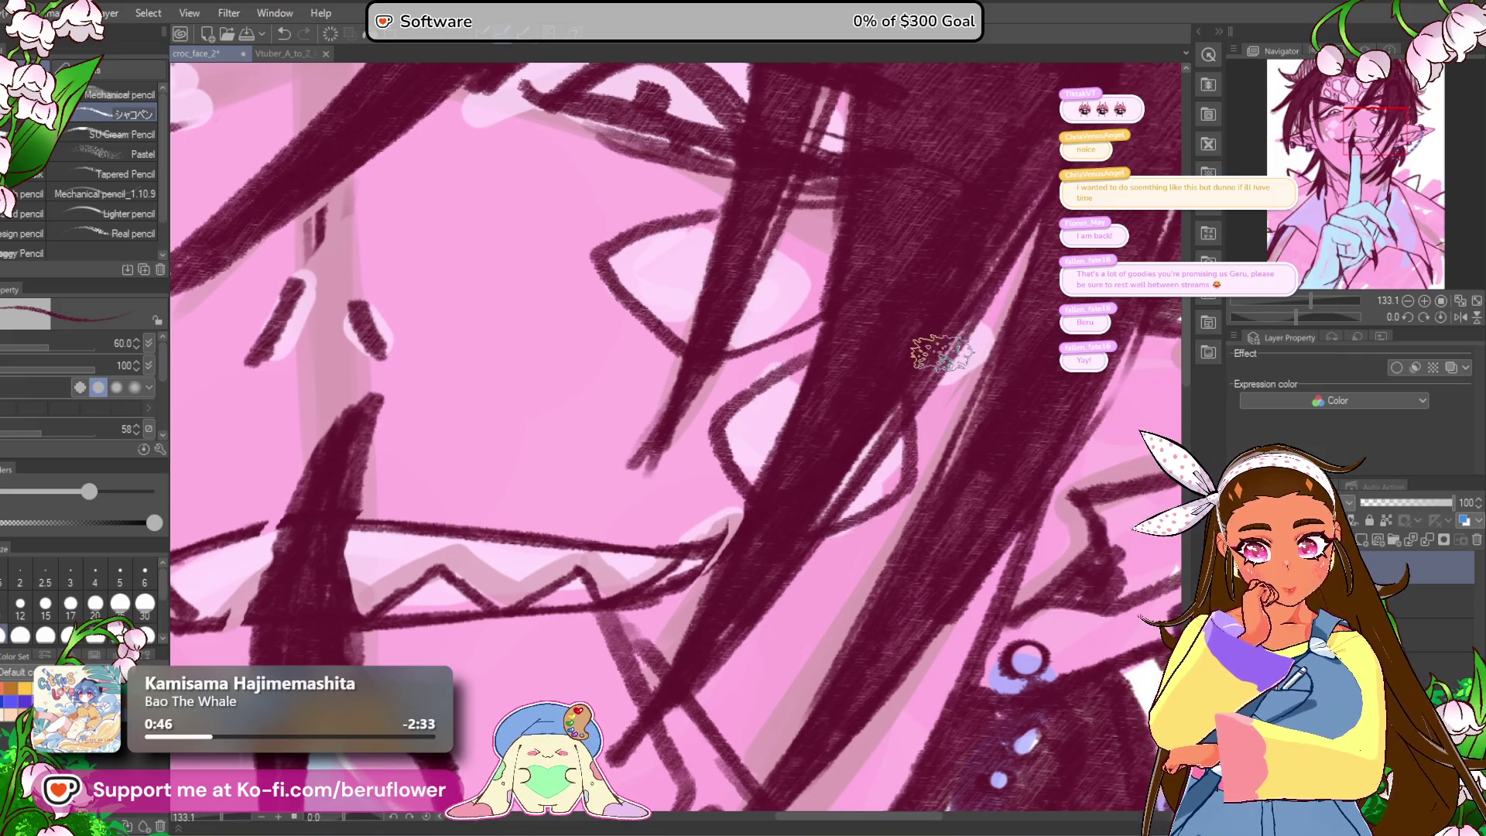
Step: Erase the faint stray lines around the nose
{"action": "scroll", "coordinate": [1025, 352], "scroll_direction": "up", "scroll_amount": 5}
{"action": "scroll", "coordinate": [622, 422], "scroll_direction": "up", "scroll_amount": 3}
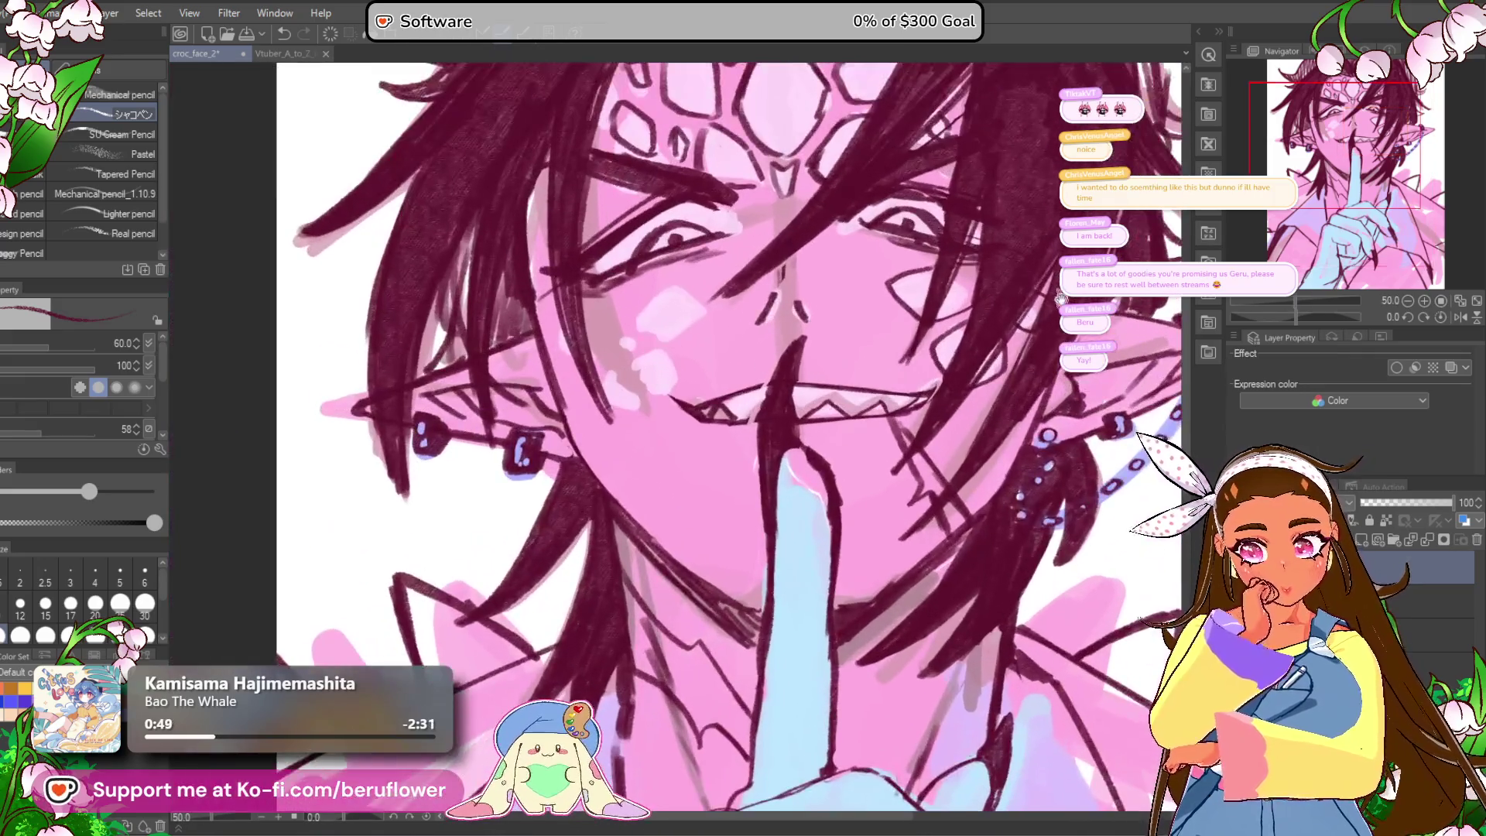
{"action": "scroll", "coordinate": [623, 422], "scroll_direction": "up", "scroll_amount": 1}
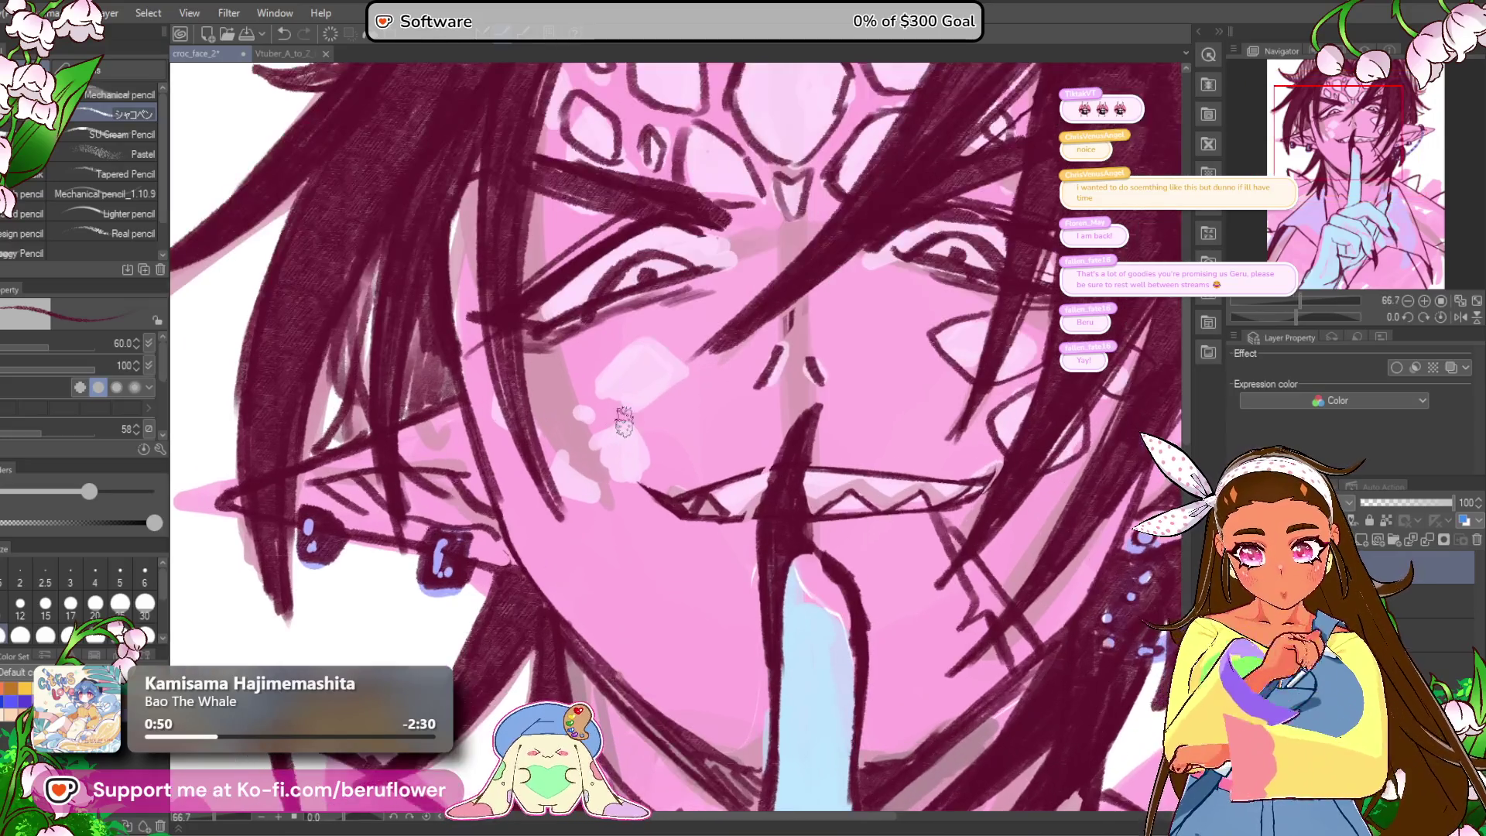
{"action": "mouse_move", "coordinate": [793, 250]}
{"action": "left_mouse_down"}
{"action": "mouse_move", "coordinate": [808, 306]}
{"action": "mouse_move", "coordinate": [727, 372]}
{"action": "mouse_move", "coordinate": [855, 277]}
{"action": "mouse_move", "coordinate": [758, 415]}
{"action": "left_mouse_up"}
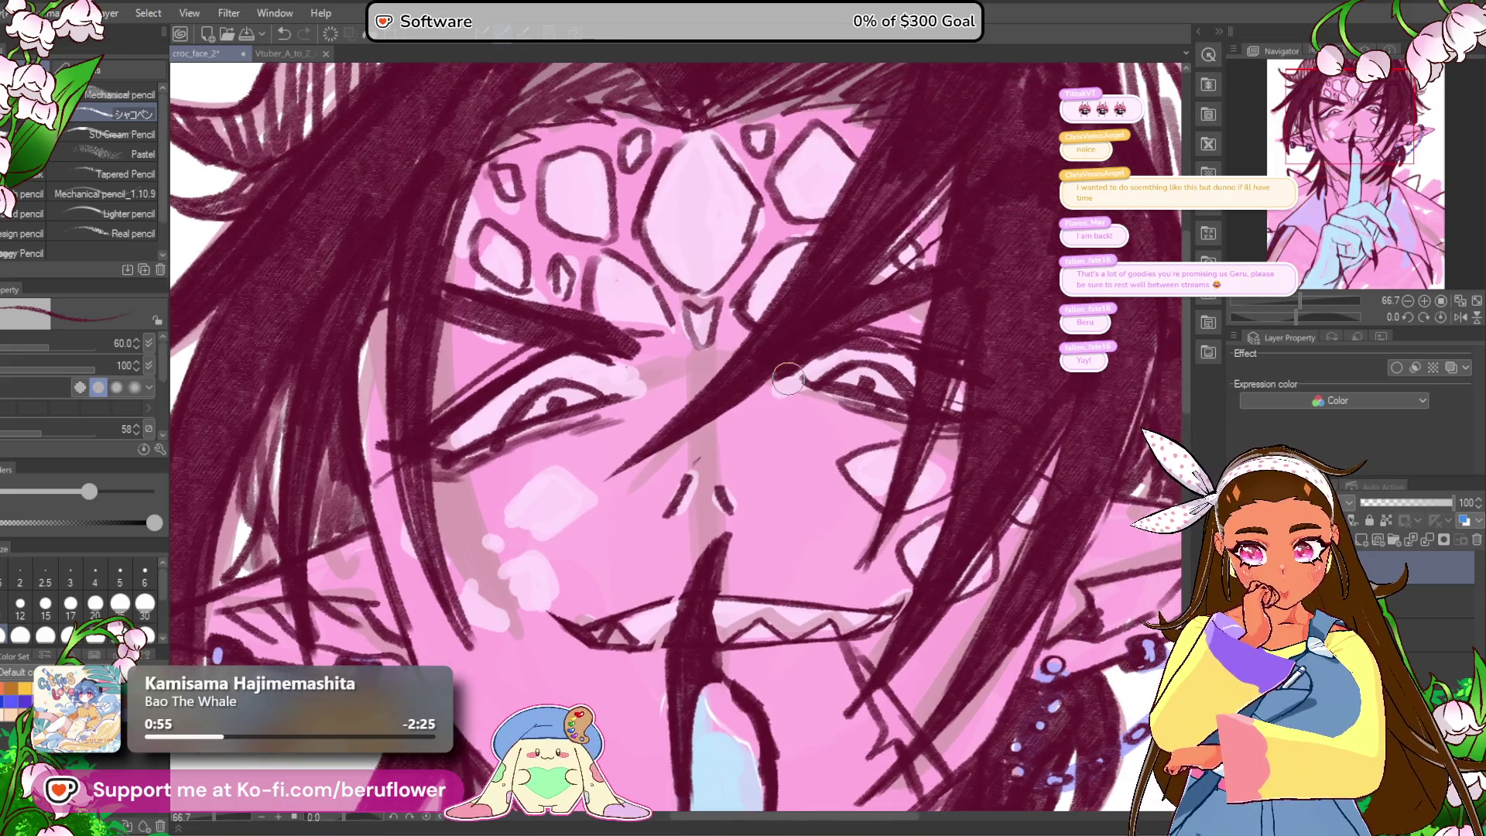
Step: Paint light pink into the left cheek diamond
{"action": "scroll", "coordinate": [636, 449], "scroll_direction": "down", "scroll_amount": 3}
{"action": "scroll", "coordinate": [529, 484], "scroll_direction": "up", "scroll_amount": 3}
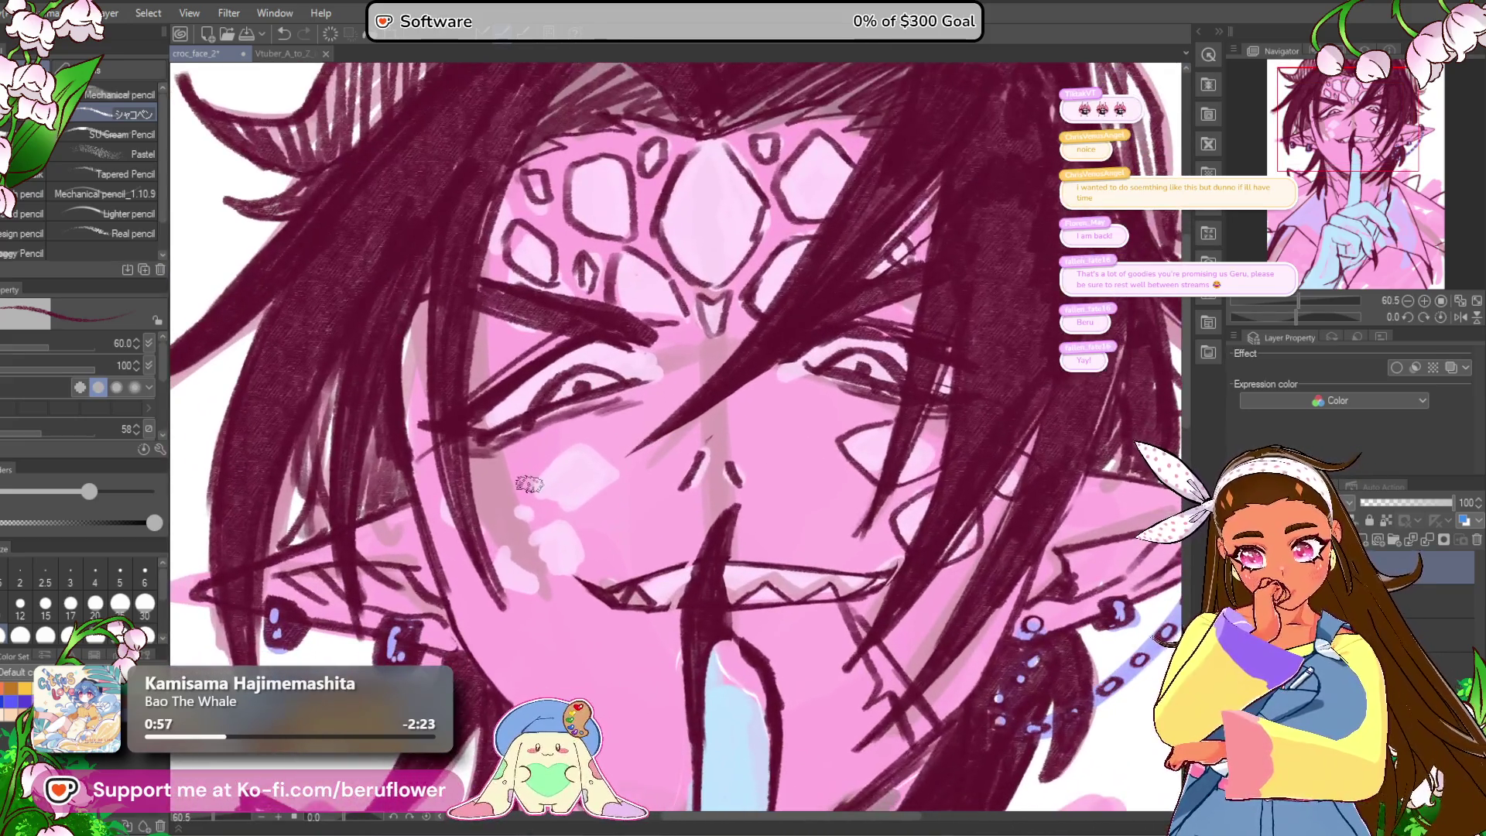
{"action": "mouse_move", "coordinate": [577, 506]}
{"action": "left_mouse_down"}
{"action": "mouse_move", "coordinate": [534, 487]}
{"action": "mouse_move", "coordinate": [588, 471]}
{"action": "mouse_move", "coordinate": [541, 457]}
{"action": "mouse_move", "coordinate": [623, 470]}
{"action": "mouse_move", "coordinate": [582, 503]}
{"action": "left_mouse_up"}
{"action": "left_click_drag", "start_coordinate": [649, 381], "coordinate": [663, 367]}
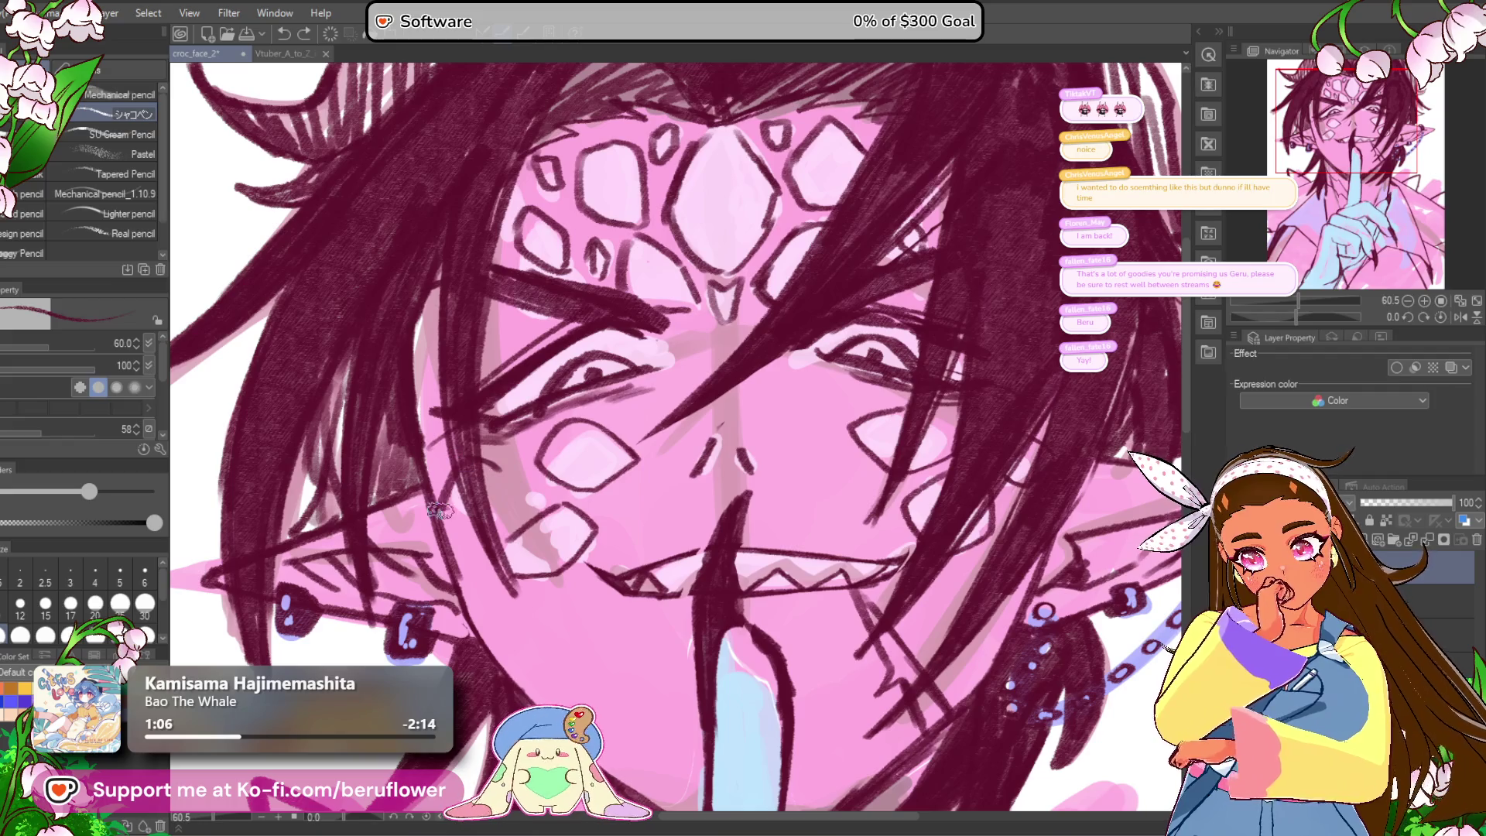
{"action": "scroll", "coordinate": [511, 532], "scroll_direction": "down", "scroll_amount": 5}
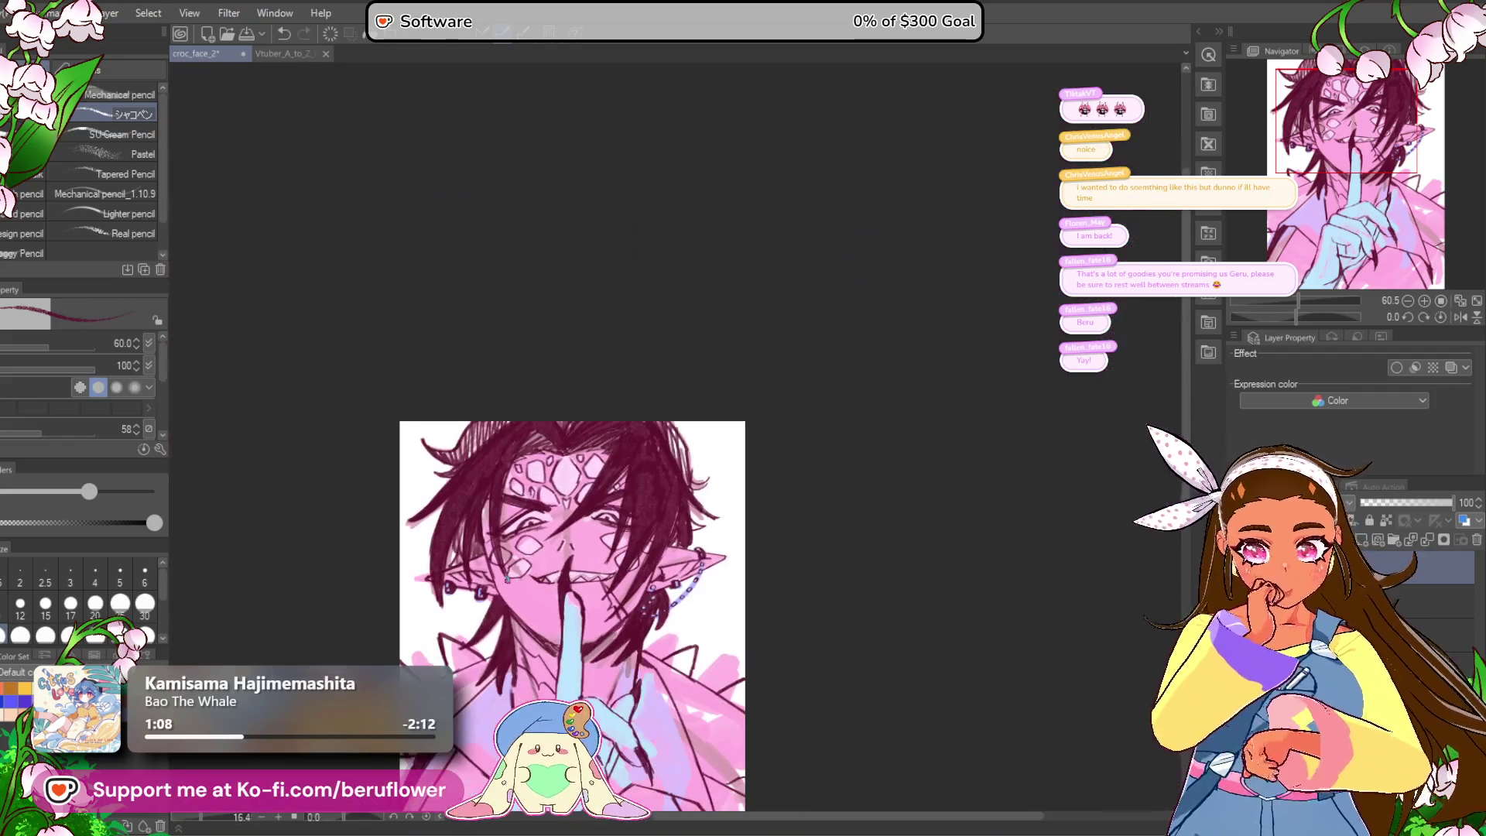
Step: Centre the view on the raised hand and undo the stroke right of the finger
{"action": "scroll", "coordinate": [754, 661], "scroll_direction": "up", "scroll_amount": 4}
{"action": "left_click_drag", "start_coordinate": [753, 662], "coordinate": [753, 546]}
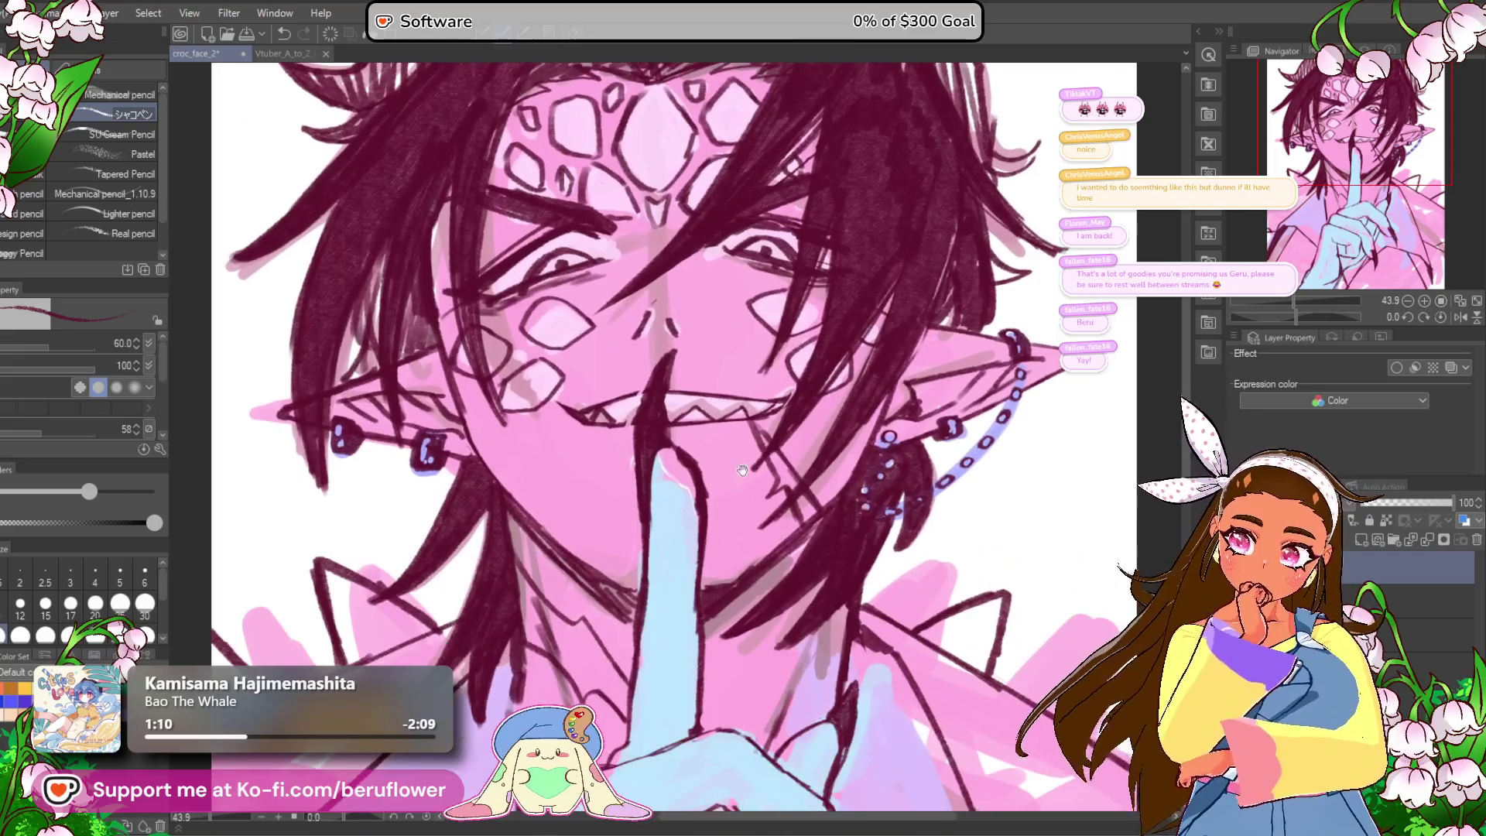
{"action": "scroll", "coordinate": [655, 497], "scroll_direction": "down", "scroll_amount": 3}
{"action": "scroll", "coordinate": [655, 498], "scroll_direction": "up", "scroll_amount": 4}
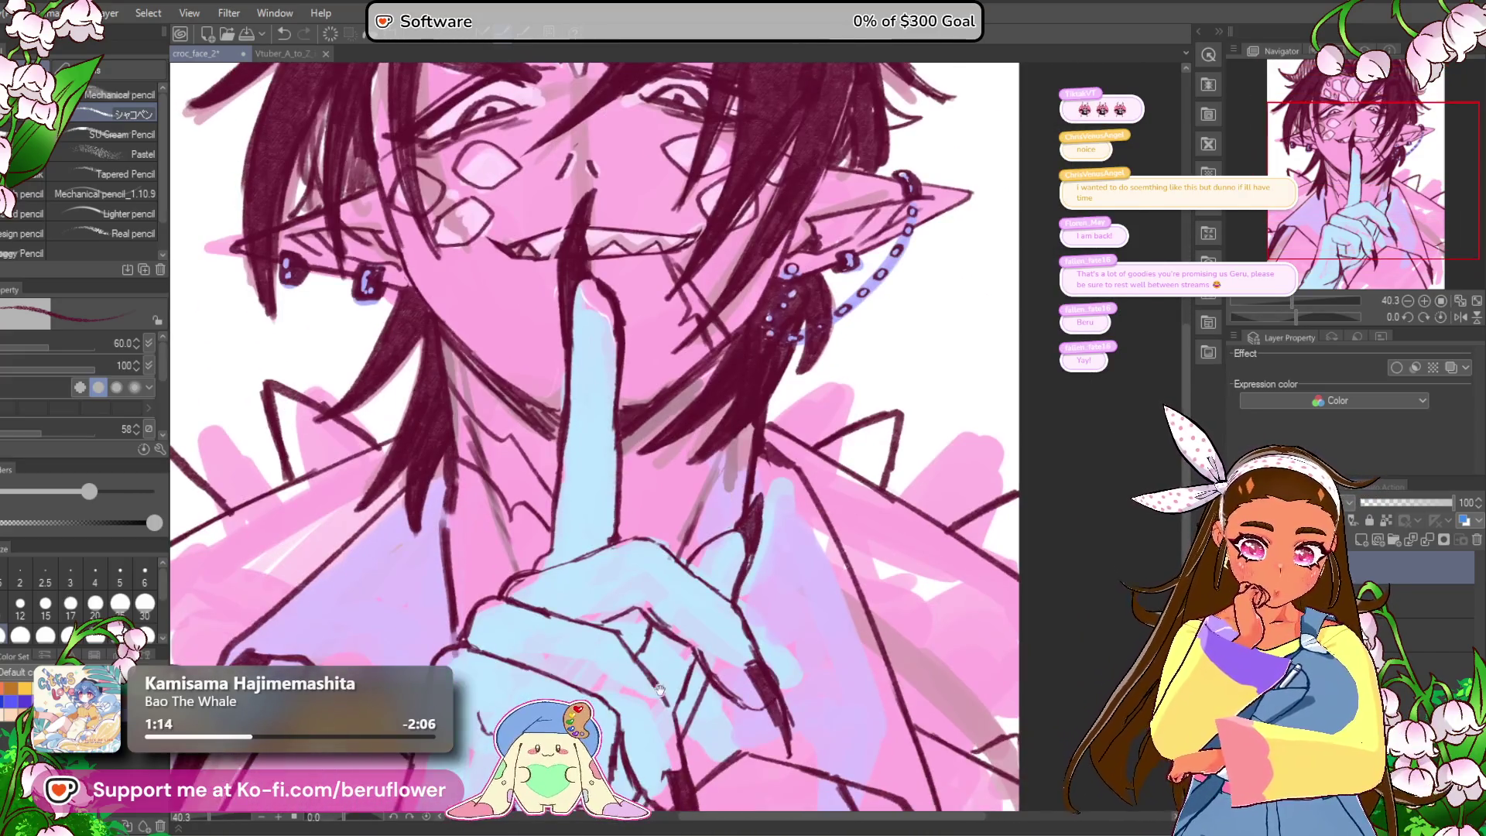
{"action": "left_click_drag", "start_coordinate": [659, 688], "coordinate": [657, 549]}
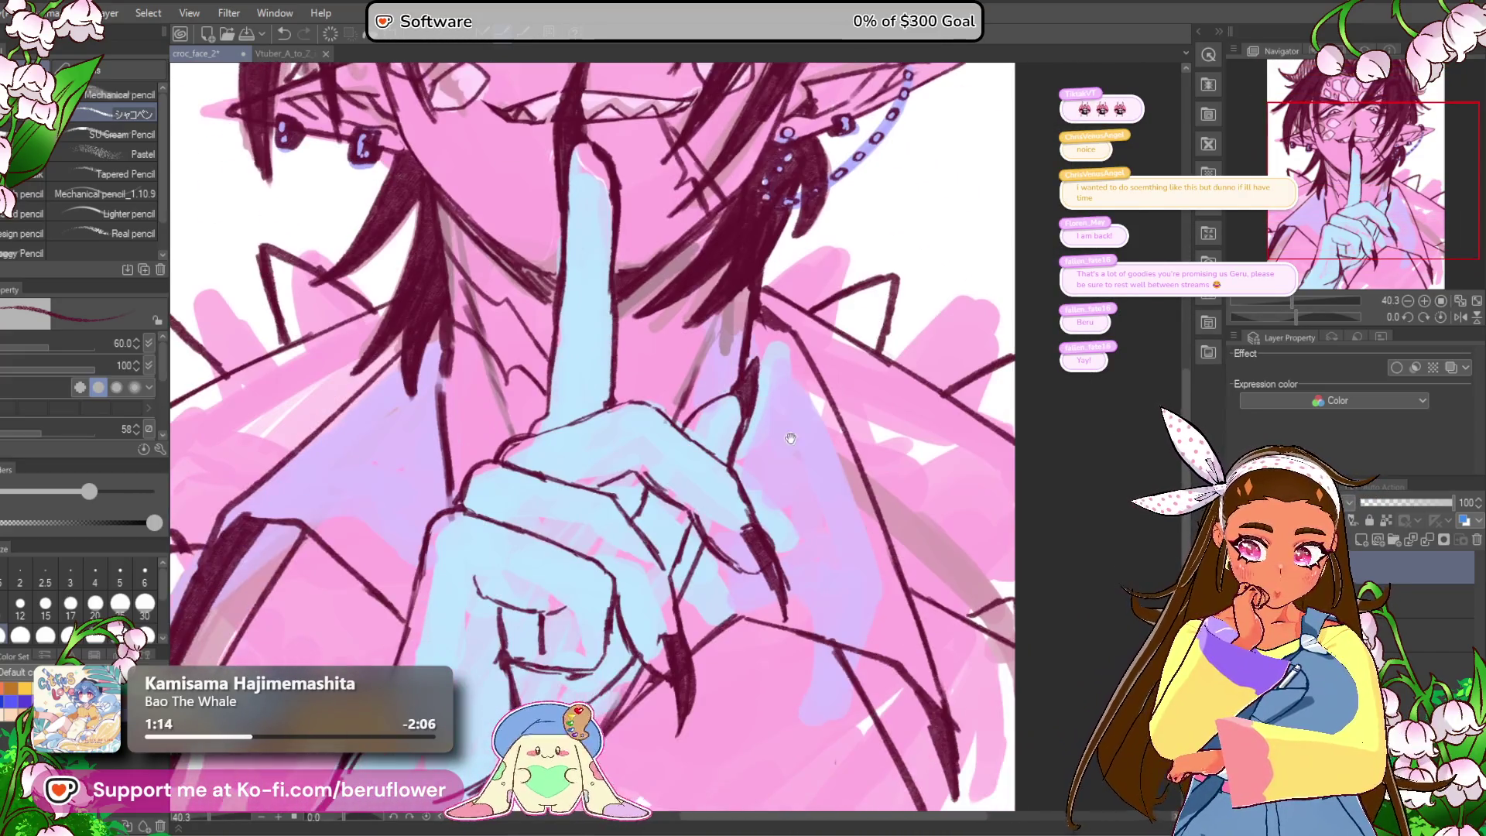
{"action": "scroll", "coordinate": [501, 661], "scroll_direction": "down", "scroll_amount": 2}
{"action": "mouse_move", "coordinate": [500, 661]}
{"action": "left_mouse_down"}
{"action": "mouse_move", "coordinate": [619, 577]}
{"action": "mouse_move", "coordinate": [702, 556]}
{"action": "left_mouse_up"}
{"action": "left_click_drag", "start_coordinate": [981, 460], "coordinate": [809, 496]}
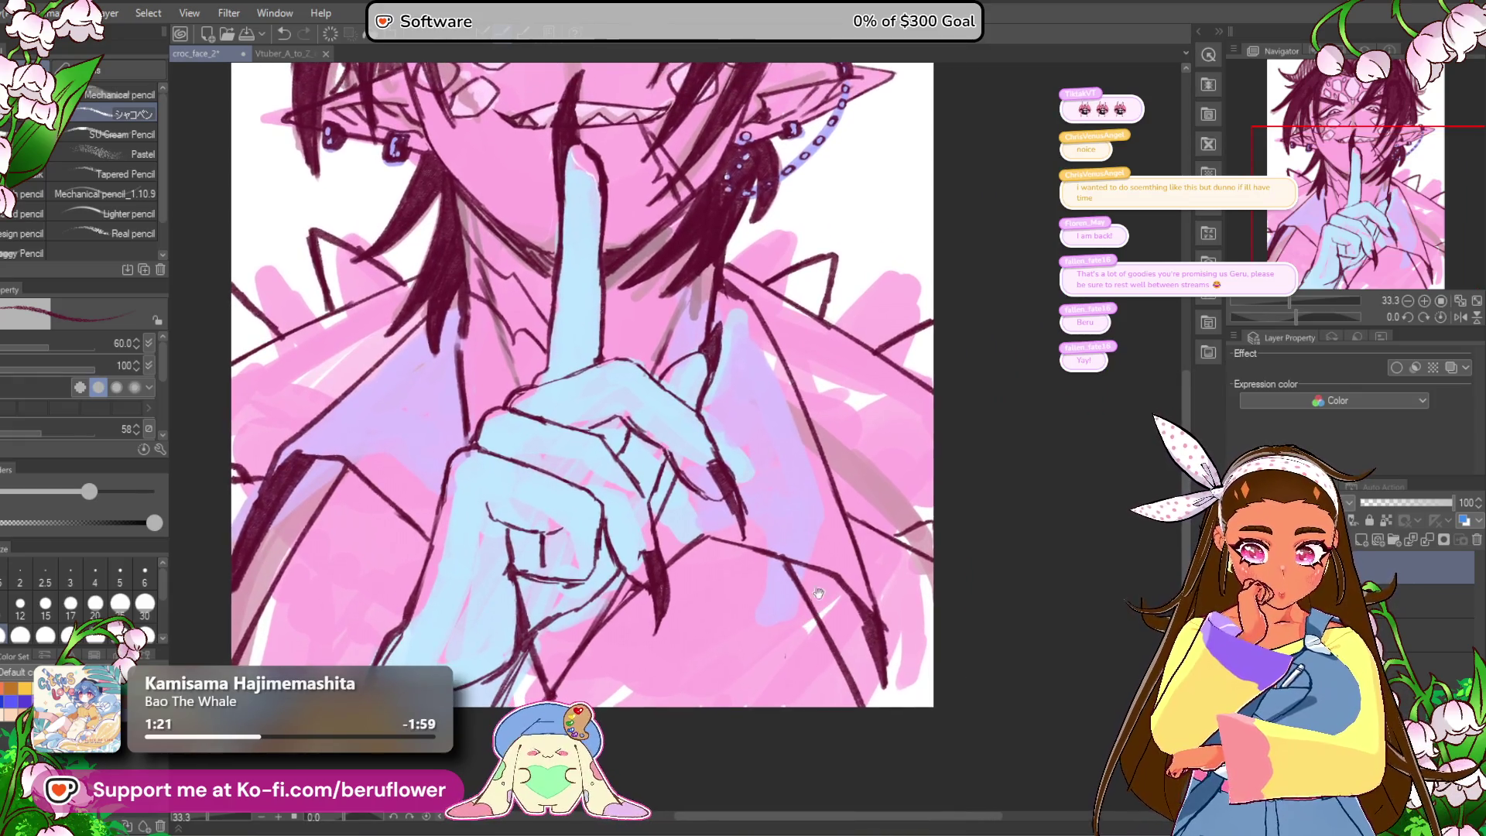
{"action": "left_click_drag", "start_coordinate": [673, 637], "coordinate": [698, 639]}
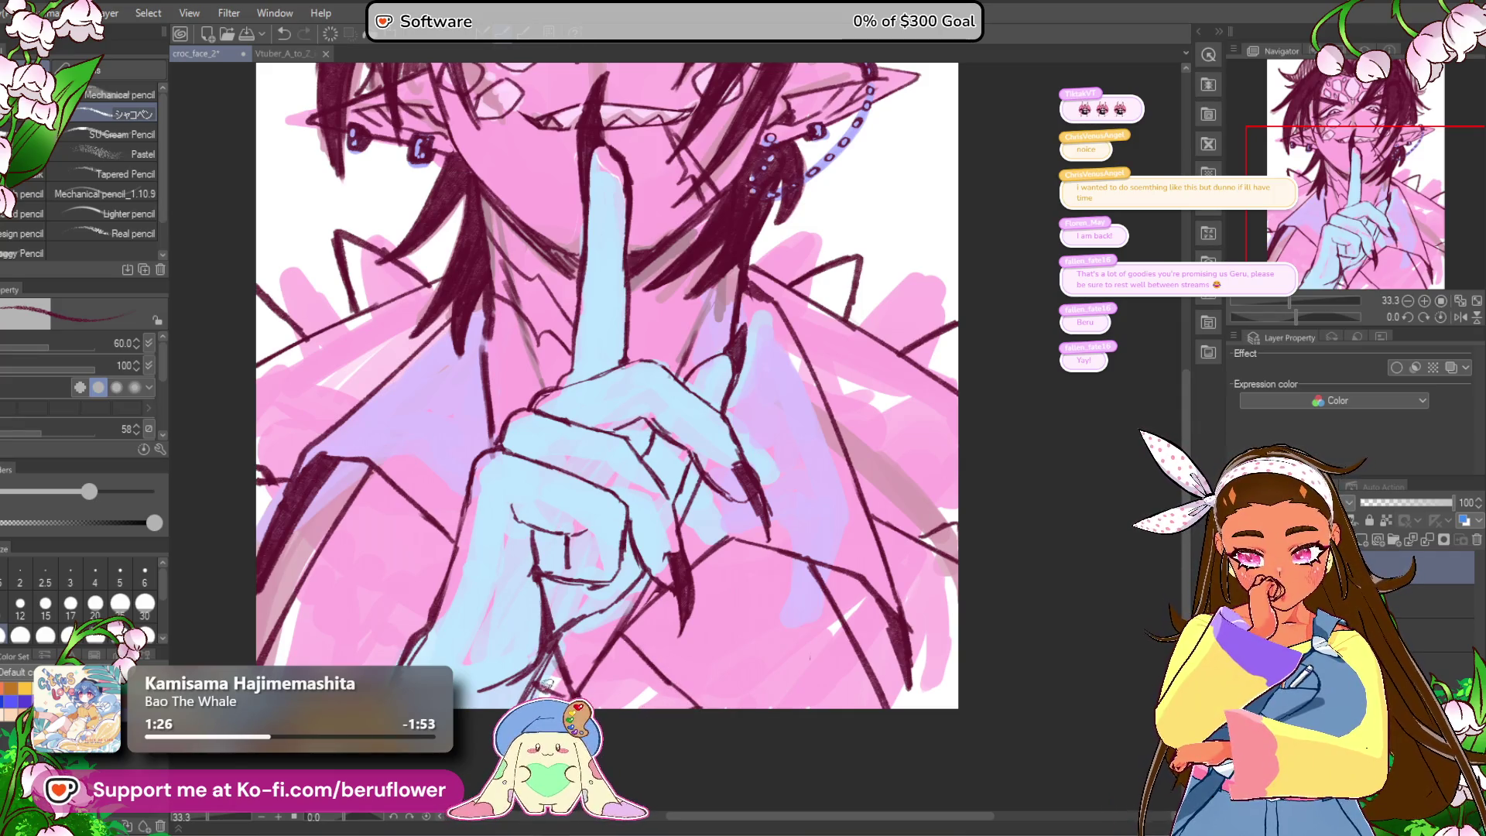
{"action": "key", "text": "ctrl+z"}
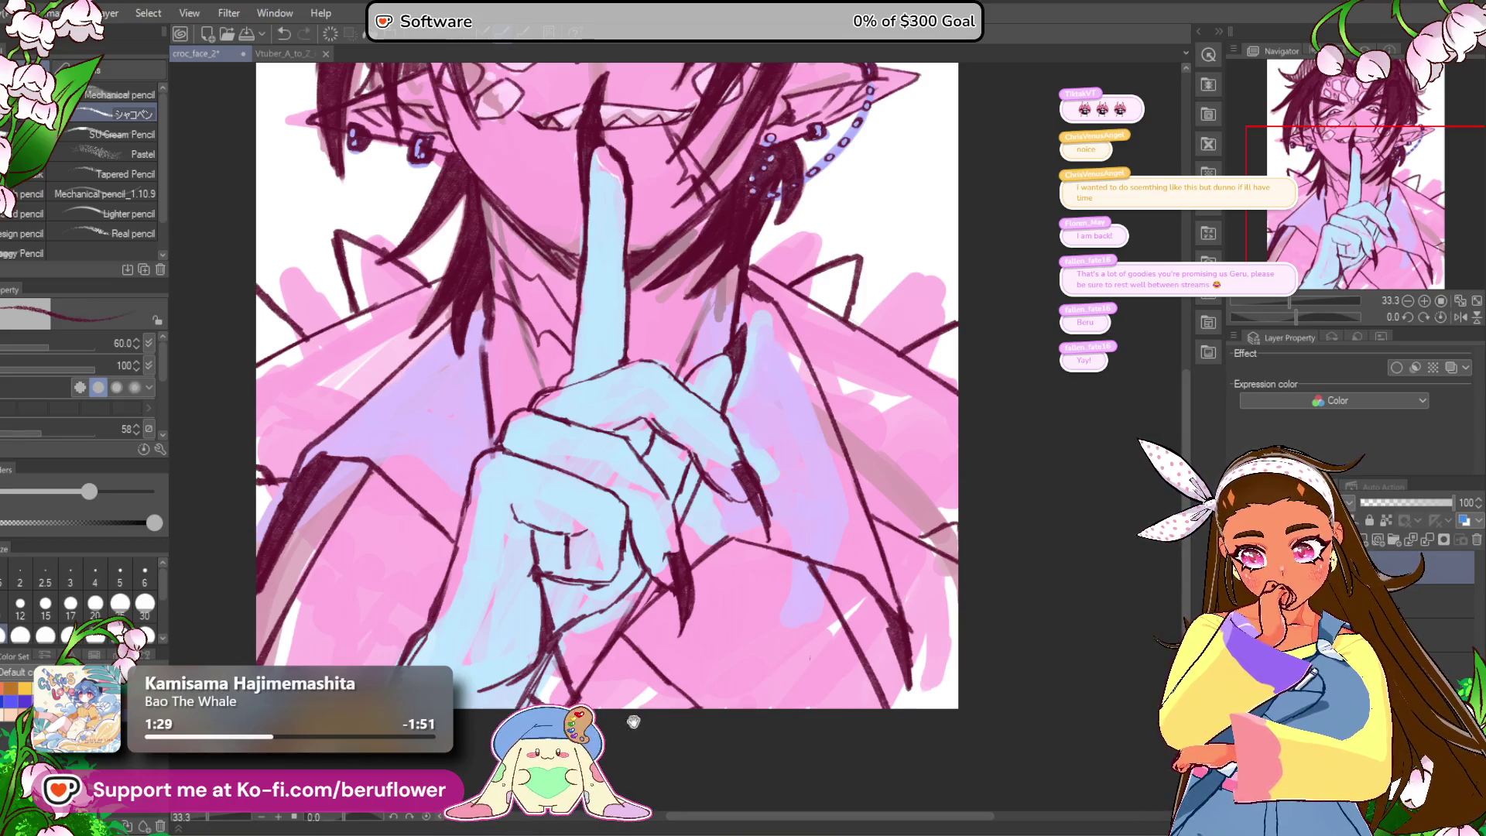
{"action": "left_click_drag", "start_coordinate": [648, 704], "coordinate": [680, 704]}
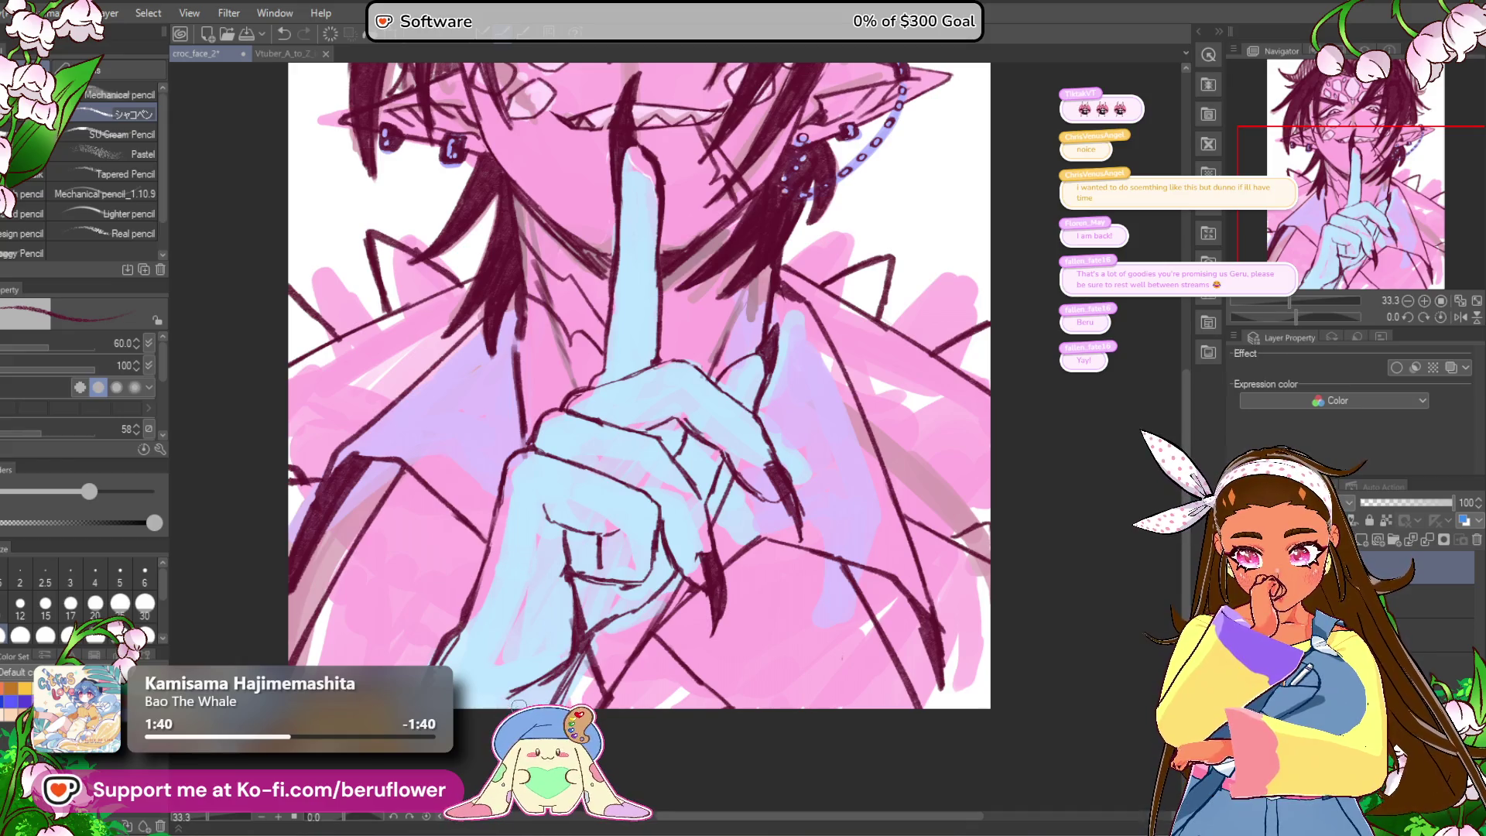
{"action": "scroll", "coordinate": [617, 754], "scroll_direction": "down", "scroll_amount": 3}
{"action": "scroll", "coordinate": [617, 754], "scroll_direction": "up", "scroll_amount": 4}
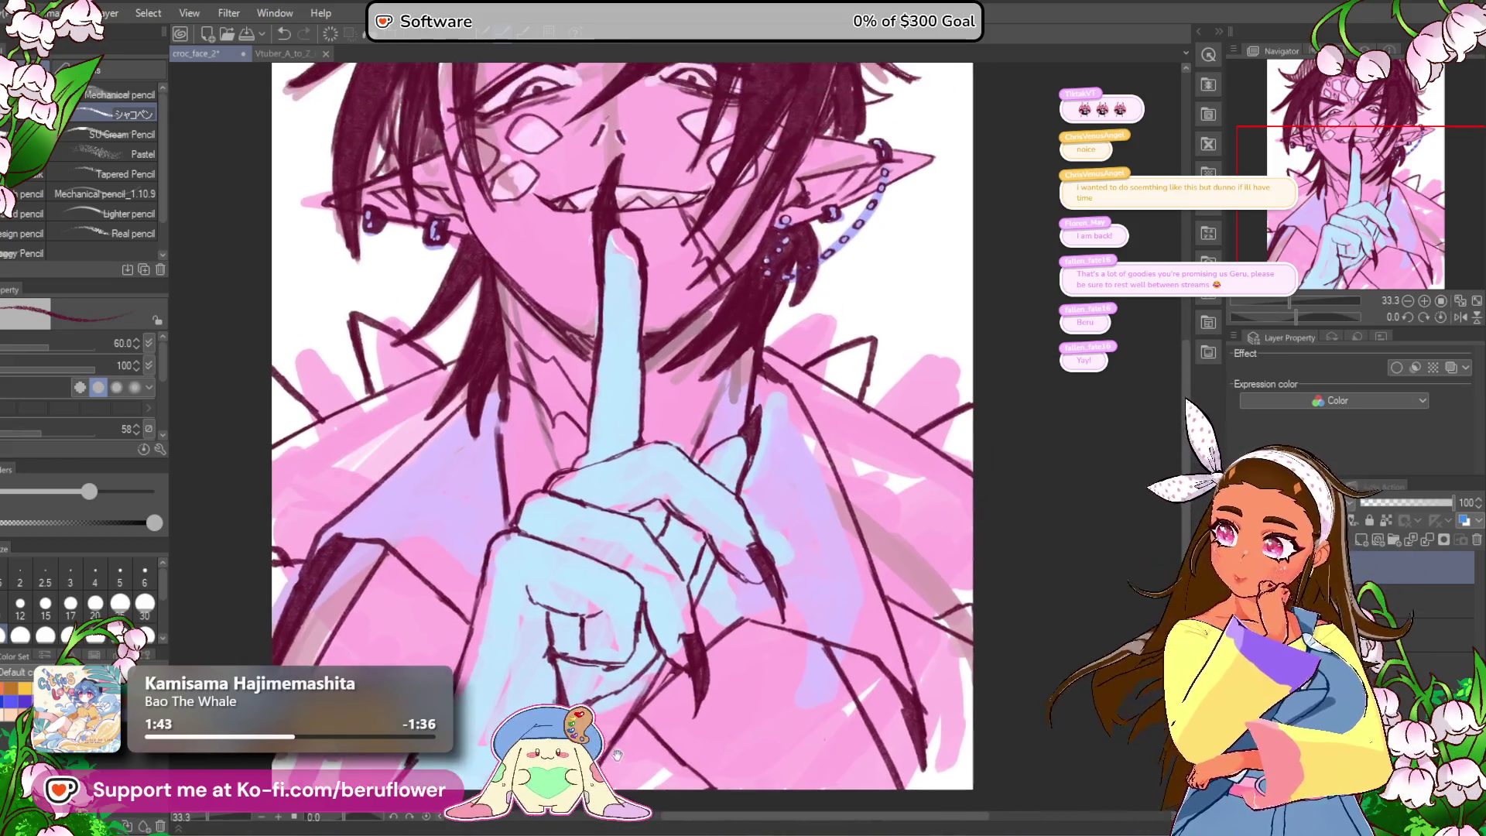
Step: Fill the left shoulder spike with solid dark-red ink
{"action": "left_click_drag", "start_coordinate": [616, 754], "coordinate": [589, 816]}
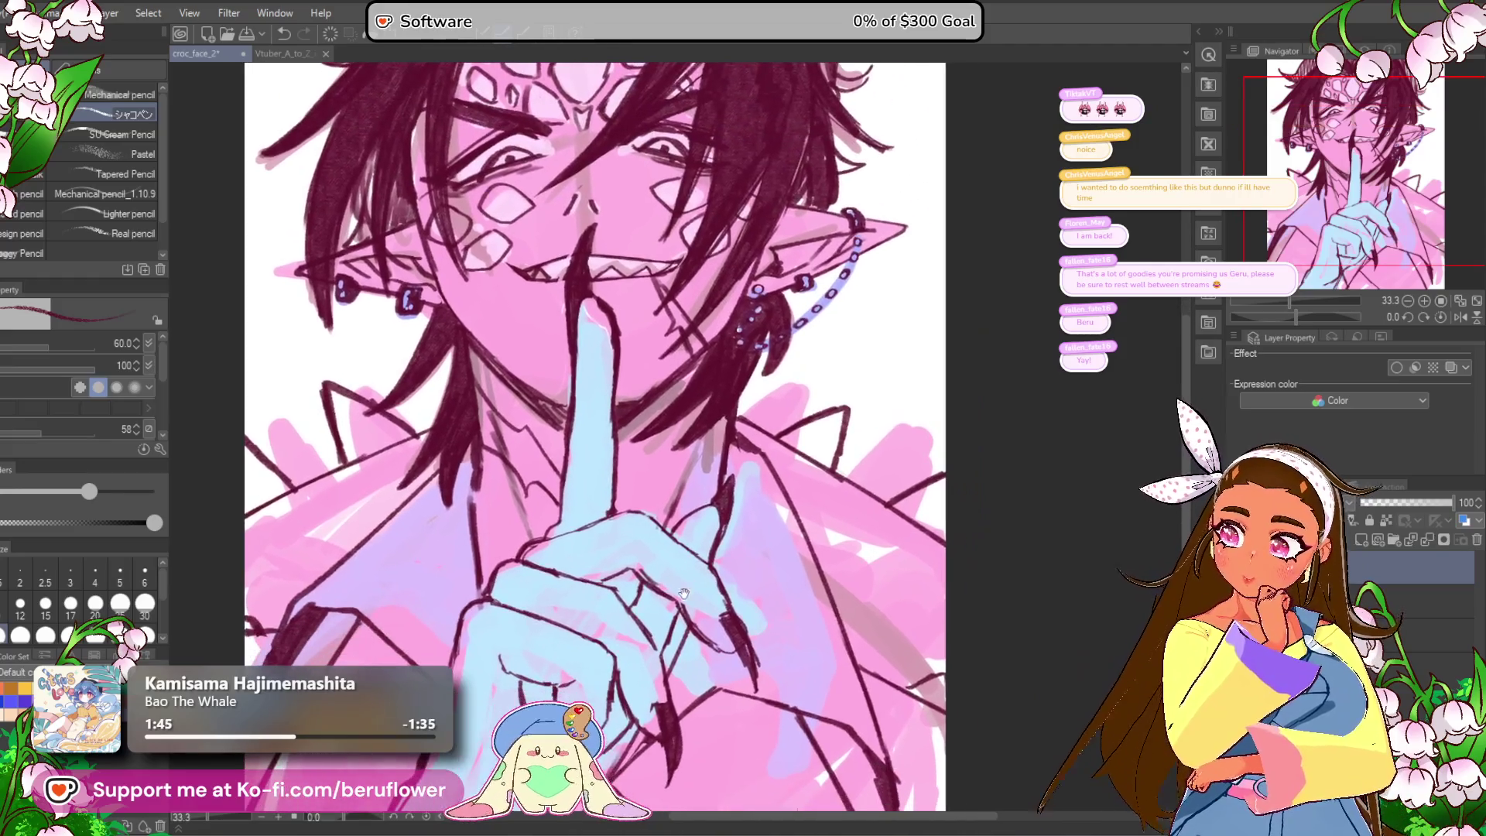
{"action": "scroll", "coordinate": [801, 435], "scroll_direction": "up", "scroll_amount": 3}
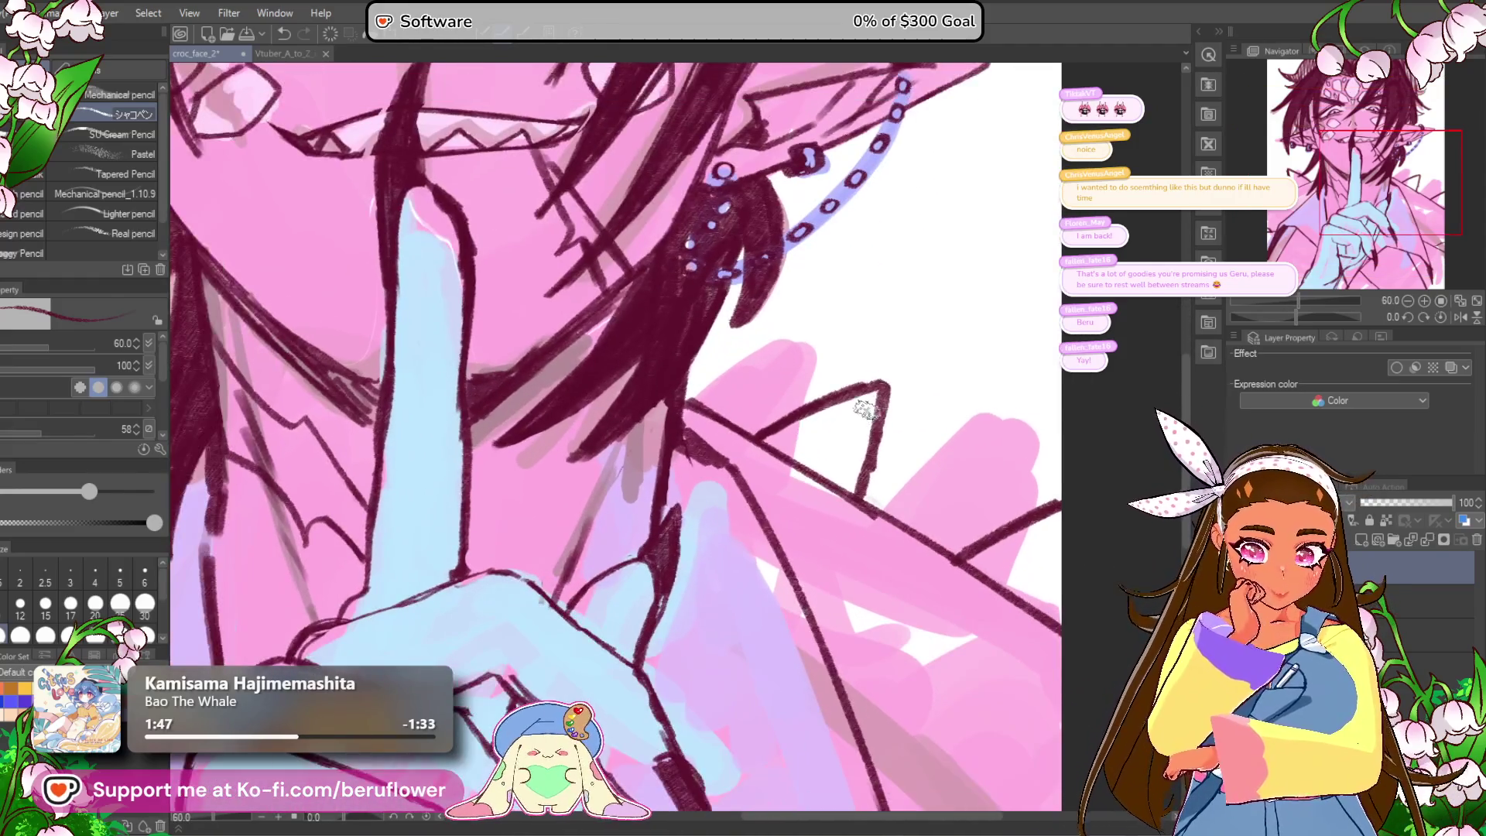
{"action": "mouse_move", "coordinate": [815, 474]}
{"action": "left_mouse_down"}
{"action": "mouse_move", "coordinate": [853, 437]}
{"action": "mouse_move", "coordinate": [805, 464]}
{"action": "left_mouse_up"}
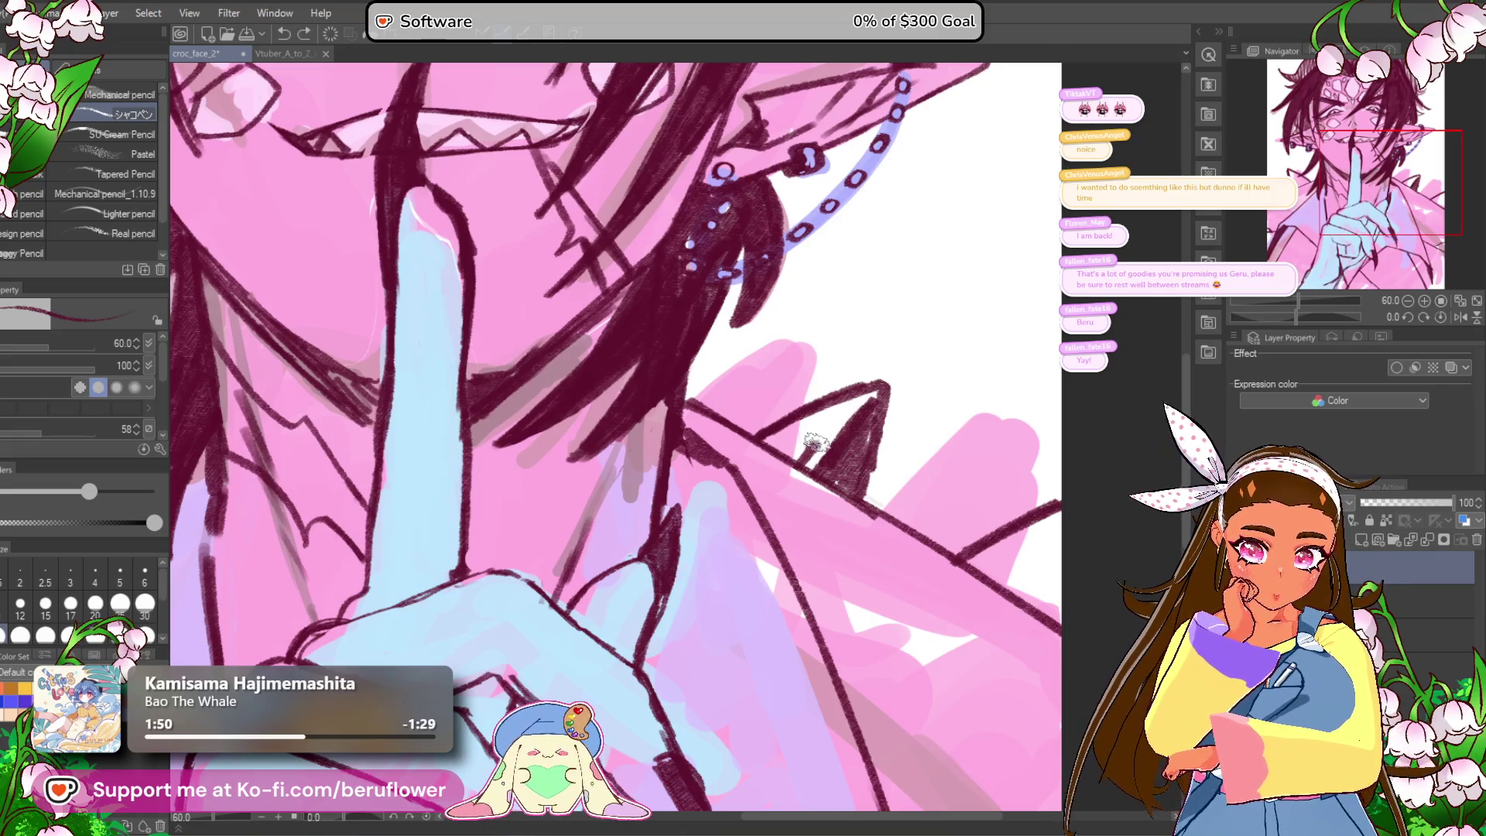
Step: Ink the remaining jacket spikes solid dark red
{"action": "left_click_drag", "start_coordinate": [1087, 473], "coordinate": [940, 397]}
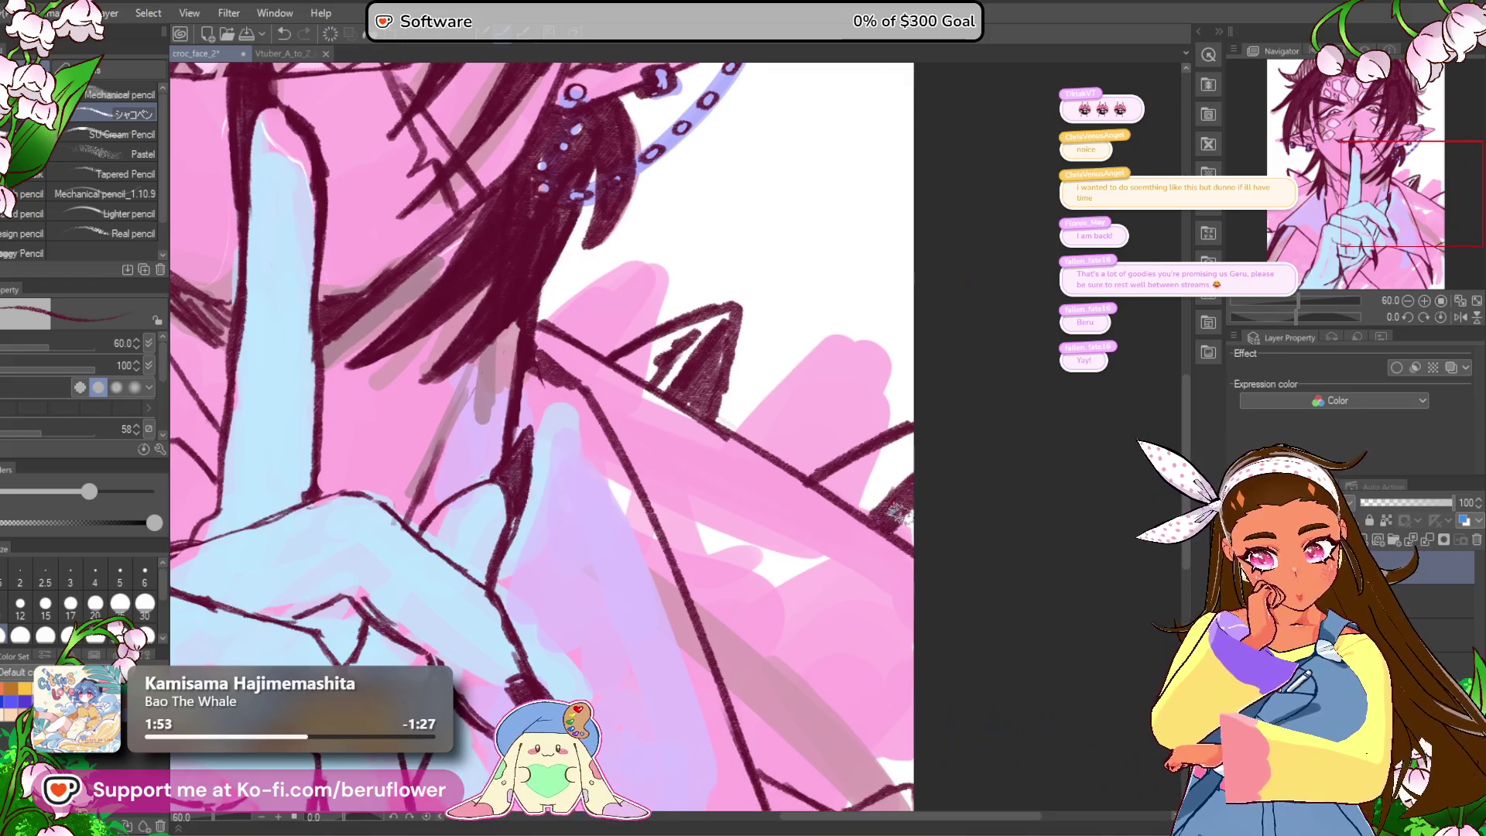
{"action": "key", "text": "ctrl+0"}
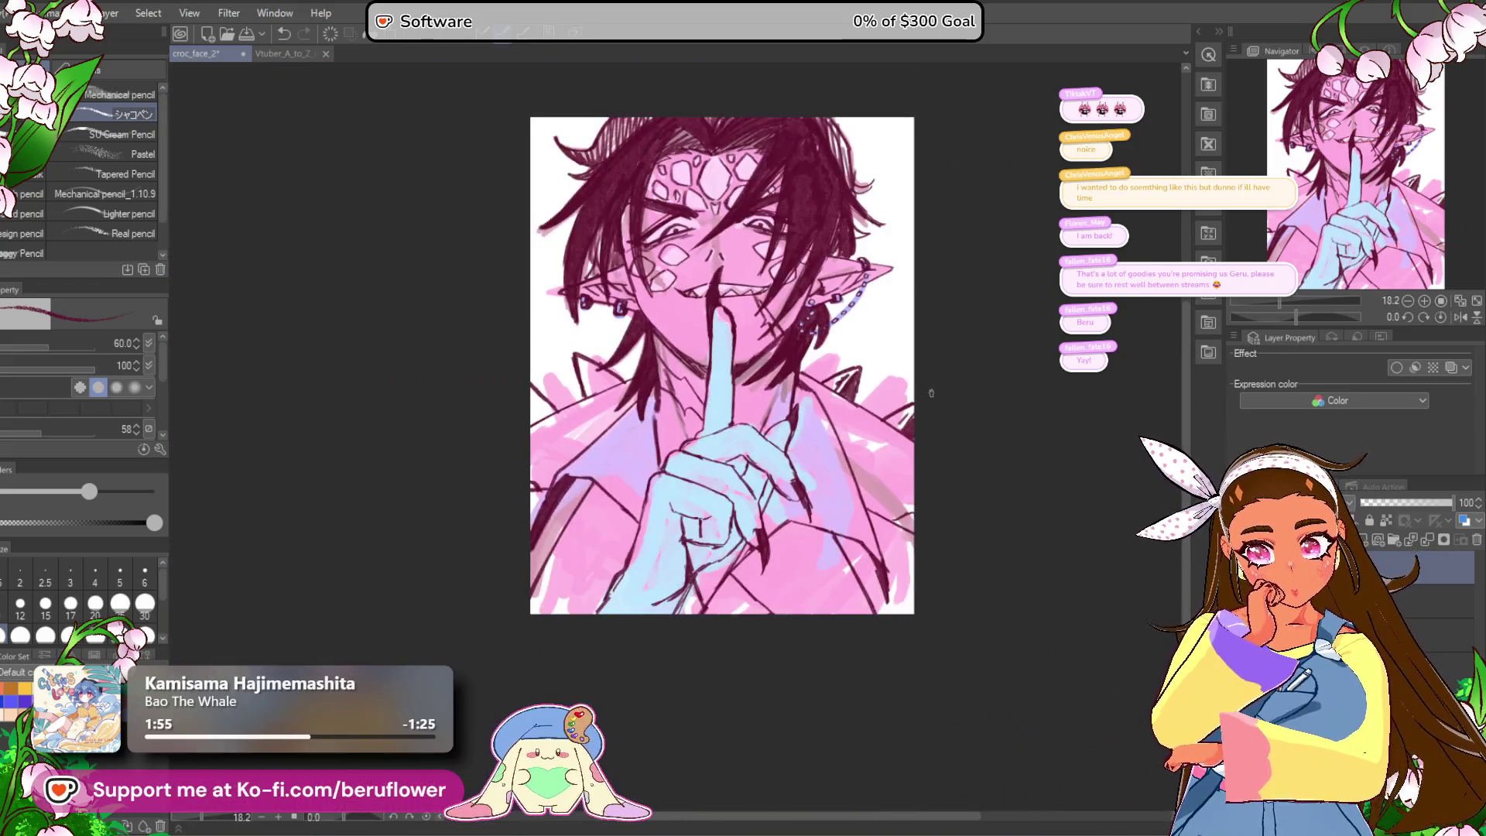
{"action": "scroll", "coordinate": [536, 387], "scroll_direction": "up", "scroll_amount": 5}
{"action": "mouse_move", "coordinate": [574, 355]}
{"action": "left_mouse_down"}
{"action": "mouse_move", "coordinate": [592, 406]}
{"action": "mouse_move", "coordinate": [590, 381]}
{"action": "left_mouse_up"}
{"action": "scroll", "coordinate": [591, 381], "scroll_direction": "left", "scroll_amount": 3}
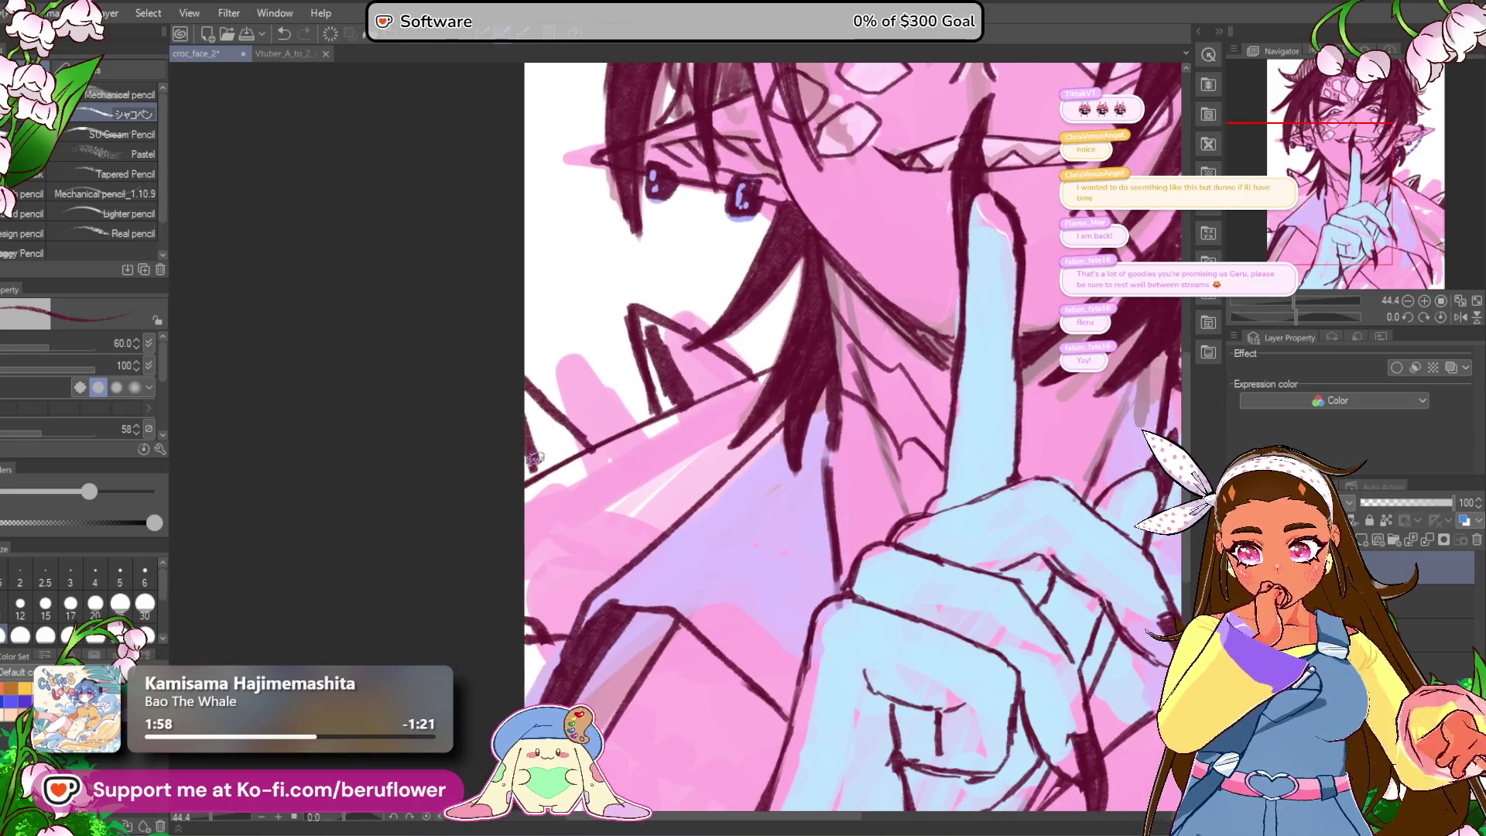
{"action": "left_click_drag", "start_coordinate": [537, 461], "coordinate": [546, 430]}
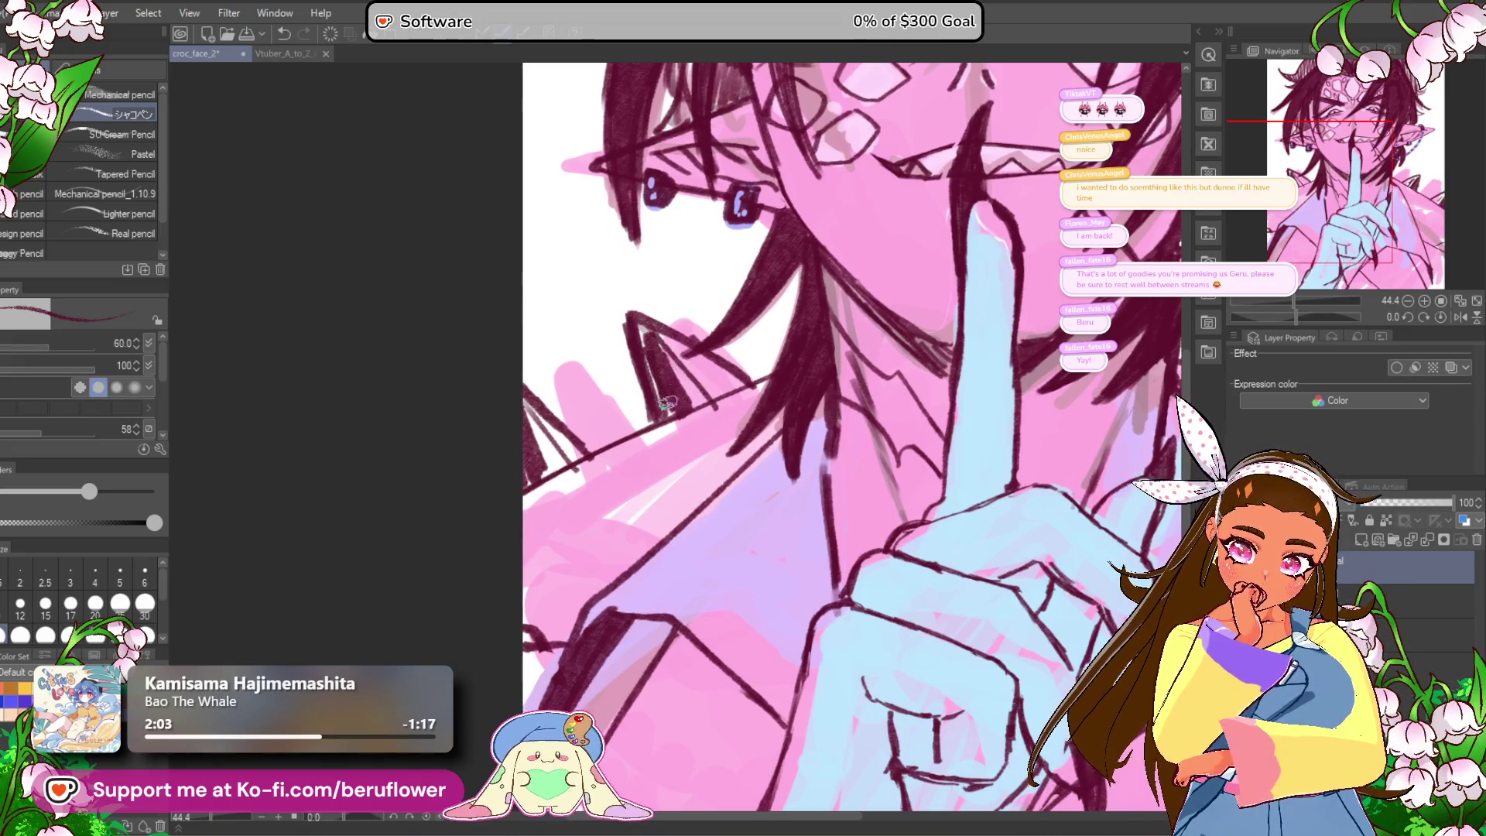
{"action": "scroll", "coordinate": [666, 340], "scroll_direction": "down", "scroll_amount": 4}
{"action": "scroll", "coordinate": [658, 317], "scroll_direction": "up", "scroll_amount": 2}
{"action": "scroll", "coordinate": [658, 318], "scroll_direction": "right", "scroll_amount": 6}
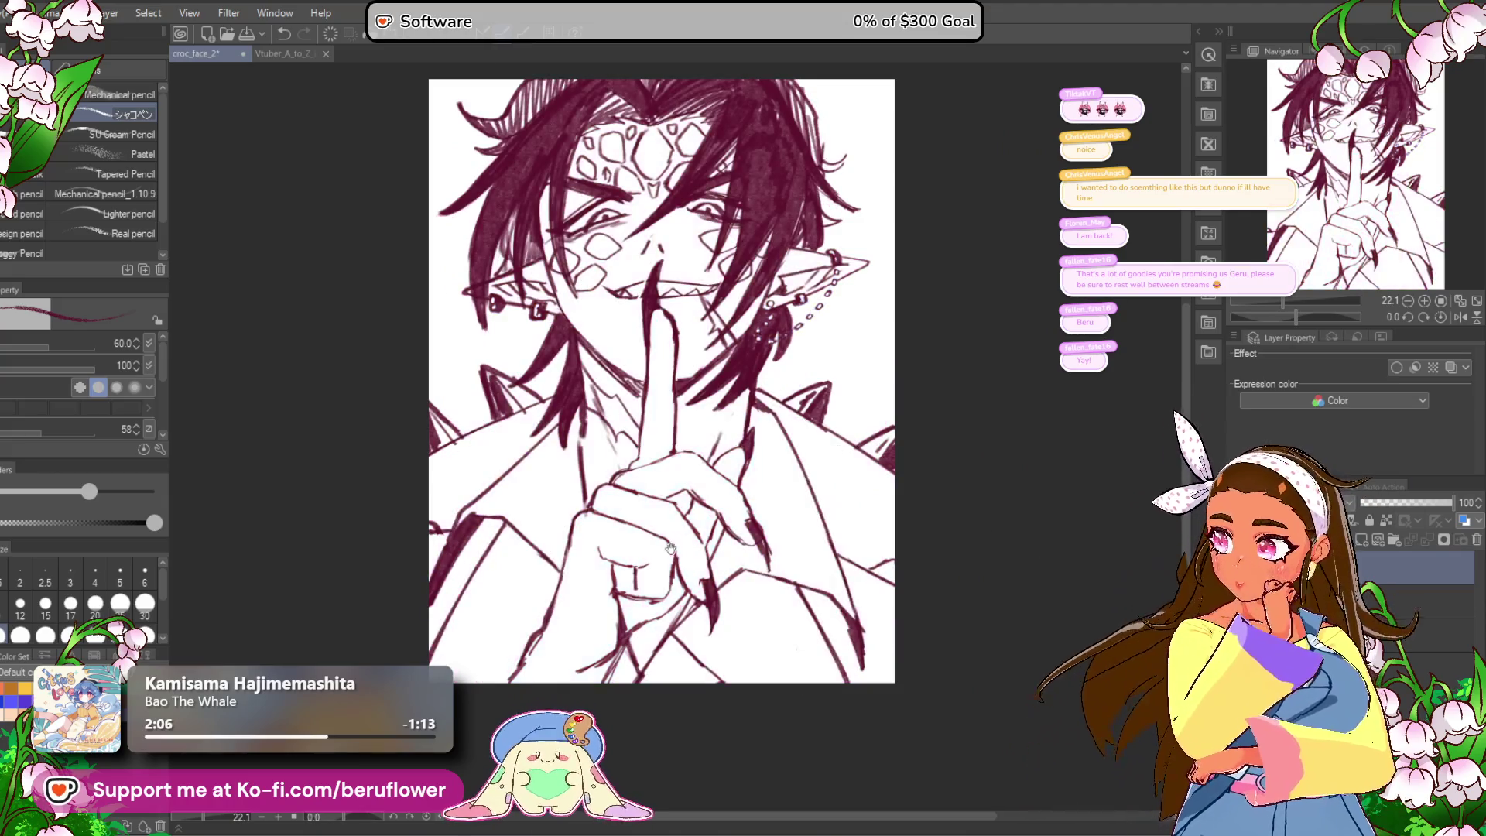
Step: Draw a short diagonal line near the hushing hand
{"action": "scroll", "coordinate": [656, 547], "scroll_direction": "up", "scroll_amount": 2}
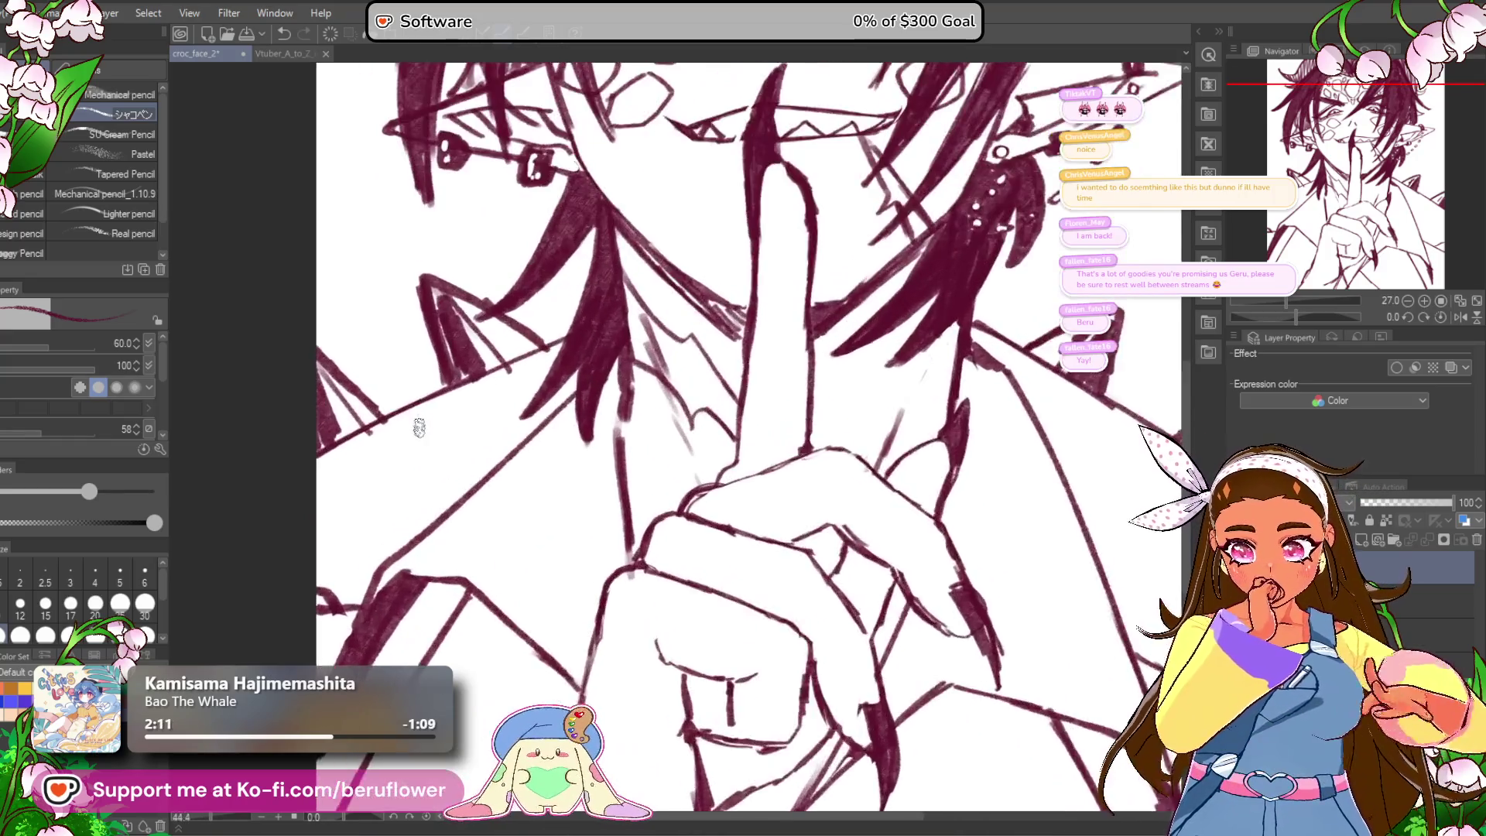
{"action": "scroll", "coordinate": [582, 425], "scroll_direction": "up", "scroll_amount": 2}
{"action": "left_click_drag", "start_coordinate": [582, 426], "coordinate": [609, 441]}
{"action": "left_click_drag", "start_coordinate": [509, 434], "coordinate": [538, 458]}
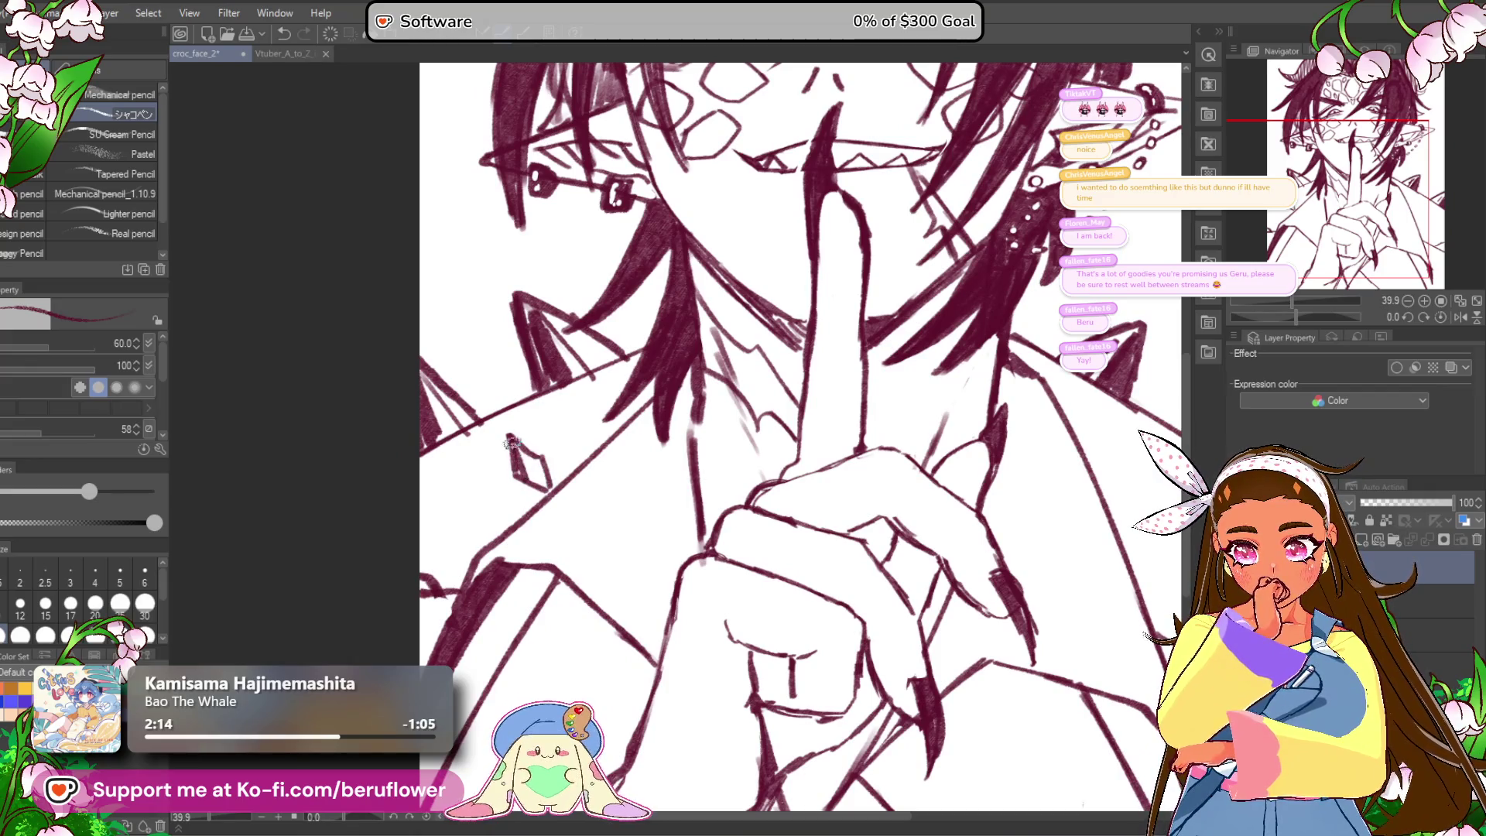
{"action": "left_click_drag", "start_coordinate": [573, 418], "coordinate": [588, 457]}
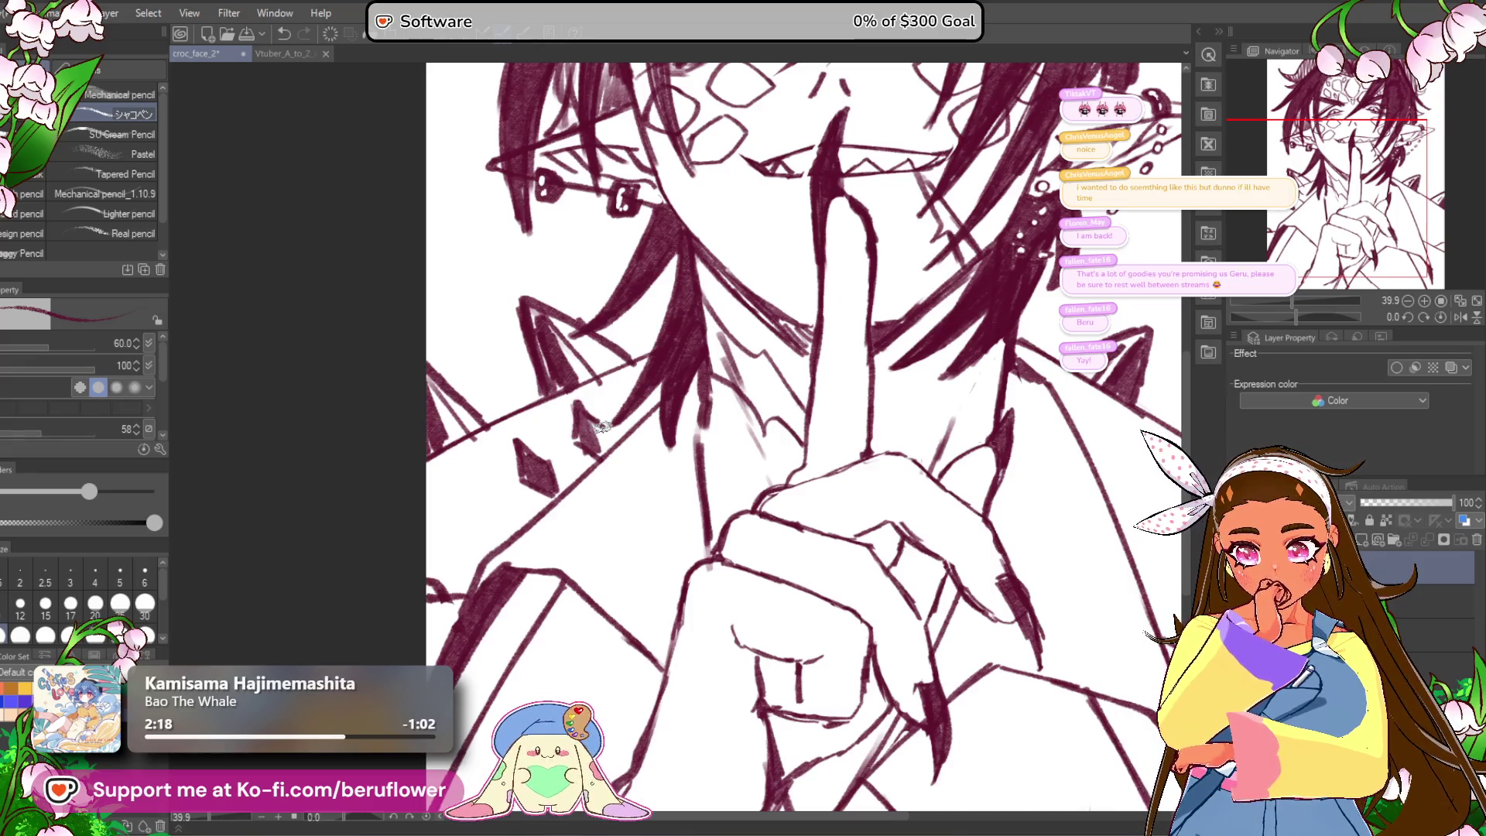
{"action": "left_click_drag", "start_coordinate": [674, 430], "coordinate": [672, 430]}
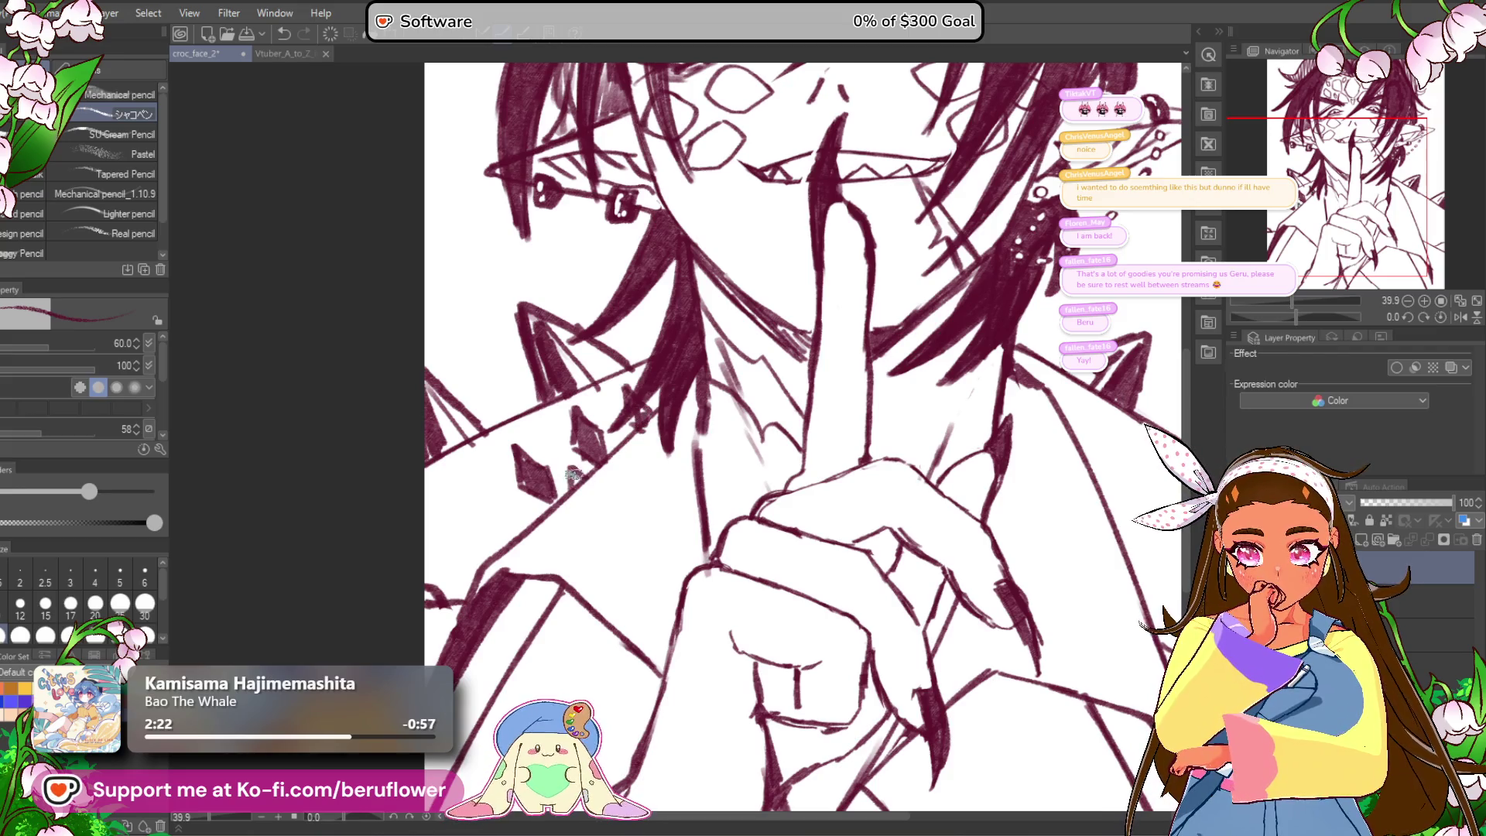
Step: Fill the small diamonds on the jacket's right side with dense hatching
{"action": "mouse_move", "coordinate": [1004, 373]}
{"action": "left_mouse_down"}
{"action": "mouse_move", "coordinate": [804, 333]}
{"action": "mouse_move", "coordinate": [756, 304]}
{"action": "left_mouse_up"}
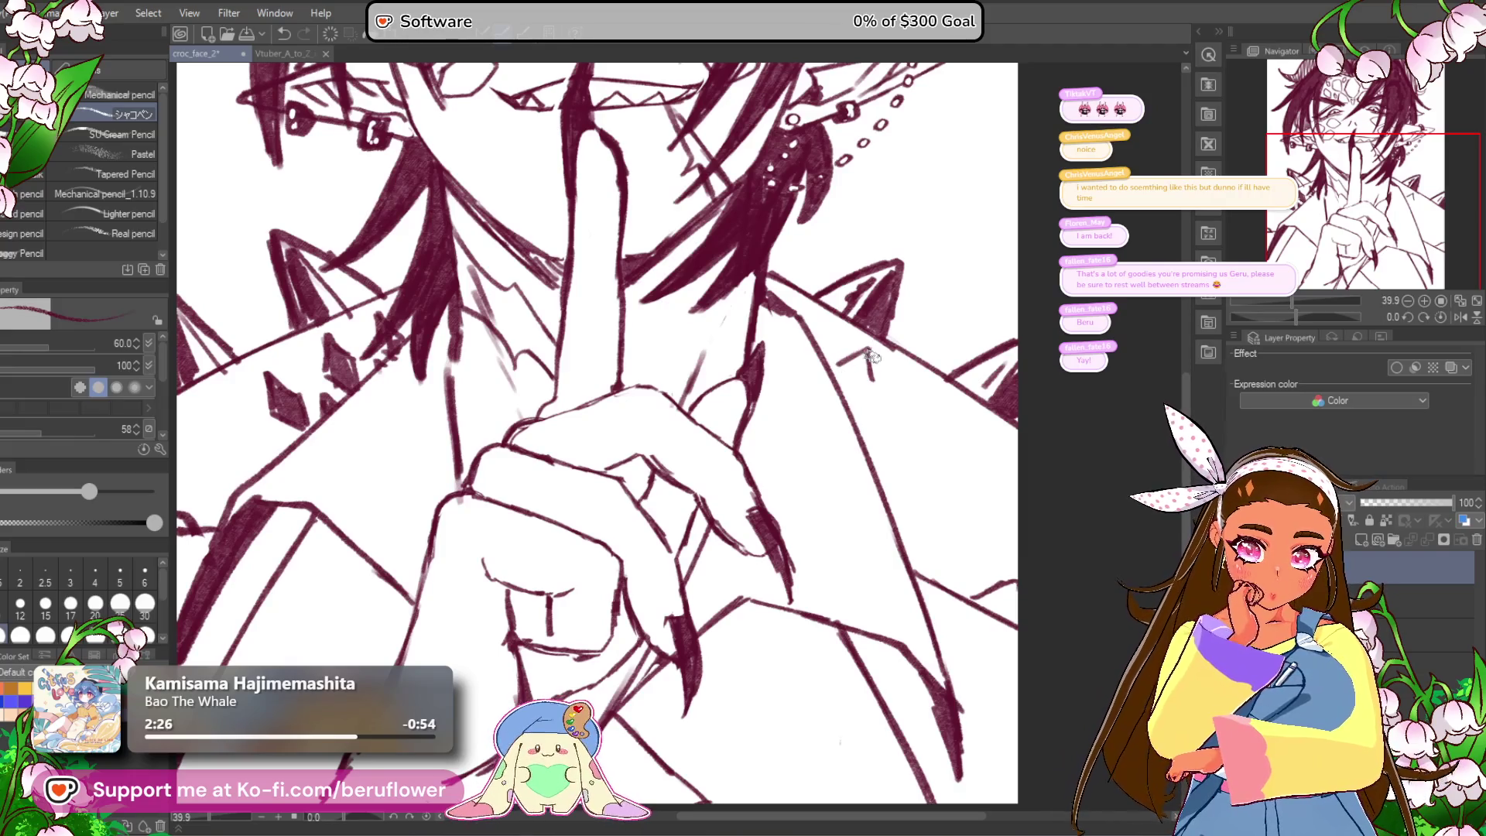
{"action": "left_click_drag", "start_coordinate": [1036, 380], "coordinate": [1006, 368]}
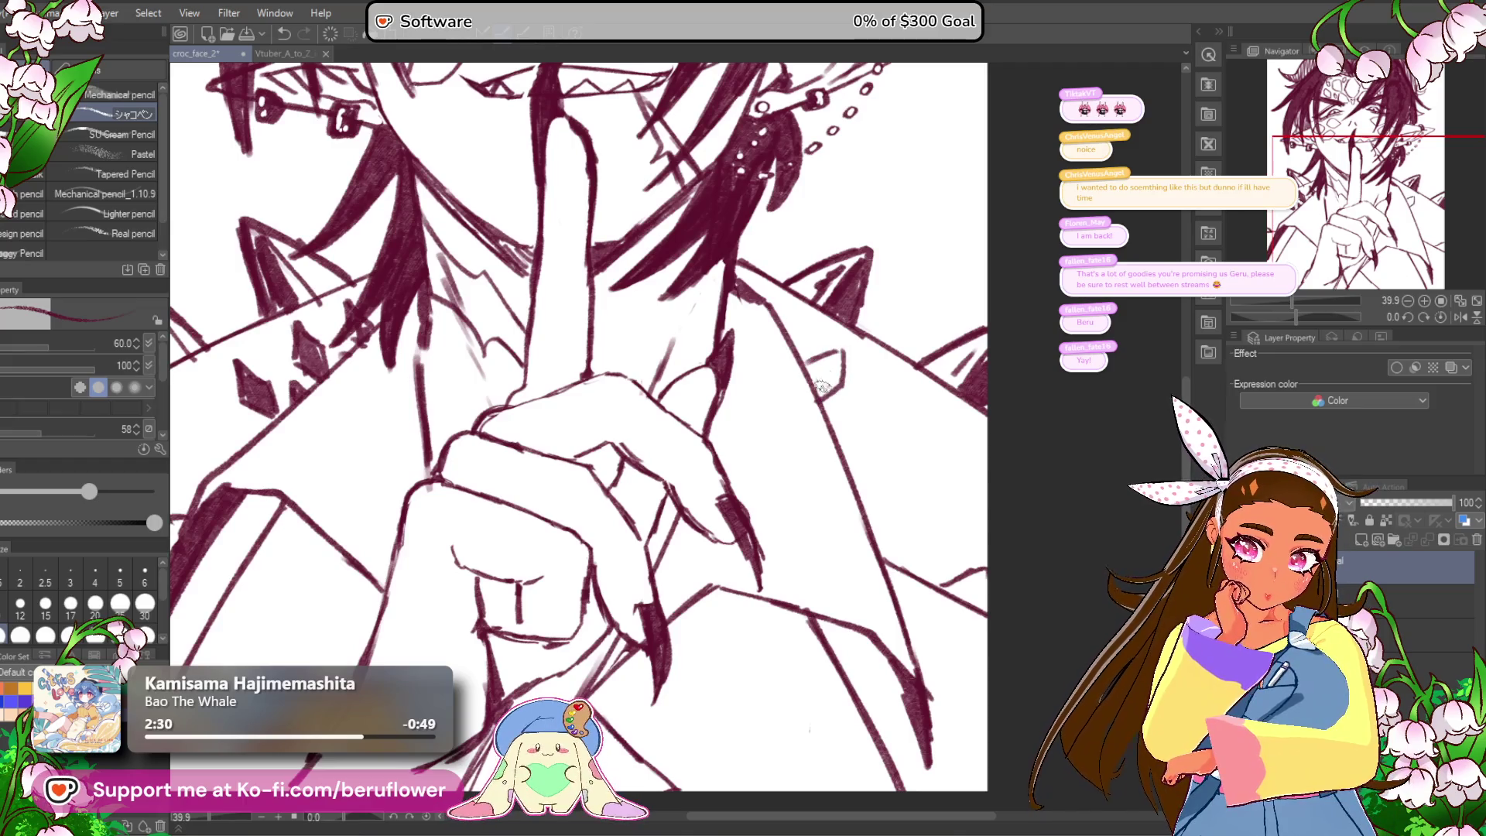
{"action": "mouse_move", "coordinate": [828, 394]}
{"action": "left_mouse_down"}
{"action": "mouse_move", "coordinate": [803, 395]}
{"action": "mouse_move", "coordinate": [829, 445]}
{"action": "mouse_move", "coordinate": [863, 410]}
{"action": "mouse_move", "coordinate": [867, 426]}
{"action": "left_mouse_up"}
{"action": "left_click_drag", "start_coordinate": [897, 448], "coordinate": [869, 439]}
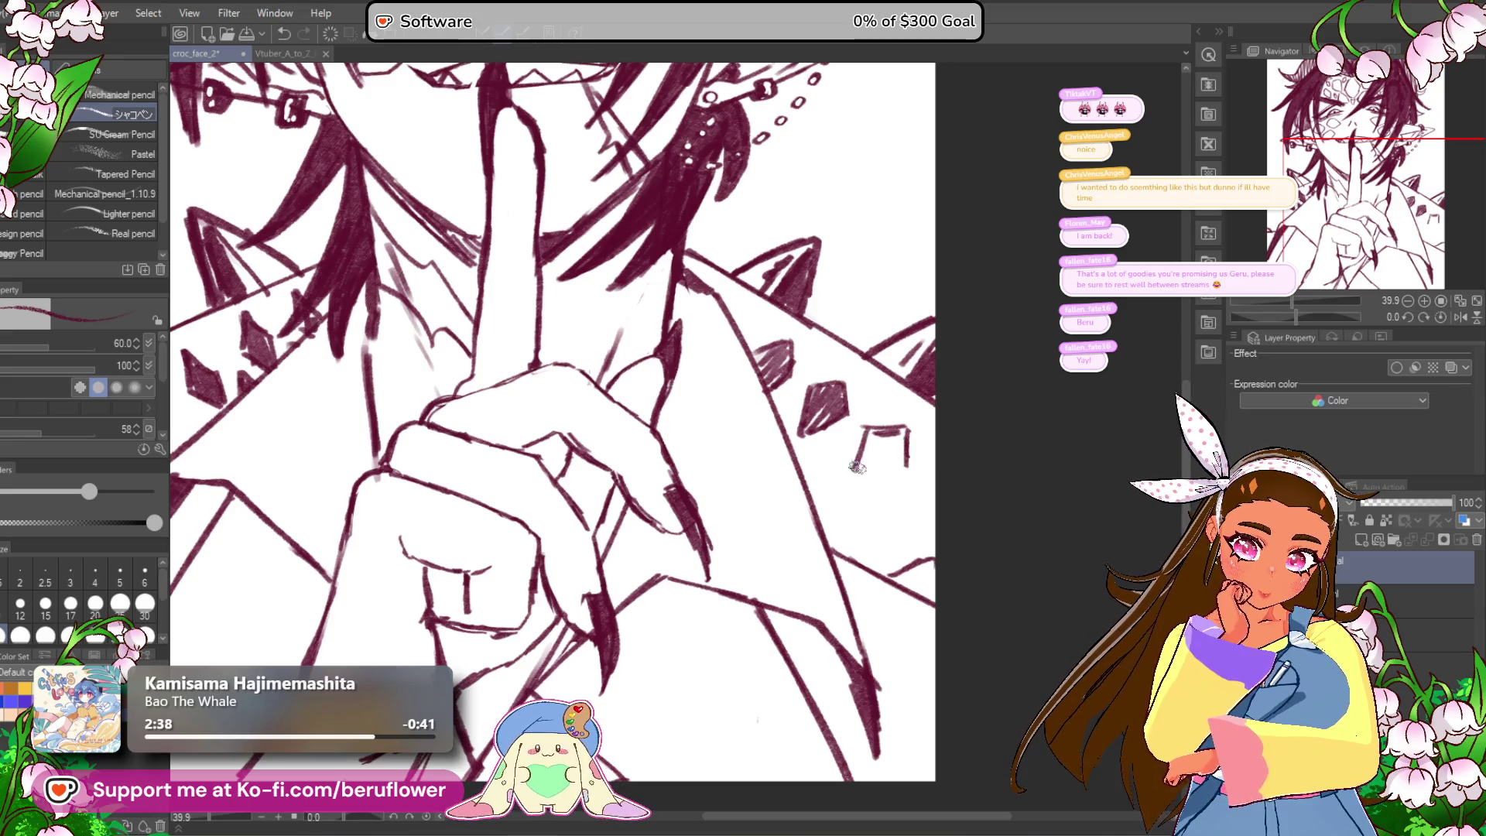
{"action": "mouse_move", "coordinate": [880, 464]}
{"action": "left_mouse_down"}
{"action": "mouse_move", "coordinate": [870, 414]}
{"action": "mouse_move", "coordinate": [834, 480]}
{"action": "left_mouse_up"}
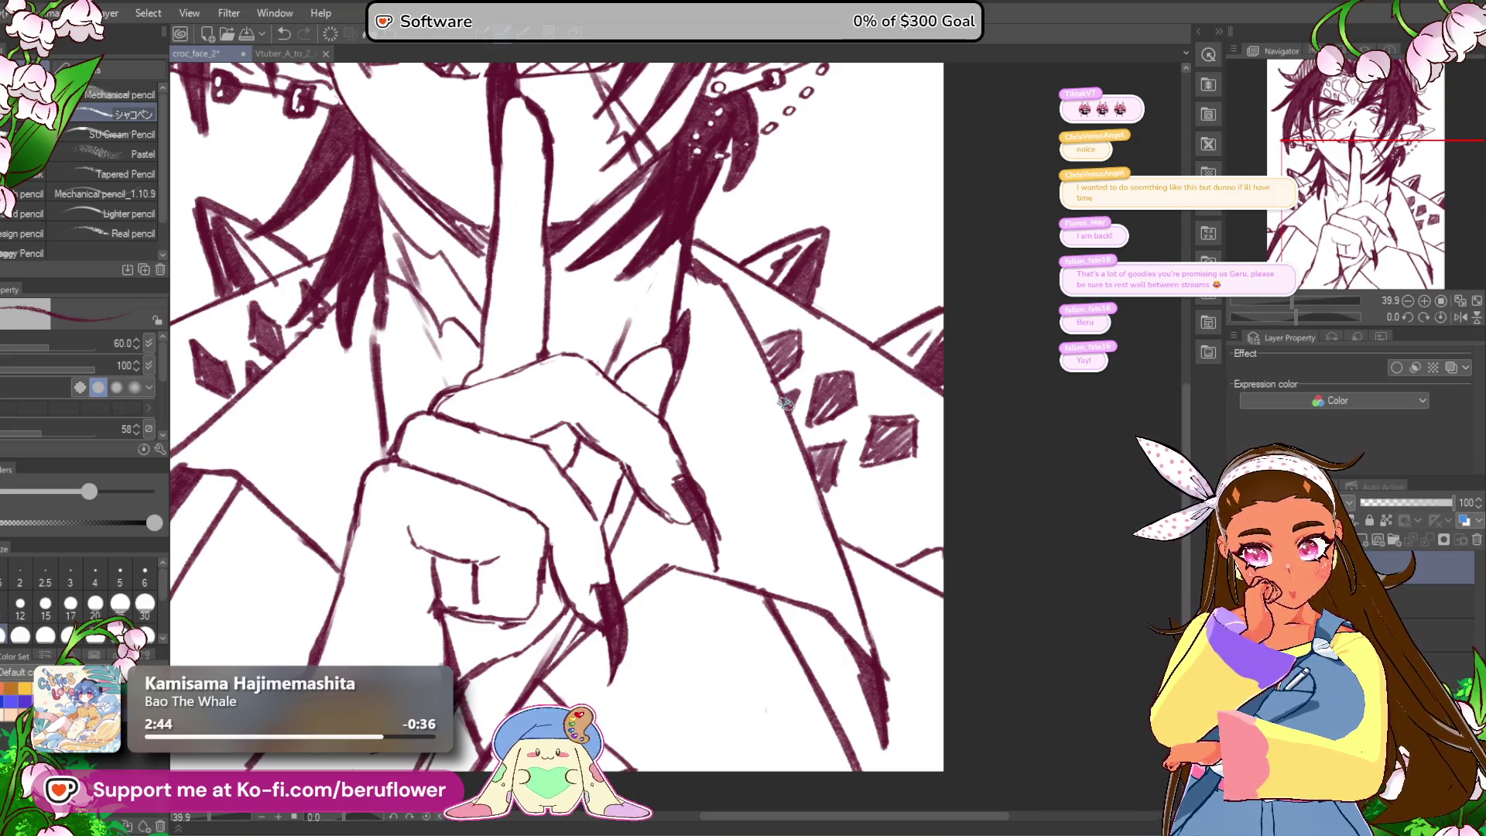
{"action": "scroll", "coordinate": [784, 402], "scroll_direction": "down", "scroll_amount": 5}
{"action": "scroll", "coordinate": [785, 400], "scroll_direction": "up", "scroll_amount": 4}
Step: Add dark shard marks to the jacket, thickening the small diagonal mark
{"action": "left_click_drag", "start_coordinate": [925, 554], "coordinate": [944, 523]}
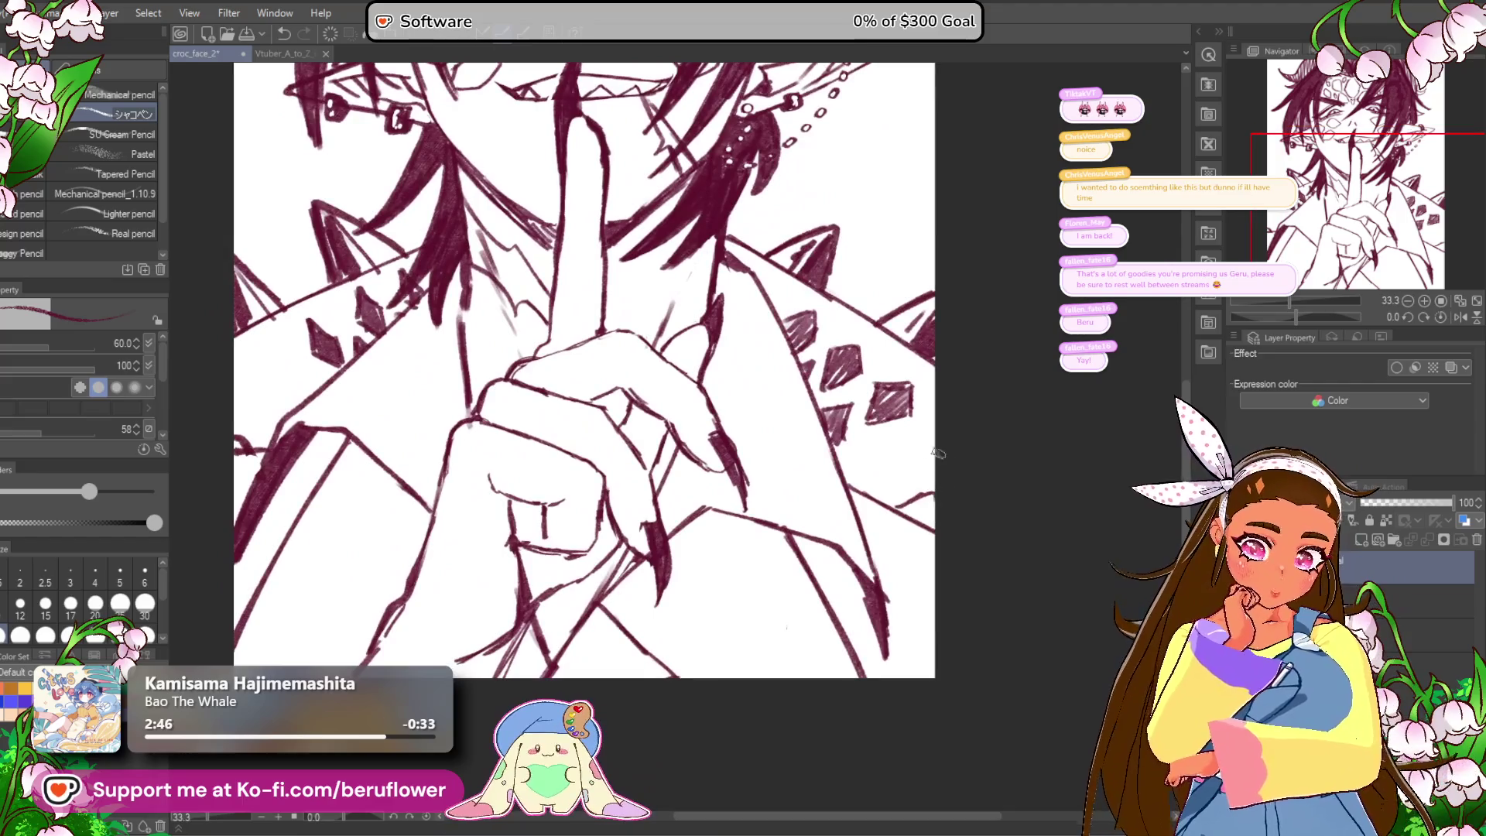
{"action": "scroll", "coordinate": [900, 507], "scroll_direction": "down", "scroll_amount": 1}
{"action": "mouse_move", "coordinate": [664, 664]}
{"action": "left_mouse_down"}
{"action": "mouse_move", "coordinate": [649, 723]}
{"action": "mouse_move", "coordinate": [663, 690]}
{"action": "mouse_move", "coordinate": [644, 520]}
{"action": "mouse_move", "coordinate": [660, 491]}
{"action": "mouse_move", "coordinate": [666, 503]}
{"action": "left_mouse_up"}
{"action": "scroll", "coordinate": [663, 689], "scroll_direction": "up", "scroll_amount": 2}
{"action": "left_click_drag", "start_coordinate": [662, 574], "coordinate": [635, 598]}
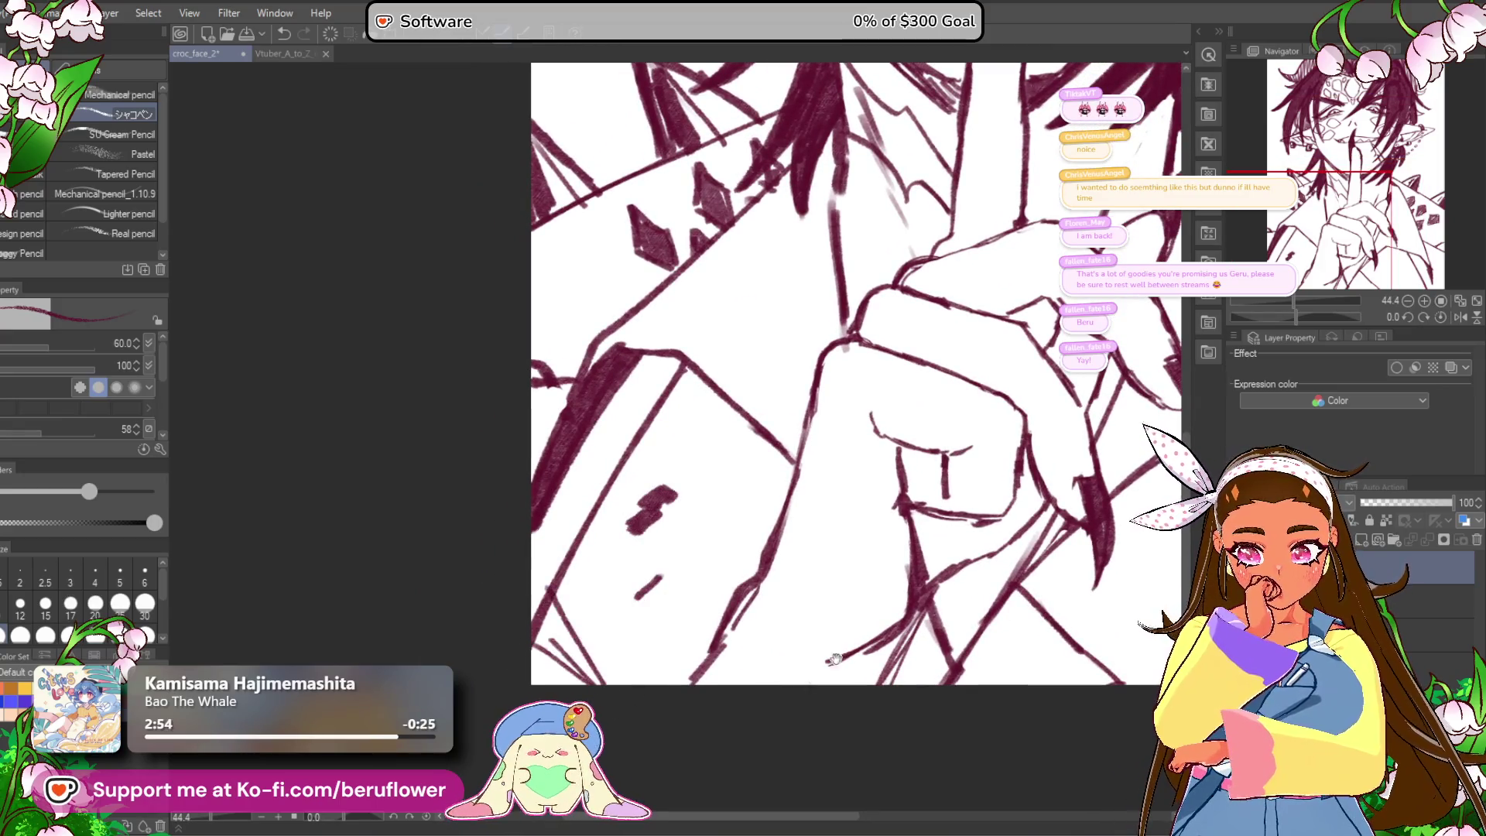
{"action": "scroll", "coordinate": [805, 663], "scroll_direction": "right", "scroll_amount": 5}
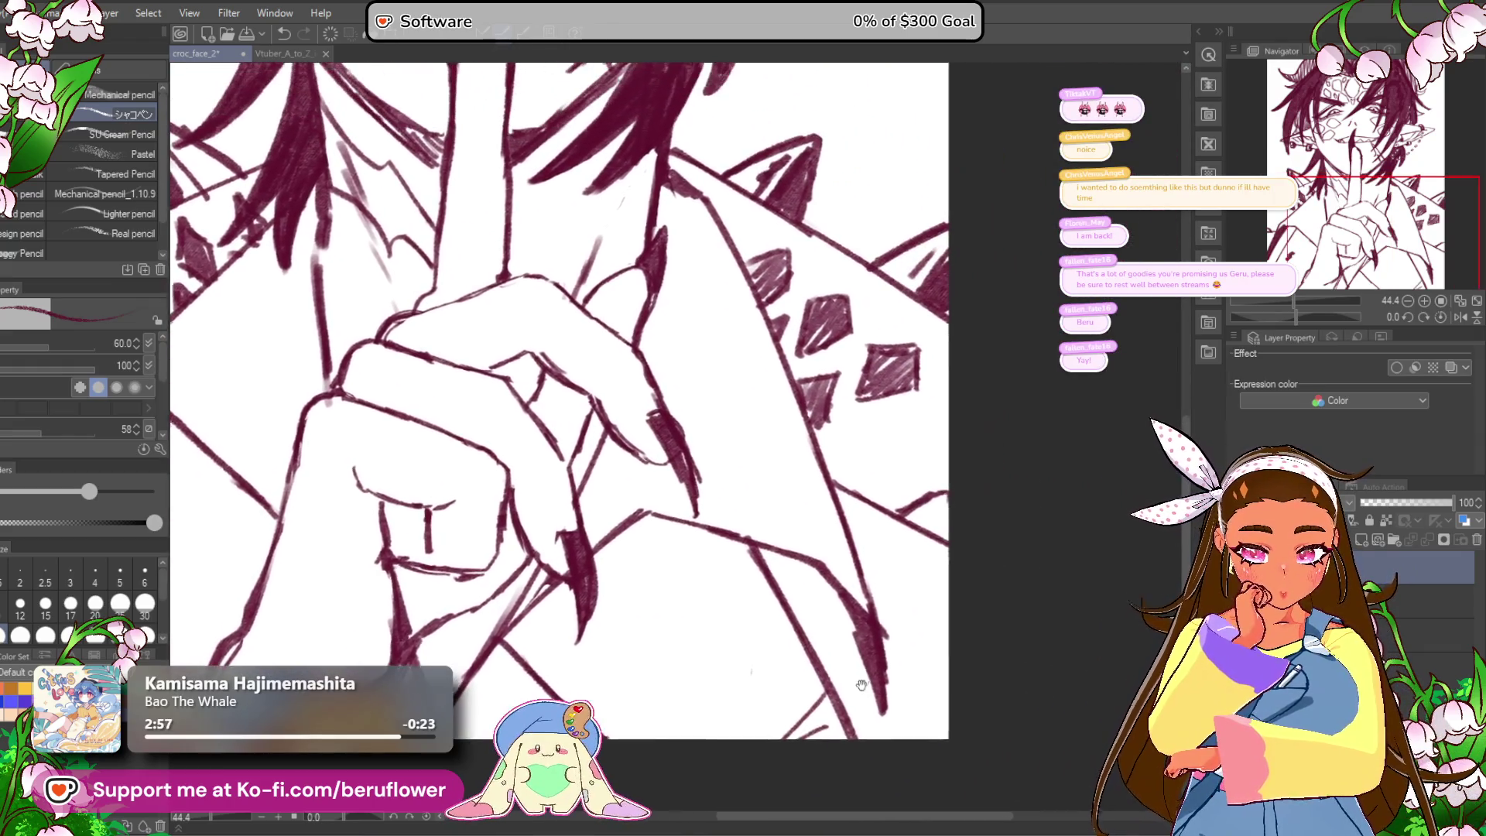
{"action": "scroll", "coordinate": [877, 648], "scroll_direction": "left", "scroll_amount": 2}
{"action": "mouse_move", "coordinate": [743, 631]}
{"action": "left_mouse_down"}
{"action": "mouse_move", "coordinate": [812, 596]}
{"action": "mouse_move", "coordinate": [836, 631]}
{"action": "mouse_move", "coordinate": [924, 655]}
{"action": "mouse_move", "coordinate": [942, 699]}
{"action": "left_mouse_up"}
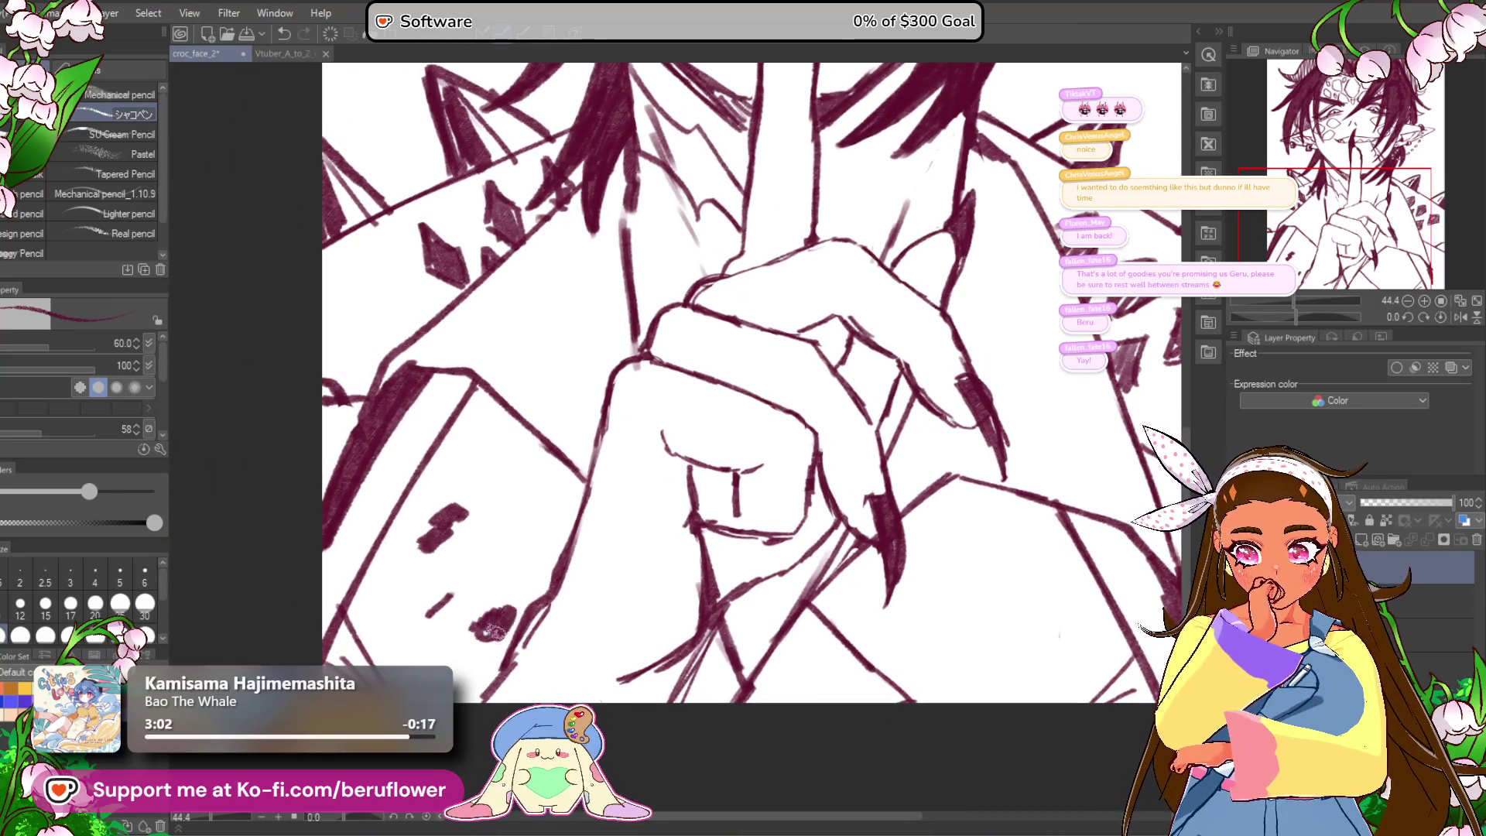
{"action": "mouse_move", "coordinate": [445, 611]}
{"action": "left_mouse_down"}
{"action": "mouse_move", "coordinate": [422, 594]}
{"action": "mouse_move", "coordinate": [475, 606]}
{"action": "mouse_move", "coordinate": [305, 524]}
{"action": "left_mouse_up"}
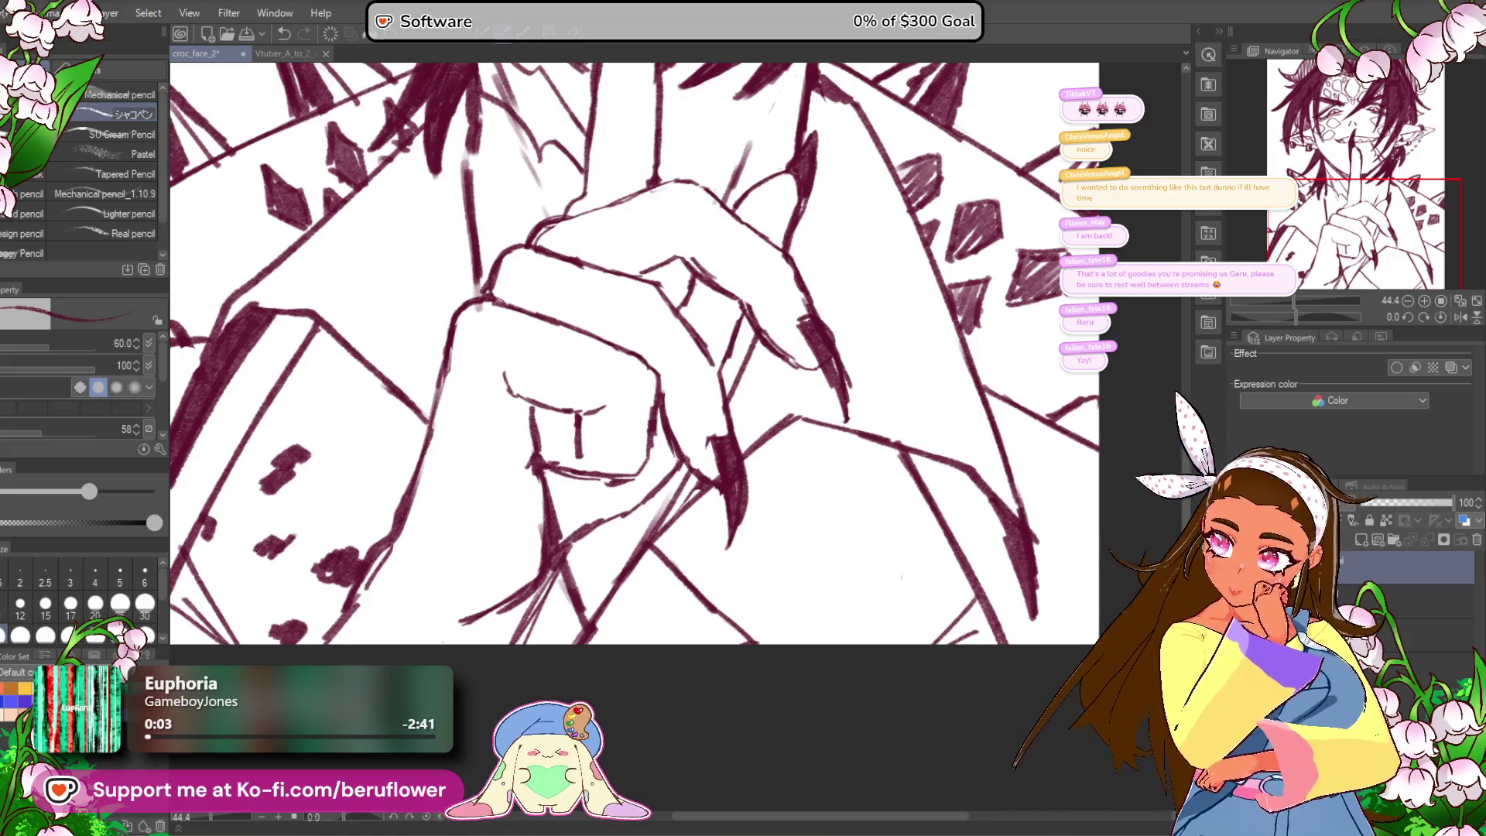
Step: Thicken the sleeve's C-shaped mark and extend its curved spotted pattern down the sleeve
{"action": "scroll", "coordinate": [579, 642], "scroll_direction": "up", "scroll_amount": 2}
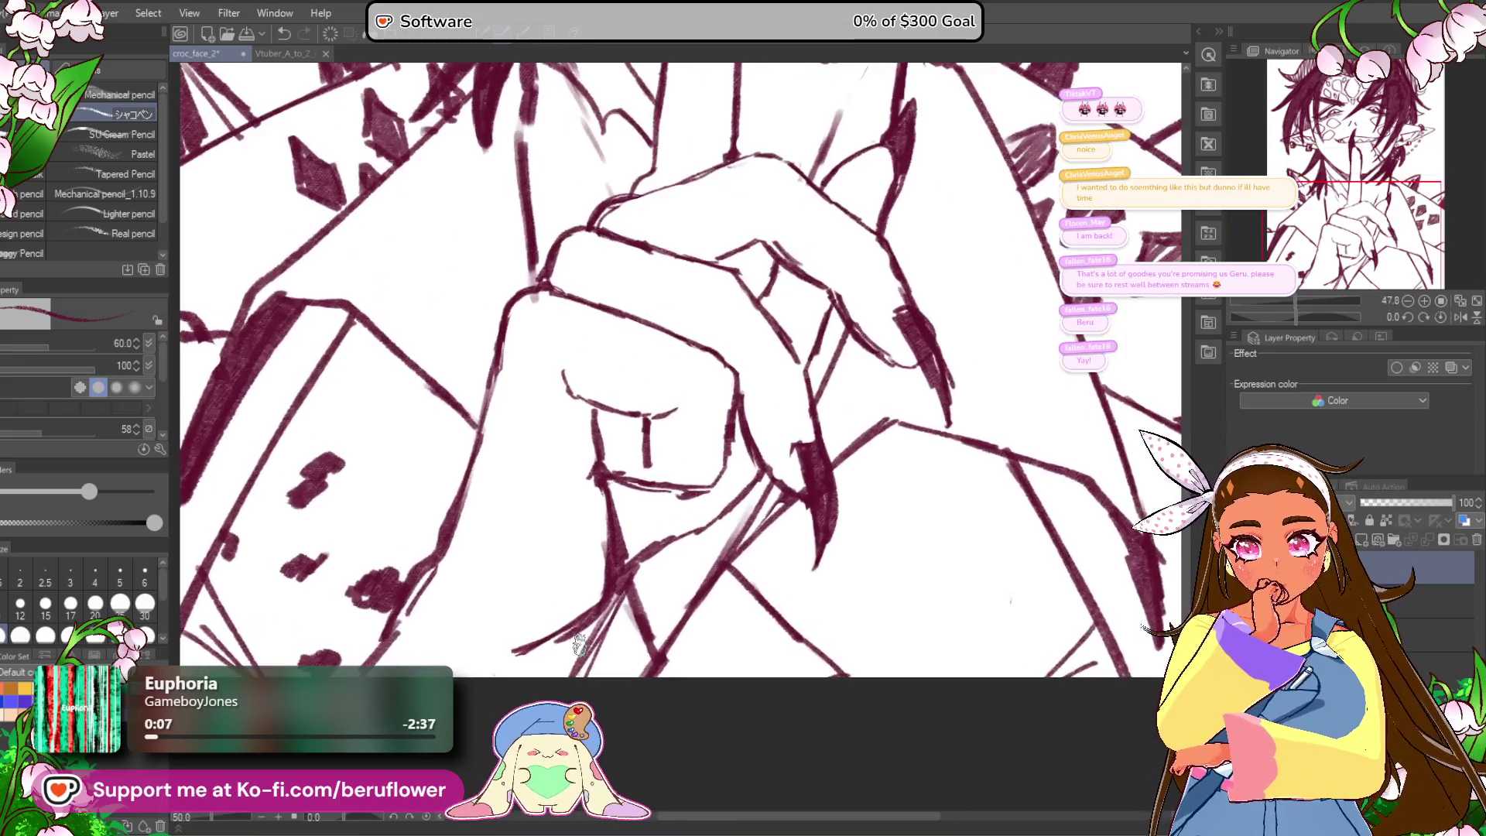
{"action": "left_click_drag", "start_coordinate": [579, 643], "coordinate": [715, 658]}
{"action": "scroll", "coordinate": [483, 486], "scroll_direction": "up", "scroll_amount": 1}
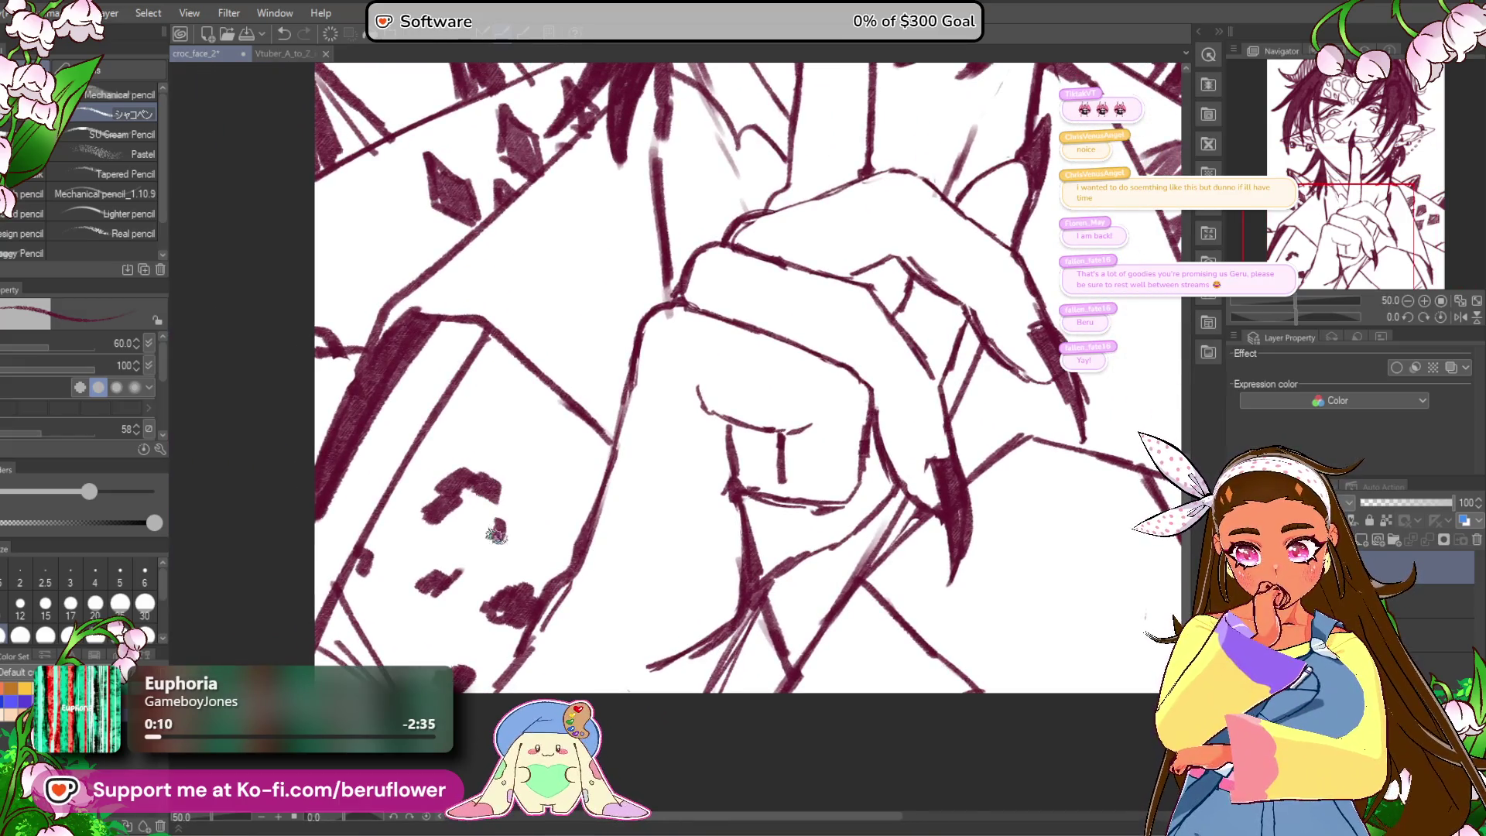
{"action": "scroll", "coordinate": [511, 487], "scroll_direction": "down", "scroll_amount": 2}
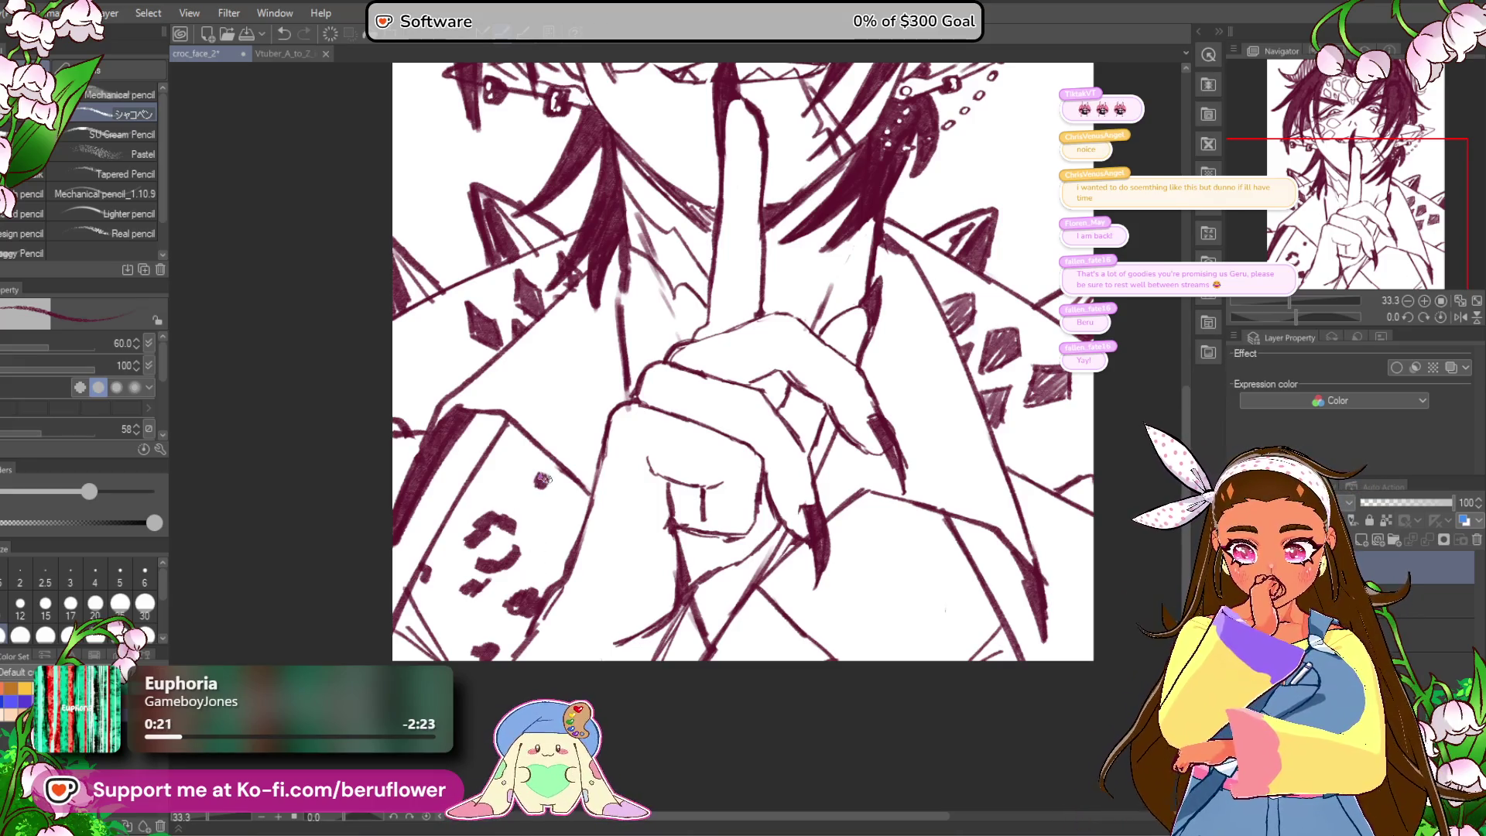
{"action": "left_click_drag", "start_coordinate": [548, 503], "coordinate": [584, 492]}
{"action": "left_click_drag", "start_coordinate": [1005, 497], "coordinate": [834, 585]}
{"action": "mouse_move", "coordinate": [708, 651]}
{"action": "left_mouse_down"}
{"action": "mouse_move", "coordinate": [742, 624]}
{"action": "mouse_move", "coordinate": [766, 636]}
{"action": "mouse_move", "coordinate": [764, 675]}
{"action": "left_mouse_up"}
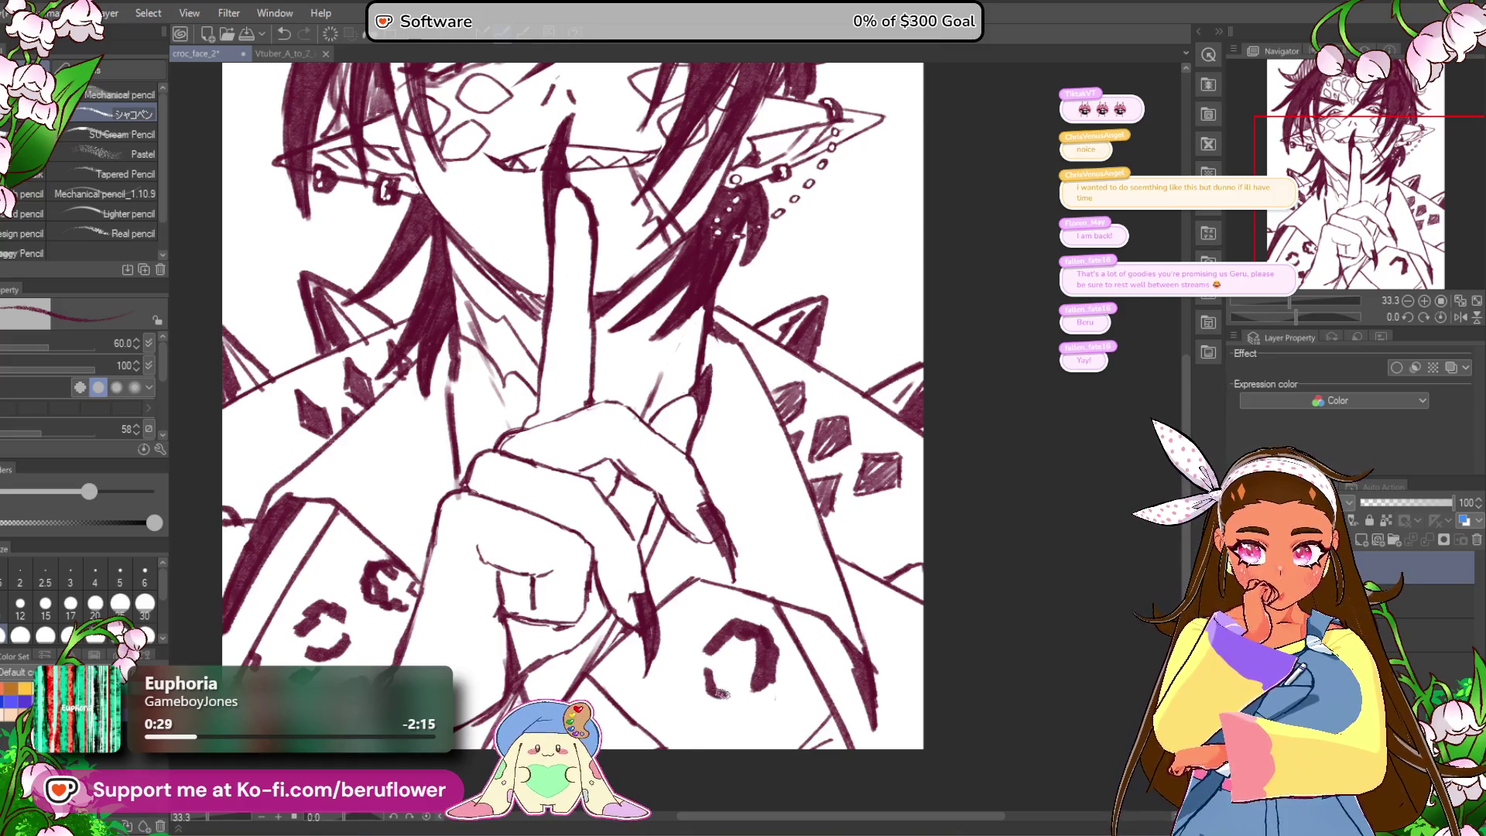
{"action": "left_click_drag", "start_coordinate": [720, 731], "coordinate": [788, 746]}
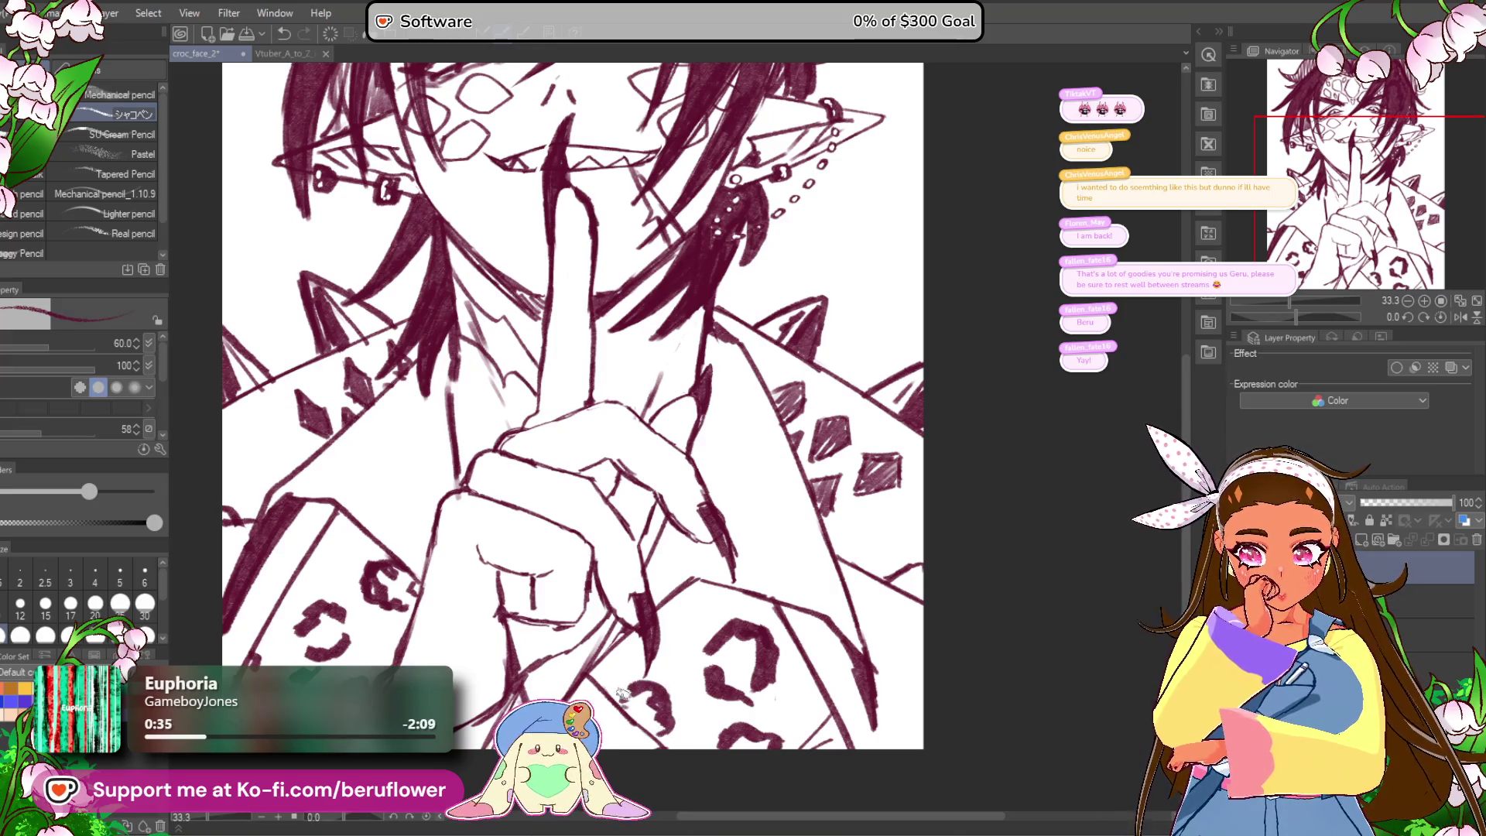
{"action": "left_click_drag", "start_coordinate": [693, 615], "coordinate": [697, 601]}
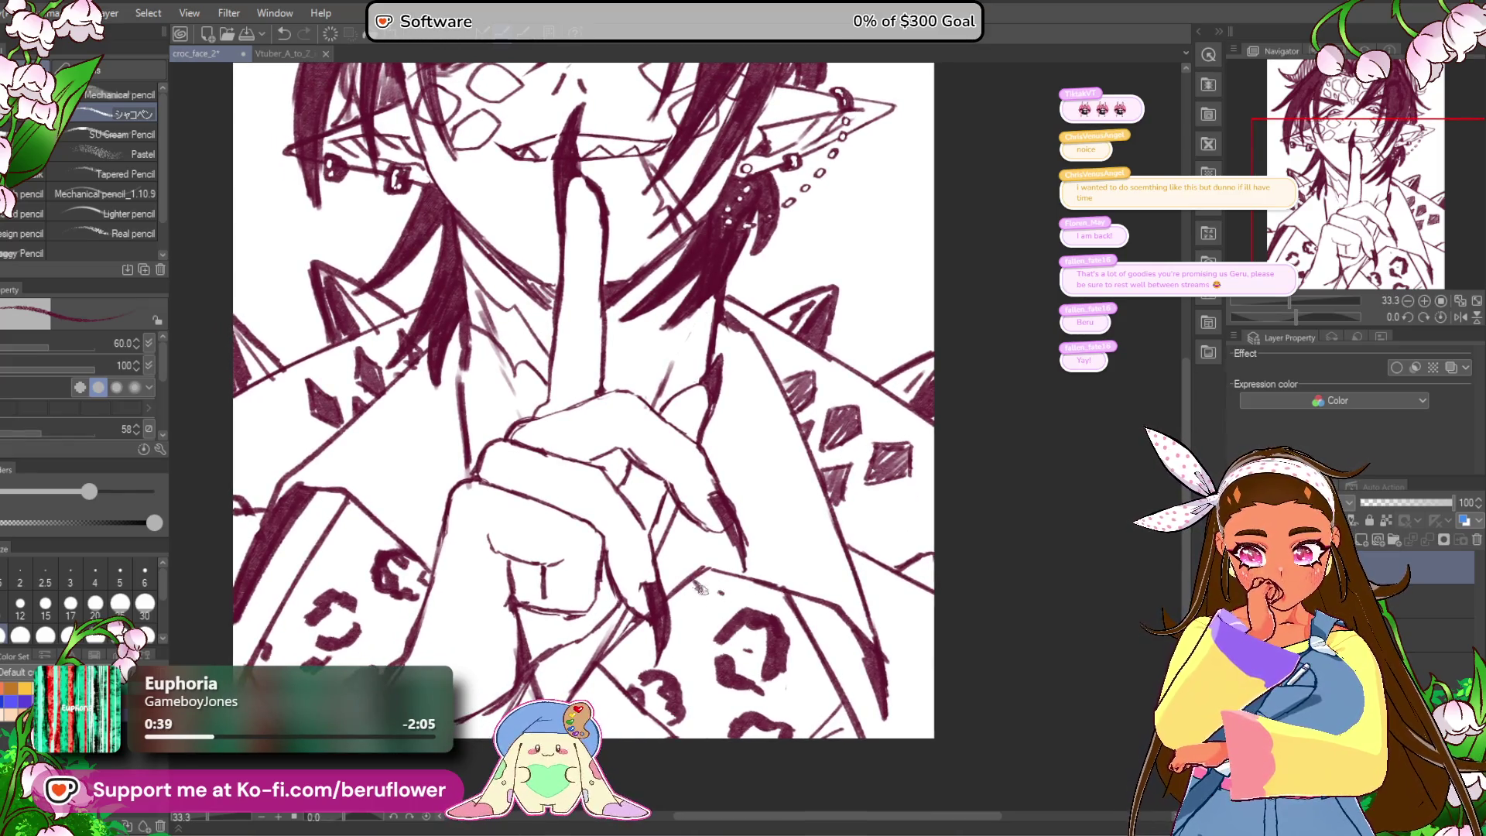
{"action": "left_click_drag", "start_coordinate": [630, 626], "coordinate": [827, 654]}
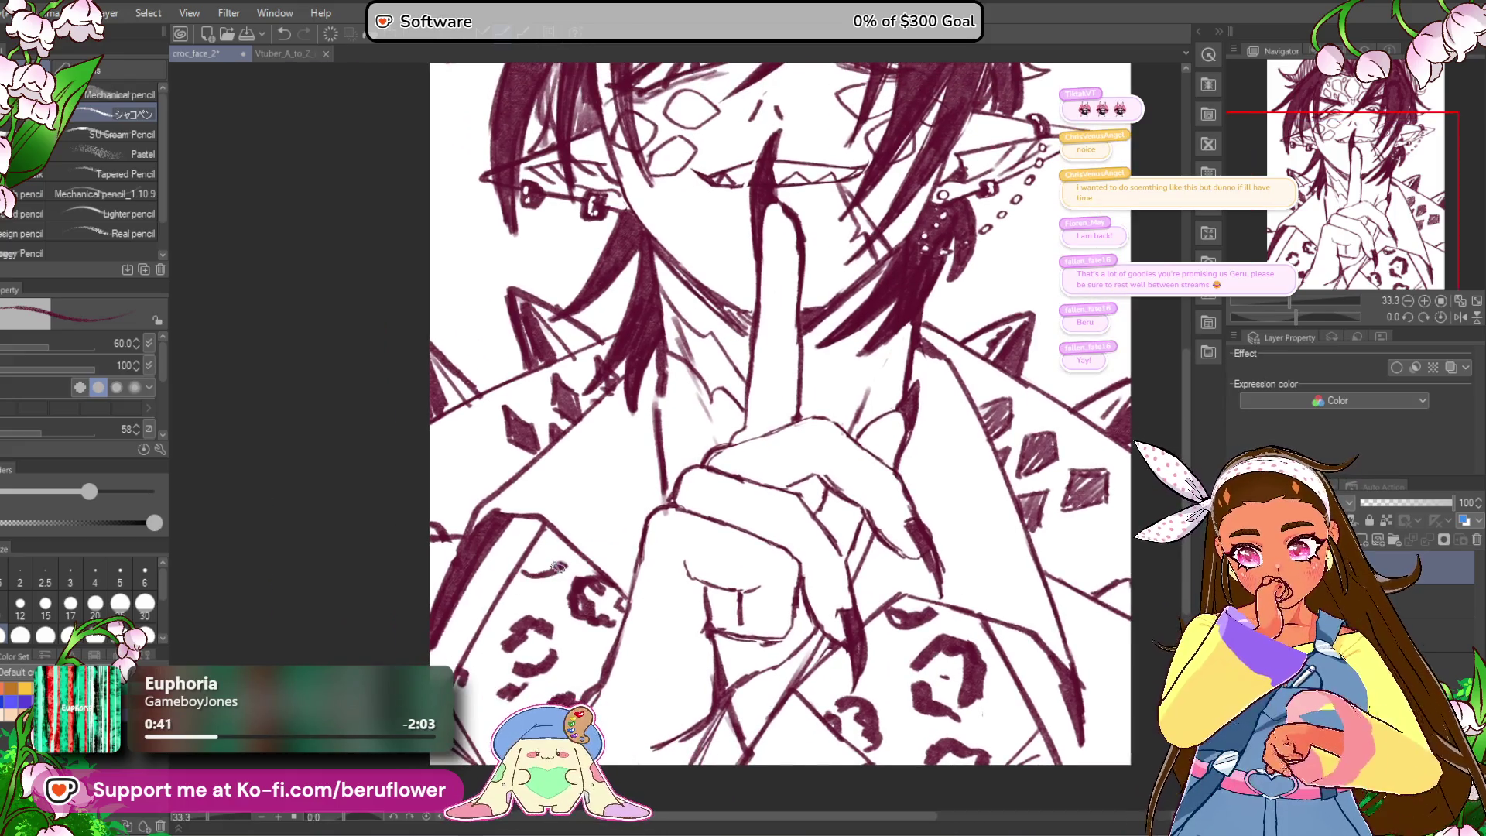
{"action": "scroll", "coordinate": [567, 539], "scroll_direction": "down", "scroll_amount": 5}
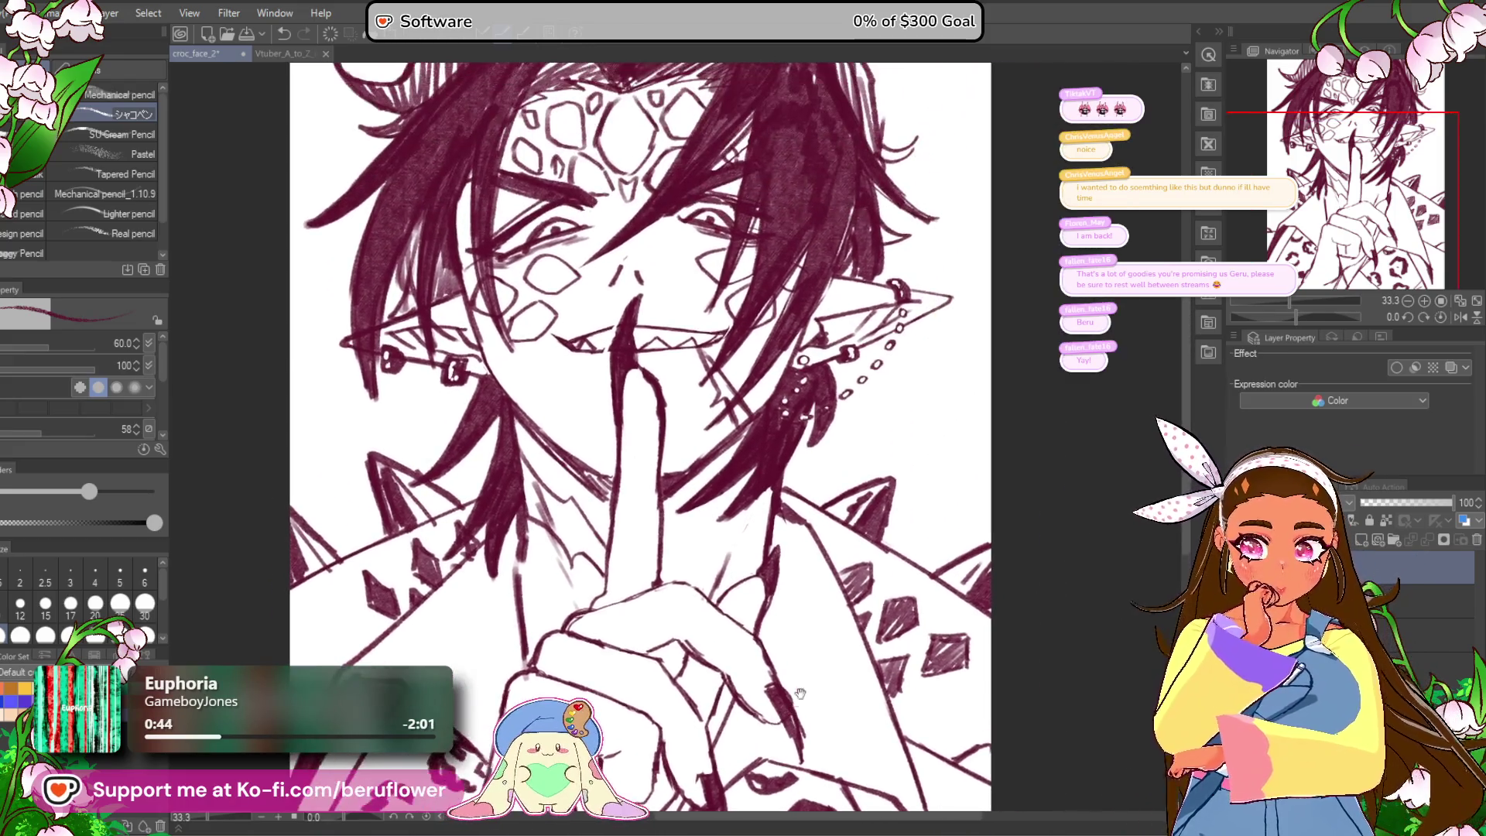
Step: Hatch dense dark-red strands into the hair around the face, including the left side
{"action": "scroll", "coordinate": [749, 581], "scroll_direction": "up", "scroll_amount": 3}
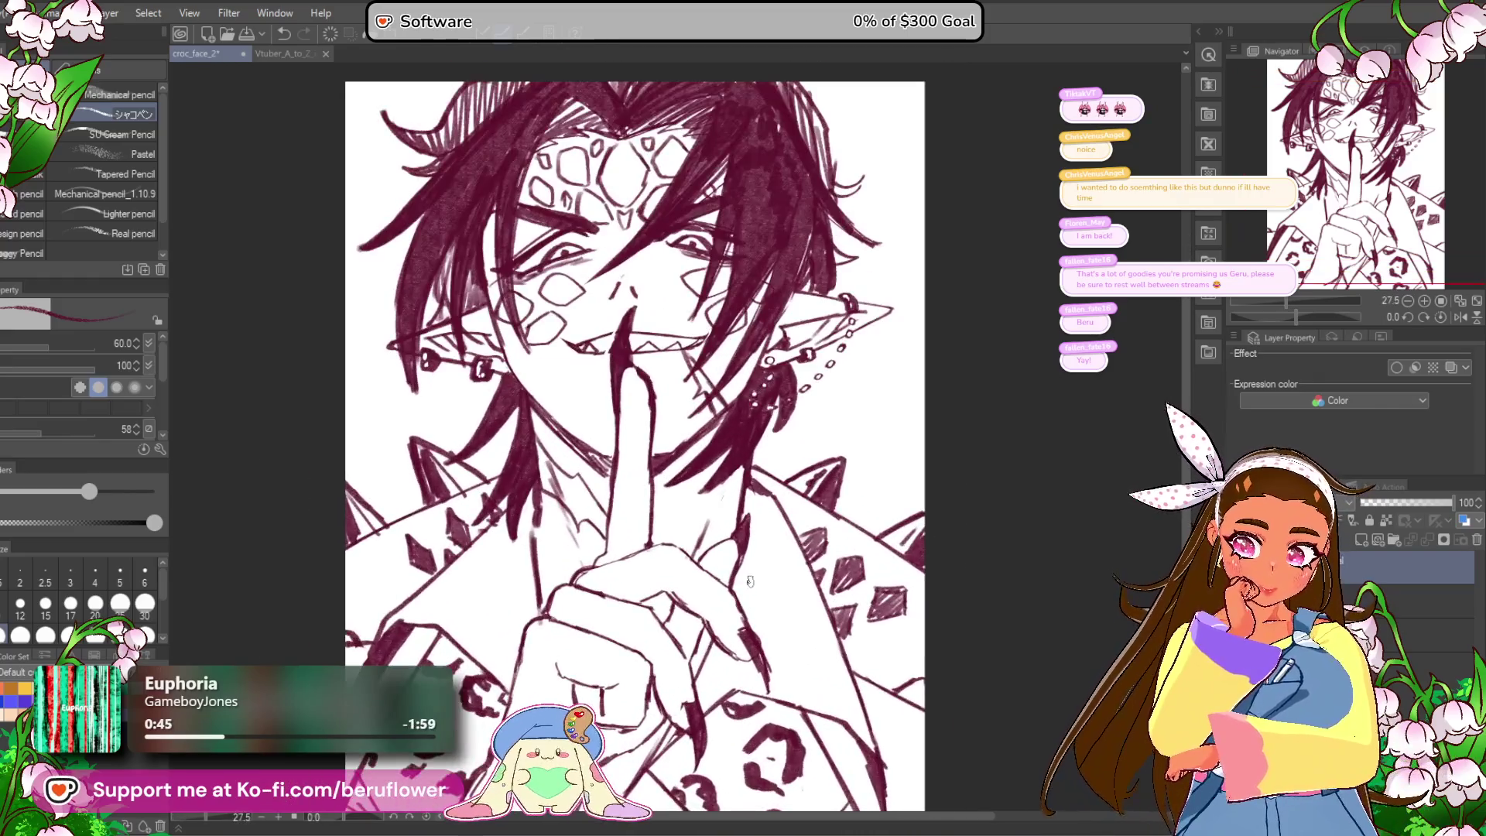
{"action": "left_click_drag", "start_coordinate": [801, 458], "coordinate": [859, 516]}
{"action": "scroll", "coordinate": [623, 276], "scroll_direction": "up", "scroll_amount": 4}
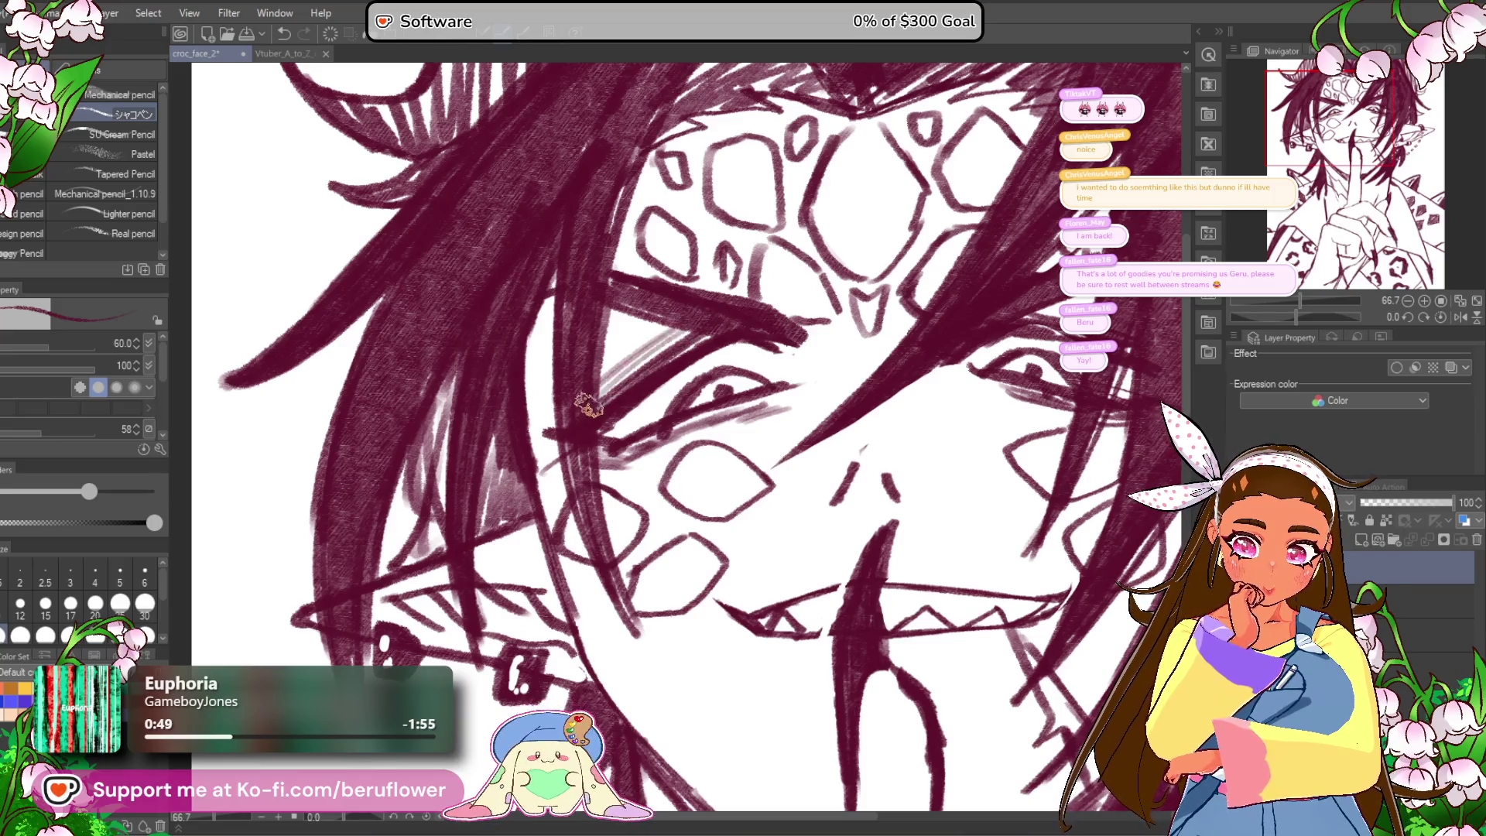
{"action": "scroll", "coordinate": [960, 313], "scroll_direction": "right", "scroll_amount": 3}
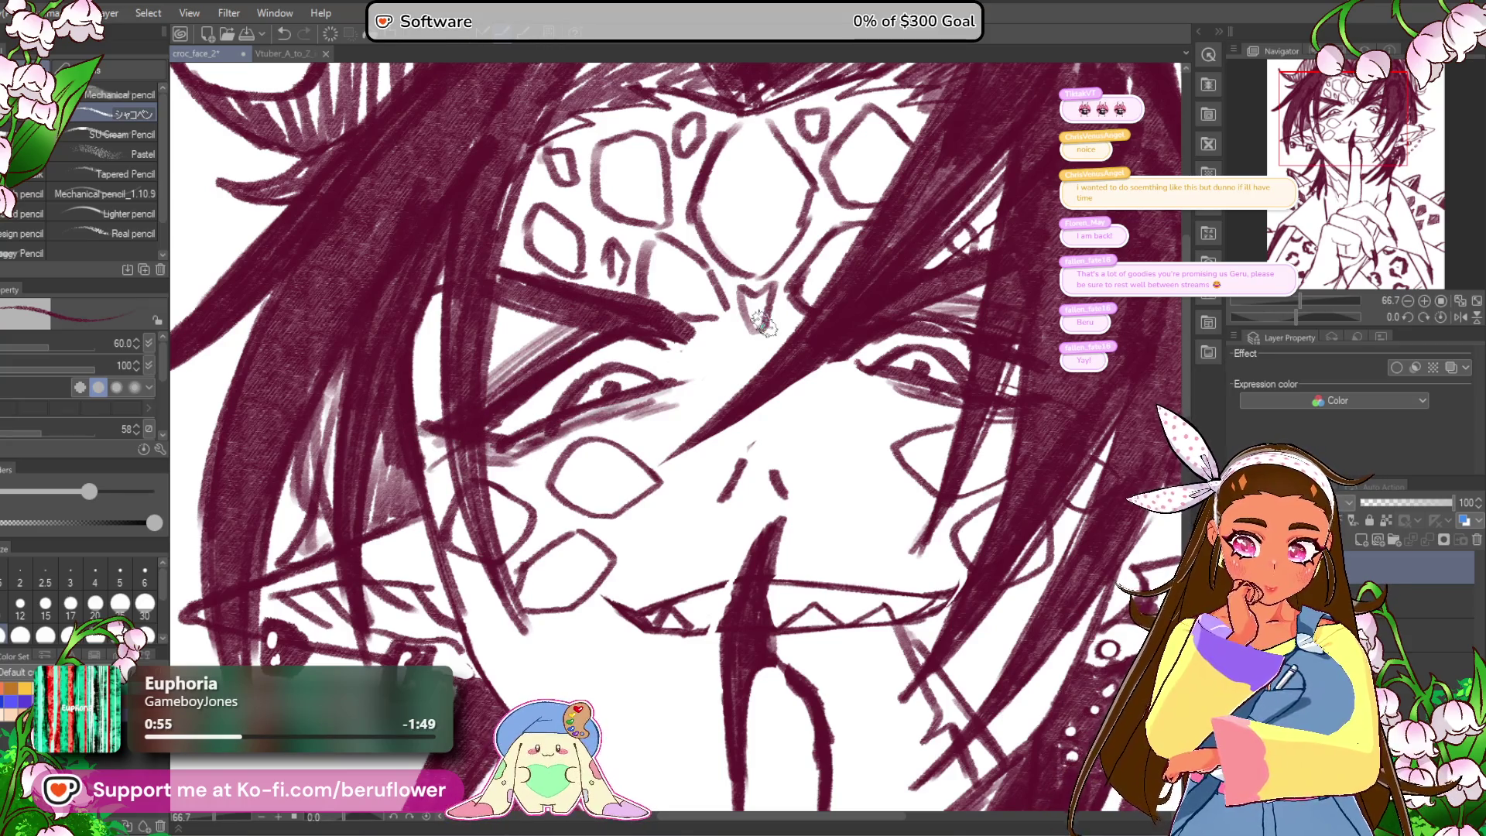
{"action": "scroll", "coordinate": [762, 324], "scroll_direction": "down", "scroll_amount": 5}
{"action": "scroll", "coordinate": [762, 323], "scroll_direction": "up", "scroll_amount": 5}
{"action": "scroll", "coordinate": [763, 324], "scroll_direction": "up", "scroll_amount": 1}
{"action": "left_click_drag", "start_coordinate": [763, 323], "coordinate": [805, 334]}
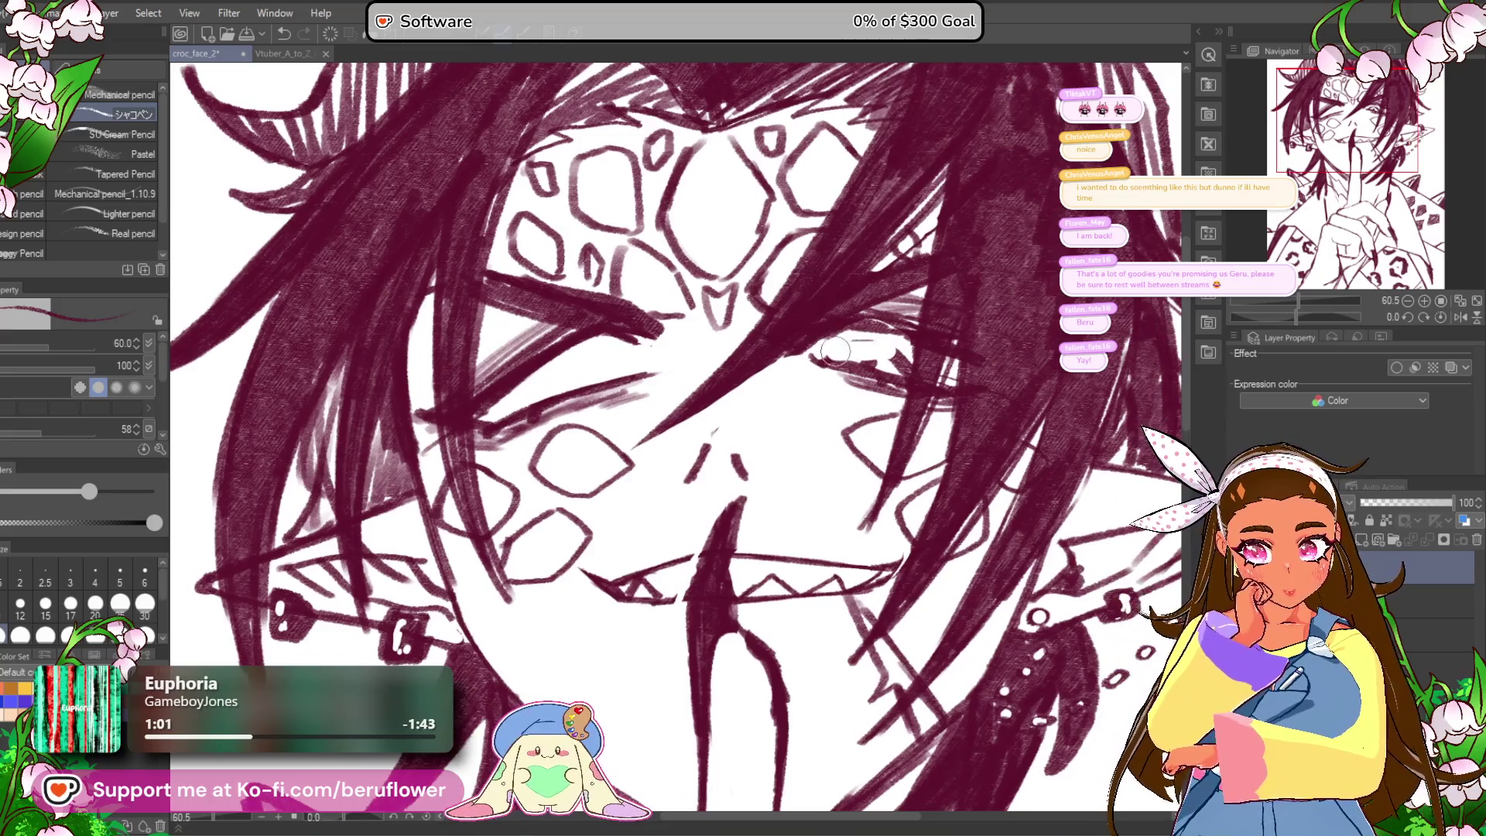
{"action": "scroll", "coordinate": [890, 344], "scroll_direction": "down", "scroll_amount": 1}
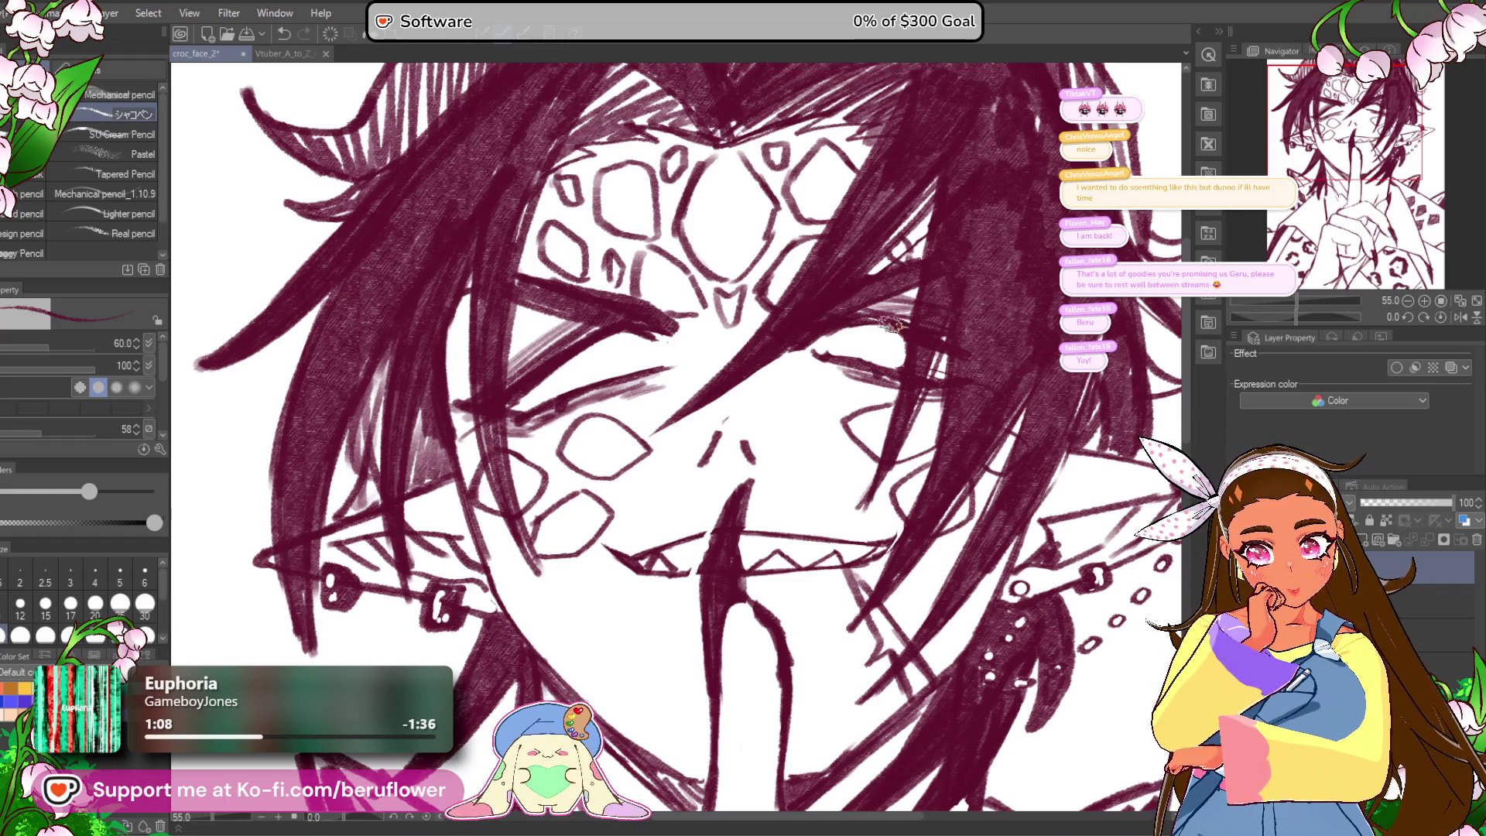
{"action": "left_click_drag", "start_coordinate": [593, 388], "coordinate": [648, 393]}
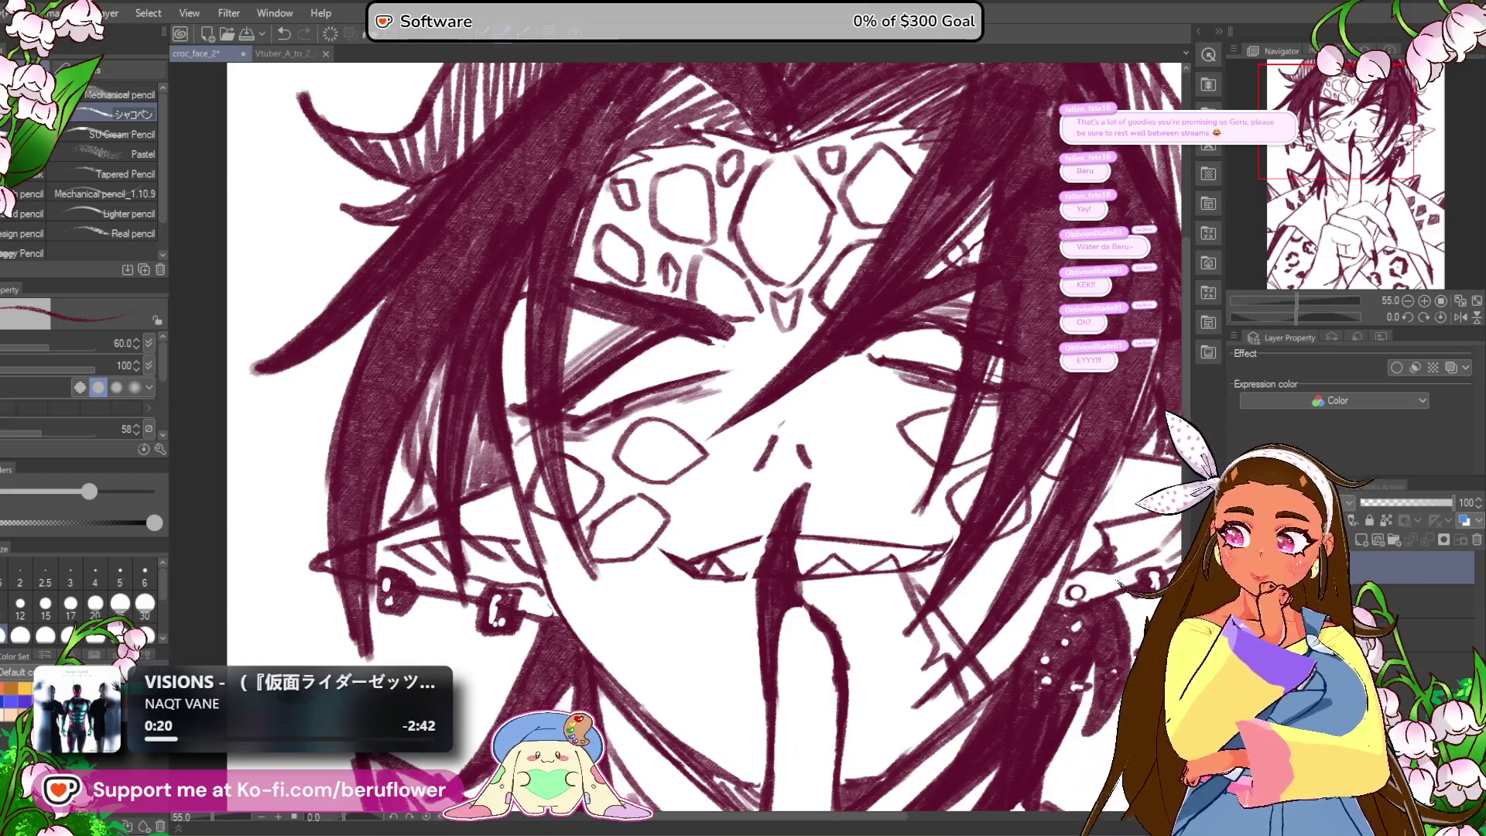
{"action": "scroll", "coordinate": [811, 365], "scroll_direction": "down", "scroll_amount": 2}
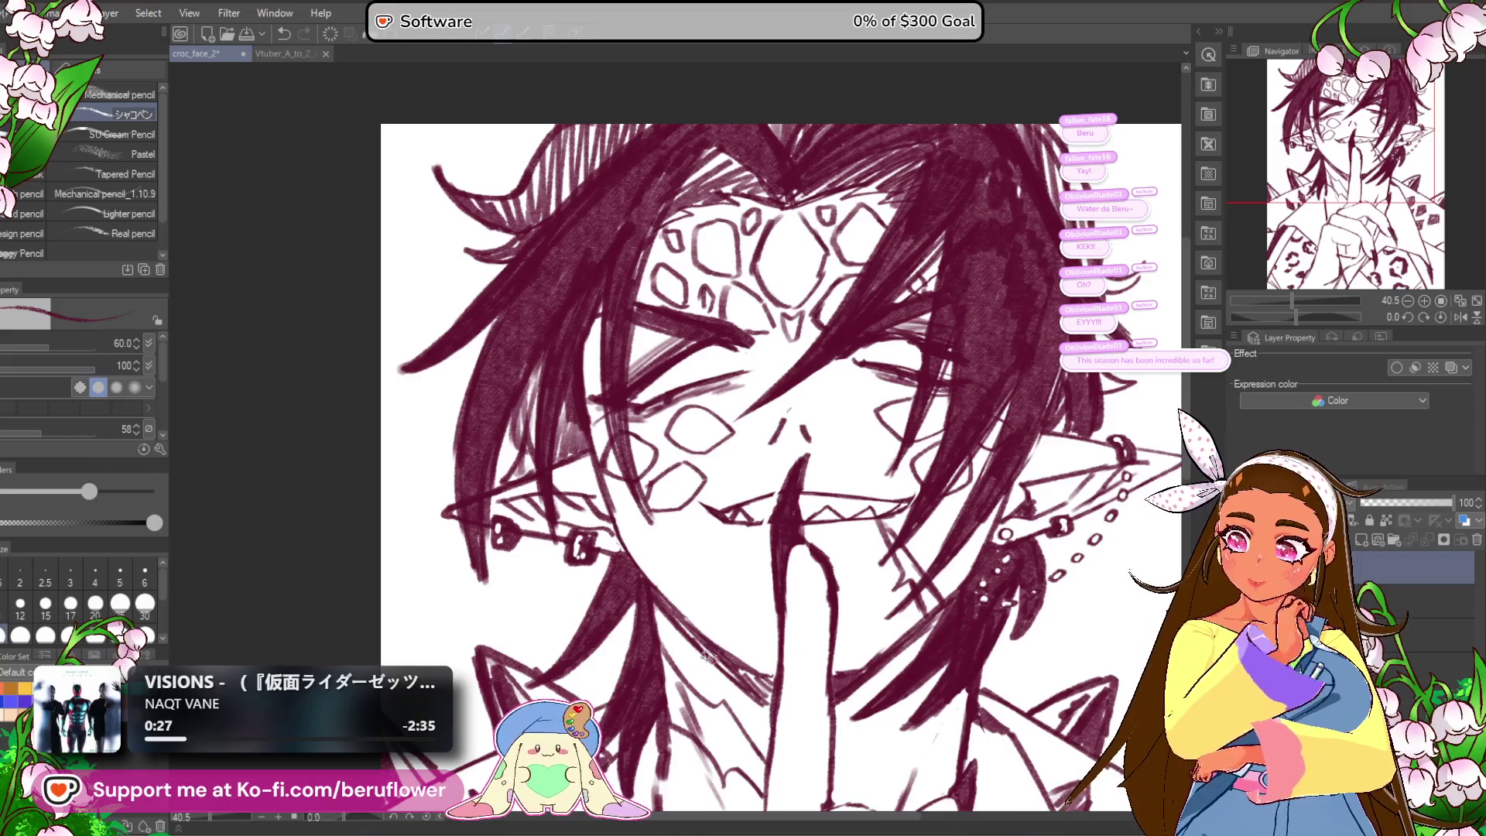
Step: Thicken the curved upper eyelids of both eyes
{"action": "mouse_move", "coordinate": [724, 475]}
{"action": "left_mouse_down"}
{"action": "mouse_move", "coordinate": [637, 493]}
{"action": "mouse_move", "coordinate": [663, 496]}
{"action": "left_mouse_up"}
{"action": "left_click_drag", "start_coordinate": [1292, 317], "coordinate": [1285, 316]}
{"action": "scroll", "coordinate": [706, 336], "scroll_direction": "up", "scroll_amount": 5}
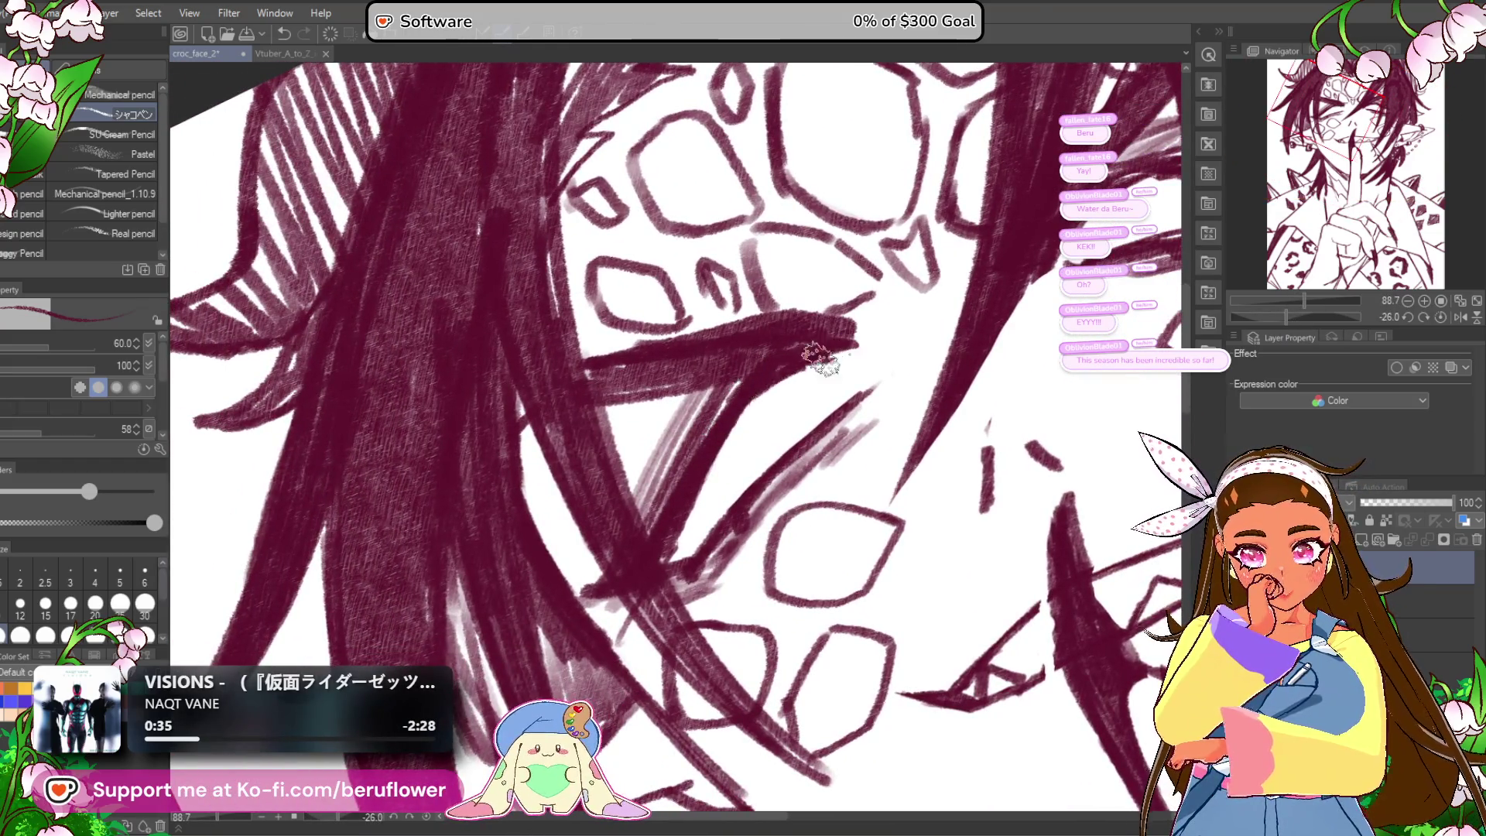
{"action": "mouse_move", "coordinate": [937, 430]}
{"action": "left_mouse_down"}
{"action": "mouse_move", "coordinate": [855, 438]}
{"action": "mouse_move", "coordinate": [670, 555]}
{"action": "left_mouse_up"}
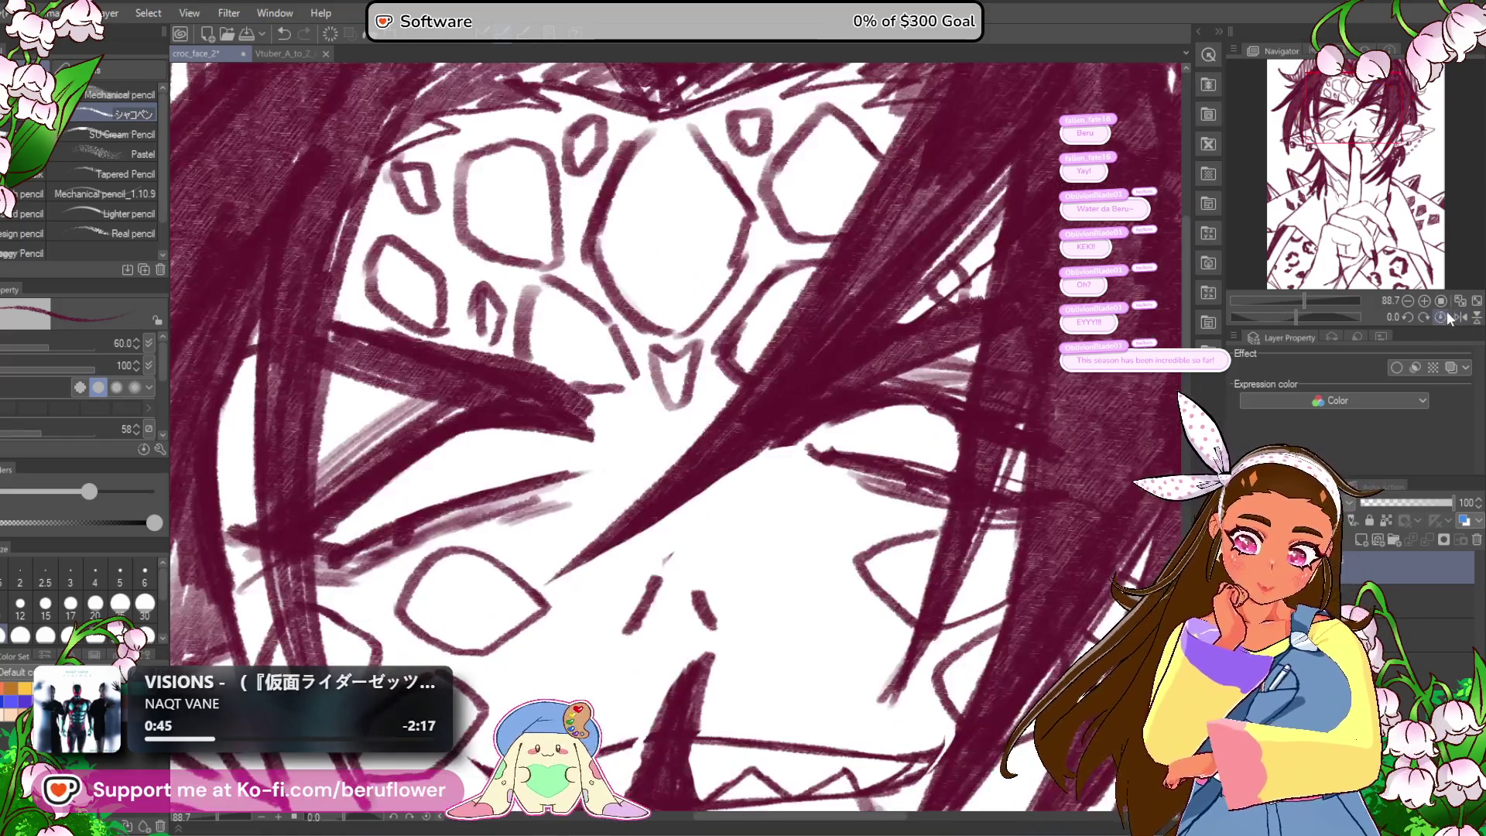
{"action": "key", "text": "ctrl+at"}
{"action": "left_click_drag", "start_coordinate": [732, 398], "coordinate": [844, 344]}
{"action": "mouse_move", "coordinate": [603, 364]}
{"action": "left_mouse_down"}
{"action": "mouse_move", "coordinate": [630, 341]}
{"action": "mouse_move", "coordinate": [739, 341]}
{"action": "mouse_move", "coordinate": [615, 374]}
{"action": "mouse_move", "coordinate": [739, 337]}
{"action": "mouse_move", "coordinate": [581, 340]}
{"action": "left_mouse_up"}
{"action": "mouse_move", "coordinate": [928, 309]}
{"action": "left_mouse_down"}
{"action": "mouse_move", "coordinate": [1037, 279]}
{"action": "mouse_move", "coordinate": [929, 310]}
{"action": "mouse_move", "coordinate": [1044, 310]}
{"action": "left_mouse_up"}
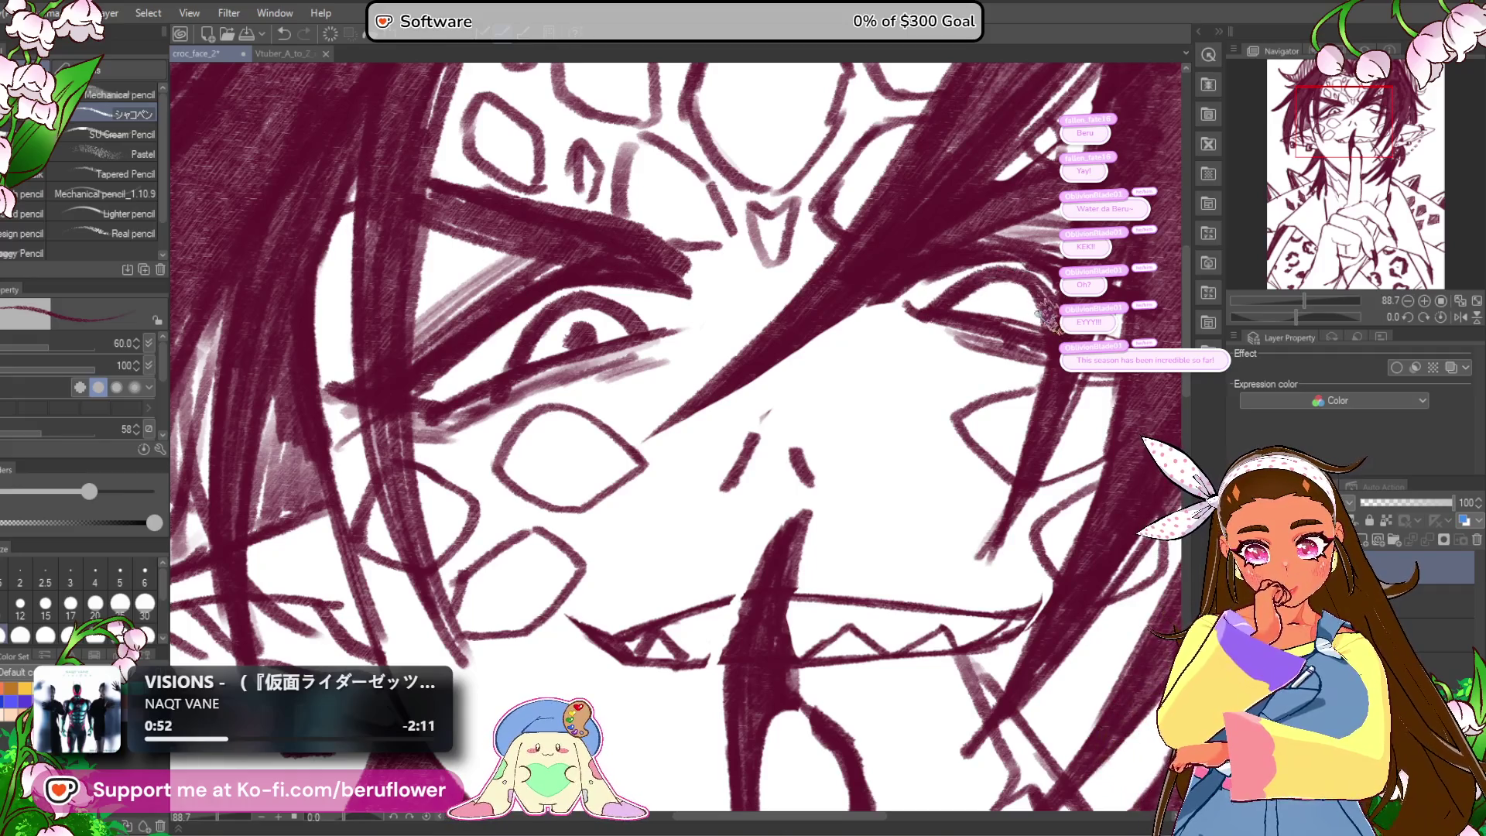
Step: Add a faint stroke across the mouth
{"action": "scroll", "coordinate": [1003, 298], "scroll_direction": "down", "scroll_amount": 5}
{"action": "scroll", "coordinate": [1004, 298], "scroll_direction": "up", "scroll_amount": 6}
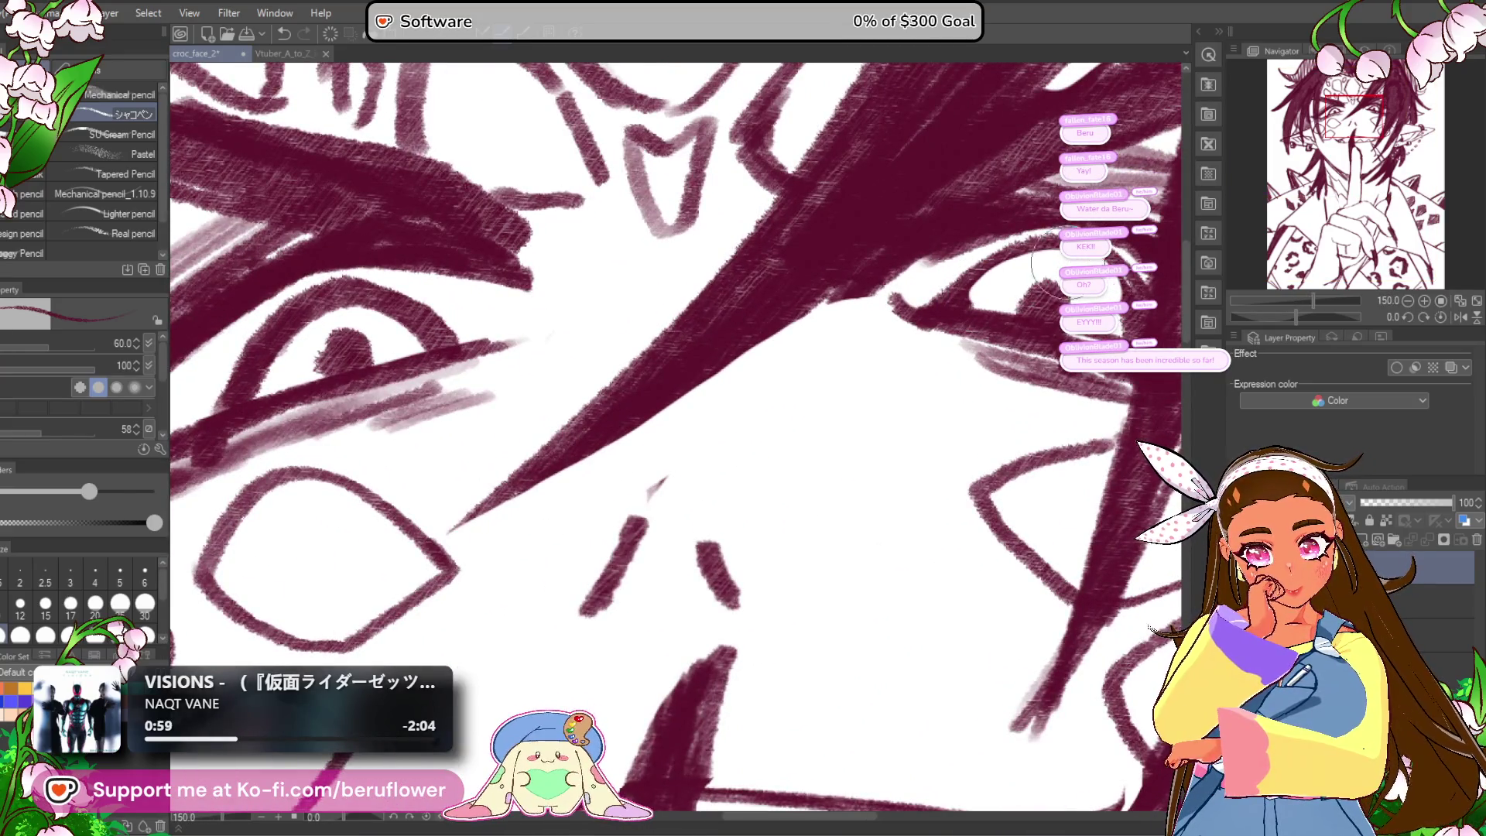
{"action": "scroll", "coordinate": [963, 297], "scroll_direction": "down", "scroll_amount": 3}
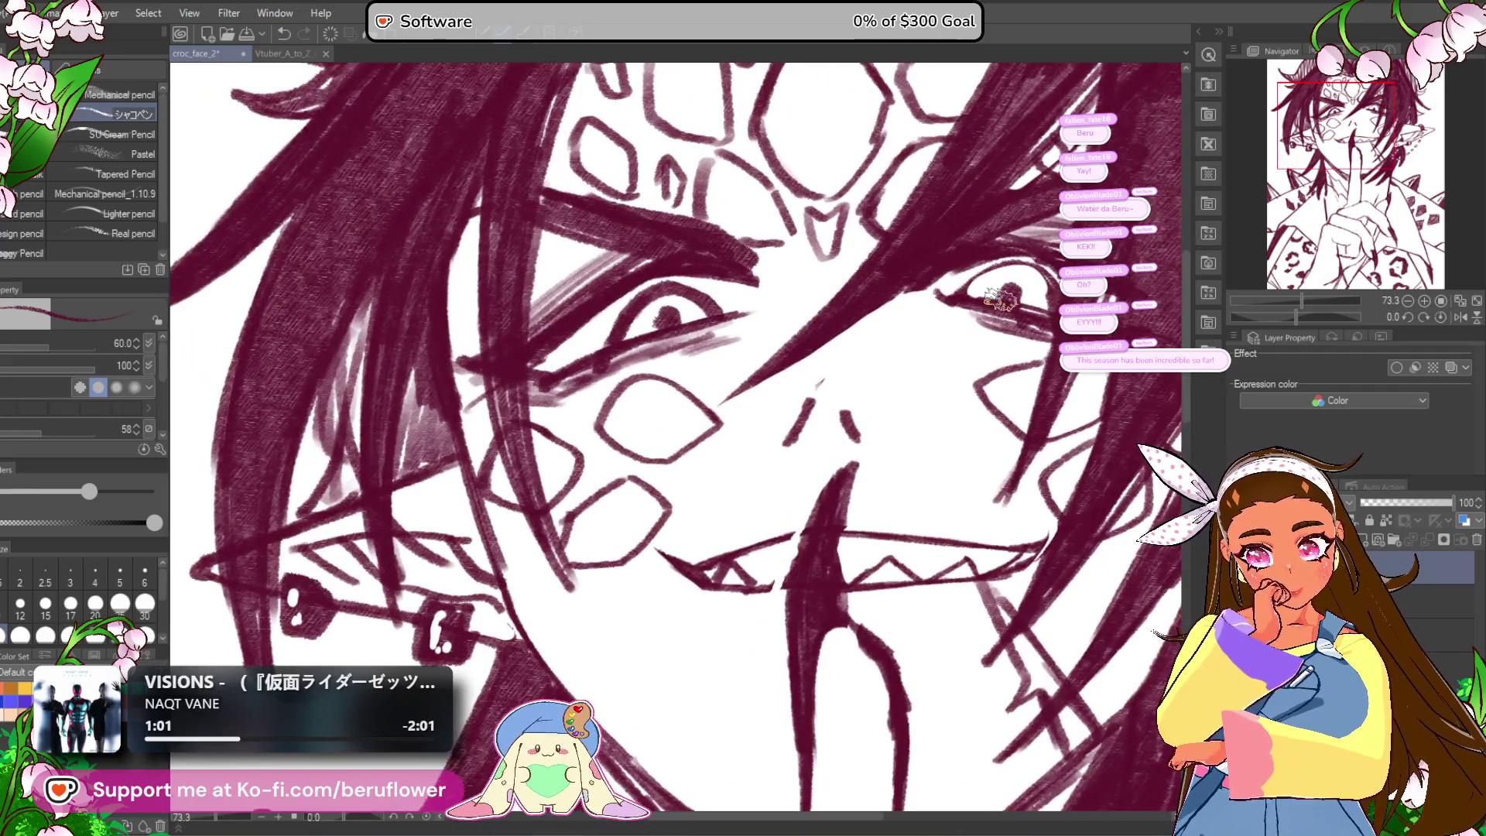
{"action": "scroll", "coordinate": [998, 286], "scroll_direction": "up", "scroll_amount": 3}
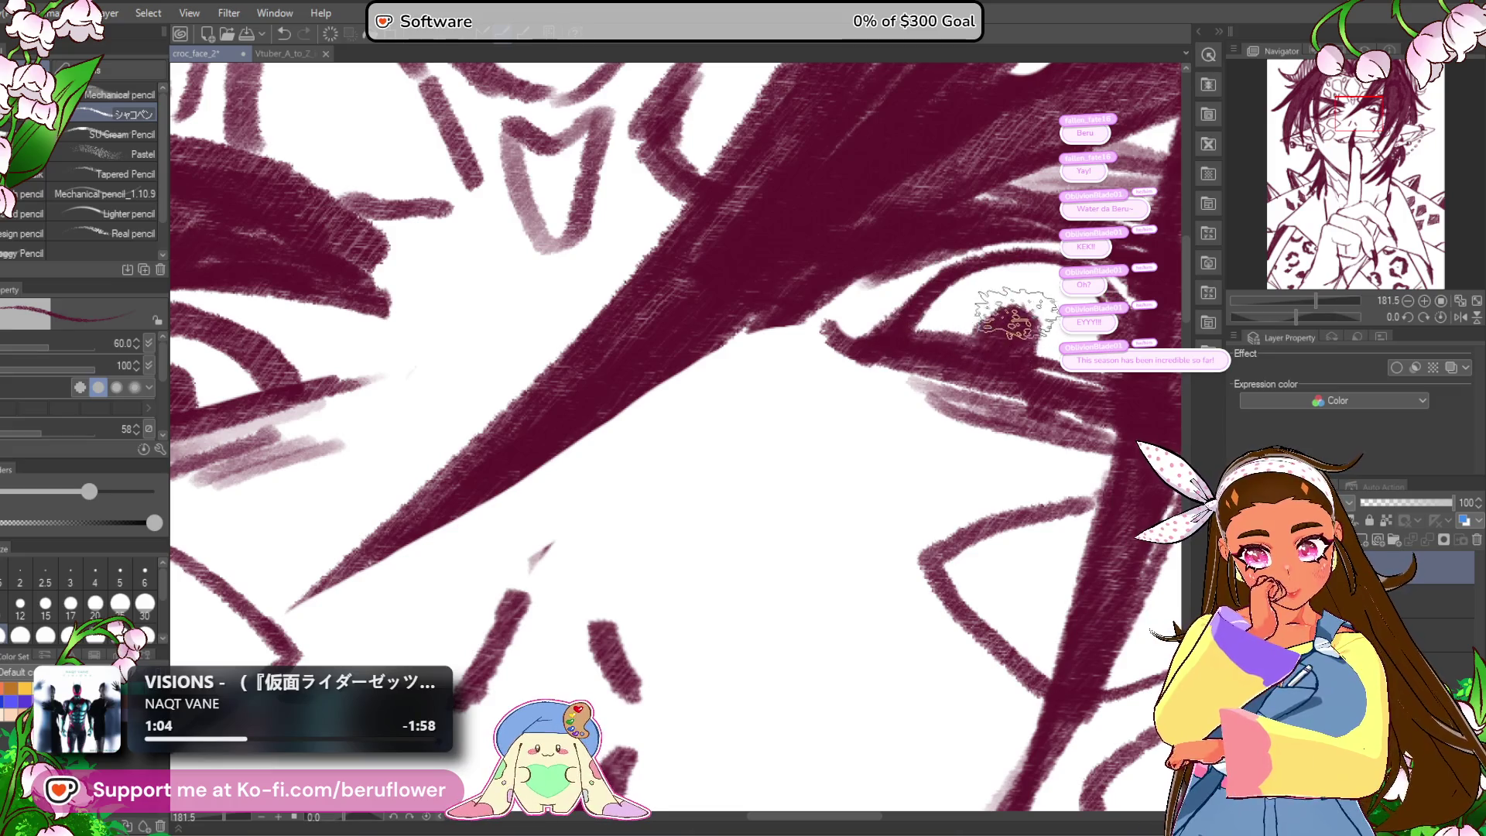
{"action": "scroll", "coordinate": [1019, 322], "scroll_direction": "down", "scroll_amount": 5}
{"action": "scroll", "coordinate": [1018, 322], "scroll_direction": "up", "scroll_amount": 3}
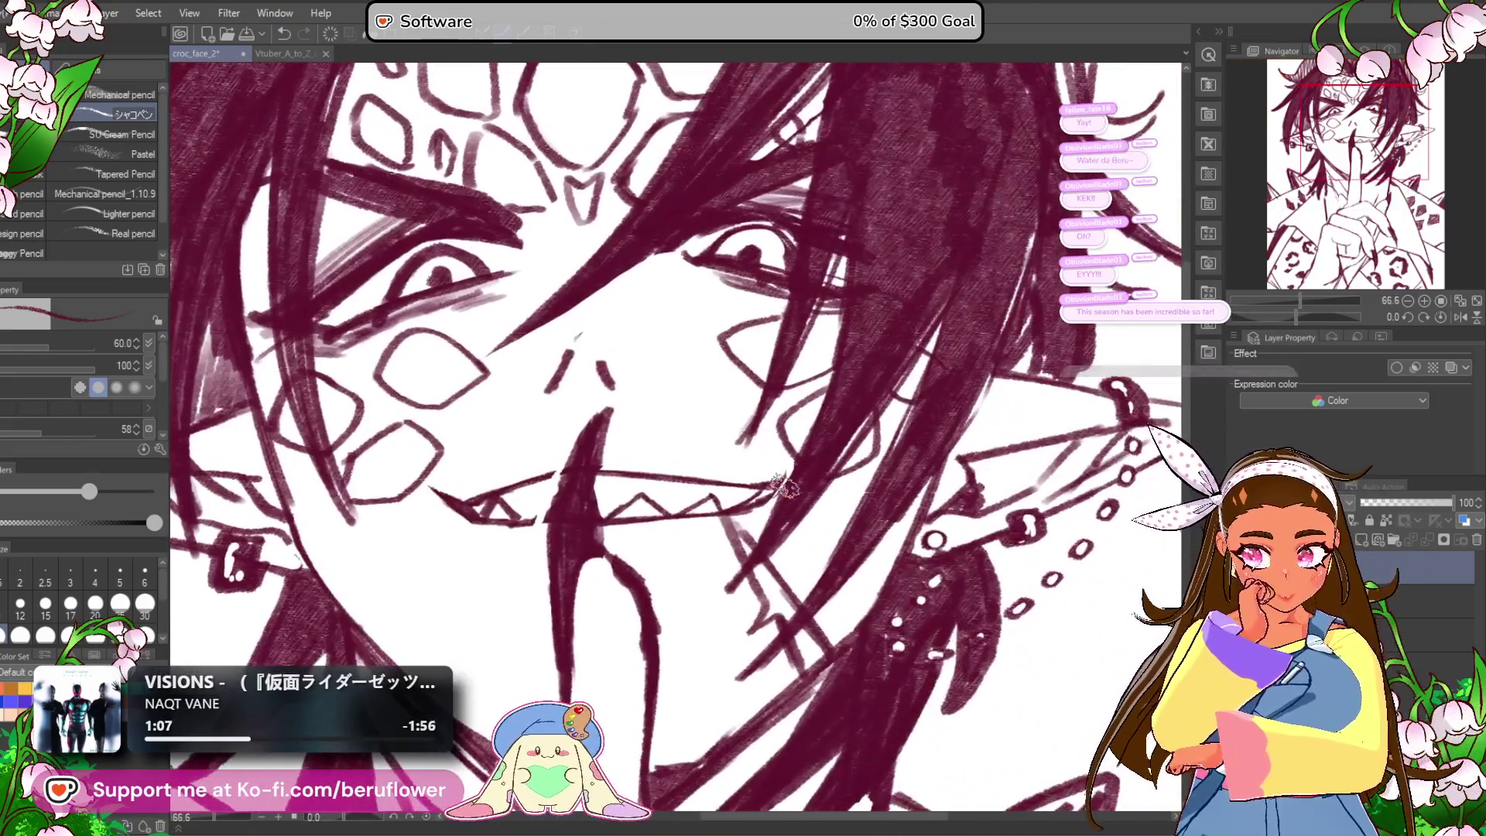
{"action": "scroll", "coordinate": [786, 486], "scroll_direction": "down", "scroll_amount": 5}
{"action": "scroll", "coordinate": [786, 486], "scroll_direction": "up", "scroll_amount": 3}
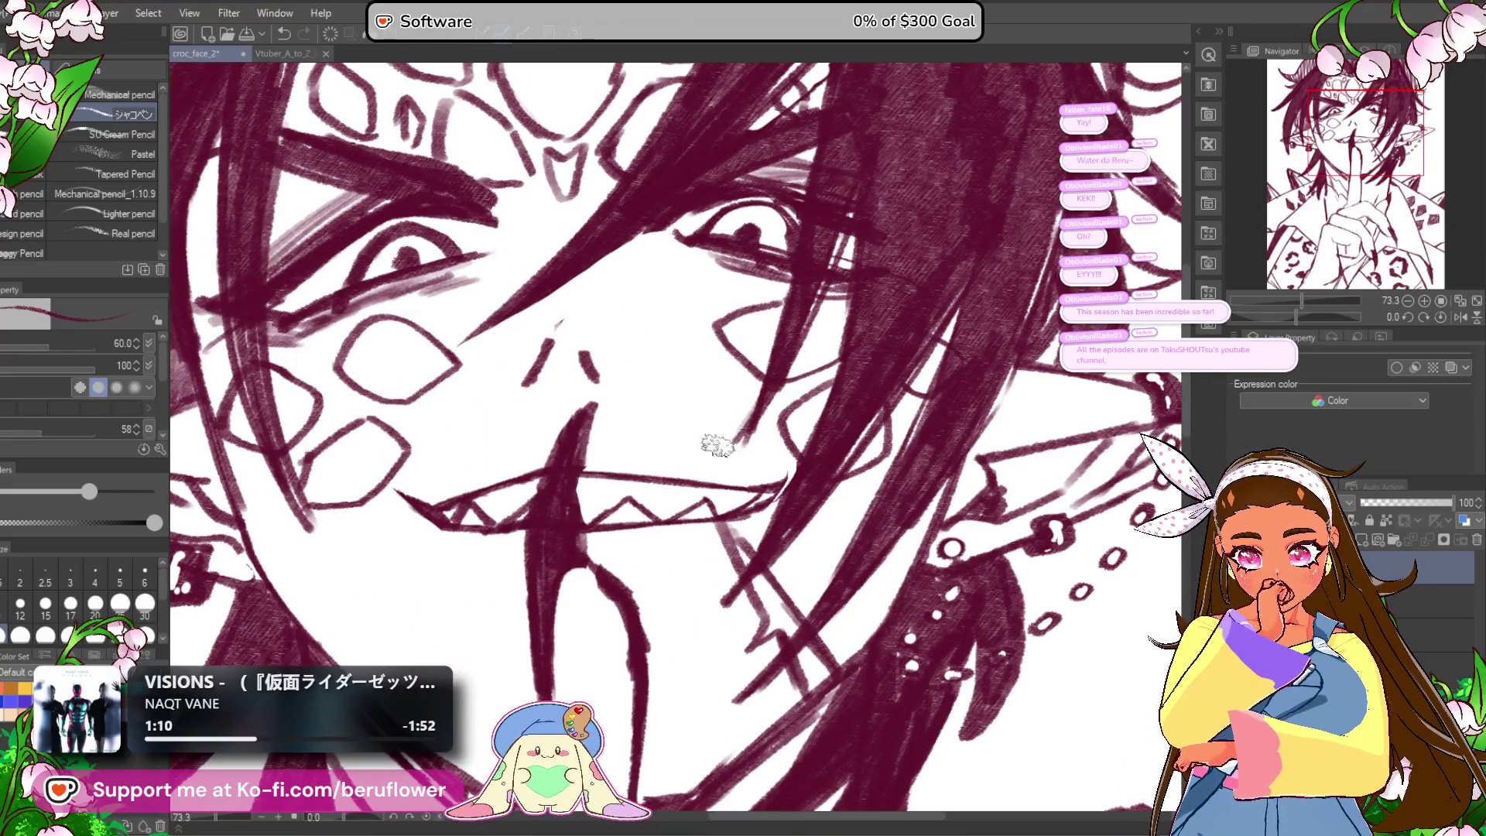
{"action": "left_click_drag", "start_coordinate": [542, 489], "coordinate": [523, 506]}
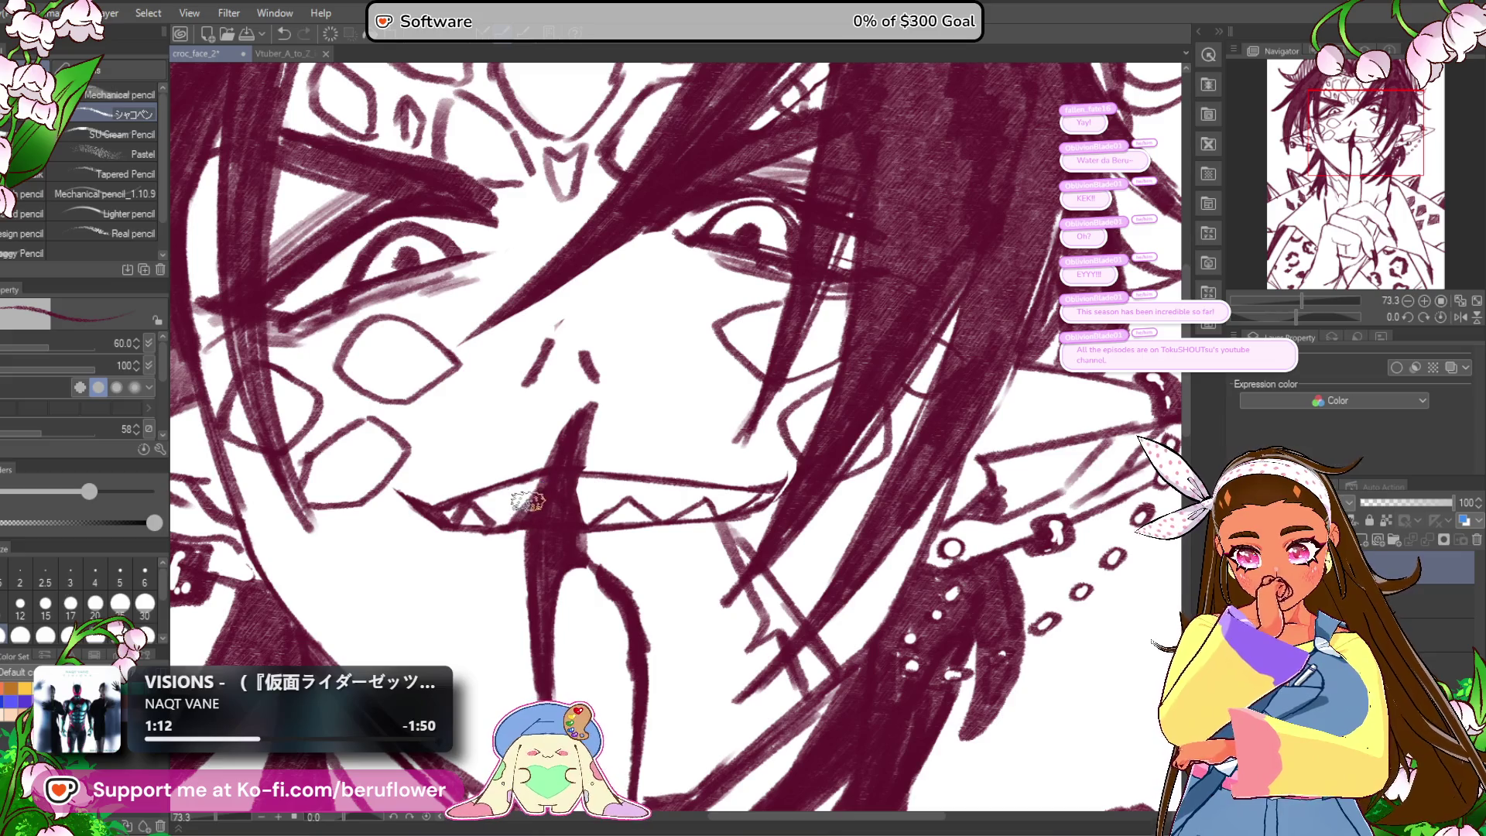
{"action": "scroll", "coordinate": [510, 531], "scroll_direction": "down", "scroll_amount": 5}
{"action": "scroll", "coordinate": [510, 530], "scroll_direction": "up", "scroll_amount": 3}
Step: Shade the inside of the pointed ear
{"action": "left_click_drag", "start_coordinate": [669, 641], "coordinate": [748, 634]}
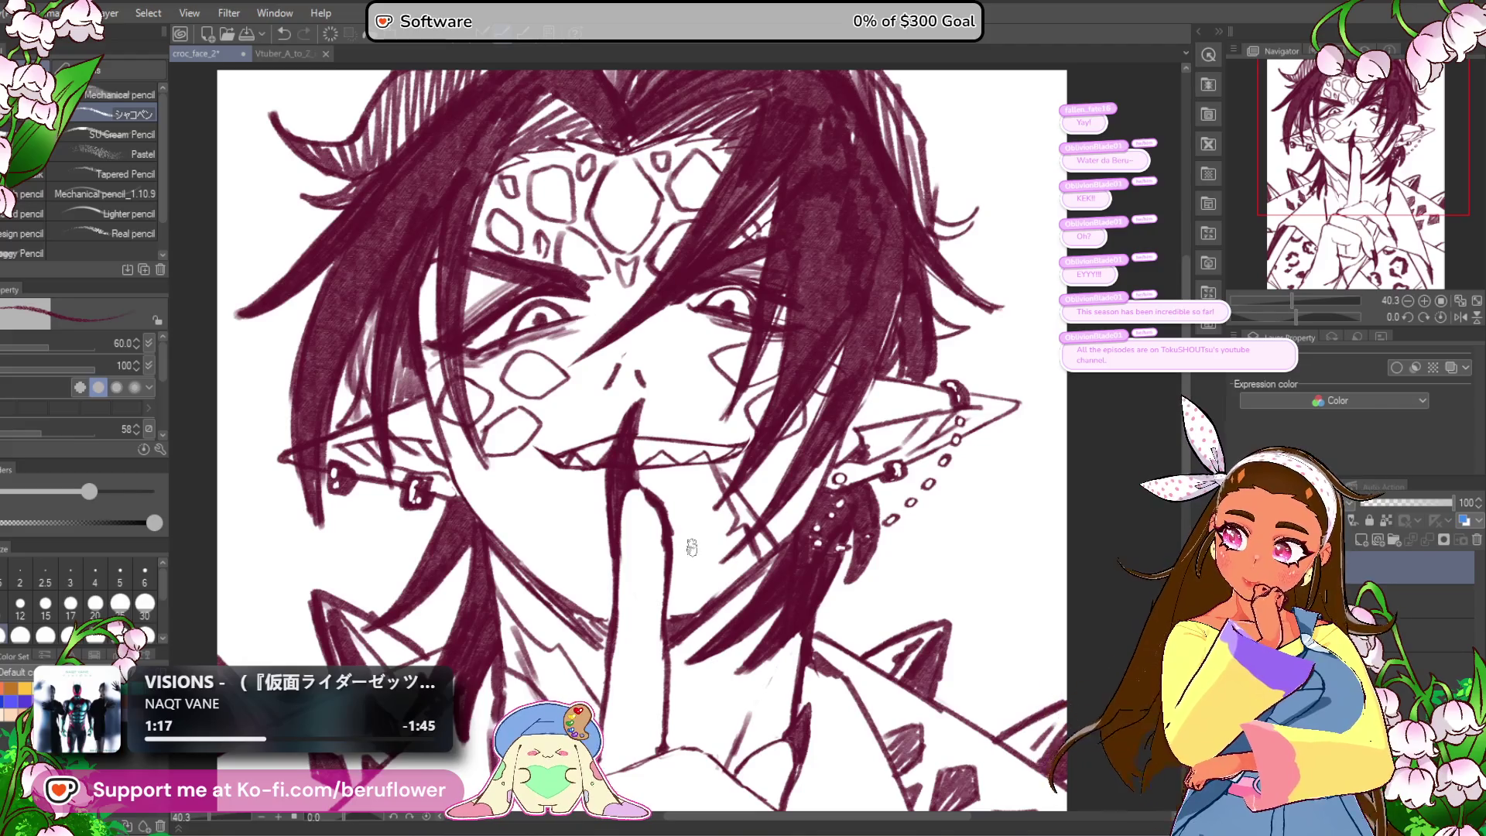
{"action": "scroll", "coordinate": [646, 474], "scroll_direction": "up", "scroll_amount": 4}
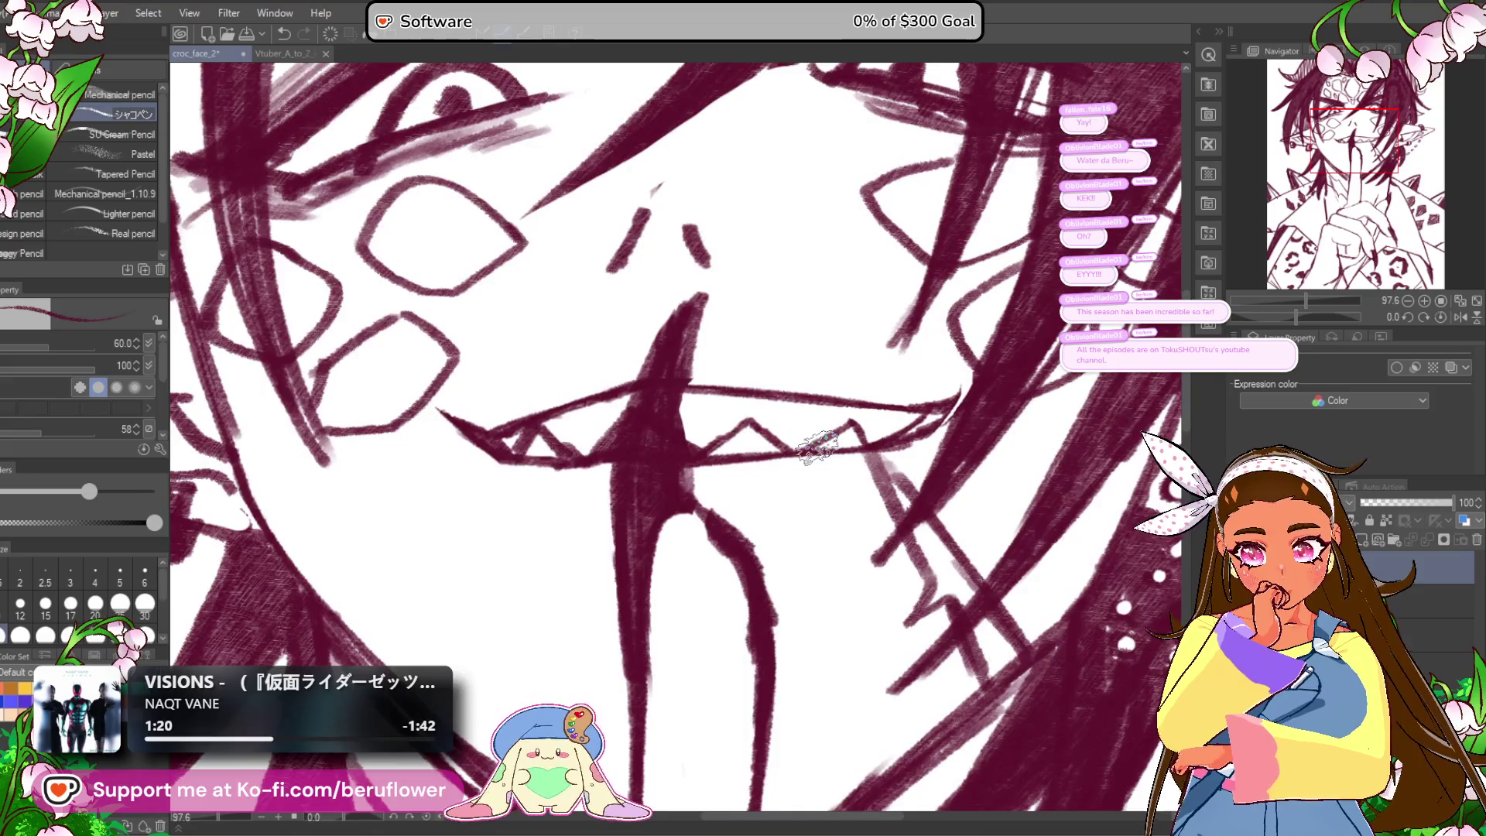
{"action": "scroll", "coordinate": [817, 448], "scroll_direction": "down", "scroll_amount": 4}
{"action": "scroll", "coordinate": [818, 444], "scroll_direction": "up", "scroll_amount": 1}
{"action": "mouse_move", "coordinate": [761, 682]}
{"action": "left_mouse_down"}
{"action": "mouse_move", "coordinate": [689, 671]}
{"action": "mouse_move", "coordinate": [787, 681]}
{"action": "left_mouse_up"}
{"action": "left_click_drag", "start_coordinate": [851, 342], "coordinate": [839, 360]}
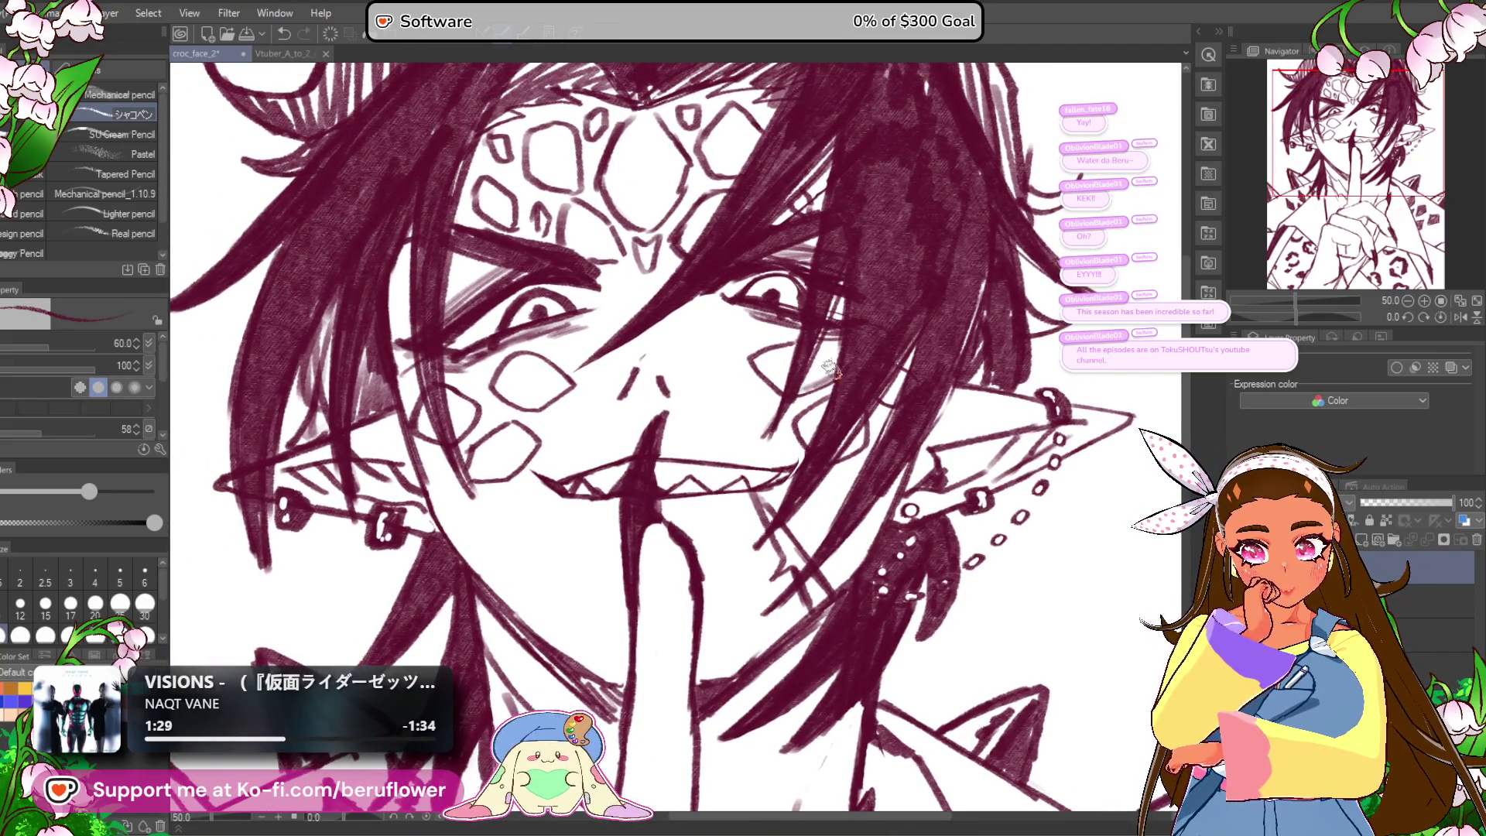
{"action": "left_click_drag", "start_coordinate": [891, 390], "coordinate": [822, 383]}
{"action": "mouse_move", "coordinate": [886, 440]}
{"action": "left_mouse_down"}
{"action": "mouse_move", "coordinate": [901, 449]}
{"action": "mouse_move", "coordinate": [974, 420]}
{"action": "left_mouse_up"}
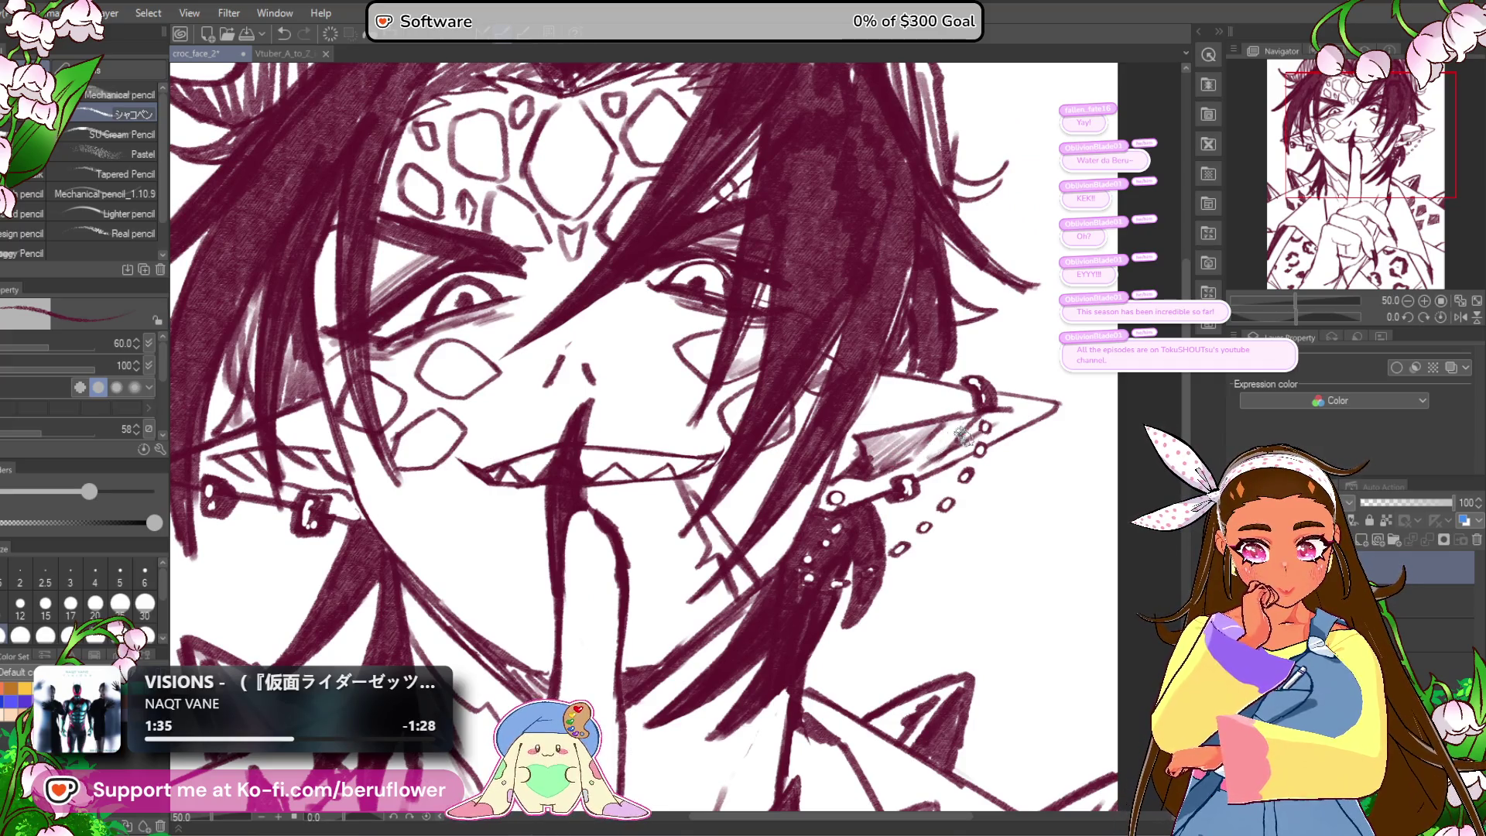
{"action": "scroll", "coordinate": [815, 498], "scroll_direction": "down", "scroll_amount": 5}
{"action": "scroll", "coordinate": [696, 542], "scroll_direction": "up", "scroll_amount": 2}
Step: Recentre the whole figure and switch to freehand selection
{"action": "mouse_move", "coordinate": [646, 693]}
{"action": "left_mouse_down"}
{"action": "mouse_move", "coordinate": [678, 630]}
{"action": "mouse_move", "coordinate": [729, 629]}
{"action": "left_mouse_up"}
{"action": "left_click_drag", "start_coordinate": [684, 623], "coordinate": [672, 719]}
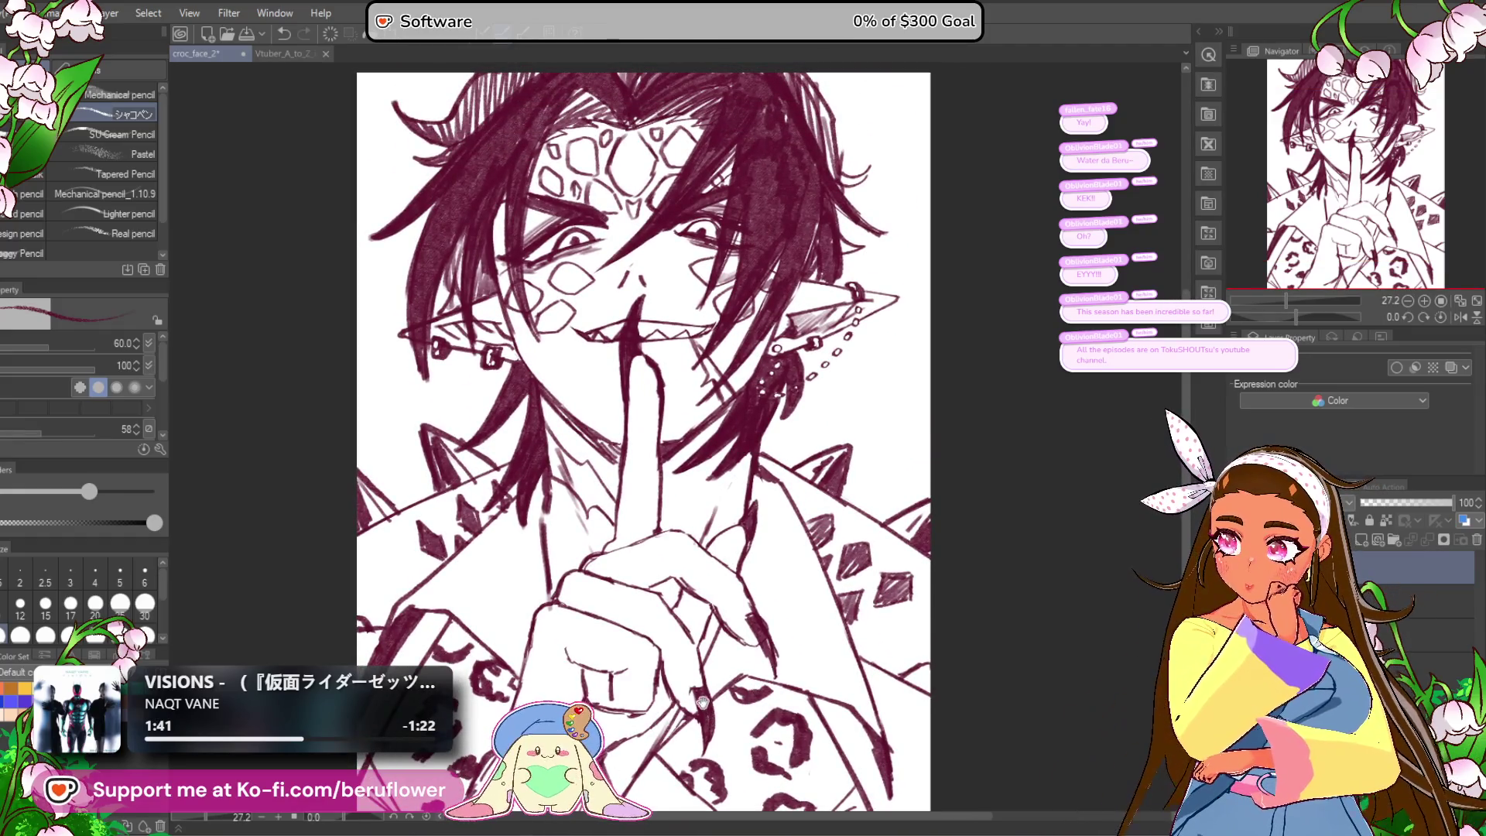
{"action": "left_click_drag", "start_coordinate": [666, 675], "coordinate": [685, 708]}
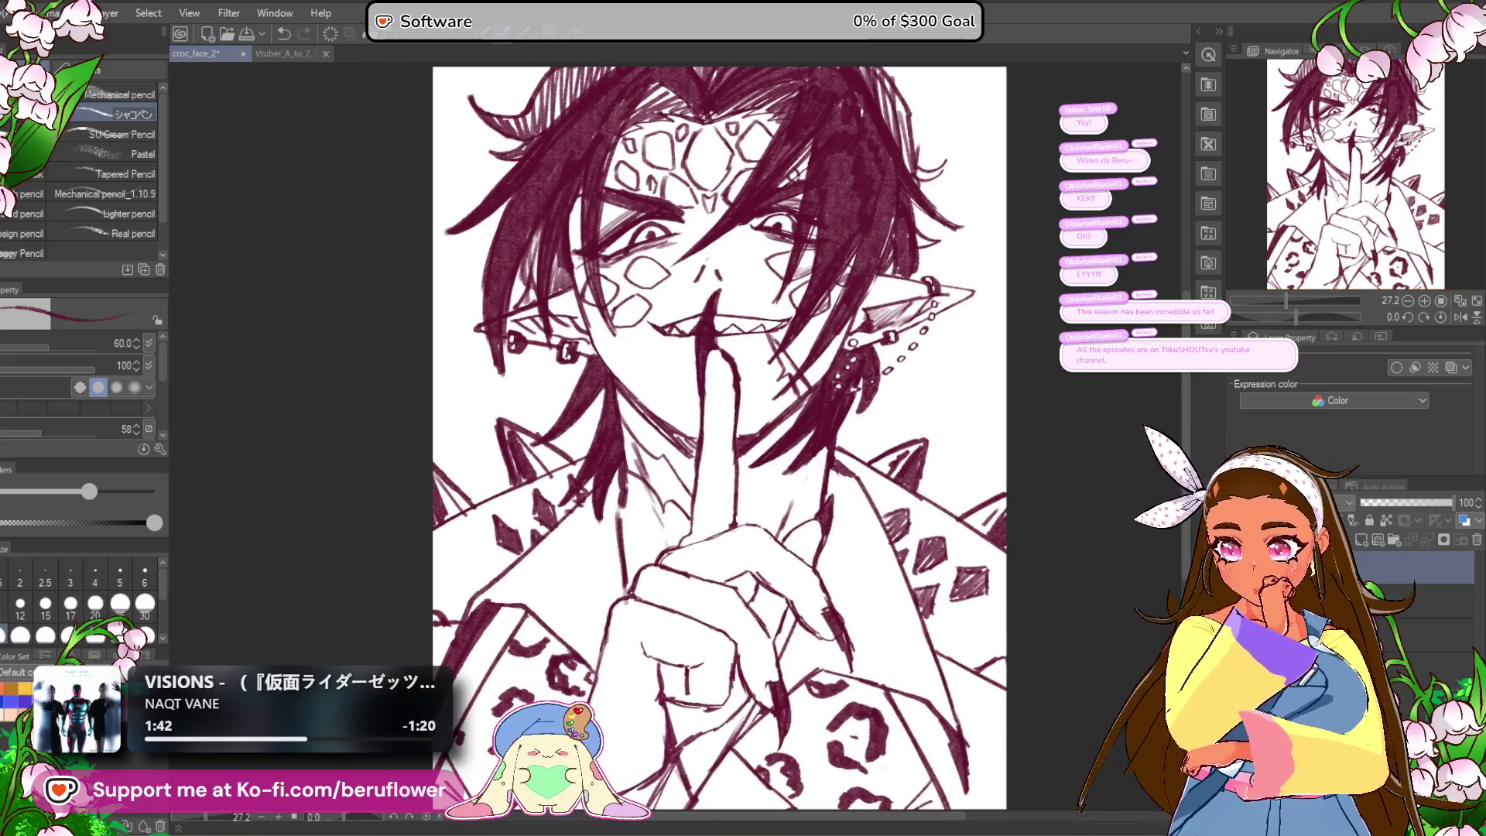
{"action": "key", "text": "m"}
{"action": "scroll", "coordinate": [667, 377], "scroll_direction": "up", "scroll_amount": 5}
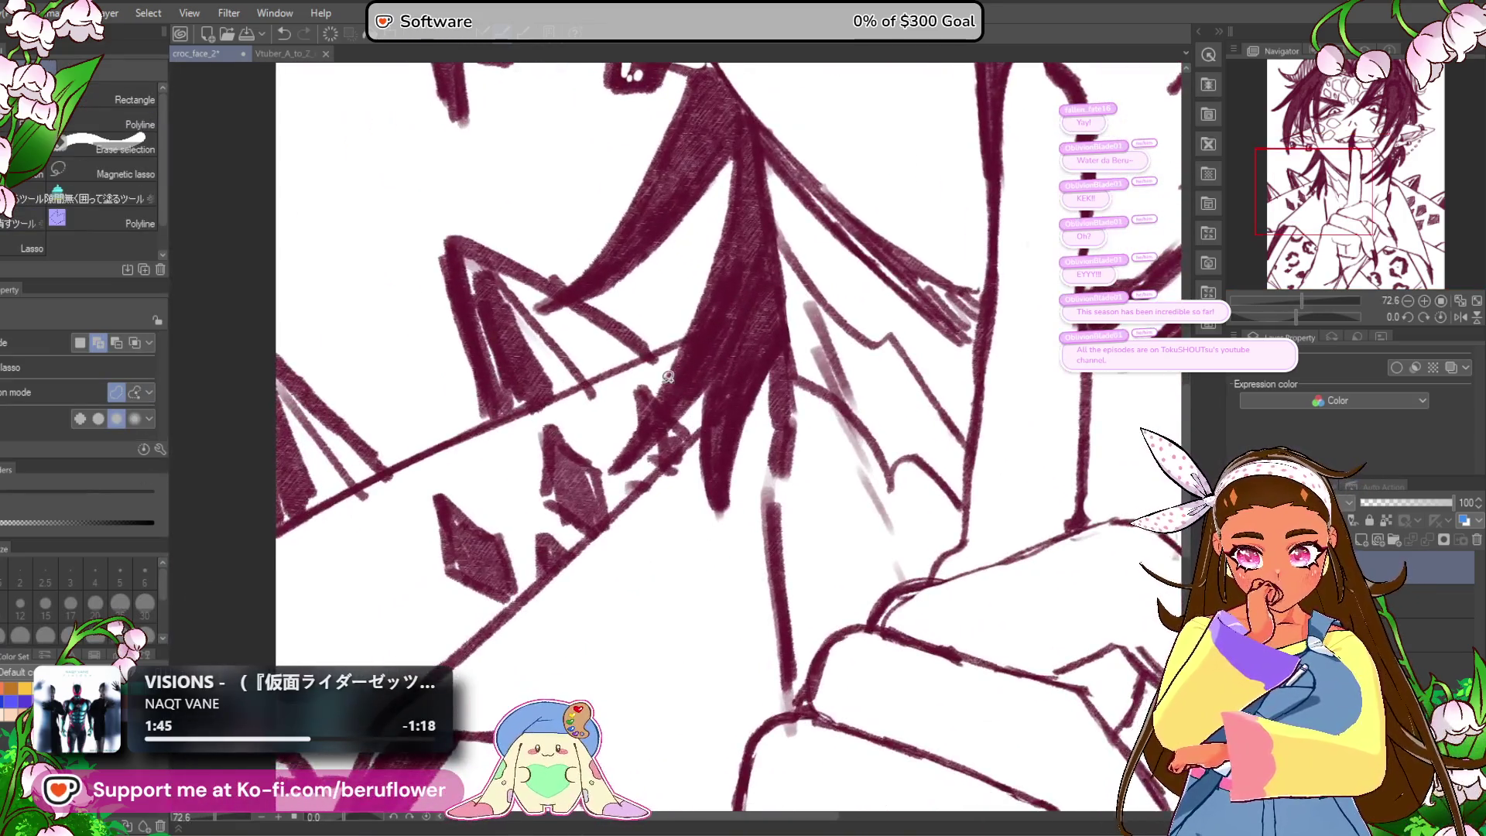
Step: Lasso-select the diamond marks on the left collar
{"action": "left_click_drag", "start_coordinate": [659, 392], "coordinate": [586, 416]}
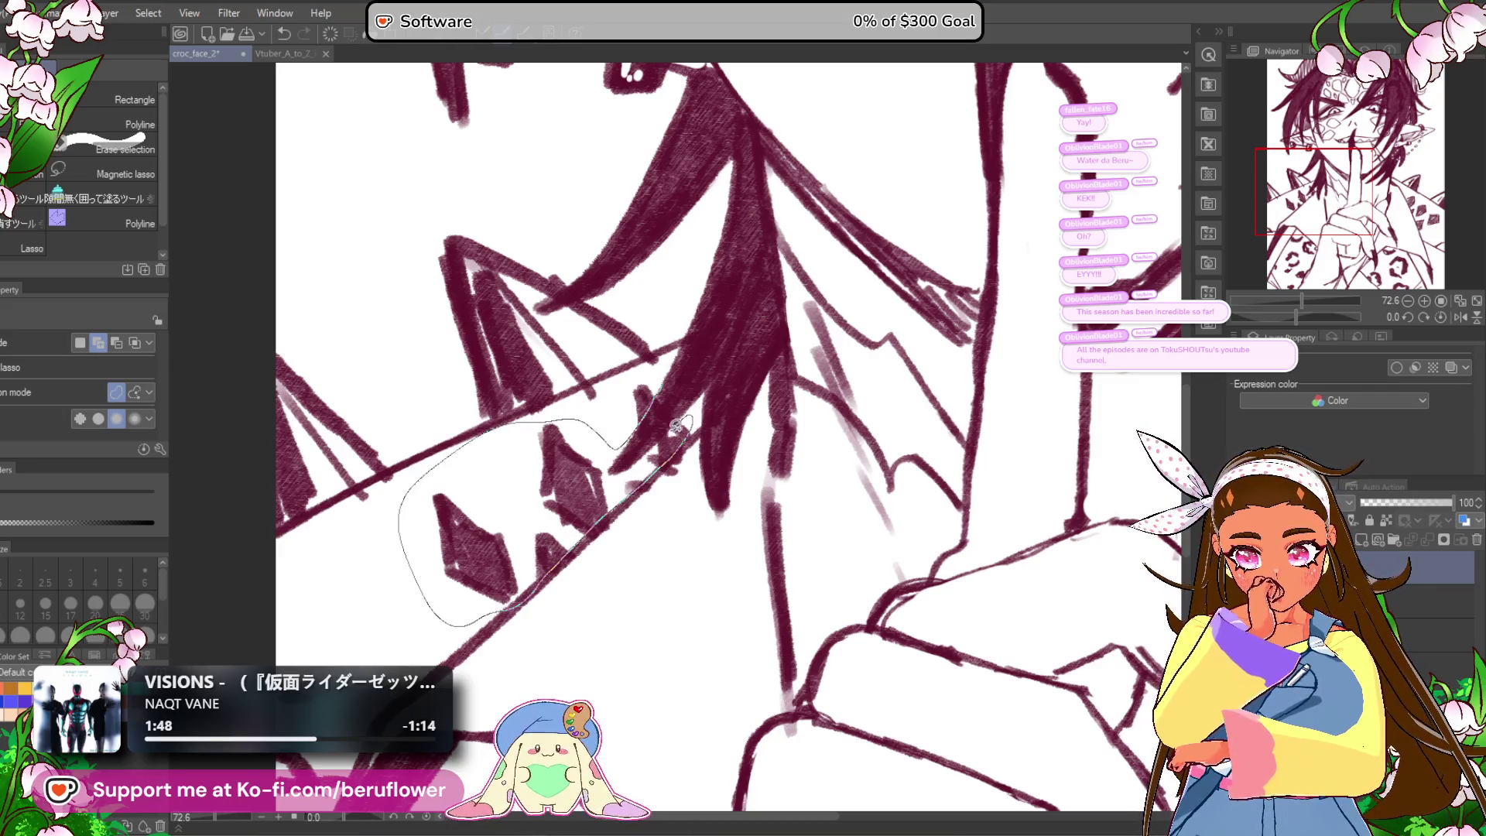
{"action": "left_click_drag", "start_coordinate": [626, 449], "coordinate": [623, 453]}
{"action": "left_click_drag", "start_coordinate": [635, 381], "coordinate": [655, 403]}
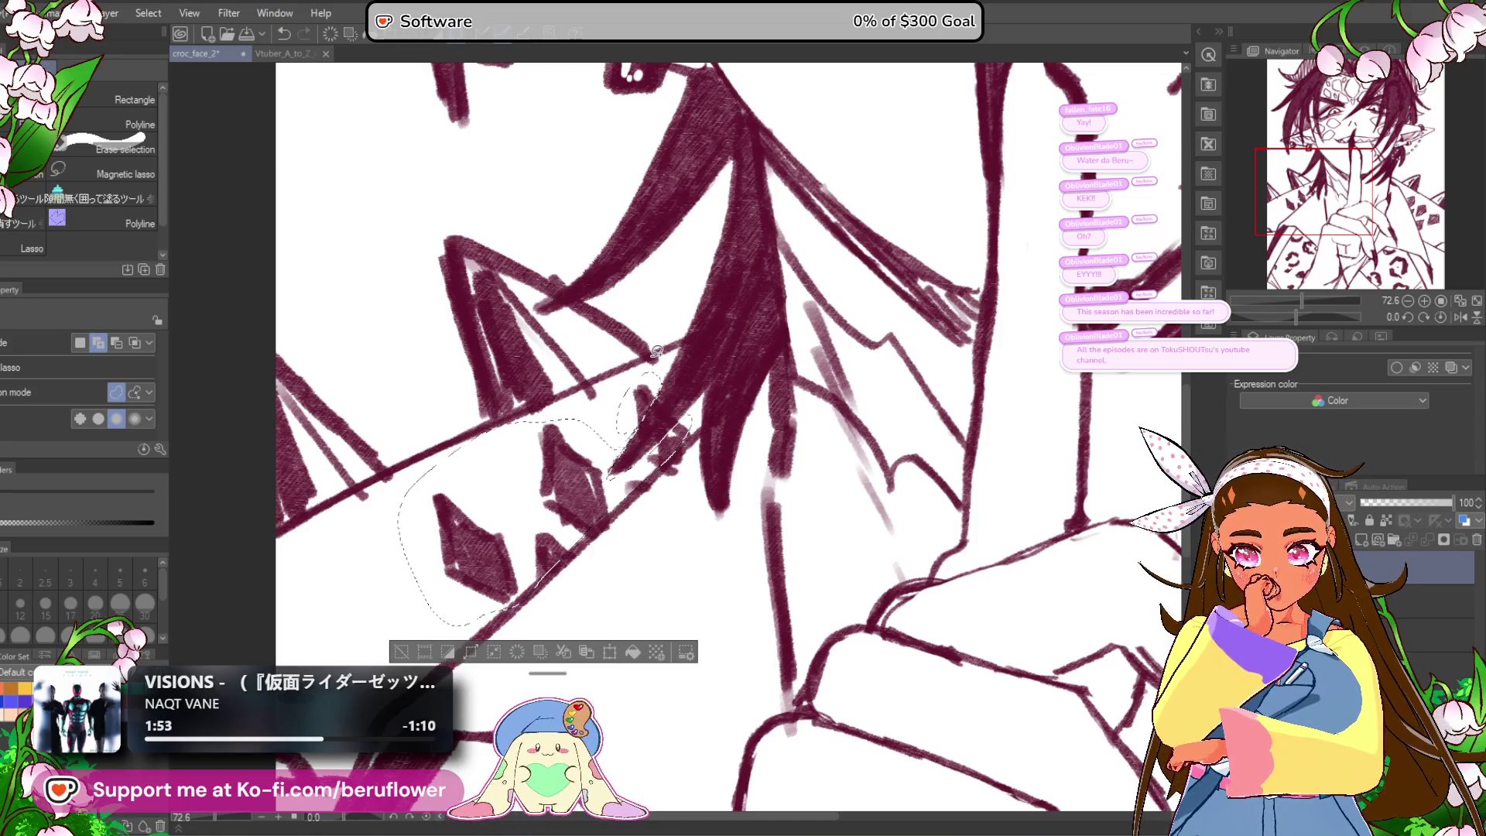
{"action": "scroll", "coordinate": [656, 350], "scroll_direction": "down", "scroll_amount": 5}
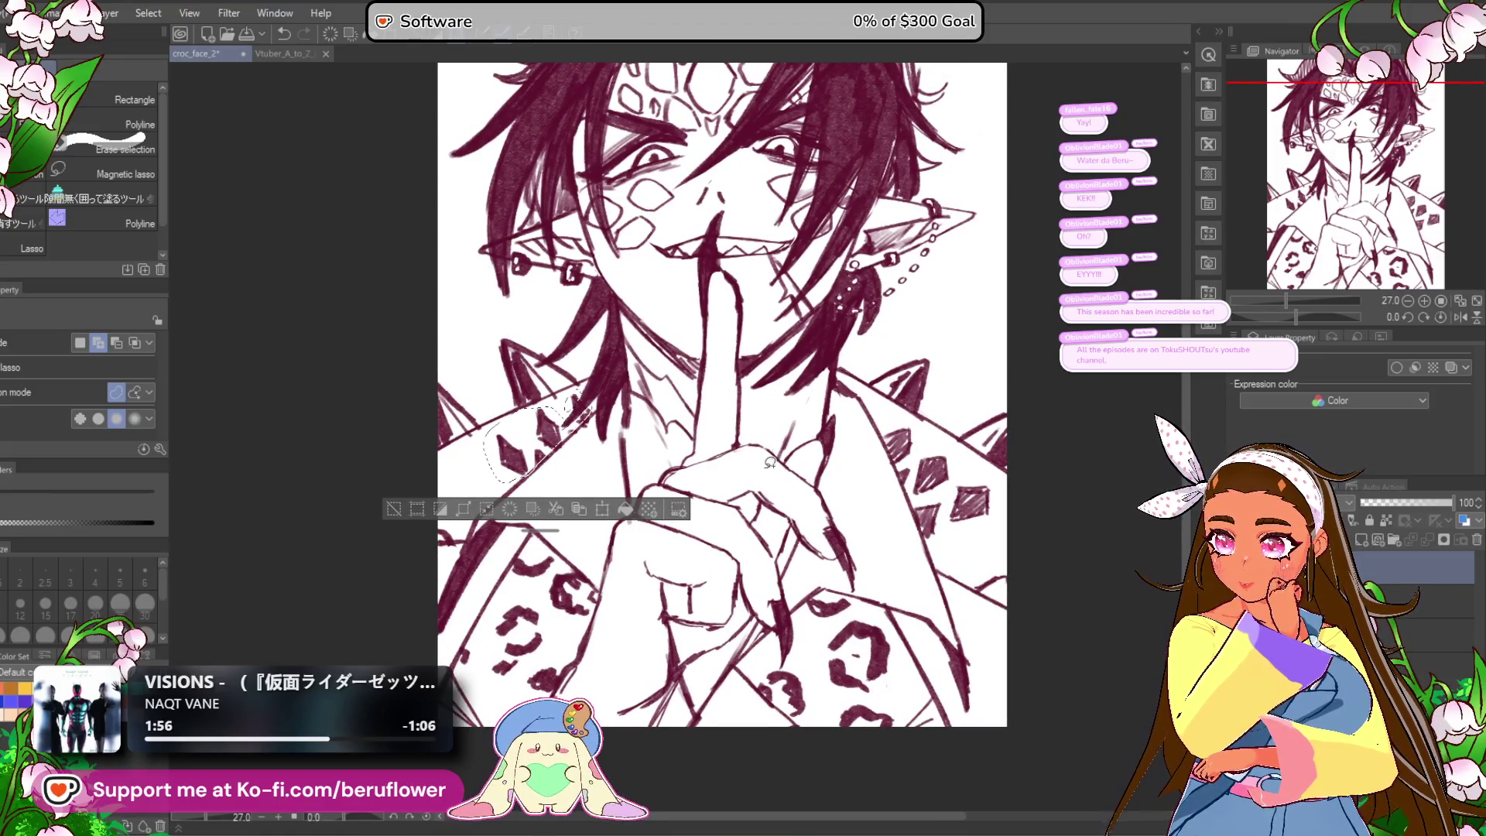
Step: Scale, tilt and shift the selected diamonds into place, then deselect
{"action": "key", "text": "ctrl+t"}
{"action": "mouse_move", "coordinate": [478, 488]}
{"action": "left_mouse_down"}
{"action": "mouse_move", "coordinate": [418, 553]}
{"action": "mouse_move", "coordinate": [451, 505]}
{"action": "left_mouse_up"}
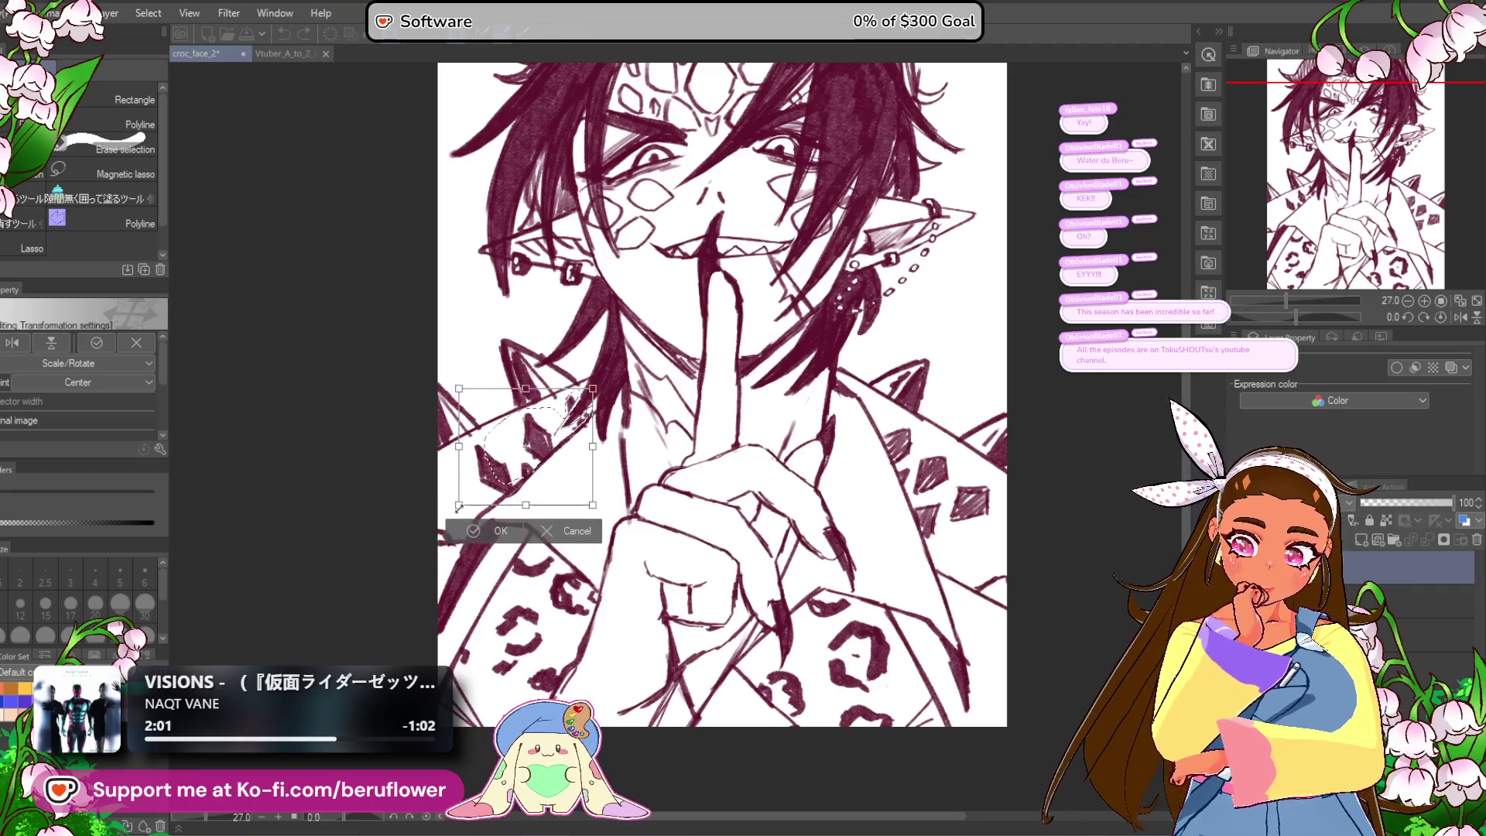
{"action": "left_click_drag", "start_coordinate": [453, 383], "coordinate": [464, 378]}
{"action": "left_click_drag", "start_coordinate": [554, 480], "coordinate": [539, 486]}
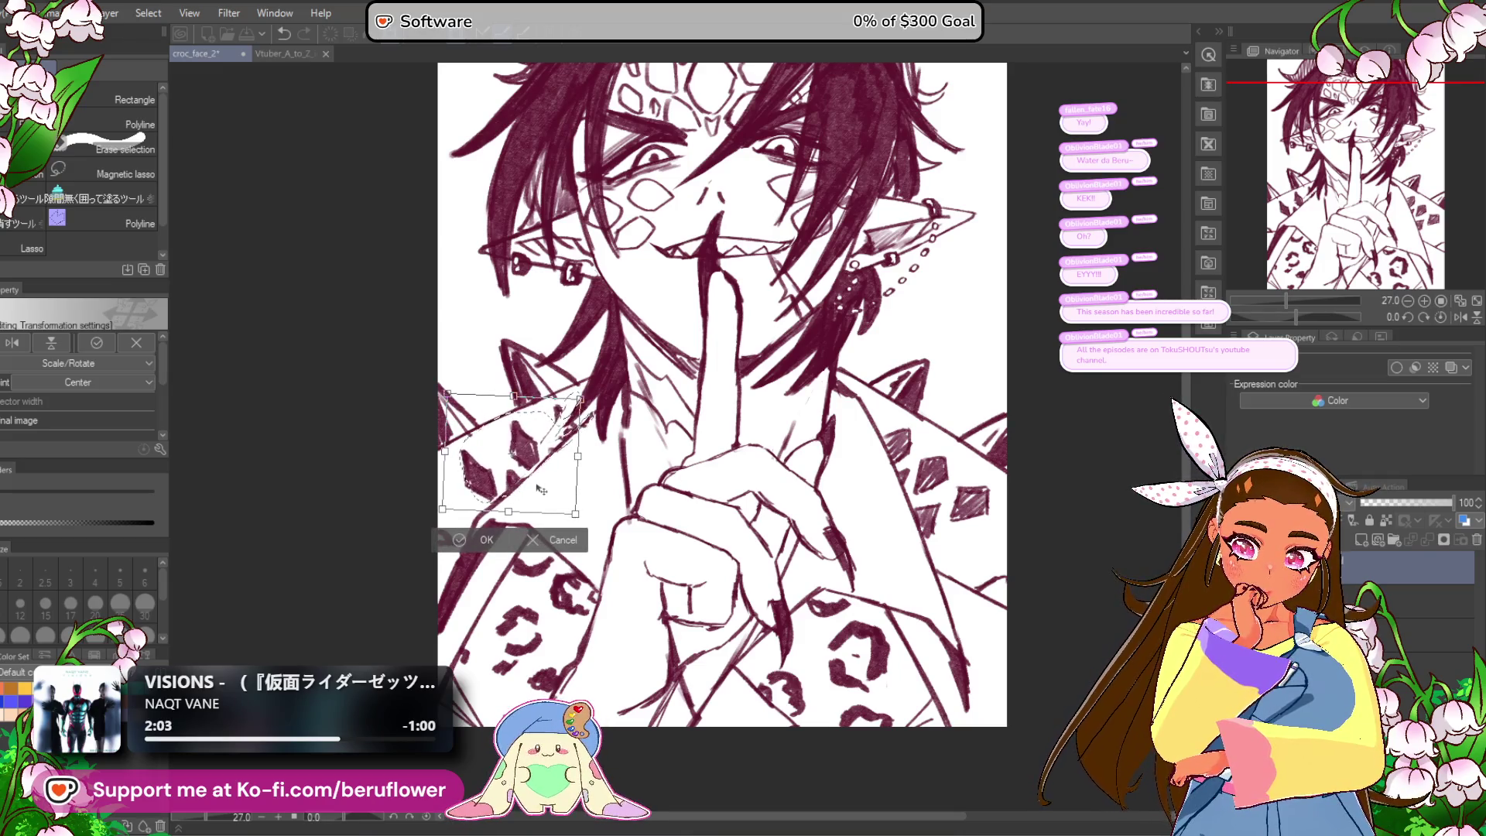
{"action": "key", "text": "Return"}
{"action": "key", "text": "ctrl+d"}
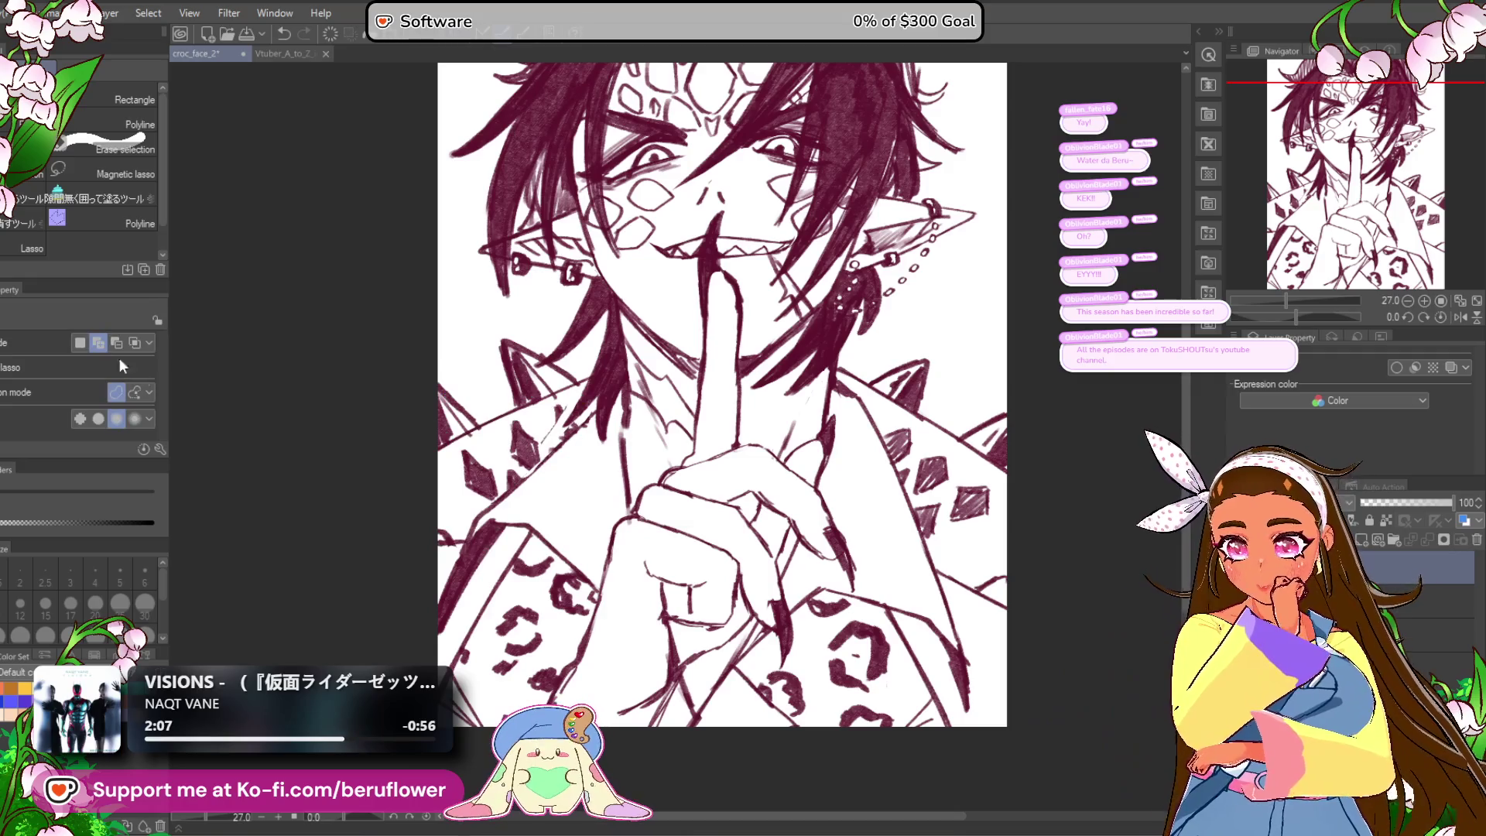
{"action": "key", "text": "p"}
{"action": "scroll", "coordinate": [562, 409], "scroll_direction": "up", "scroll_amount": 8}
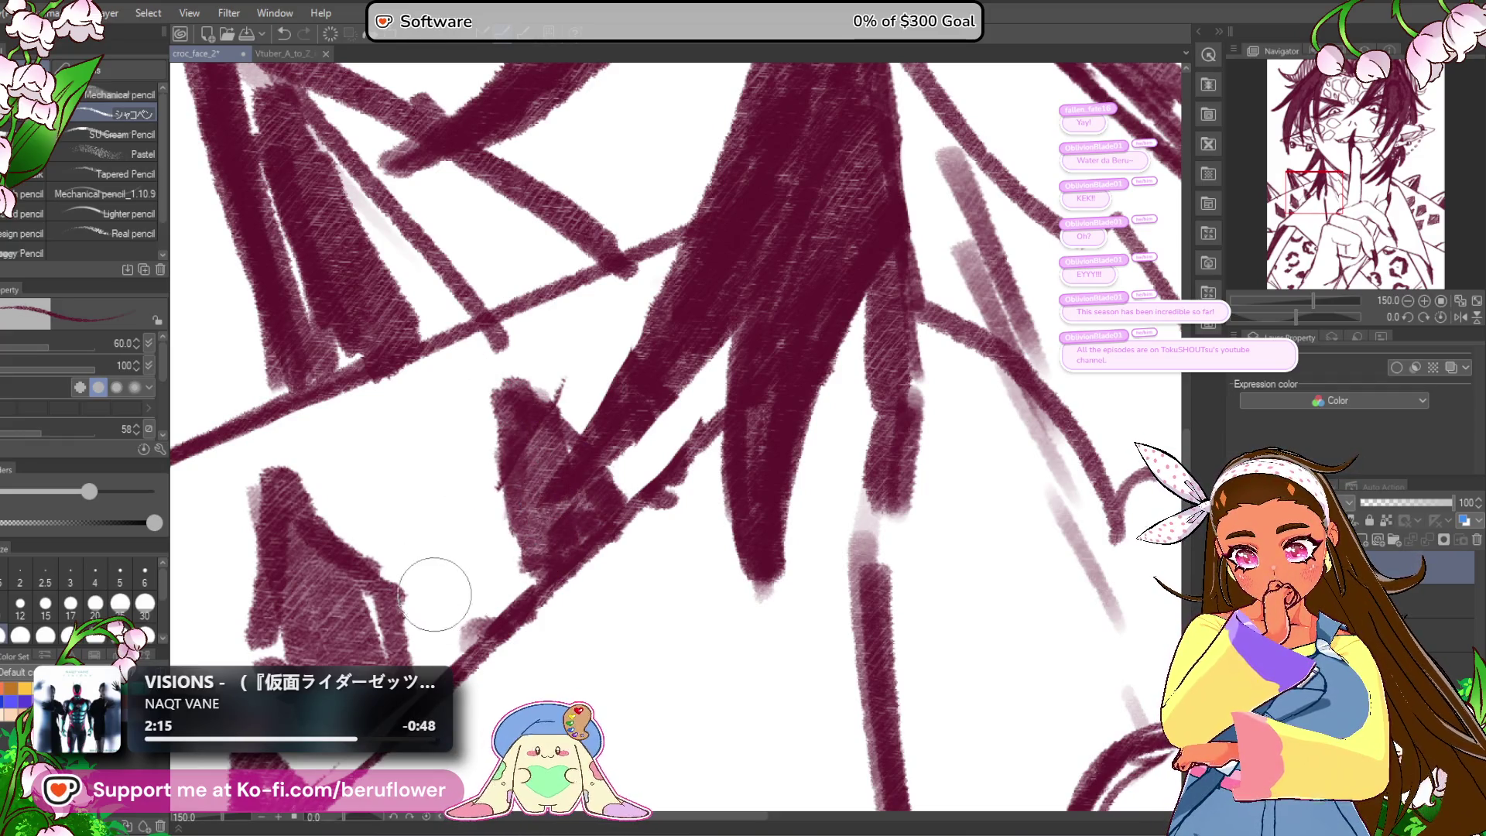
Step: Hatch over the white gaps in the dark hair strands, then view the whole face and hand
{"action": "mouse_move", "coordinate": [408, 681]}
{"action": "left_mouse_down"}
{"action": "mouse_move", "coordinate": [486, 542]}
{"action": "mouse_move", "coordinate": [465, 503]}
{"action": "mouse_move", "coordinate": [480, 568]}
{"action": "mouse_move", "coordinate": [433, 619]}
{"action": "left_mouse_up"}
{"action": "mouse_move", "coordinate": [356, 480]}
{"action": "left_mouse_down"}
{"action": "mouse_move", "coordinate": [364, 465]}
{"action": "mouse_move", "coordinate": [581, 431]}
{"action": "mouse_move", "coordinate": [387, 658]}
{"action": "mouse_move", "coordinate": [332, 657]}
{"action": "left_mouse_up"}
{"action": "scroll", "coordinate": [333, 656], "scroll_direction": "down", "scroll_amount": 5}
{"action": "left_click_drag", "start_coordinate": [747, 541], "coordinate": [747, 434]}
{"action": "scroll", "coordinate": [747, 397], "scroll_direction": "down", "scroll_amount": 2}
{"action": "scroll", "coordinate": [746, 397], "scroll_direction": "up", "scroll_amount": 2}
{"action": "scroll", "coordinate": [879, 673], "scroll_direction": "up", "scroll_amount": 3}
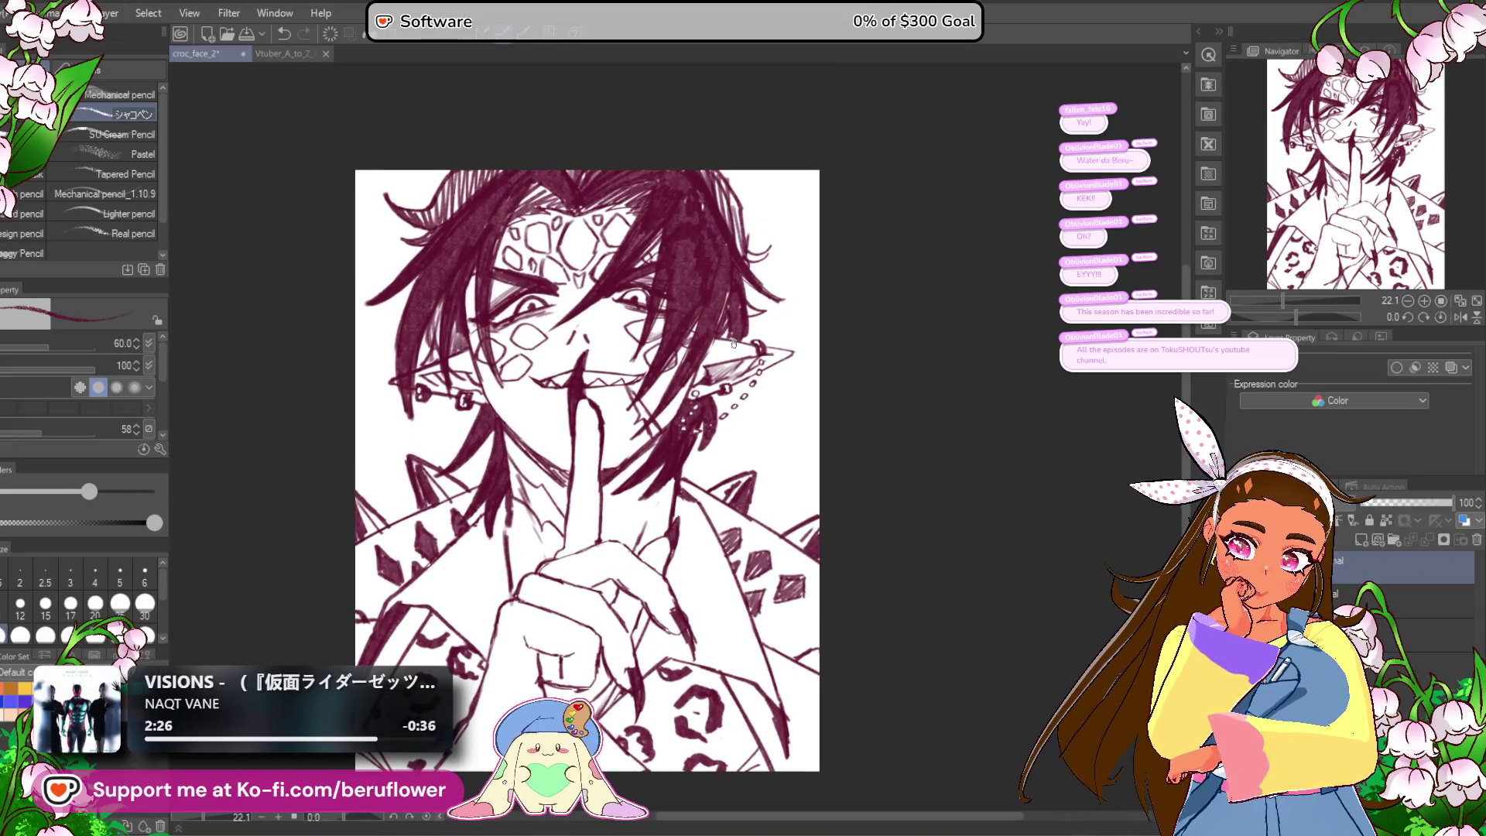
{"action": "scroll", "coordinate": [734, 343], "scroll_direction": "up", "scroll_amount": 2}
{"action": "scroll", "coordinate": [734, 343], "scroll_direction": "down", "scroll_amount": 4}
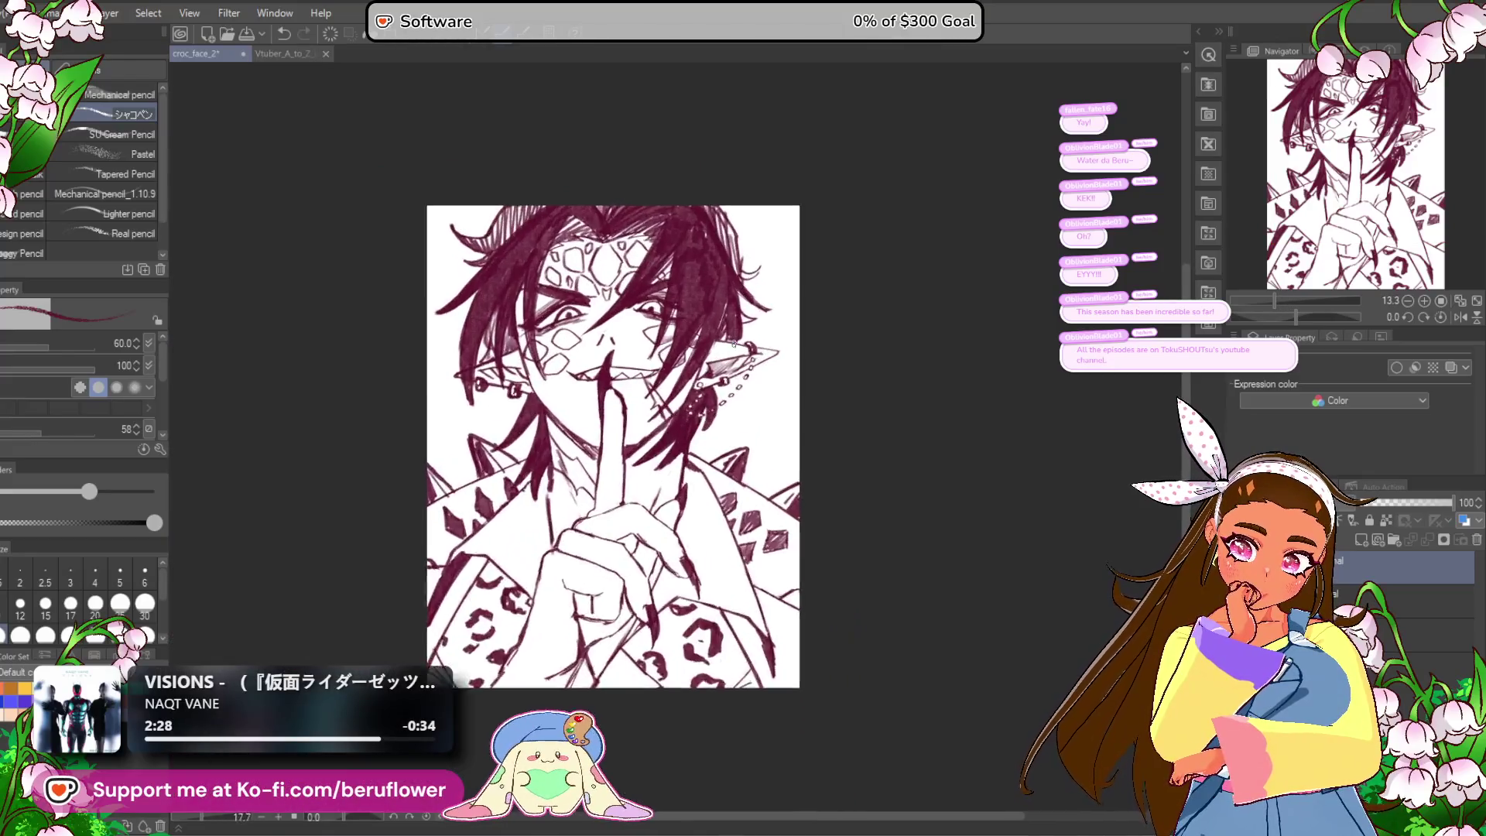
{"action": "scroll", "coordinate": [734, 343], "scroll_direction": "up", "scroll_amount": 5}
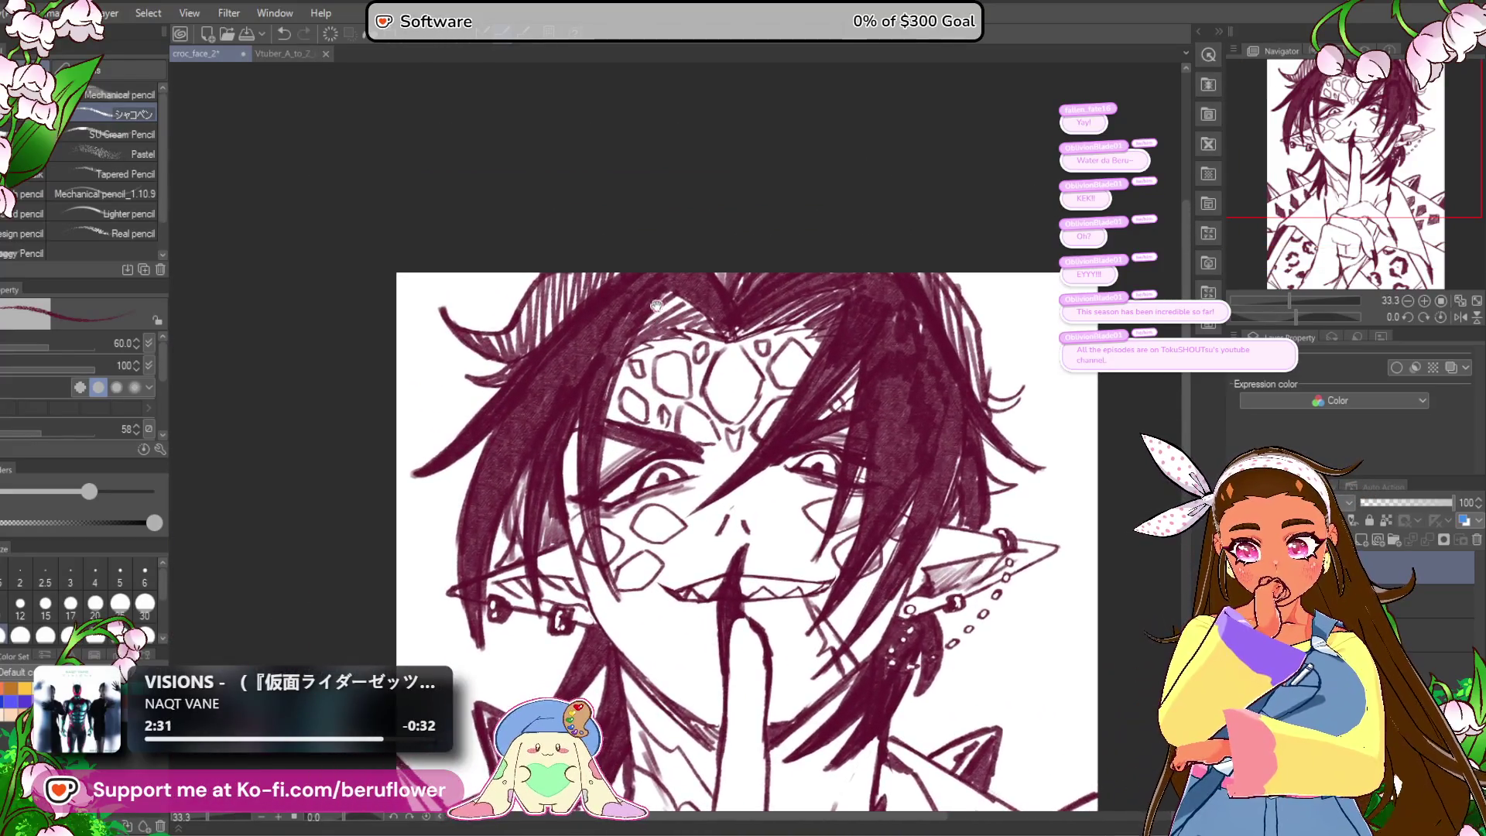
{"action": "scroll", "coordinate": [656, 313], "scroll_direction": "up", "scroll_amount": 2}
Step: Erase the stray hair strokes at the upper left and upper right of the head
{"action": "mouse_move", "coordinate": [532, 308]}
{"action": "left_mouse_down"}
{"action": "mouse_move", "coordinate": [431, 411]}
{"action": "mouse_move", "coordinate": [541, 263]}
{"action": "mouse_move", "coordinate": [427, 279]}
{"action": "left_mouse_up"}
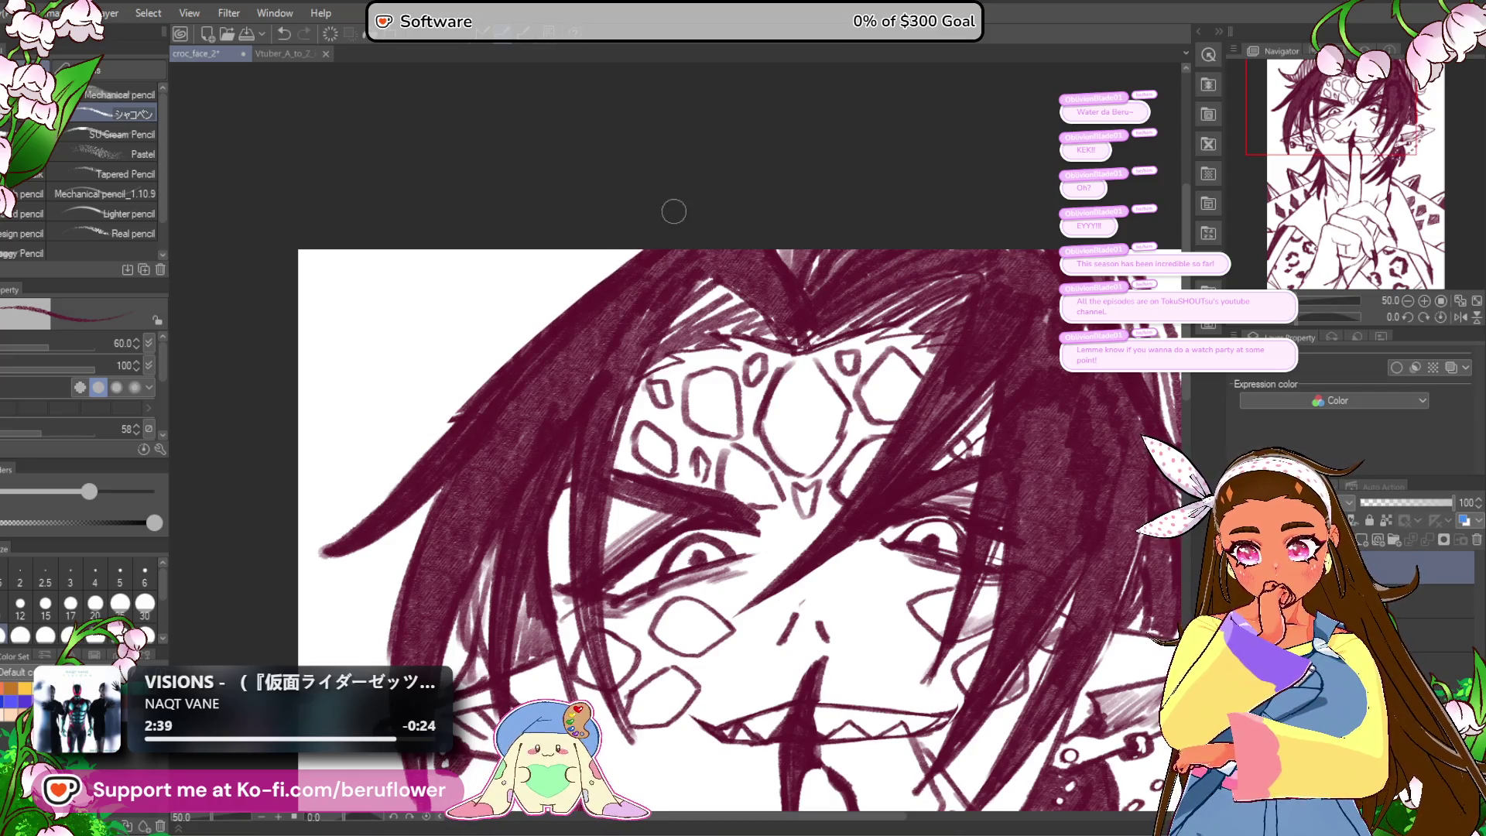
{"action": "mouse_move", "coordinate": [1015, 513]}
{"action": "left_mouse_down"}
{"action": "mouse_move", "coordinate": [738, 393]}
{"action": "mouse_move", "coordinate": [859, 385]}
{"action": "left_mouse_up"}
{"action": "mouse_move", "coordinate": [753, 215]}
{"action": "left_mouse_down"}
{"action": "mouse_move", "coordinate": [882, 437]}
{"action": "mouse_move", "coordinate": [897, 410]}
{"action": "mouse_move", "coordinate": [785, 254]}
{"action": "left_mouse_up"}
{"action": "scroll", "coordinate": [896, 314], "scroll_direction": "down", "scroll_amount": 5}
{"action": "scroll", "coordinate": [896, 313], "scroll_direction": "up", "scroll_amount": 4}
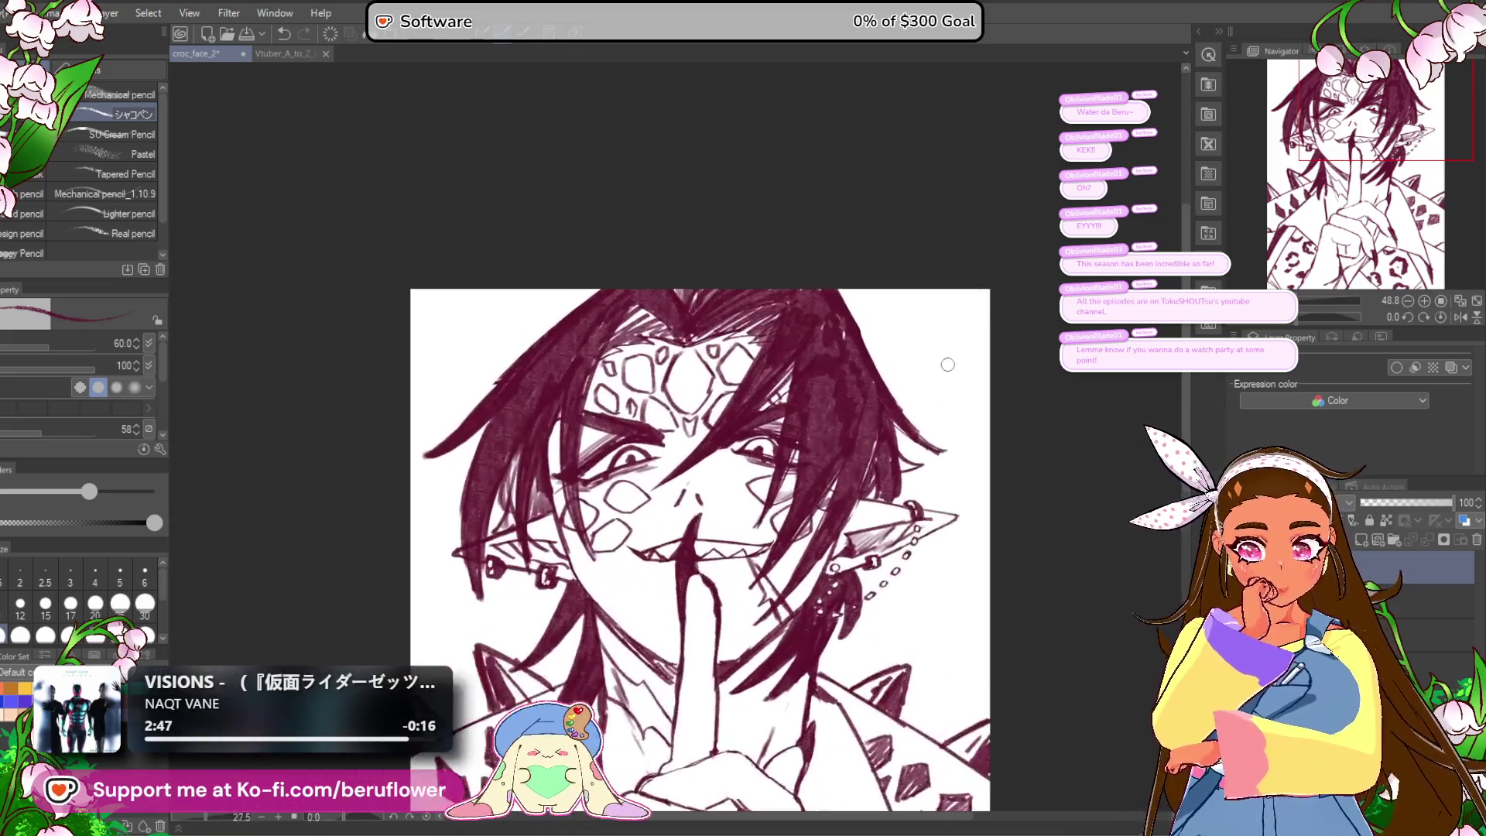
{"action": "left_click_drag", "start_coordinate": [727, 410], "coordinate": [774, 389]}
{"action": "scroll", "coordinate": [775, 387], "scroll_direction": "up", "scroll_amount": 3}
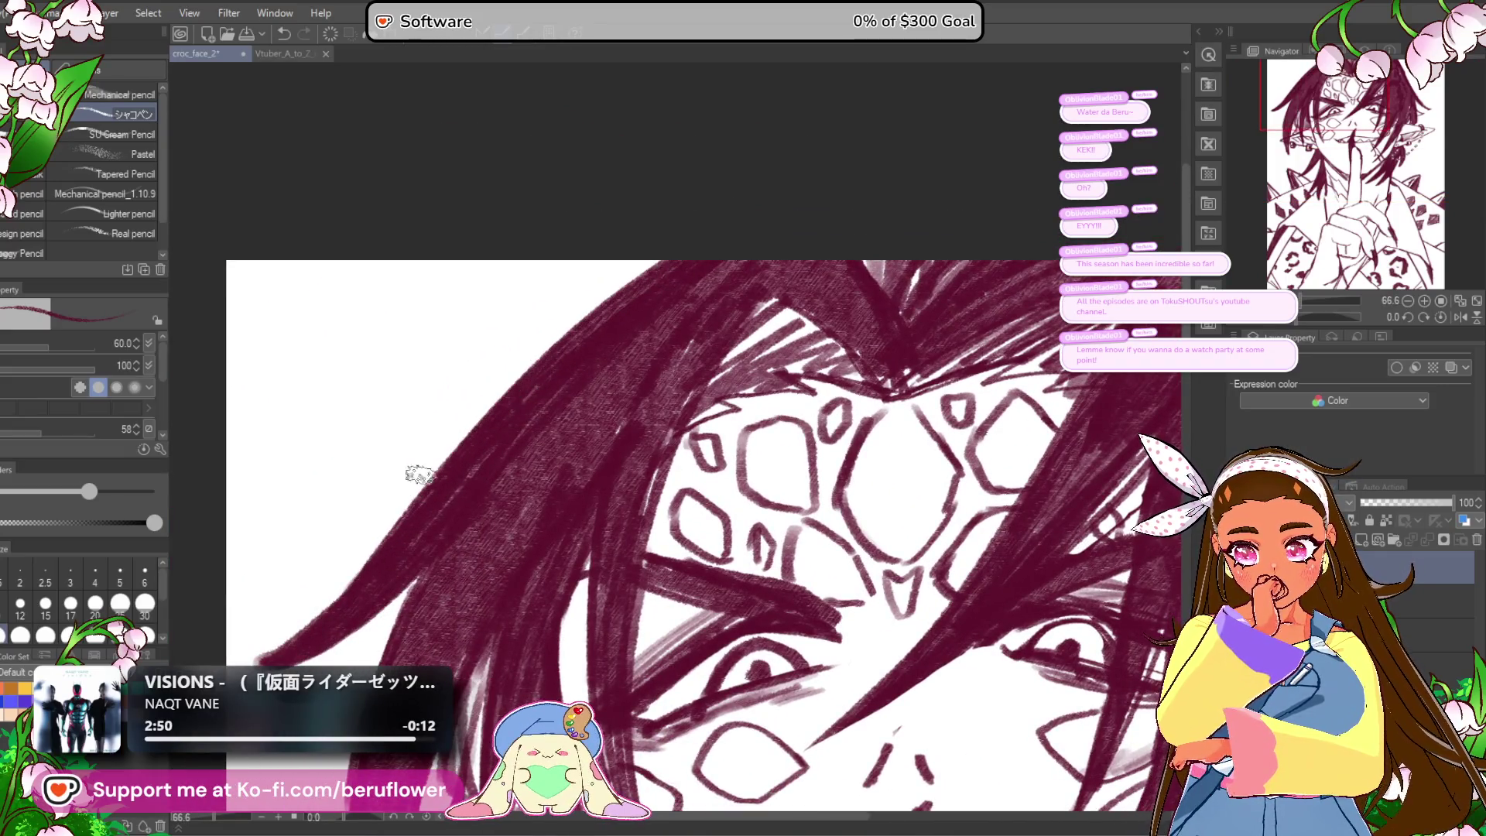
{"action": "mouse_move", "coordinate": [659, 519]}
{"action": "left_mouse_down"}
{"action": "mouse_move", "coordinate": [632, 475]}
{"action": "mouse_move", "coordinate": [534, 547]}
{"action": "left_mouse_up"}
Step: Redraw long thin hair strands along the upper-left hair edge, undoing the unwanted hook stroke and strand
{"action": "left_click_drag", "start_coordinate": [495, 342], "coordinate": [430, 323]}
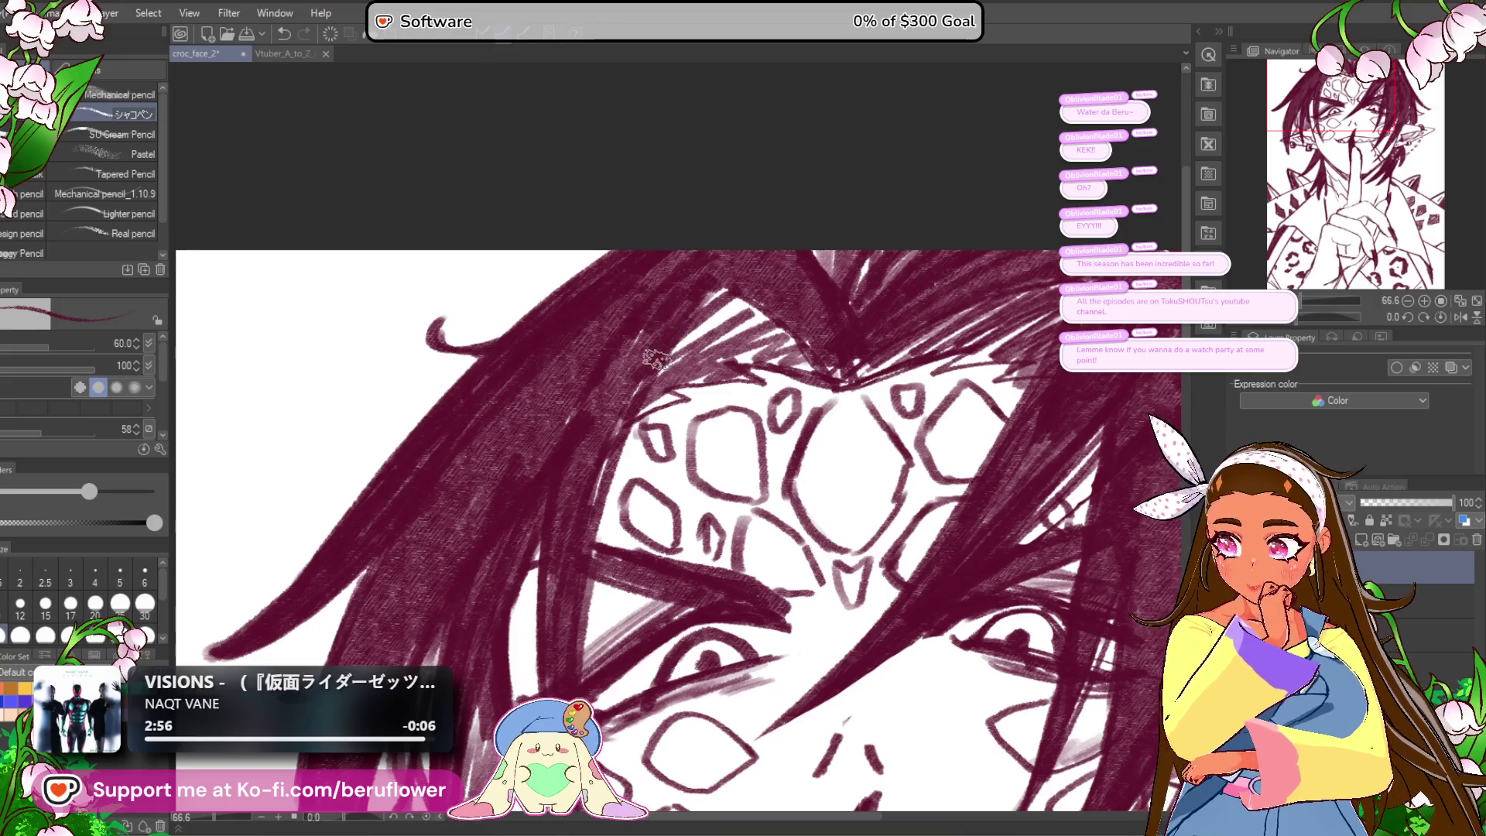
{"action": "key", "text": "ctrl+z"}
{"action": "left_click_drag", "start_coordinate": [267, 532], "coordinate": [596, 257]}
{"action": "mouse_move", "coordinate": [615, 253]}
{"action": "left_mouse_down"}
{"action": "mouse_move", "coordinate": [745, 207]}
{"action": "mouse_move", "coordinate": [507, 328]}
{"action": "mouse_move", "coordinate": [365, 457]}
{"action": "mouse_move", "coordinate": [755, 211]}
{"action": "left_mouse_up"}
{"action": "key", "text": "ctrl+z"}
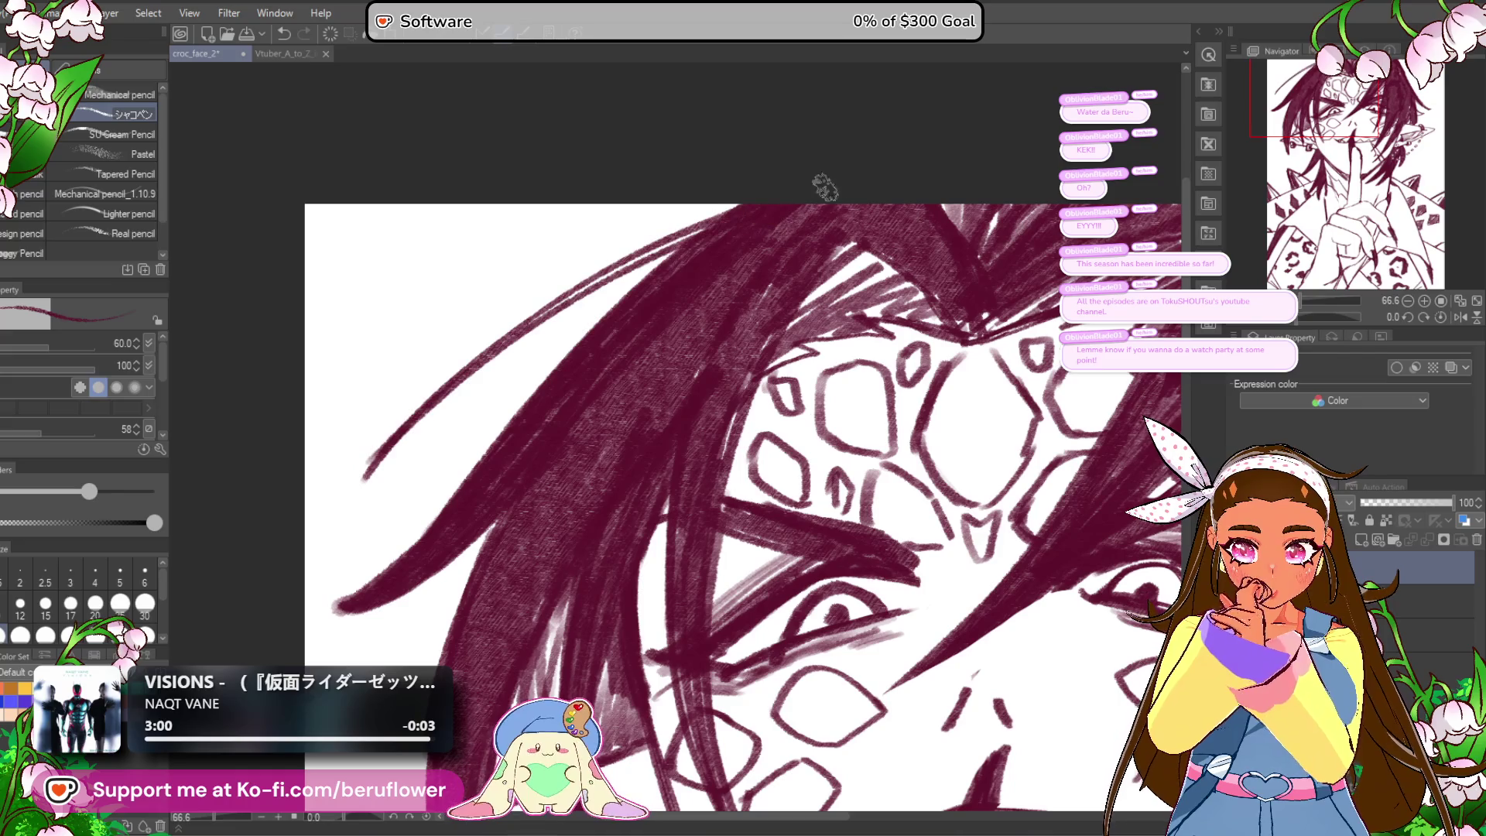
{"action": "mouse_move", "coordinate": [361, 451]}
{"action": "left_mouse_down"}
{"action": "mouse_move", "coordinate": [833, 175]}
{"action": "mouse_move", "coordinate": [741, 190]}
{"action": "mouse_move", "coordinate": [680, 231]}
{"action": "left_mouse_up"}
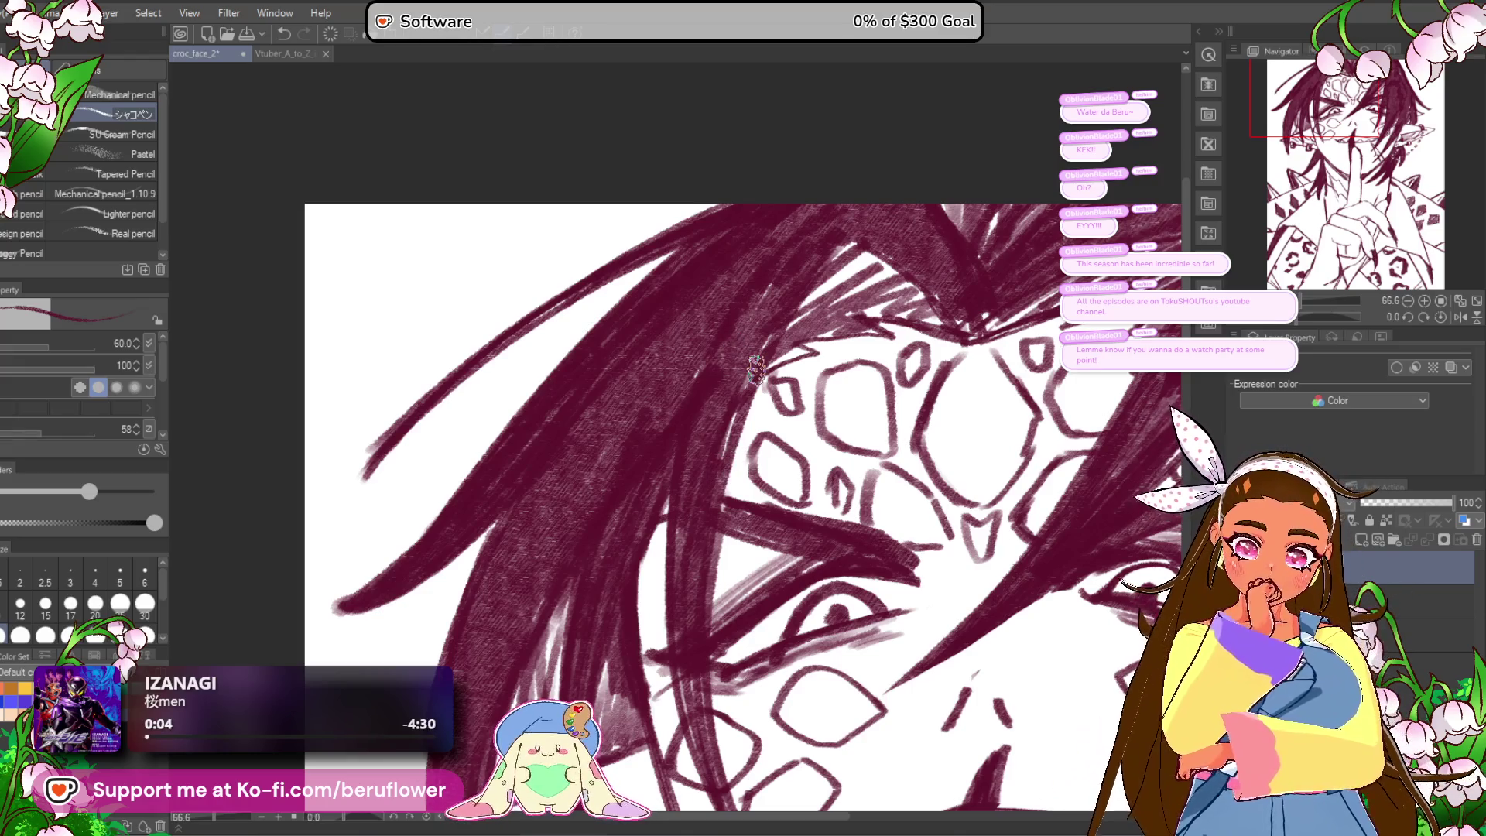
{"action": "left_click_drag", "start_coordinate": [704, 249], "coordinate": [815, 197]}
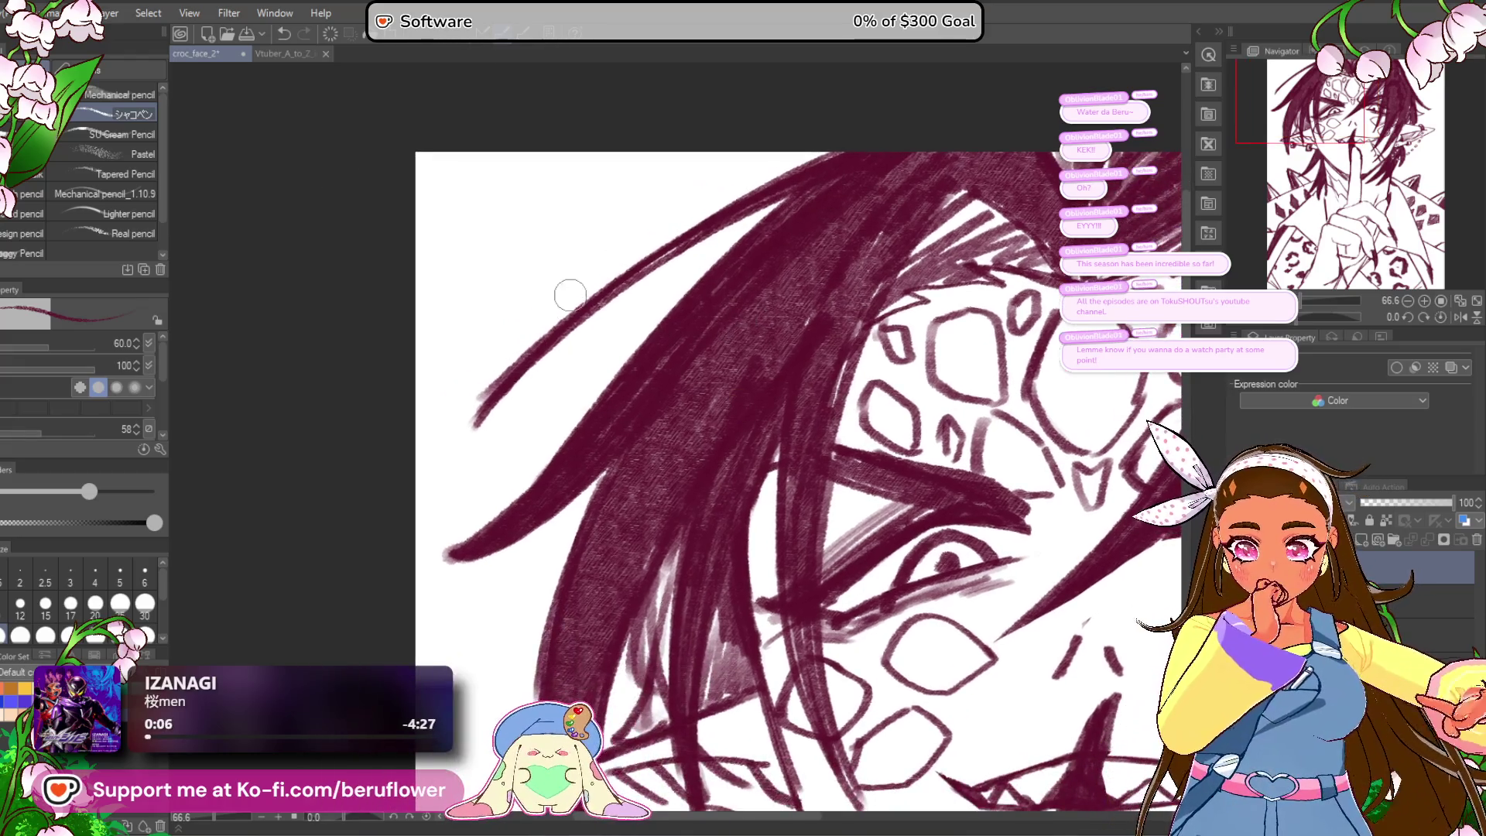
{"action": "mouse_move", "coordinate": [716, 221]}
{"action": "left_mouse_down"}
{"action": "mouse_move", "coordinate": [526, 372]}
{"action": "mouse_move", "coordinate": [576, 313]}
{"action": "left_mouse_up"}
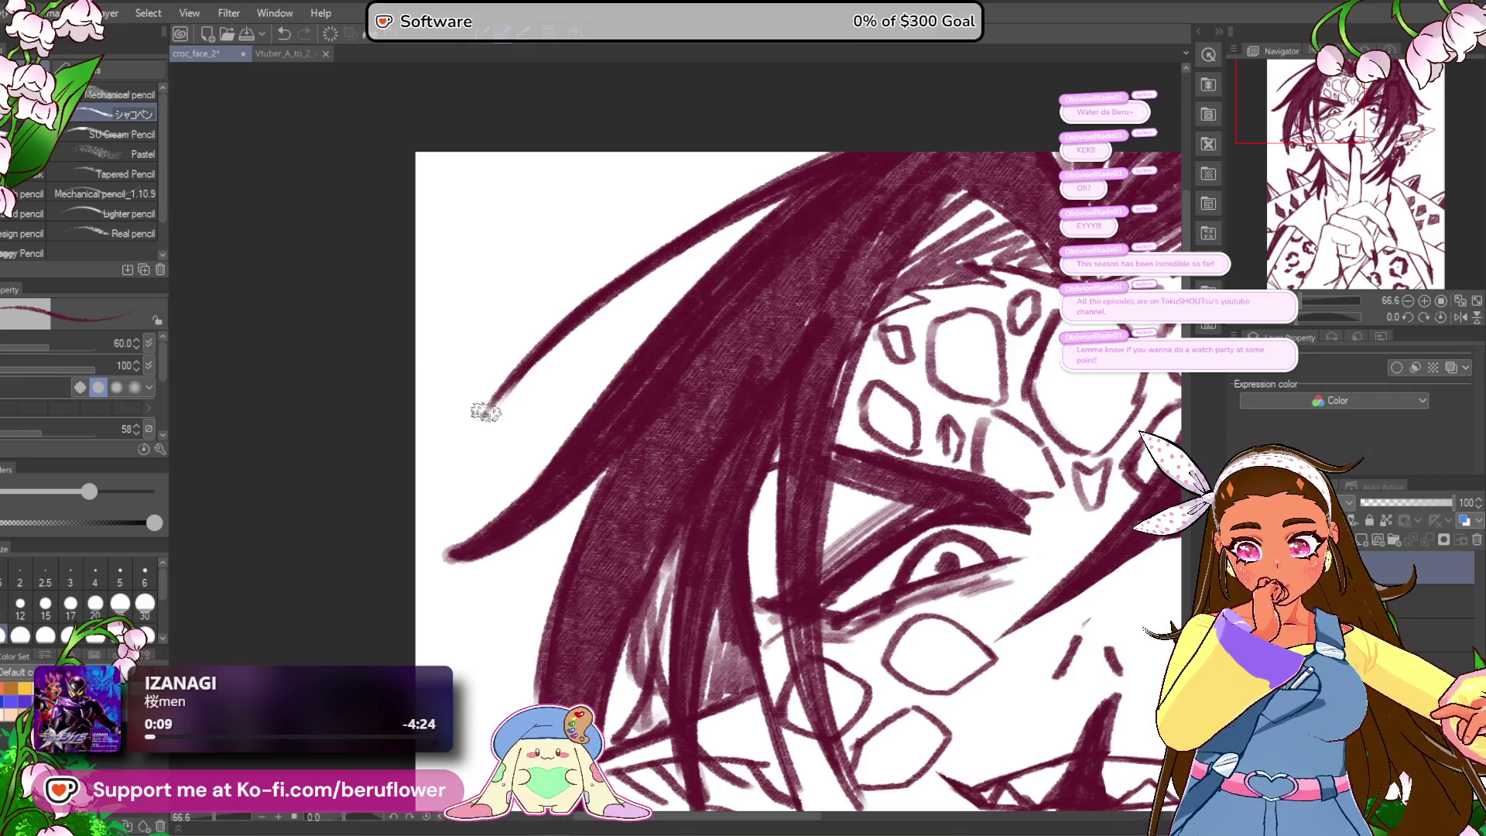
{"action": "left_click_drag", "start_coordinate": [483, 415], "coordinate": [782, 197]}
Step: Darken the left hair with dense hatching strokes, then rotate the canvas for the next strokes
{"action": "left_click_drag", "start_coordinate": [800, 312], "coordinate": [736, 302]}
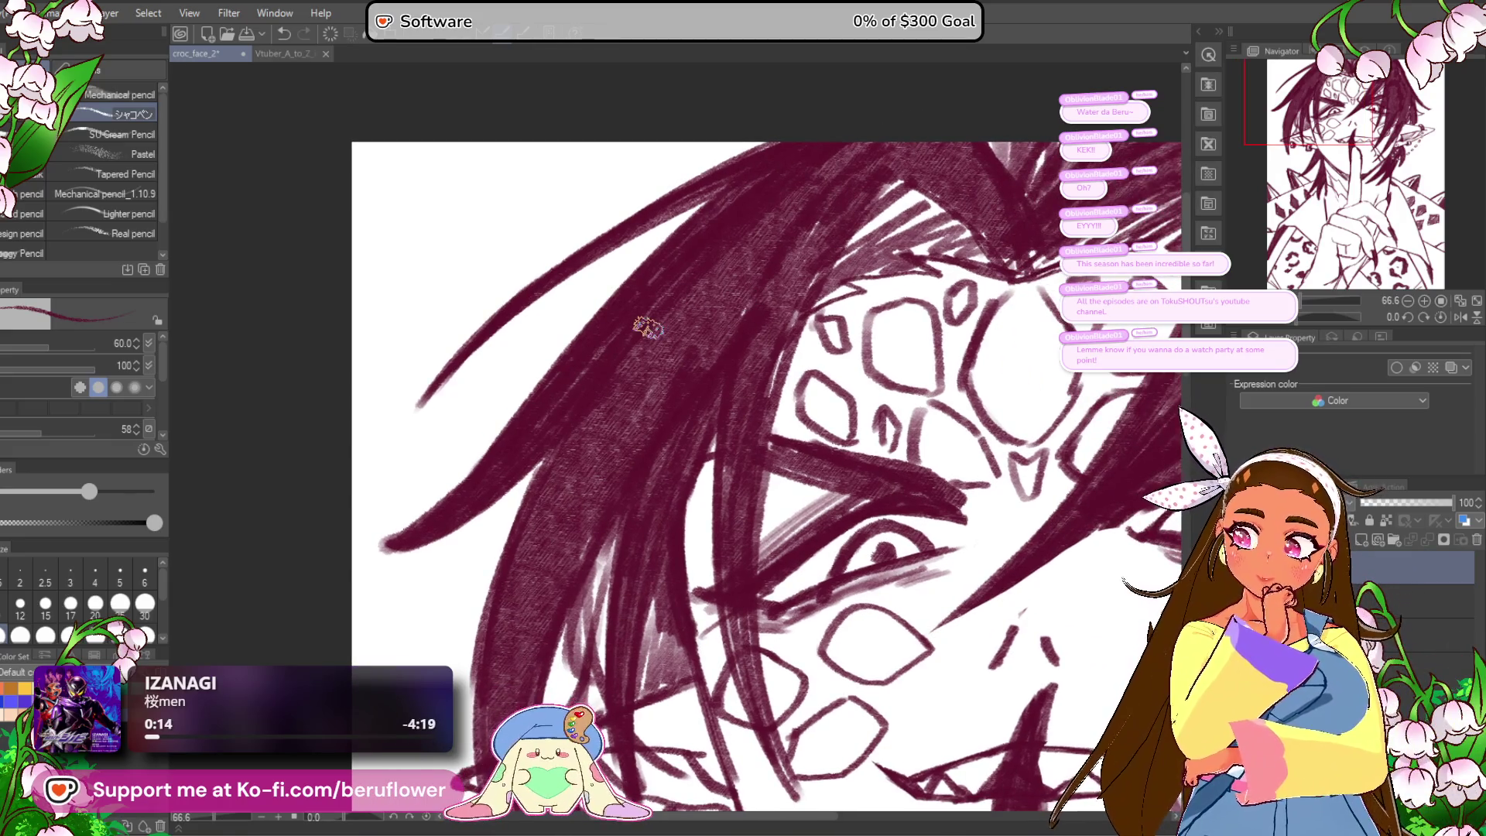
{"action": "scroll", "coordinate": [672, 307], "scroll_direction": "down", "scroll_amount": 5}
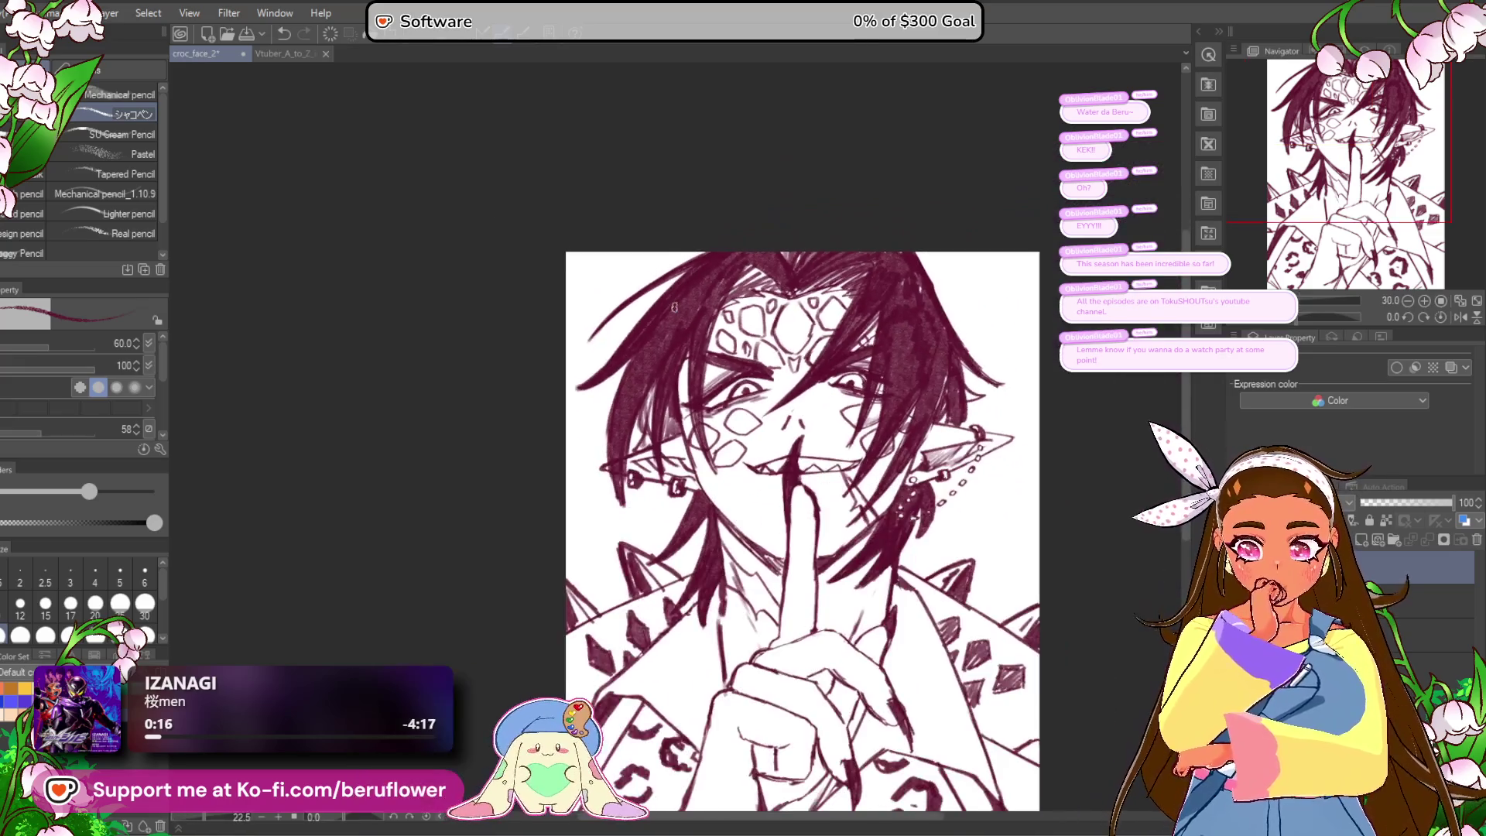
{"action": "scroll", "coordinate": [692, 361], "scroll_direction": "up", "scroll_amount": 3}
{"action": "mouse_move", "coordinate": [718, 206]}
{"action": "left_mouse_down"}
{"action": "mouse_move", "coordinate": [498, 450]}
{"action": "mouse_move", "coordinate": [543, 394]}
{"action": "left_mouse_up"}
{"action": "left_click_drag", "start_coordinate": [662, 248], "coordinate": [545, 380]}
{"action": "left_click_drag", "start_coordinate": [612, 297], "coordinate": [507, 441]}
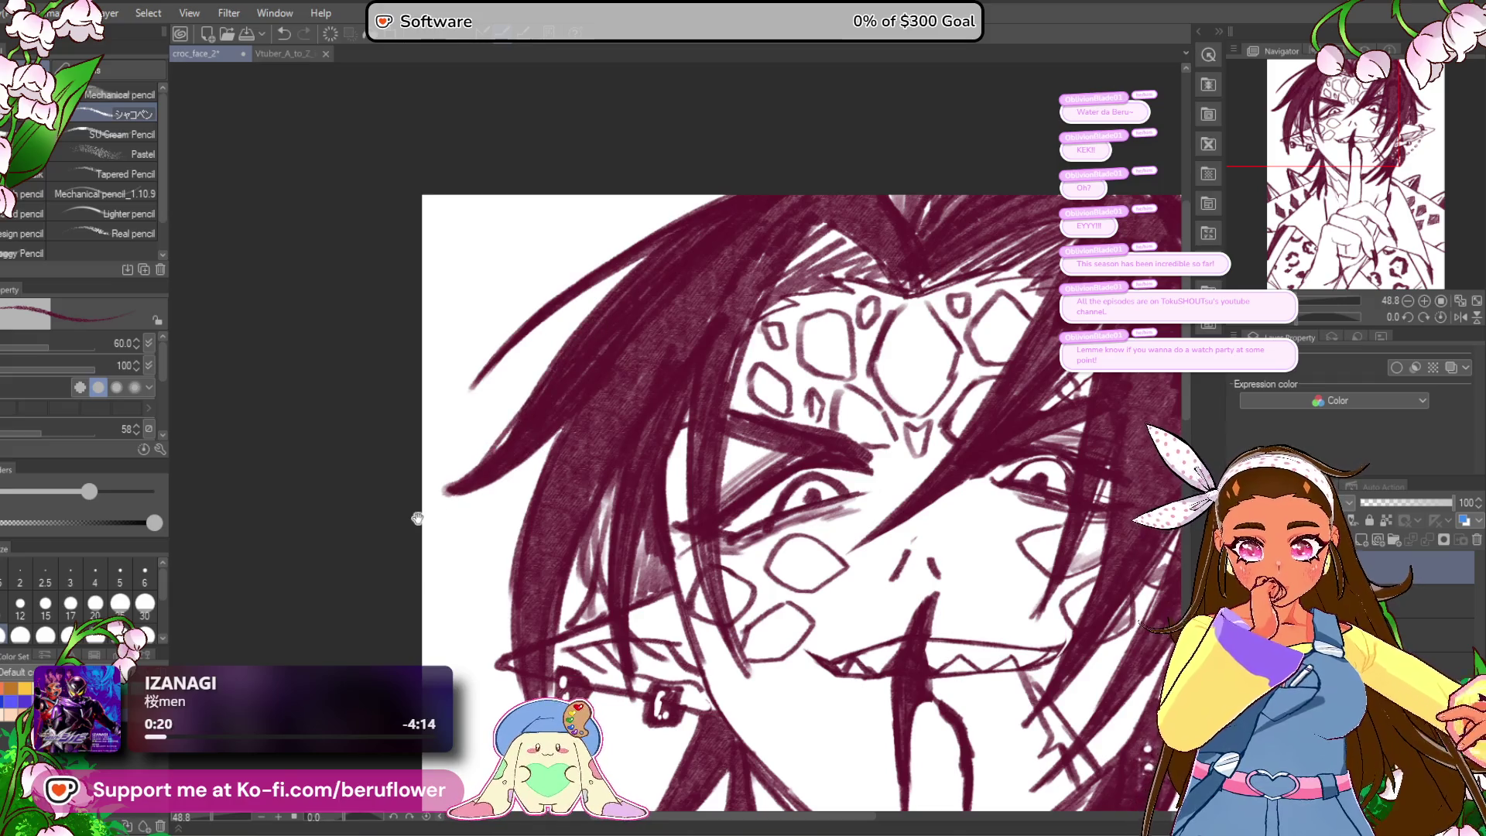
{"action": "scroll", "coordinate": [417, 518], "scroll_direction": "down", "scroll_amount": 2}
{"action": "scroll", "coordinate": [464, 480], "scroll_direction": "down", "scroll_amount": 3}
{"action": "scroll", "coordinate": [499, 445], "scroll_direction": "up", "scroll_amount": 3}
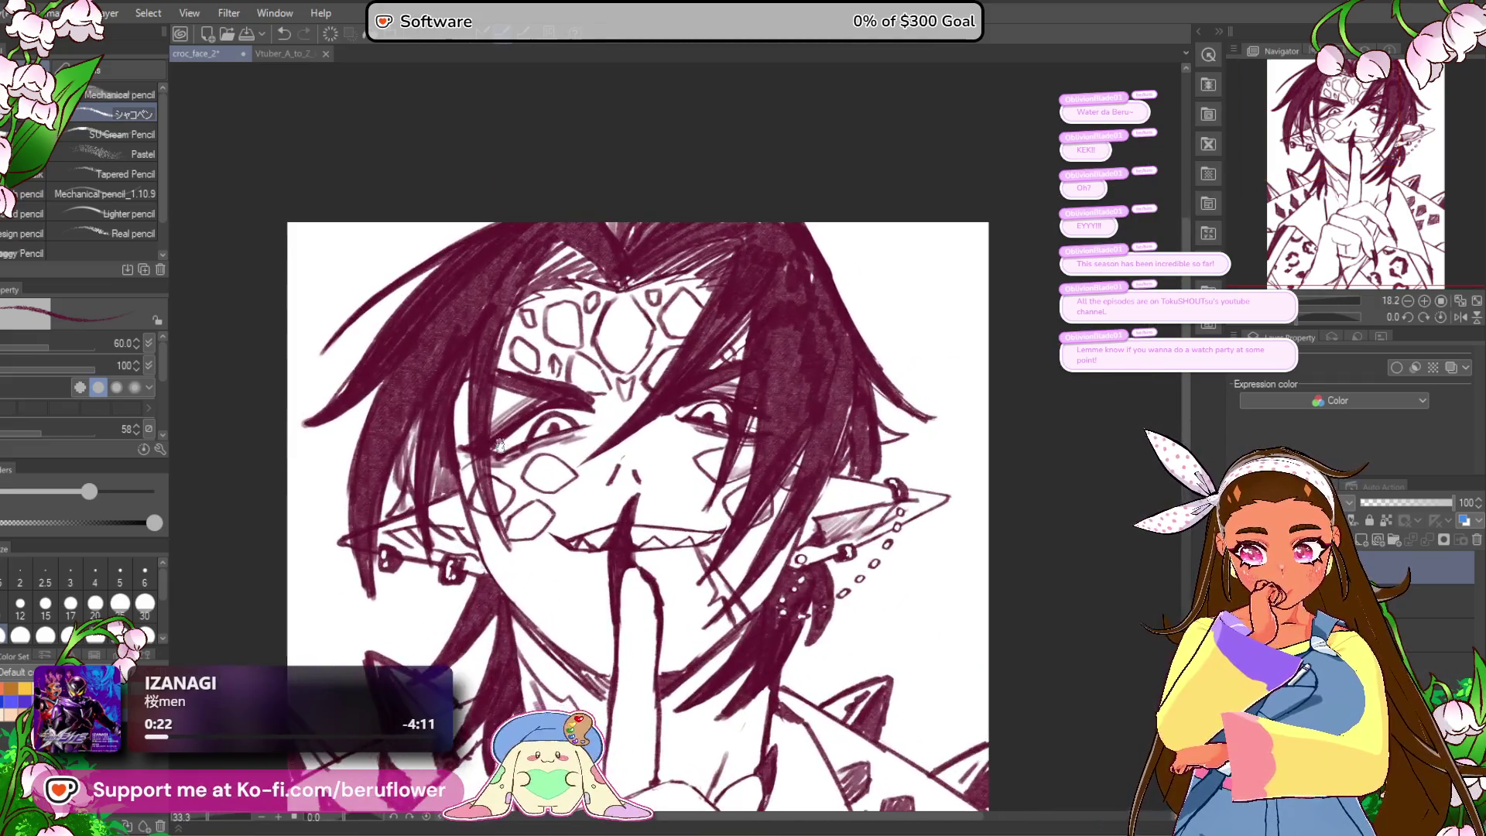
{"action": "mouse_move", "coordinate": [484, 796]}
{"action": "left_mouse_down"}
{"action": "mouse_move", "coordinate": [480, 723]}
{"action": "mouse_move", "coordinate": [438, 674]}
{"action": "mouse_move", "coordinate": [453, 696]}
{"action": "mouse_move", "coordinate": [419, 719]}
{"action": "mouse_move", "coordinate": [418, 754]}
{"action": "left_mouse_up"}
{"action": "left_click_drag", "start_coordinate": [1300, 318], "coordinate": [1272, 317]}
Step: Zoom in and hatch dense shading into the hair strands by the right ear
{"action": "scroll", "coordinate": [499, 529], "scroll_direction": "up", "scroll_amount": 4}
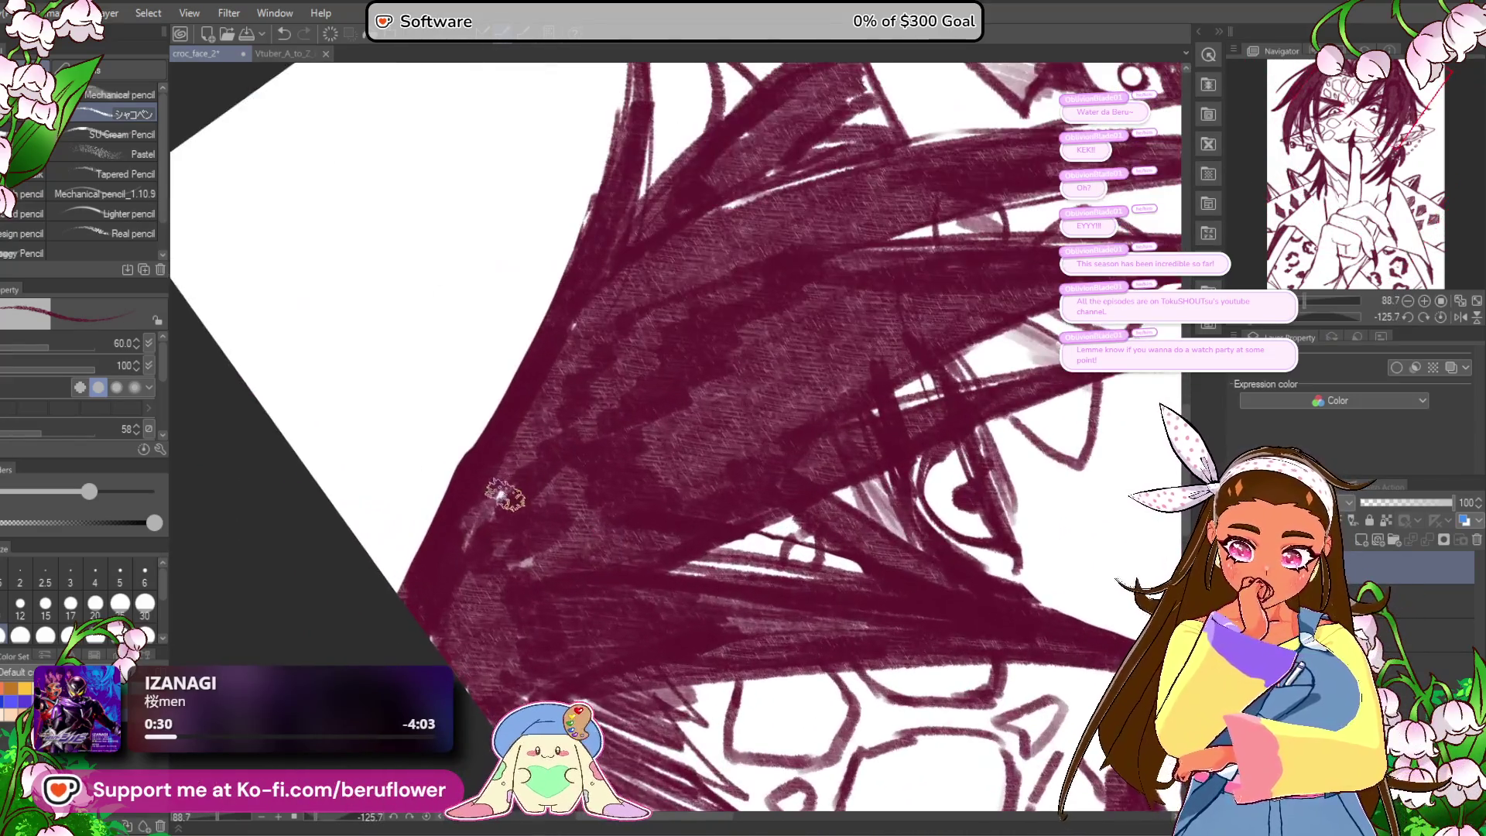
{"action": "left_click_drag", "start_coordinate": [520, 564], "coordinate": [520, 674]}
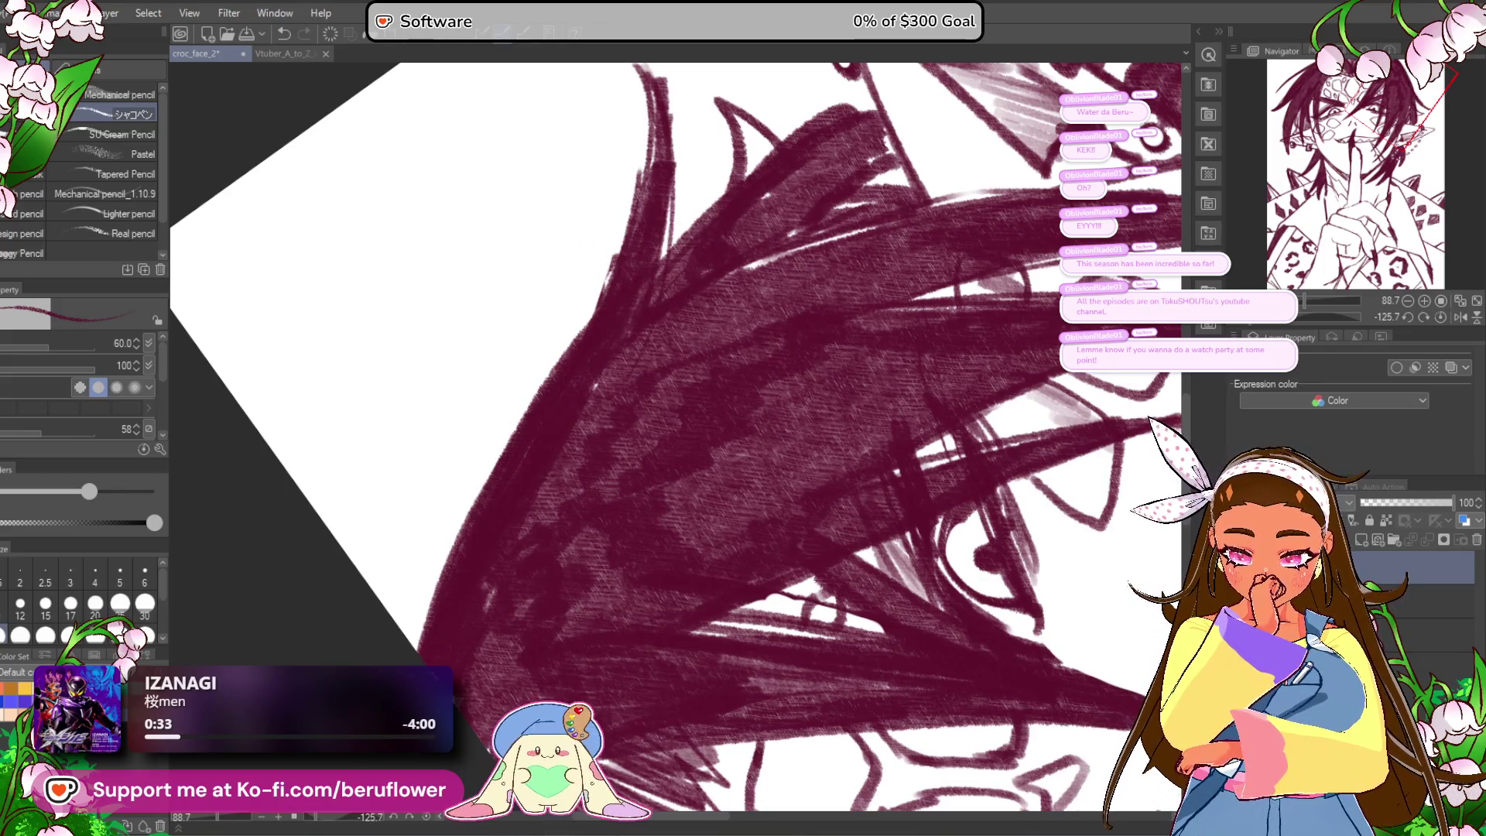
{"action": "left_click_drag", "start_coordinate": [651, 339], "coordinate": [630, 369]}
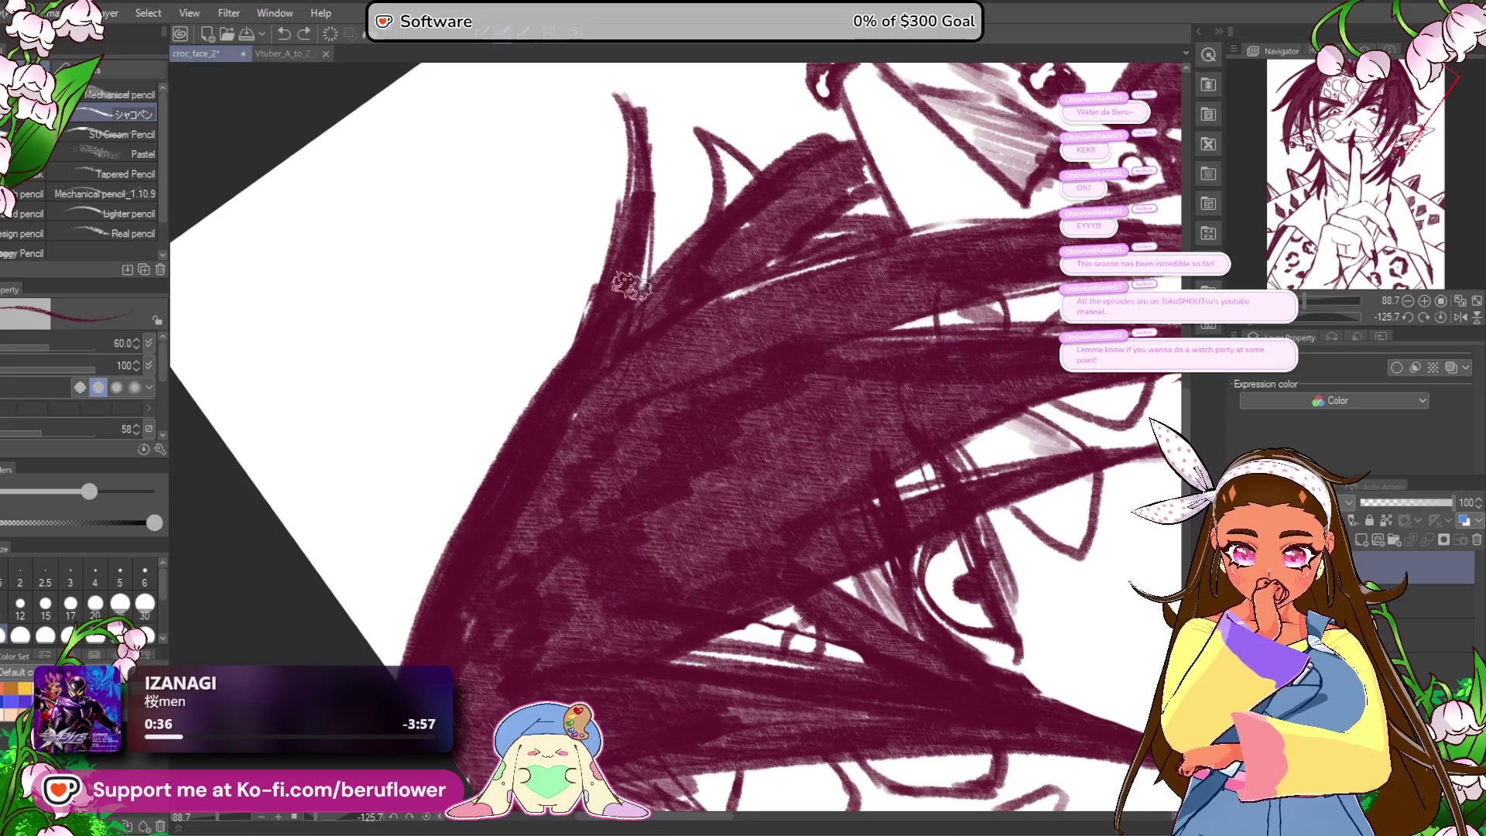
{"action": "mouse_move", "coordinate": [806, 155]}
{"action": "left_mouse_down"}
{"action": "mouse_move", "coordinate": [776, 242]}
{"action": "mouse_move", "coordinate": [821, 278]}
{"action": "left_mouse_up"}
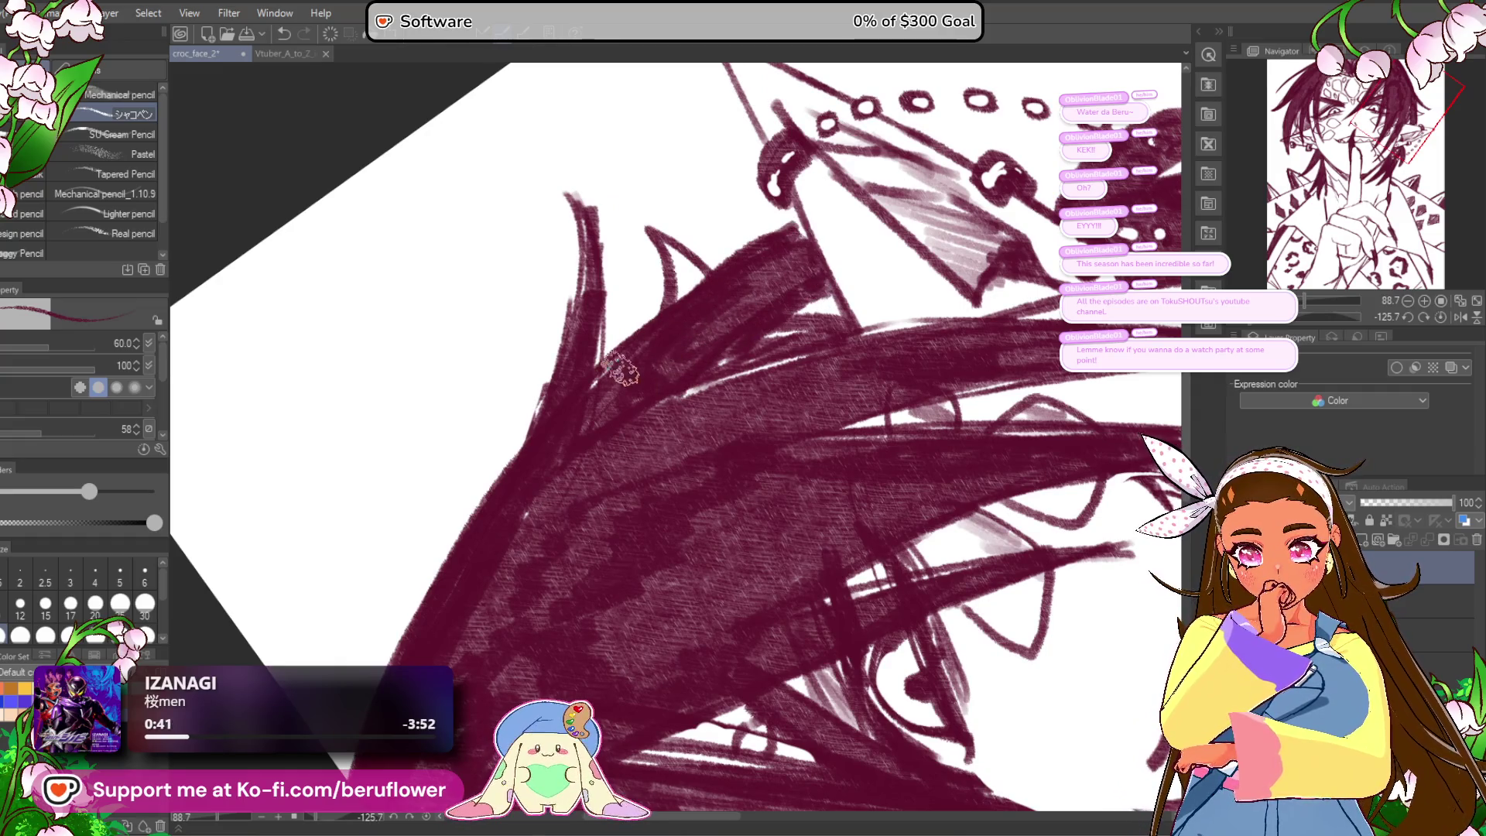
Step: Reset the canvas rotation to upright in the Navigator and zoom back out
{"action": "scroll", "coordinate": [782, 236], "scroll_direction": "down", "scroll_amount": 4}
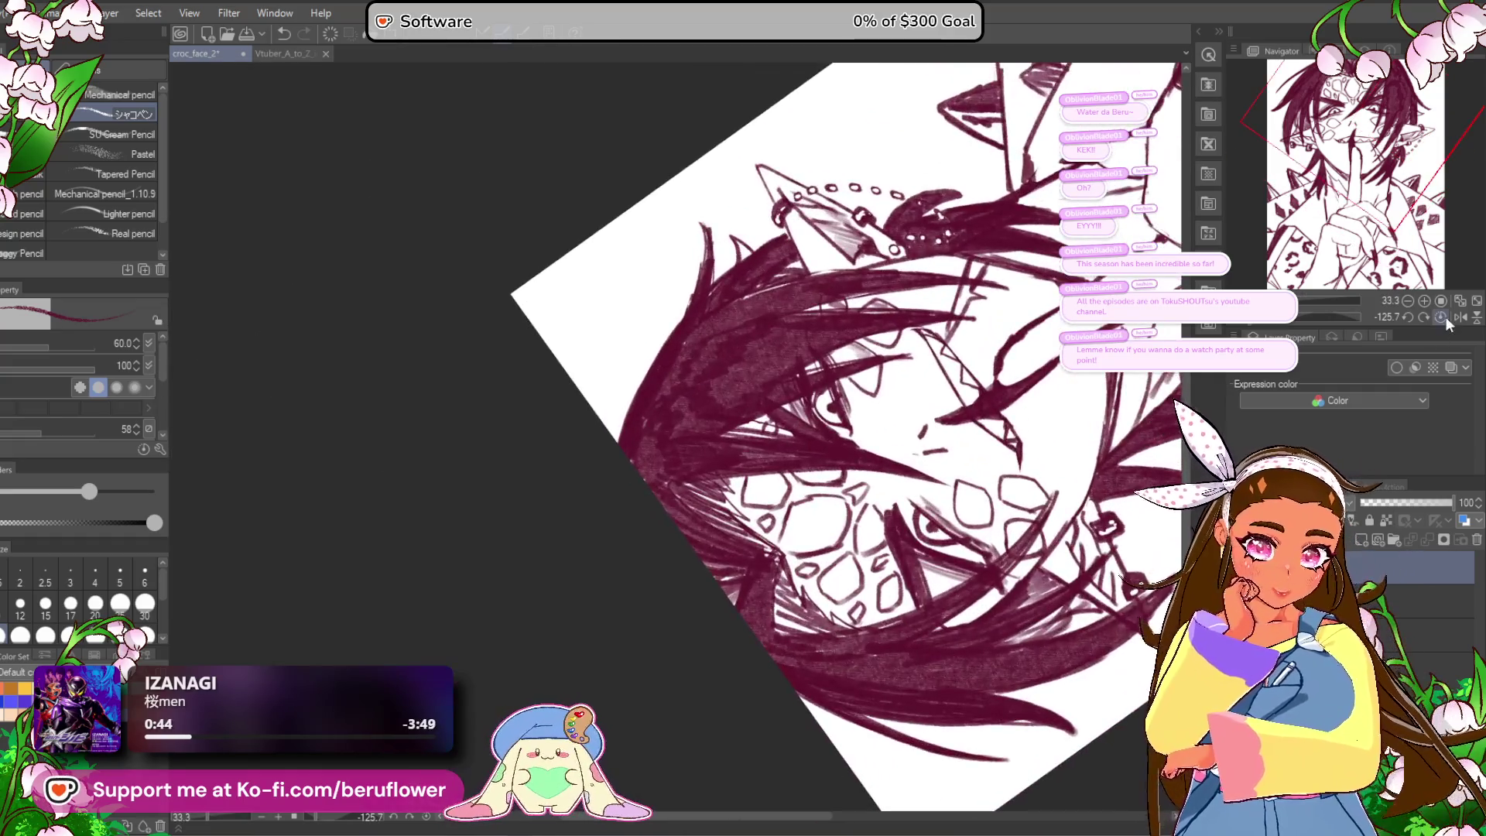
{"action": "left_click", "coordinate": [1441, 316]}
{"action": "scroll", "coordinate": [743, 452], "scroll_direction": "up", "scroll_amount": 4}
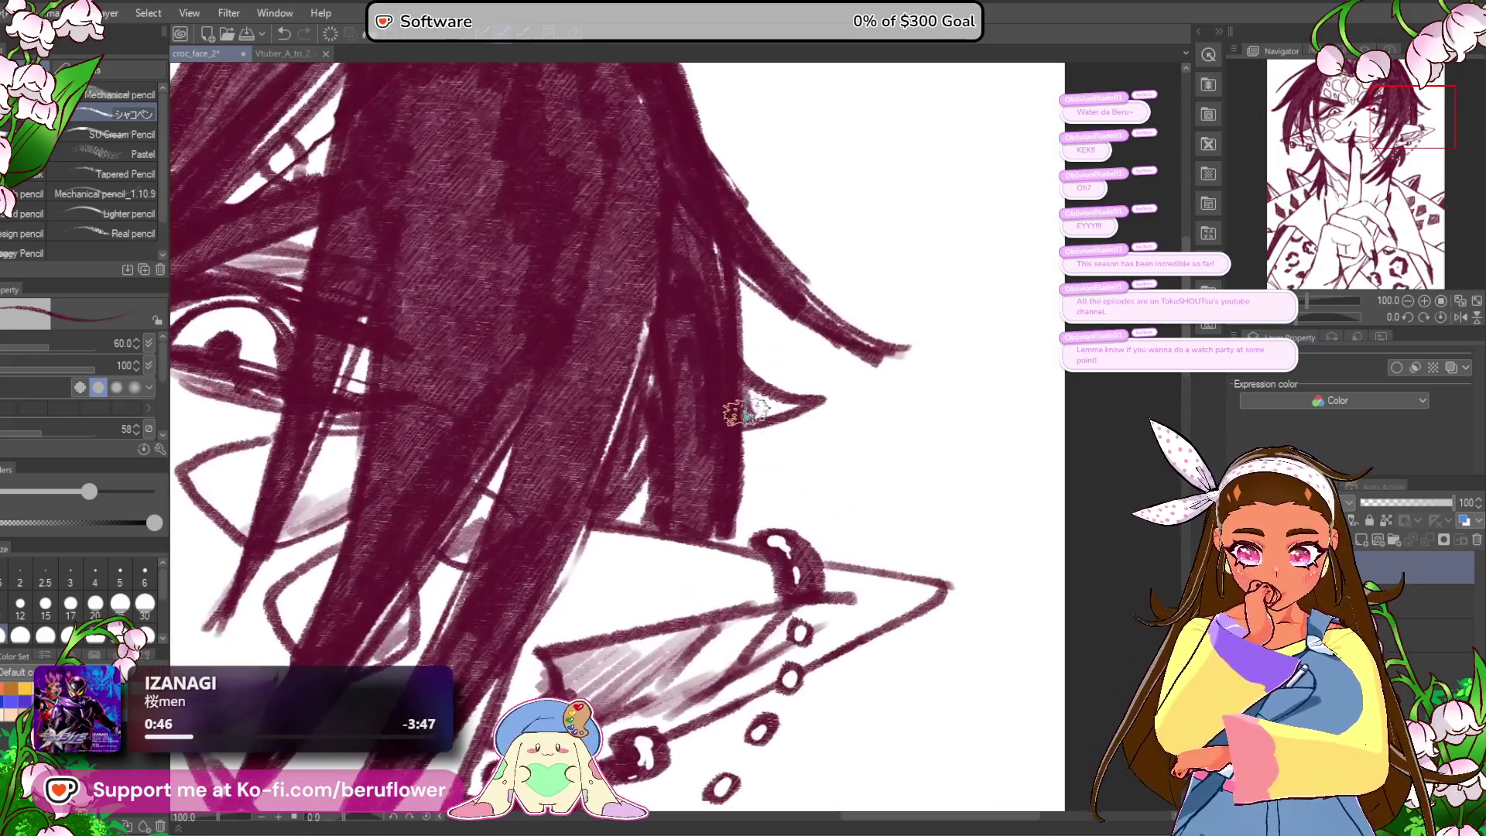
{"action": "scroll", "coordinate": [762, 449], "scroll_direction": "down", "scroll_amount": 1}
{"action": "scroll", "coordinate": [766, 448], "scroll_direction": "down", "scroll_amount": 2}
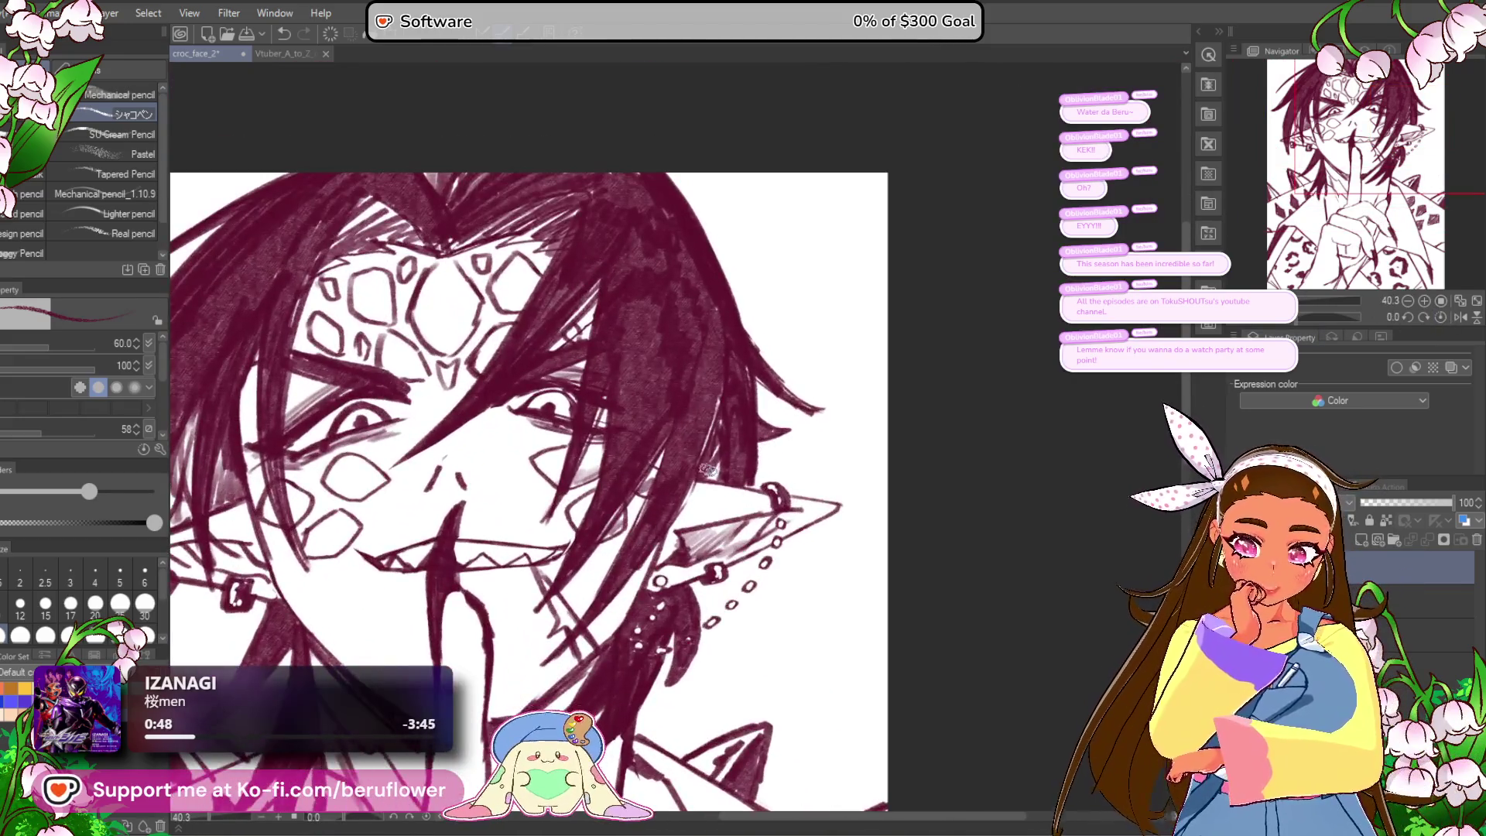
{"action": "mouse_move", "coordinate": [675, 712]}
{"action": "left_mouse_down"}
{"action": "mouse_move", "coordinate": [907, 690]}
{"action": "mouse_move", "coordinate": [1065, 627]}
{"action": "left_mouse_up"}
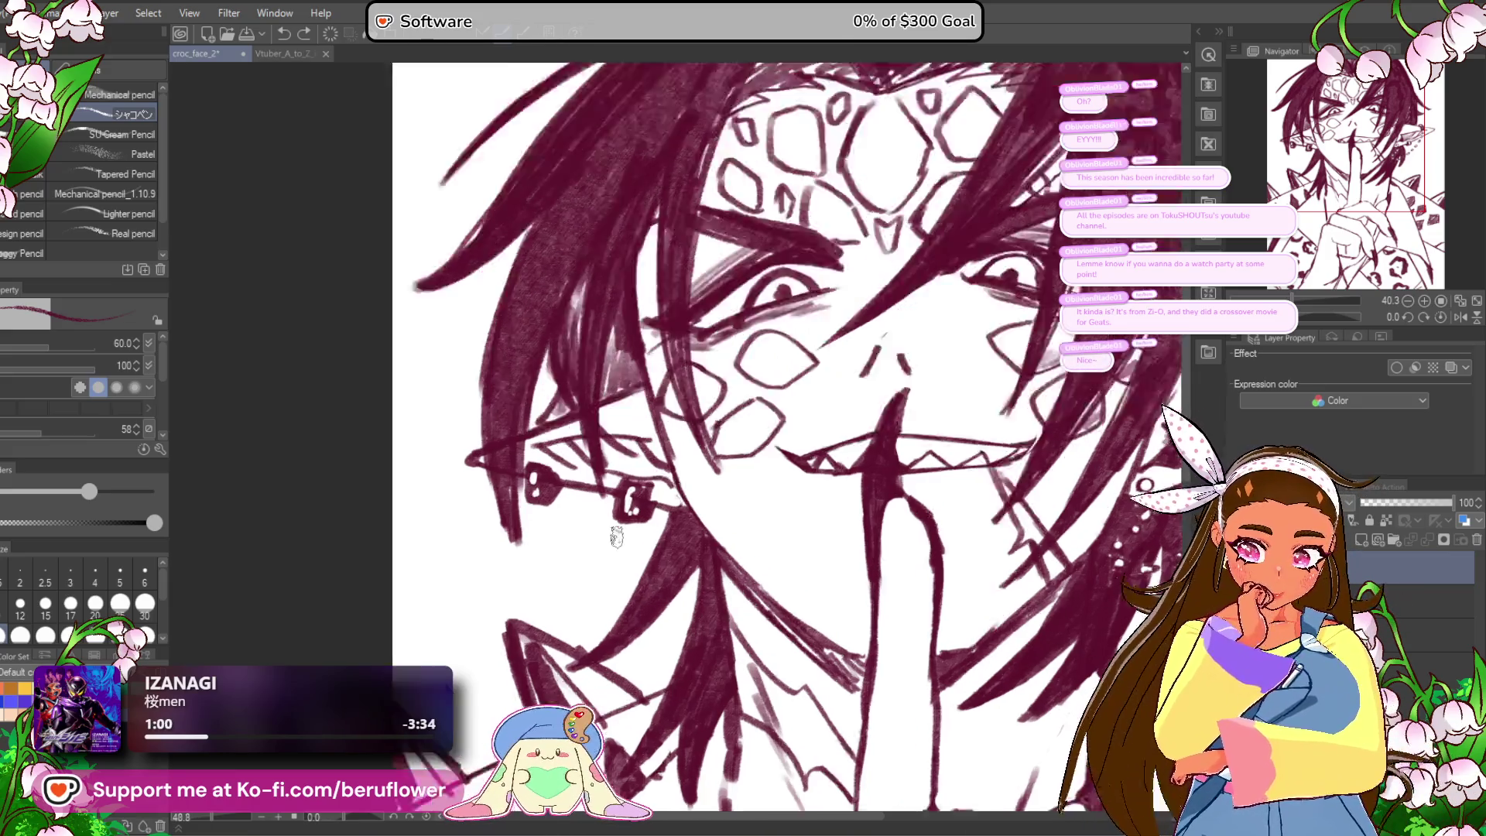
{"action": "scroll", "coordinate": [616, 536], "scroll_direction": "up", "scroll_amount": 4}
{"action": "mouse_move", "coordinate": [628, 485]}
{"action": "left_mouse_down"}
{"action": "mouse_move", "coordinate": [514, 574]}
{"action": "mouse_move", "coordinate": [592, 520]}
{"action": "mouse_move", "coordinate": [611, 476]}
{"action": "mouse_move", "coordinate": [503, 573]}
{"action": "left_mouse_up"}
{"action": "scroll", "coordinate": [611, 483], "scroll_direction": "down", "scroll_amount": 5}
{"action": "scroll", "coordinate": [554, 487], "scroll_direction": "up", "scroll_amount": 4}
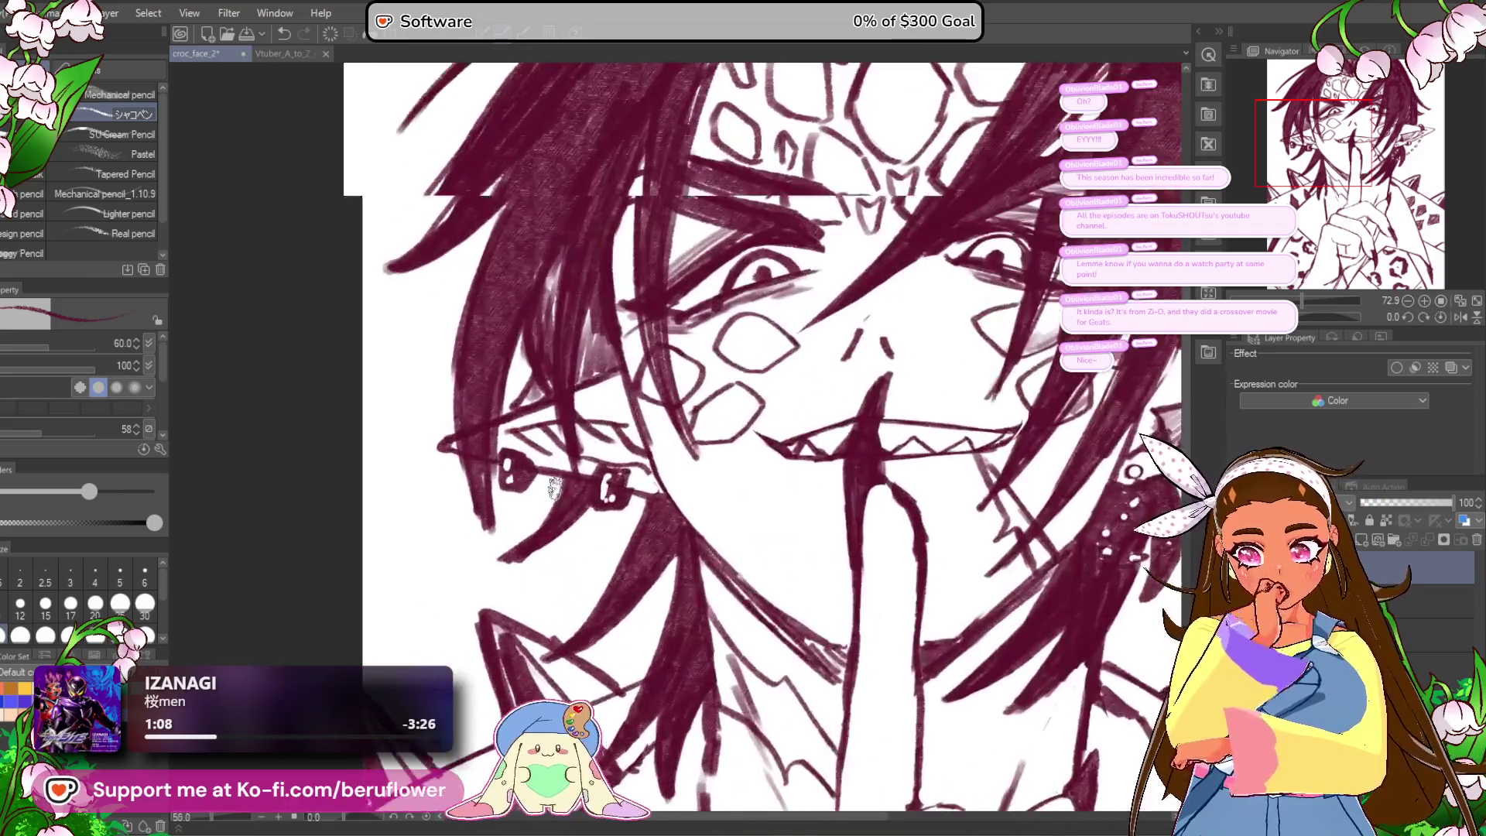
{"action": "scroll", "coordinate": [554, 665], "scroll_direction": "down", "scroll_amount": 6}
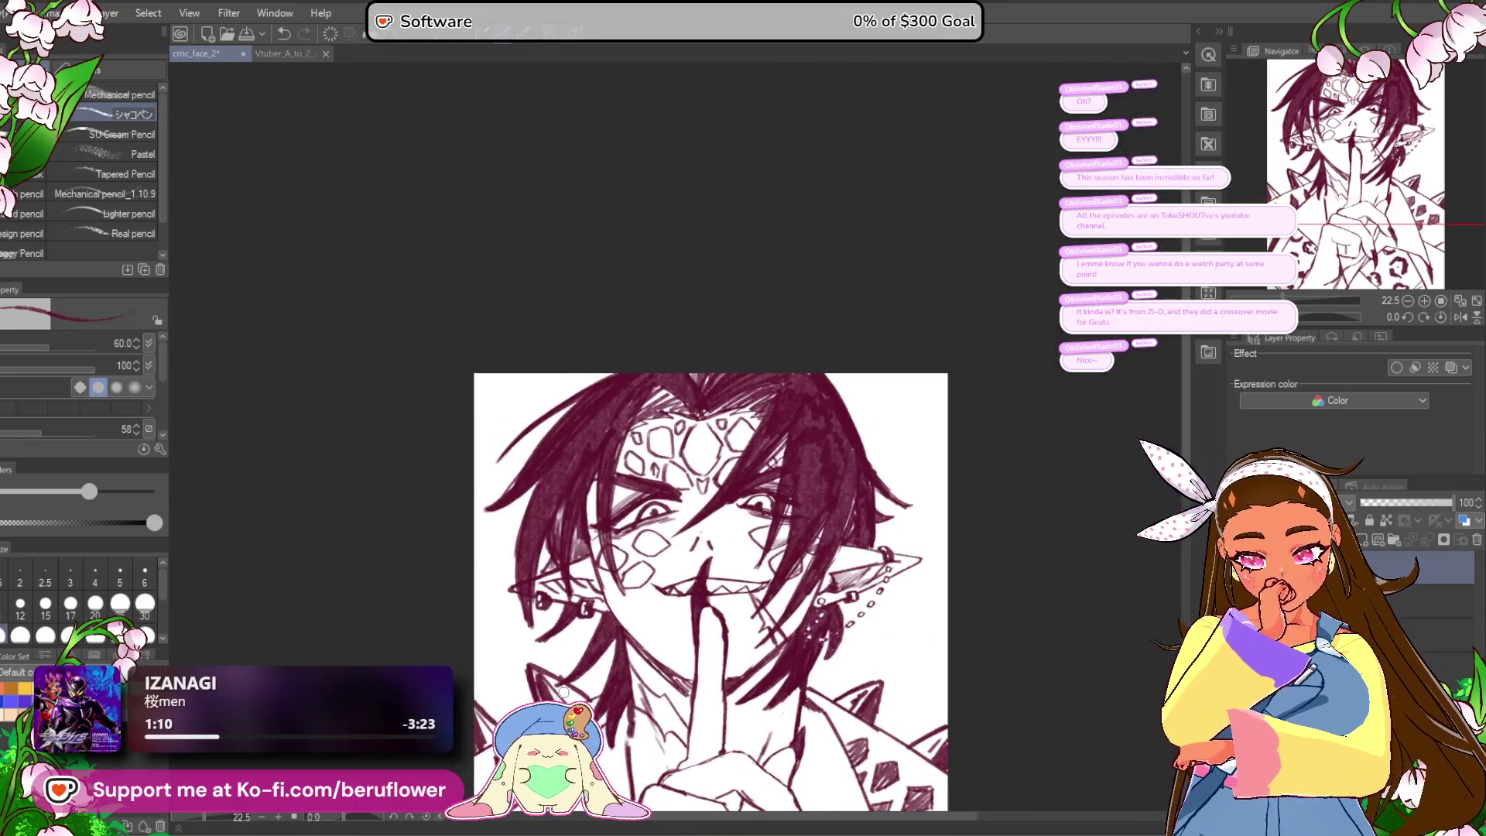
{"action": "scroll", "coordinate": [563, 691], "scroll_direction": "up", "scroll_amount": 1}
{"action": "scroll", "coordinate": [563, 691], "scroll_direction": "up", "scroll_amount": 1}
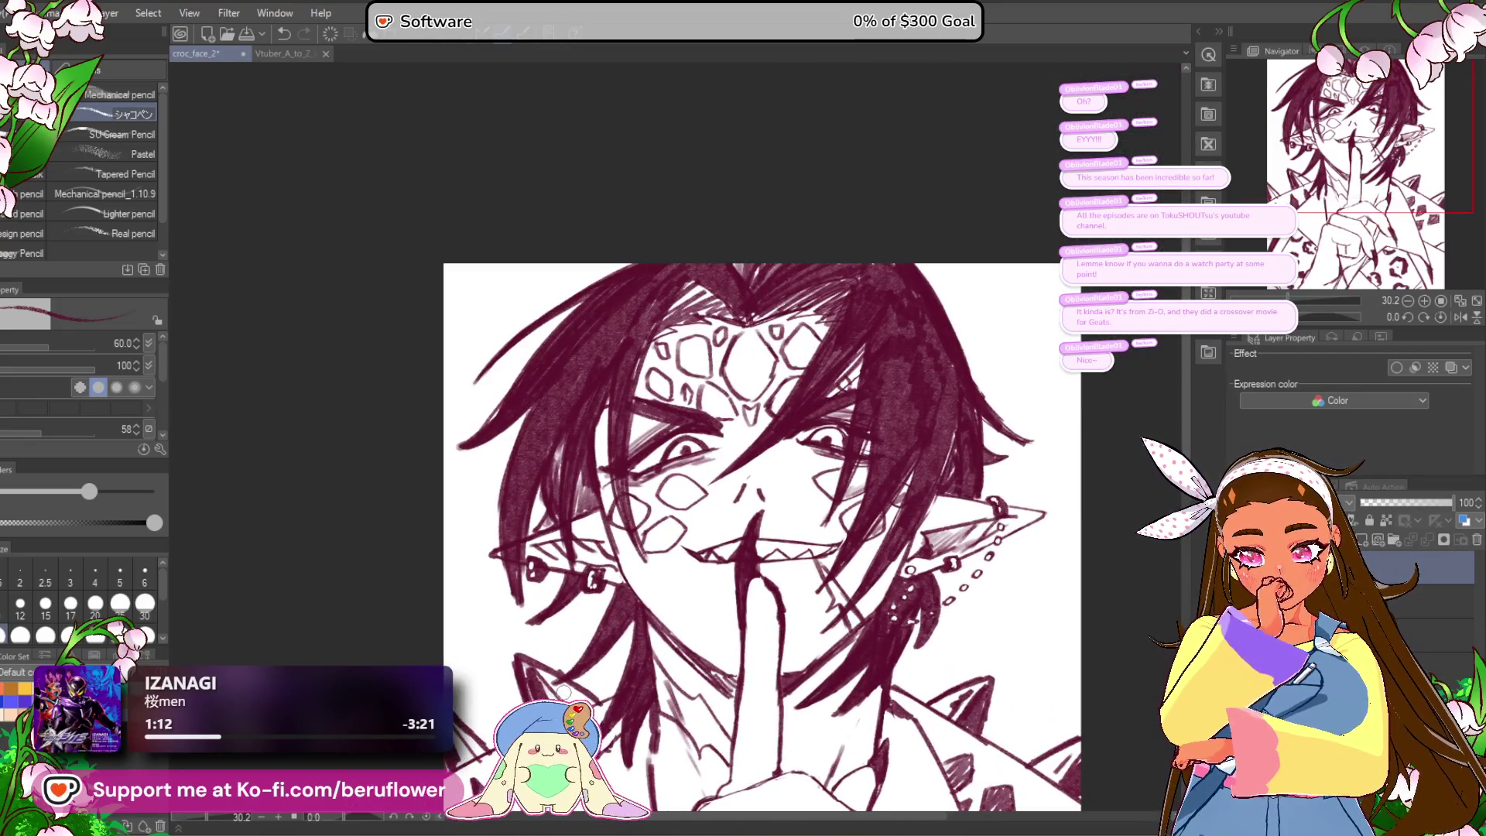
{"action": "scroll", "coordinate": [564, 691], "scroll_direction": "up", "scroll_amount": 2}
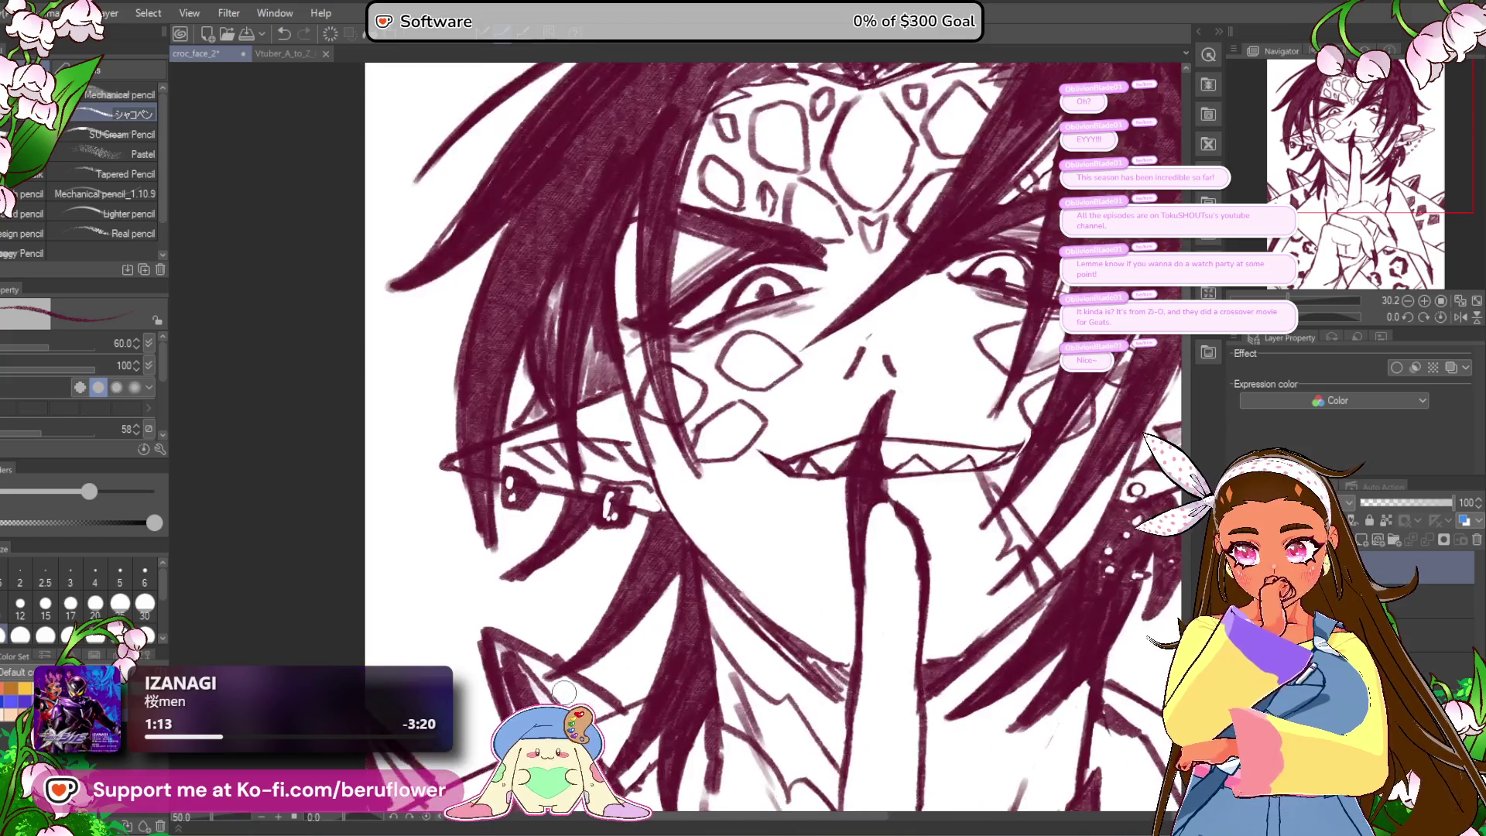
{"action": "mouse_move", "coordinate": [563, 691]}
{"action": "left_mouse_down"}
{"action": "mouse_move", "coordinate": [588, 495]}
{"action": "mouse_move", "coordinate": [692, 673]}
{"action": "left_mouse_up"}
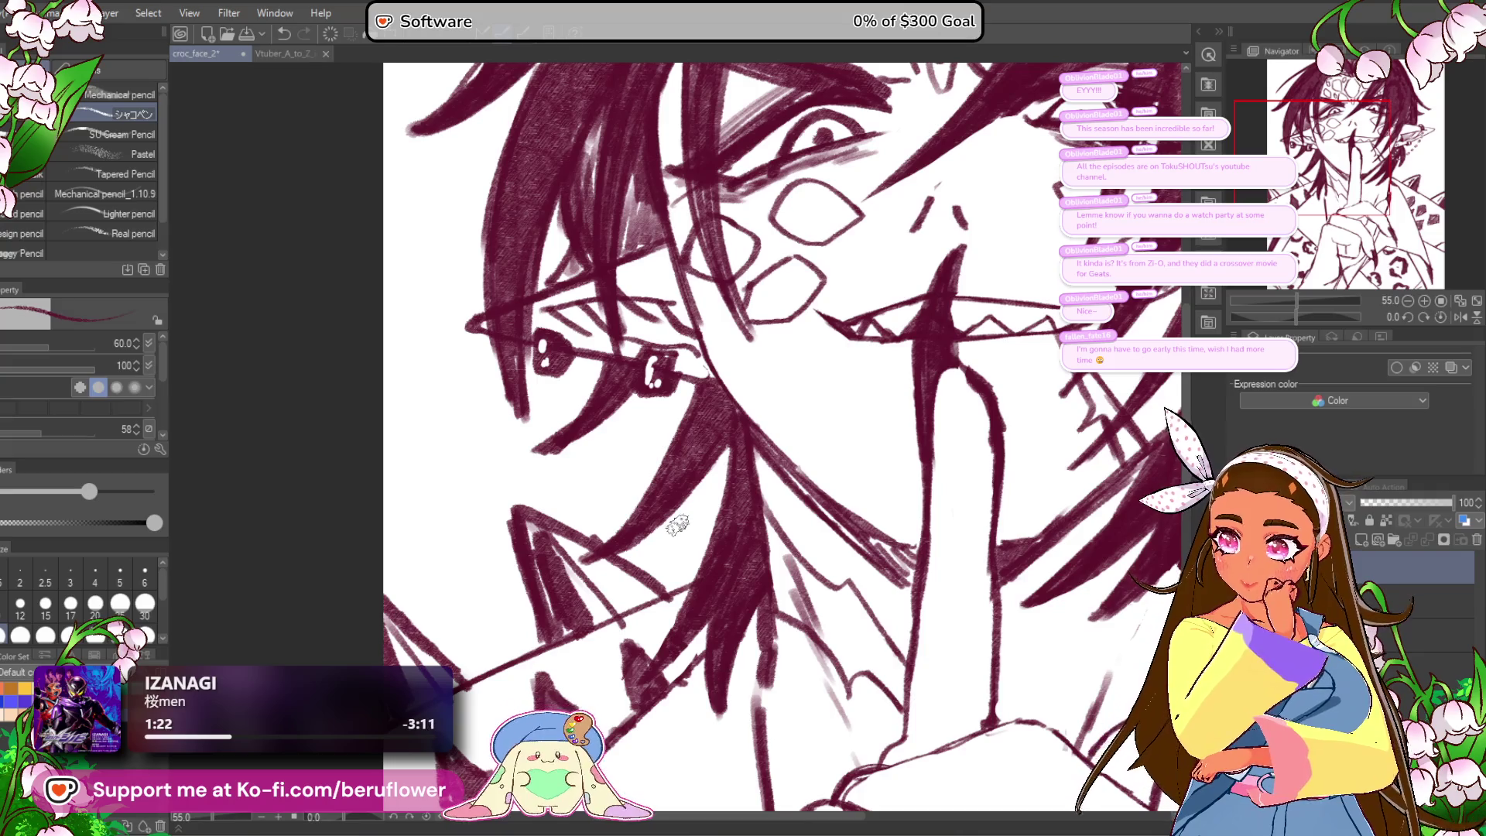
{"action": "left_click_drag", "start_coordinate": [670, 456], "coordinate": [686, 464]}
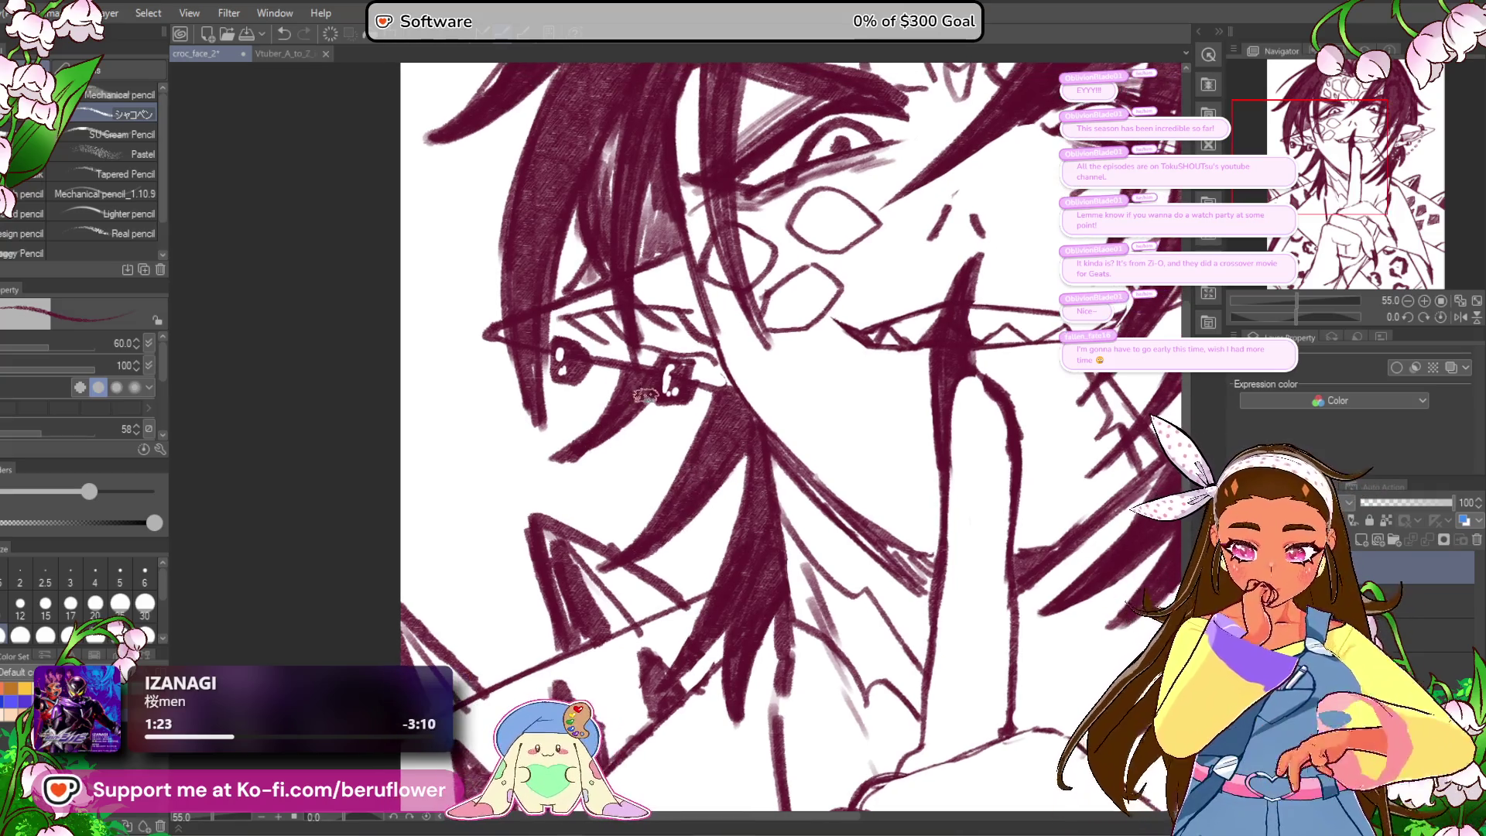
{"action": "mouse_move", "coordinate": [704, 195]}
{"action": "left_mouse_down"}
{"action": "mouse_move", "coordinate": [717, 420]}
{"action": "mouse_move", "coordinate": [666, 381]}
{"action": "left_mouse_up"}
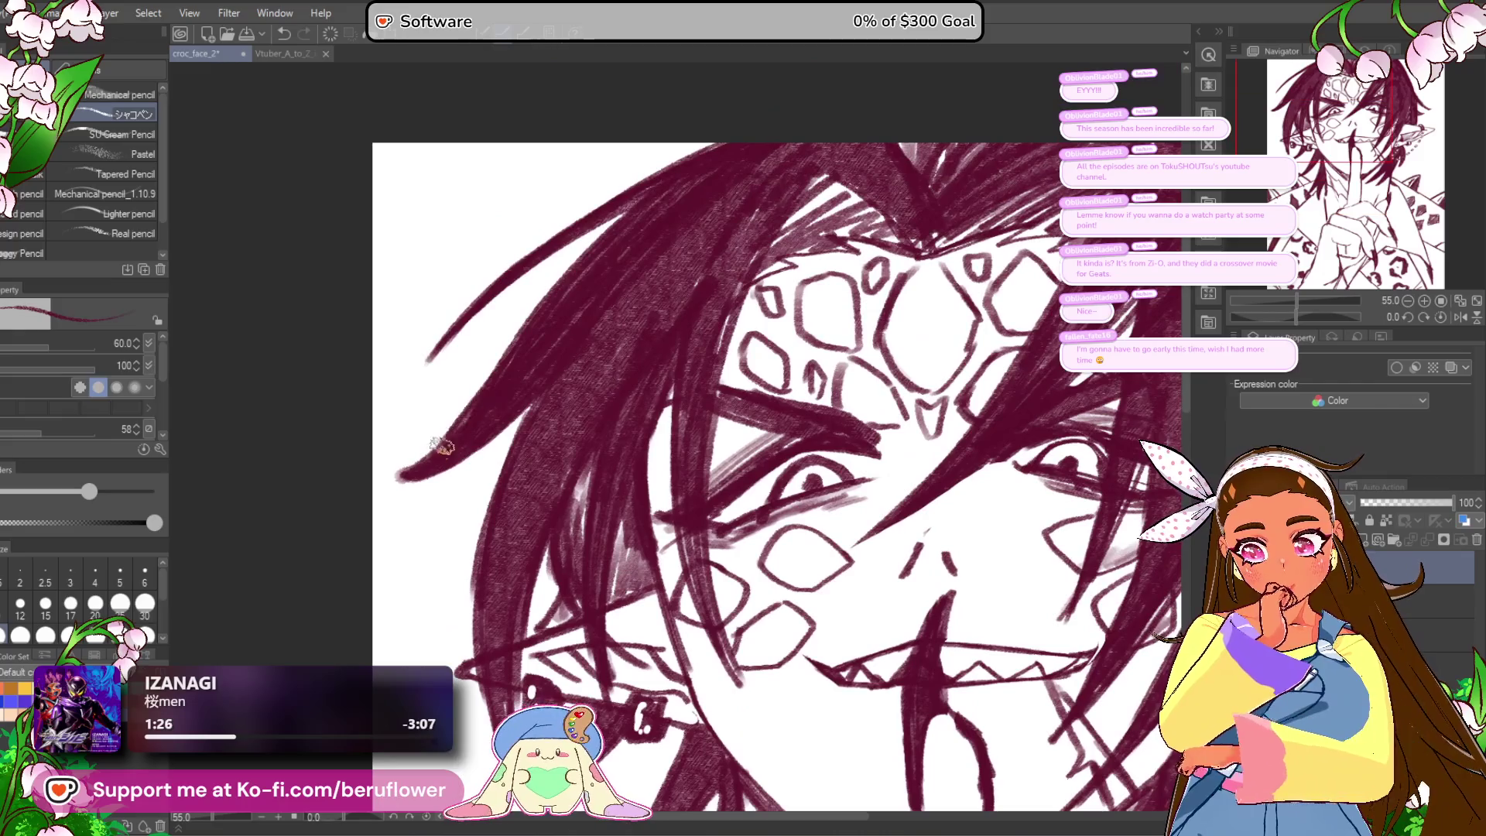
{"action": "scroll", "coordinate": [470, 379], "scroll_direction": "down", "scroll_amount": 5}
{"action": "scroll", "coordinate": [470, 379], "scroll_direction": "up", "scroll_amount": 3}
{"action": "mouse_move", "coordinate": [754, 421]}
{"action": "left_mouse_down"}
{"action": "mouse_move", "coordinate": [747, 543]}
{"action": "mouse_move", "coordinate": [685, 611]}
{"action": "mouse_move", "coordinate": [660, 569]}
{"action": "left_mouse_up"}
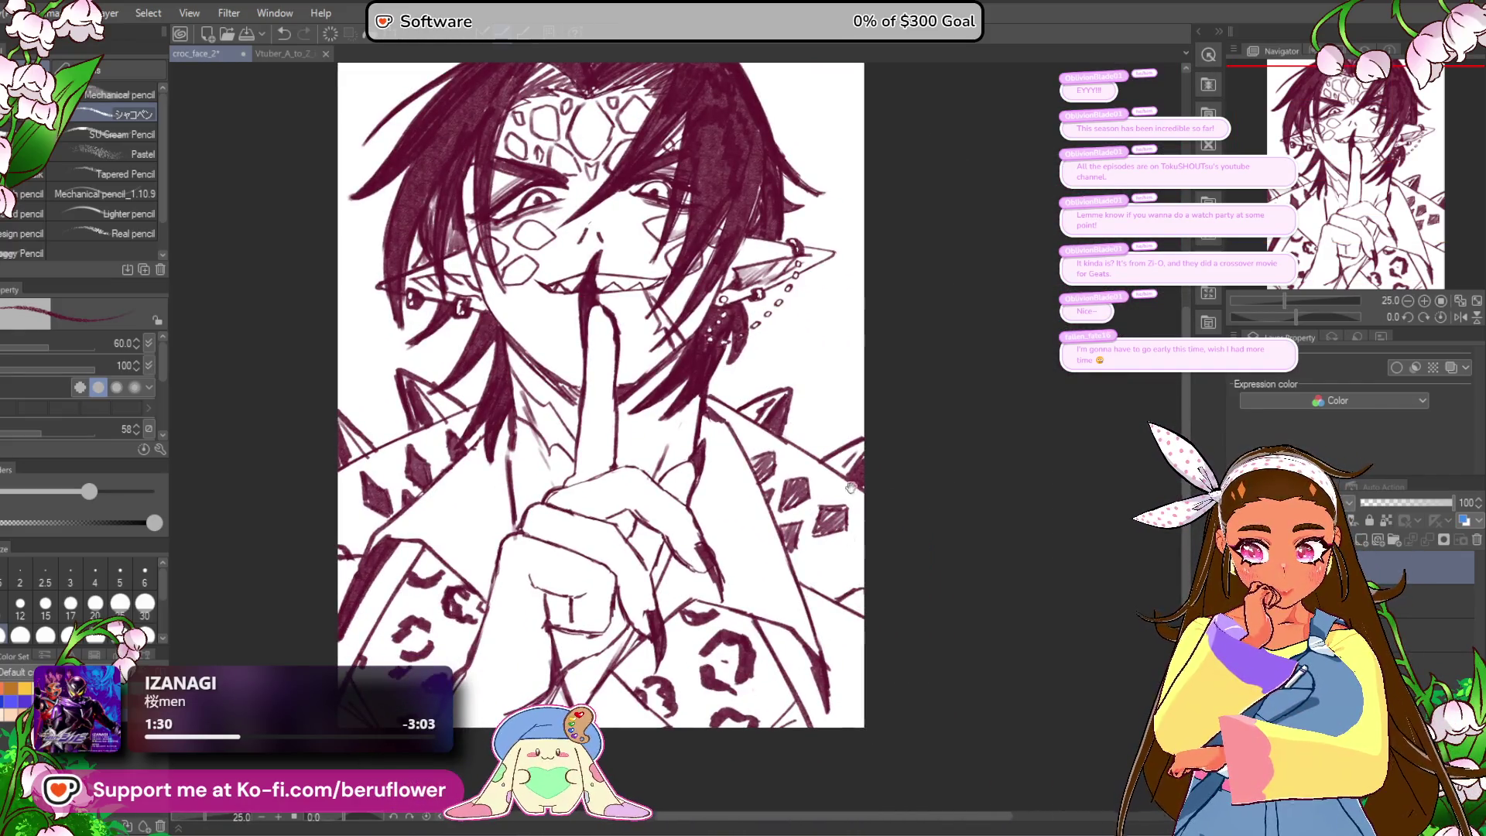
Step: Pan to the jacket and pencil over its right edge line to make it heavier
{"action": "mouse_move", "coordinate": [694, 759]}
{"action": "left_mouse_down"}
{"action": "mouse_move", "coordinate": [701, 725]}
{"action": "mouse_move", "coordinate": [673, 749]}
{"action": "mouse_move", "coordinate": [699, 775]}
{"action": "left_mouse_up"}
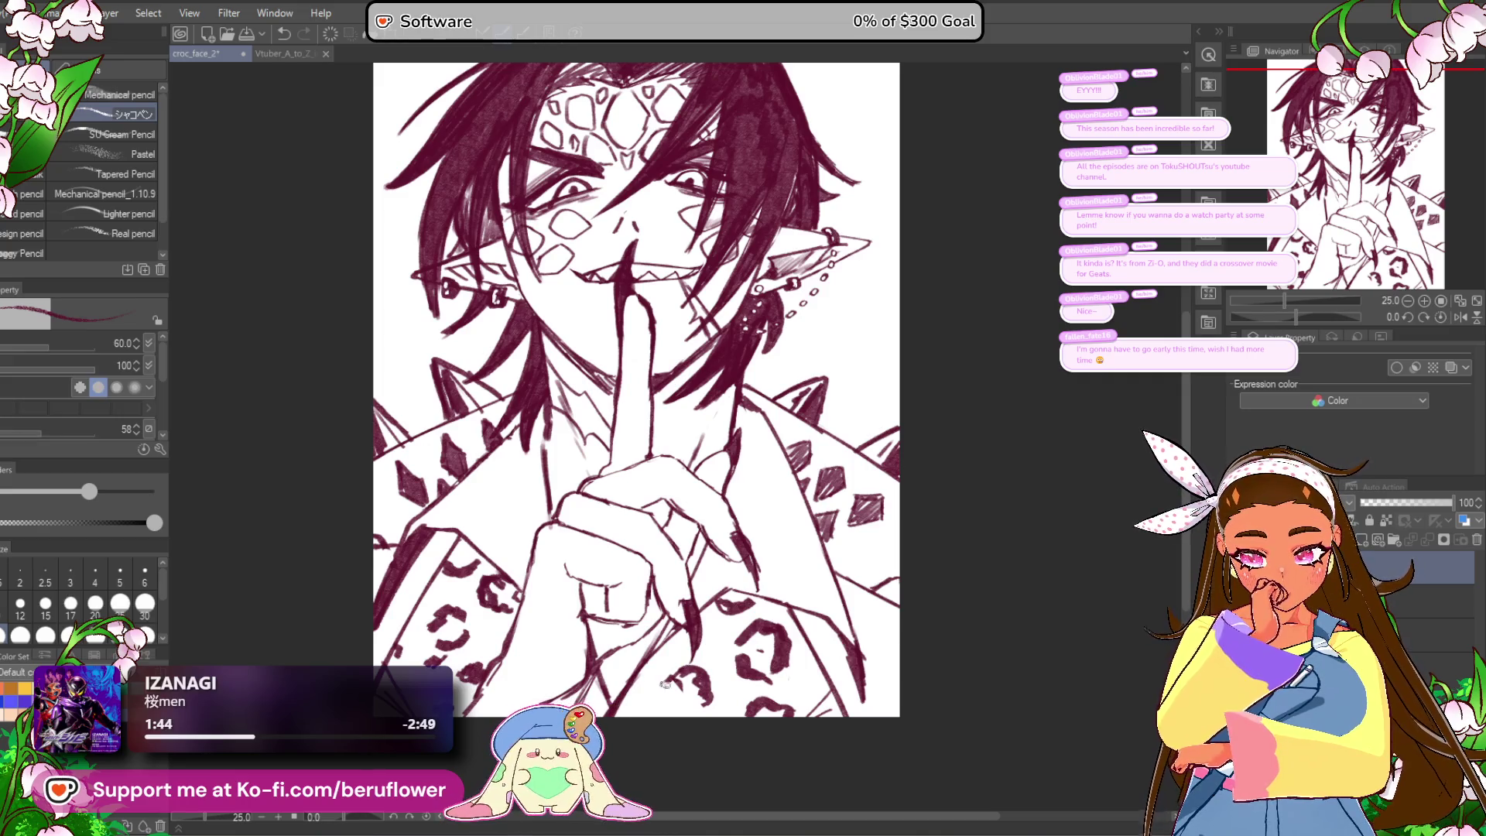
{"action": "left_click_drag", "start_coordinate": [698, 718], "coordinate": [690, 735]}
{"action": "mouse_move", "coordinate": [490, 576]}
{"action": "left_mouse_down"}
{"action": "mouse_move", "coordinate": [567, 619]}
{"action": "mouse_move", "coordinate": [627, 596]}
{"action": "left_mouse_up"}
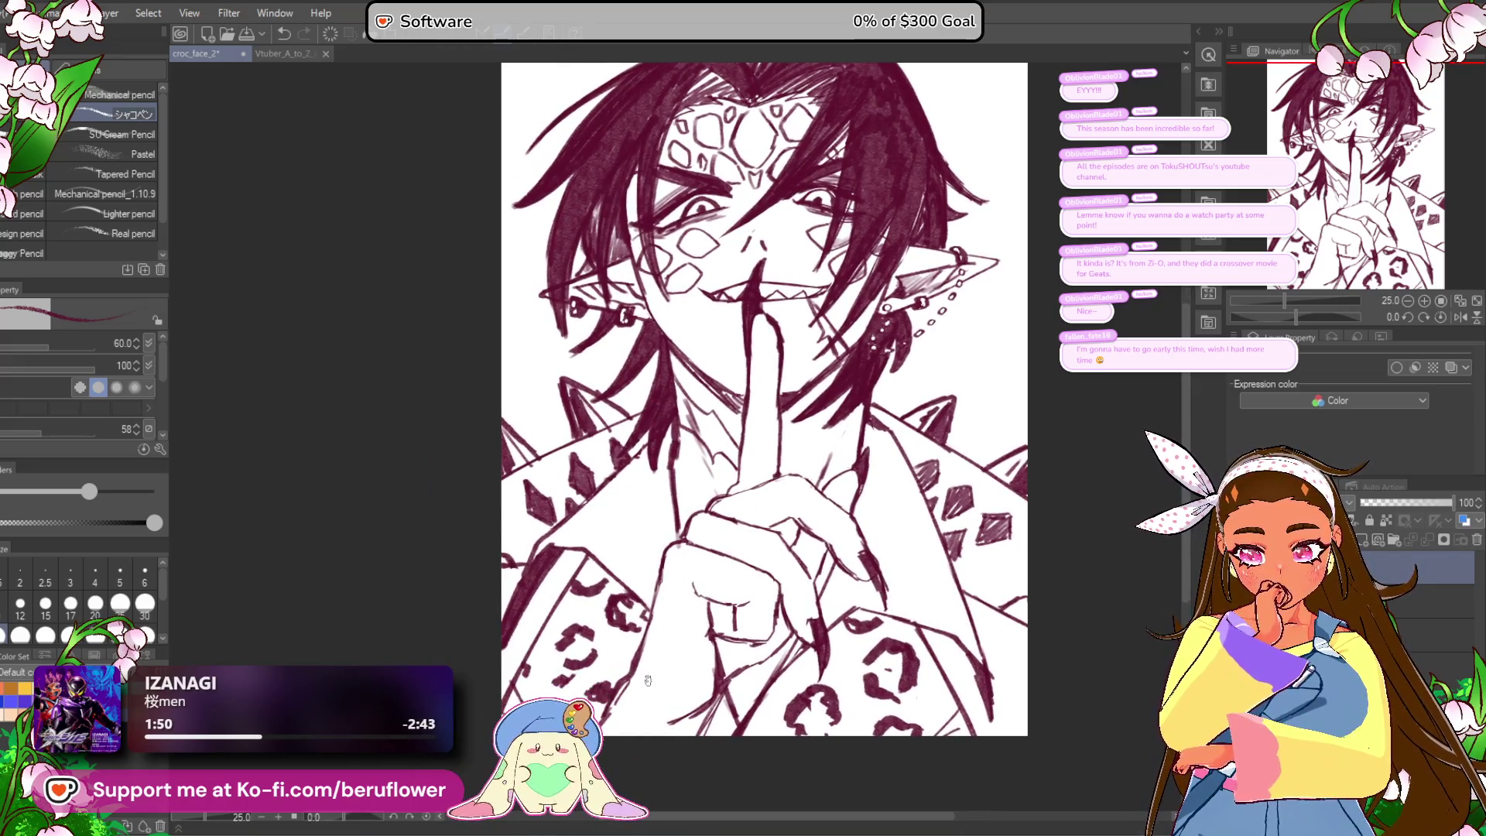
{"action": "left_click_drag", "start_coordinate": [982, 431], "coordinate": [849, 546]}
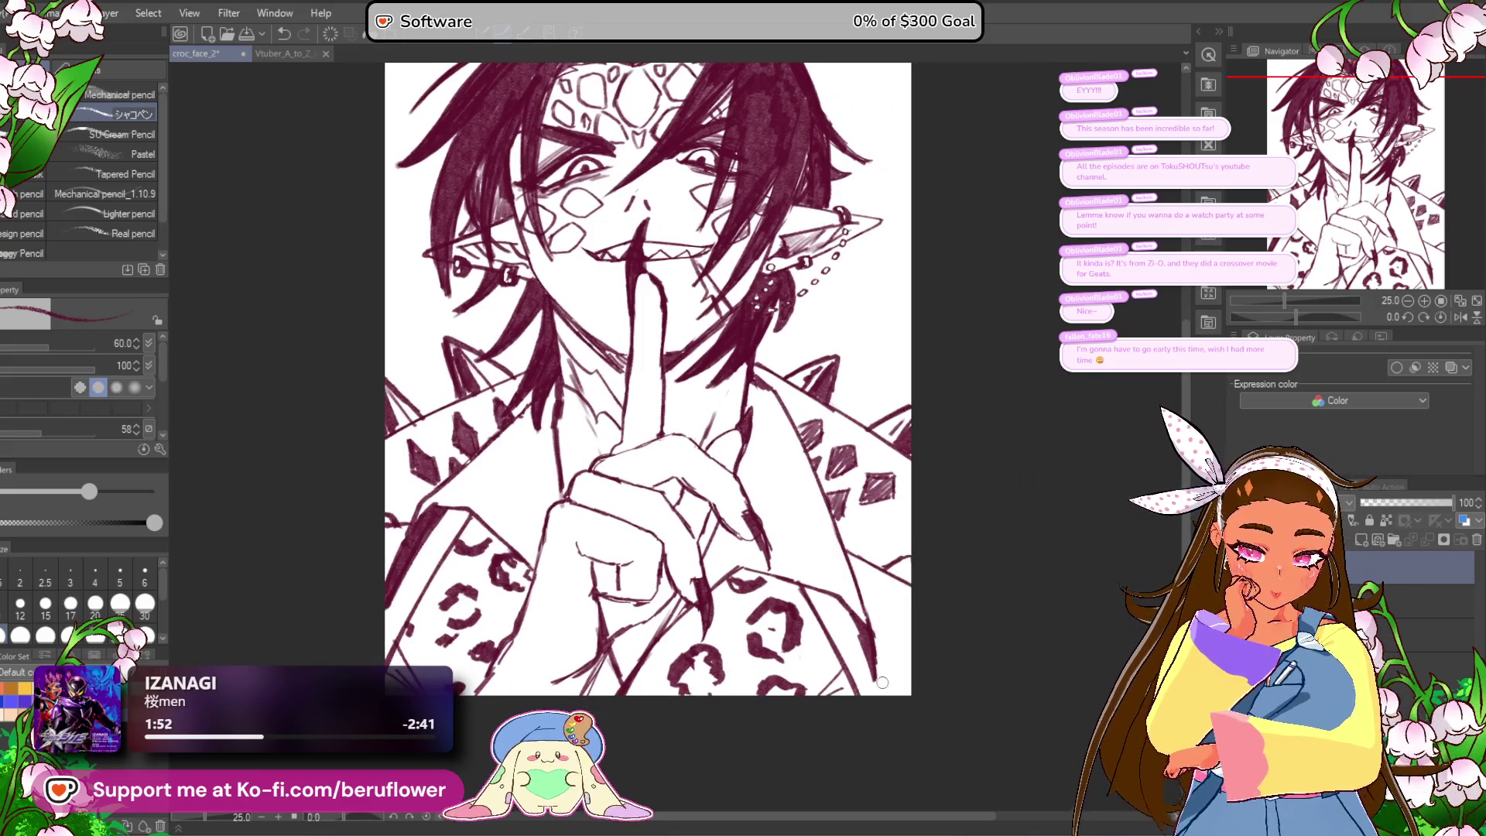
{"action": "mouse_move", "coordinate": [842, 602]}
{"action": "left_mouse_down"}
{"action": "mouse_move", "coordinate": [873, 679]}
{"action": "mouse_move", "coordinate": [913, 654]}
{"action": "left_mouse_up"}
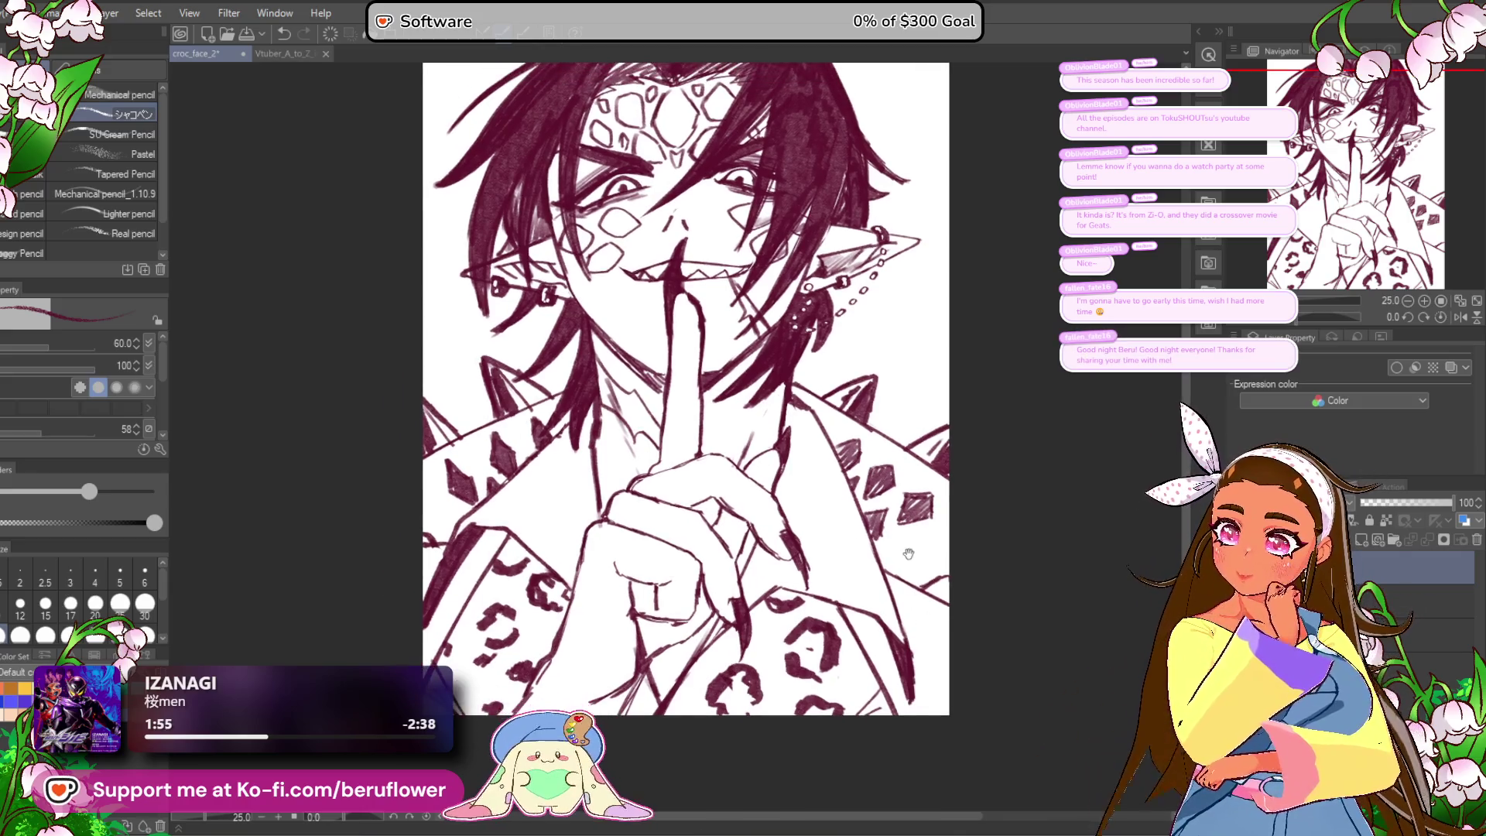
{"action": "left_click_drag", "start_coordinate": [833, 556], "coordinate": [856, 582]}
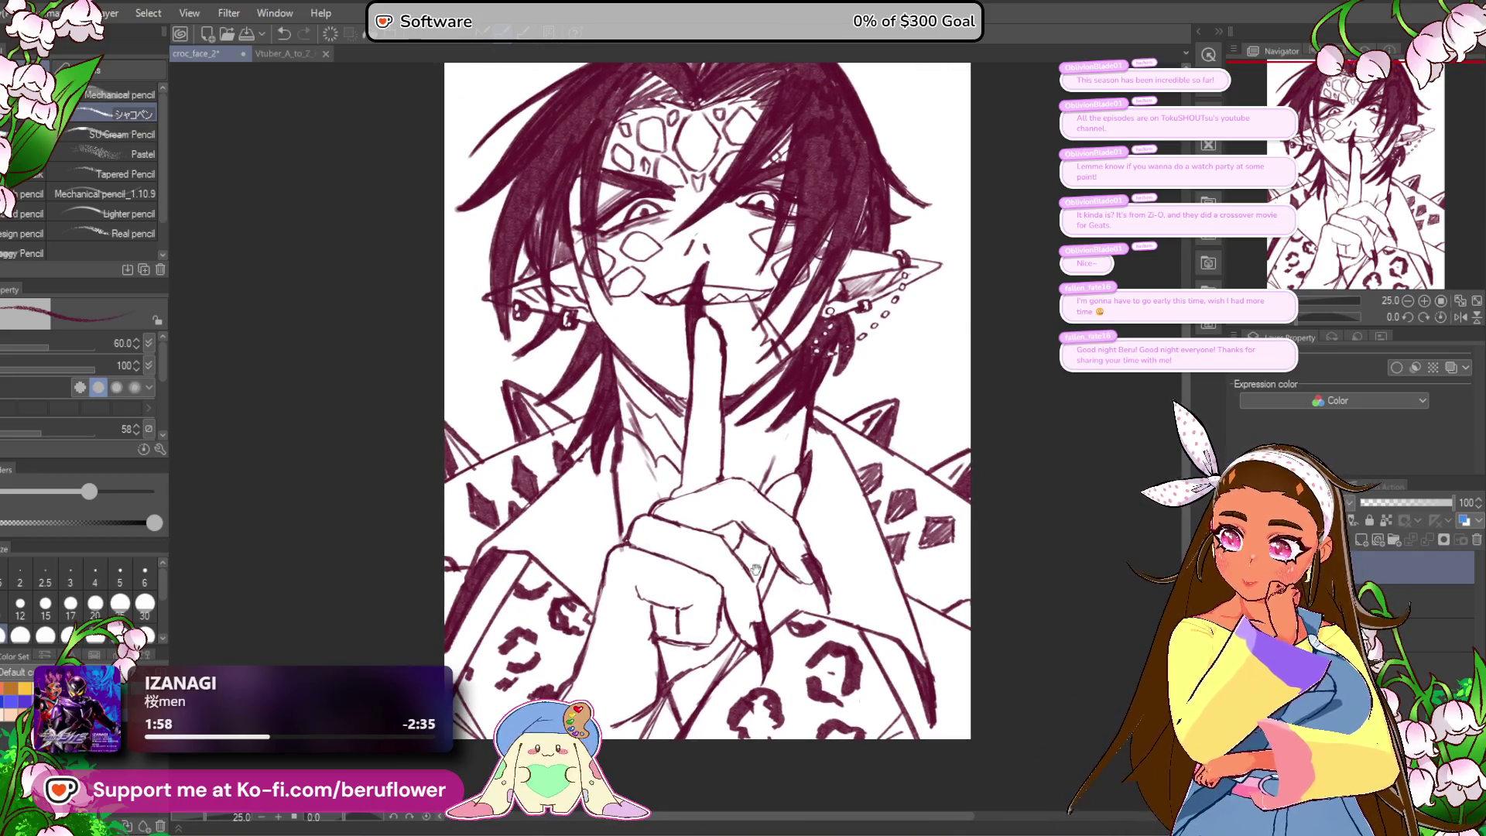
{"action": "left_click_drag", "start_coordinate": [704, 631], "coordinate": [713, 636]}
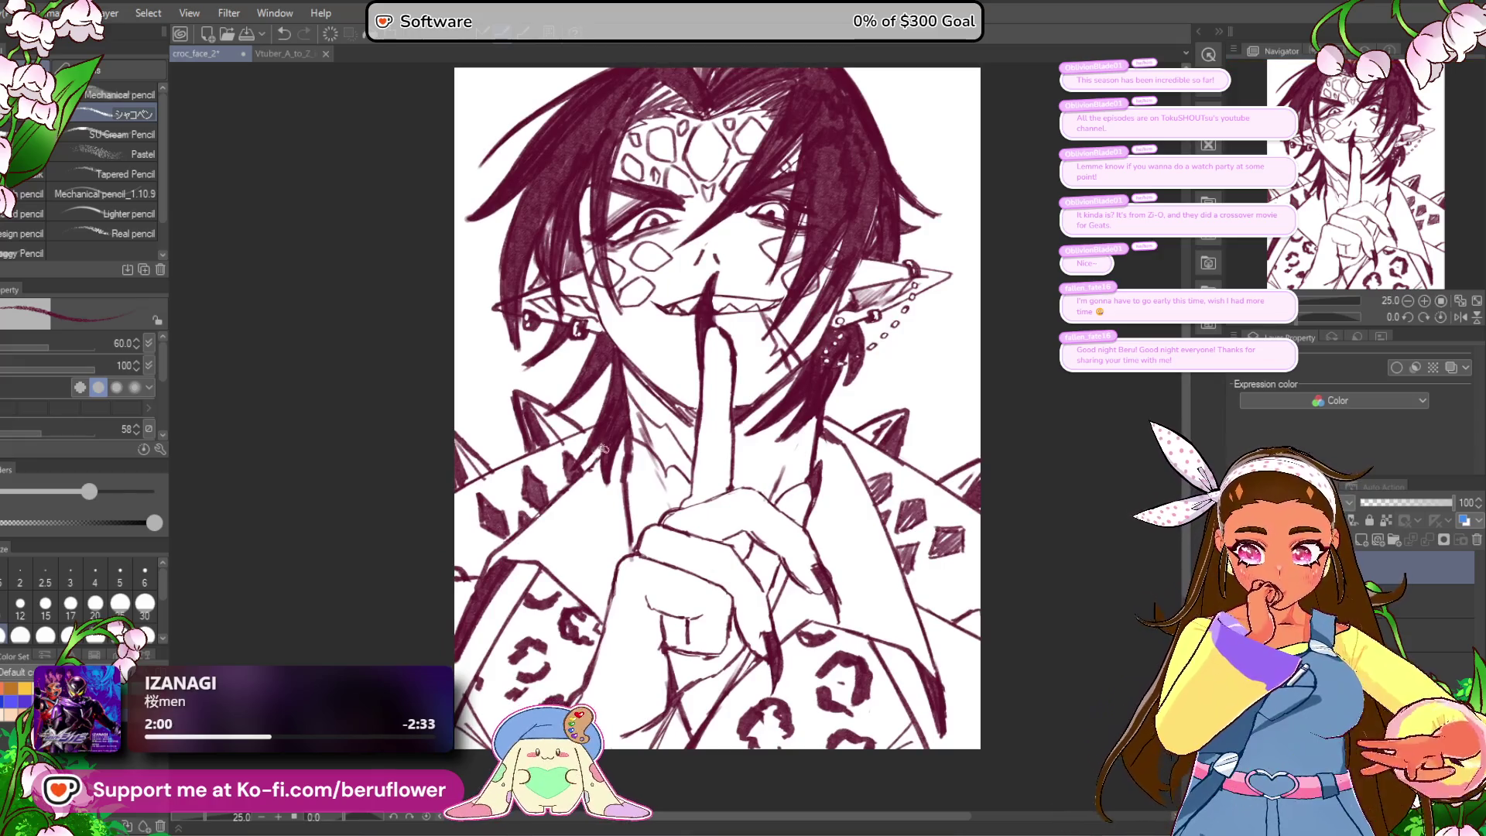
{"action": "left_click_drag", "start_coordinate": [1002, 418], "coordinate": [927, 470]}
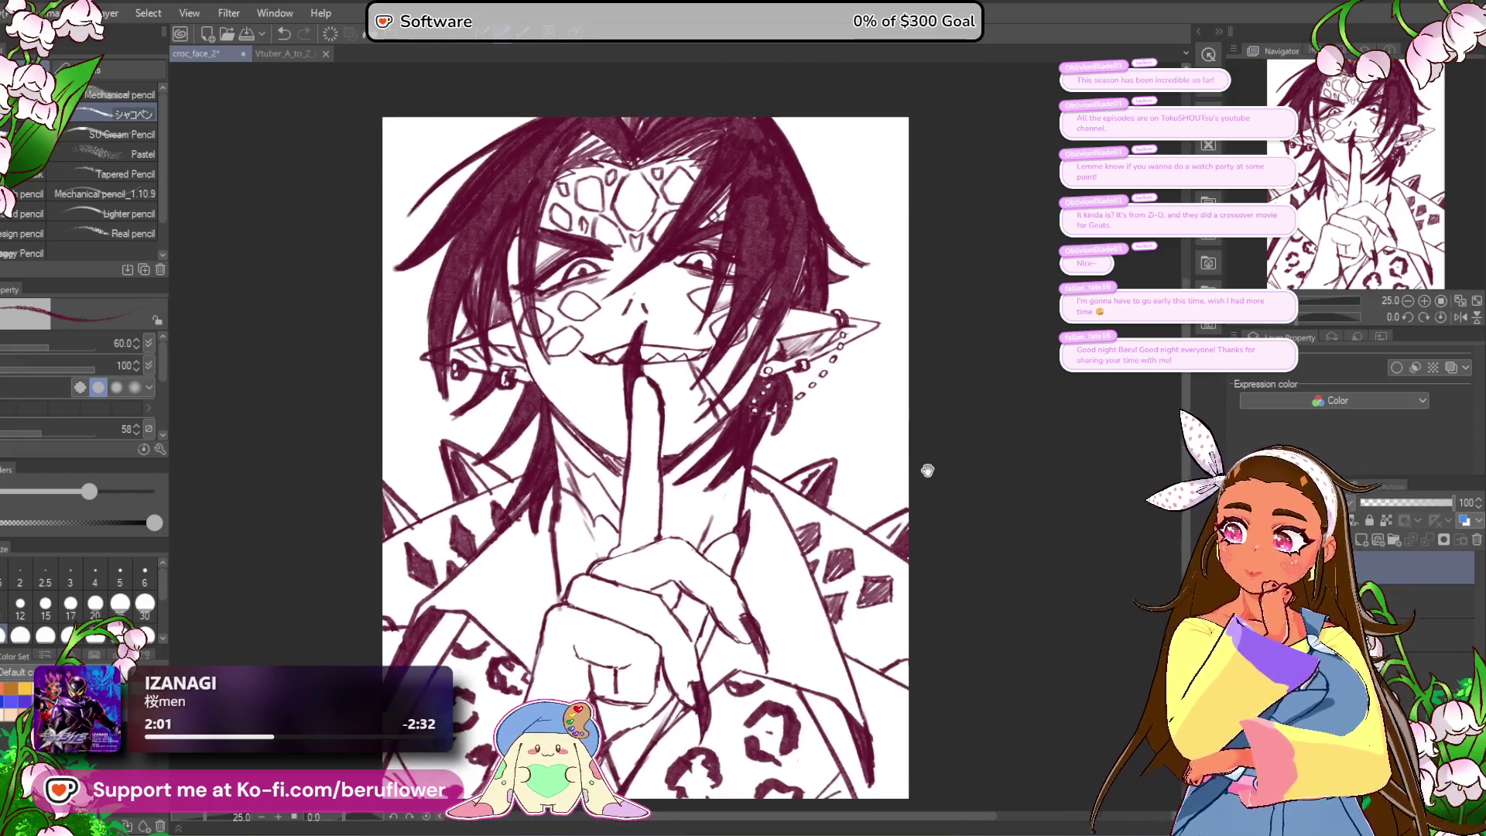
{"action": "mouse_move", "coordinate": [927, 392]}
{"action": "left_mouse_down"}
{"action": "mouse_move", "coordinate": [916, 441]}
{"action": "mouse_move", "coordinate": [881, 363]}
{"action": "left_mouse_up"}
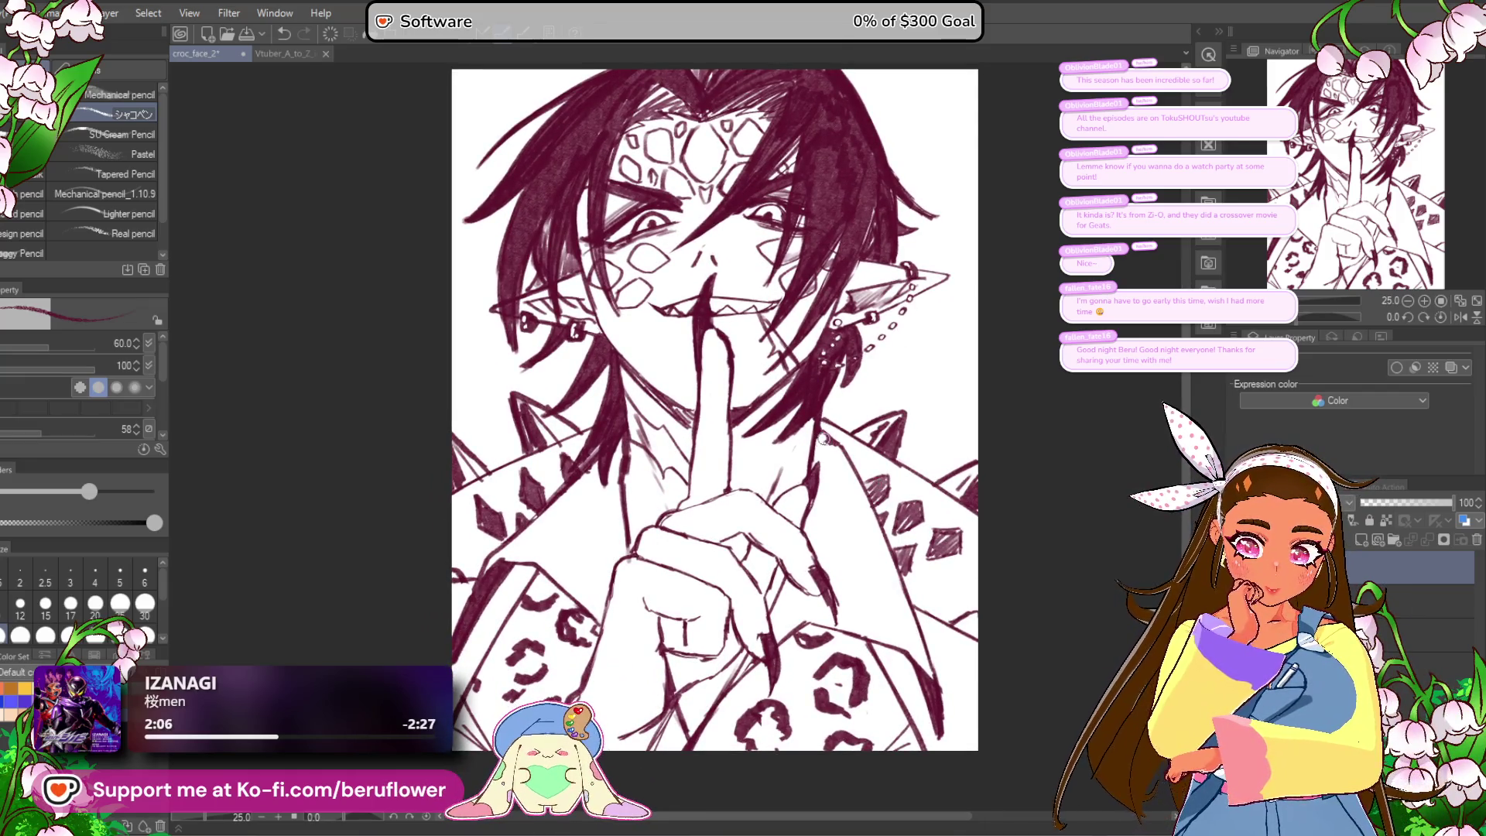
Step: Zoom into the face and draw two short nostril marks on the nose
{"action": "scroll", "coordinate": [830, 446], "scroll_direction": "down", "scroll_amount": 1}
{"action": "scroll", "coordinate": [835, 456], "scroll_direction": "up", "scroll_amount": 2}
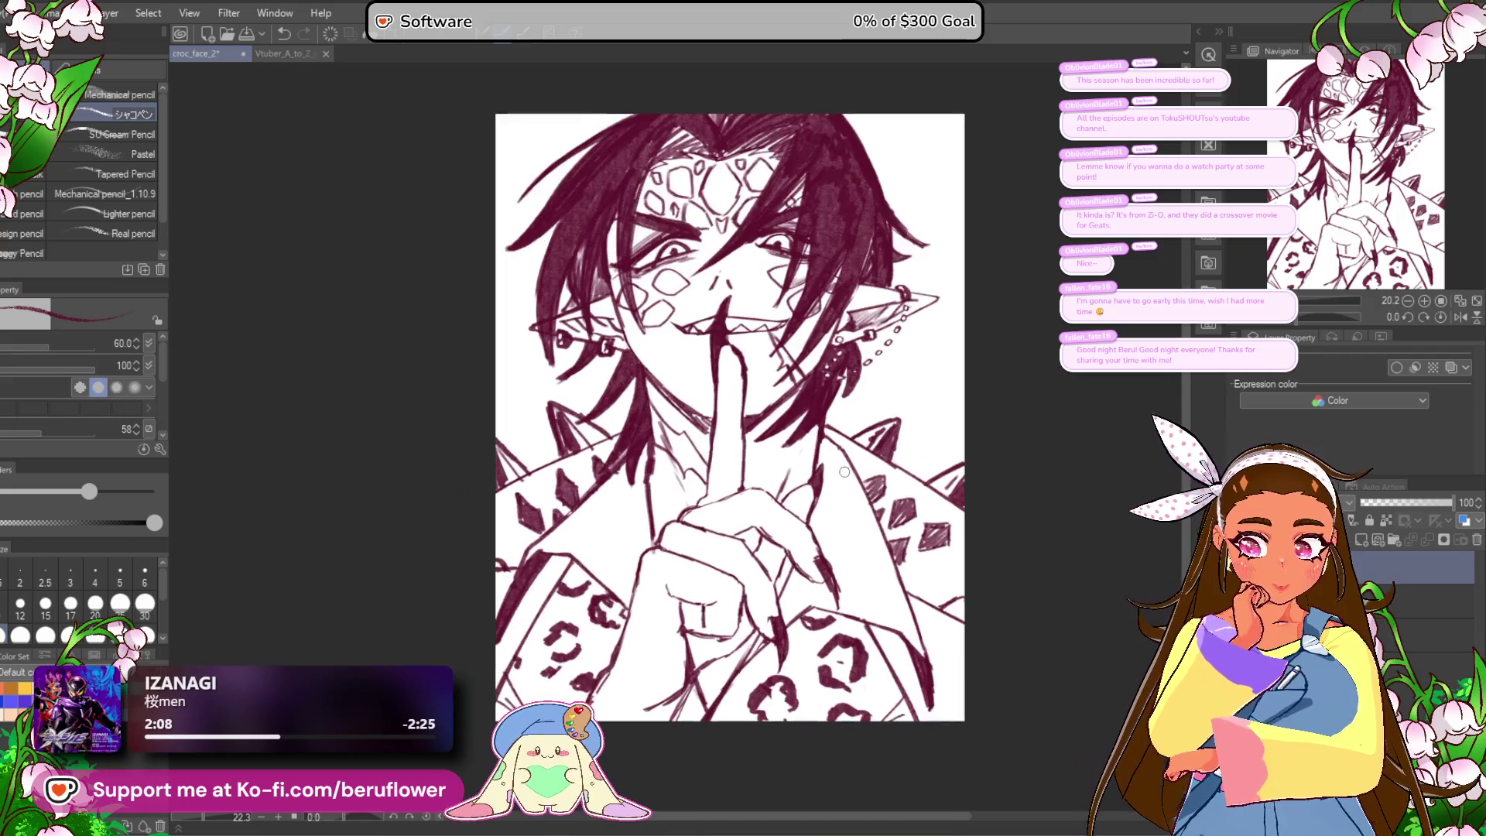
{"action": "scroll", "coordinate": [843, 471], "scroll_direction": "down", "scroll_amount": 1}
{"action": "scroll", "coordinate": [773, 386], "scroll_direction": "up", "scroll_amount": 4}
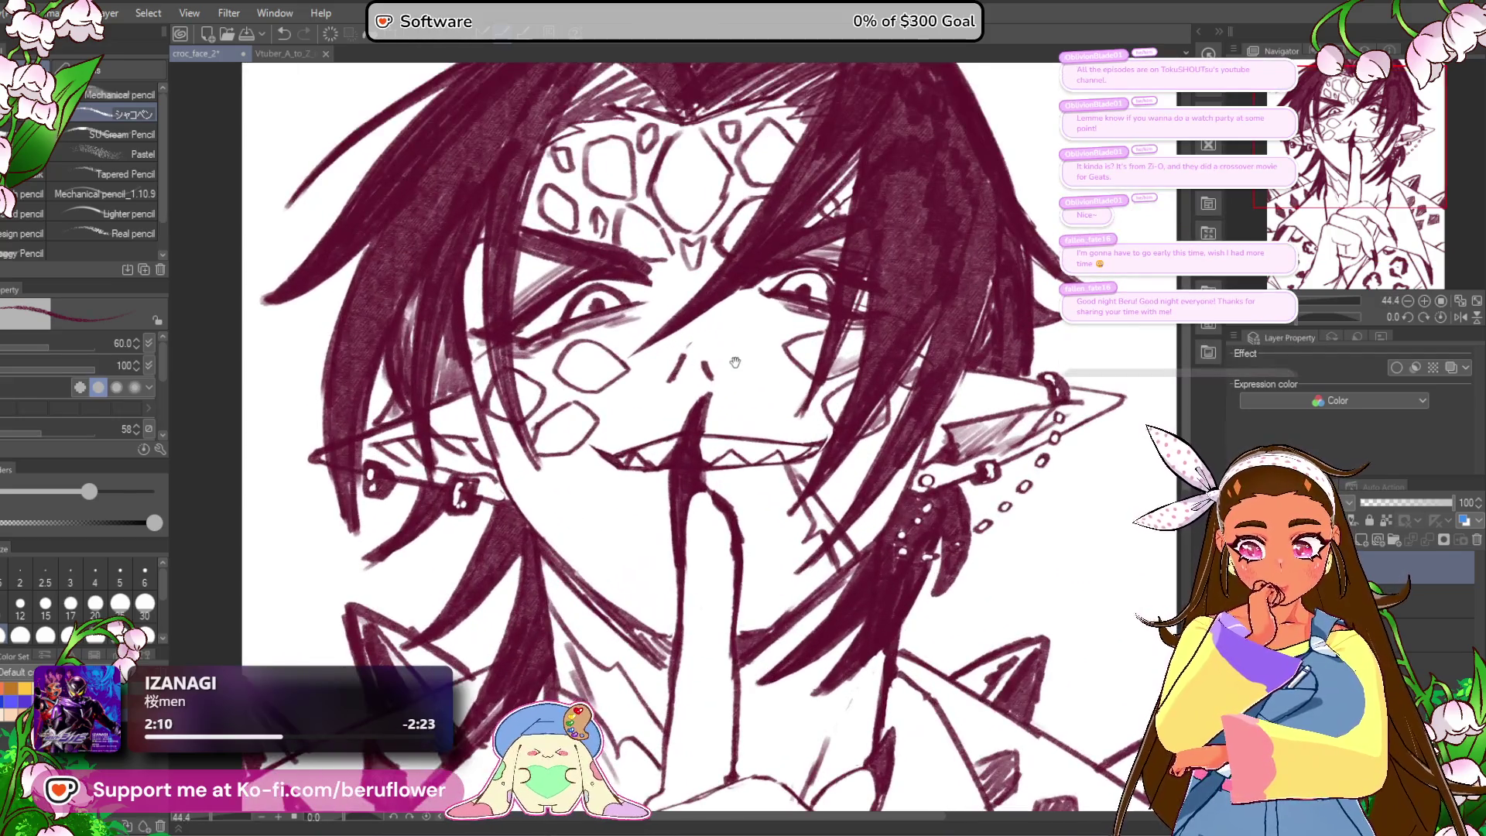
{"action": "scroll", "coordinate": [712, 328], "scroll_direction": "up", "scroll_amount": 1}
{"action": "left_click_drag", "start_coordinate": [712, 328], "coordinate": [735, 337]}
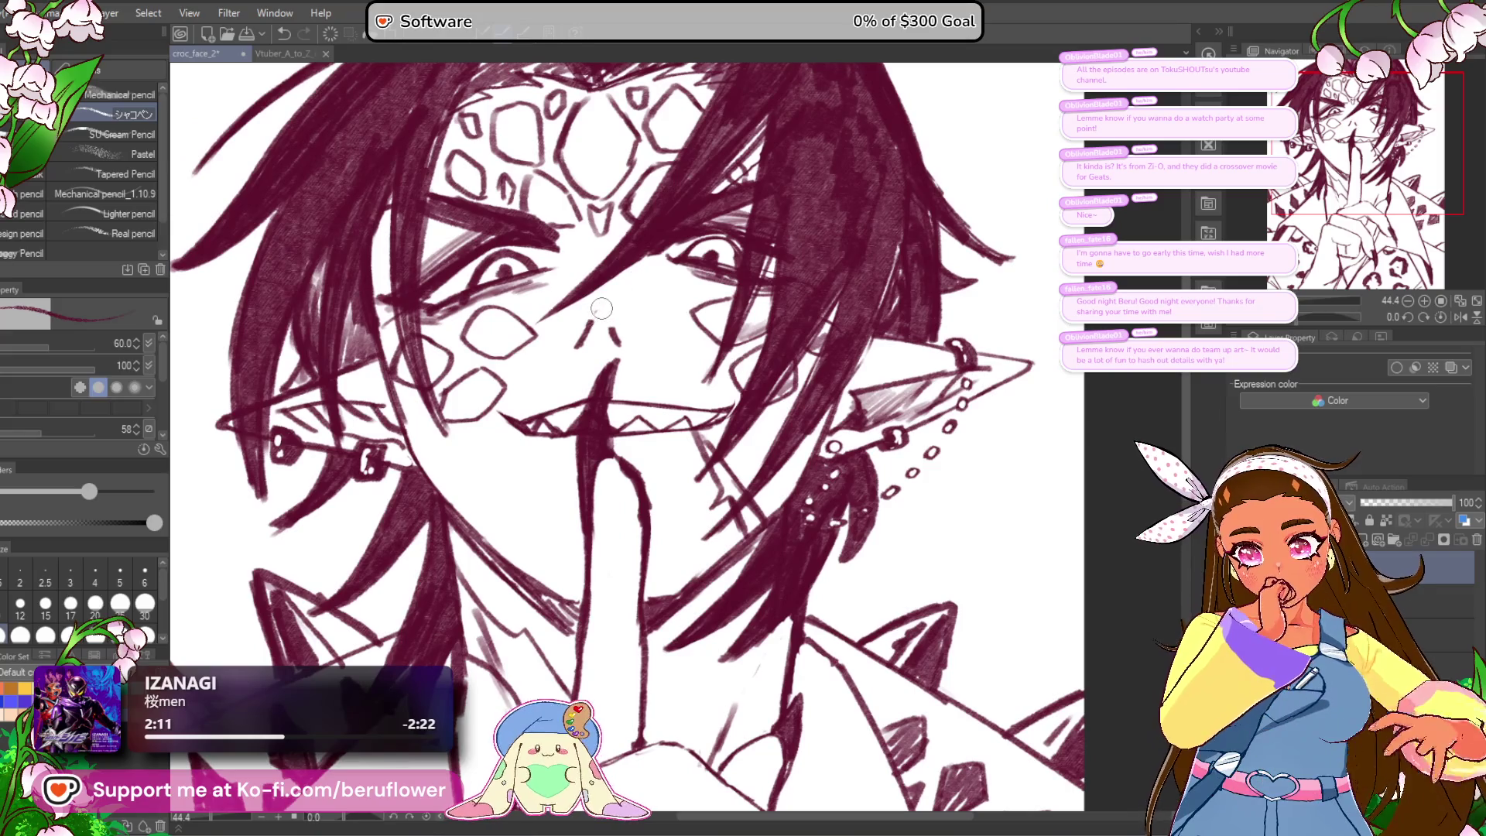
{"action": "scroll", "coordinate": [676, 274], "scroll_direction": "down", "scroll_amount": 4}
{"action": "scroll", "coordinate": [618, 329], "scroll_direction": "up", "scroll_amount": 4}
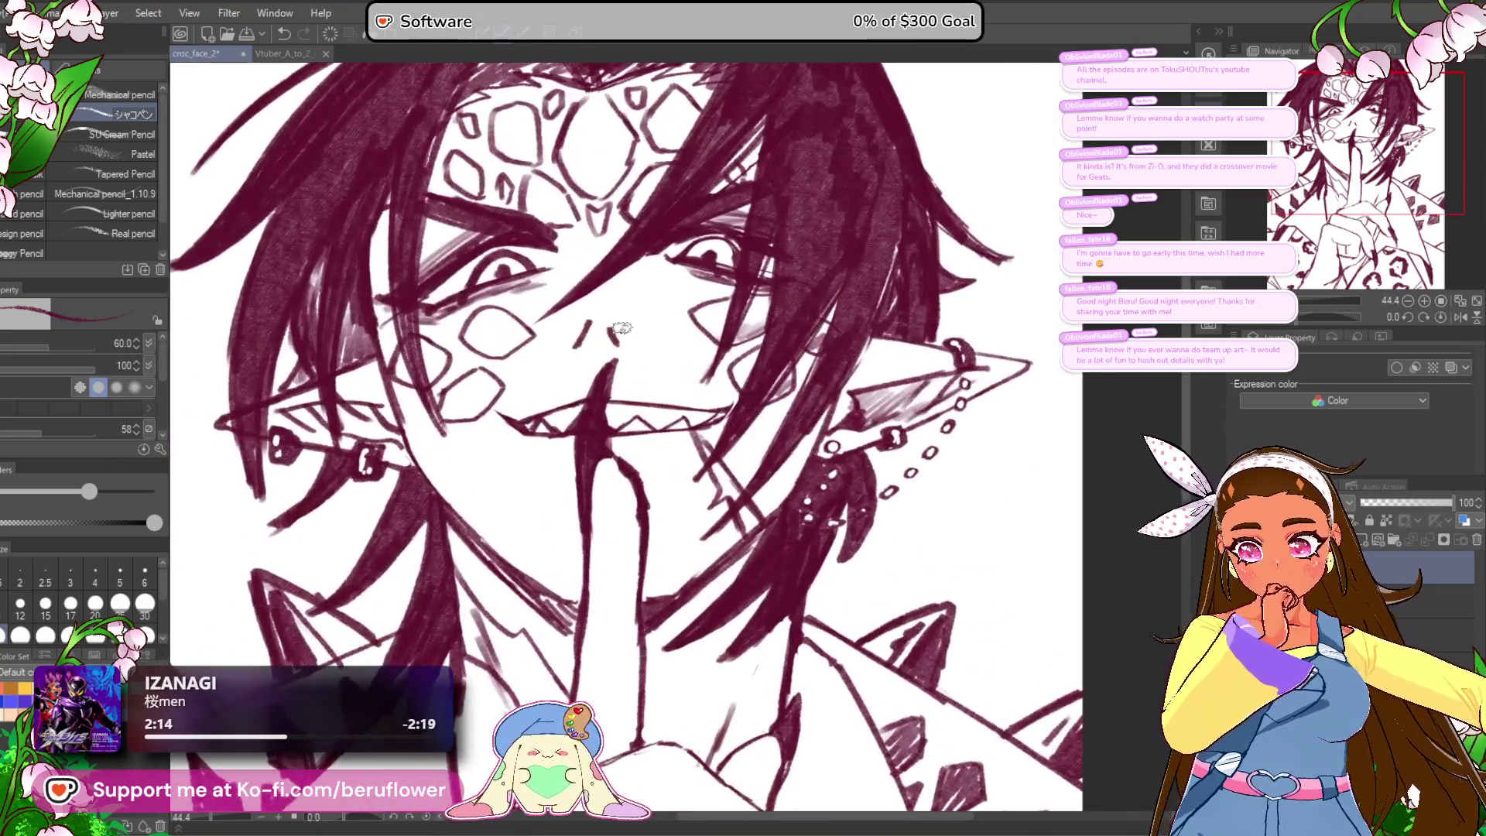
{"action": "mouse_move", "coordinate": [610, 324]}
{"action": "left_mouse_down"}
{"action": "mouse_move", "coordinate": [619, 345]}
{"action": "mouse_move", "coordinate": [582, 347]}
{"action": "left_mouse_up"}
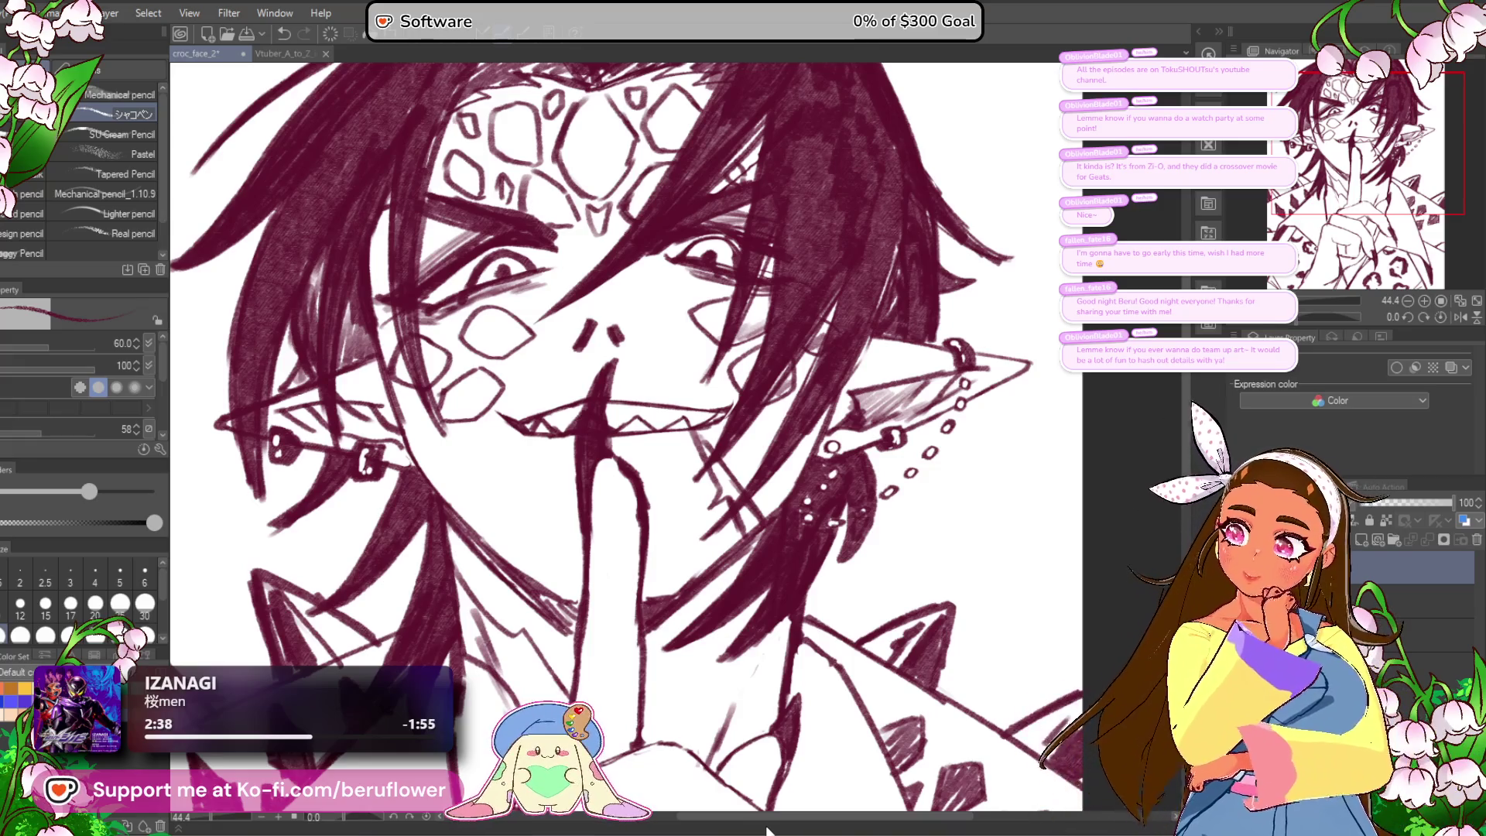
Step: Ink a line down the central forehead scale and shade the bottom of the diamond
{"action": "scroll", "coordinate": [631, 309], "scroll_direction": "down", "scroll_amount": 3}
{"action": "scroll", "coordinate": [593, 285], "scroll_direction": "up", "scroll_amount": 5}
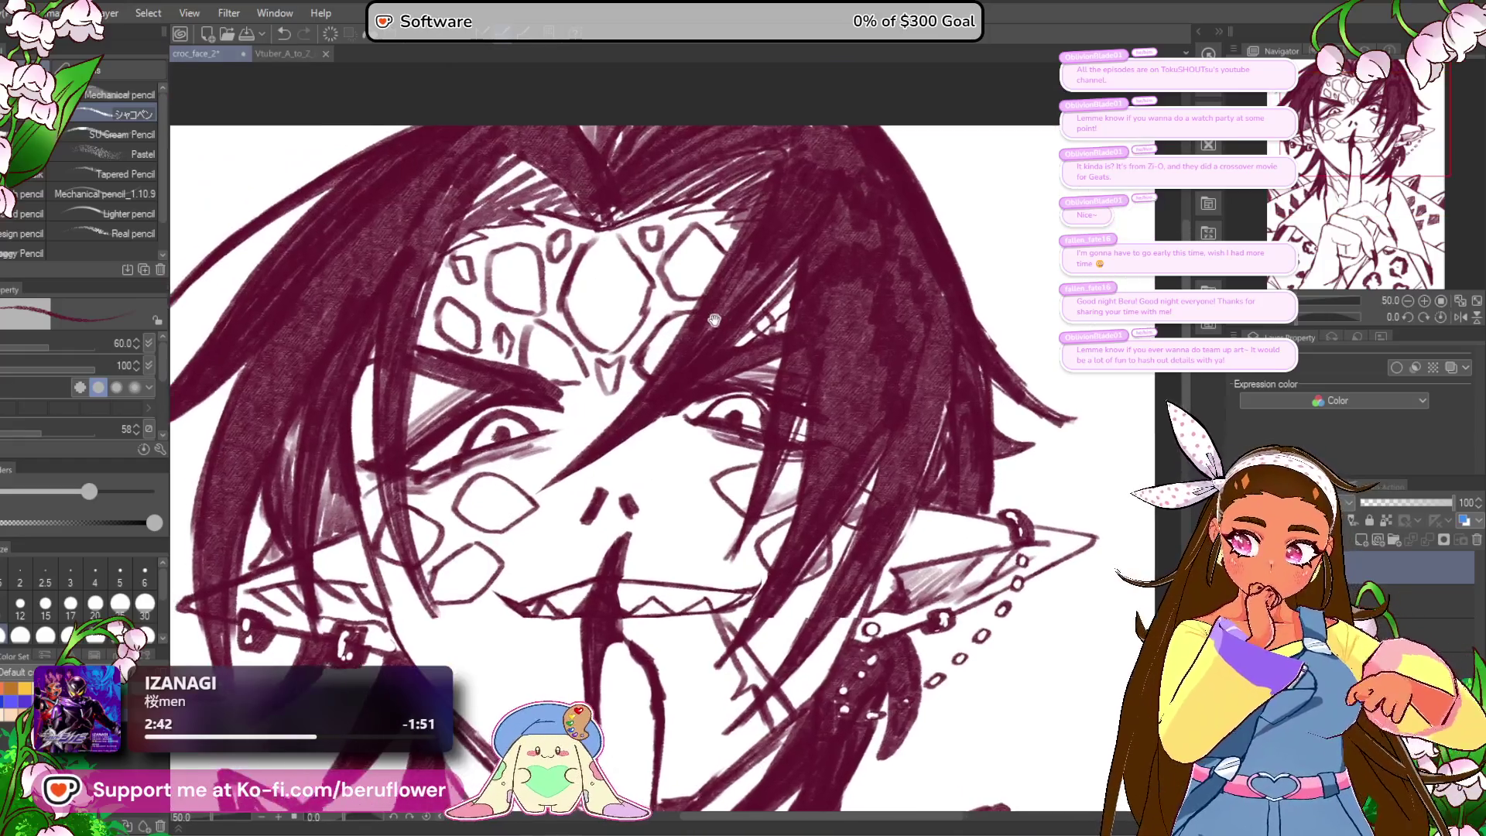
{"action": "scroll", "coordinate": [592, 286], "scroll_direction": "up", "scroll_amount": 2}
{"action": "mouse_move", "coordinate": [638, 313]}
{"action": "left_mouse_down"}
{"action": "mouse_move", "coordinate": [665, 344]}
{"action": "mouse_move", "coordinate": [669, 406]}
{"action": "mouse_move", "coordinate": [638, 437]}
{"action": "mouse_move", "coordinate": [643, 460]}
{"action": "left_mouse_up"}
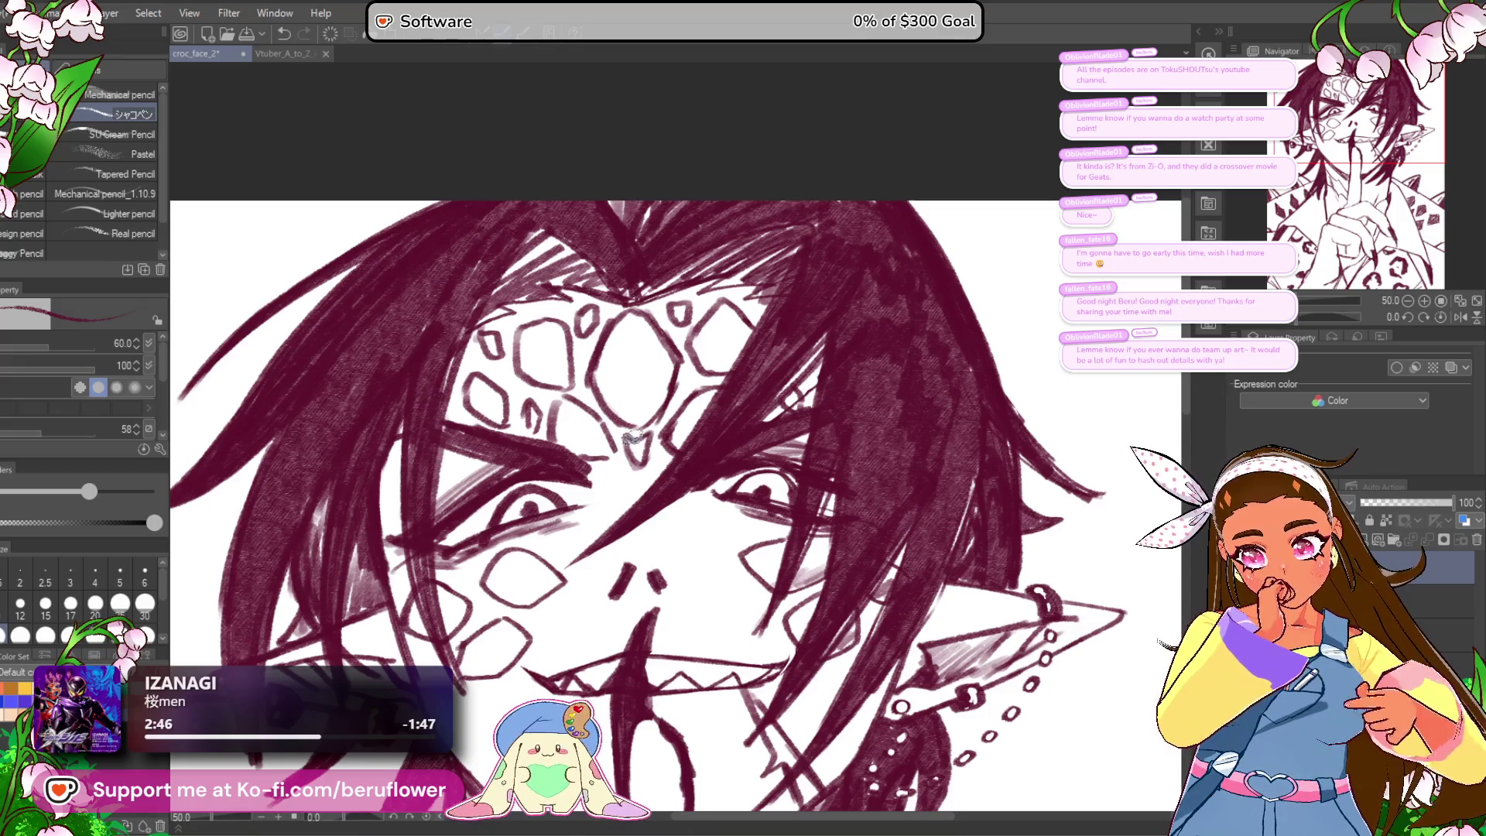
{"action": "left_click_drag", "start_coordinate": [662, 383], "coordinate": [639, 422]}
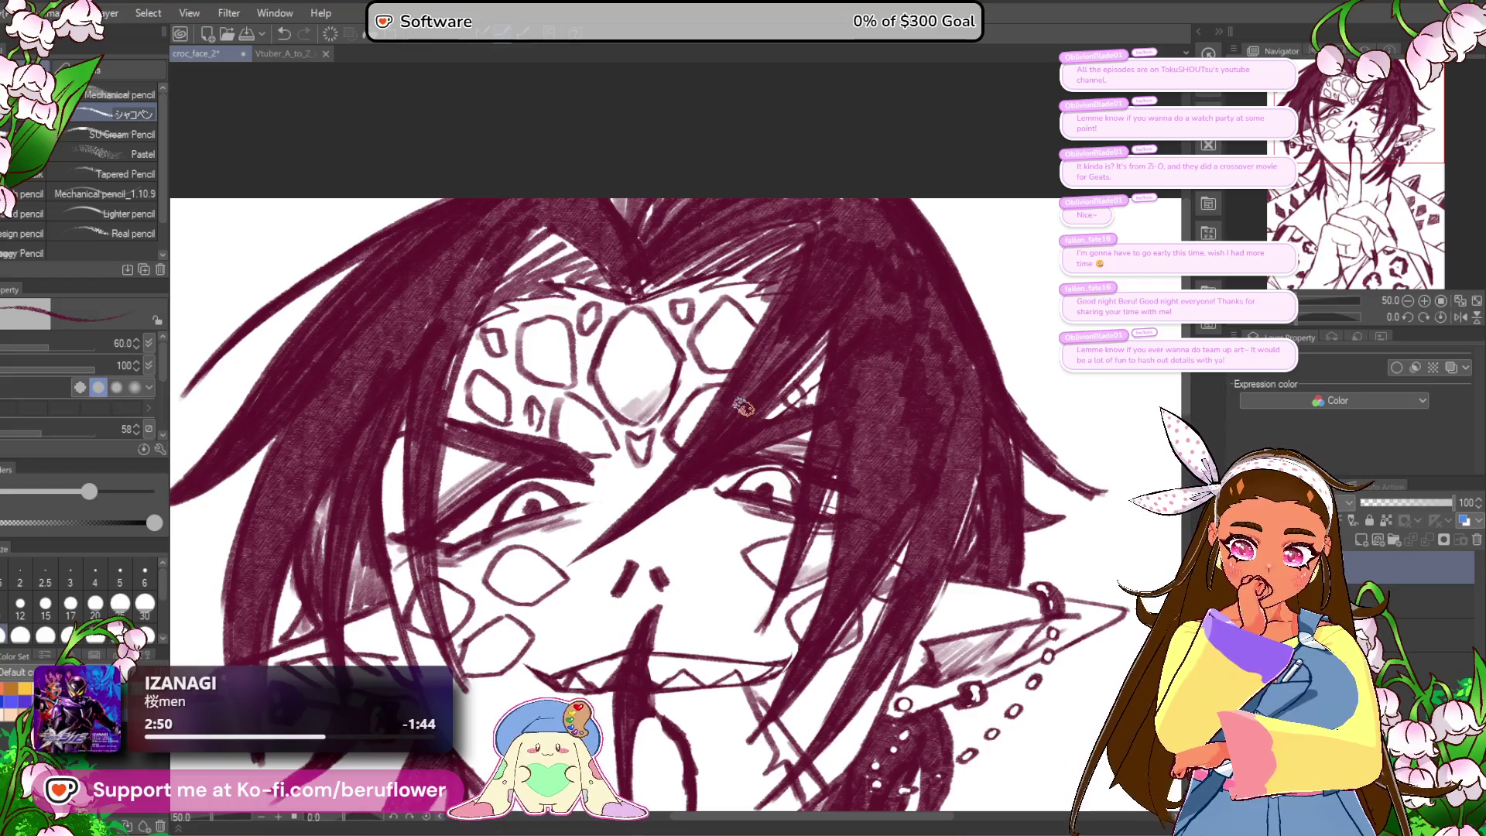
{"action": "scroll", "coordinate": [743, 408], "scroll_direction": "down", "scroll_amount": 5}
{"action": "scroll", "coordinate": [743, 408], "scroll_direction": "up", "scroll_amount": 2}
Step: Zoom out and pan to check the whole illustration
{"action": "mouse_move", "coordinate": [812, 704]}
{"action": "left_mouse_down"}
{"action": "mouse_move", "coordinate": [687, 588]}
{"action": "mouse_move", "coordinate": [634, 590]}
{"action": "left_mouse_up"}
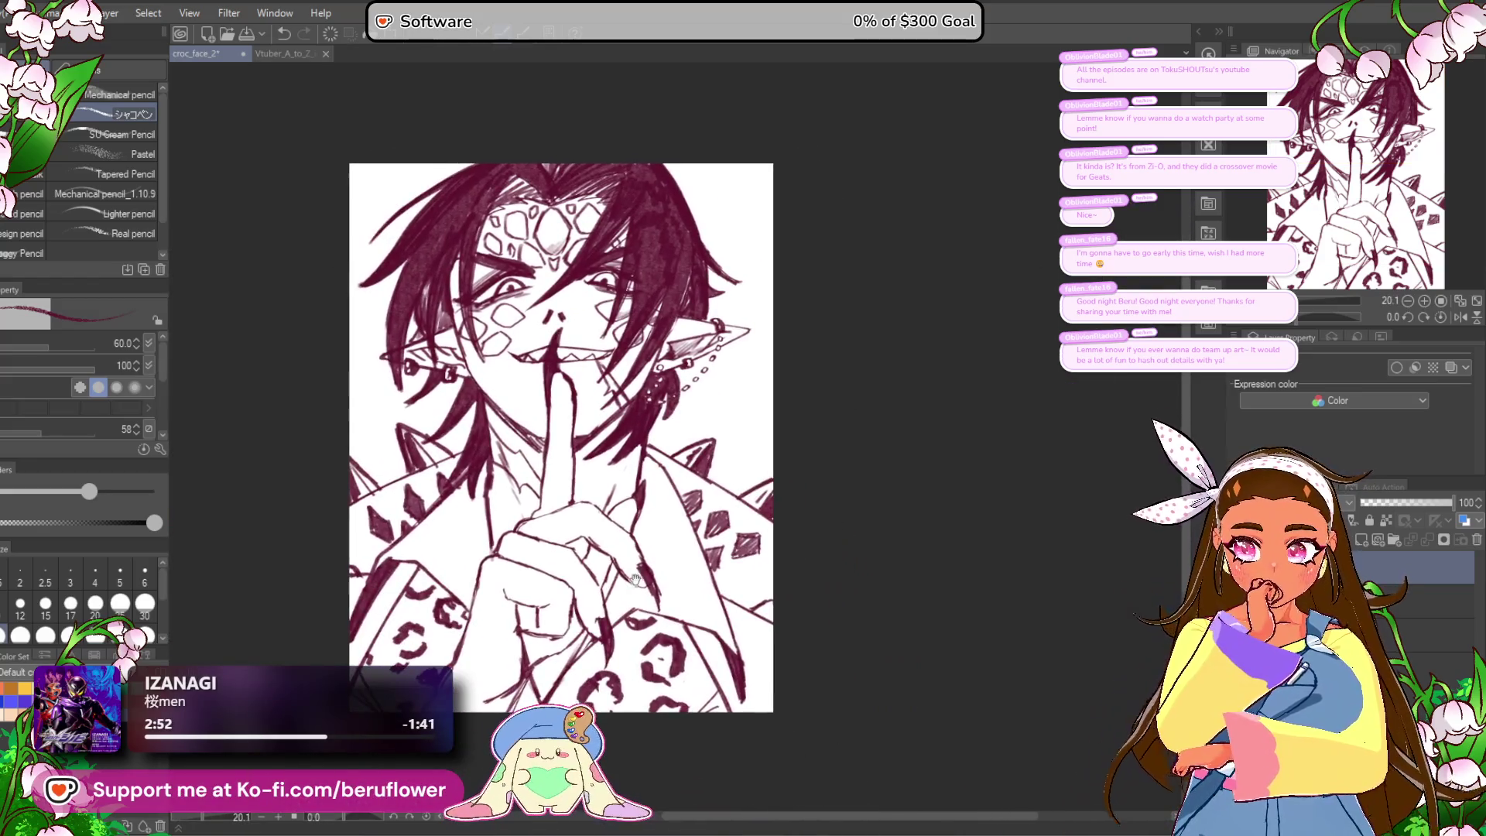
{"action": "scroll", "coordinate": [620, 524], "scroll_direction": "up", "scroll_amount": 1}
{"action": "scroll", "coordinate": [620, 524], "scroll_direction": "down", "scroll_amount": 1}
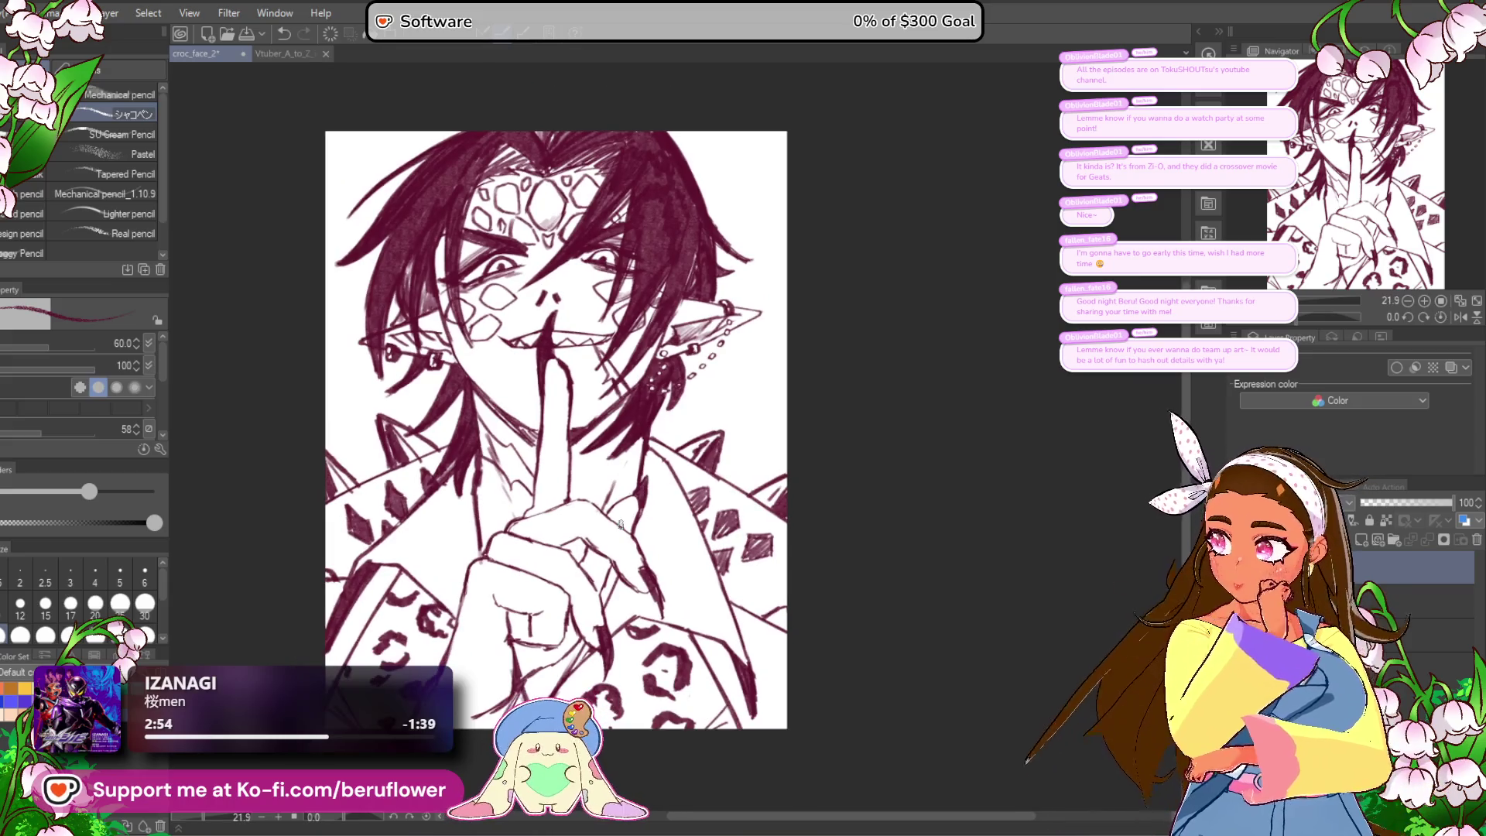
{"action": "left_click_drag", "start_coordinate": [850, 590], "coordinate": [863, 619]}
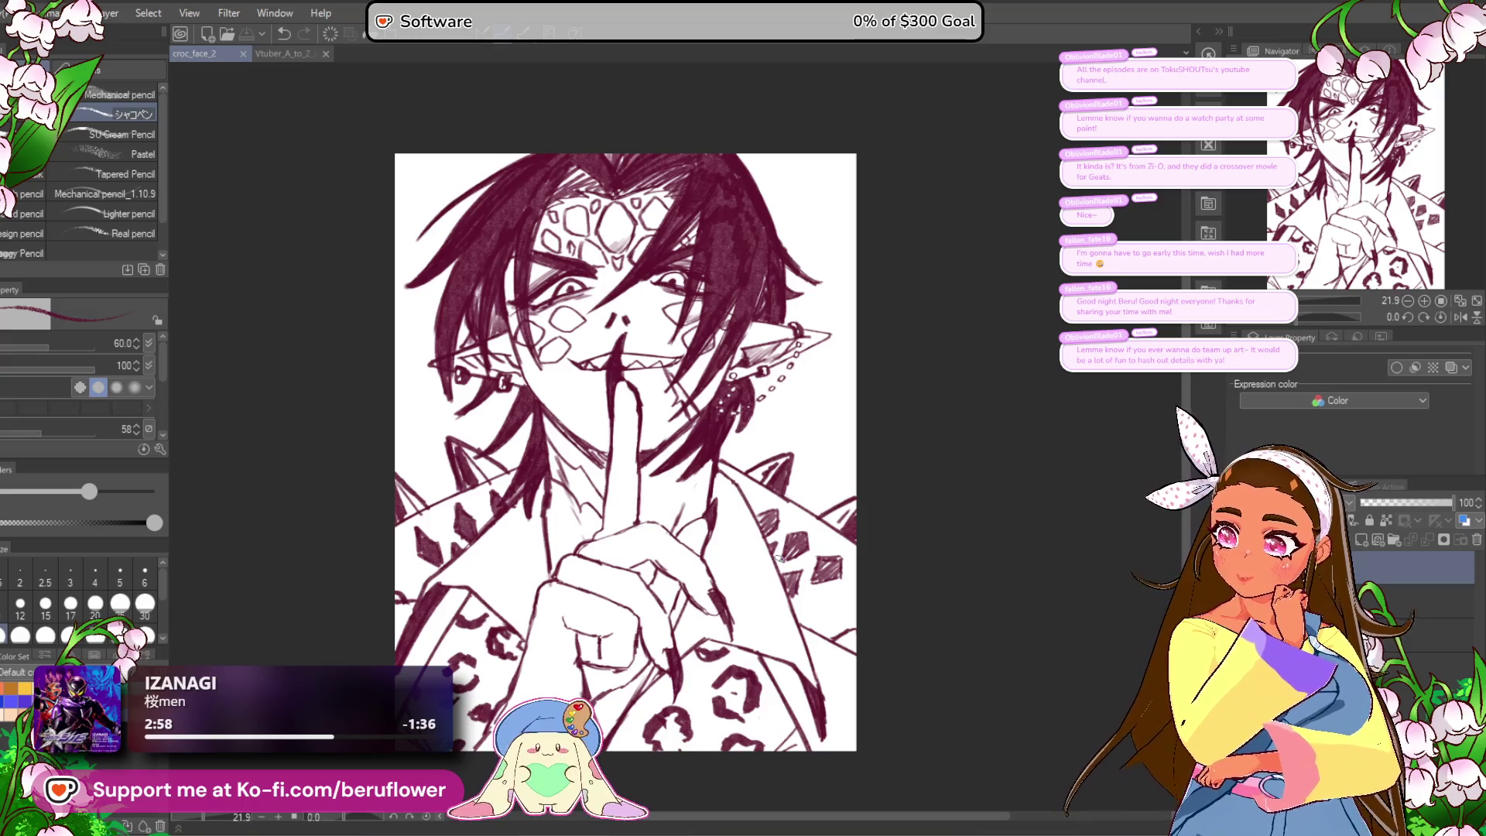
{"action": "scroll", "coordinate": [713, 464], "scroll_direction": "down", "scroll_amount": 1}
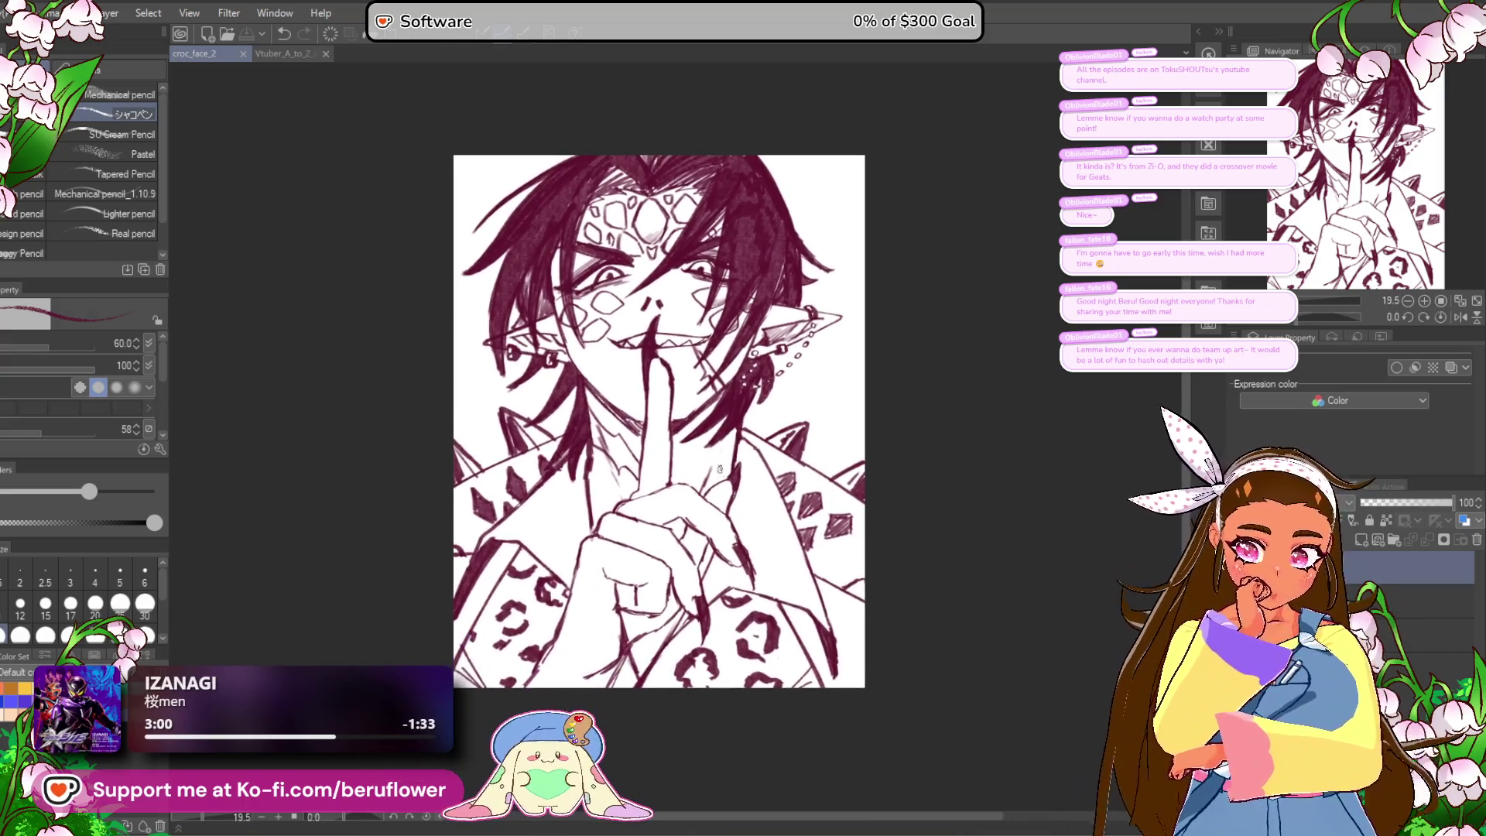
{"action": "scroll", "coordinate": [713, 518], "scroll_direction": "up", "scroll_amount": 2}
{"action": "scroll", "coordinate": [713, 519], "scroll_direction": "up", "scroll_amount": 4}
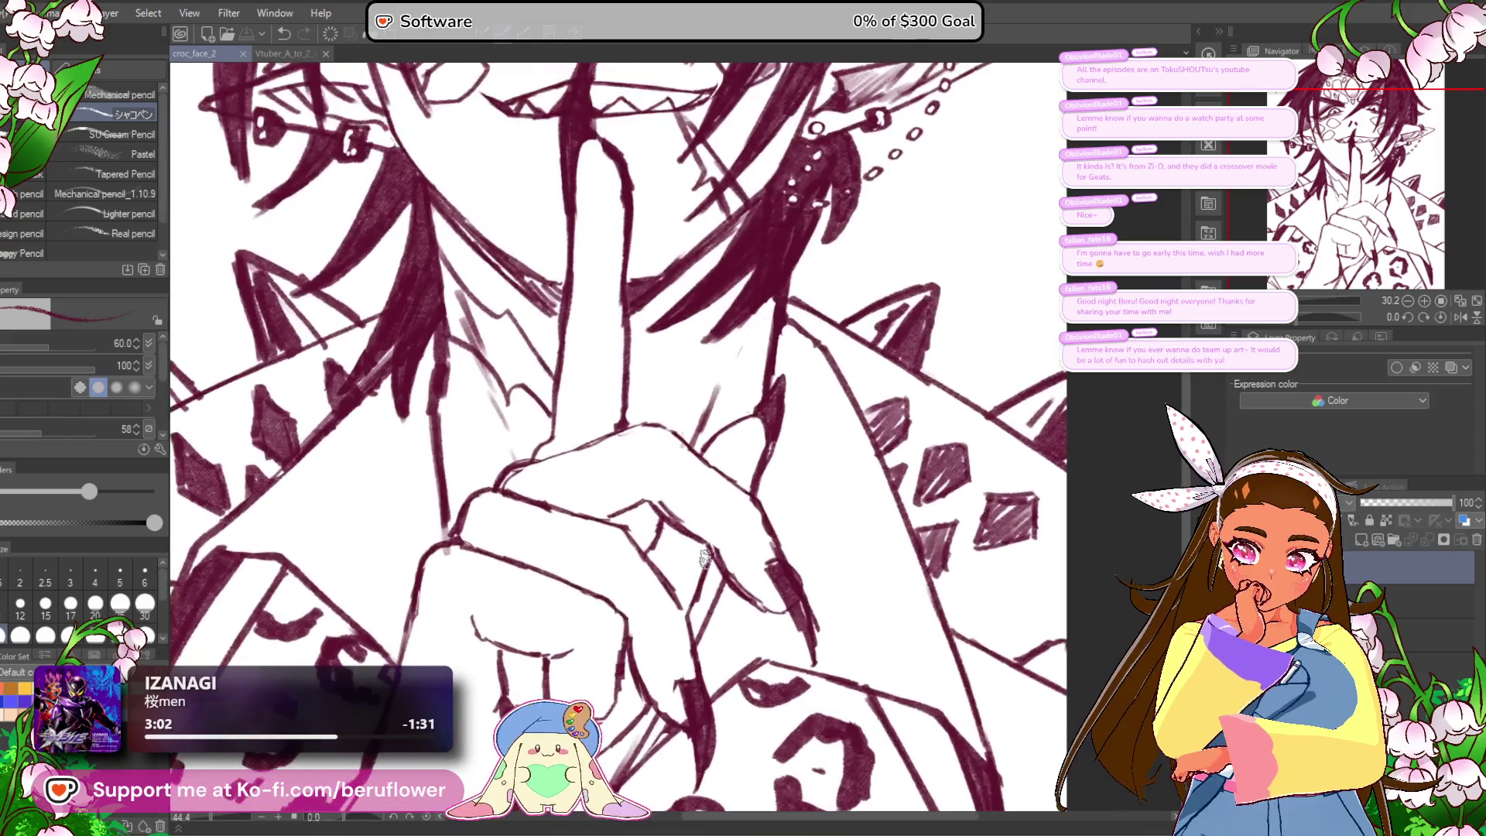